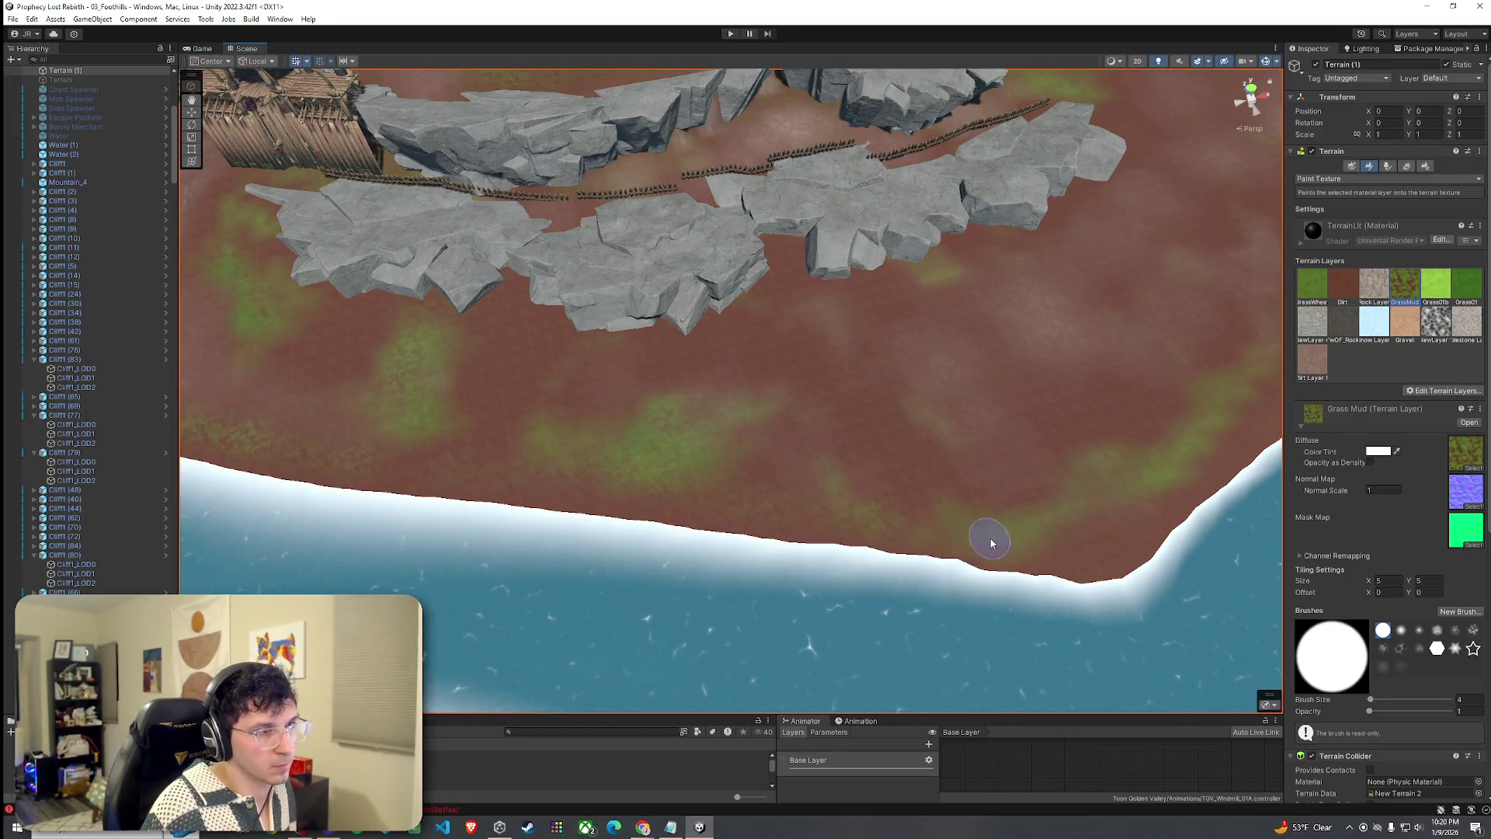
# Paint a first grass-mud patch onto the dirt near the coastline.
pyautogui.moveTo(1159, 464)
pyautogui.mouseDown()
pyautogui.moveTo(706, 476)
pyautogui.moveTo(998, 499)
pyautogui.moveTo(1238, 413)
pyautogui.mouseUp()
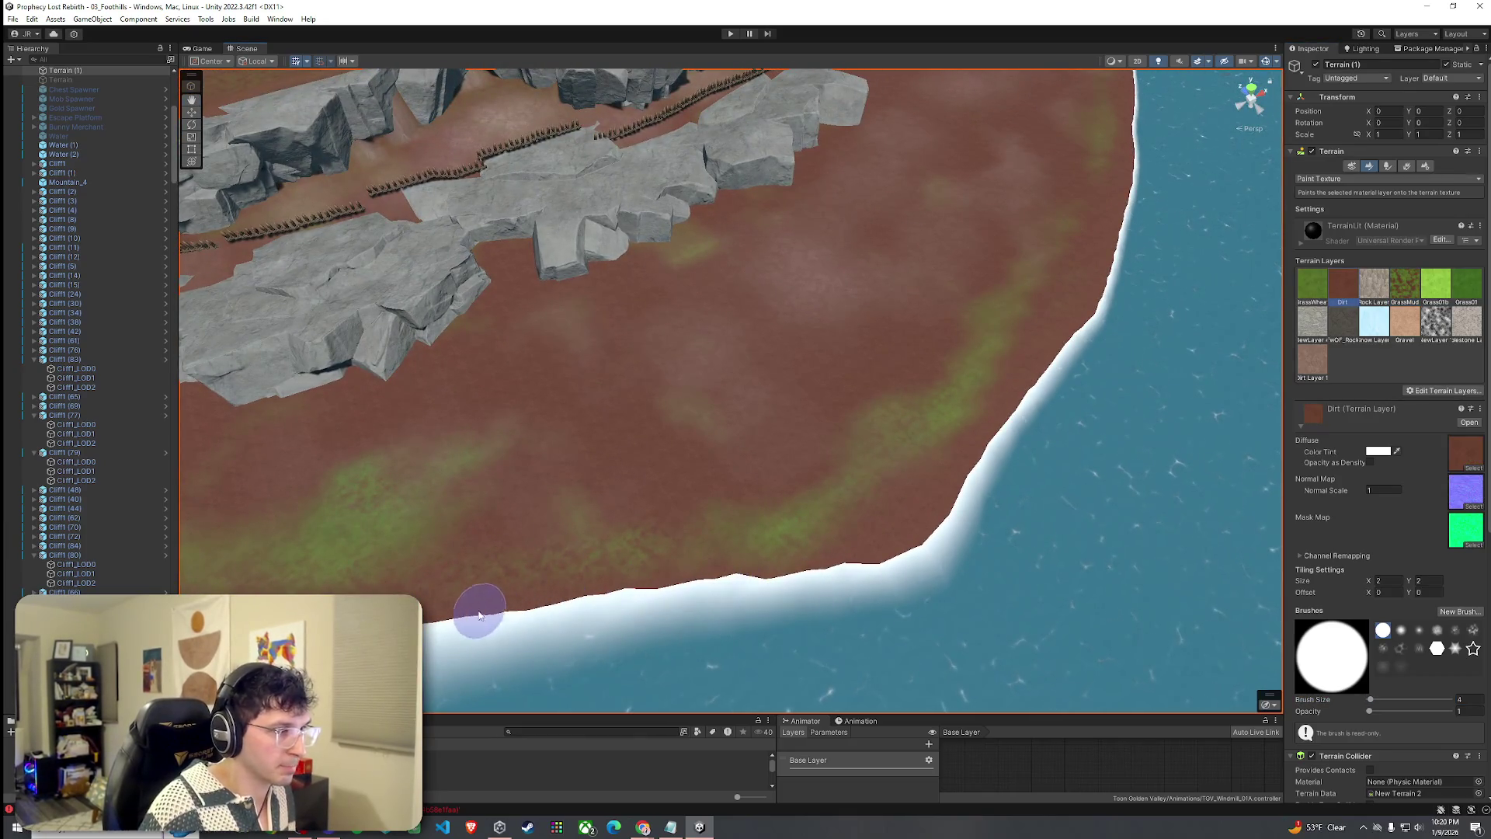
pyautogui.moveTo(852, 568)
pyautogui.mouseDown()
pyautogui.moveTo(738, 565)
pyautogui.moveTo(675, 463)
pyautogui.mouseUp()
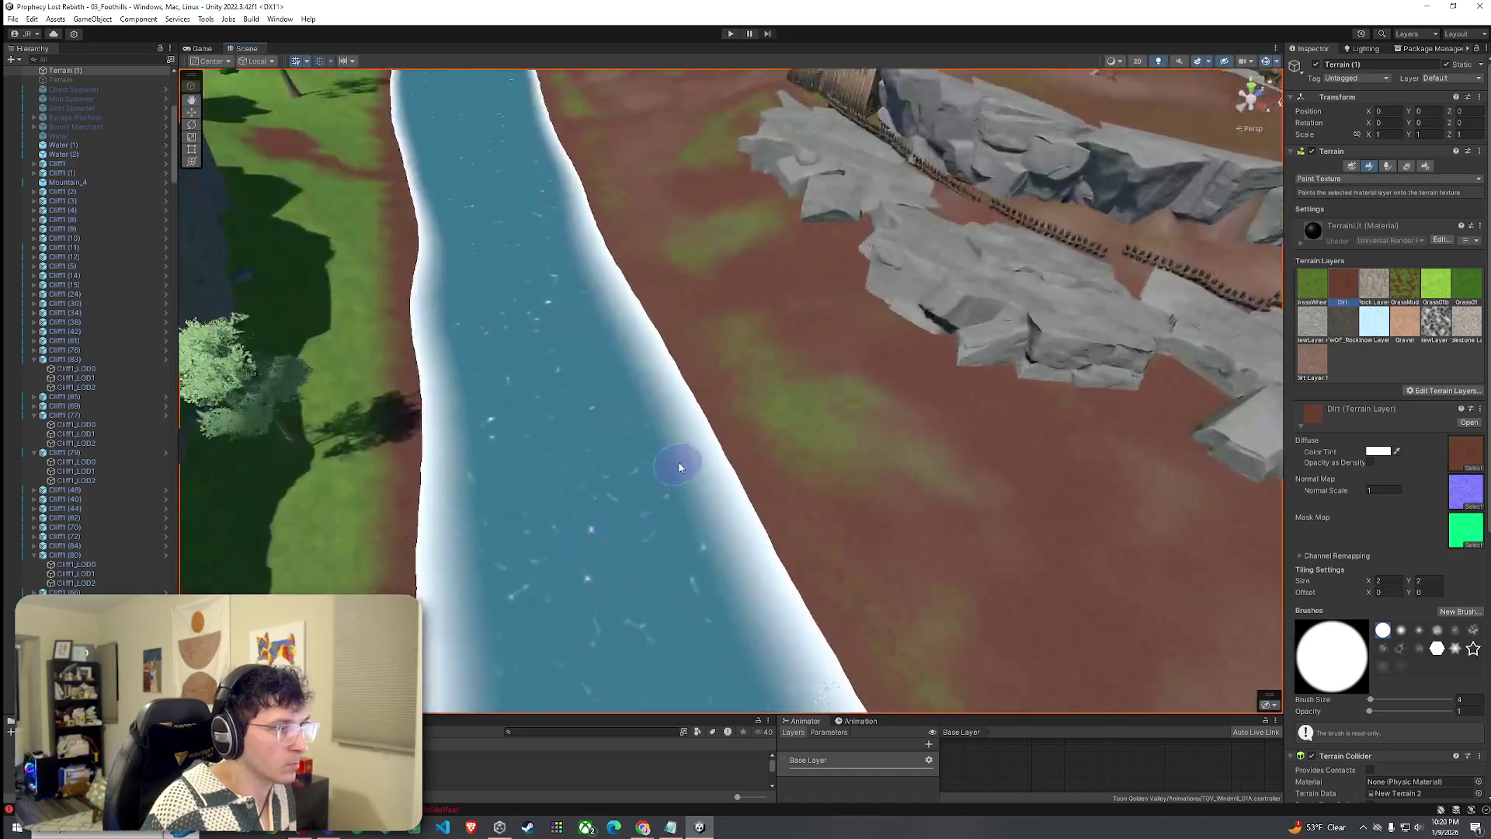
pyautogui.moveTo(819, 609); pyautogui.dragTo(1132, 664)
pyautogui.scroll(-5, 1131, 664)
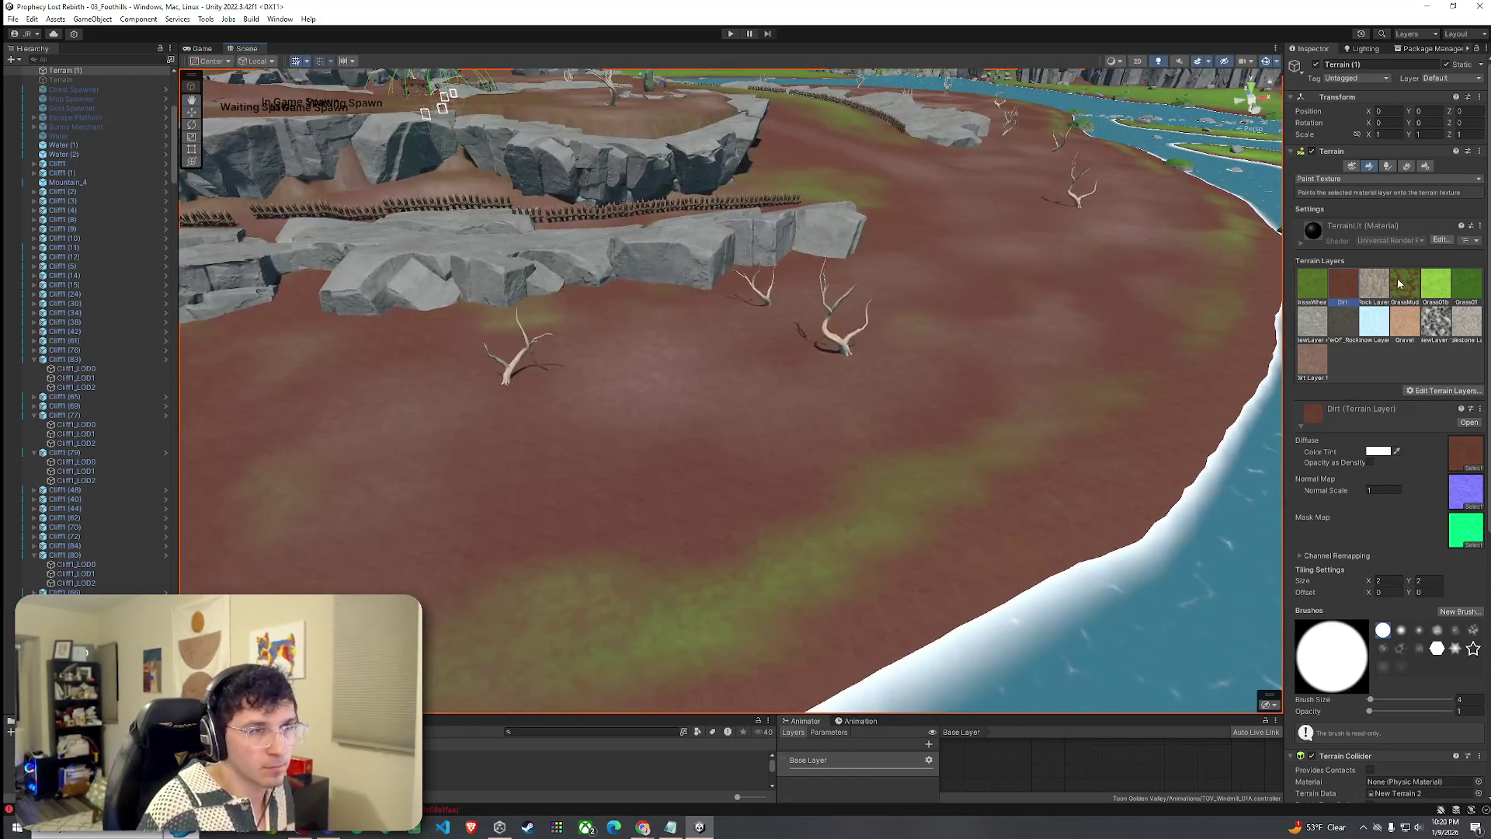
pyautogui.scroll(5, 1255, 366)
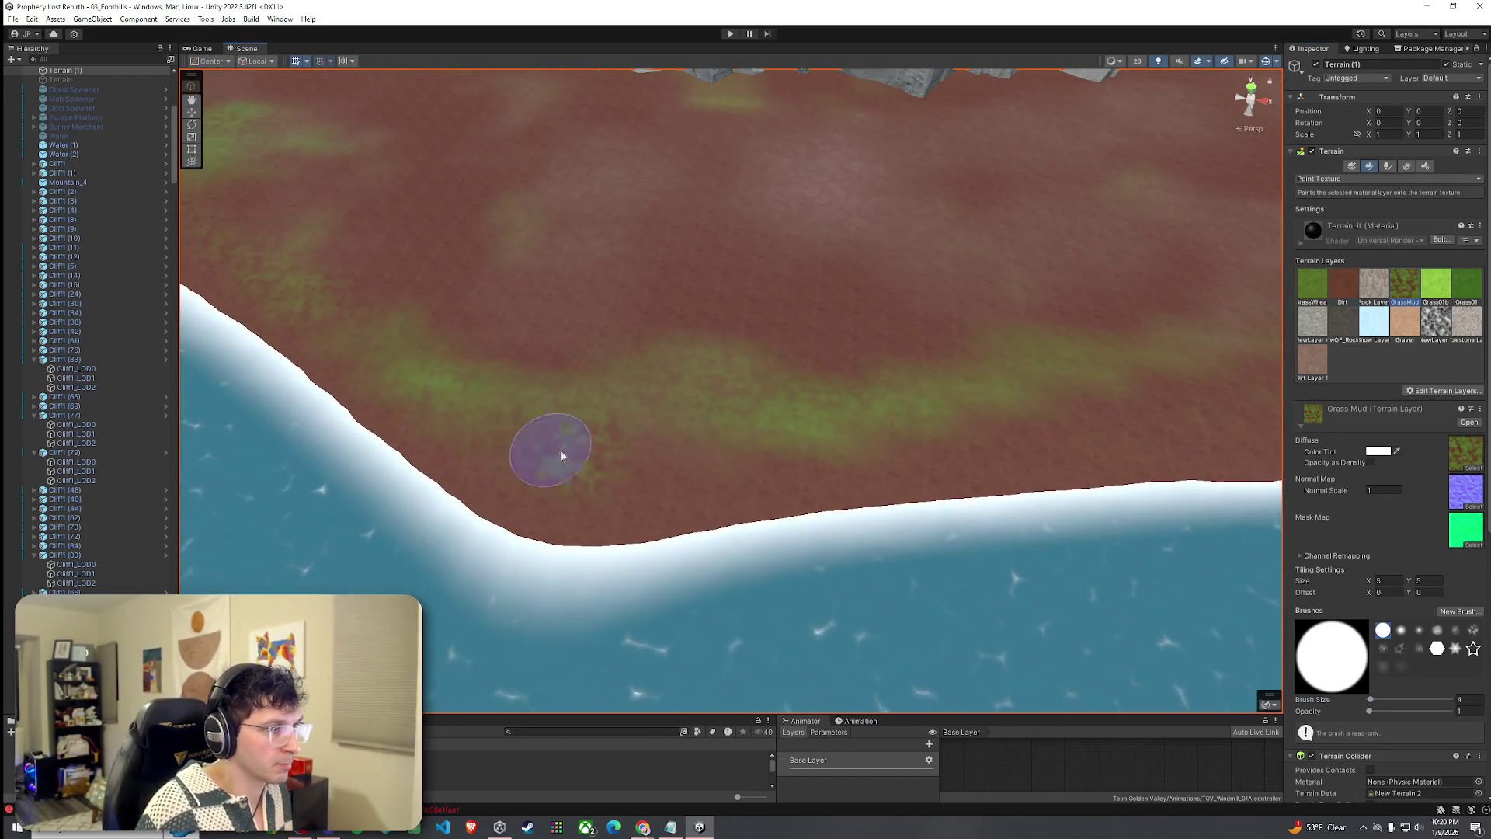
pyautogui.click(560, 456)
pyautogui.scroll(-2, 892, 417)
pyautogui.scroll(2, 872, 403)
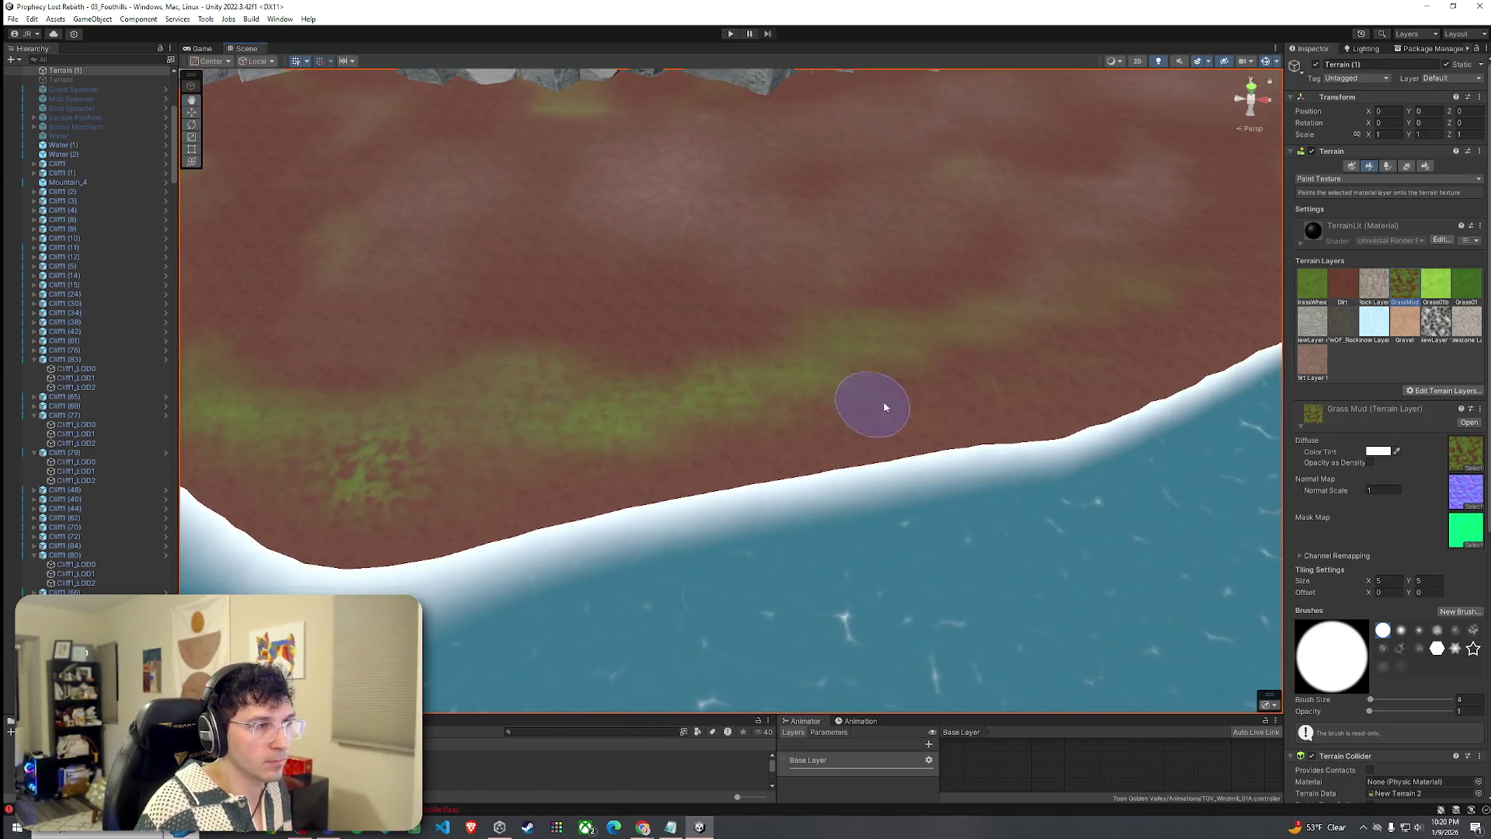
# Reselect the GrassMud layer after trying Dirt, and brush a grass-mud stroke along the shoreline.
pyautogui.moveTo(1111, 328)
pyautogui.mouseDown()
pyautogui.moveTo(1155, 319)
pyautogui.moveTo(1052, 313)
pyautogui.moveTo(872, 396)
pyautogui.mouseUp()
pyautogui.moveTo(779, 421)
pyautogui.mouseDown()
pyautogui.moveTo(1074, 376)
pyautogui.moveTo(809, 485)
pyautogui.mouseUp()
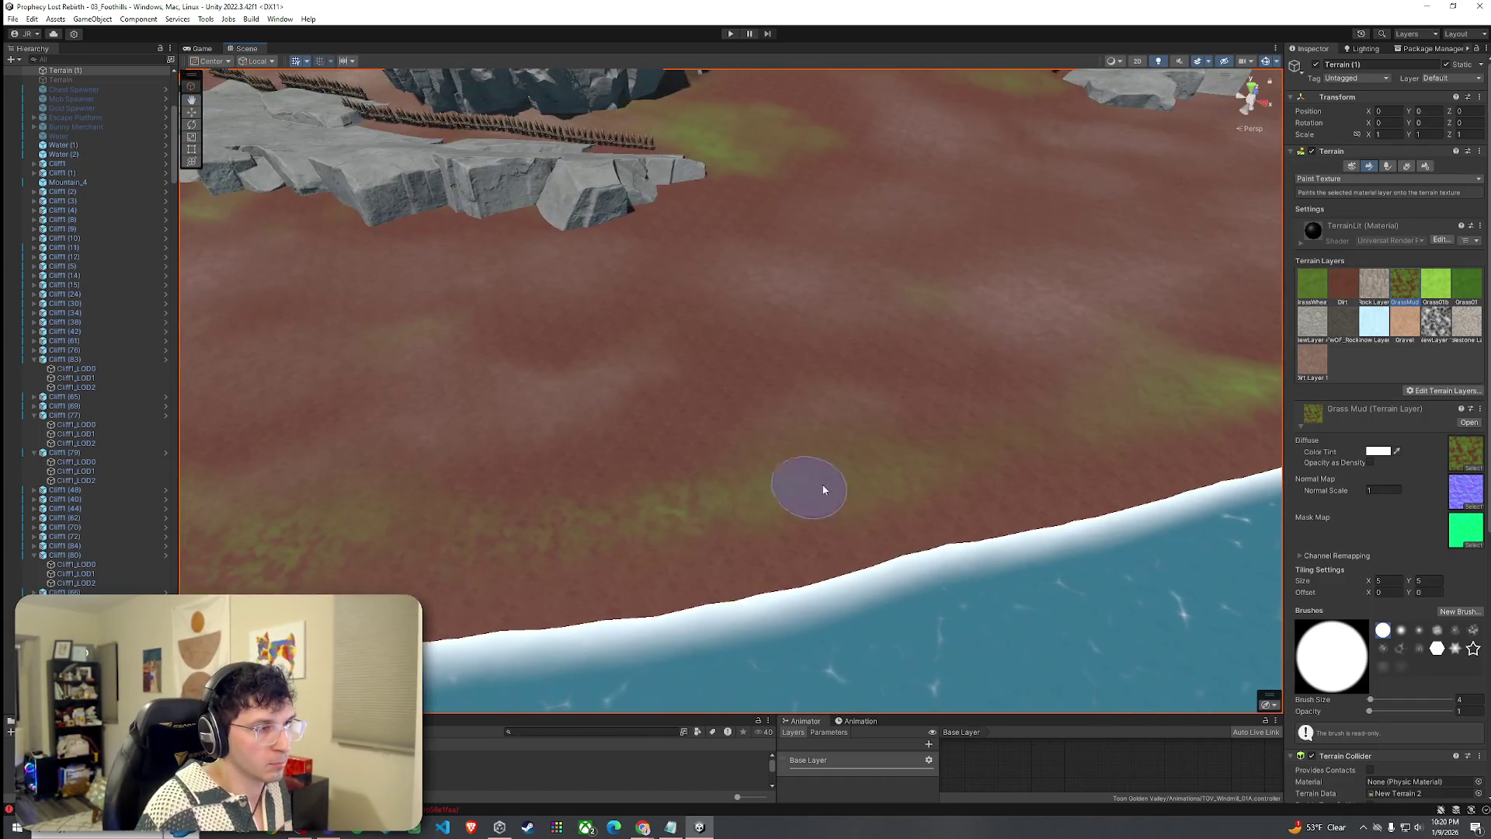
pyautogui.moveTo(960, 424)
pyautogui.mouseDown()
pyautogui.moveTo(945, 426)
pyautogui.moveTo(965, 376)
pyautogui.moveTo(965, 393)
pyautogui.mouseUp()
pyautogui.click(1343, 285)
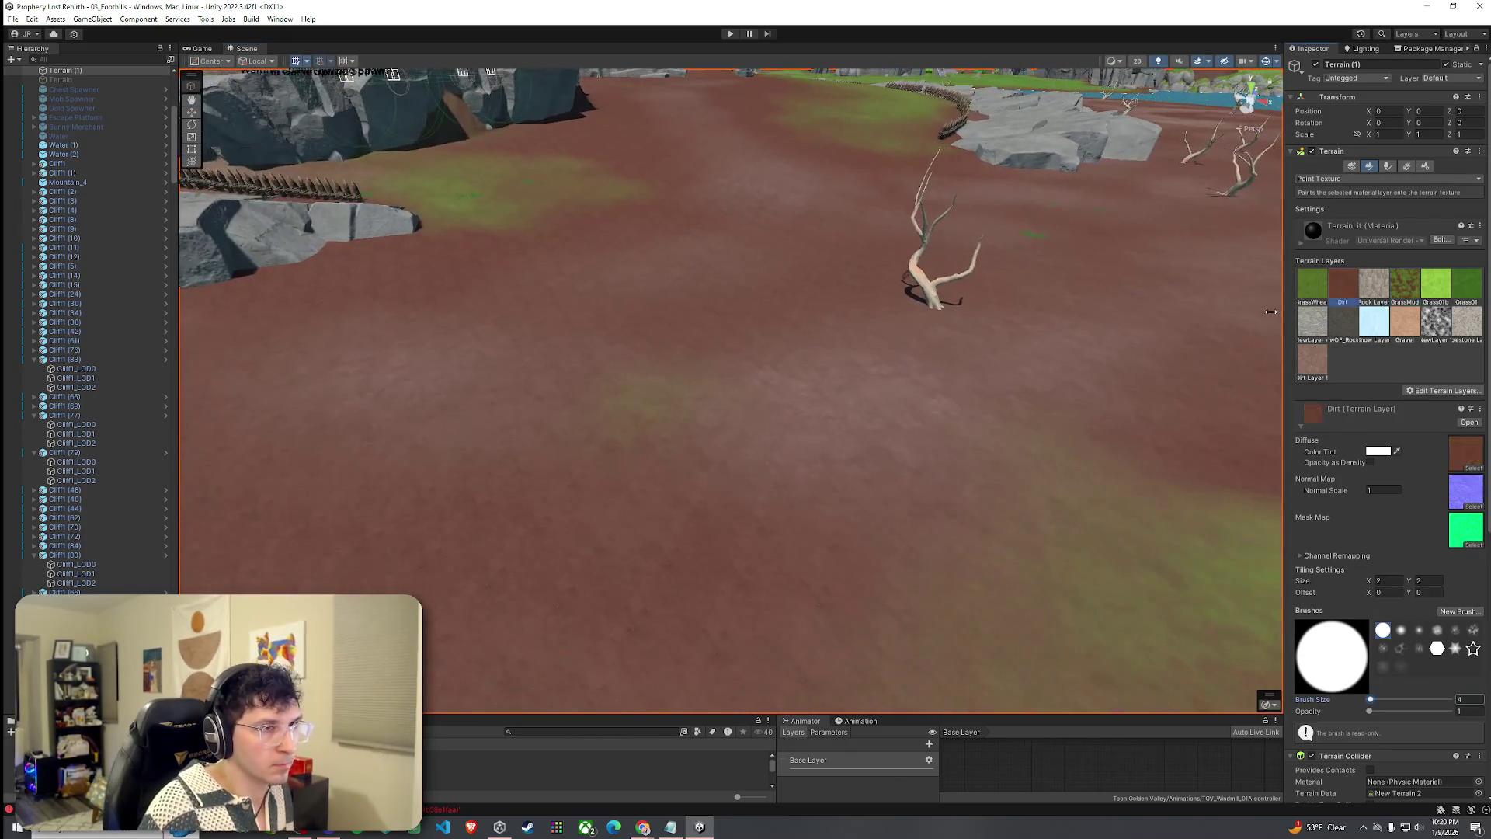
pyautogui.moveTo(617, 410)
pyautogui.mouseDown()
pyautogui.moveTo(699, 487)
pyautogui.moveTo(1150, 449)
pyautogui.mouseUp()
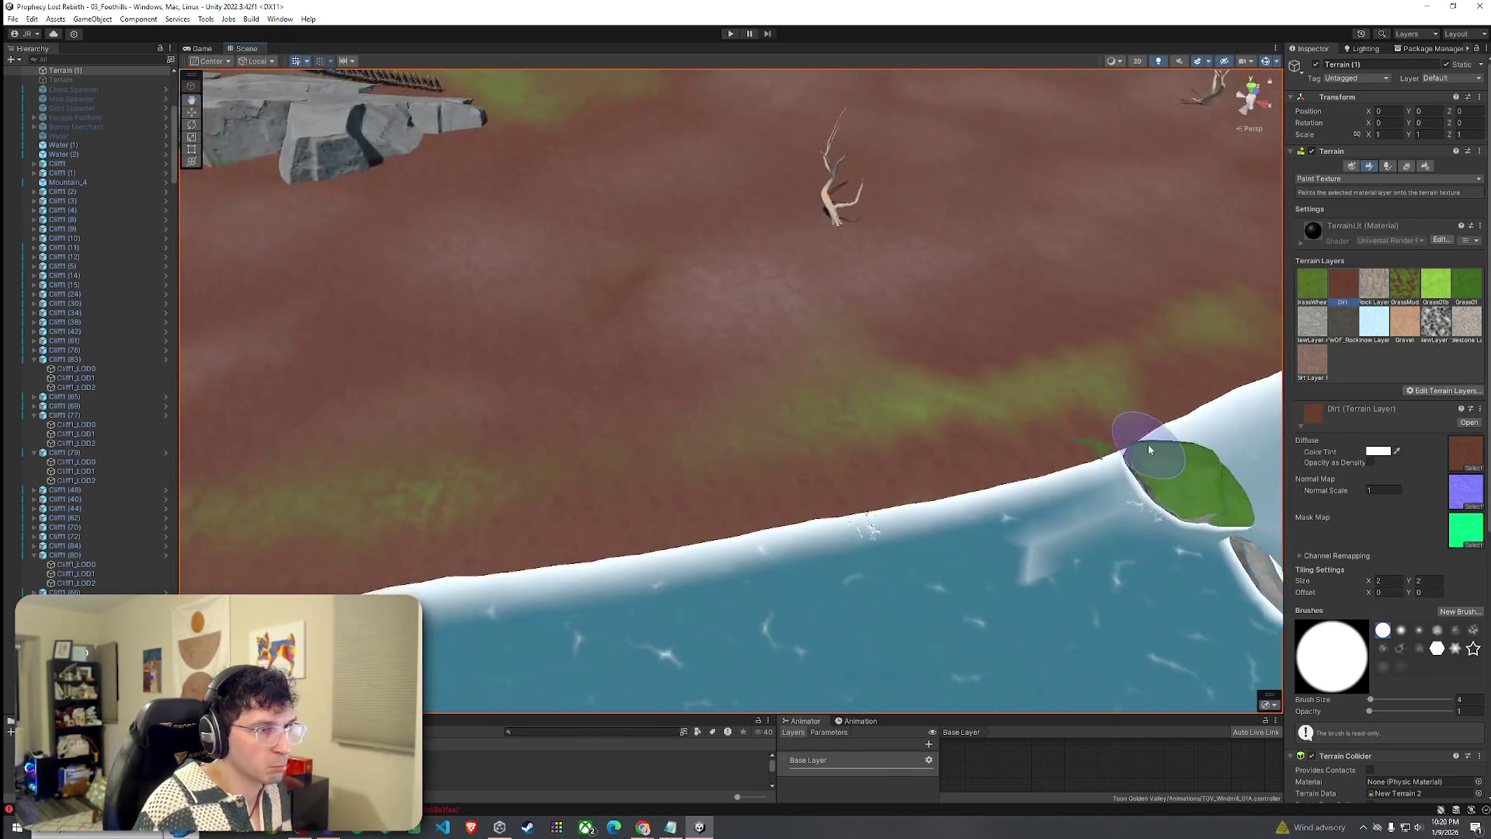
pyautogui.click(1391, 300)
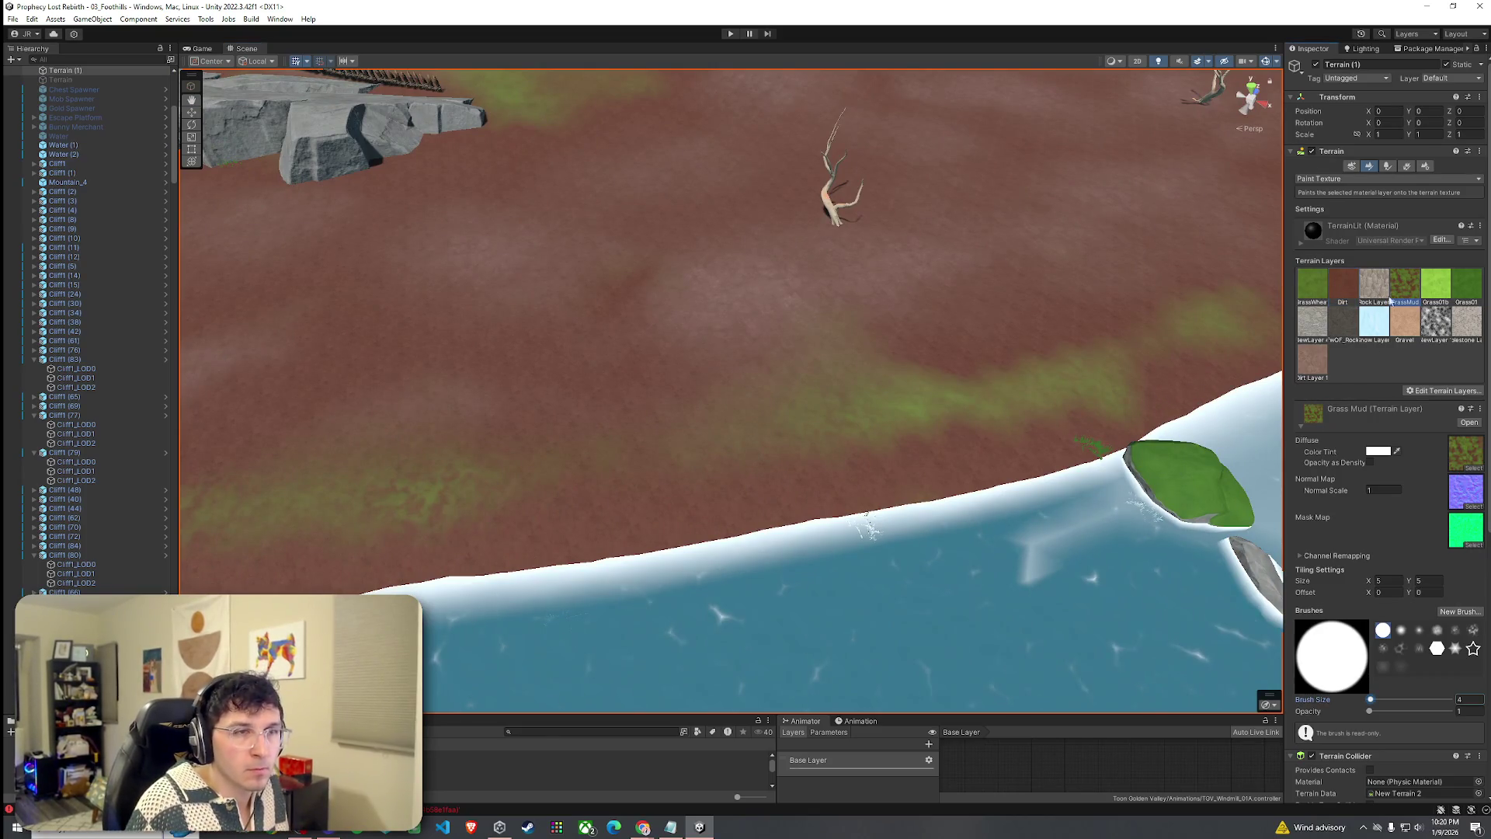
pyautogui.moveTo(758, 432)
pyautogui.mouseDown()
pyautogui.moveTo(969, 403)
pyautogui.moveTo(1099, 412)
pyautogui.moveTo(1152, 357)
pyautogui.moveTo(1057, 344)
pyautogui.moveTo(1035, 319)
pyautogui.moveTo(1098, 346)
pyautogui.moveTo(668, 351)
pyautogui.mouseUp()
pyautogui.scroll(-3, 1098, 347)
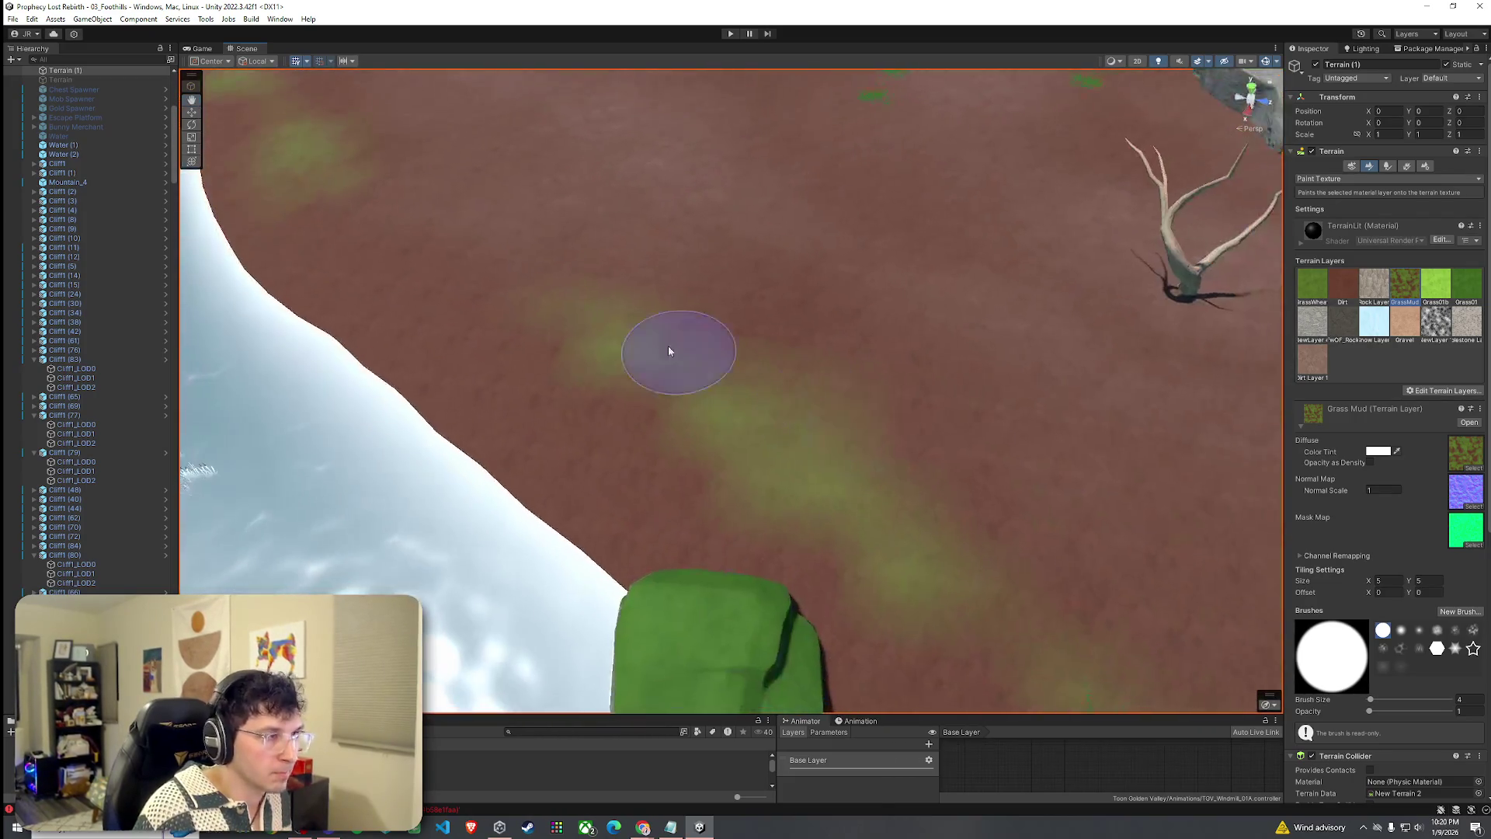
pyautogui.moveTo(808, 533)
pyautogui.mouseDown()
pyautogui.moveTo(642, 432)
pyautogui.moveTo(821, 455)
pyautogui.mouseUp()
pyautogui.moveTo(1171, 459)
pyautogui.mouseDown()
pyautogui.moveTo(999, 450)
pyautogui.moveTo(1072, 432)
pyautogui.moveTo(840, 348)
pyautogui.mouseUp()
pyautogui.moveTo(794, 447)
pyautogui.mouseDown()
pyautogui.moveTo(911, 389)
pyautogui.moveTo(776, 386)
pyautogui.moveTo(749, 357)
pyautogui.moveTo(845, 289)
pyautogui.moveTo(649, 383)
pyautogui.moveTo(836, 450)
pyautogui.moveTo(523, 365)
pyautogui.moveTo(909, 403)
pyautogui.moveTo(1072, 376)
pyautogui.moveTo(942, 323)
pyautogui.moveTo(1082, 254)
pyautogui.moveTo(1023, 234)
pyautogui.moveTo(816, 350)
pyautogui.mouseUp()
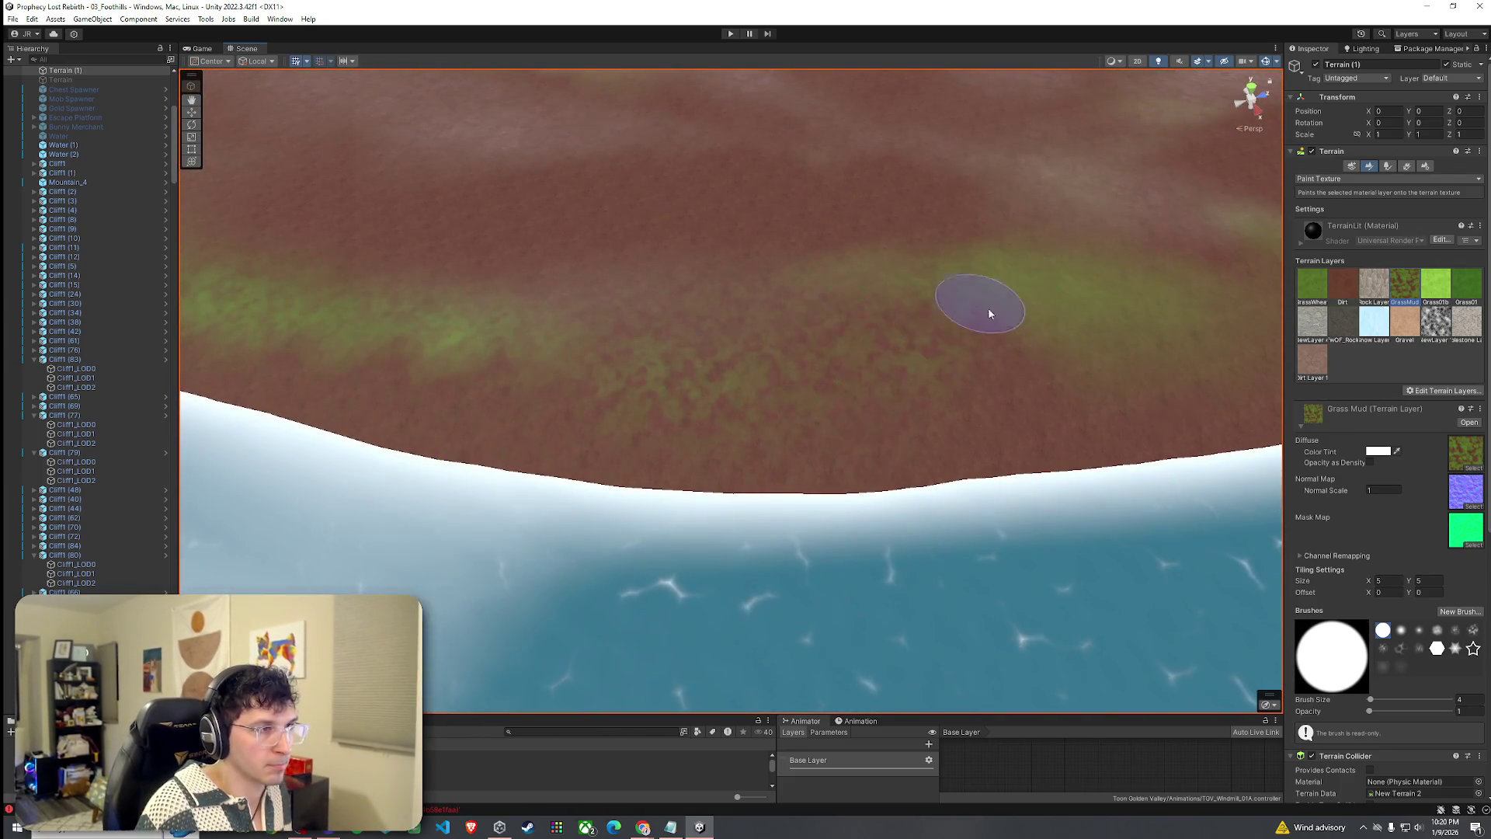
# Orbit the Scene view along the curved shoreline and closer to the grassy terrain.
pyautogui.moveTo(989, 313)
pyautogui.mouseDown()
pyautogui.moveTo(956, 356)
pyautogui.moveTo(1131, 334)
pyautogui.moveTo(852, 365)
pyautogui.mouseUp()
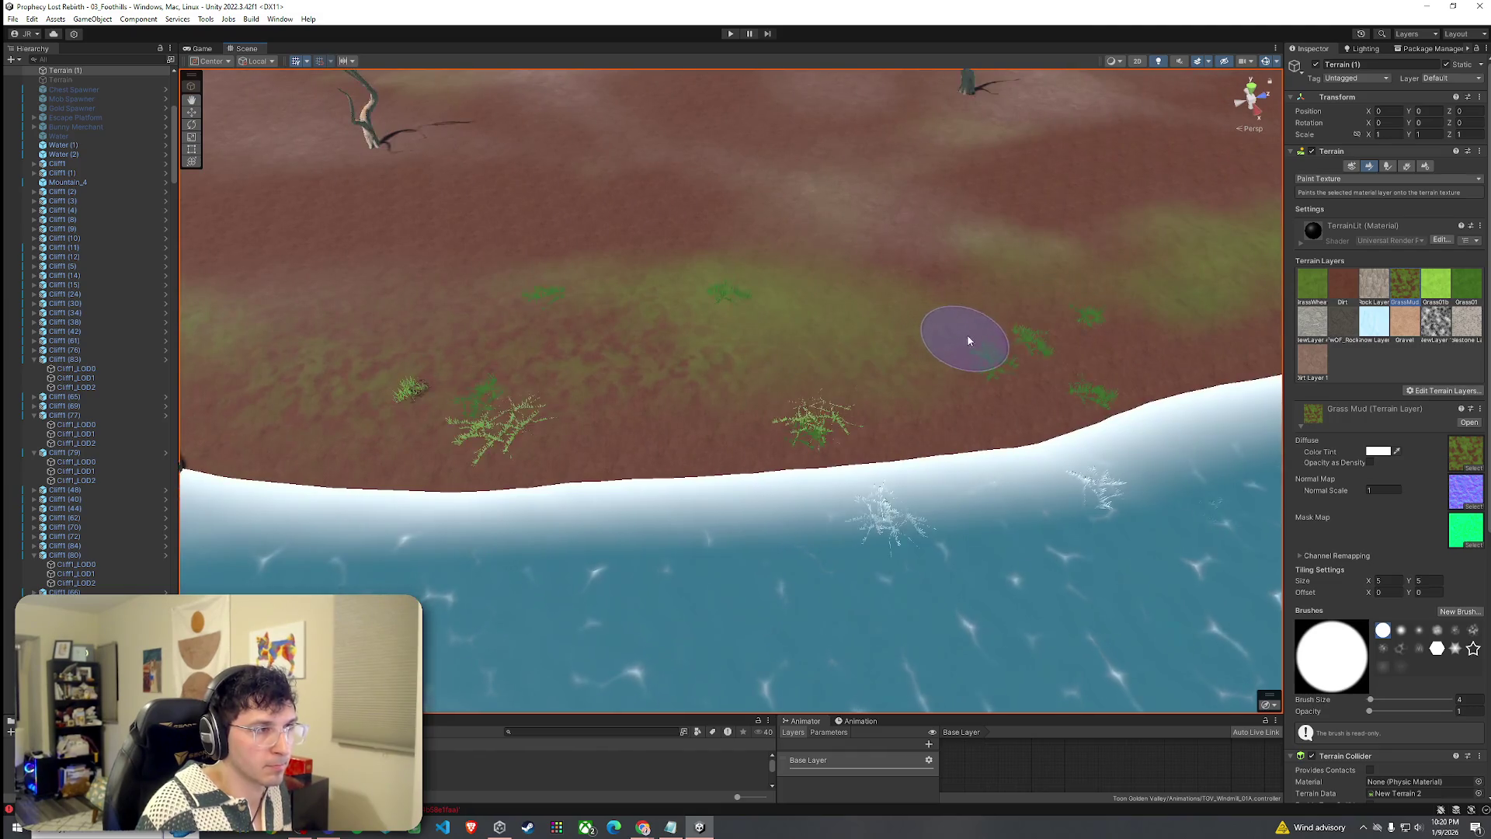
pyautogui.moveTo(1038, 346)
pyautogui.mouseDown()
pyautogui.moveTo(1118, 306)
pyautogui.moveTo(859, 333)
pyautogui.mouseUp()
pyautogui.moveTo(1175, 336); pyautogui.dragTo(629, 352)
pyautogui.moveTo(1152, 279); pyautogui.dragTo(895, 332)
pyautogui.moveTo(1015, 337)
pyautogui.mouseDown()
pyautogui.moveTo(1075, 310)
pyautogui.moveTo(976, 306)
pyautogui.mouseUp()
pyautogui.moveTo(842, 370)
pyautogui.mouseDown()
pyautogui.moveTo(792, 330)
pyautogui.moveTo(626, 396)
pyautogui.mouseUp()
# Orbit over the terrain and water toward the rocks and fence, ending facing the dirt field.
pyautogui.moveTo(1152, 356); pyautogui.dragTo(916, 383)
pyautogui.moveTo(762, 357)
pyautogui.mouseDown()
pyautogui.moveTo(688, 393)
pyautogui.moveTo(709, 360)
pyautogui.mouseUp()
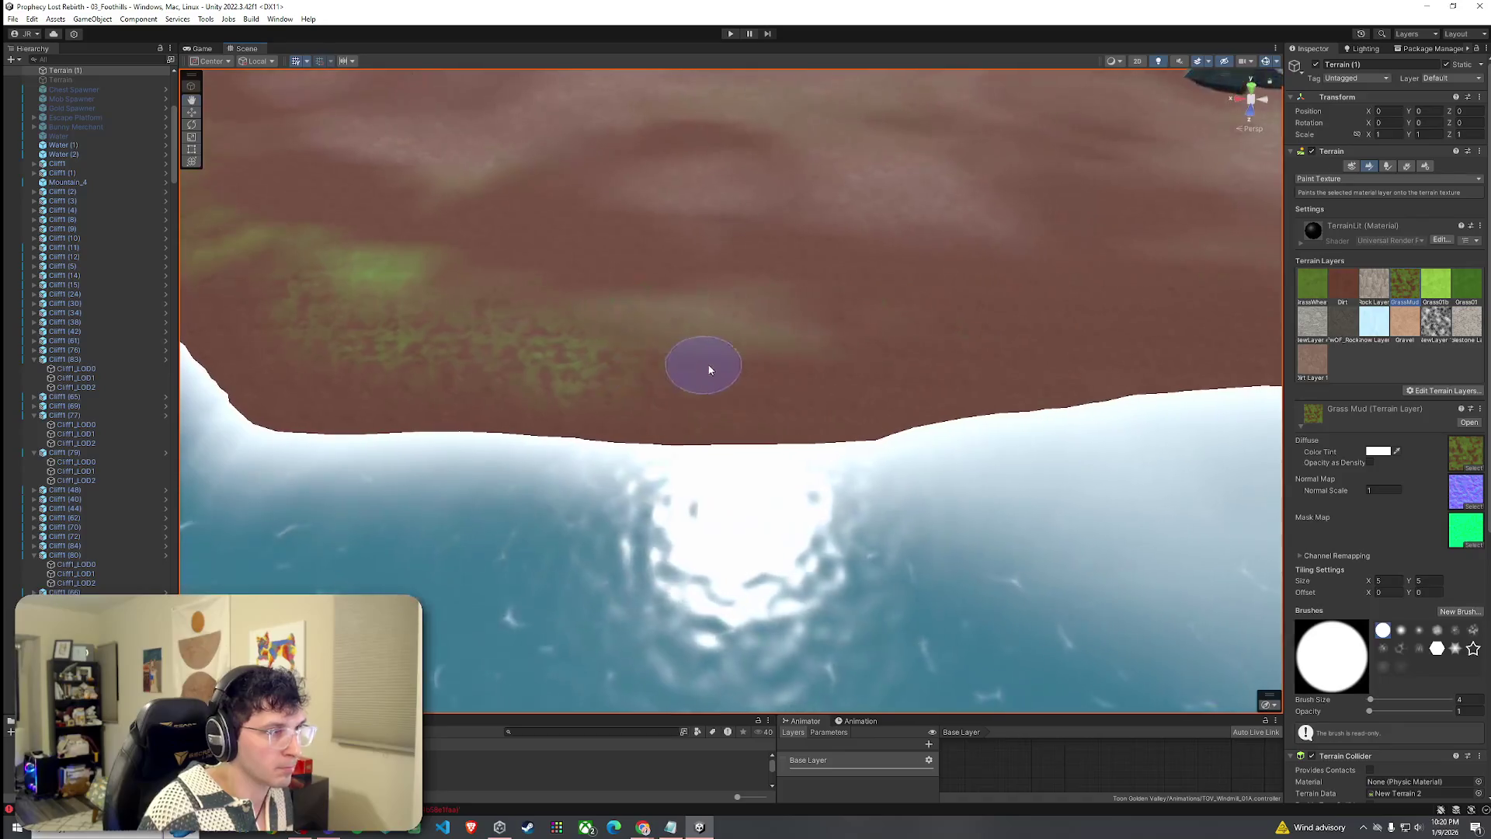
pyautogui.moveTo(1032, 340); pyautogui.dragTo(616, 417)
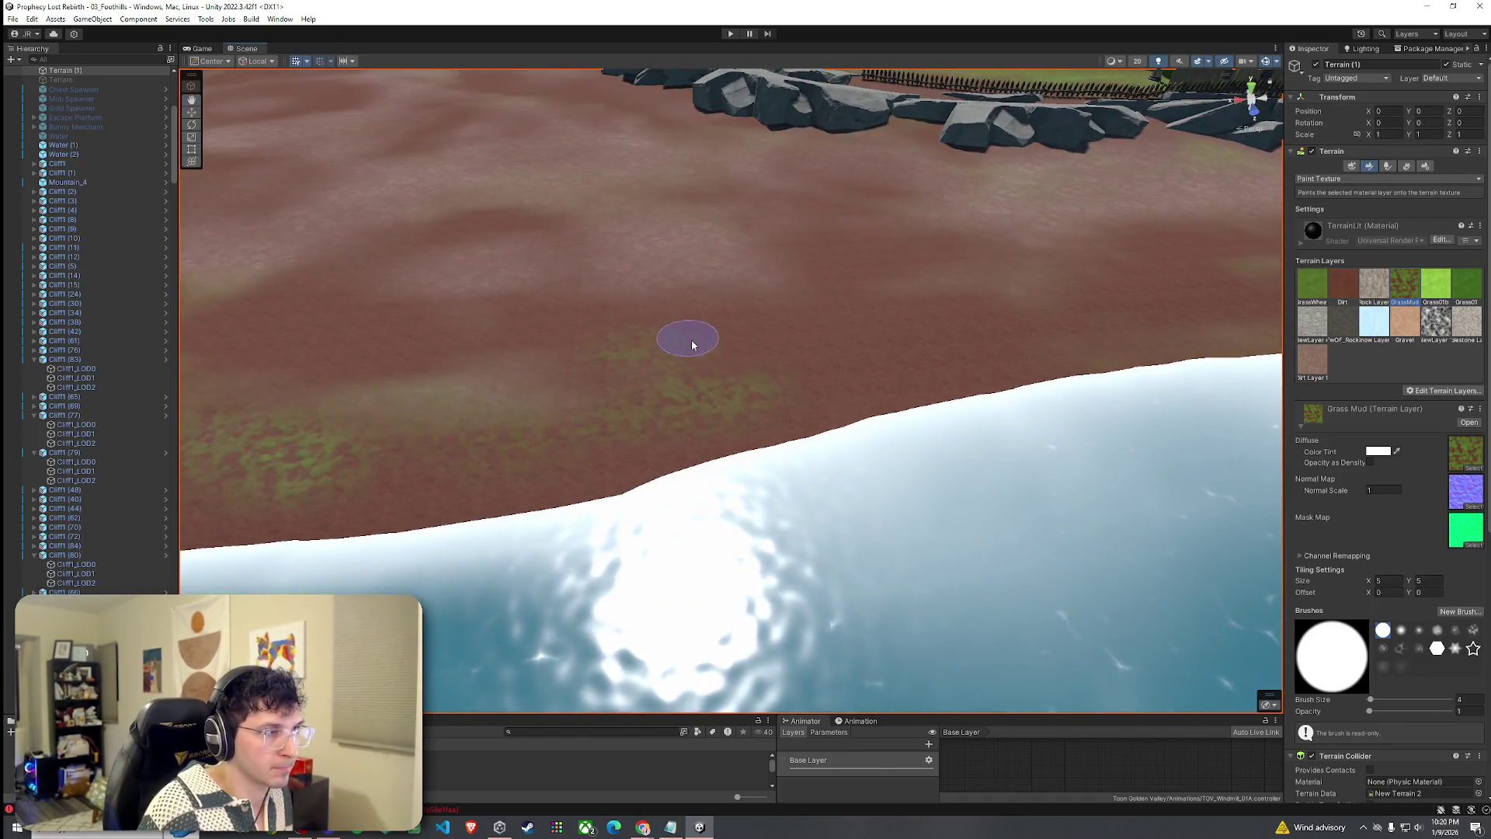
pyautogui.moveTo(948, 318)
pyautogui.mouseDown()
pyautogui.moveTo(1021, 323)
pyautogui.moveTo(942, 340)
pyautogui.mouseUp()
pyautogui.moveTo(529, 380)
pyautogui.mouseDown()
pyautogui.moveTo(636, 347)
pyautogui.moveTo(852, 406)
pyautogui.moveTo(1110, 391)
pyautogui.moveTo(835, 381)
pyautogui.mouseUp()
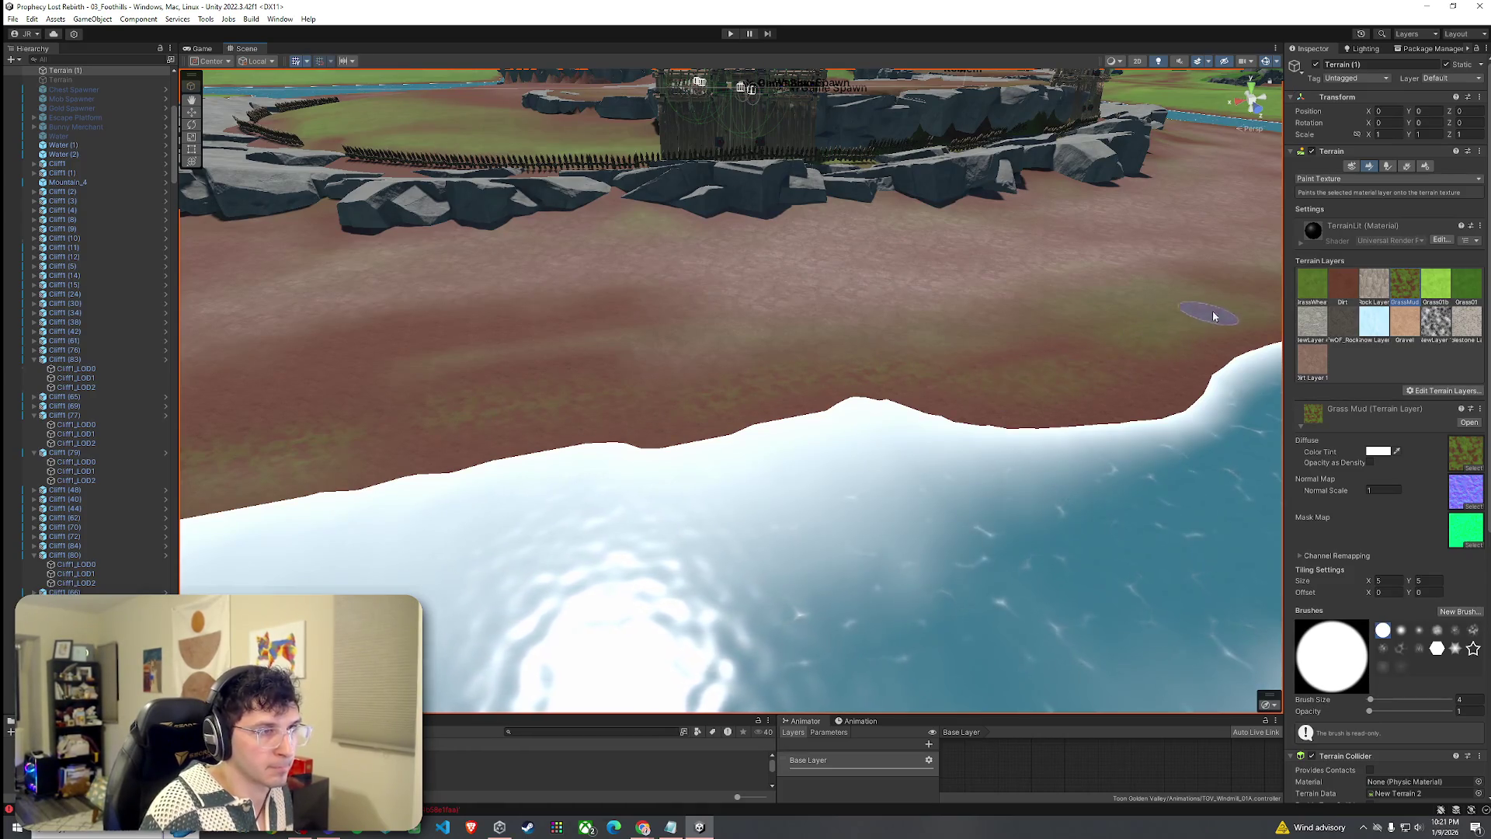
pyautogui.moveTo(572, 393)
pyautogui.mouseDown()
pyautogui.moveTo(512, 376)
pyautogui.moveTo(415, 435)
pyautogui.mouseUp()
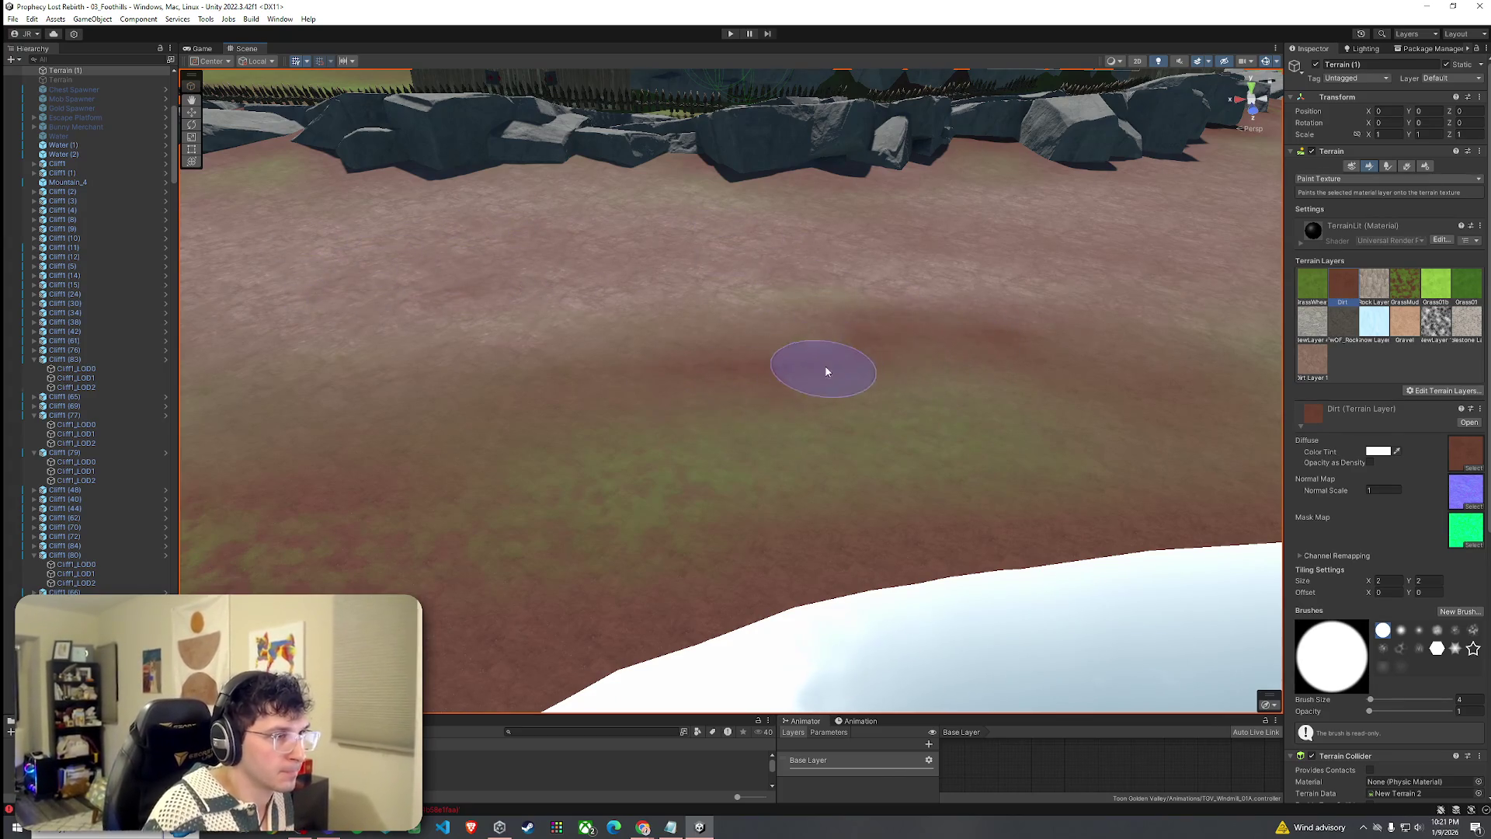
# Rotate the view along the ground below the rocks and toward the river.
pyautogui.moveTo(977, 374); pyautogui.dragTo(742, 364)
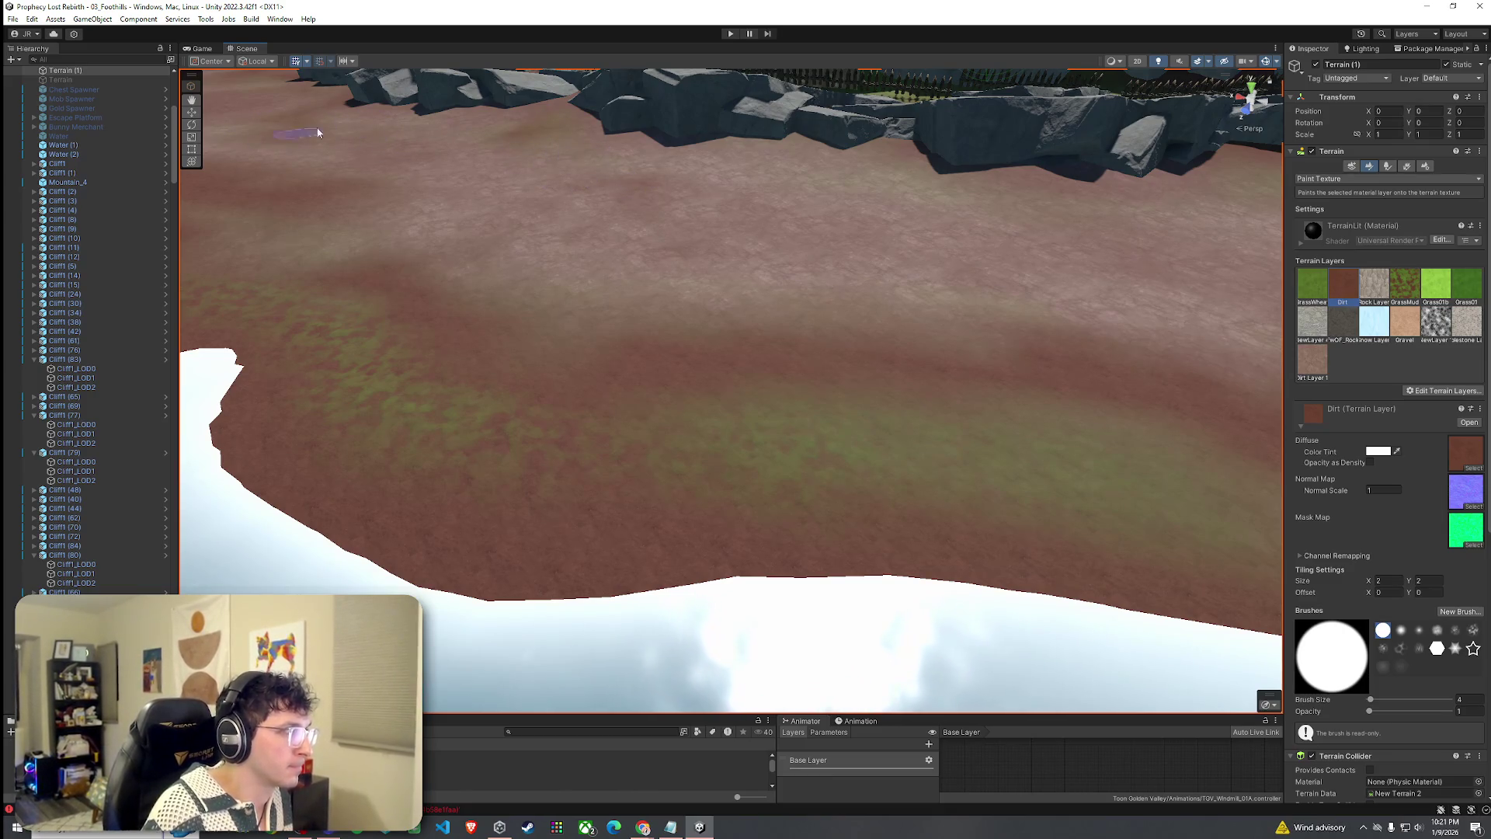
pyautogui.moveTo(553, 328)
pyautogui.mouseDown()
pyautogui.moveTo(598, 412)
pyautogui.moveTo(660, 233)
pyautogui.moveTo(887, 162)
pyautogui.mouseUp()
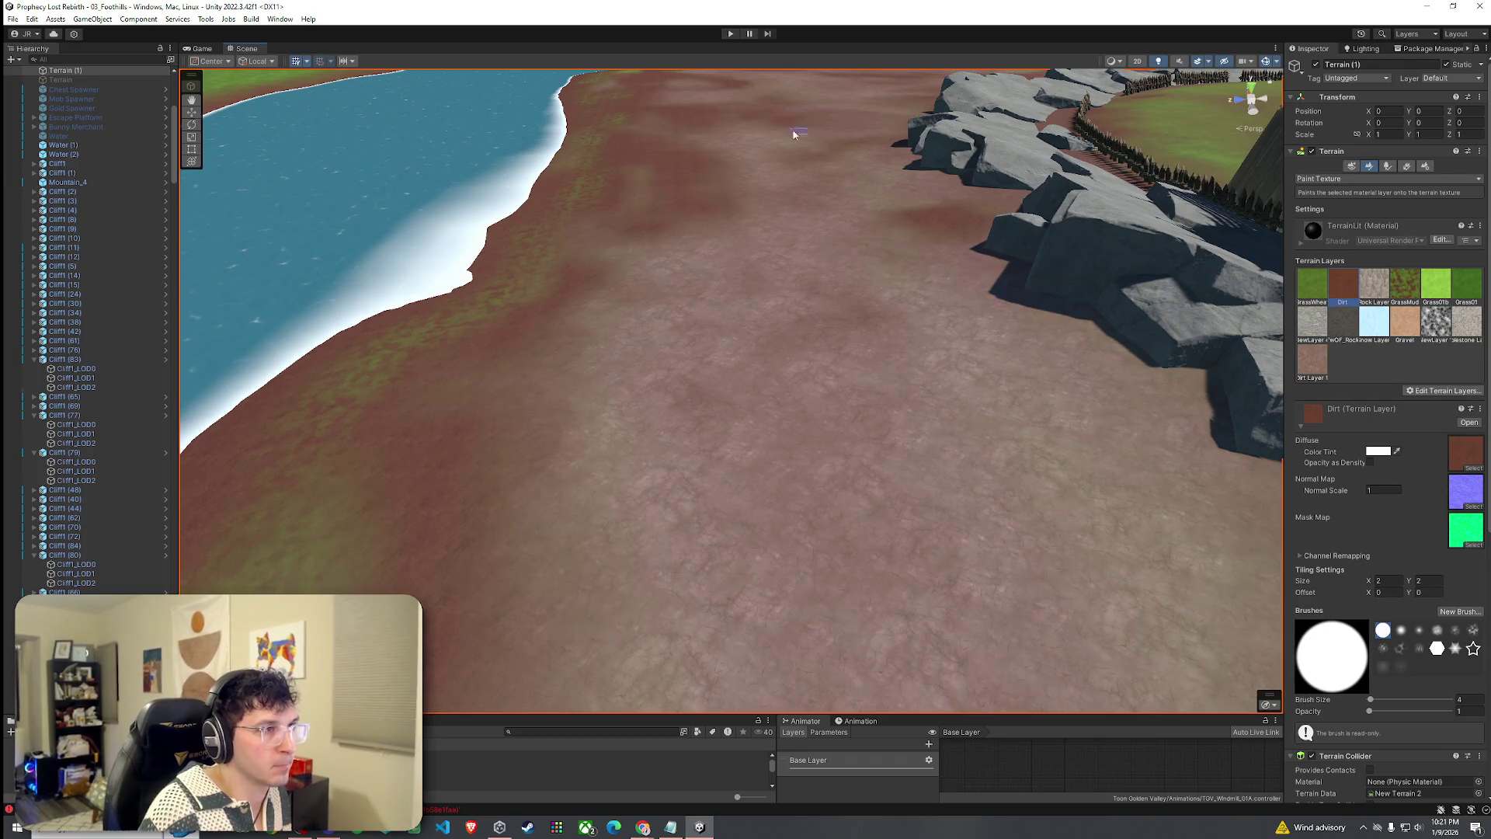
pyautogui.moveTo(862, 520)
pyautogui.mouseDown()
pyautogui.moveTo(1032, 482)
pyautogui.moveTo(678, 469)
pyautogui.mouseUp()
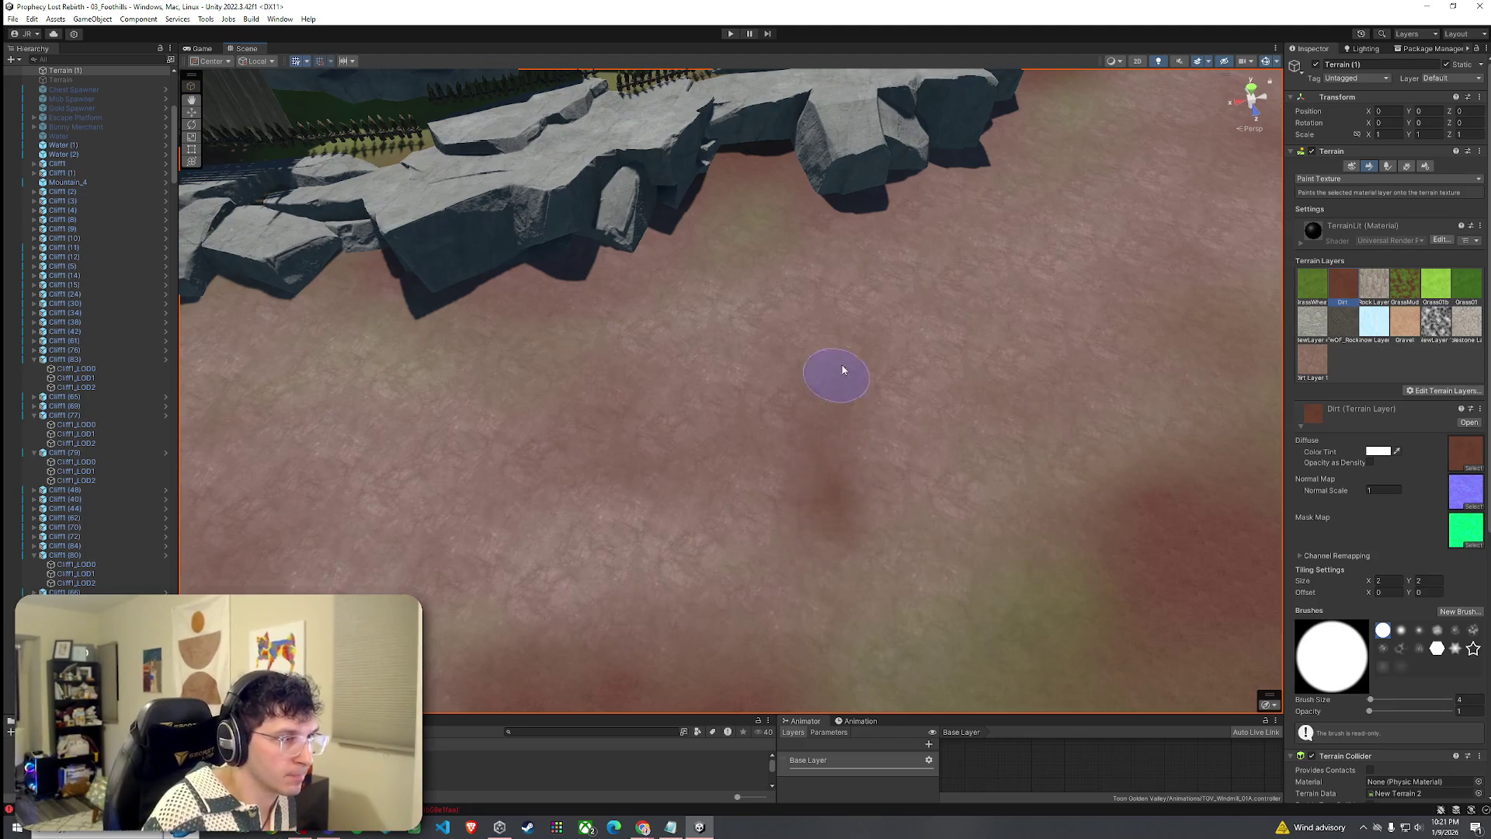
pyautogui.moveTo(808, 478); pyautogui.dragTo(858, 296)
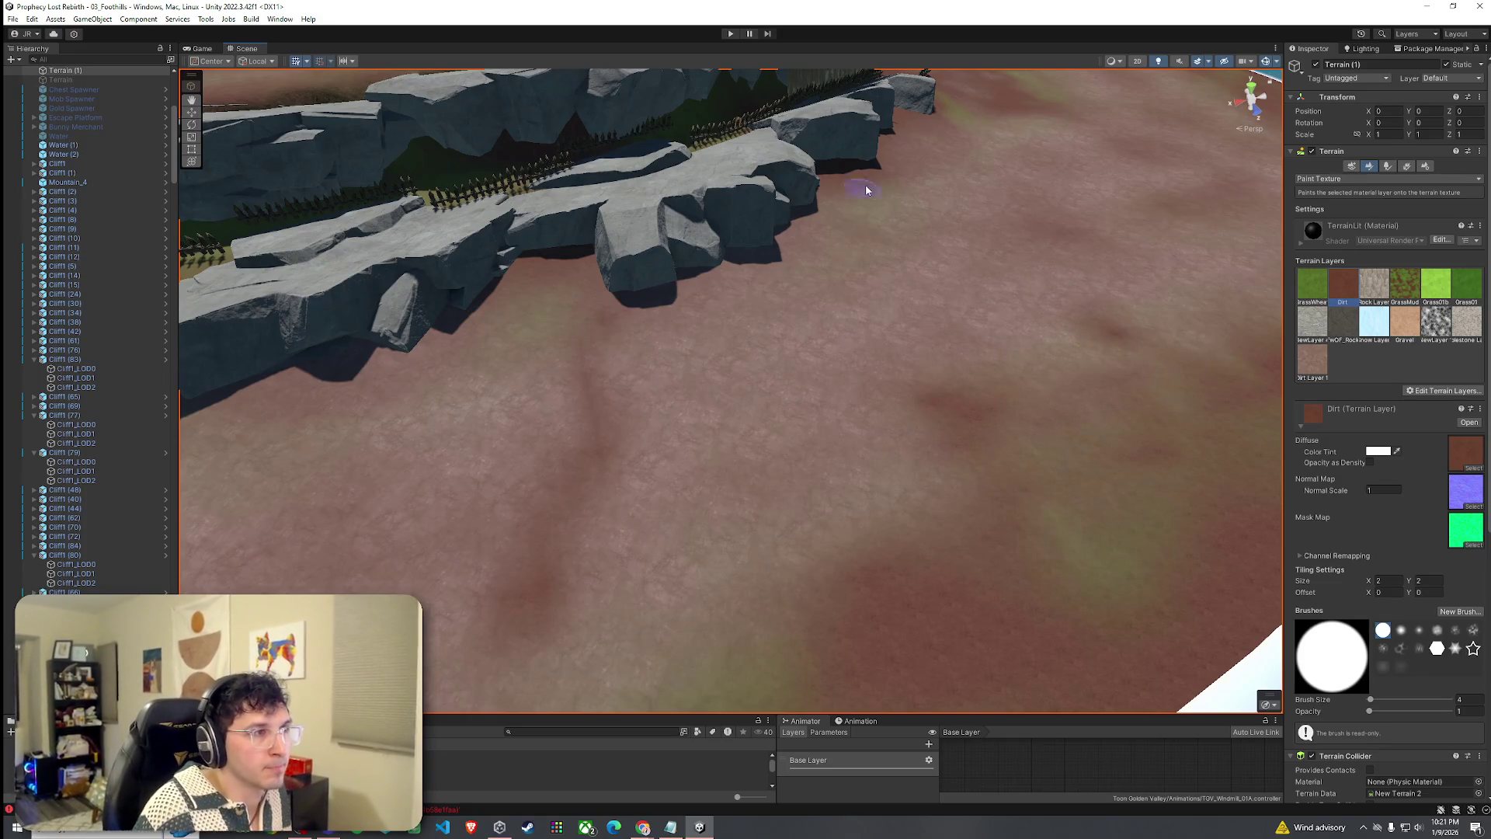
pyautogui.moveTo(840, 231); pyautogui.dragTo(1029, 297)
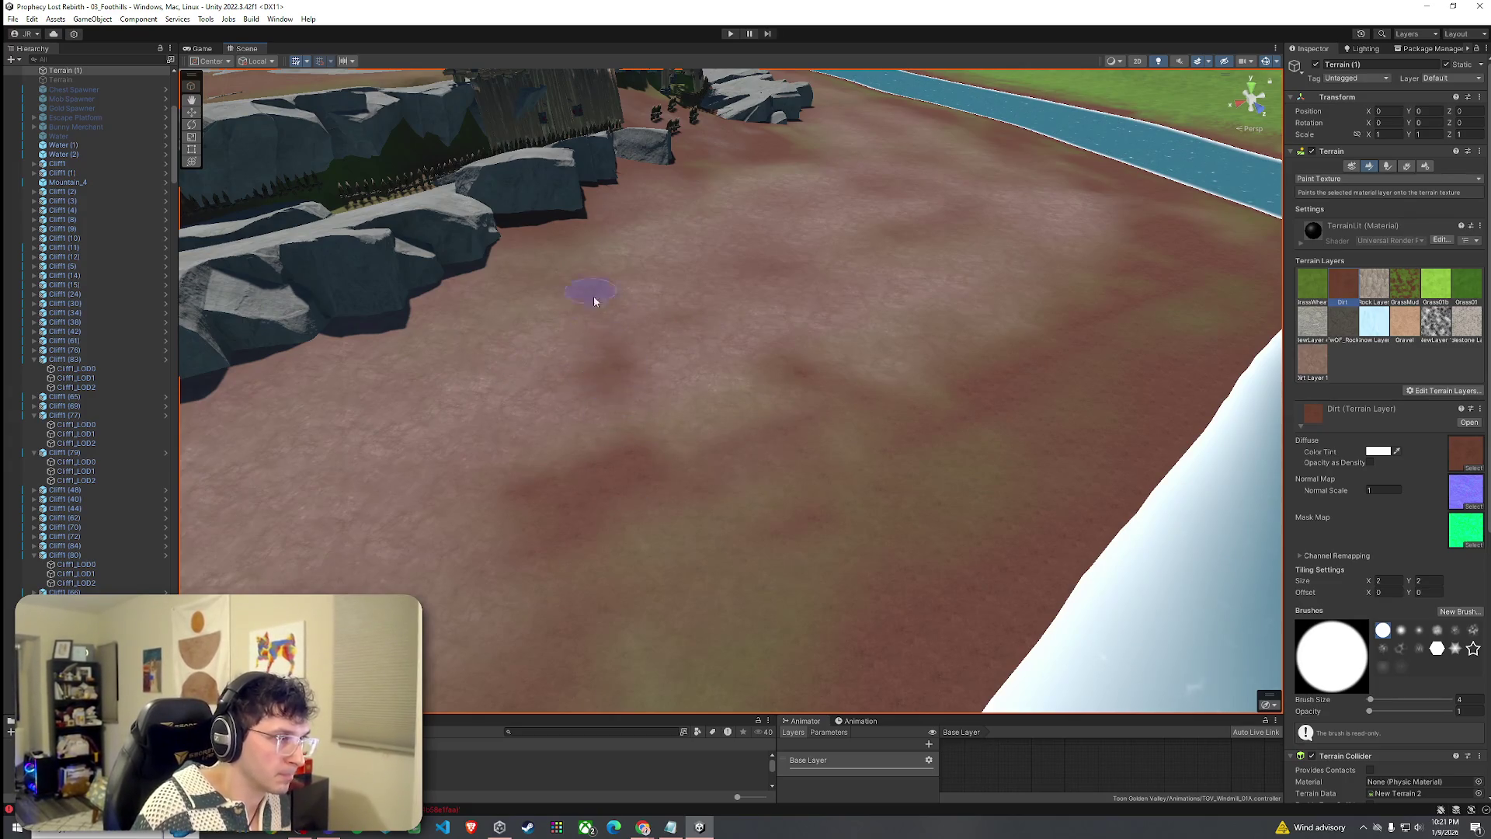
# Pull back to frame the cliffs, fort and water, adjusting the zoom.
pyautogui.moveTo(602, 302)
pyautogui.mouseDown()
pyautogui.moveTo(515, 333)
pyautogui.moveTo(789, 392)
pyautogui.mouseUp()
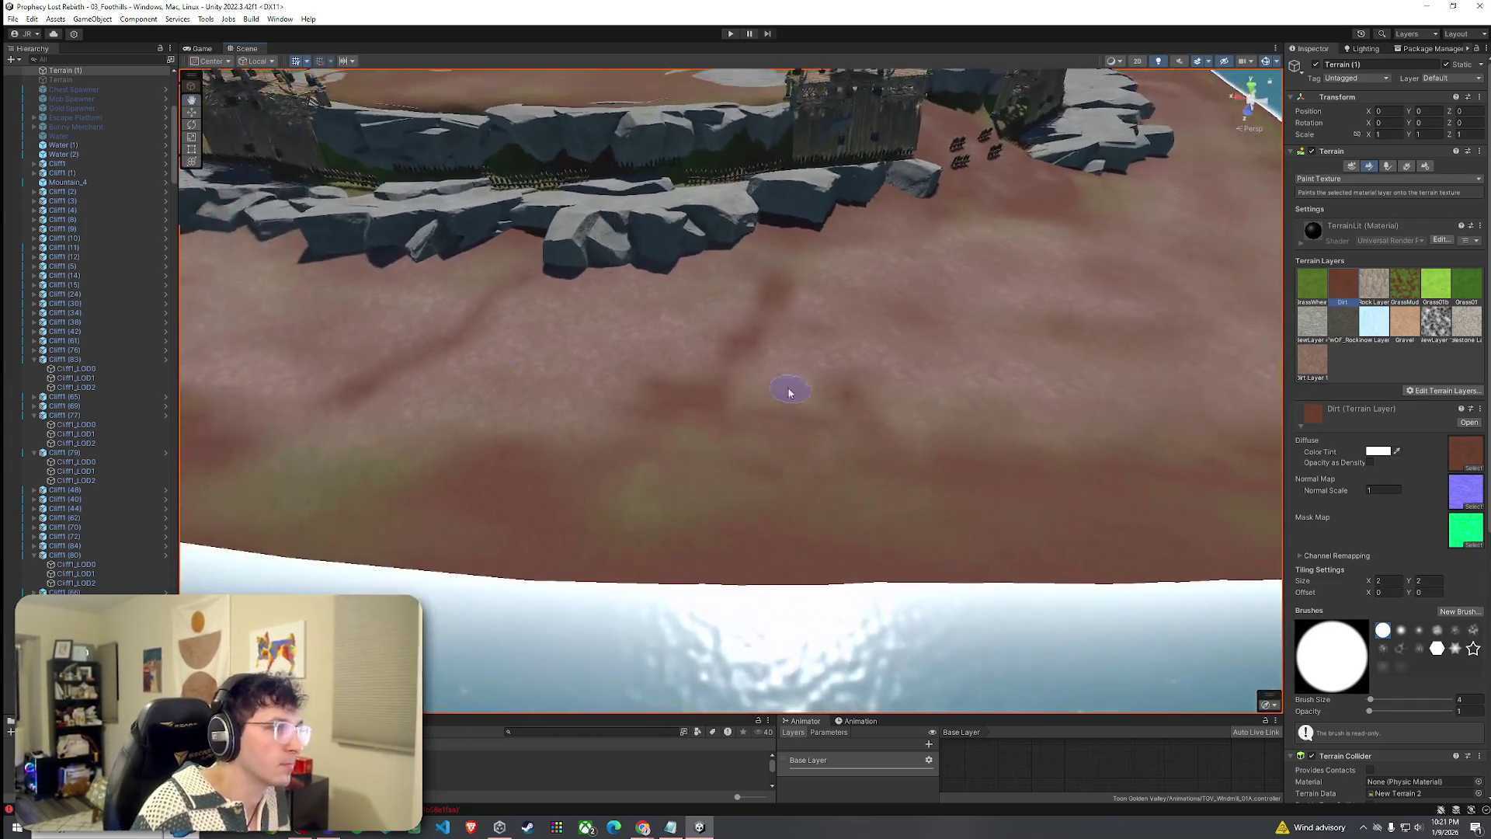
pyautogui.moveTo(961, 351)
pyautogui.mouseDown()
pyautogui.moveTo(1085, 257)
pyautogui.moveTo(932, 249)
pyautogui.moveTo(992, 224)
pyautogui.mouseUp()
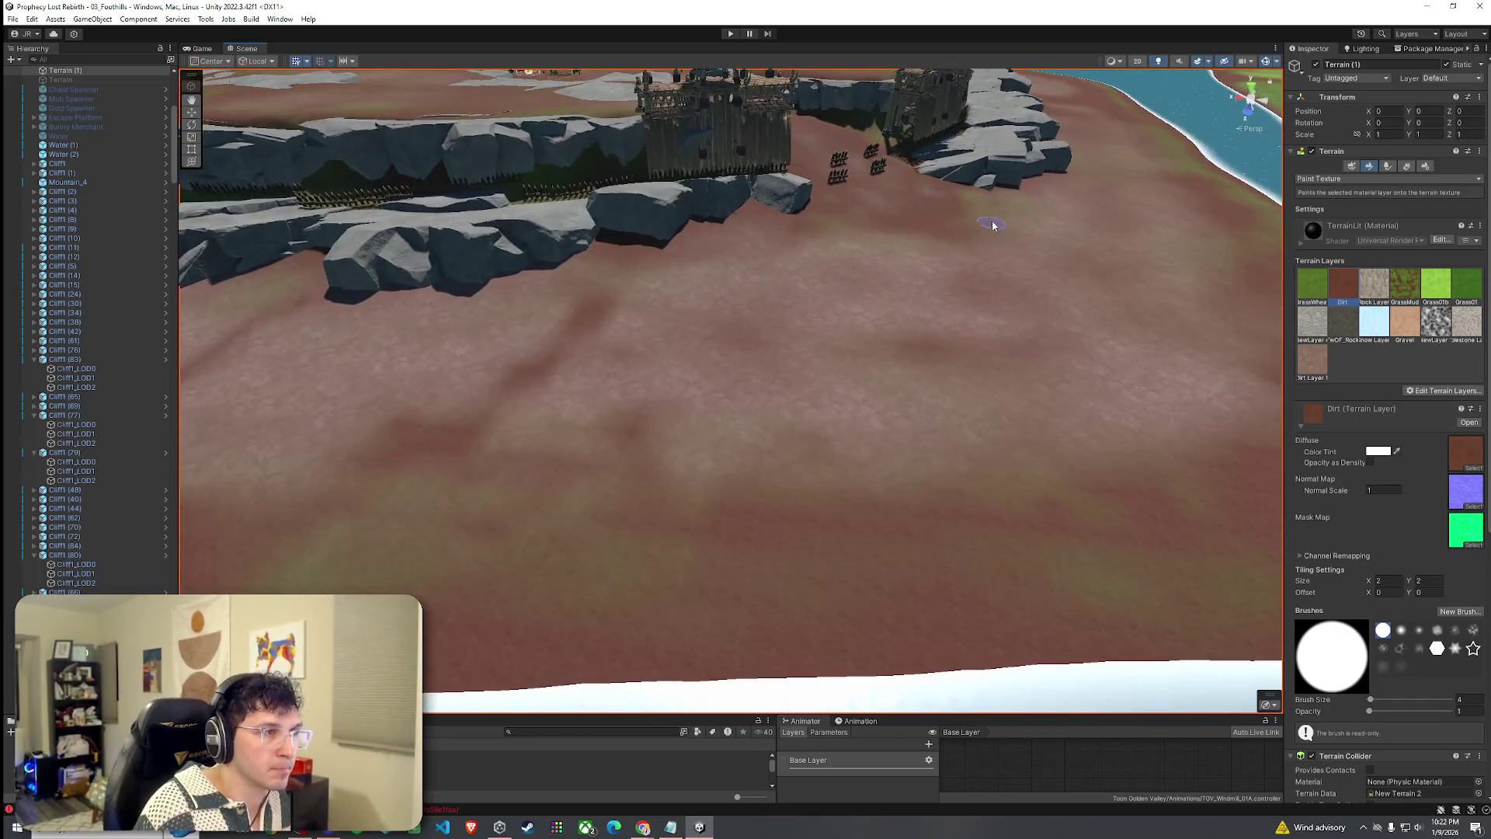
pyautogui.moveTo(866, 237); pyautogui.dragTo(915, 406)
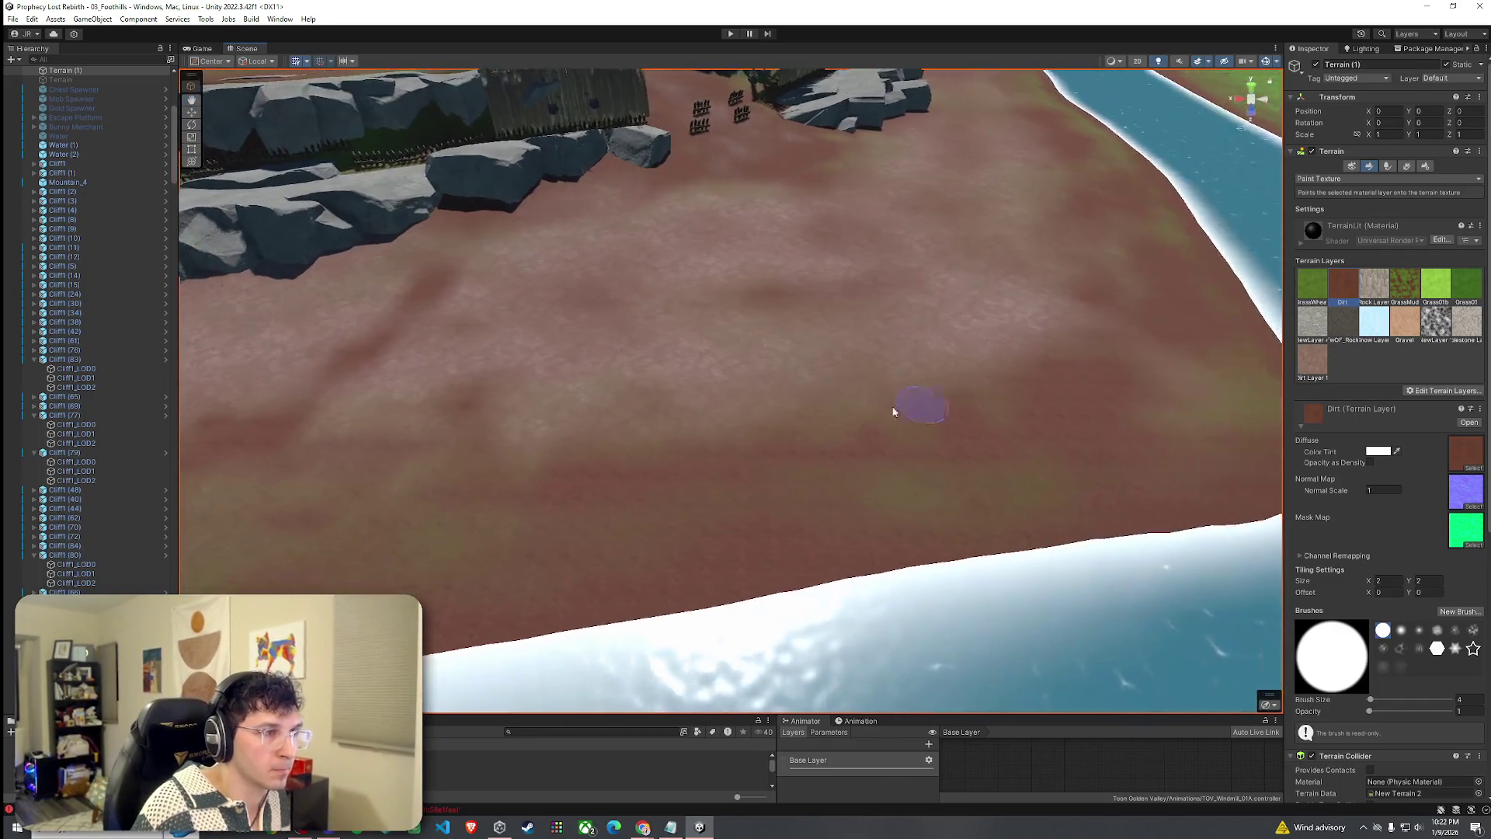
pyautogui.scroll(3, 1024, 342)
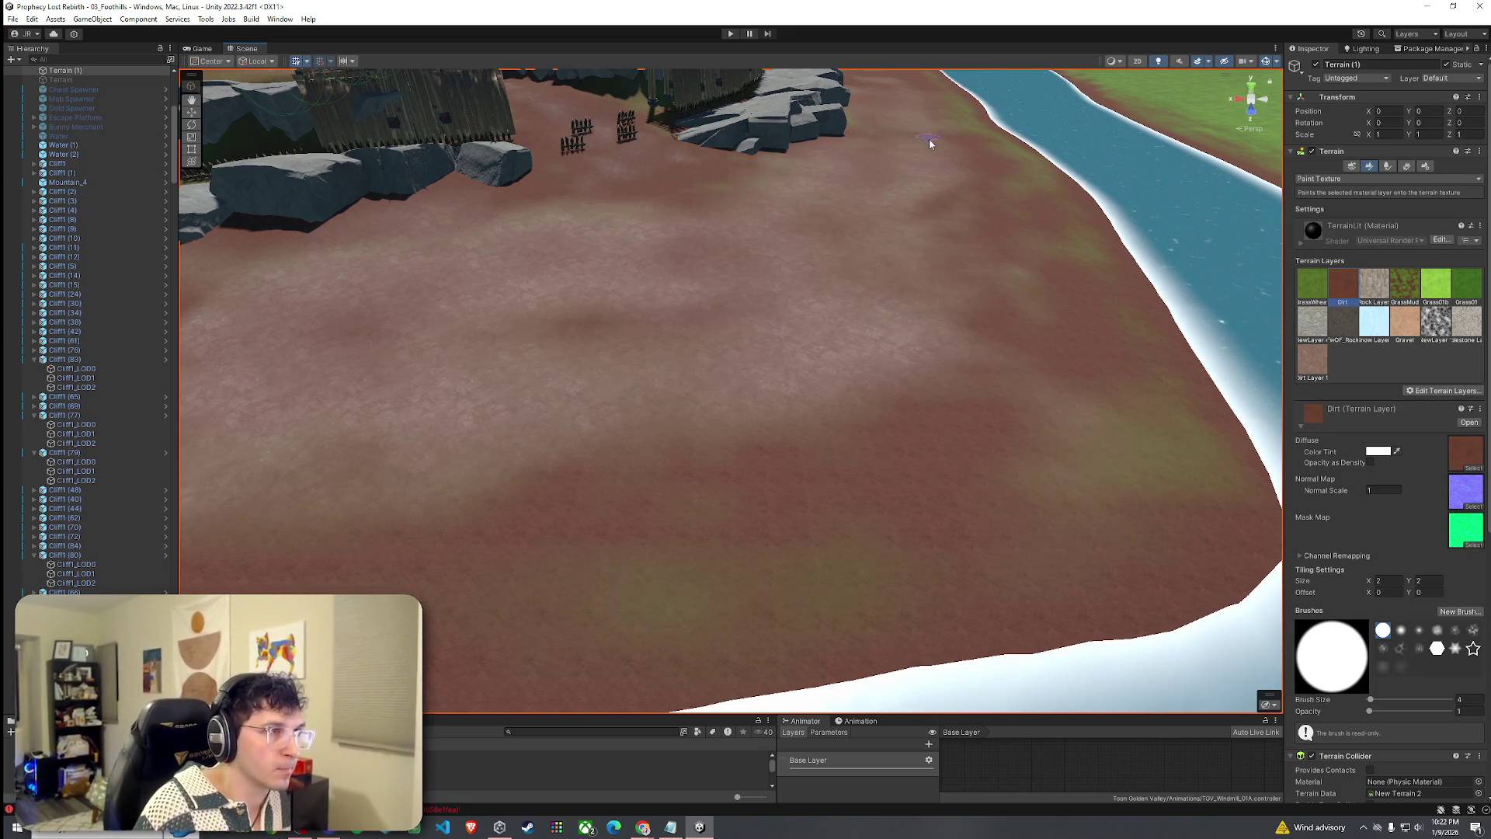
pyautogui.scroll(-3, 928, 138)
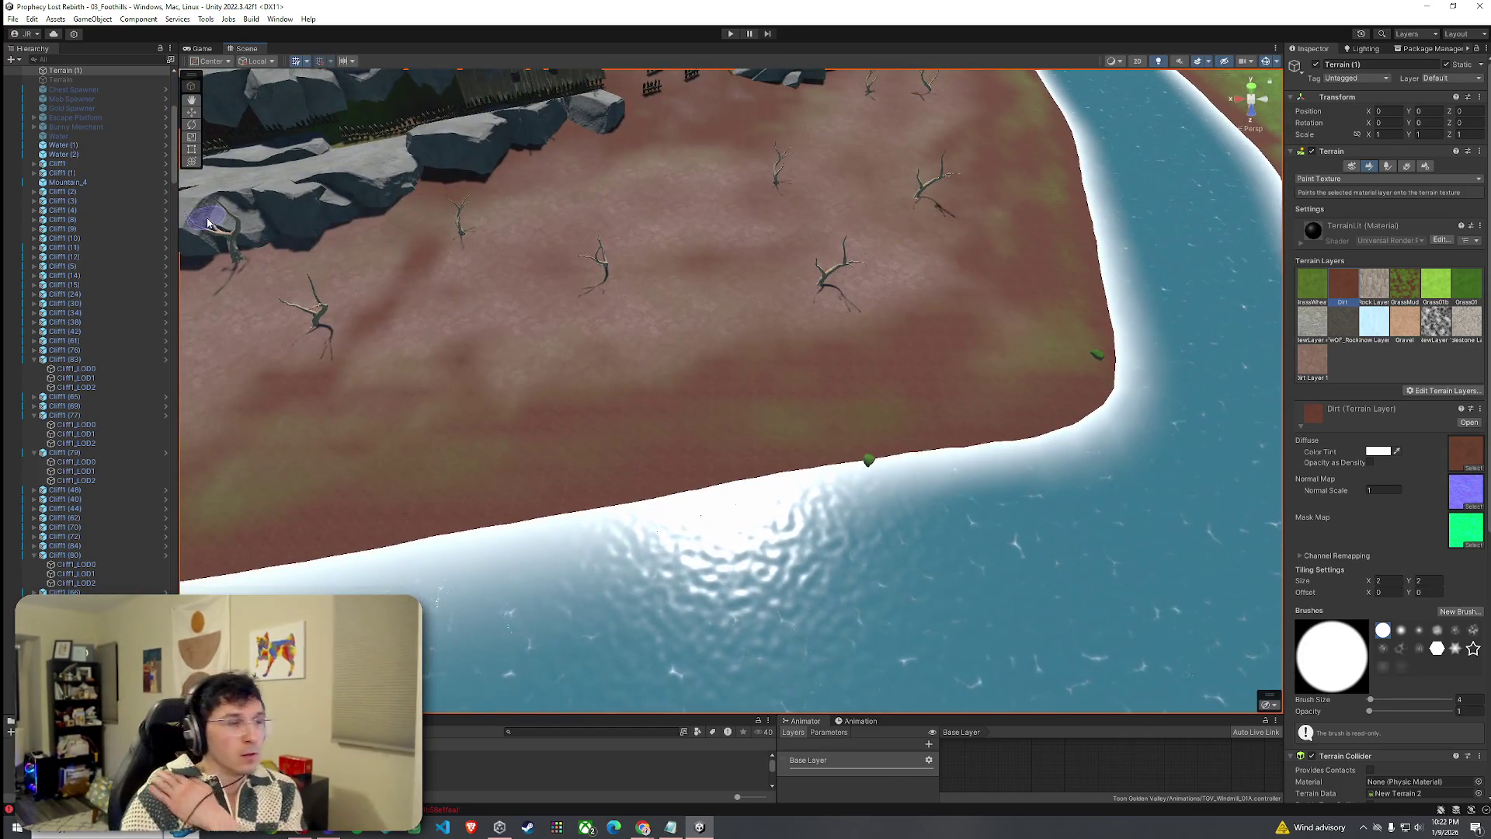
# Save the scene via File > Save and enter Play mode with Ctrl+P.
pyautogui.click(13, 19)
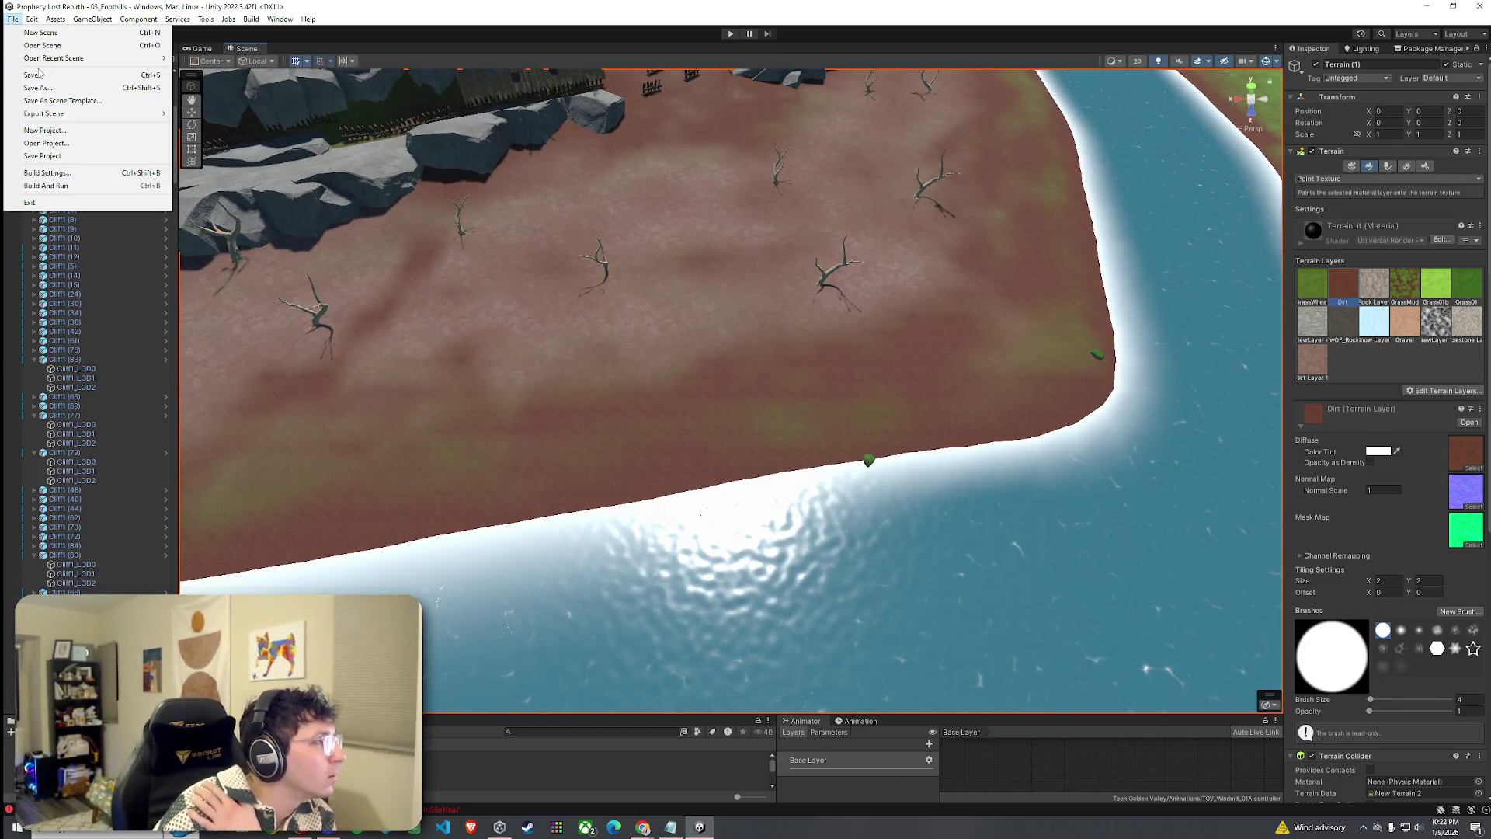
pyautogui.click(31, 75)
pyautogui.hotkey('ctrl', 'p')
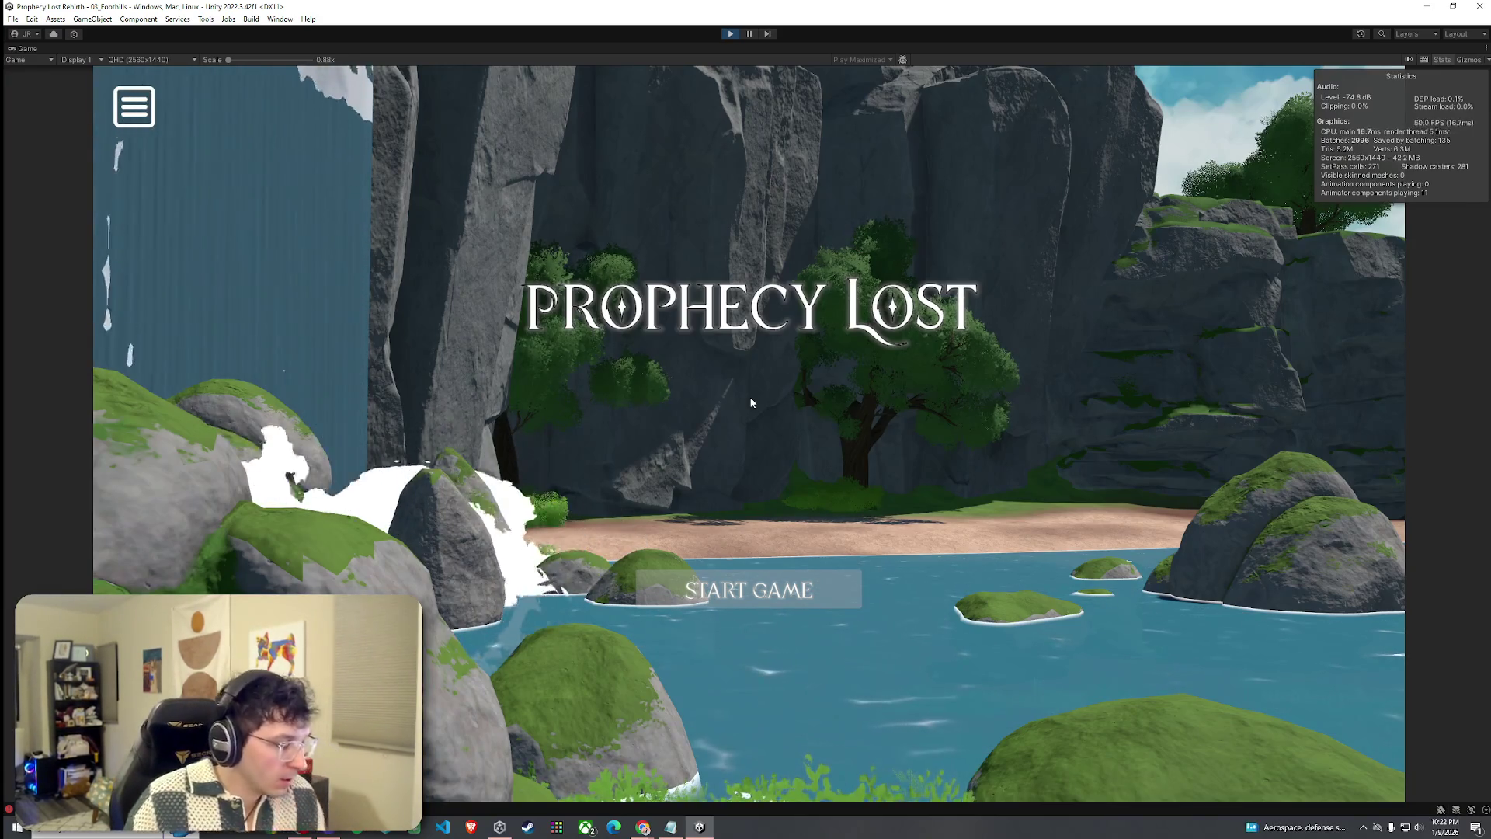
# Start the game and run the character into the tent camp and back out.
pyautogui.click(769, 590)
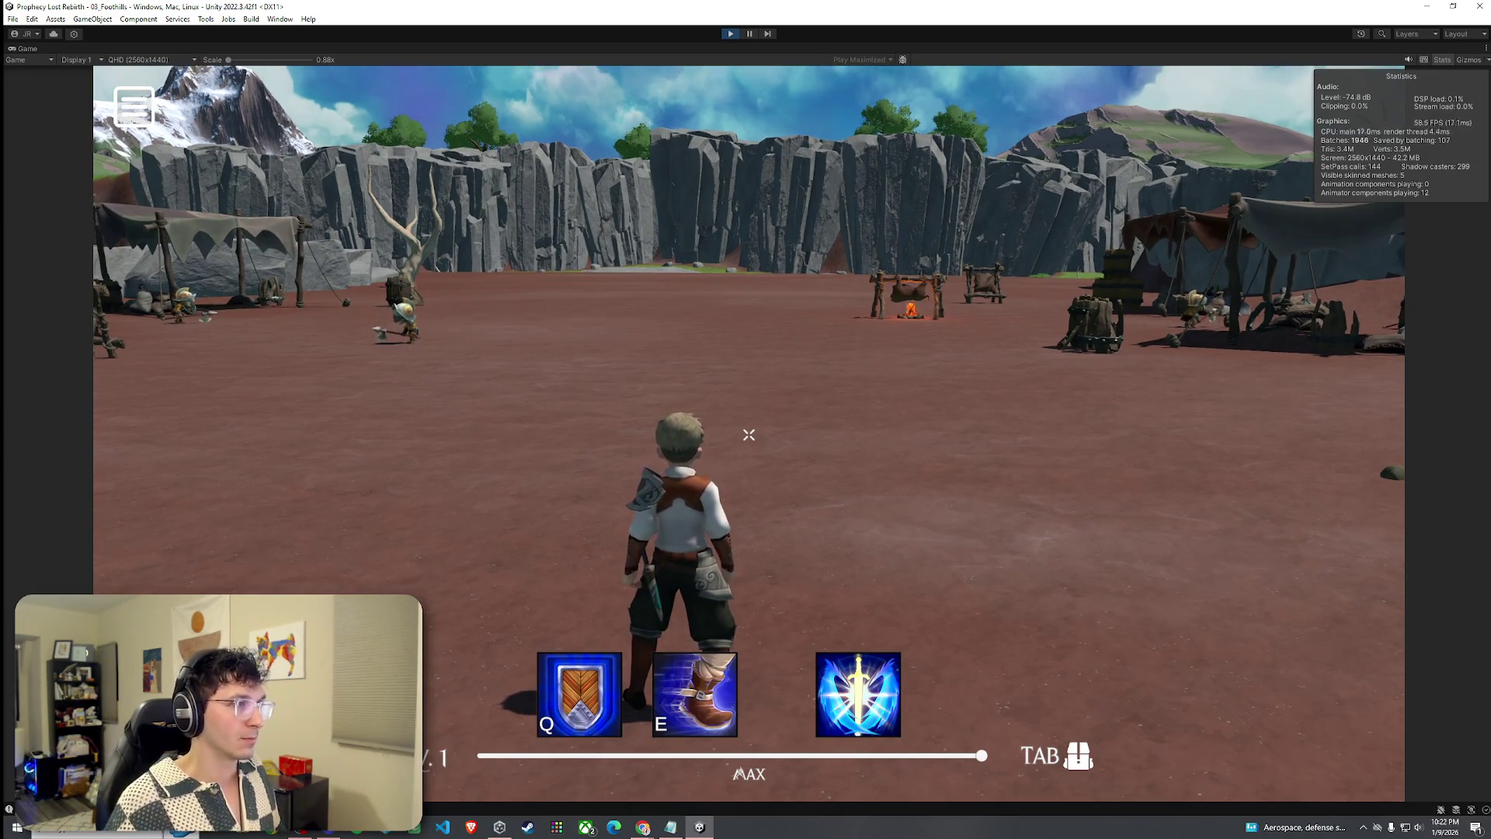
pyautogui.press('w')
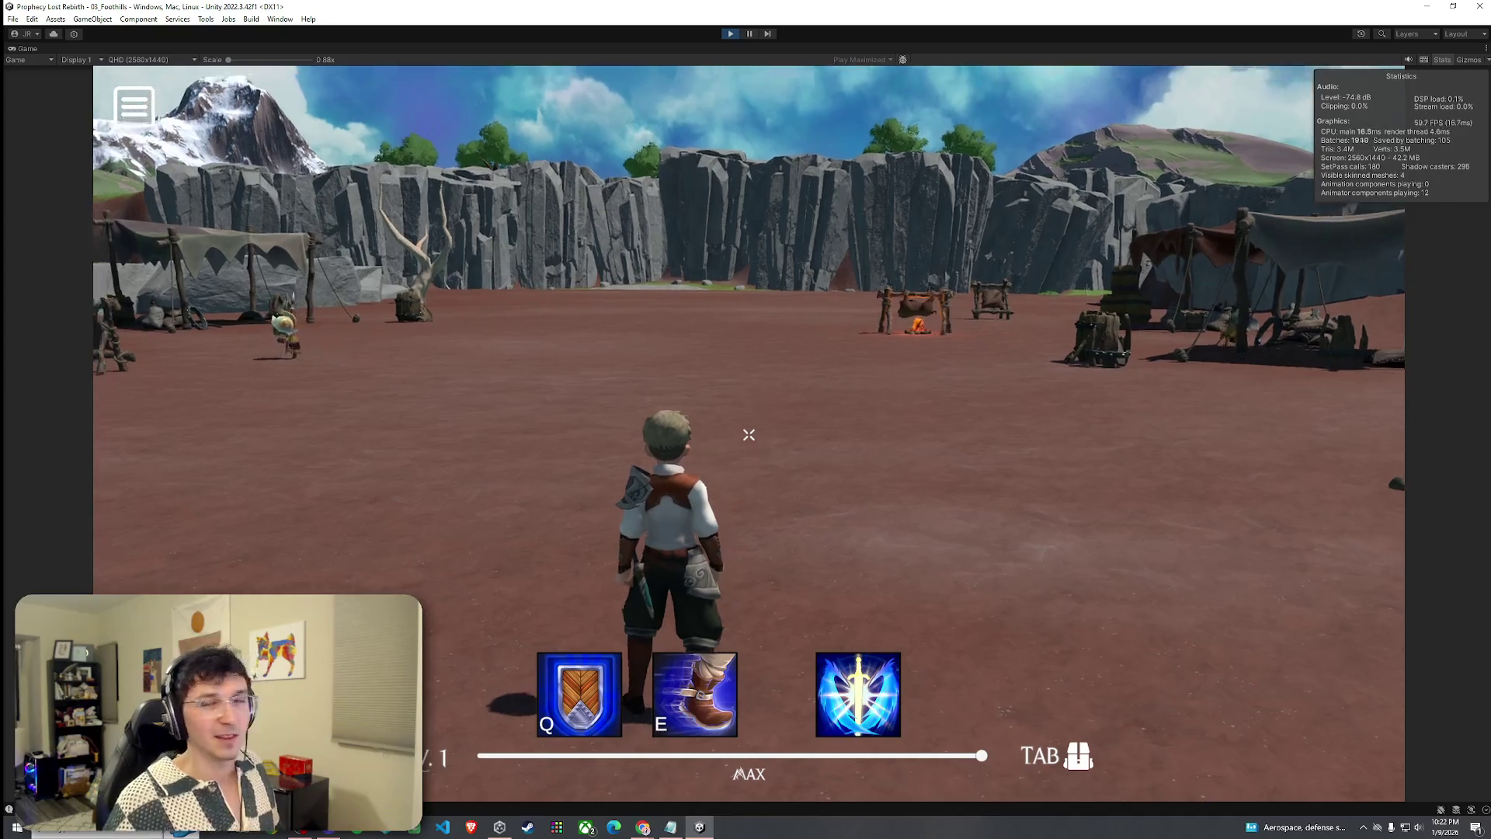
pyautogui.press('w')
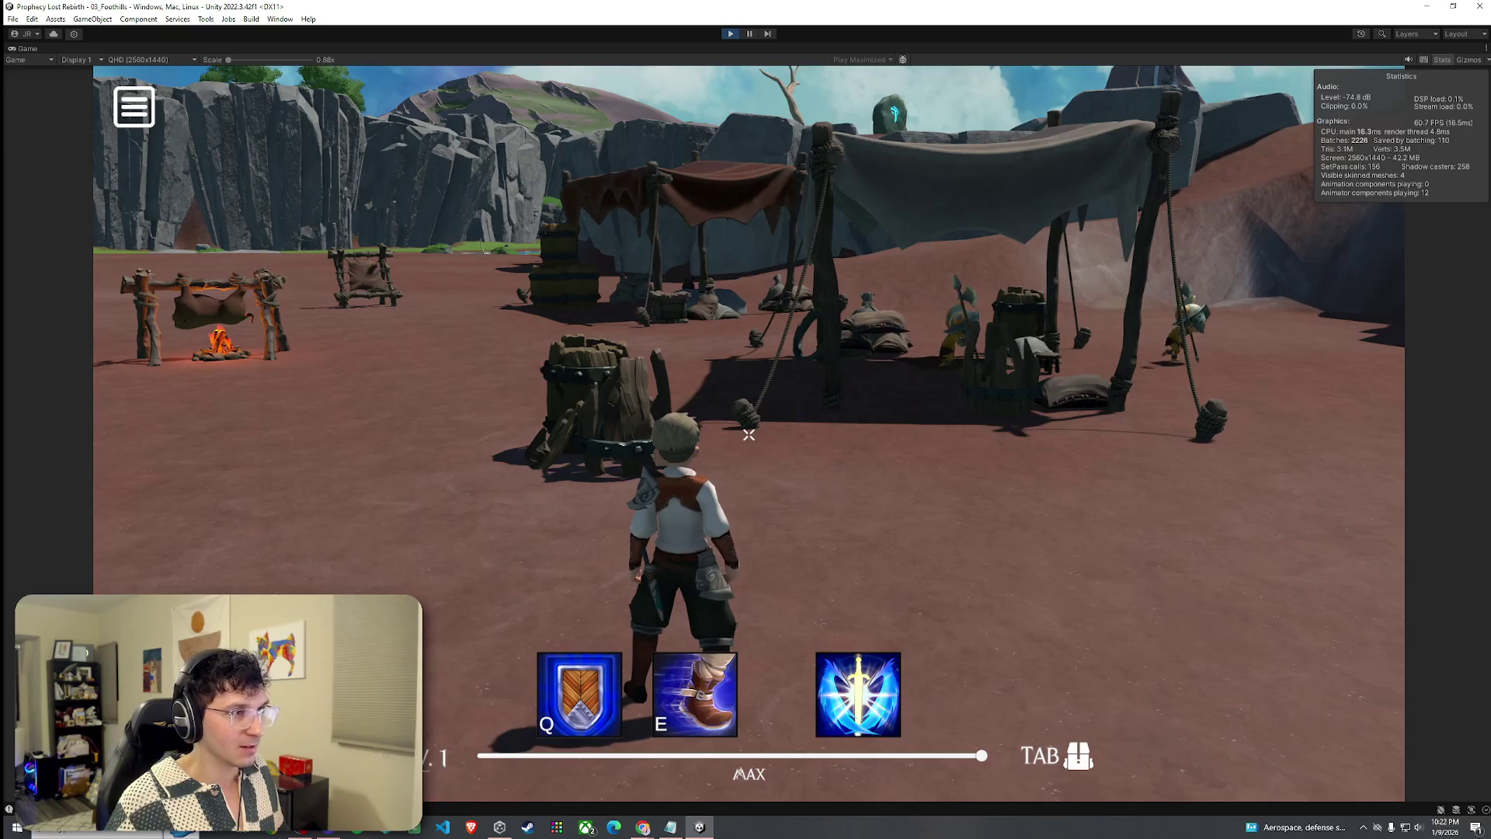
pyautogui.press('s')
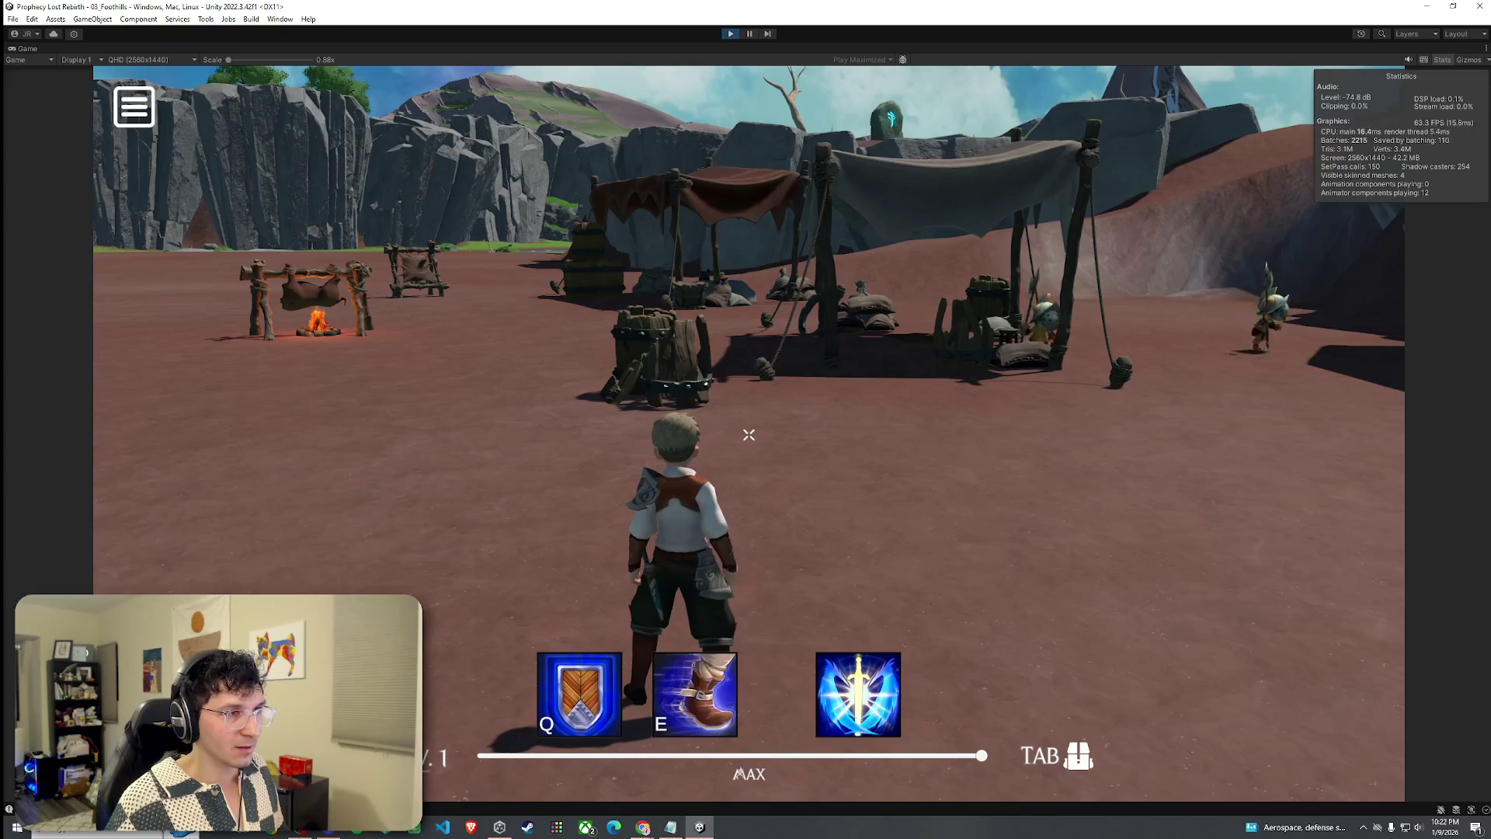
# Run past the barrels and tents to the pagoda gate and through the rock gap.
pyautogui.press('w')
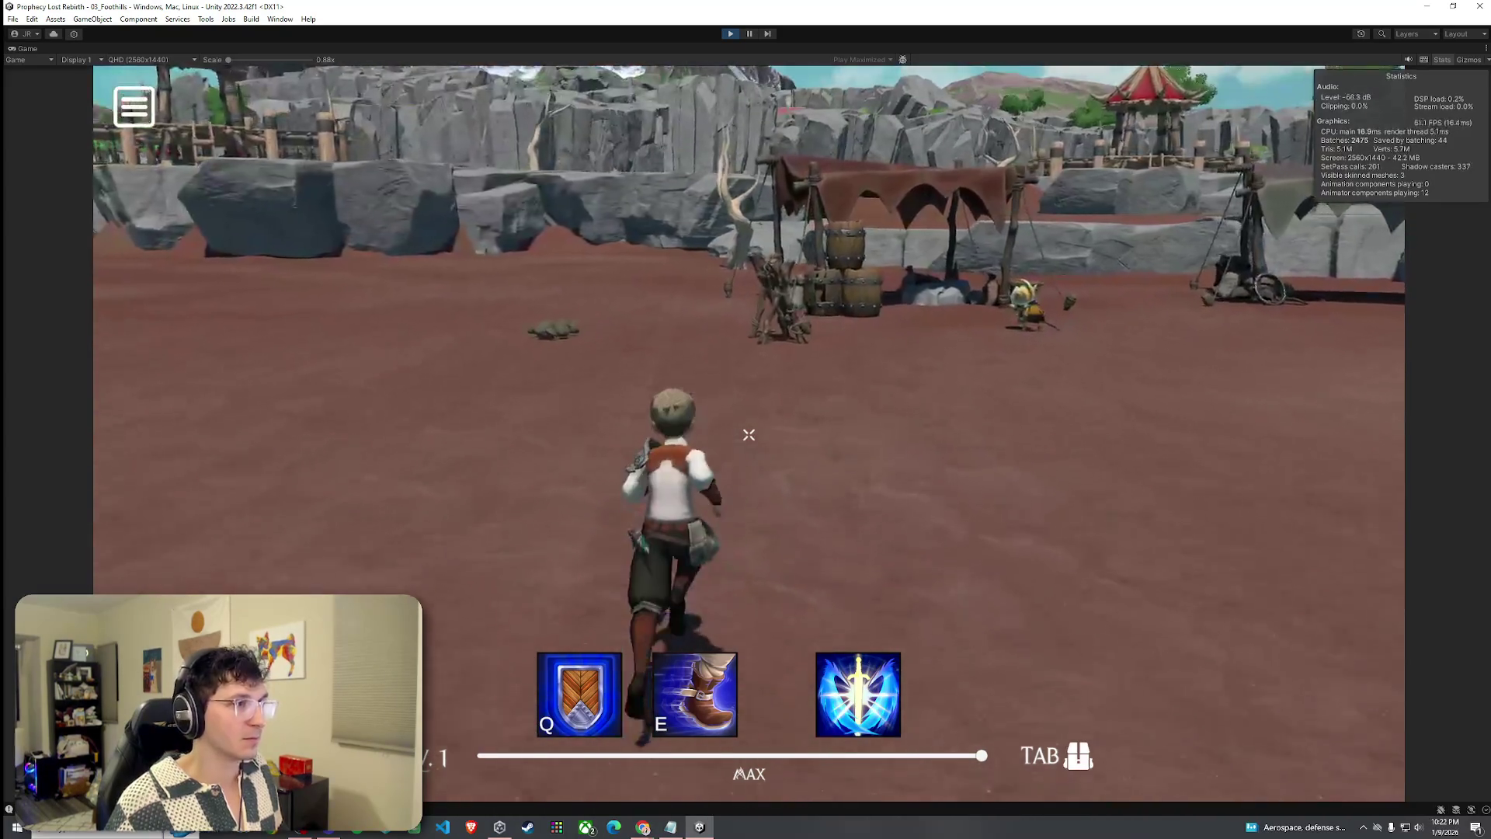
pyautogui.press('w')
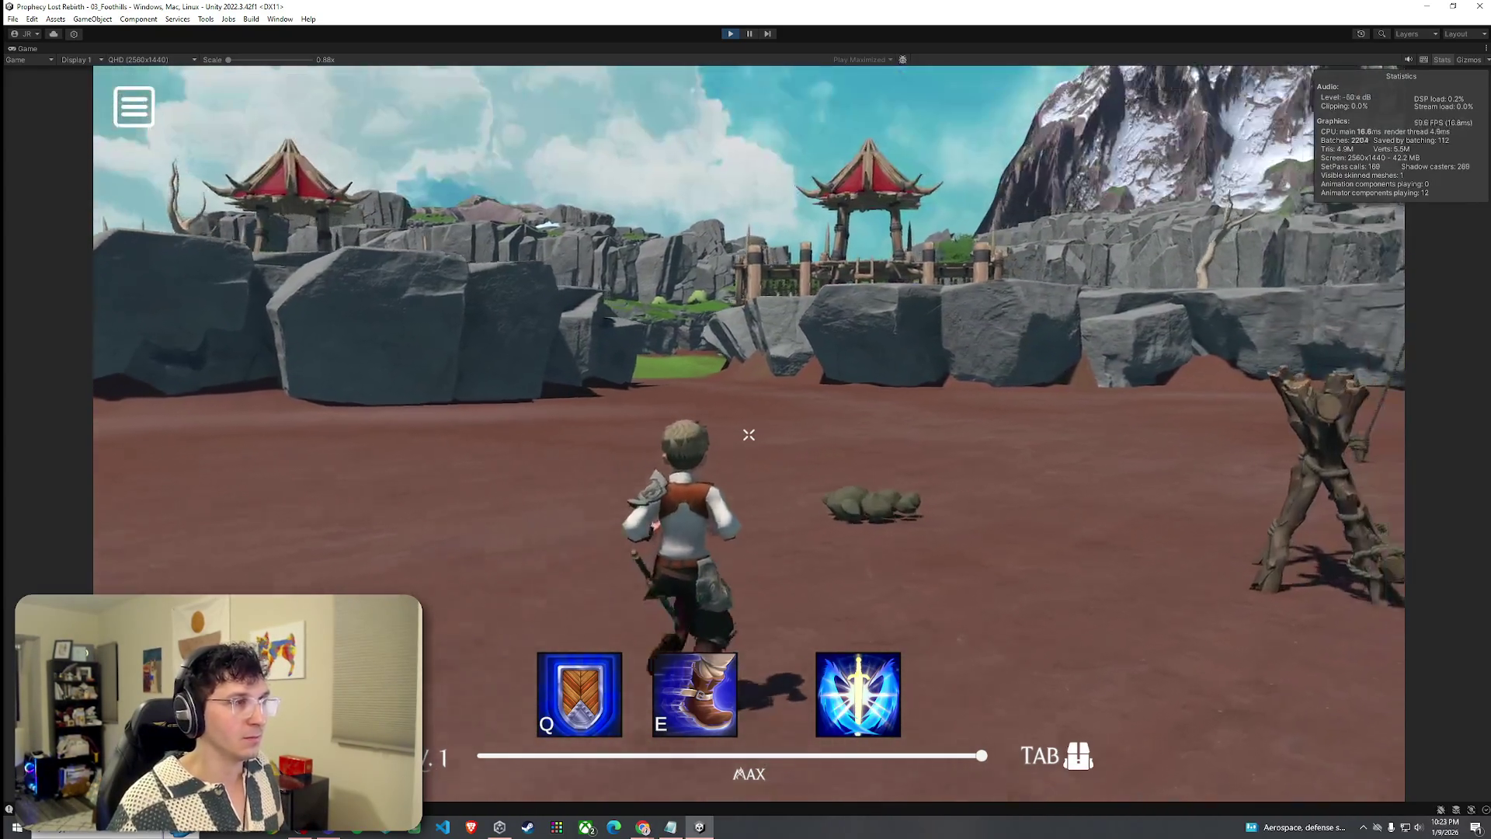
pyautogui.press('w')
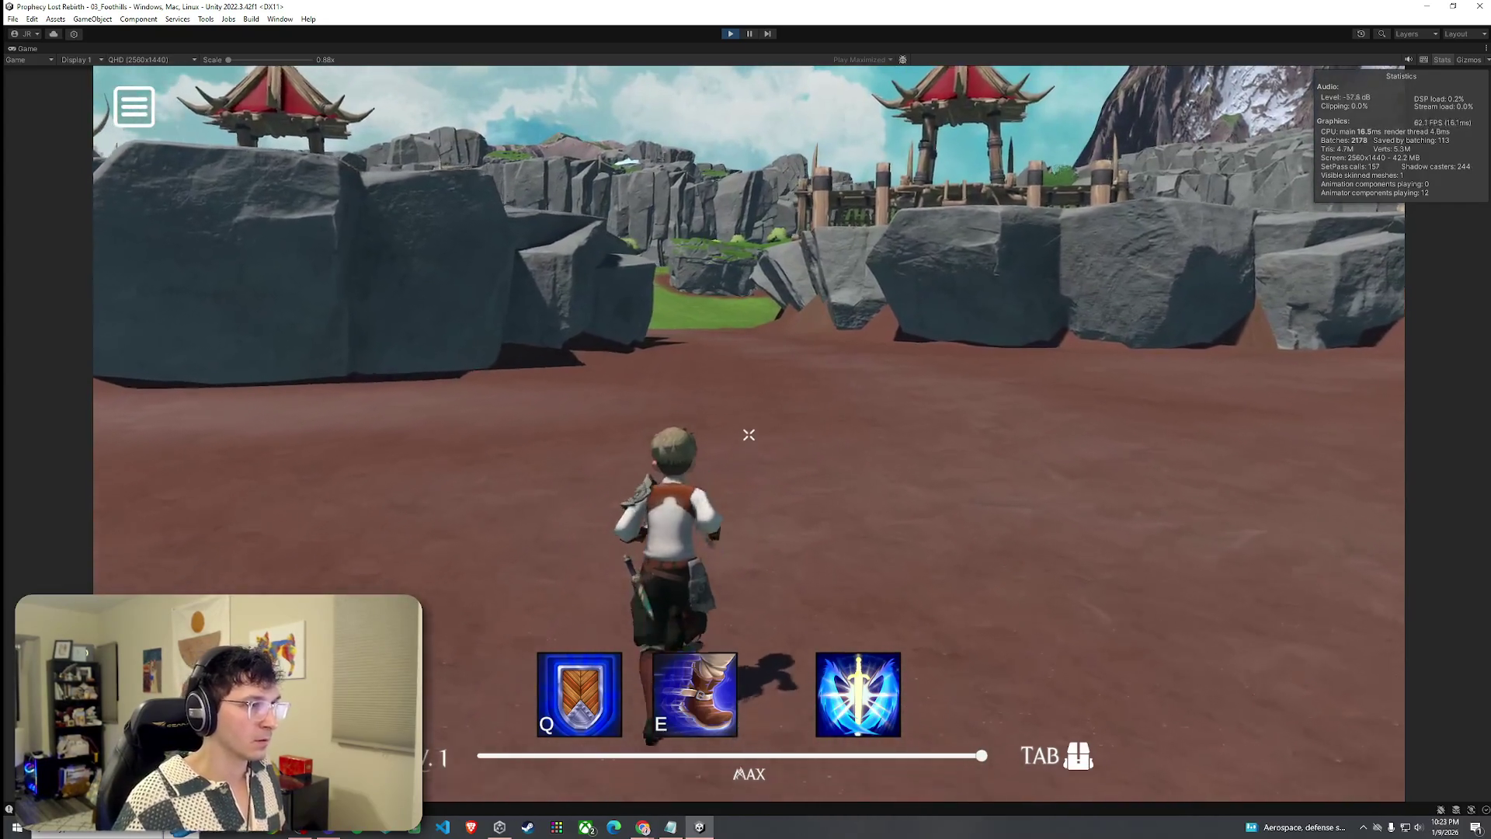
pyautogui.press('w')
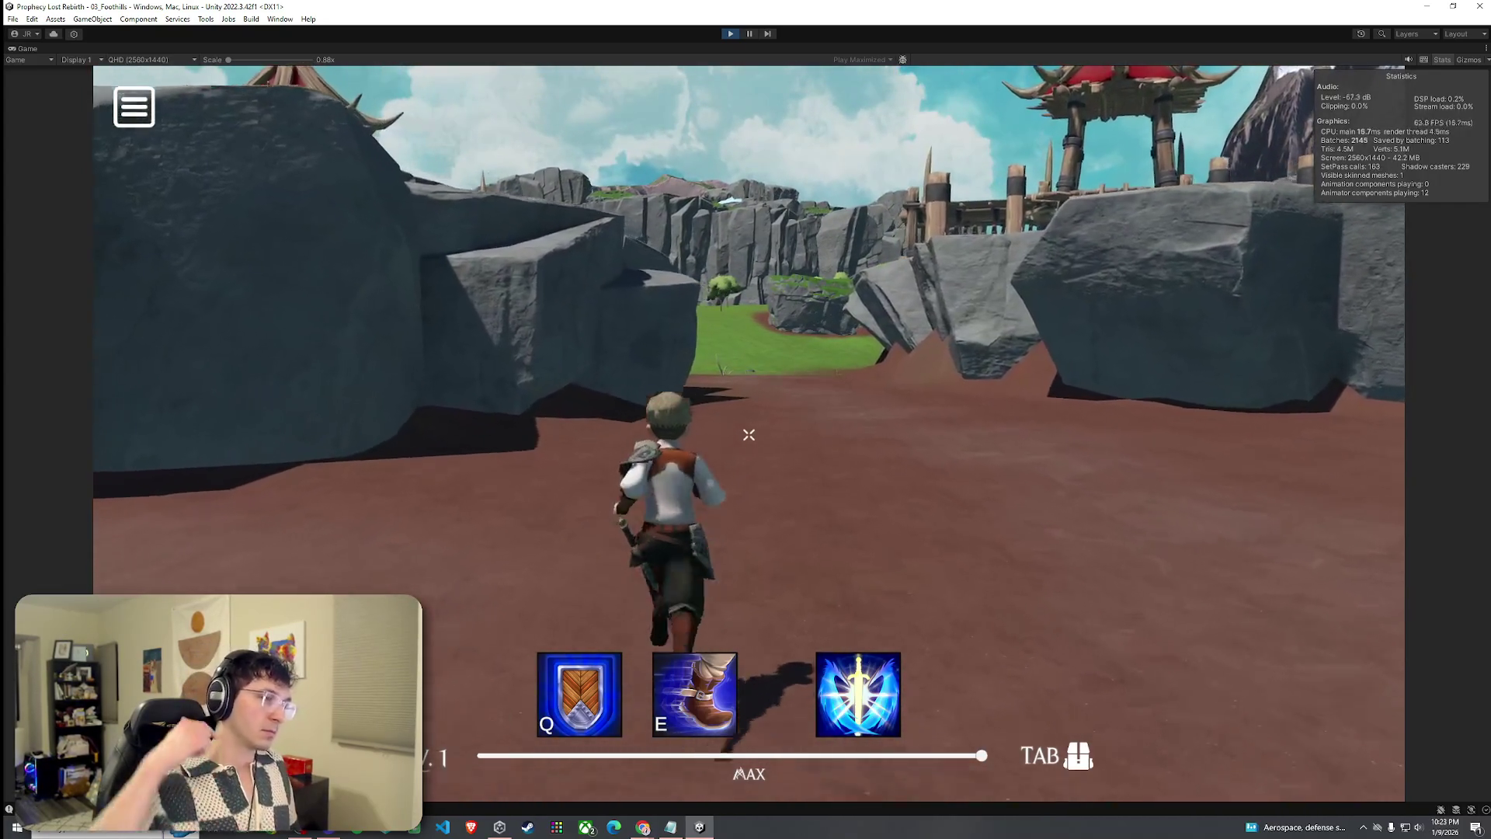
pyautogui.press('w')
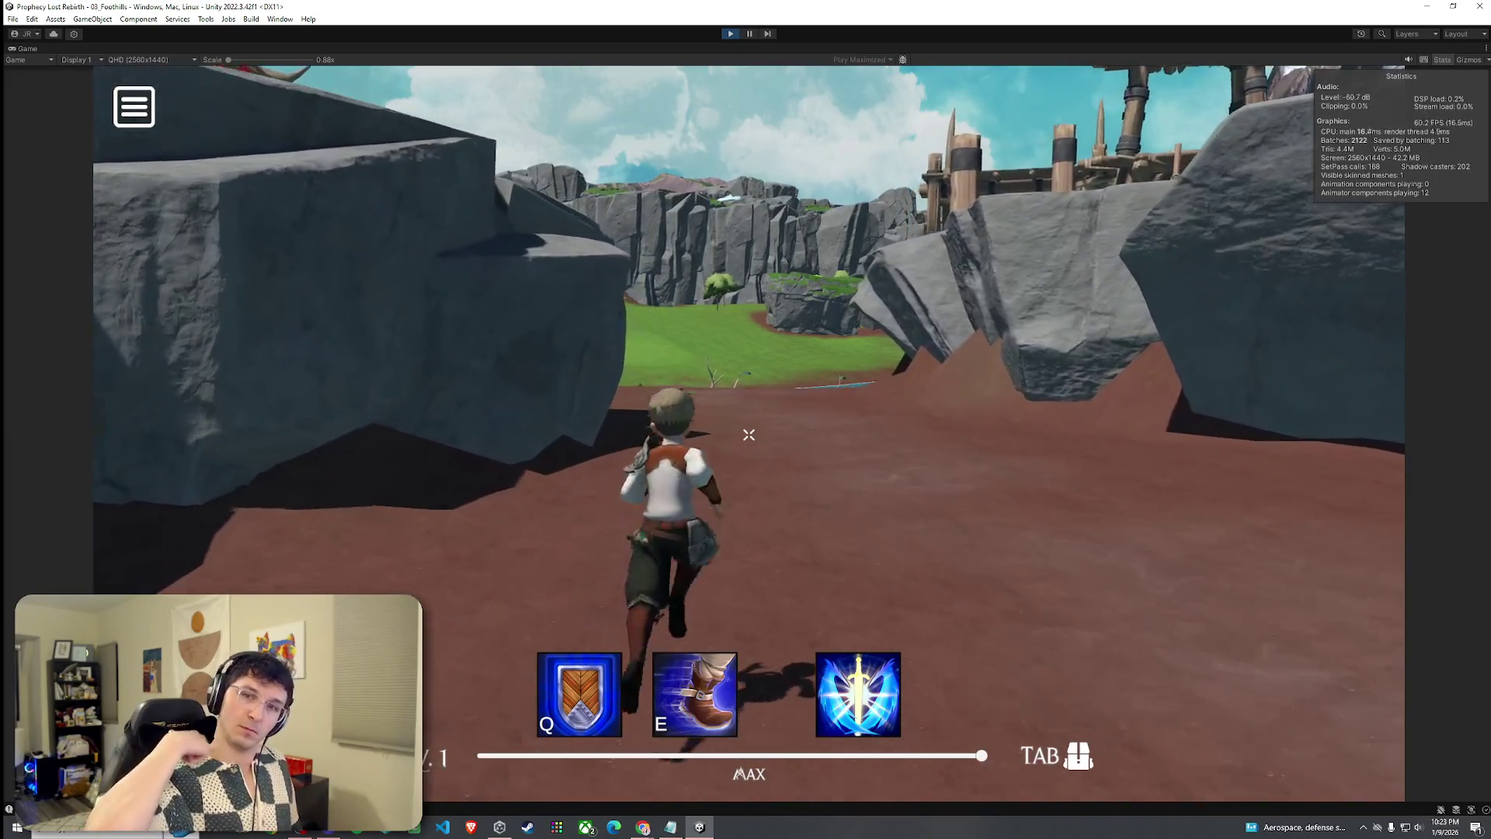
# Continue toward the river's spike fence stakes and run alongside the wooden tower pillars.
pyautogui.press('w')
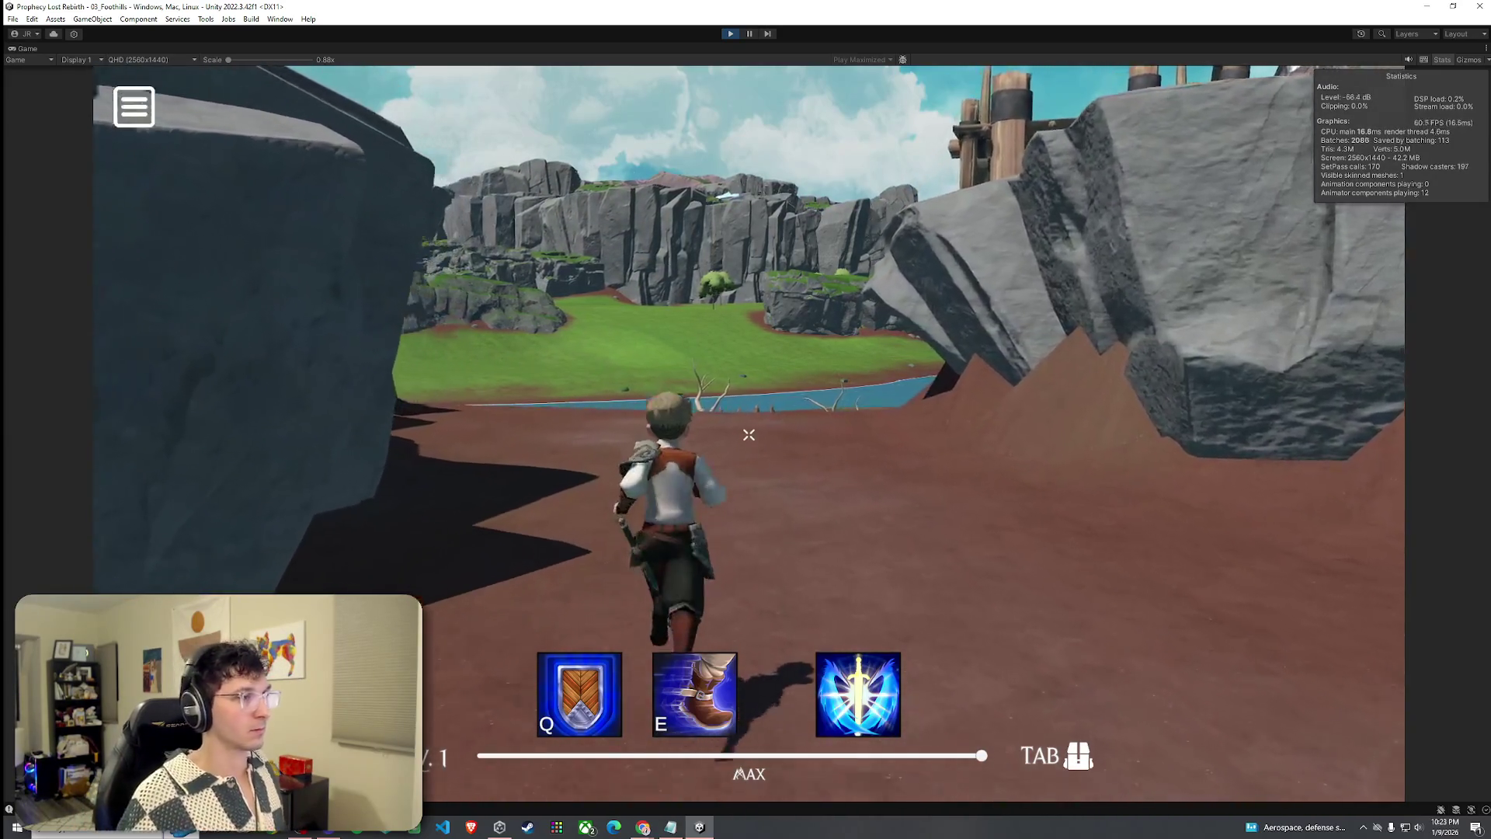
pyautogui.press('w')
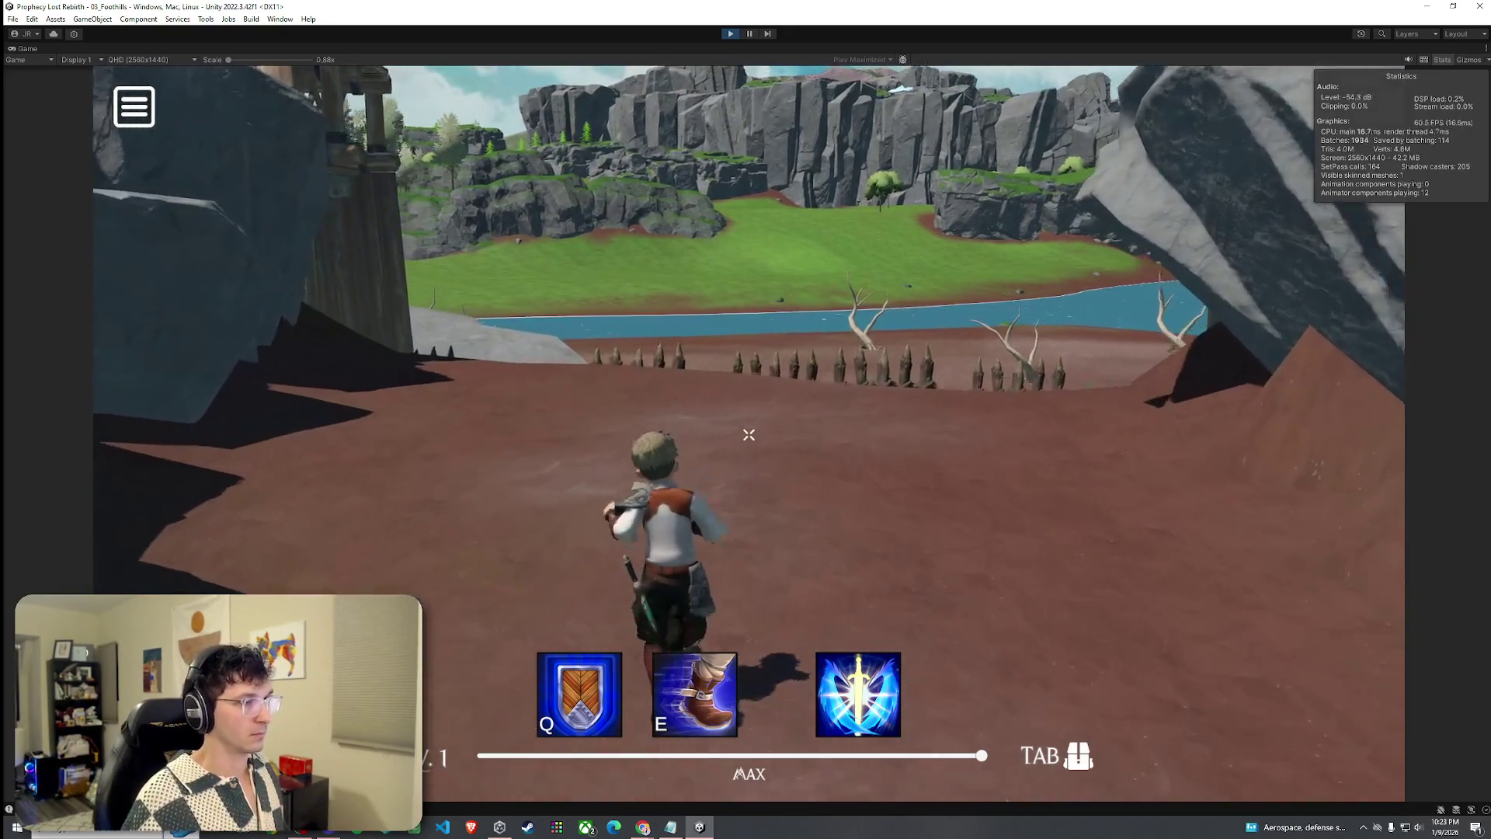
pyautogui.press('w')
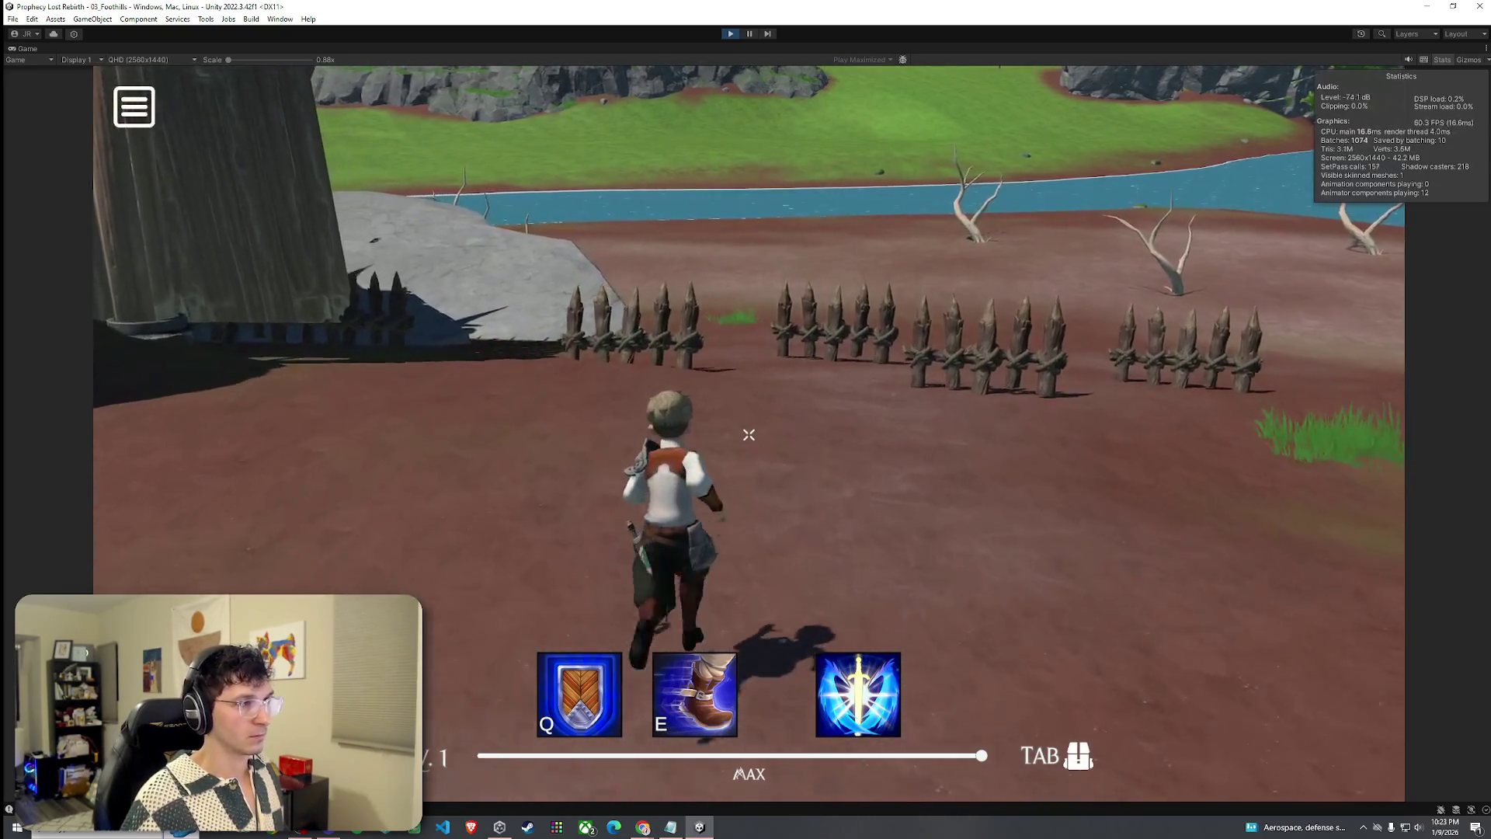
pyautogui.press('w')
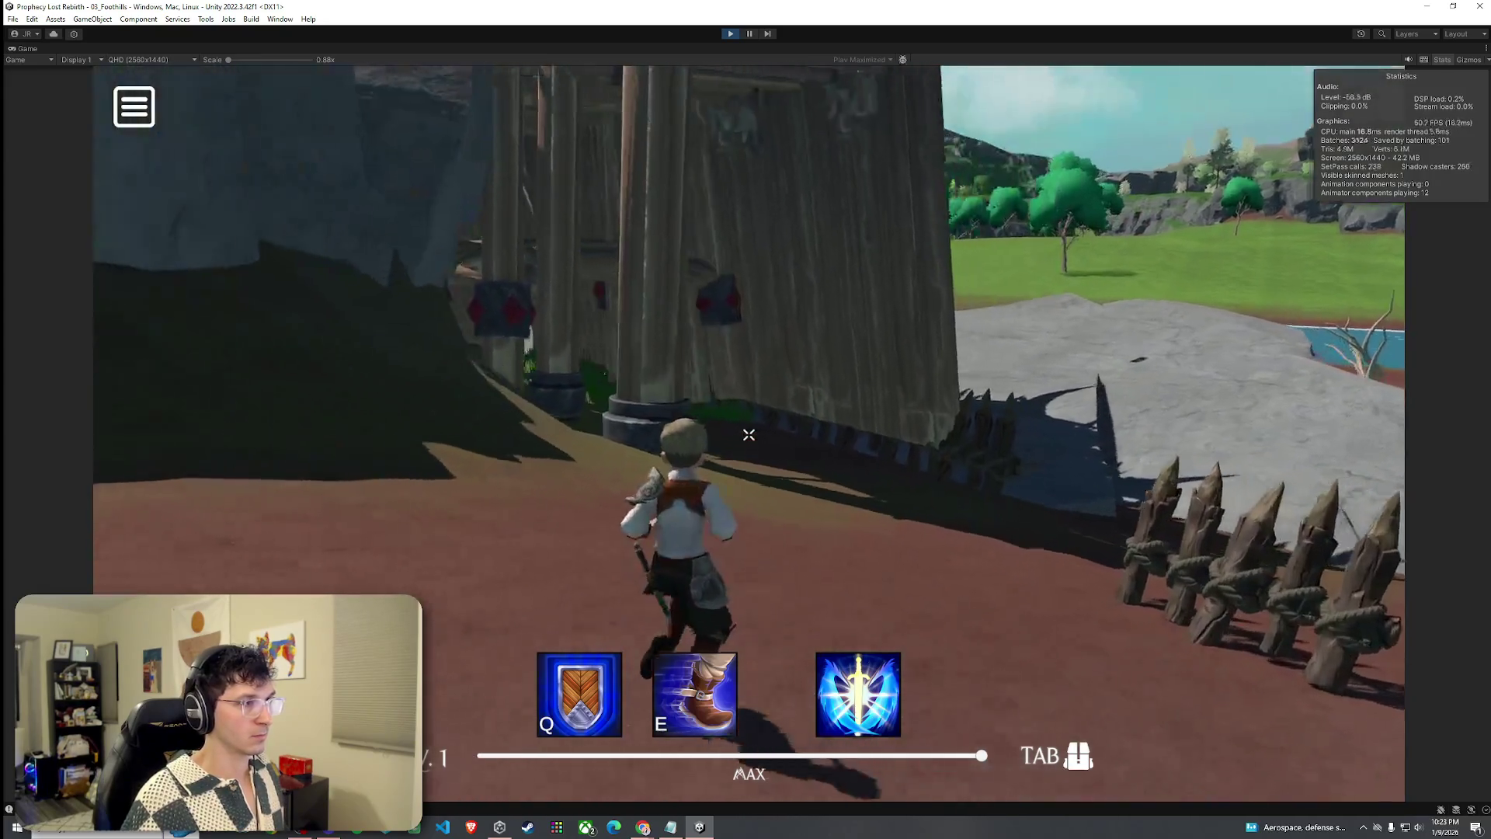
pyautogui.press('w')
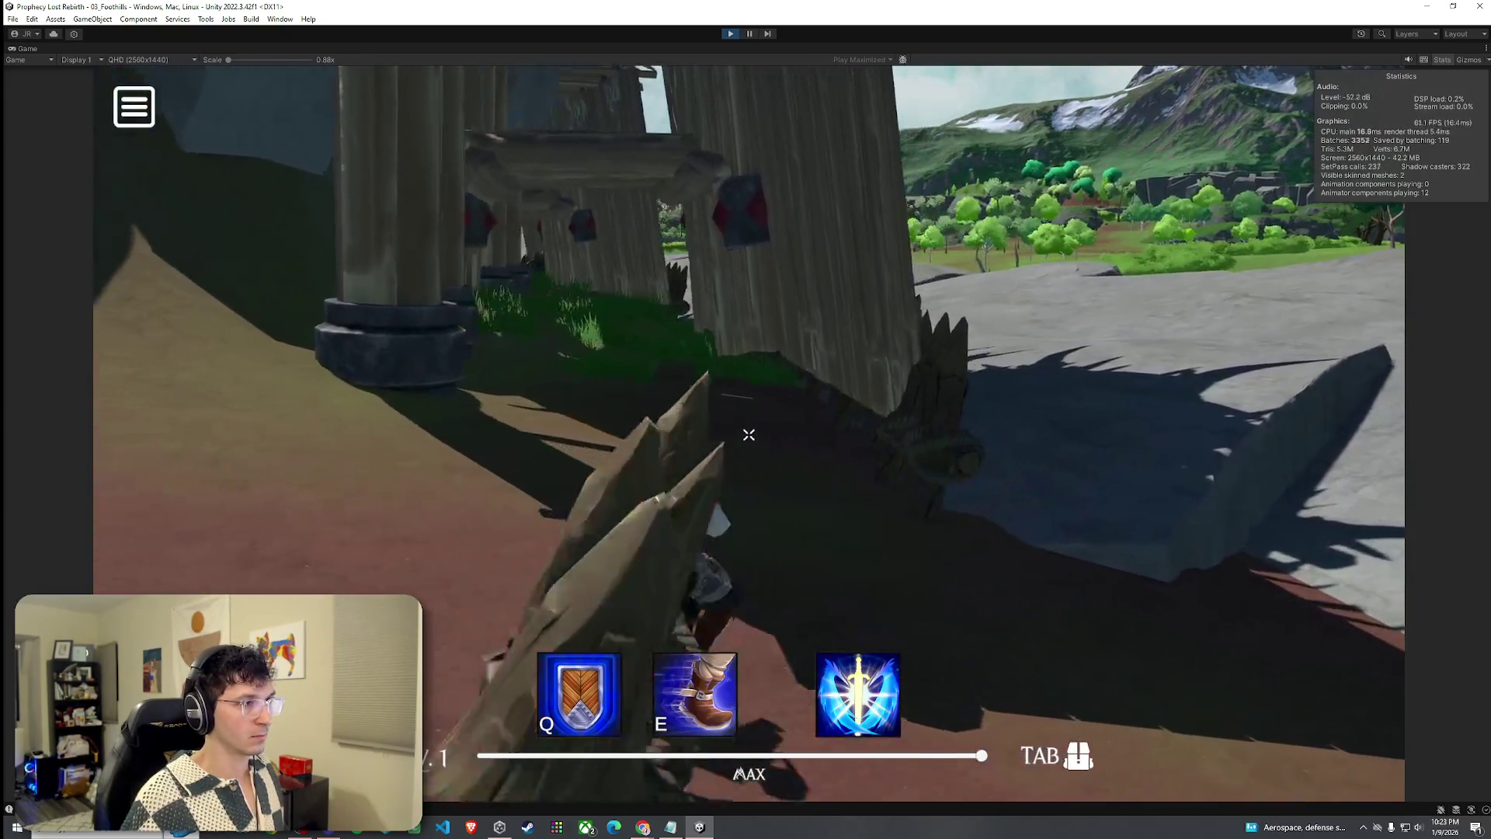
pyautogui.press('w')
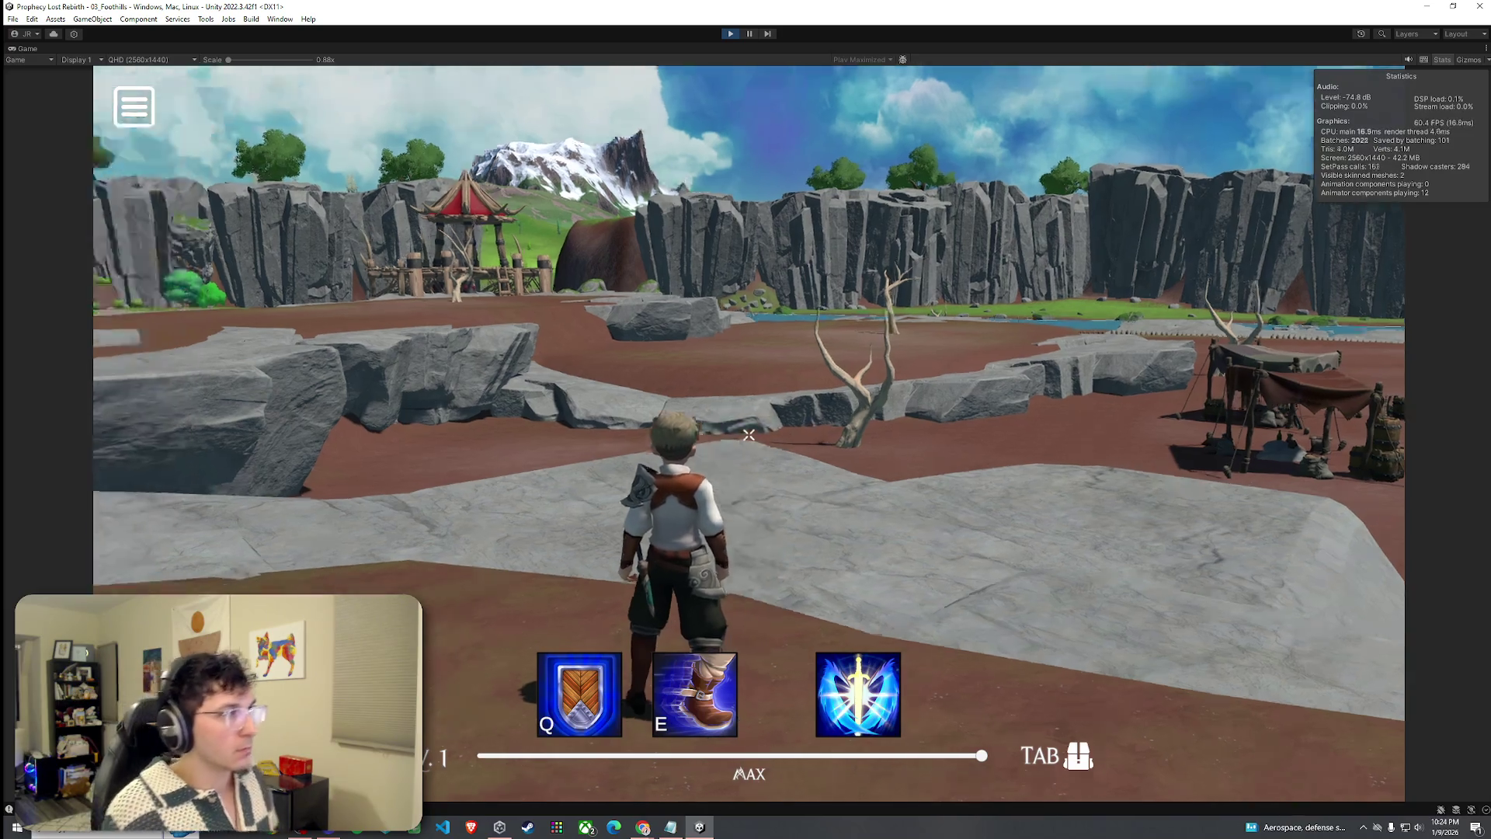
pyautogui.press('w')
pyautogui.press('w')
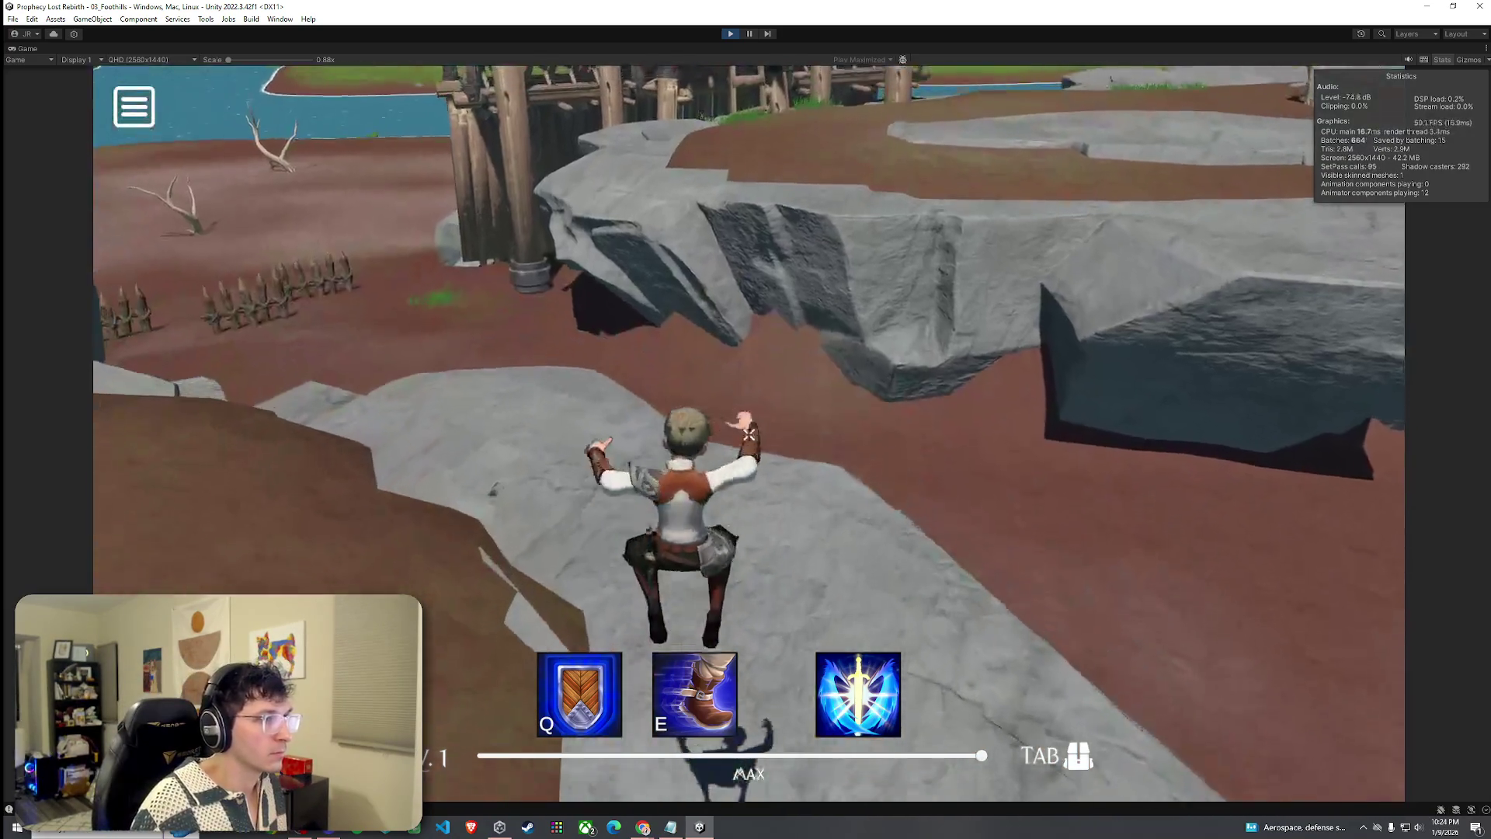
pyautogui.press('w')
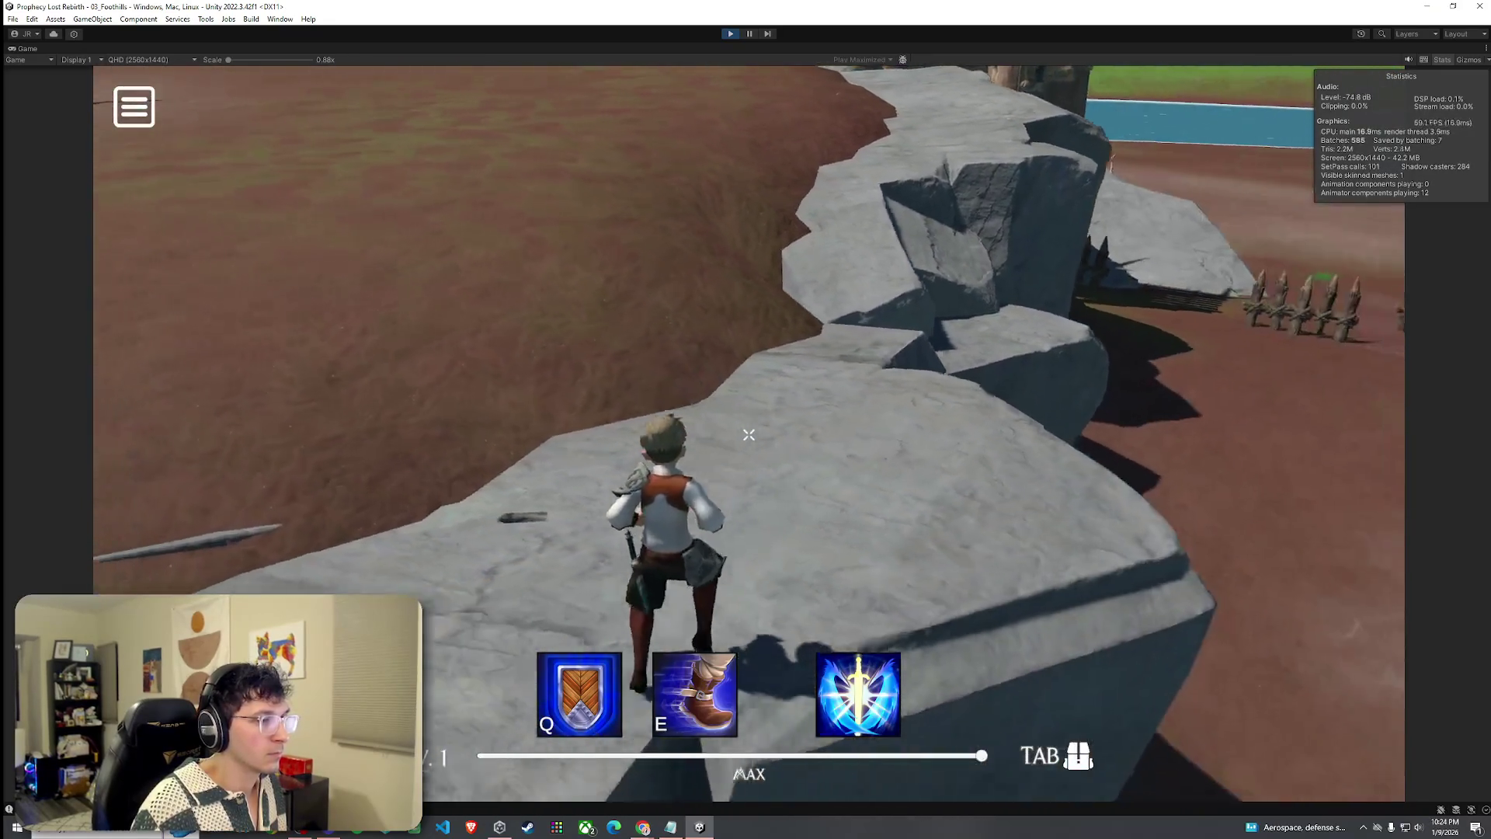
pyautogui.press('w')
pyautogui.press('w')
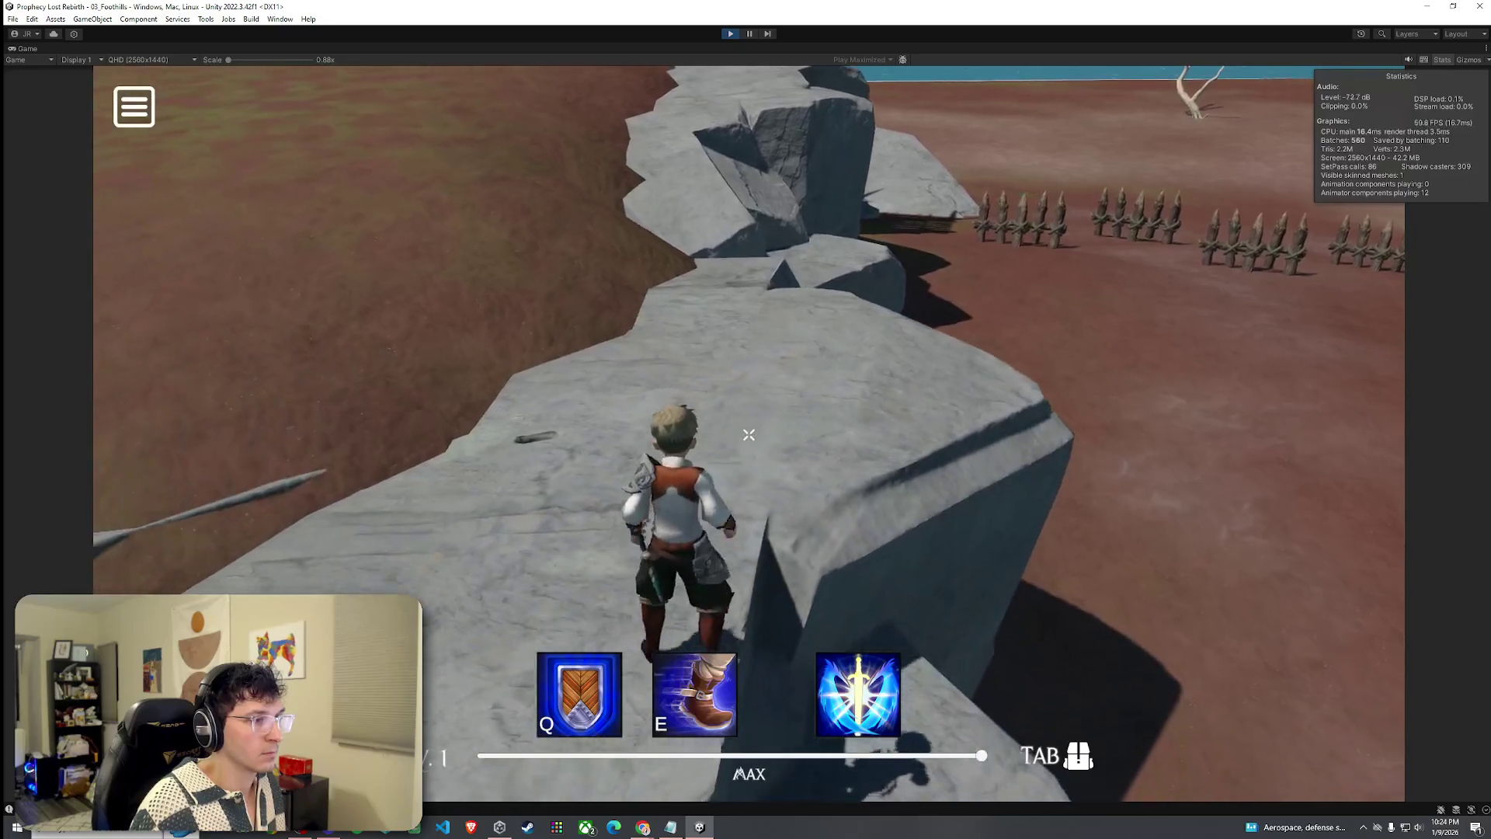
pyautogui.press('w')
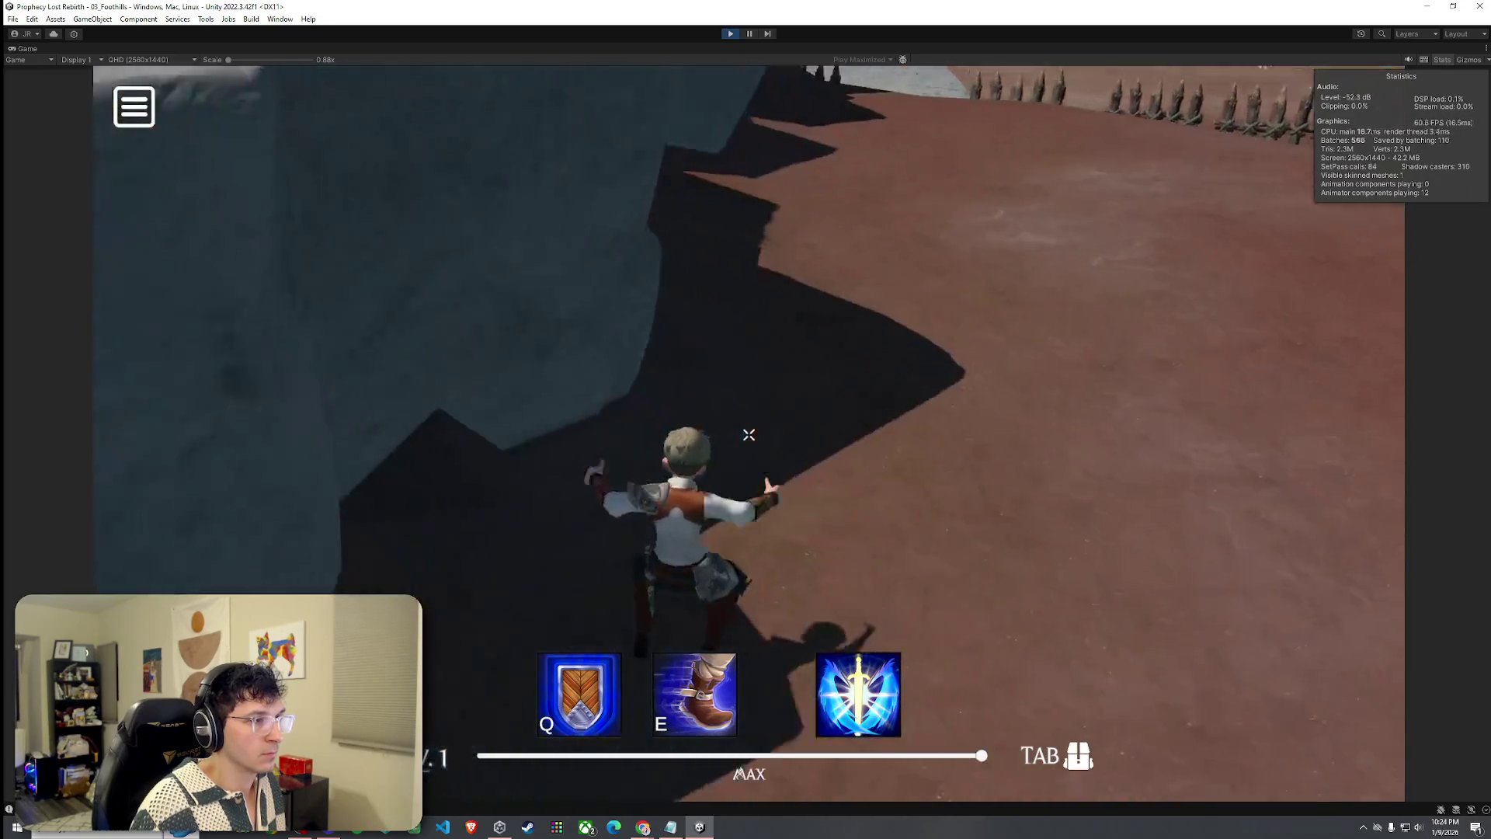
pyautogui.press('w')
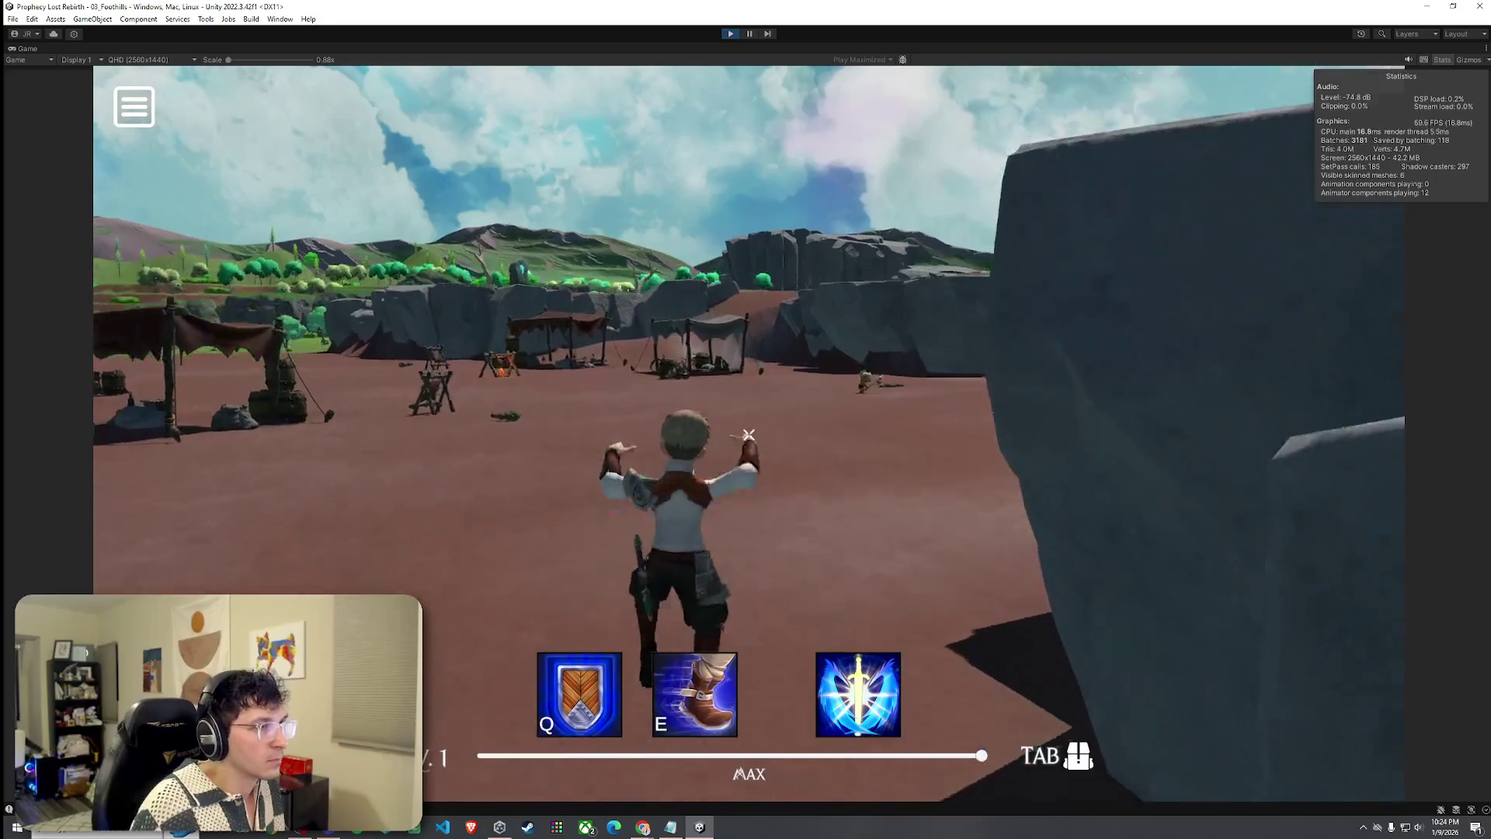
pyautogui.press('w')
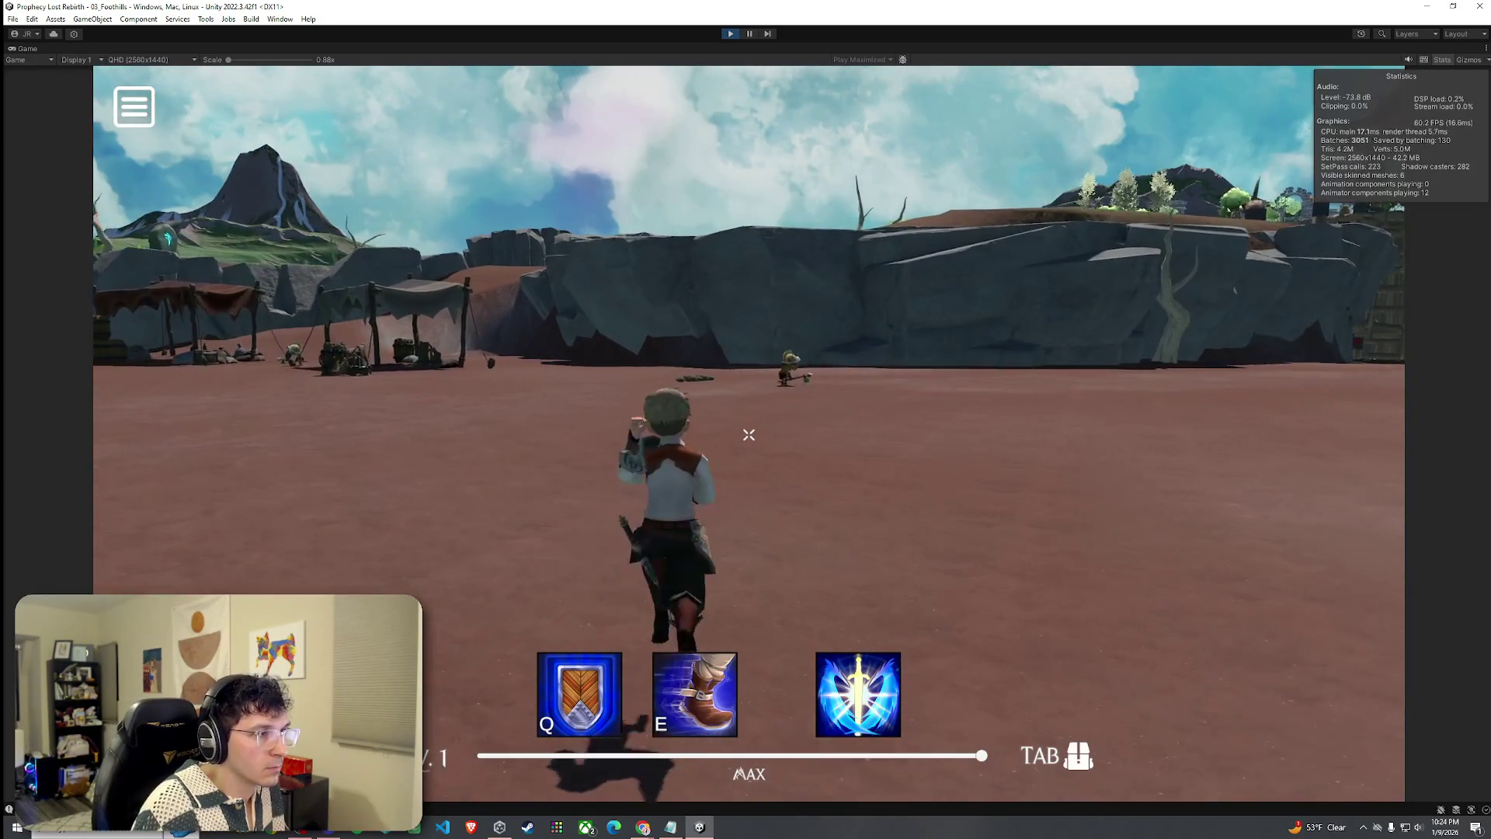
pyautogui.press('w')
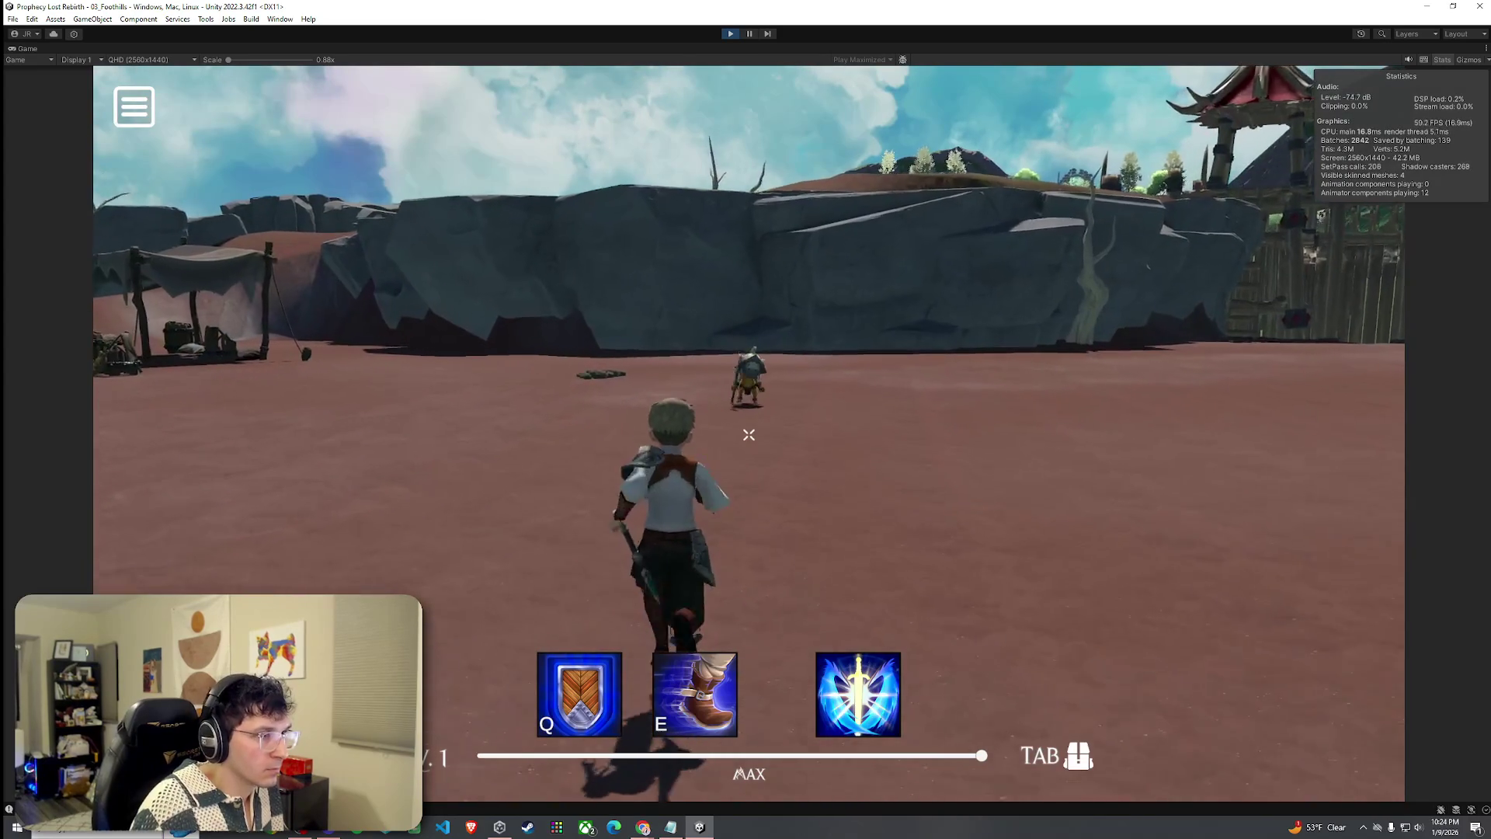
pyautogui.press('w')
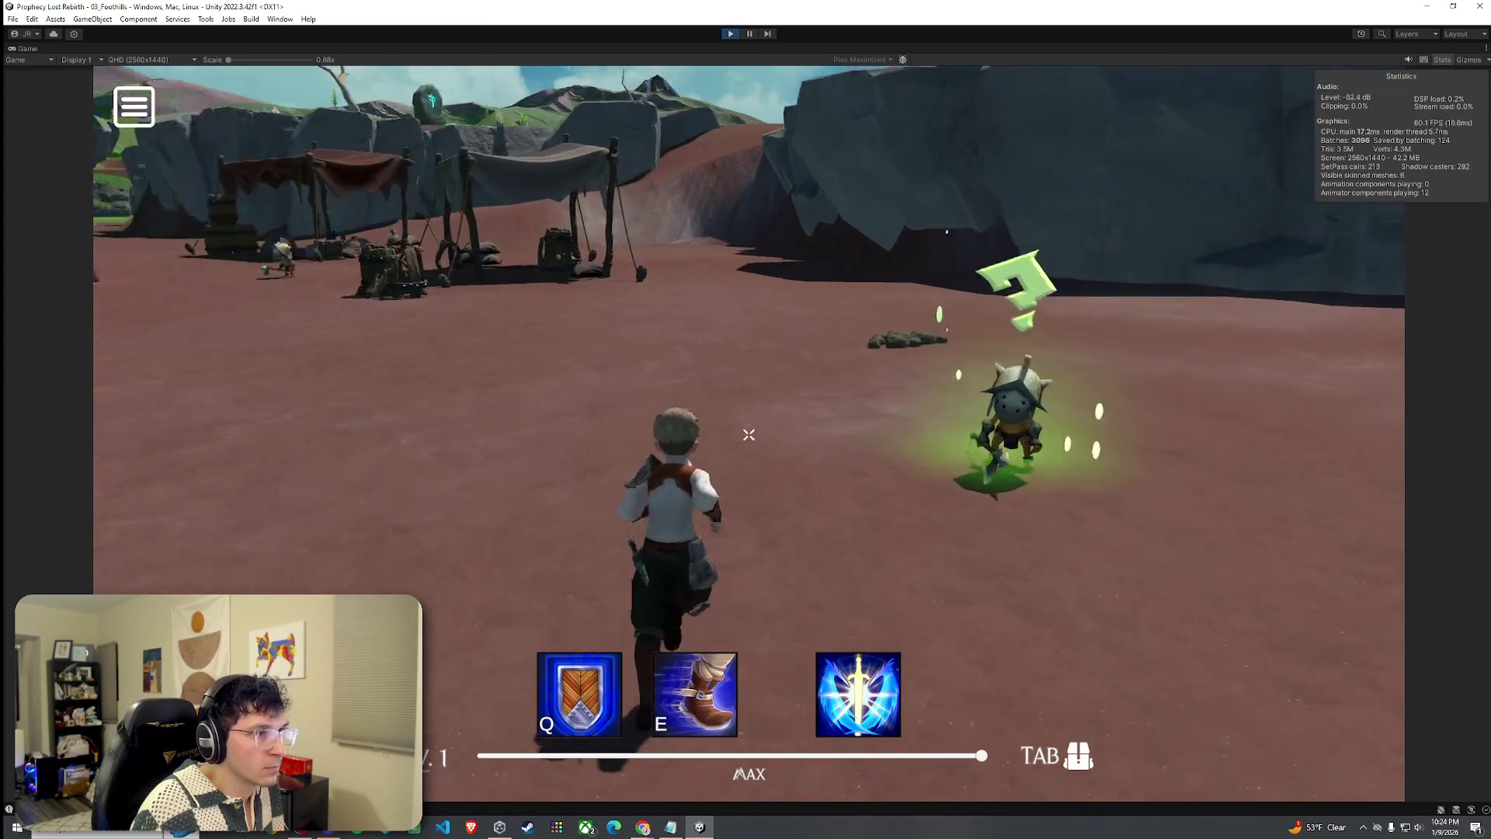
pyautogui.press('w')
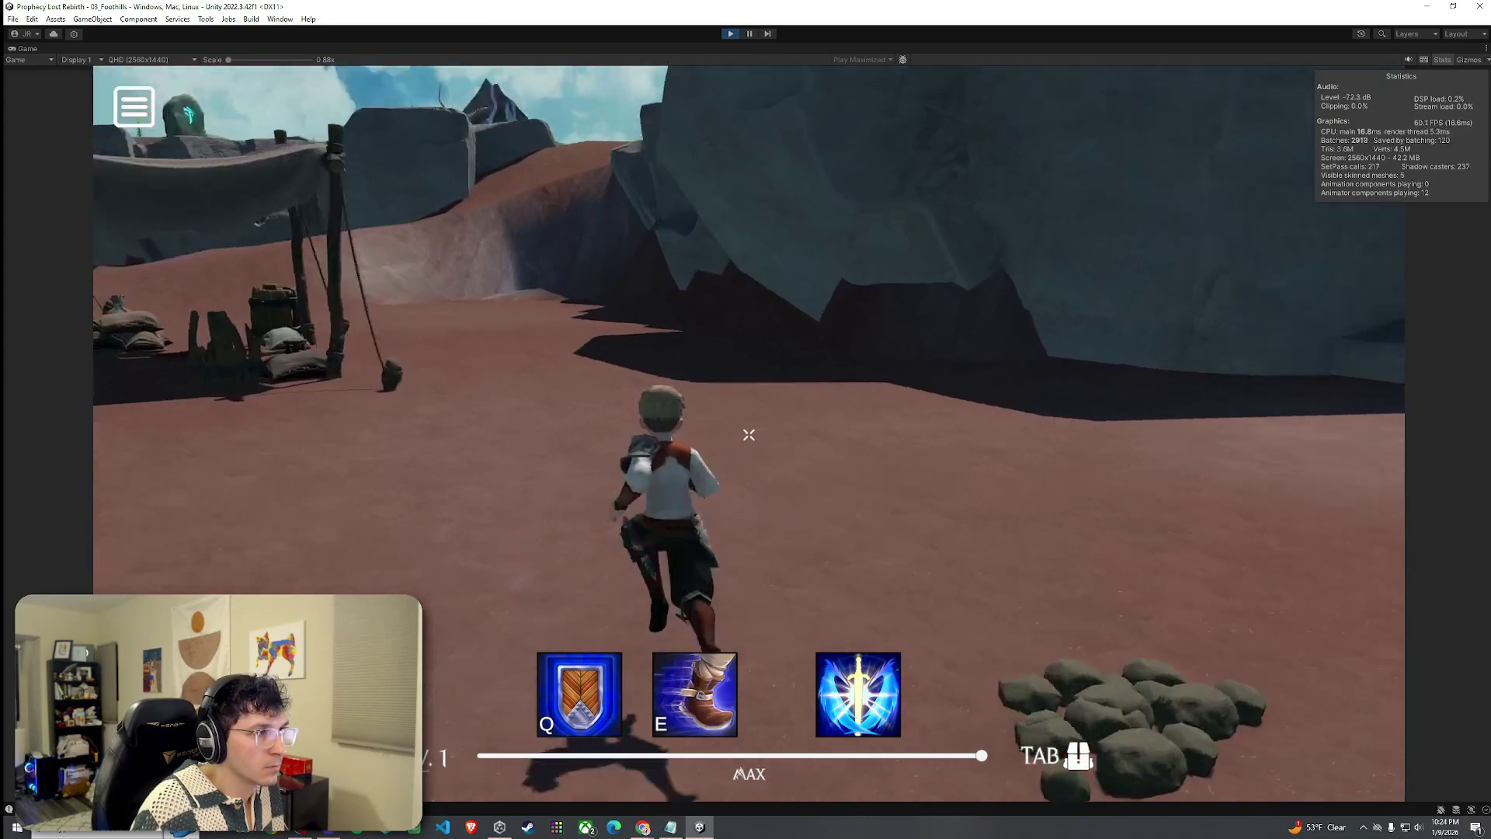
pyautogui.press('w')
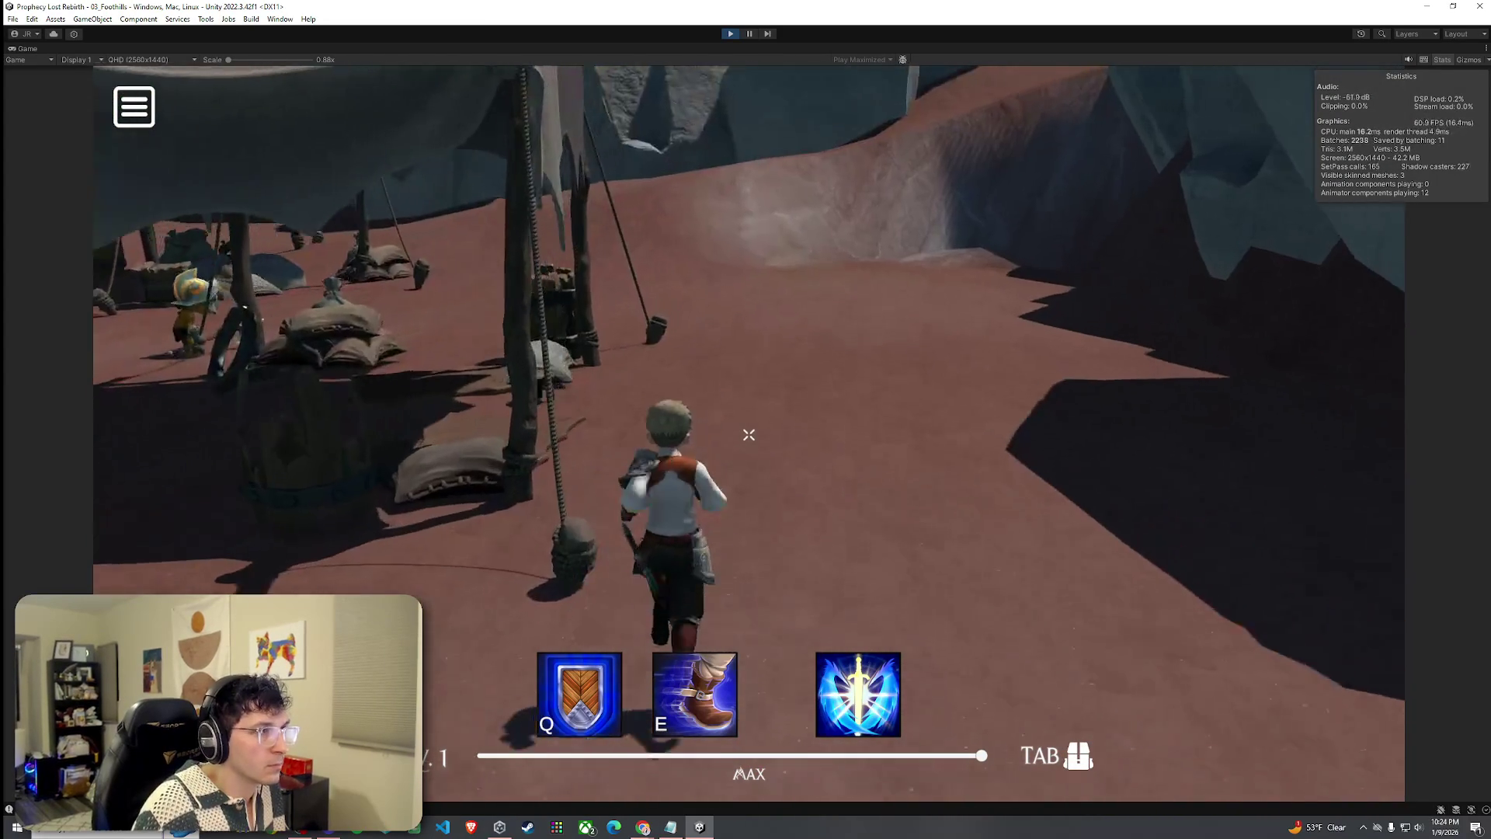
pyautogui.press('w')
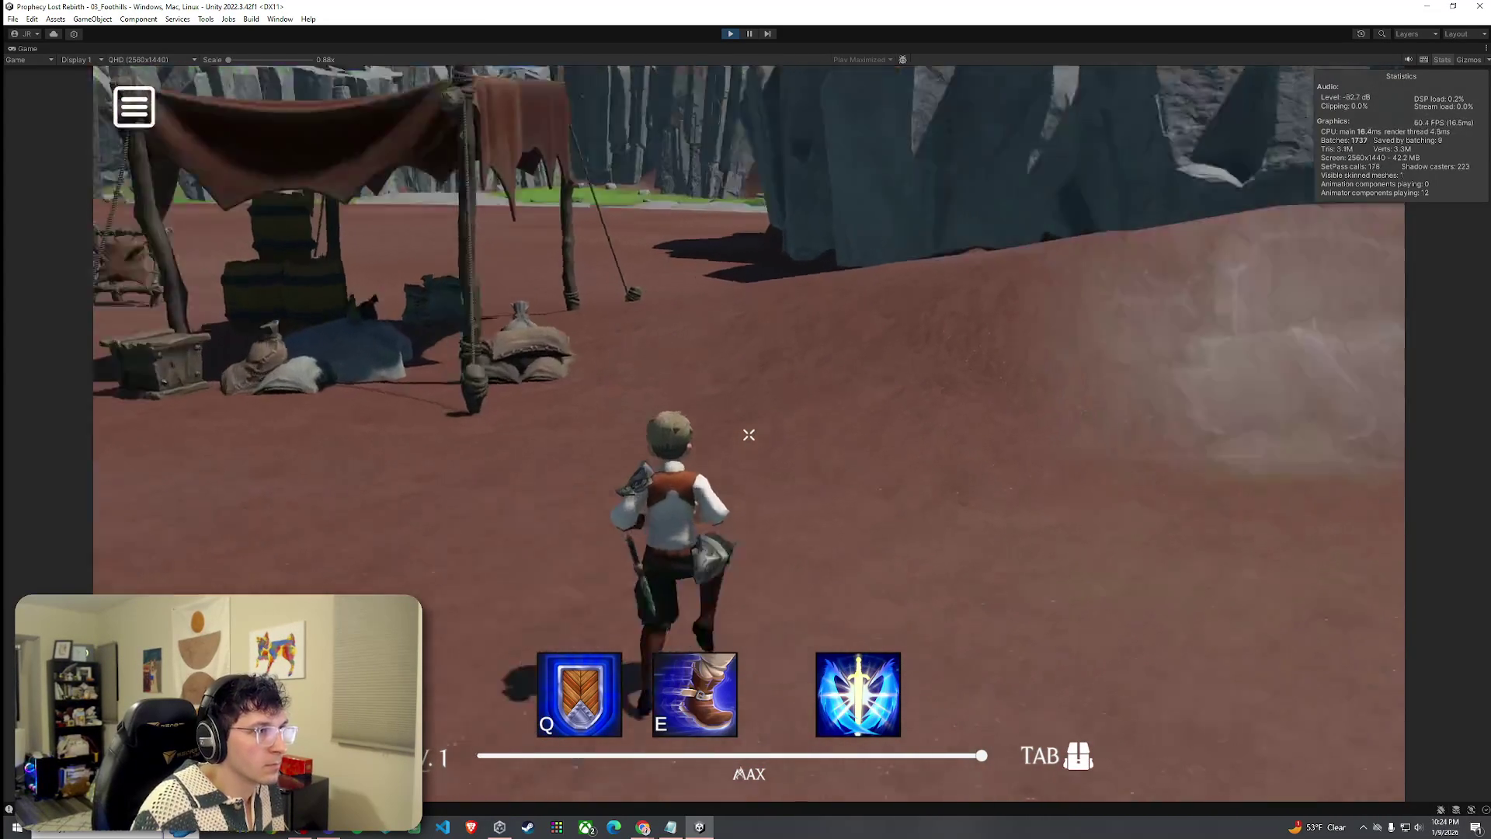
pyautogui.press('w')
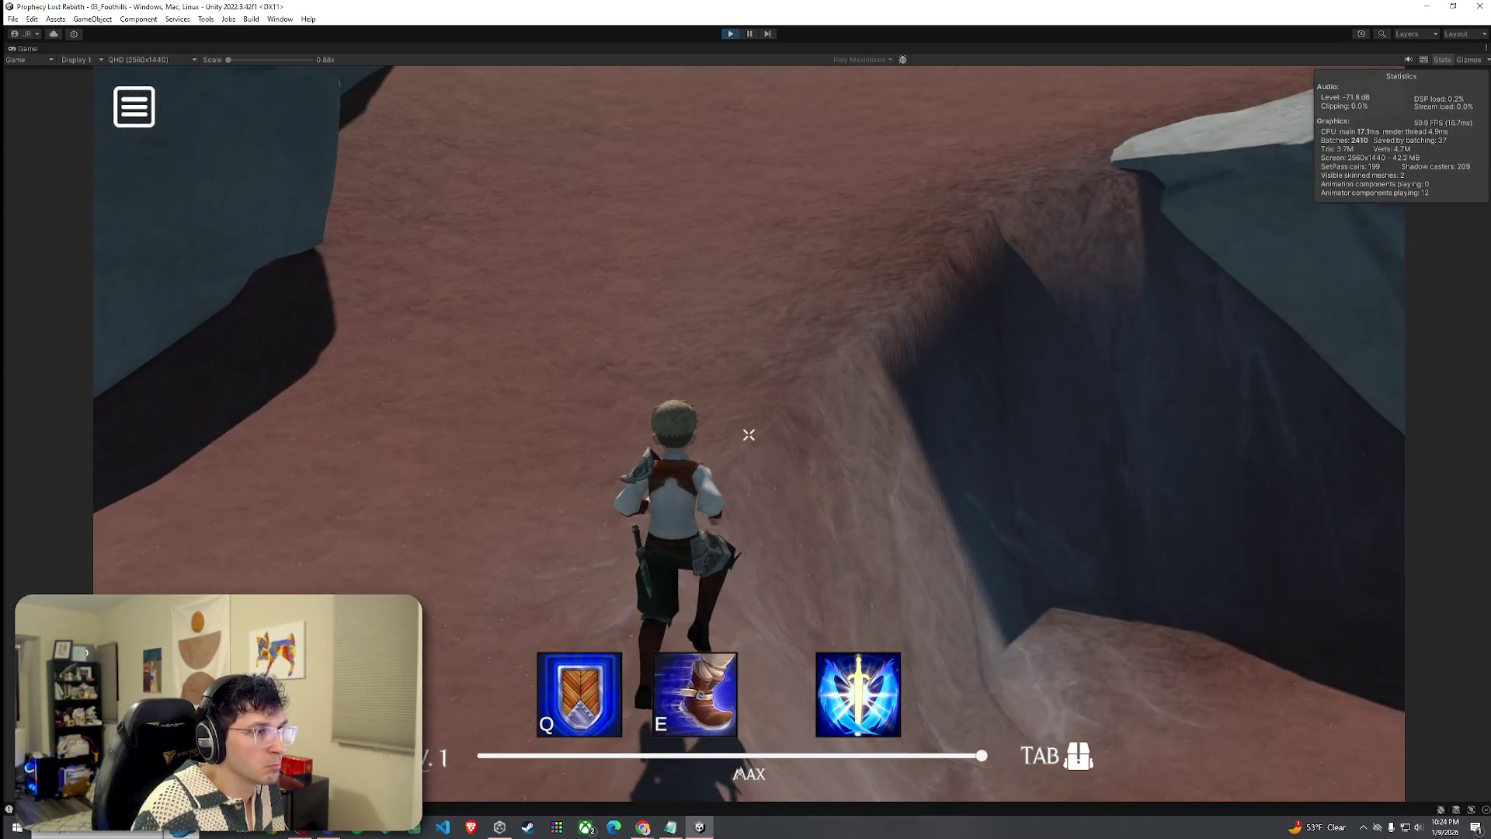
pyautogui.press('w')
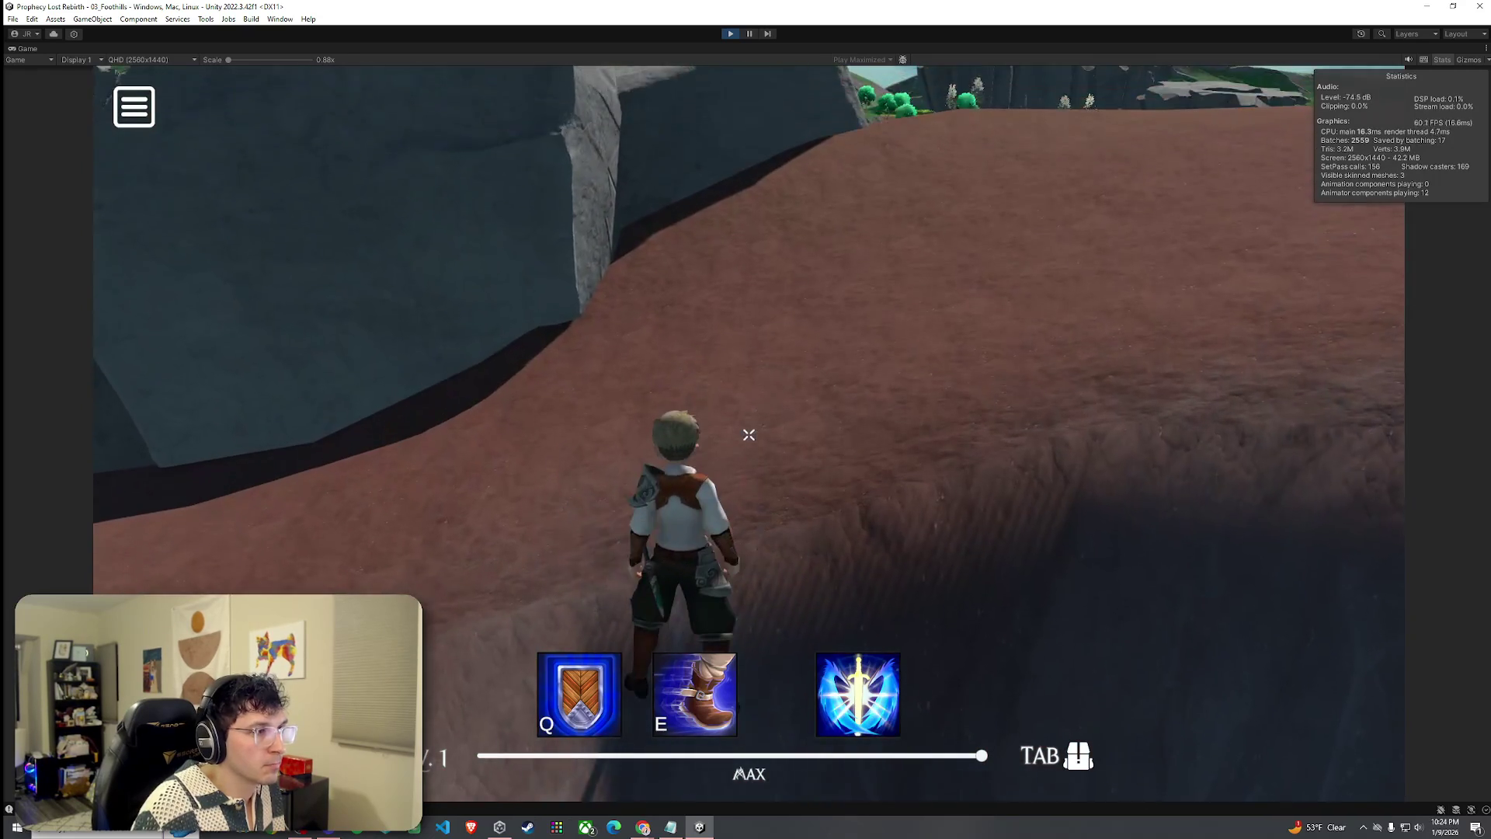
pyautogui.press('w')
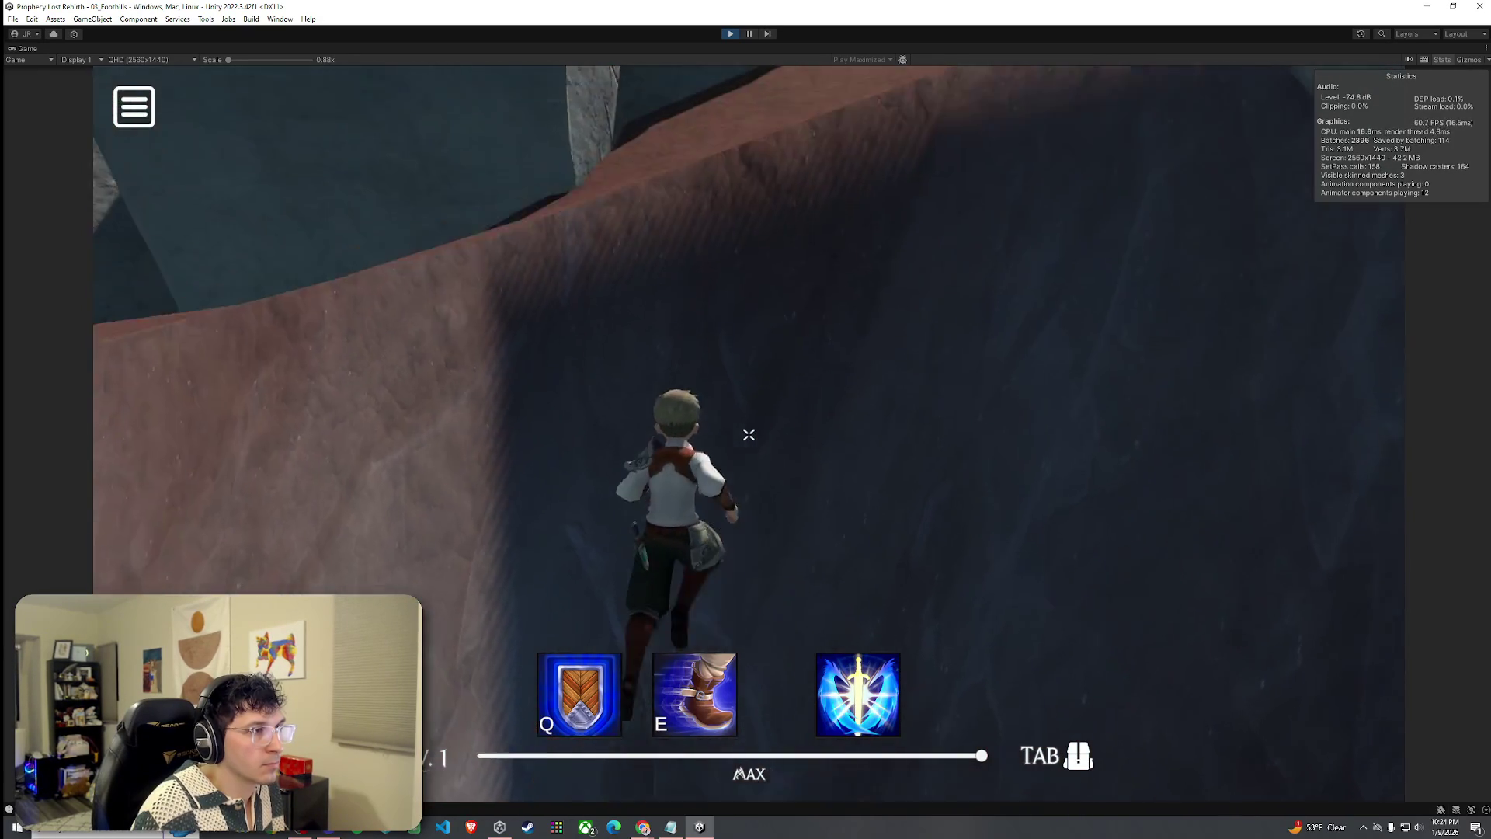
pyautogui.press('w')
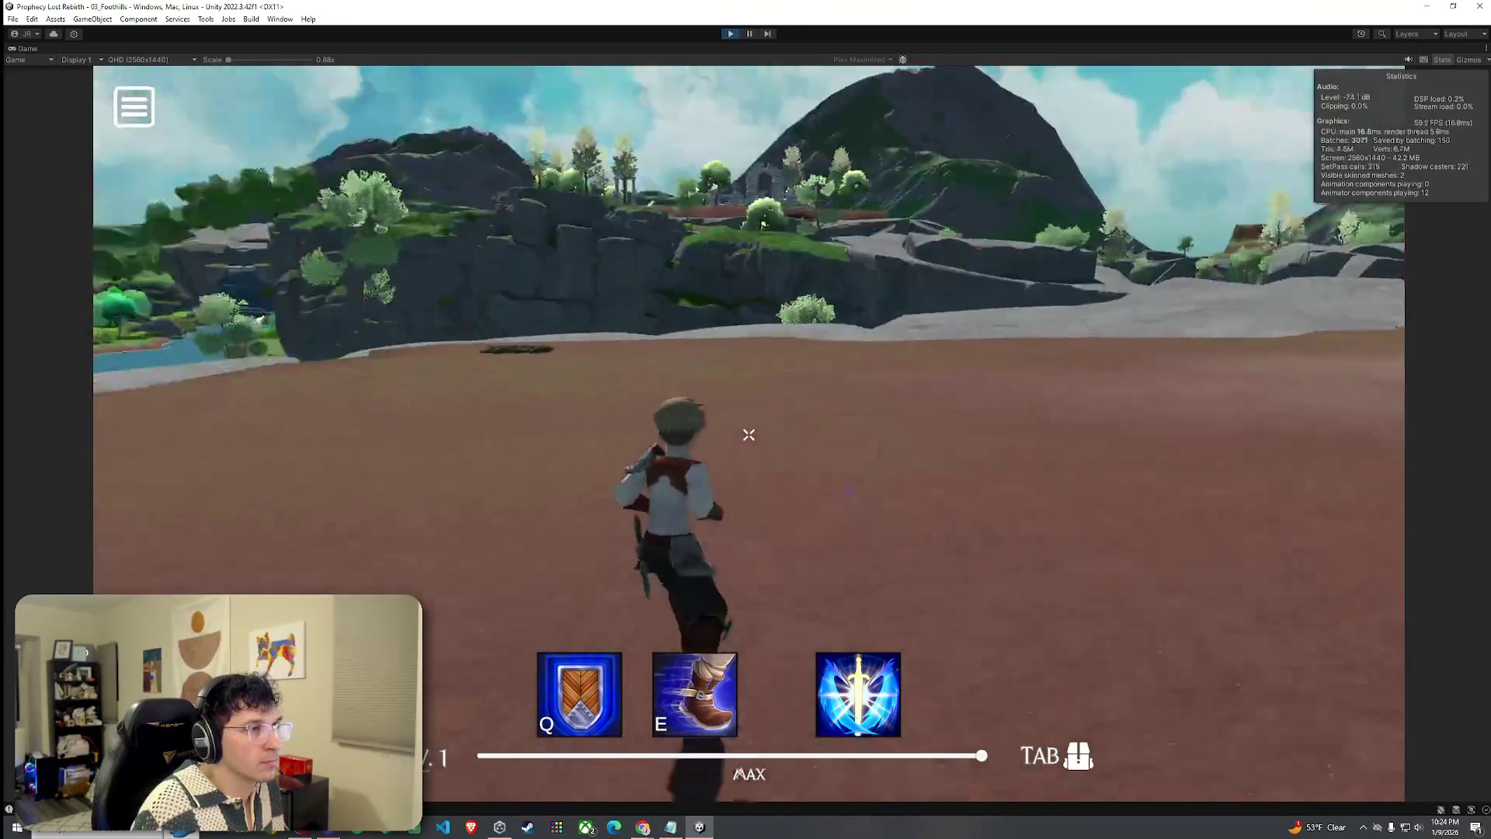
pyautogui.press('w')
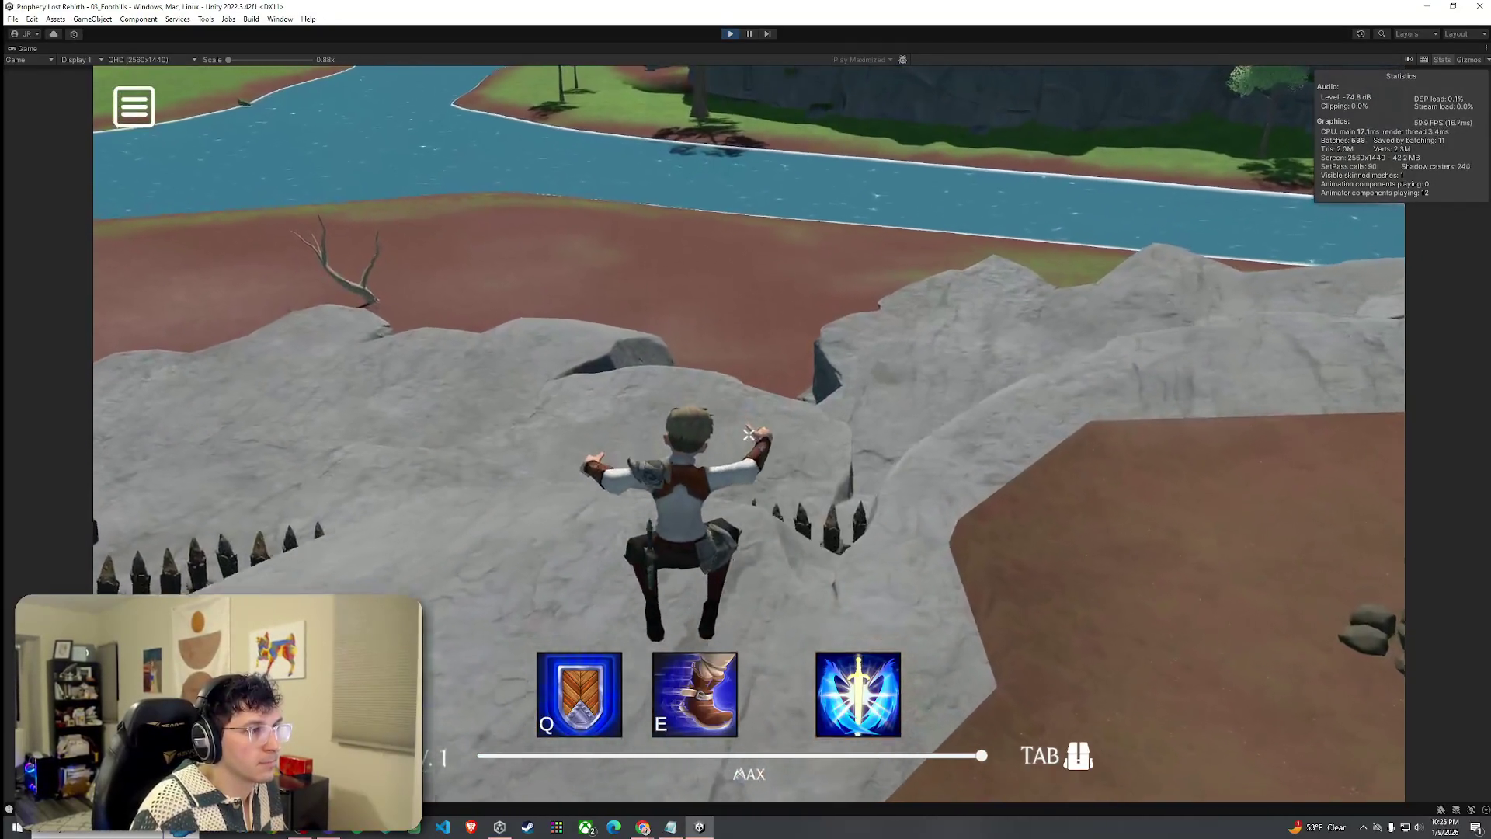
# Run across the dirt field and along the riverbank, jumping on the stone path, to the palisade gate.
pyautogui.press('w')
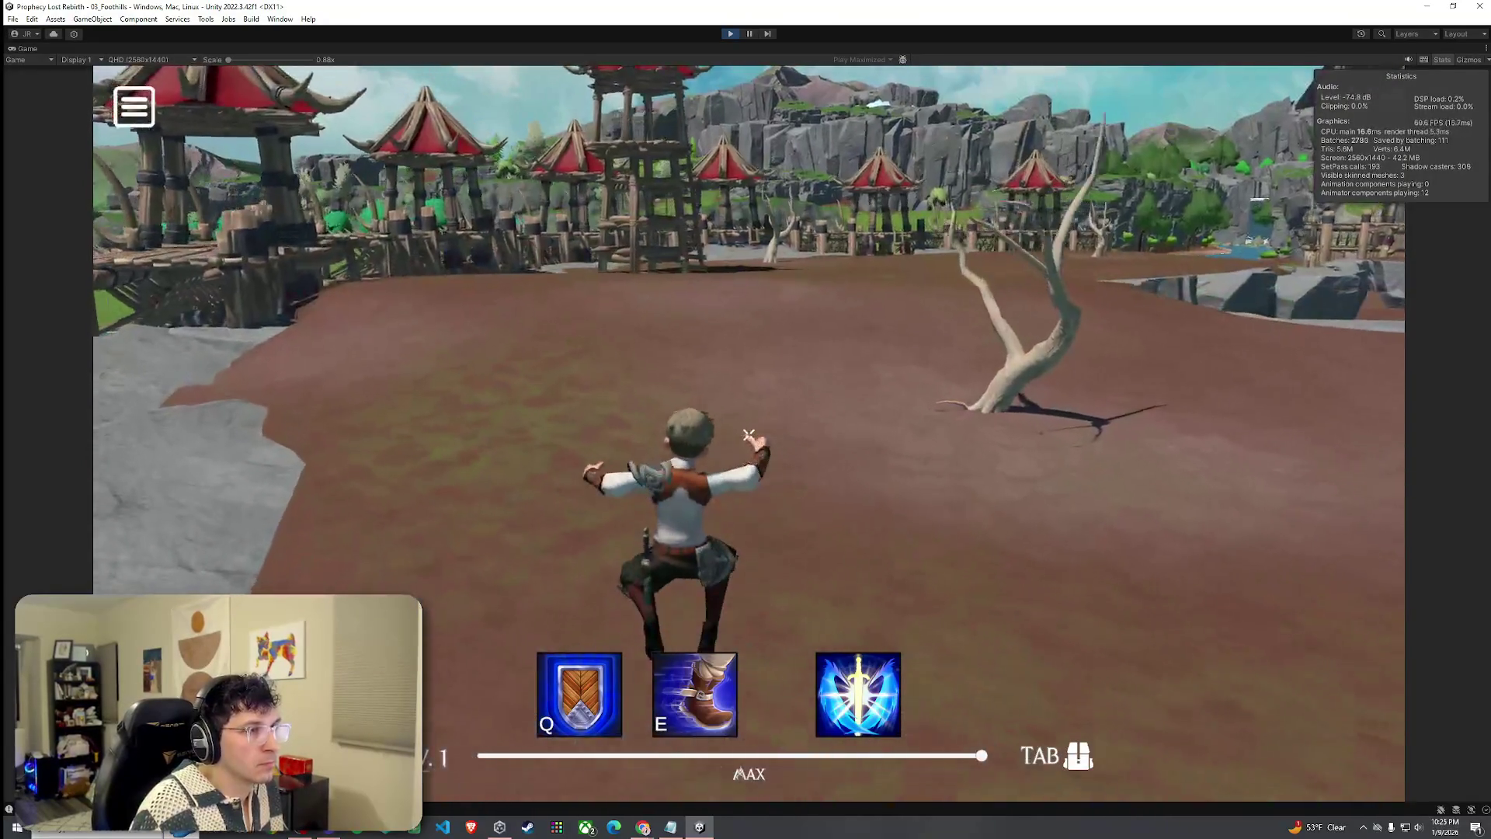
pyautogui.press('w')
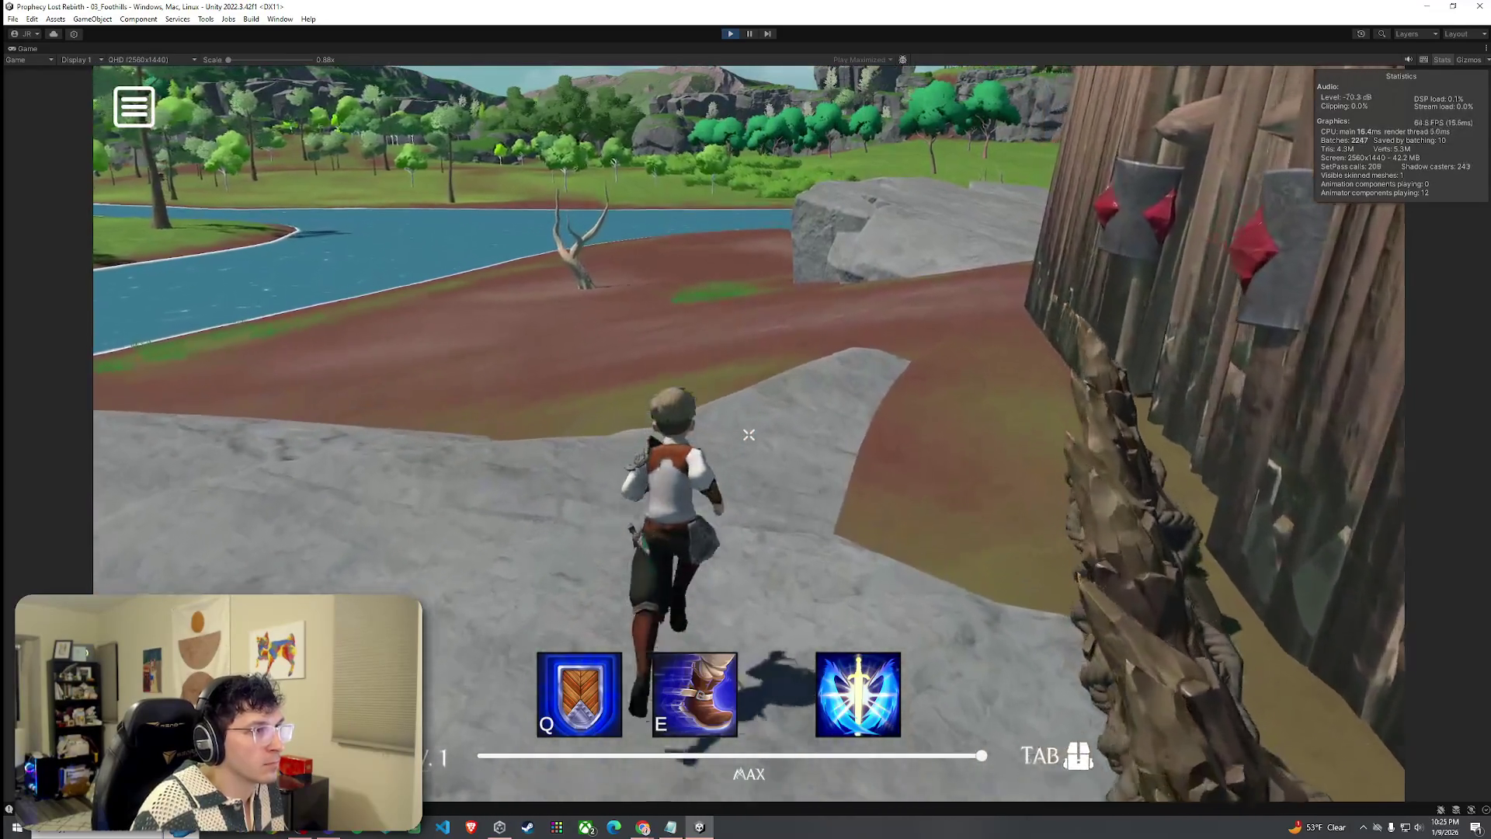
pyautogui.press('space')
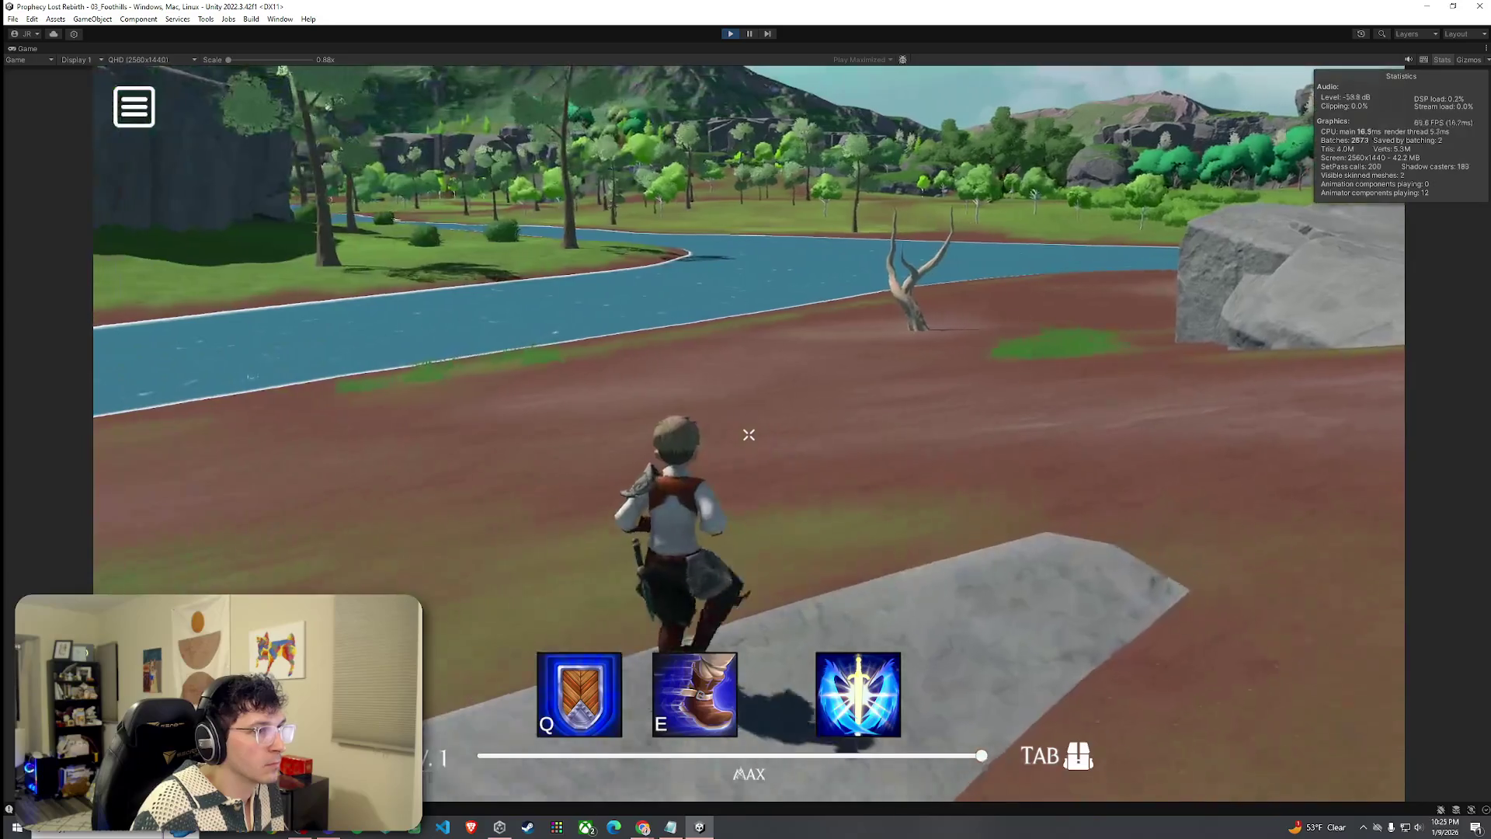
pyautogui.press('w')
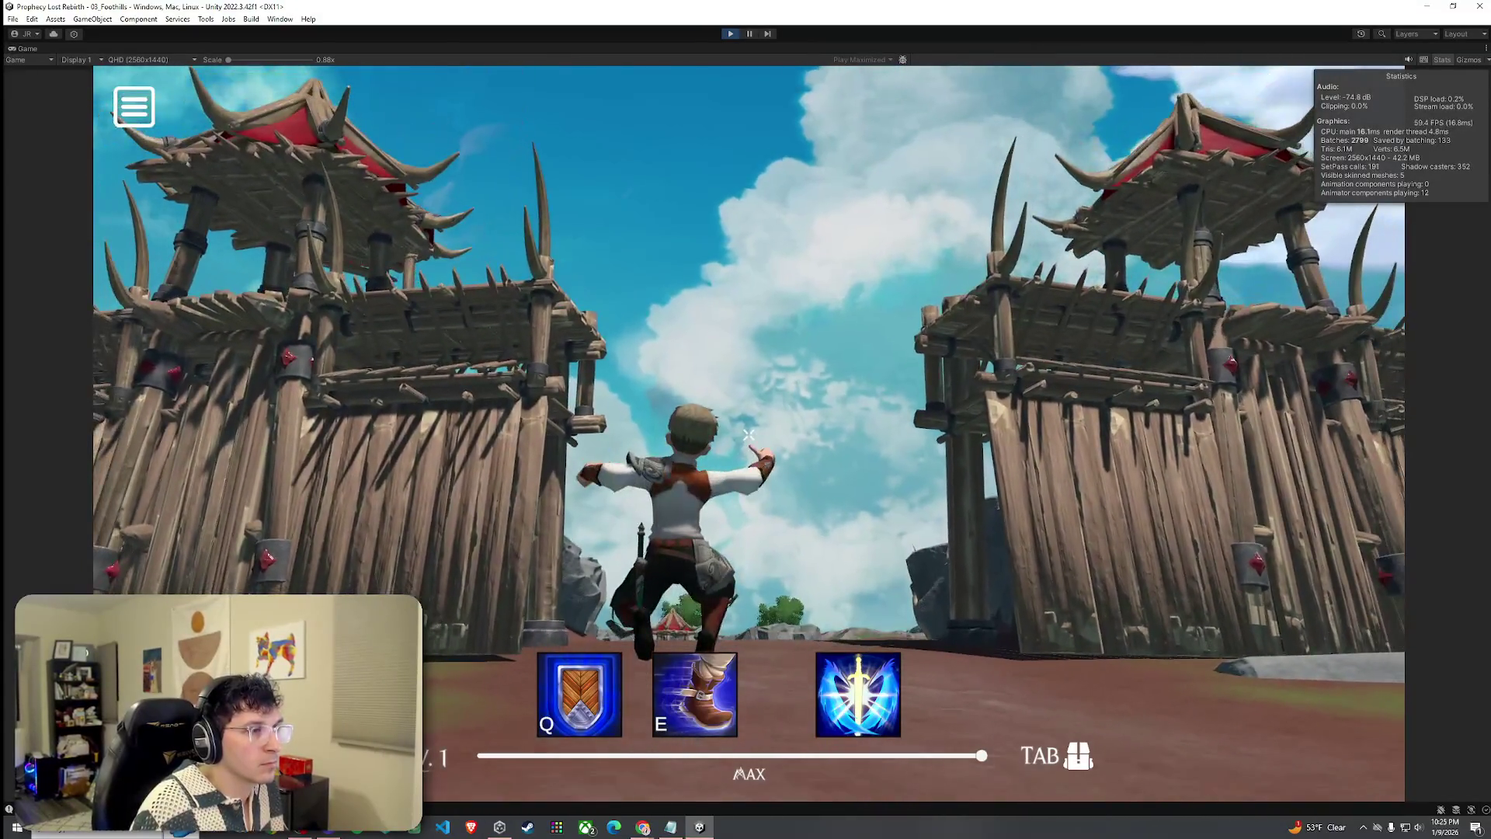
pyautogui.press('w')
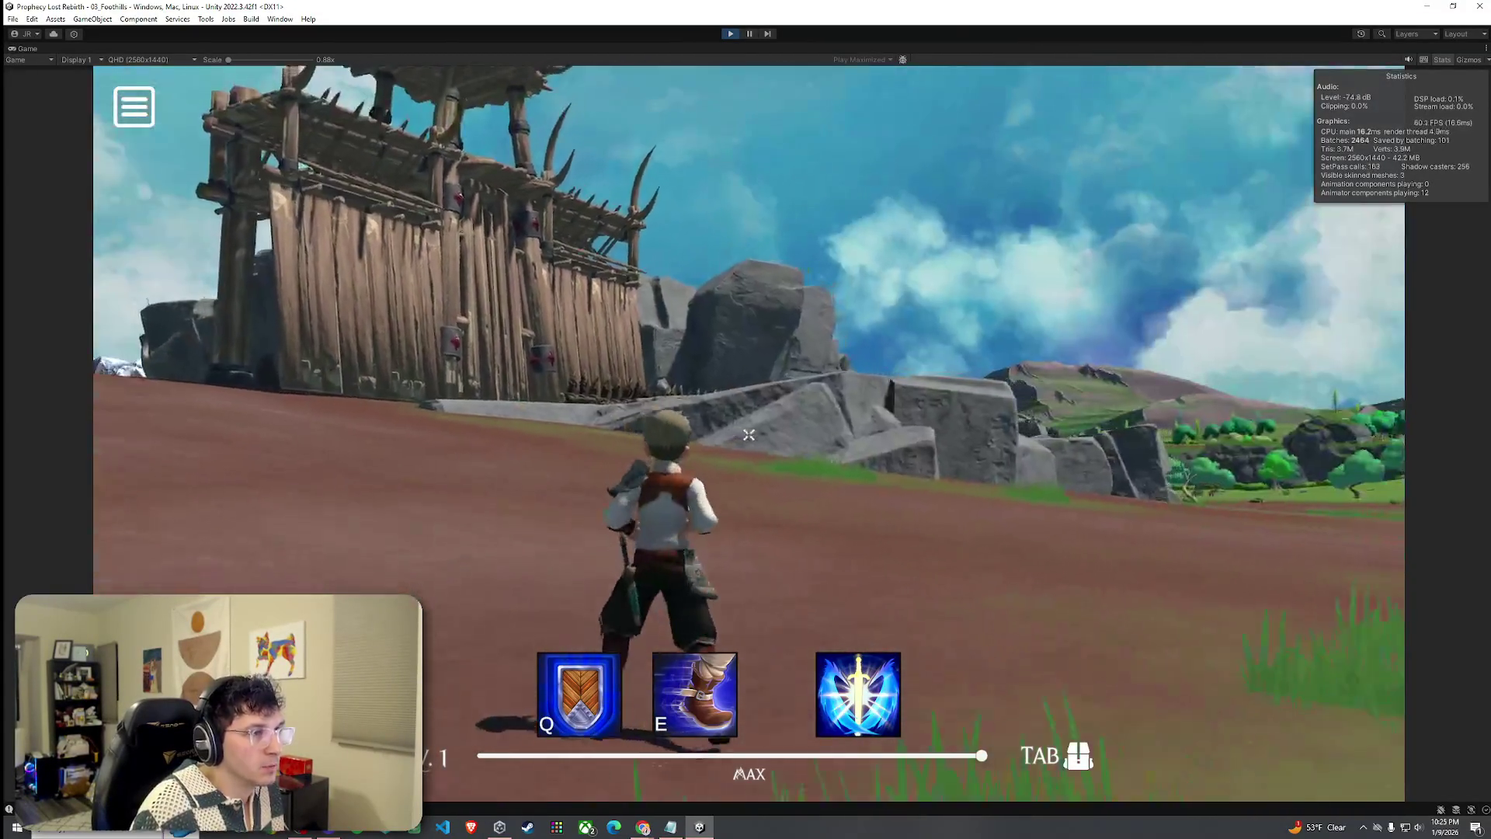
pyautogui.press('w')
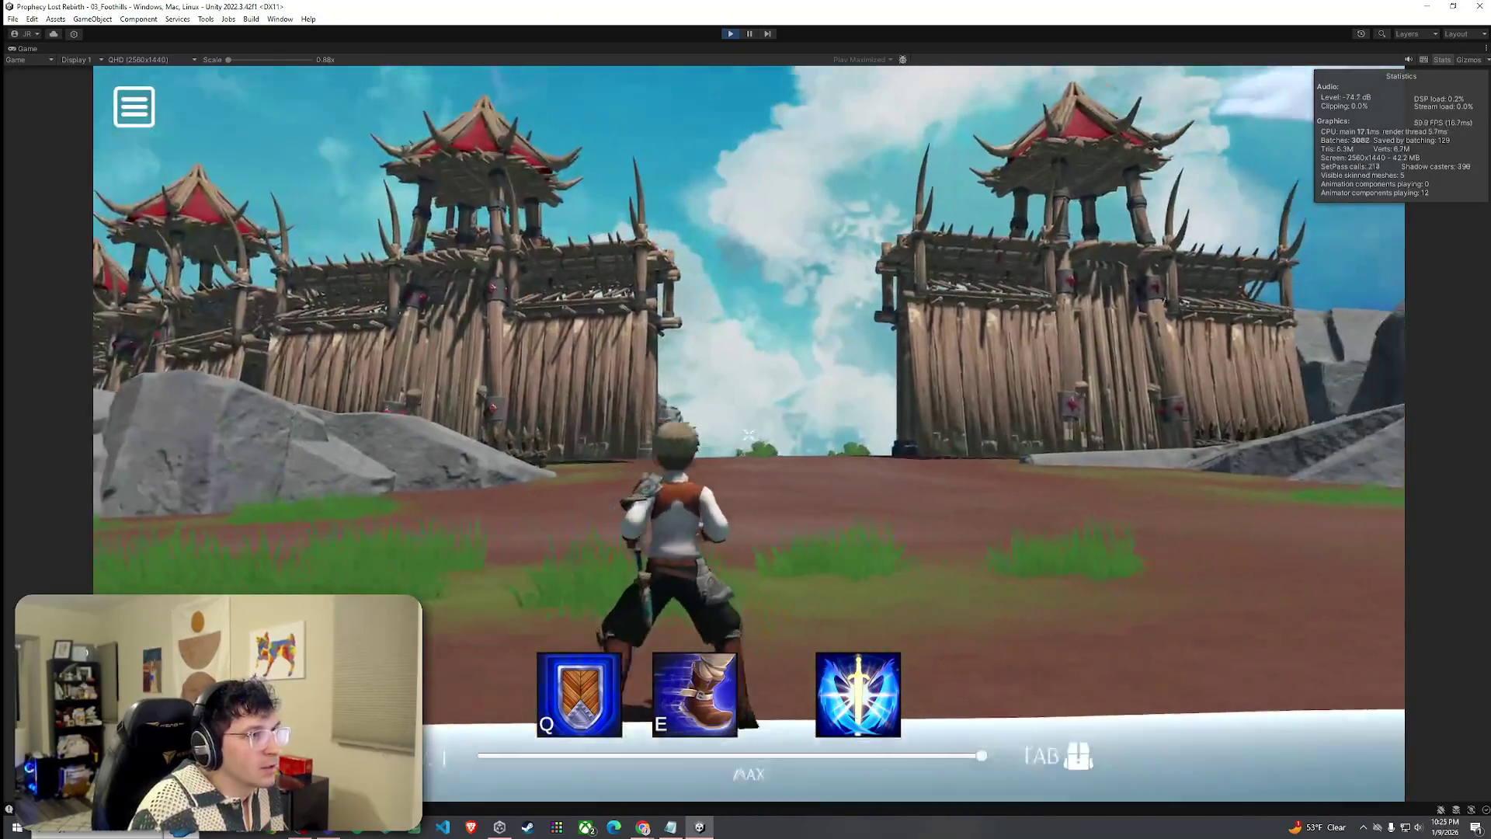
pyautogui.press('w')
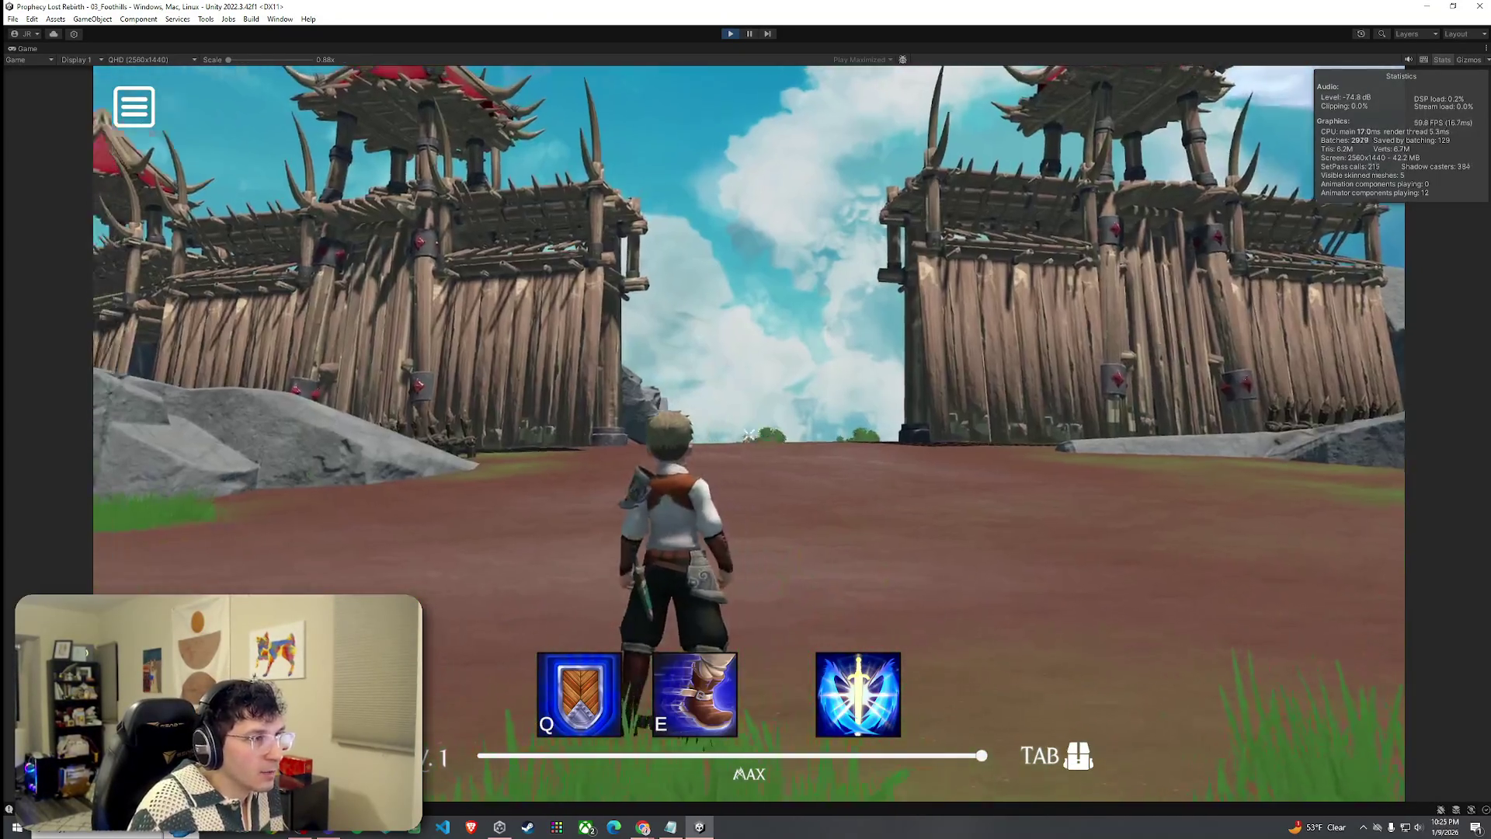
# Run through the palisade gate across the valley toward the camp, then stop the play test.
pyautogui.moveTo(749, 435)
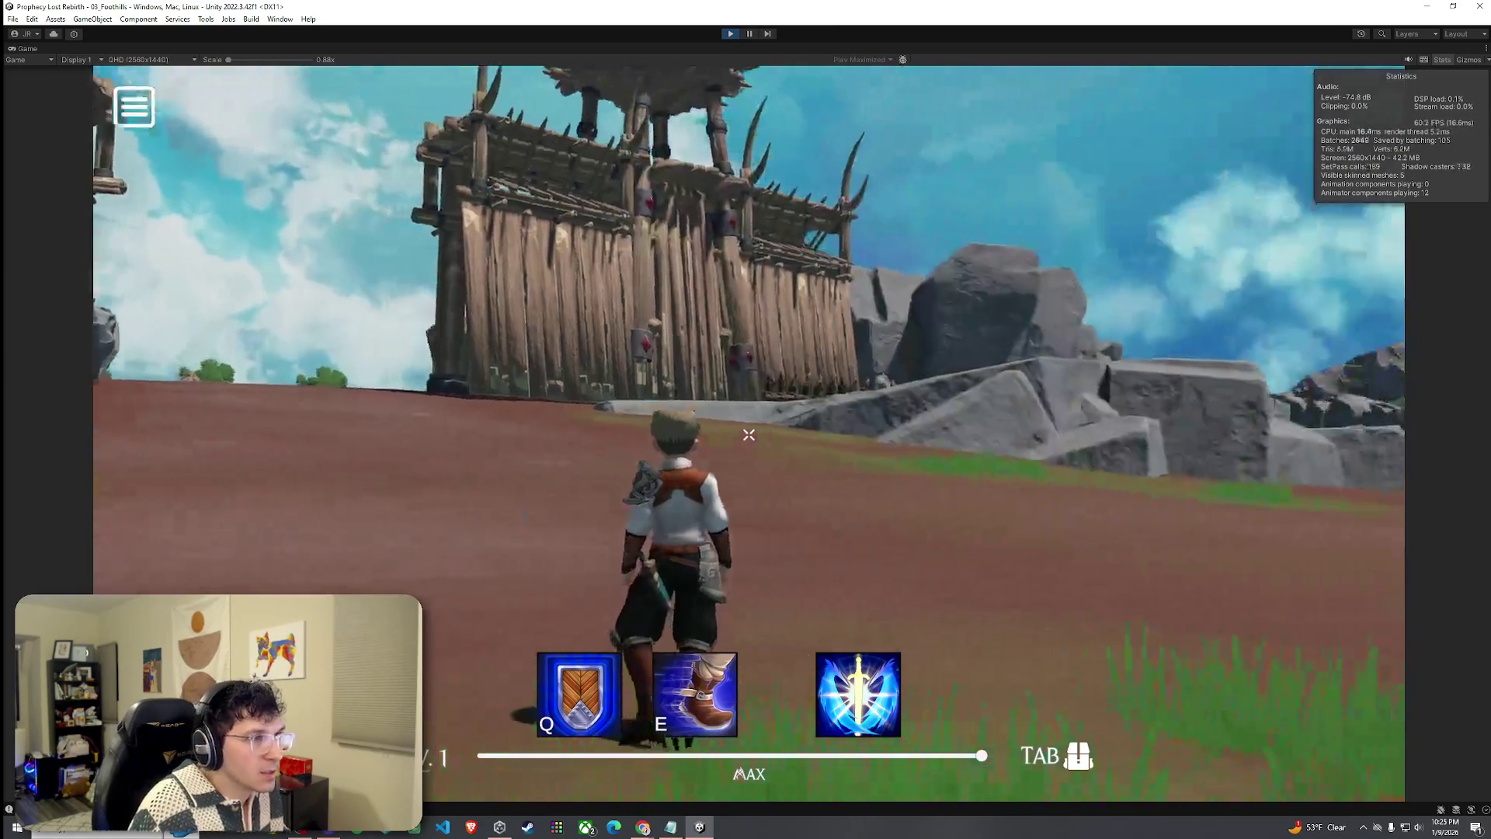
pyautogui.press('w')
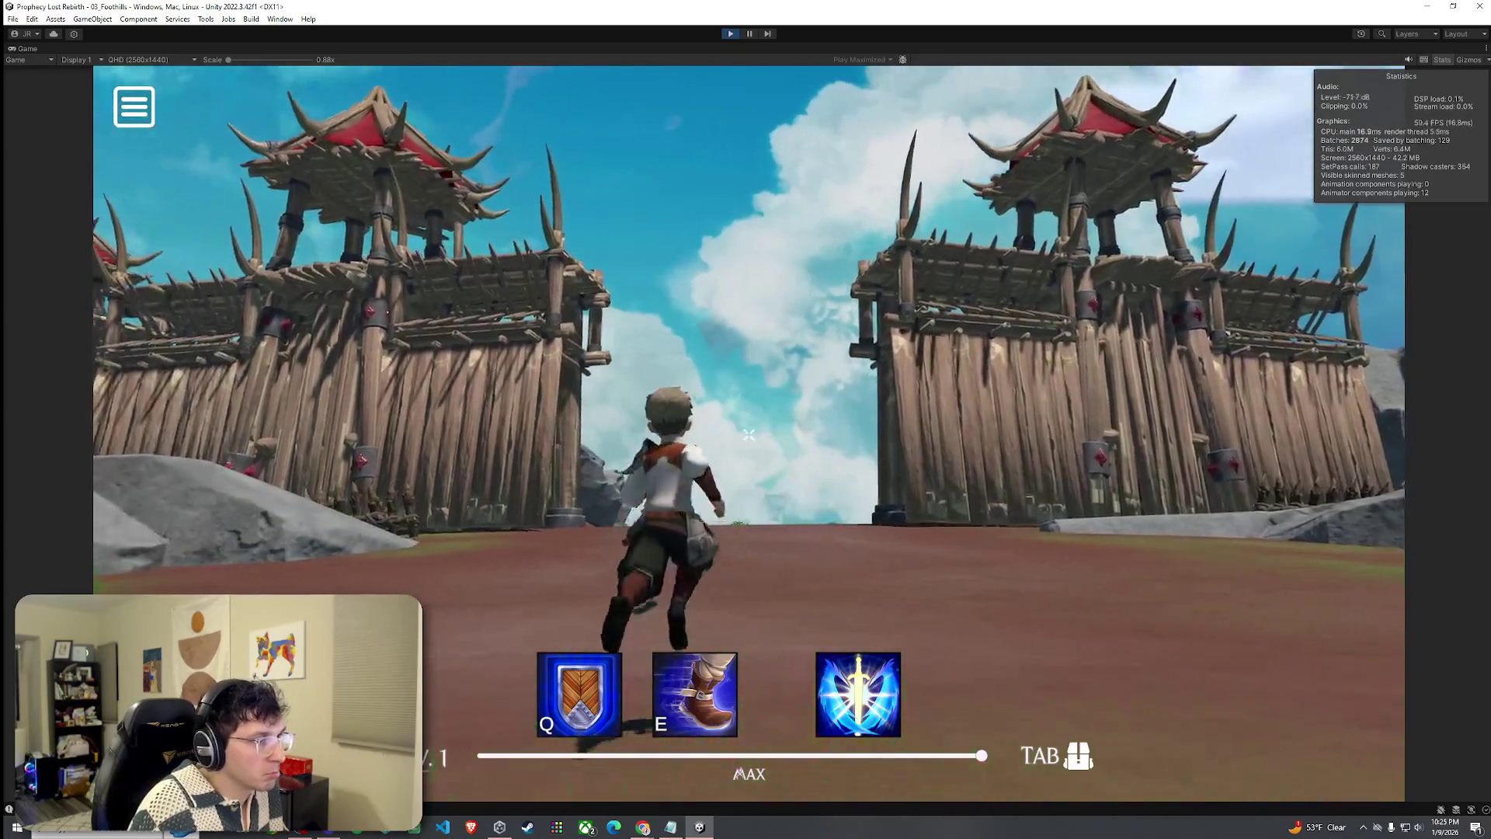
pyautogui.press('w')
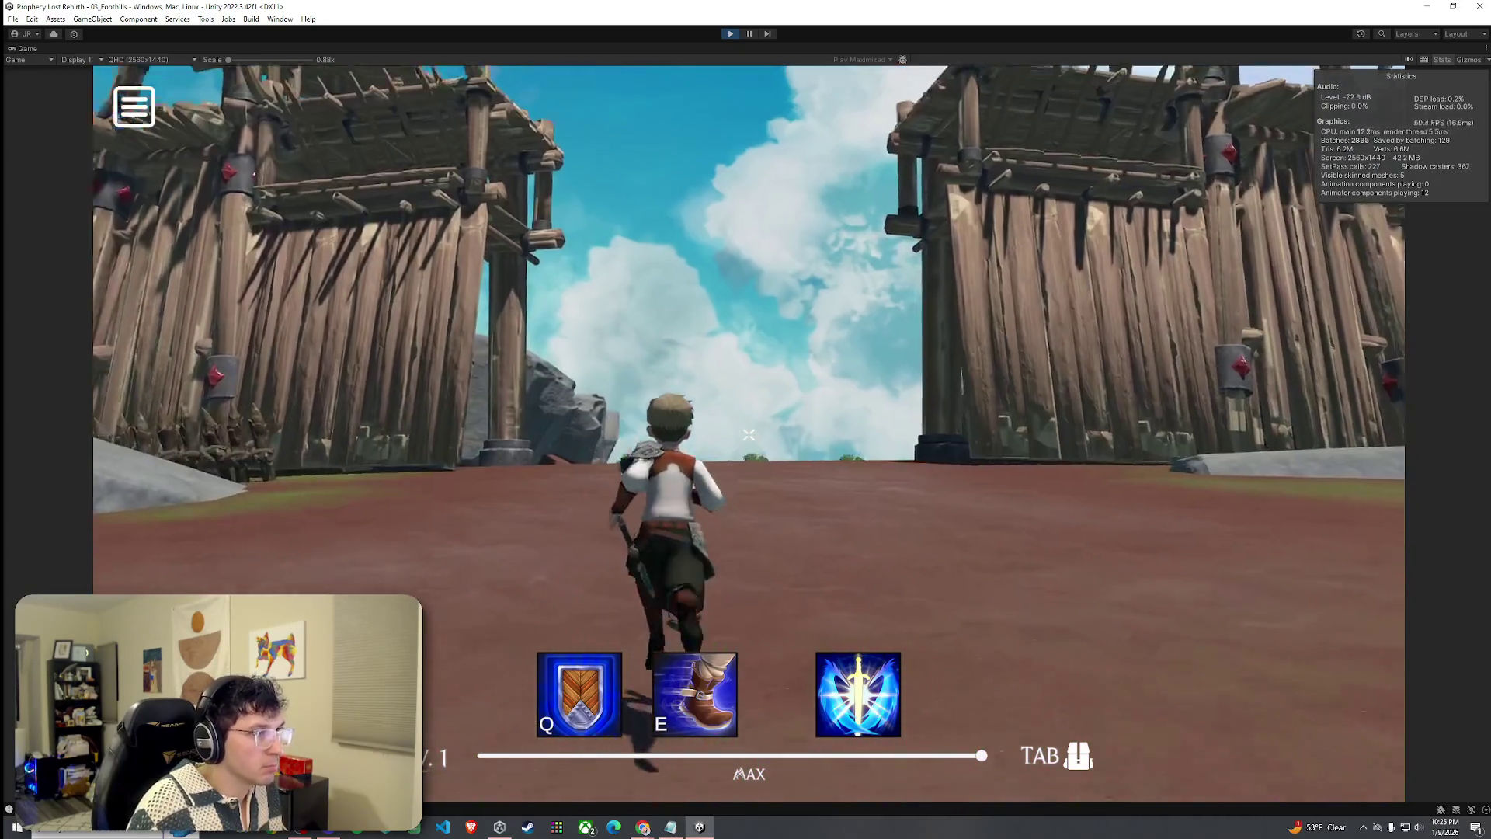
pyautogui.press('w')
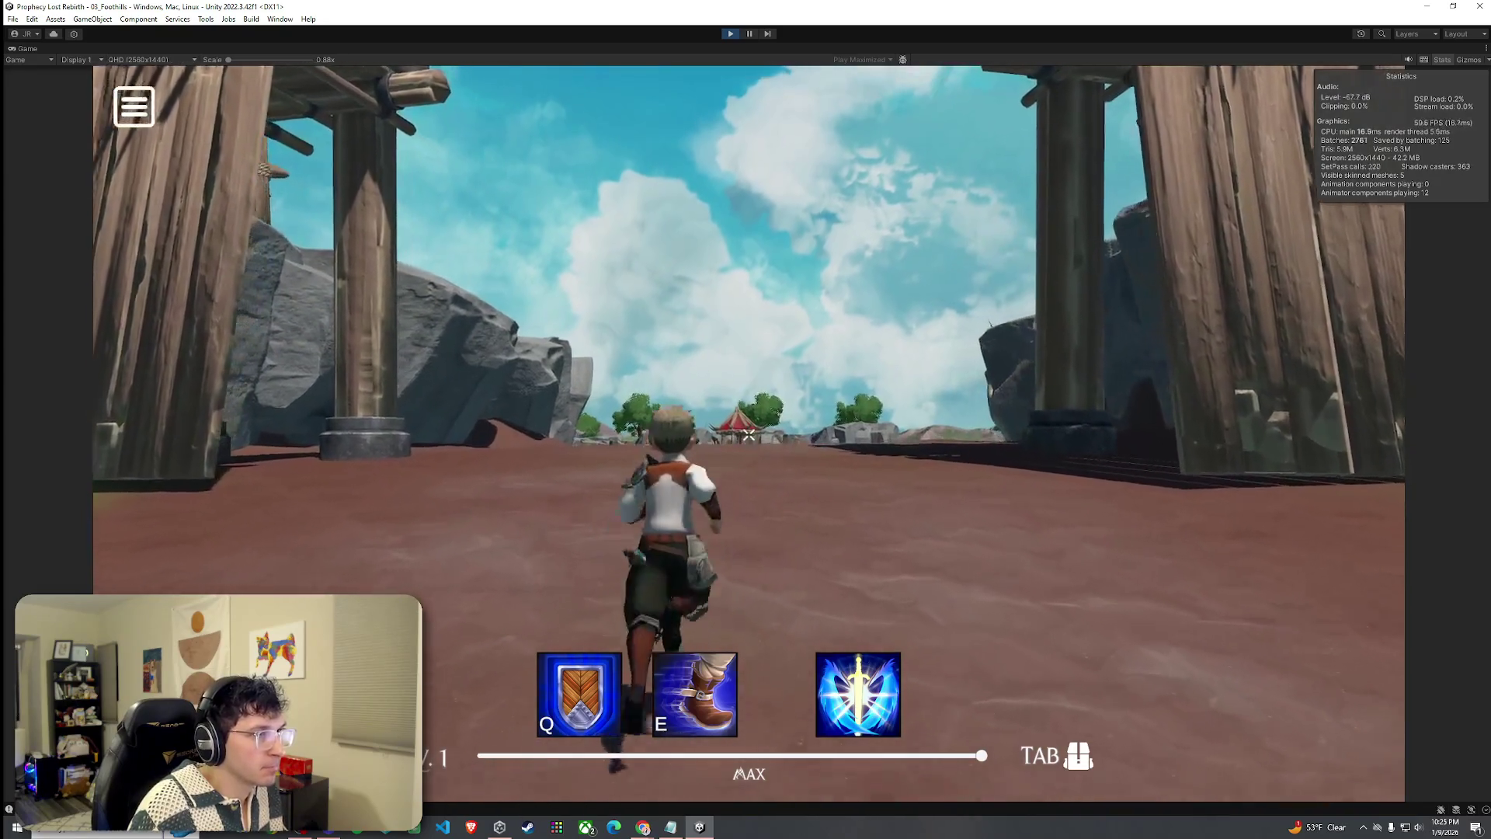
pyautogui.press('w')
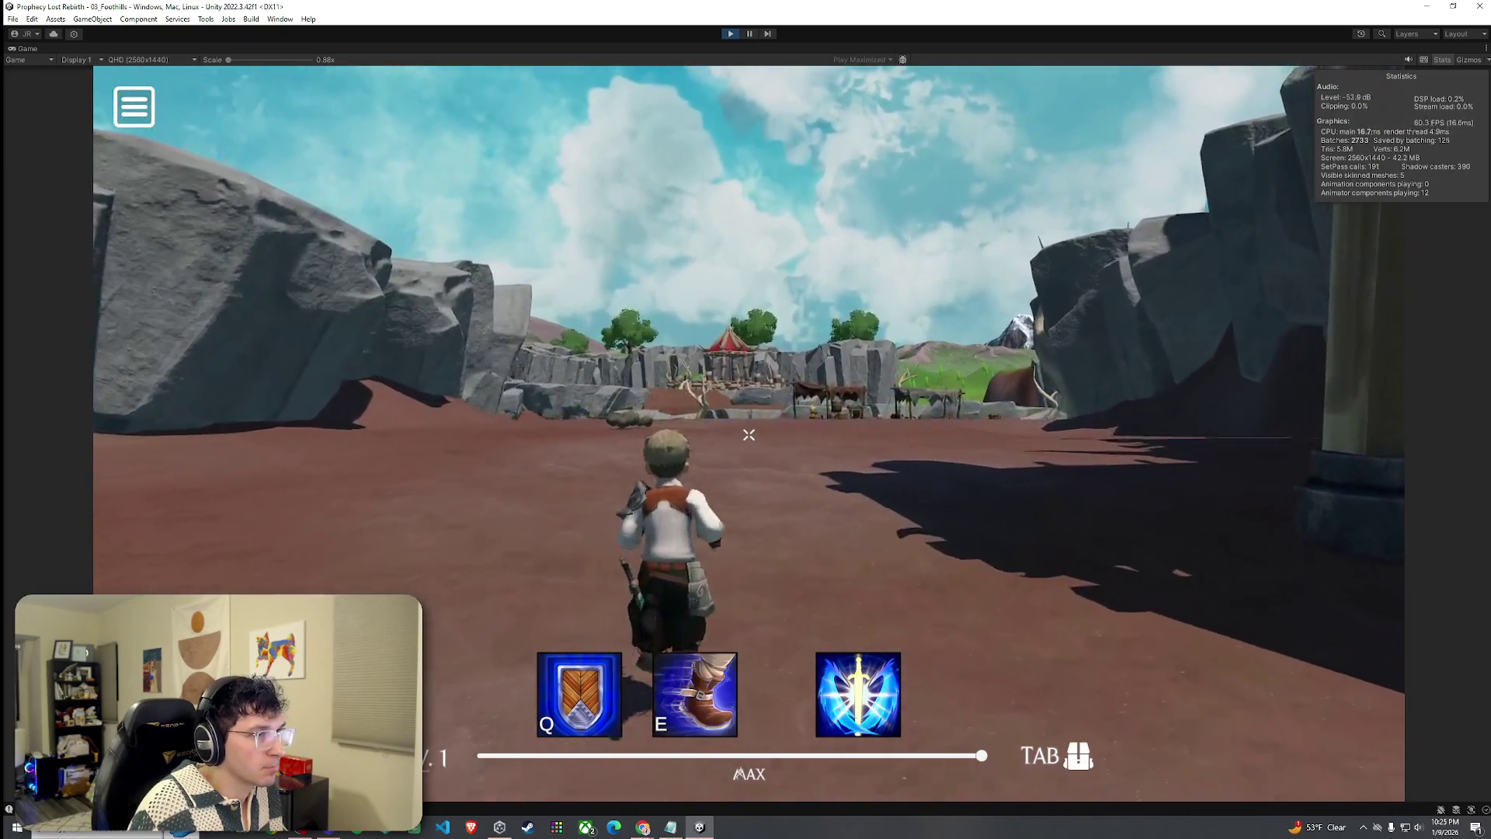
pyautogui.press('w')
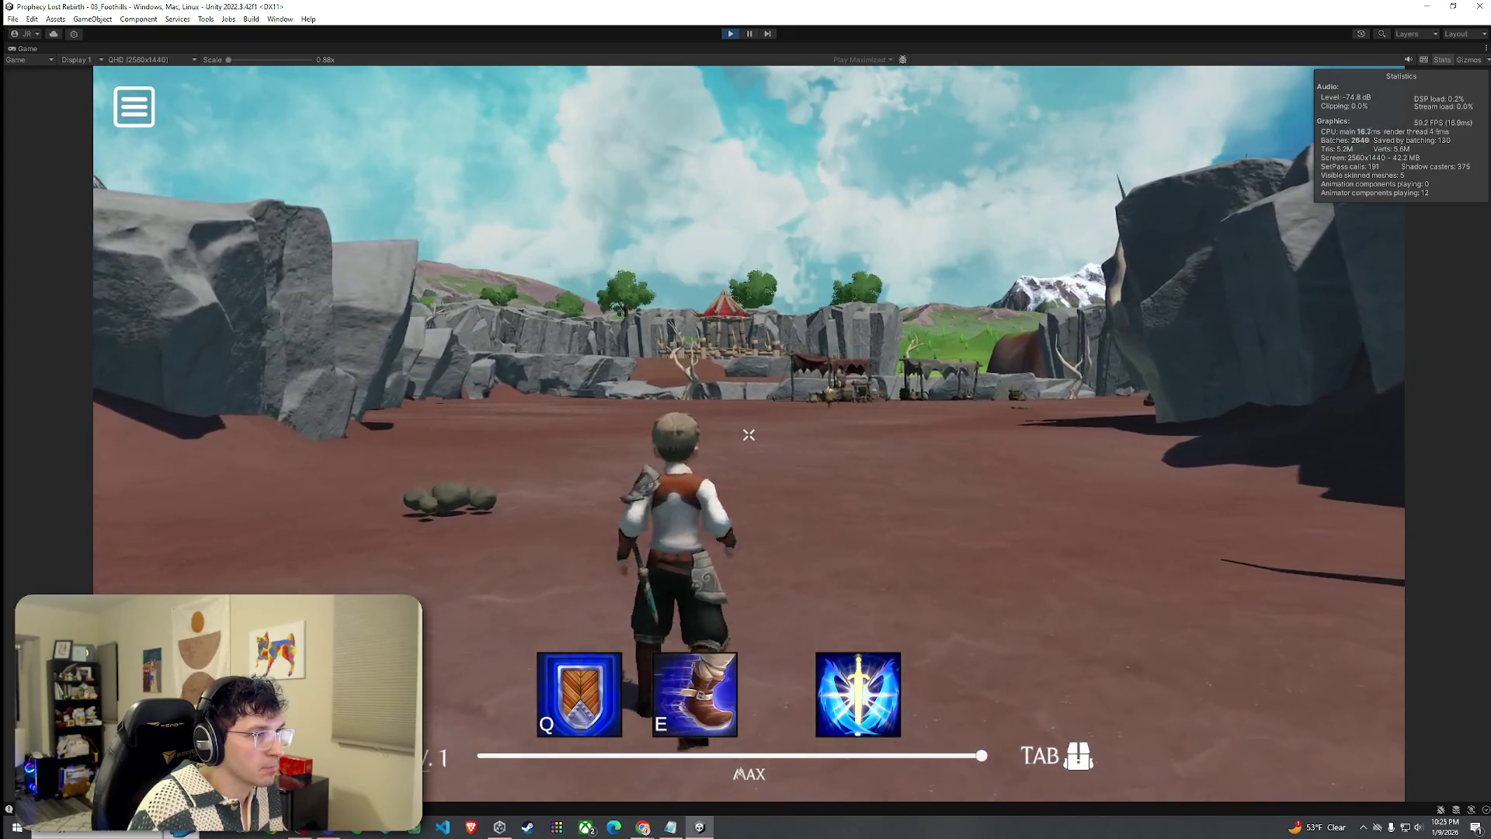
pyautogui.hotkey('ctrl', 'p')
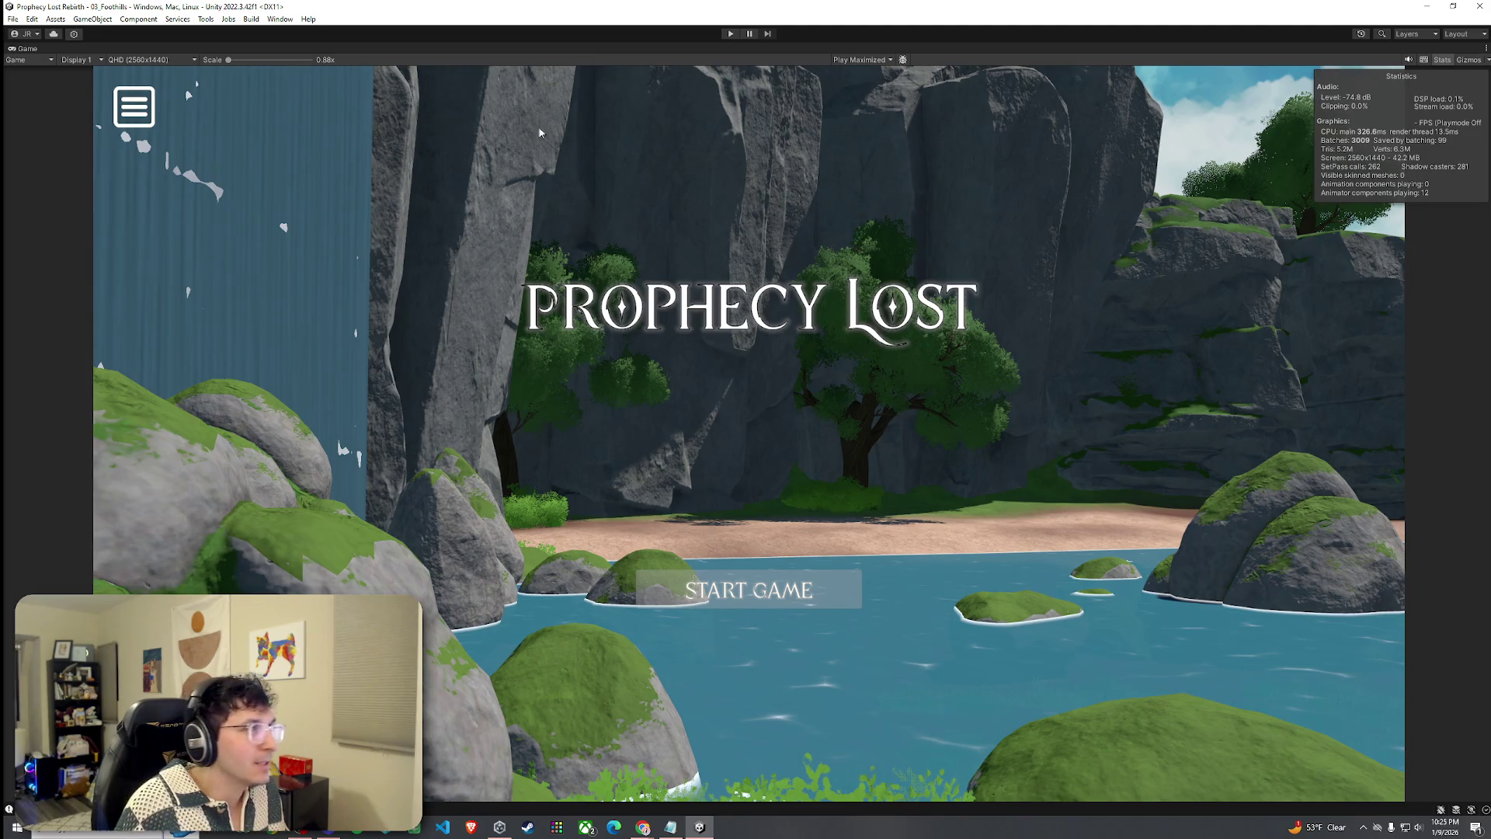
# Restore the editor layout in the Scene view and select four fence groups near the gate.
pyautogui.doubleClick(193, 43)
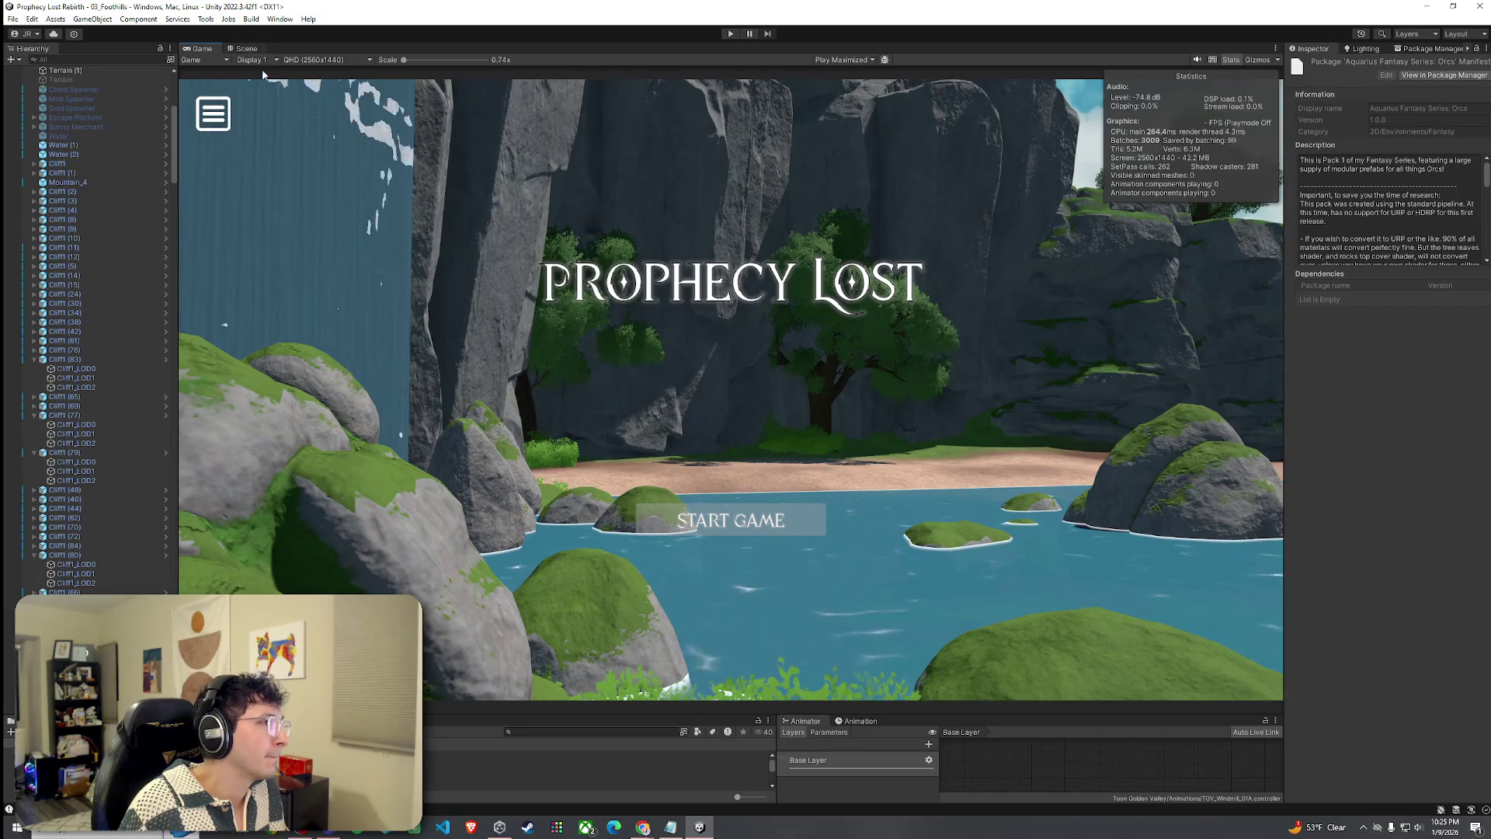
pyautogui.click(247, 49)
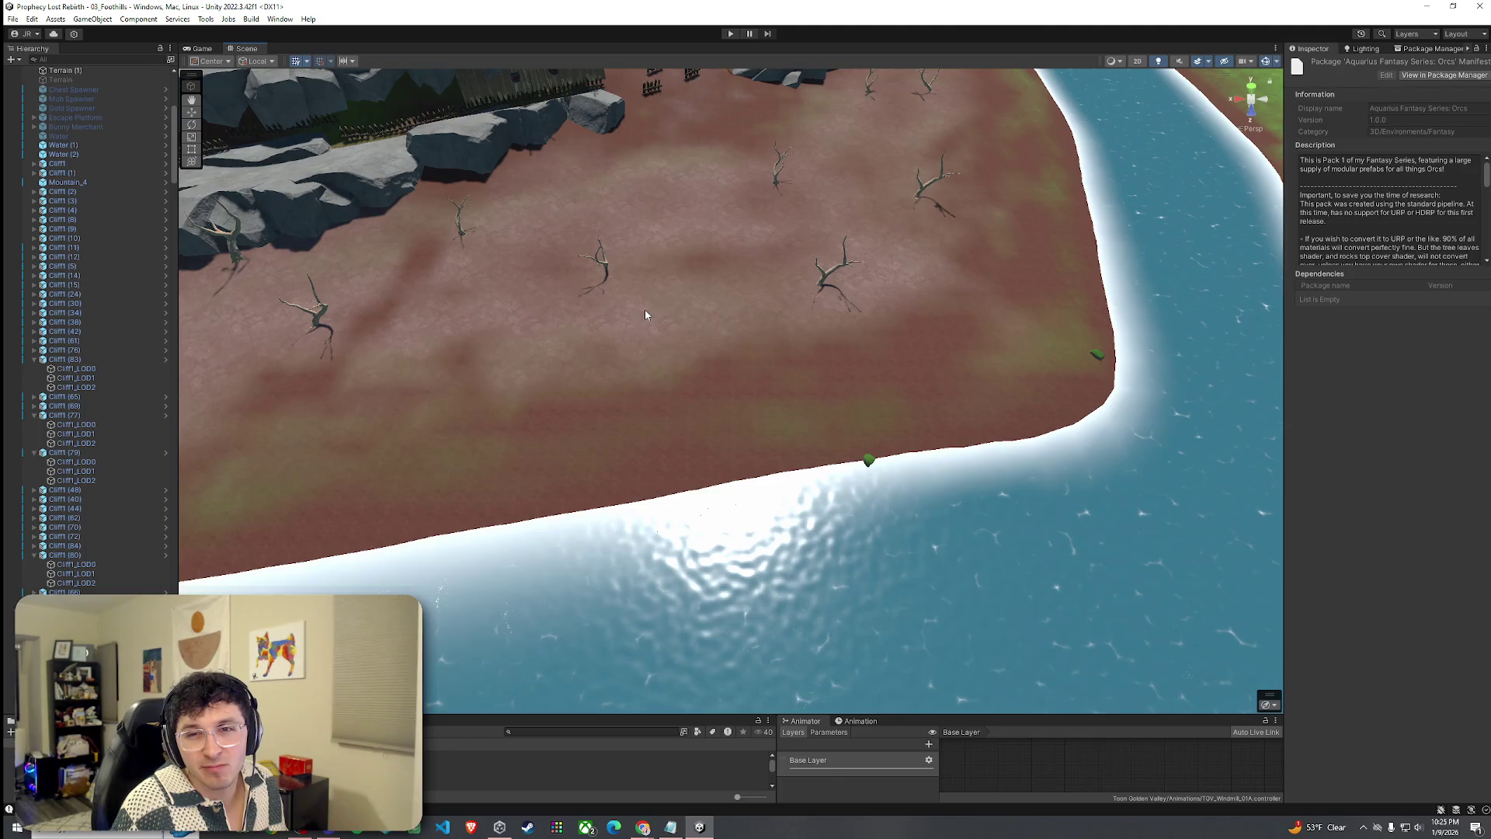
pyautogui.moveTo(644, 314)
pyautogui.mouseDown()
pyautogui.moveTo(775, 432)
pyautogui.moveTo(729, 345)
pyautogui.moveTo(622, 293)
pyautogui.moveTo(642, 412)
pyautogui.moveTo(677, 428)
pyautogui.moveTo(683, 398)
pyautogui.mouseUp()
pyautogui.click(682, 398)
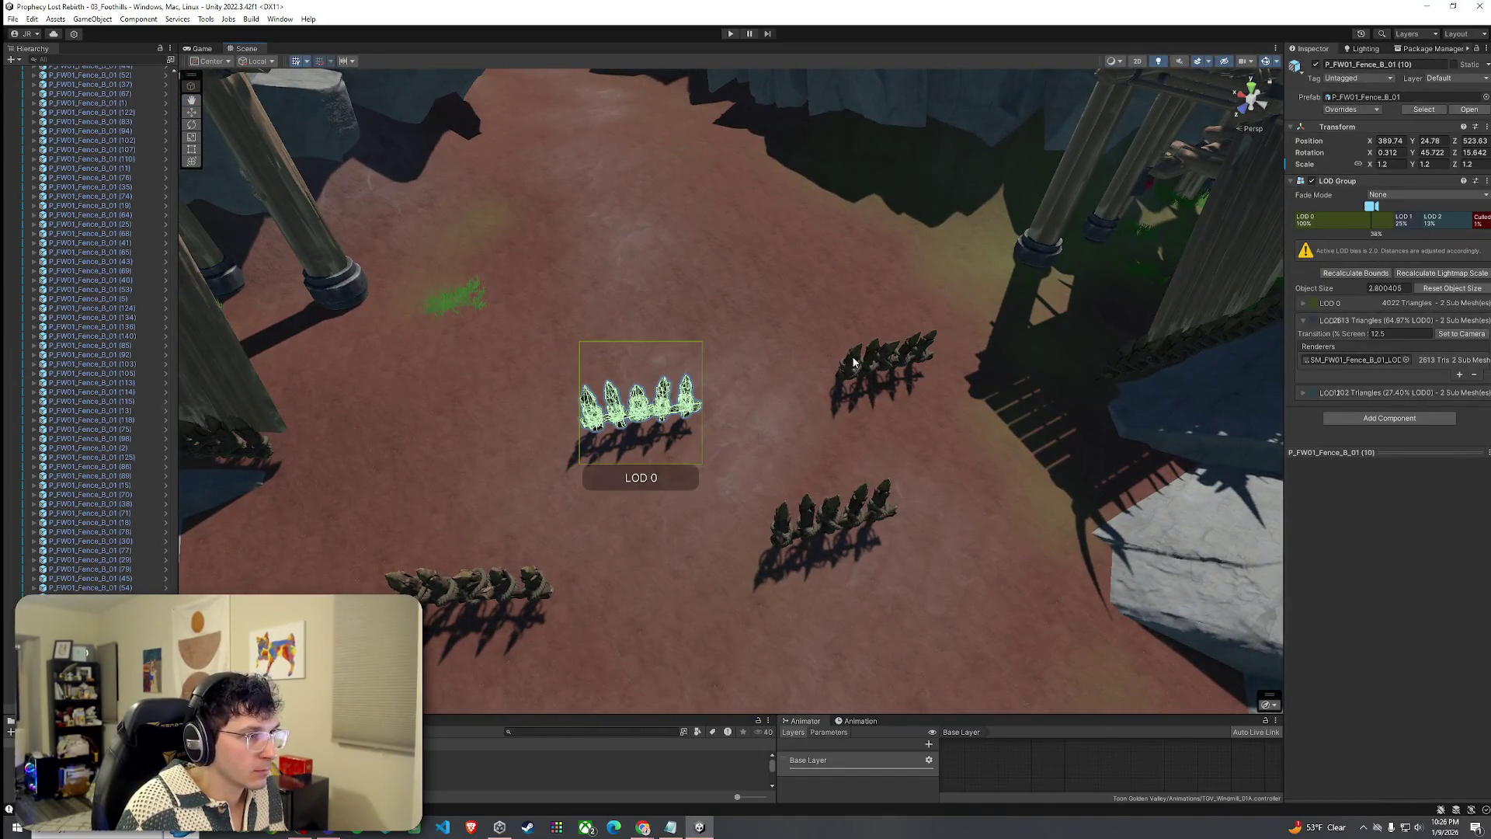
pyautogui.keyDown('shift'); pyautogui.click(853, 362); pyautogui.keyUp('shift')
pyautogui.keyDown('shift'); pyautogui.click(832, 514); pyautogui.keyUp('shift')
pyautogui.keyDown('shift'); pyautogui.click(528, 580); pyautogui.keyUp('shift')
# Duplicate the four fences, then move and rotate the copies into the gate gap.
pyautogui.moveTo(533, 583)
pyautogui.mouseDown()
pyautogui.moveTo(606, 487)
pyautogui.moveTo(237, 520)
pyautogui.moveTo(478, 469)
pyautogui.mouseUp()
pyautogui.scroll(3, 479, 469)
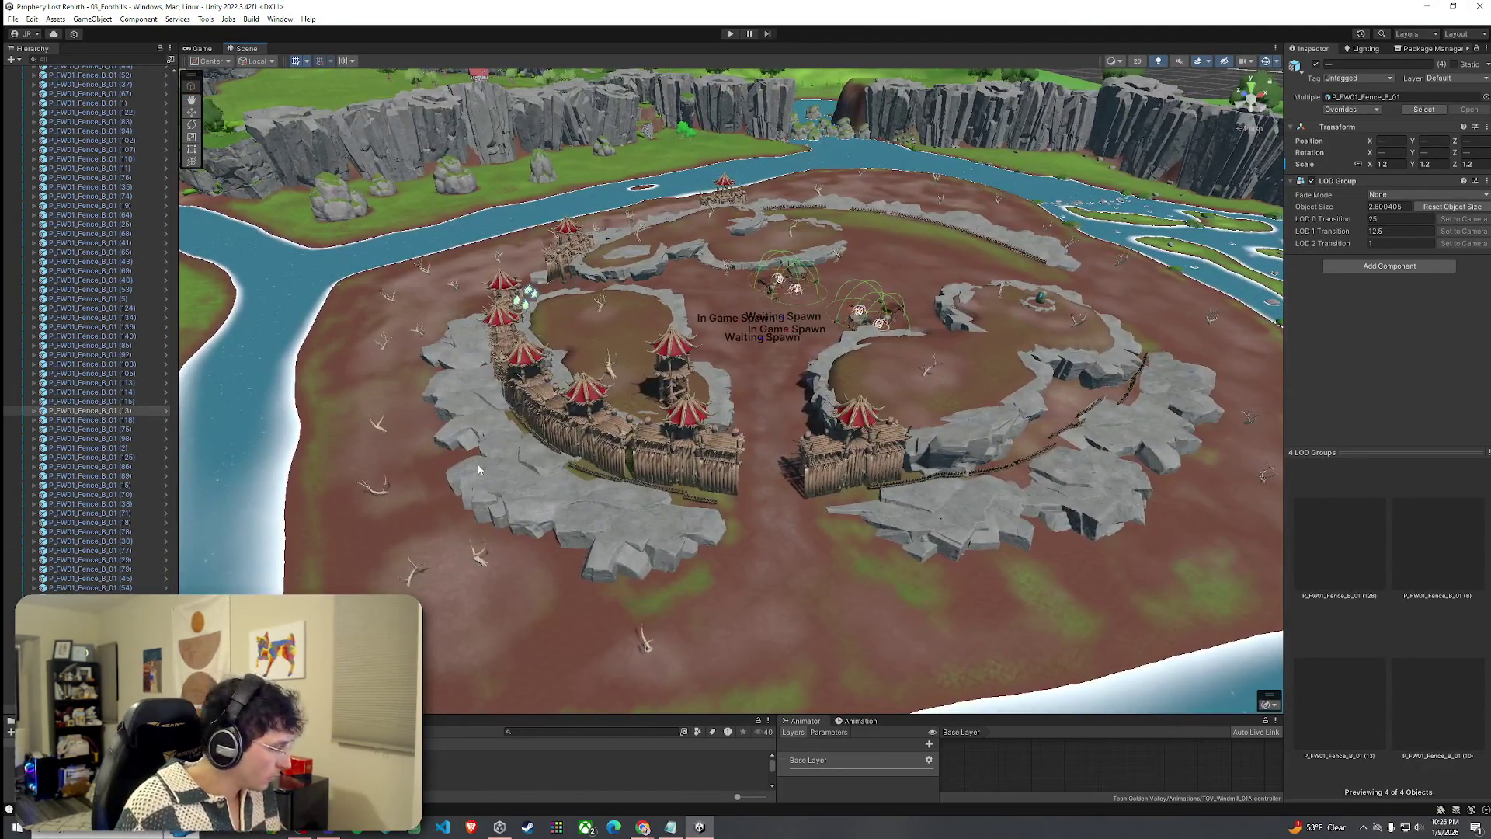
pyautogui.hotkey('ctrl', 'd')
pyautogui.moveTo(543, 294)
pyautogui.mouseDown()
pyautogui.moveTo(668, 486)
pyautogui.moveTo(793, 435)
pyautogui.mouseUp()
pyautogui.press('e')
pyautogui.moveTo(895, 443); pyautogui.dragTo(937, 429)
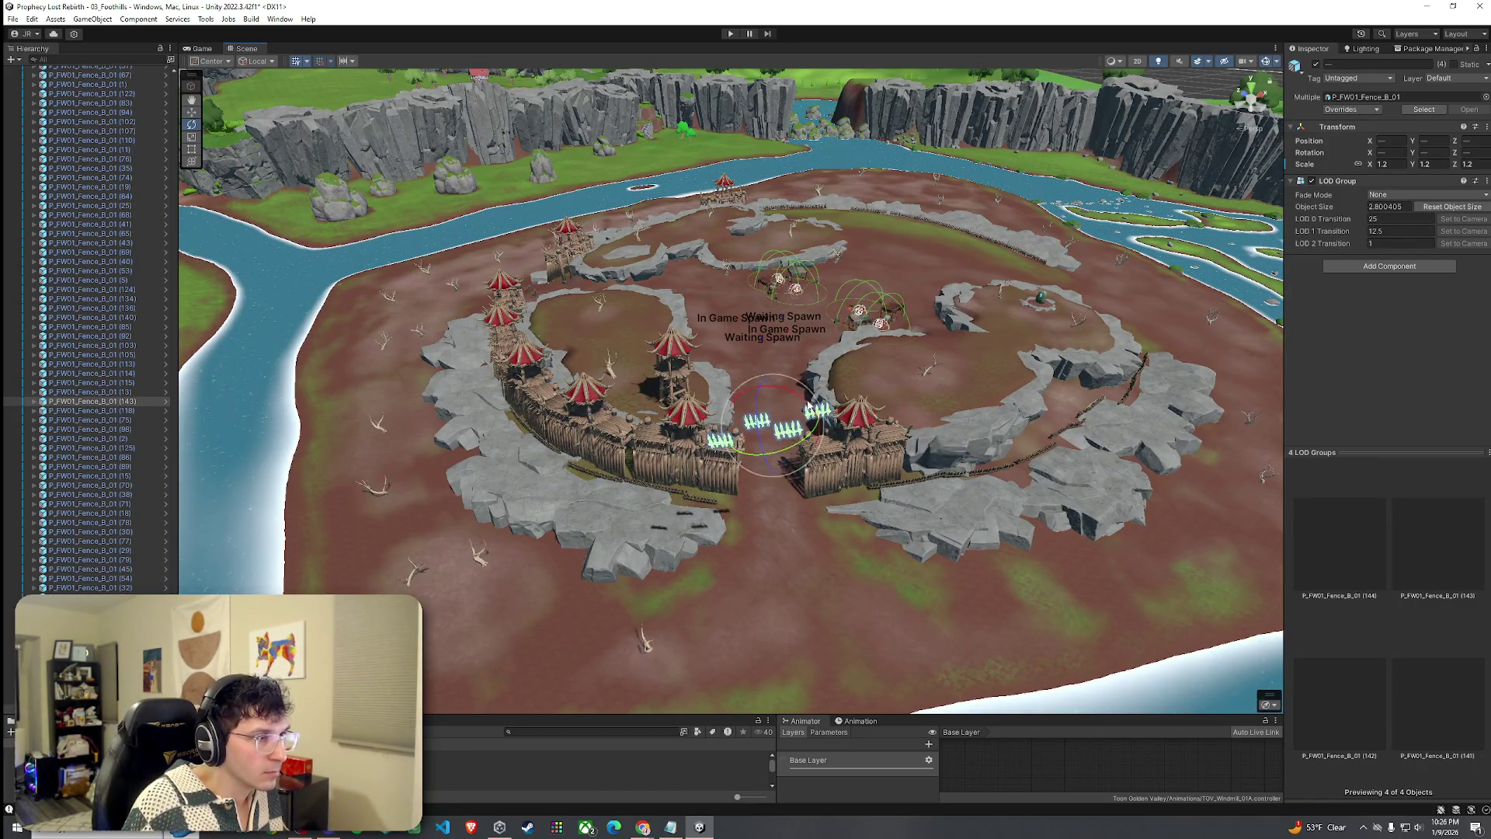
pyautogui.press('w')
pyautogui.moveTo(773, 420)
pyautogui.mouseDown()
pyautogui.moveTo(757, 590)
pyautogui.moveTo(777, 533)
pyautogui.mouseUp()
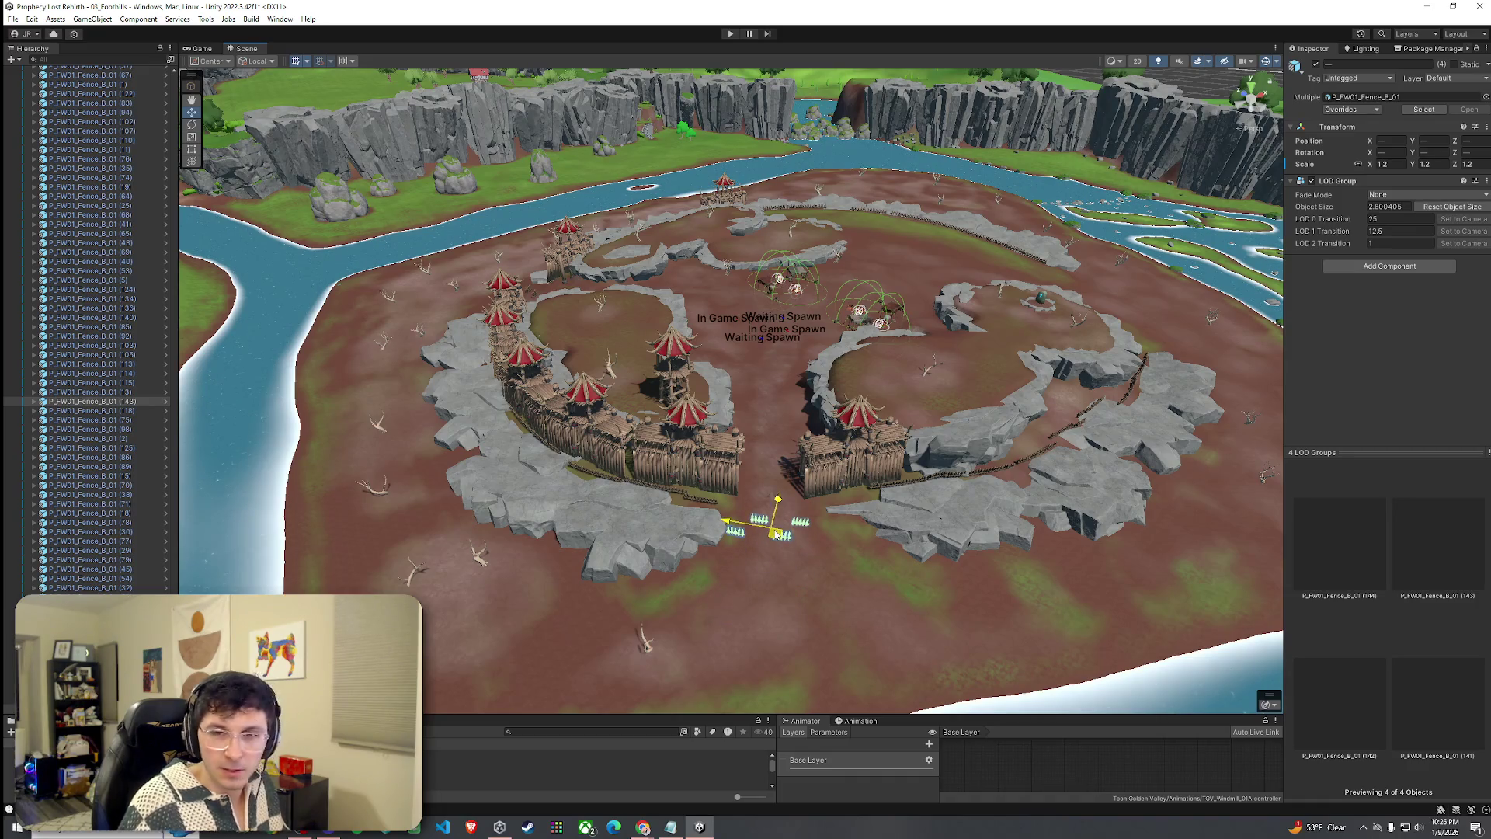
# Delete one extra duplicated spiked fence piece in front of the gate.
pyautogui.scroll(-3, 777, 534)
pyautogui.scroll(10, 802, 567)
pyautogui.moveTo(802, 567)
pyautogui.mouseDown()
pyautogui.moveTo(690, 458)
pyautogui.moveTo(681, 375)
pyautogui.mouseUp()
pyautogui.click(483, 404)
pyautogui.click(536, 433)
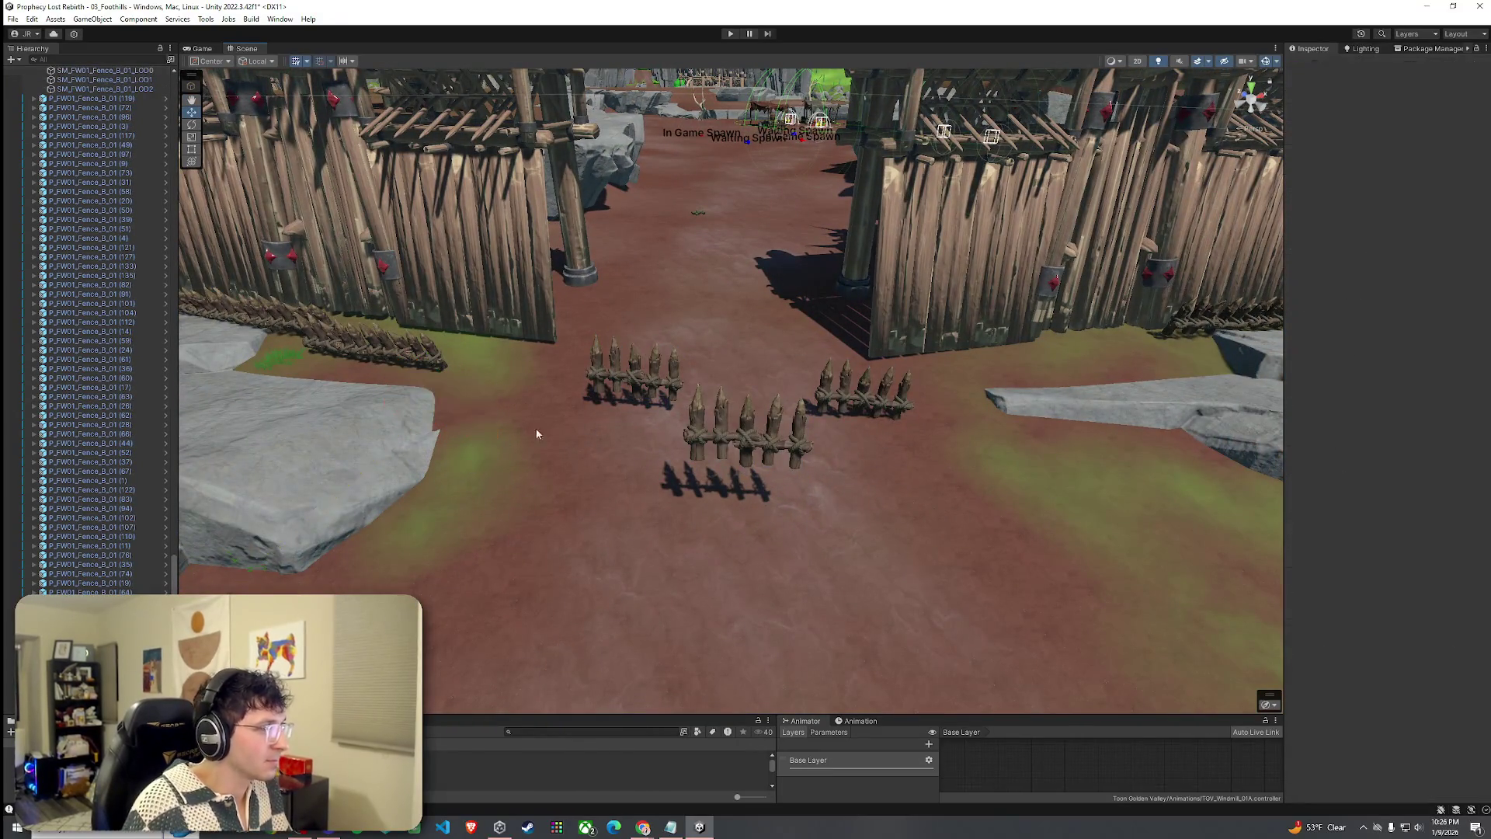
pyautogui.scroll(-10, 663, 378)
pyautogui.scroll(12, 632, 423)
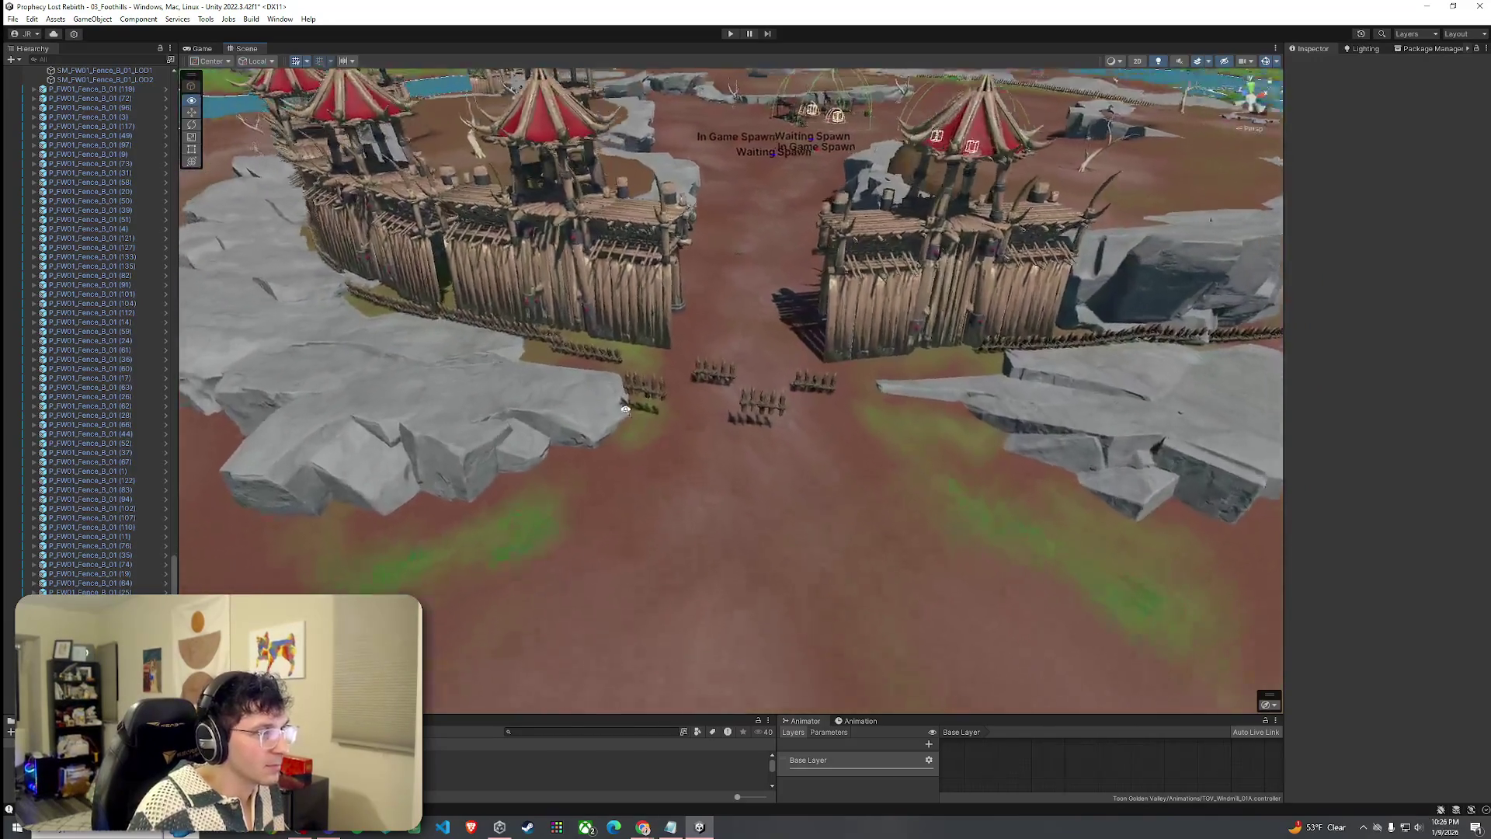
pyautogui.scroll(-5, 595, 410)
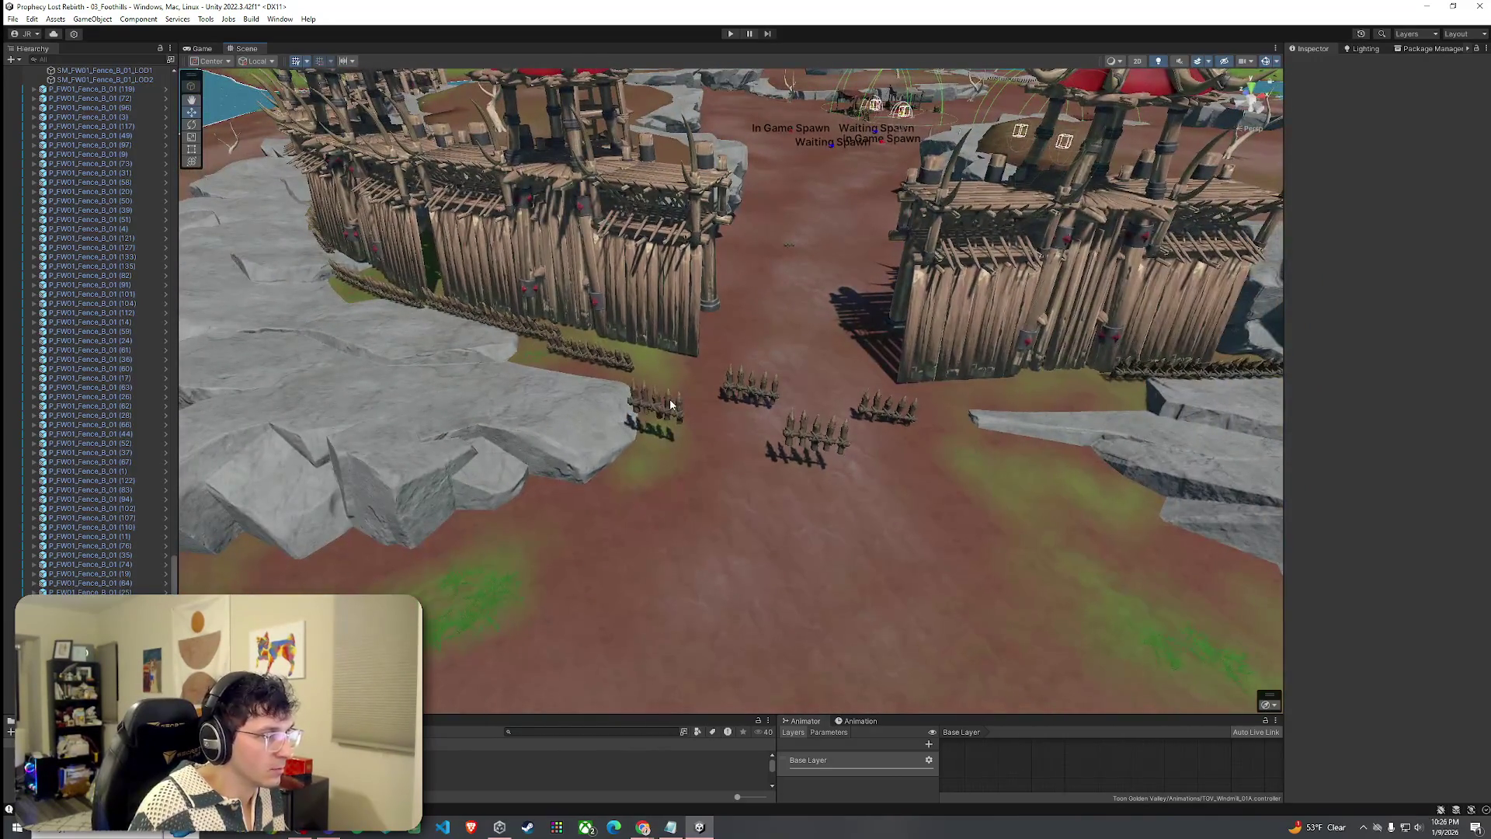
pyautogui.click(652, 403)
pyautogui.scroll(5, 120, 321)
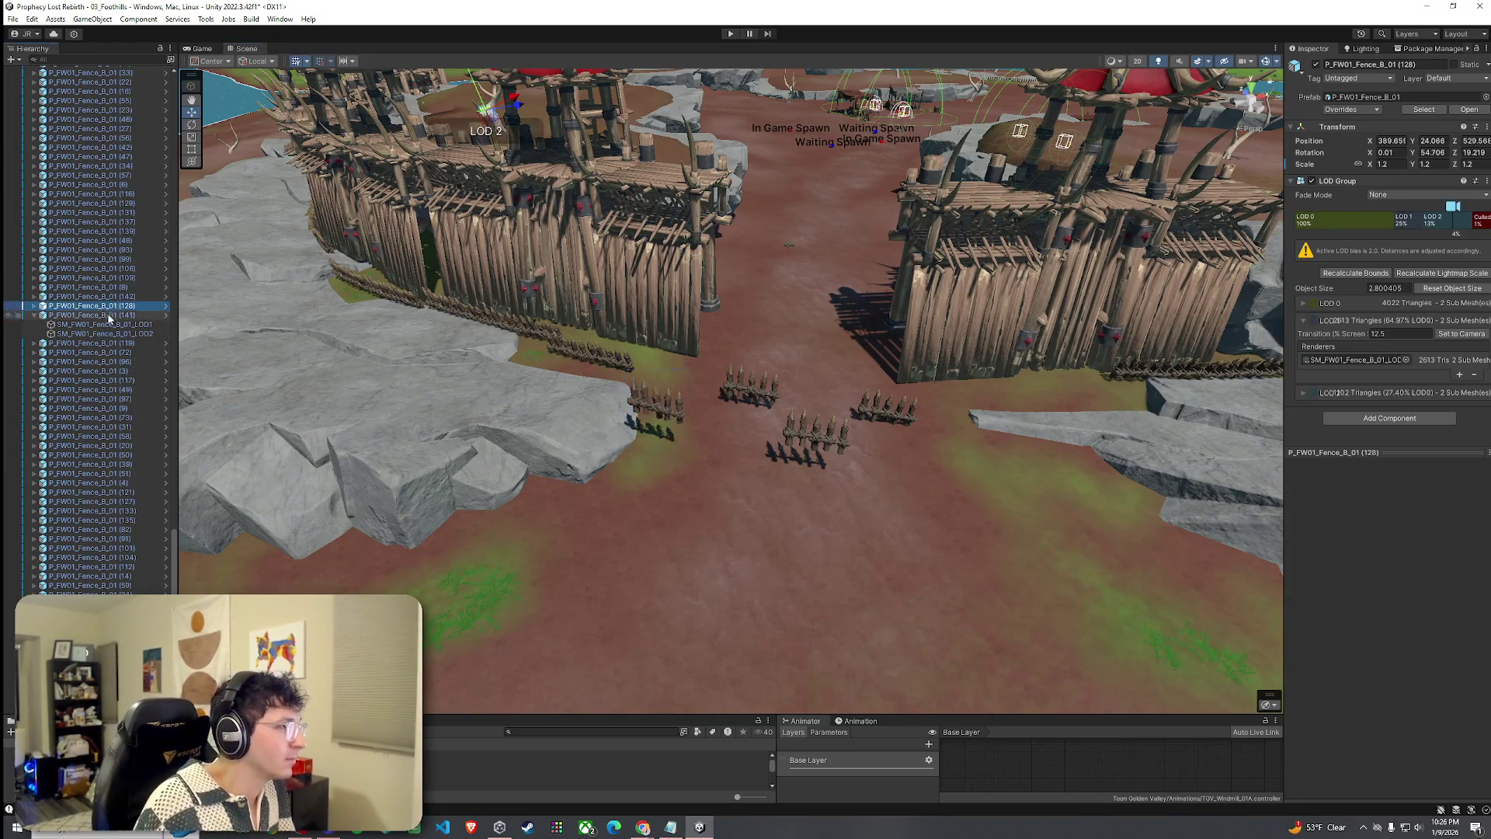
pyautogui.press('Delete')
# Select another spiked fence piece by the gate and zoom to inspect the fort.
pyautogui.click(780, 400)
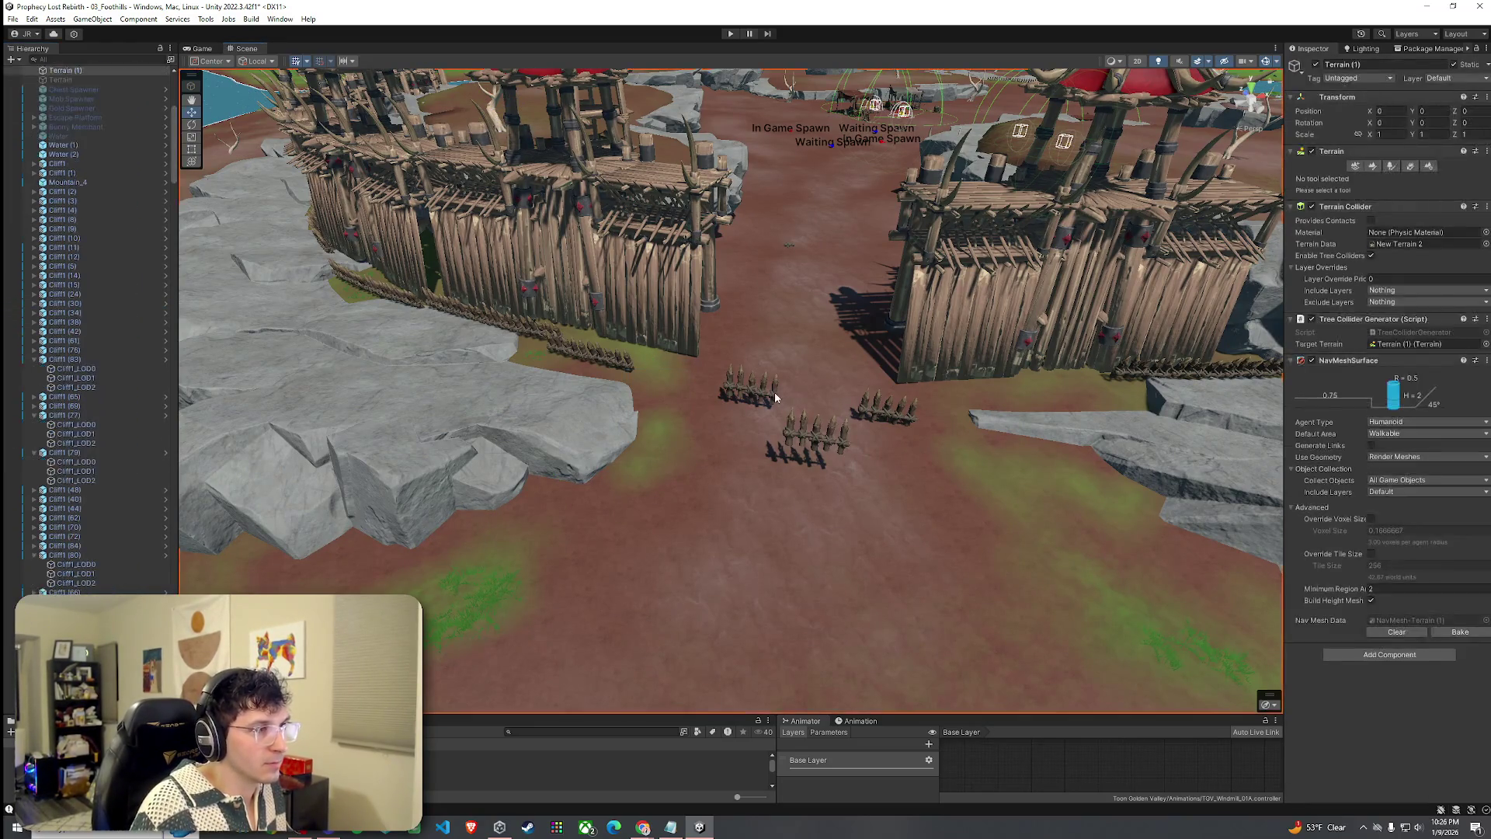
pyautogui.scroll(-5, 792, 427)
pyautogui.scroll(-10, 800, 451)
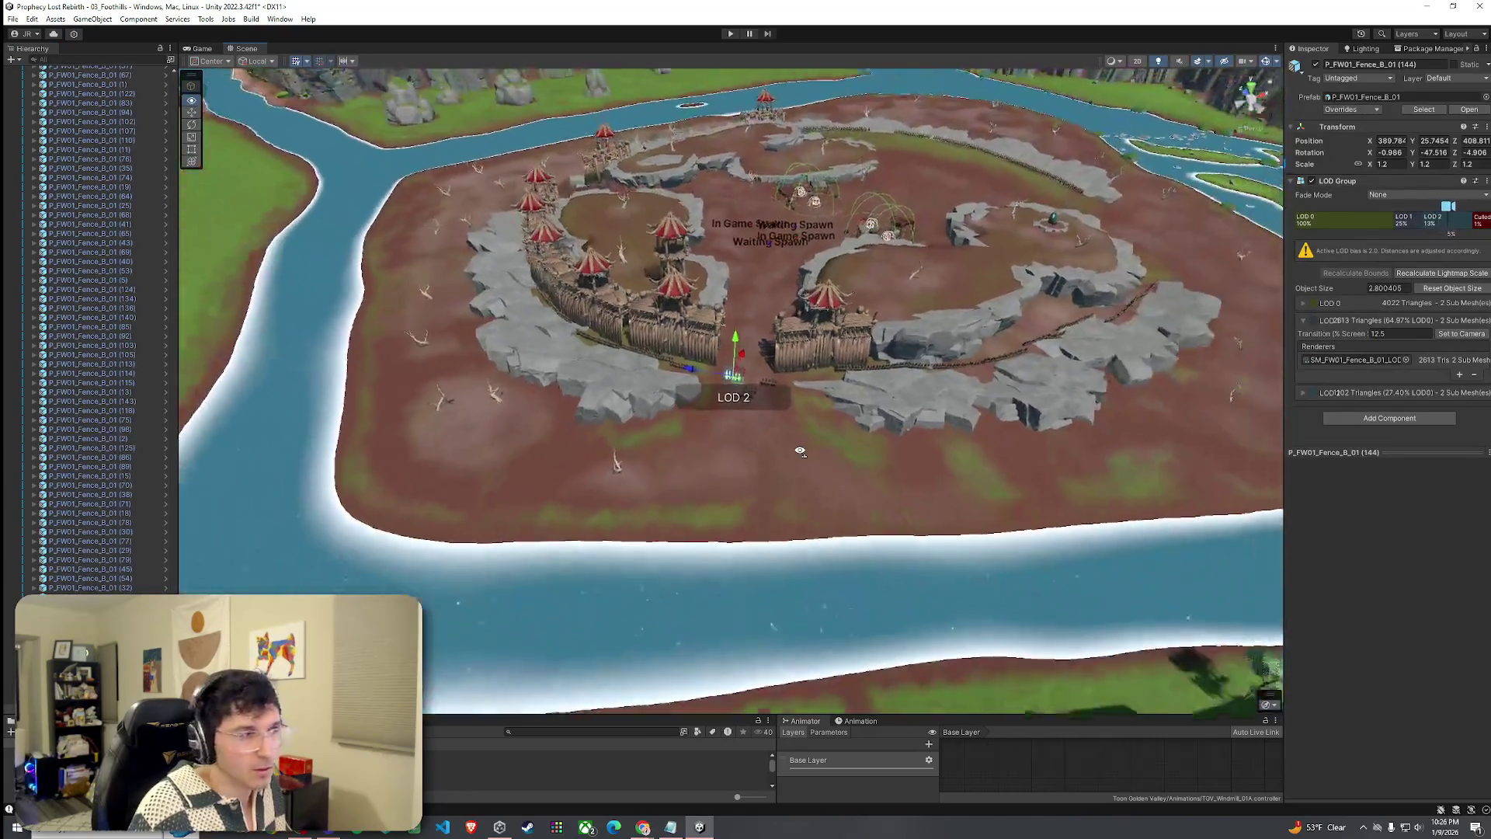
pyautogui.scroll(10, 800, 450)
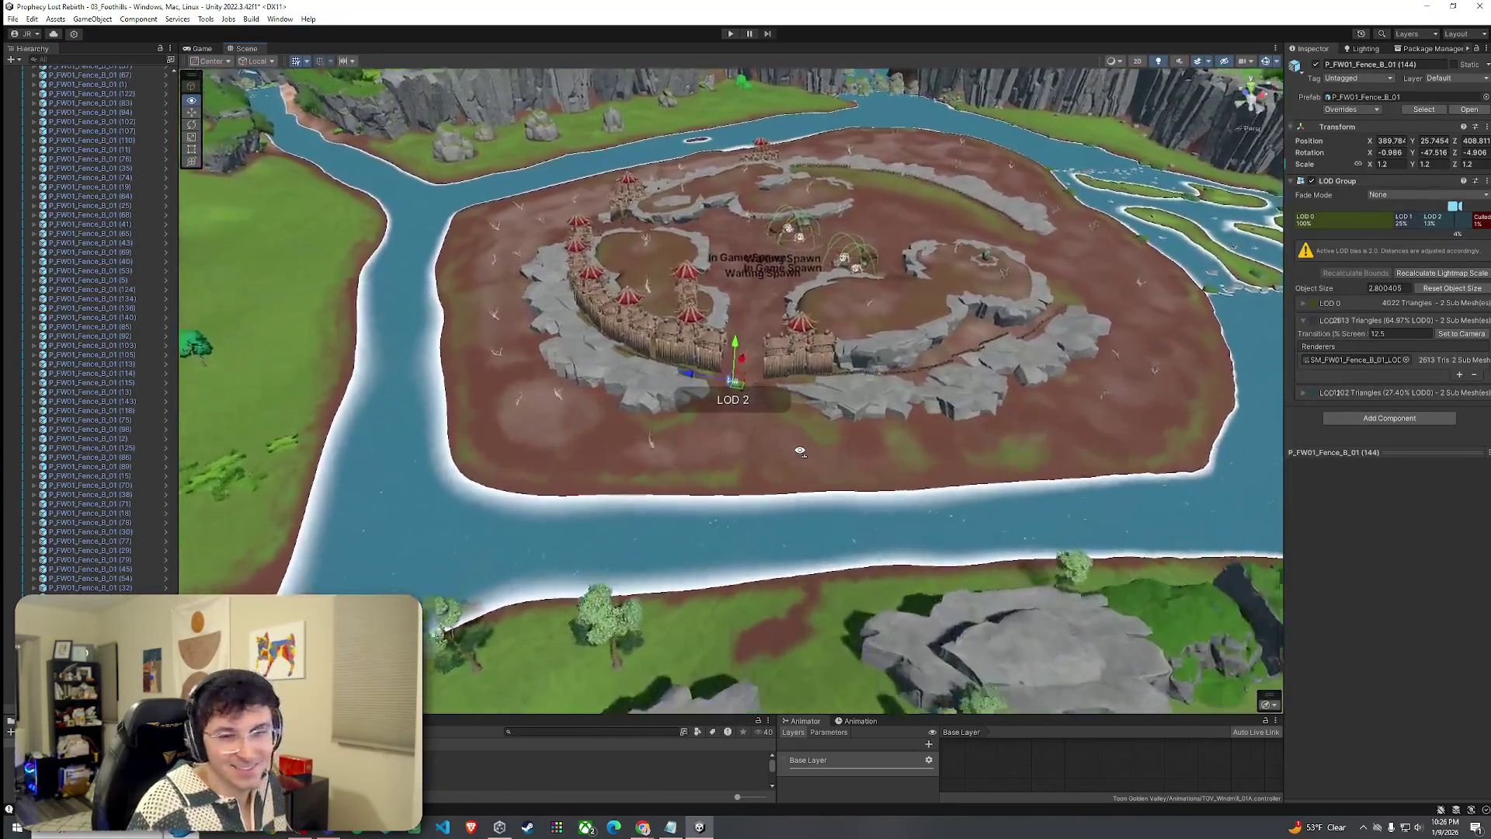
pyautogui.scroll(3, 818, 448)
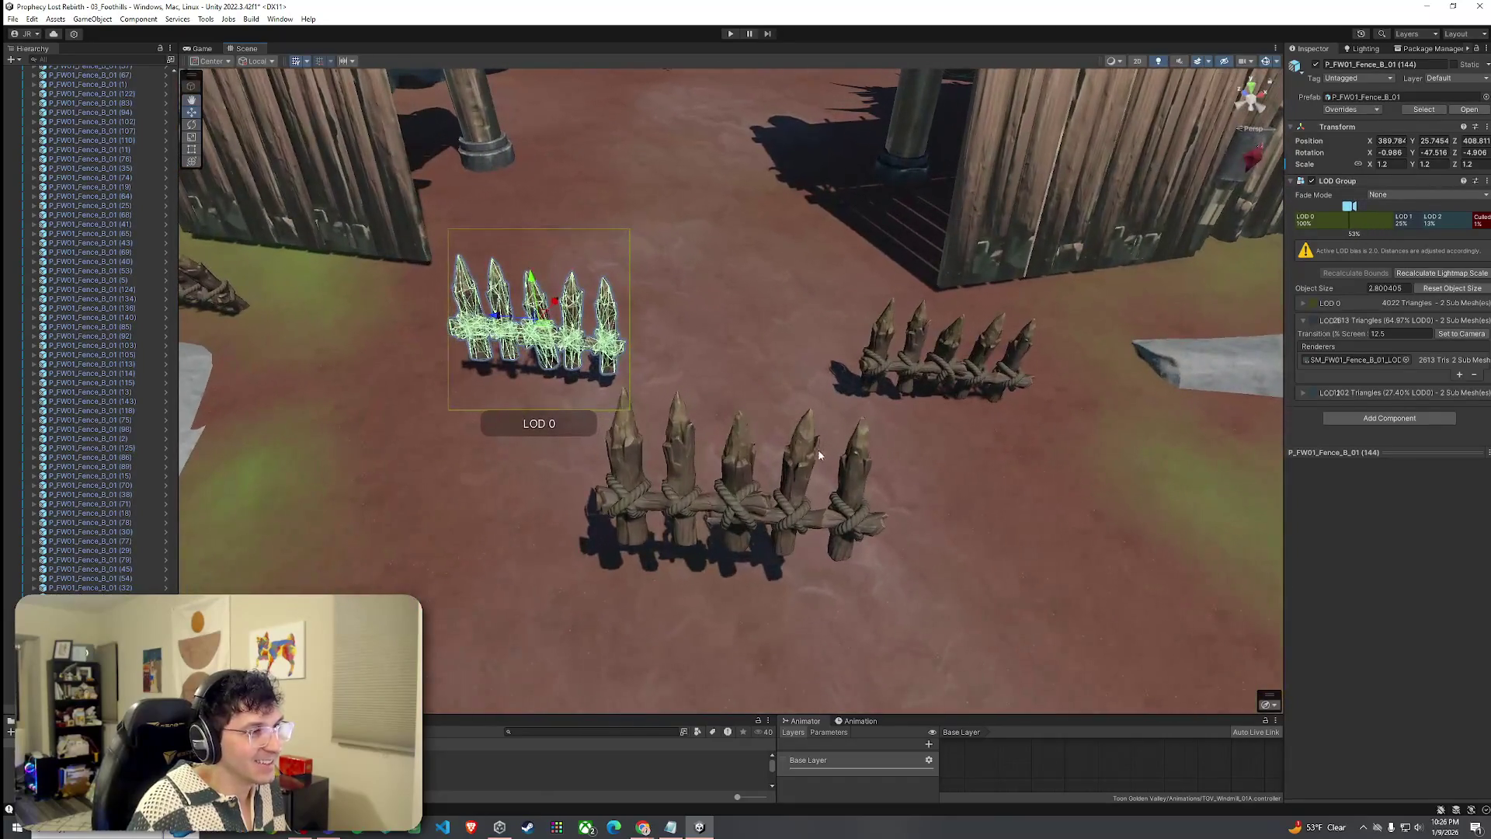
# Add the middle and right fence pieces to the selection and tilt all three with the rotate tool.
pyautogui.keyDown('shift'); pyautogui.click(814, 455); pyautogui.keyUp('shift')
pyautogui.keyDown('shift'); pyautogui.click(840, 386); pyautogui.keyUp('shift')
pyautogui.press('e')
pyautogui.moveTo(747, 341)
pyautogui.mouseDown()
pyautogui.moveTo(780, 381)
pyautogui.moveTo(721, 351)
pyautogui.moveTo(687, 308)
pyautogui.mouseUp()
pyautogui.press('w')
pyautogui.press('e')
pyautogui.press('w')
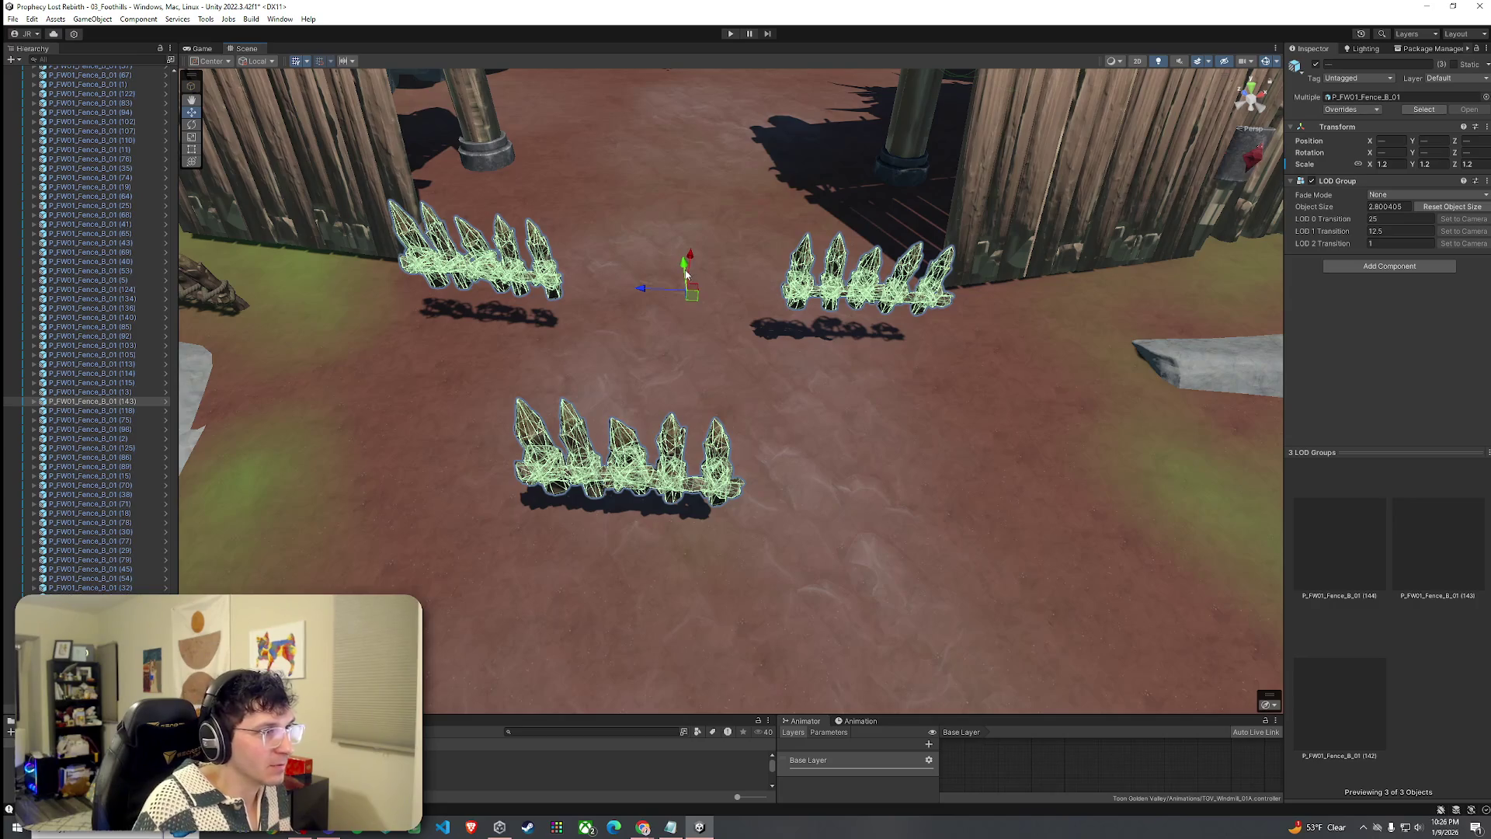
# View the fences sideways near the fort gate and select the spiked fence piece along the wall.
pyautogui.moveTo(683, 294)
pyautogui.mouseDown()
pyautogui.moveTo(649, 347)
pyautogui.moveTo(748, 272)
pyautogui.moveTo(722, 302)
pyautogui.moveTo(733, 244)
pyautogui.mouseUp()
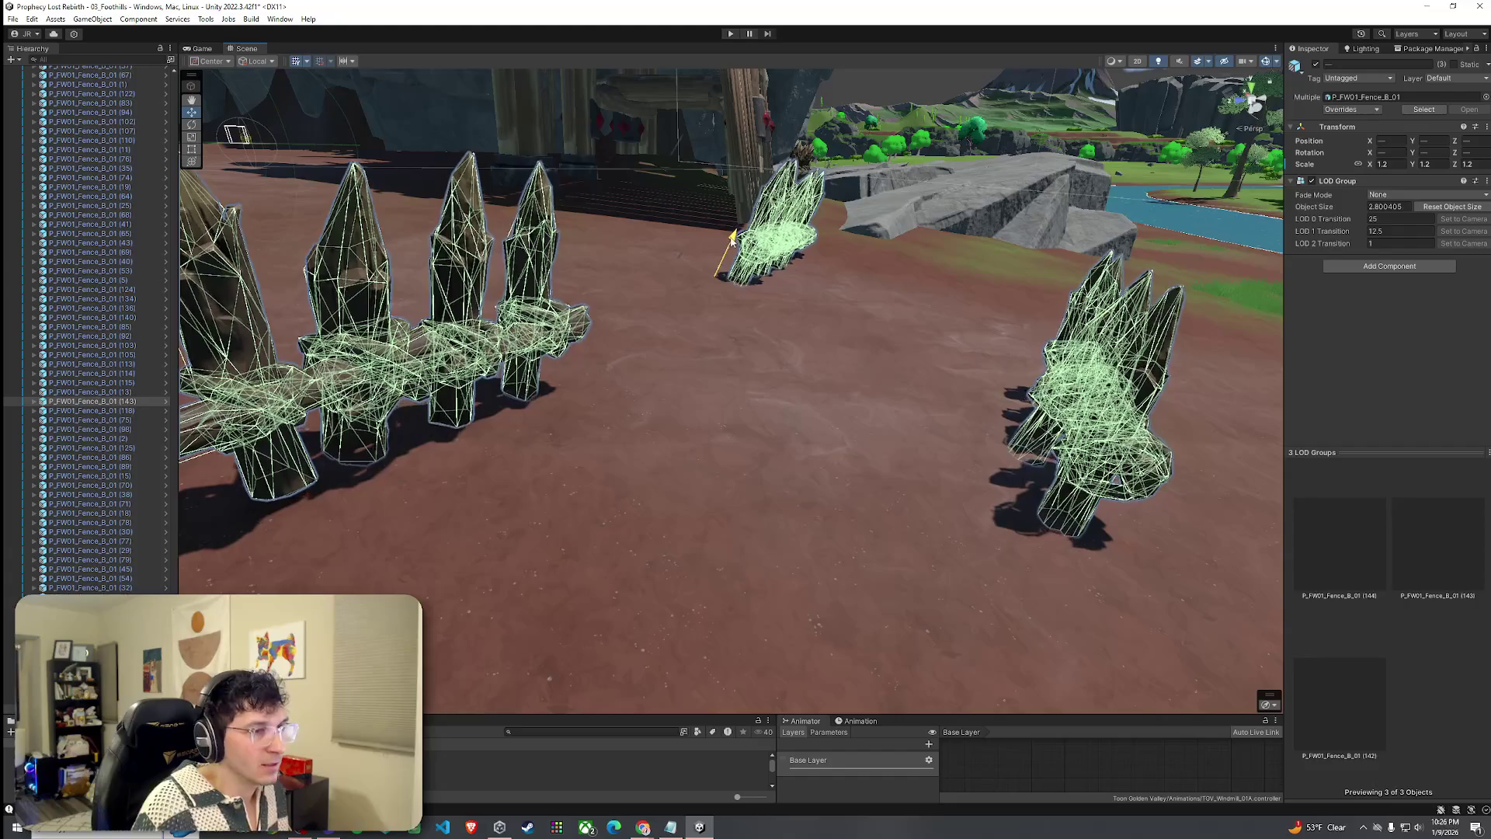
pyautogui.moveTo(865, 323)
pyautogui.mouseDown()
pyautogui.moveTo(853, 349)
pyautogui.moveTo(746, 347)
pyautogui.moveTo(640, 303)
pyautogui.mouseUp()
pyautogui.click(730, 342)
pyautogui.click(640, 303)
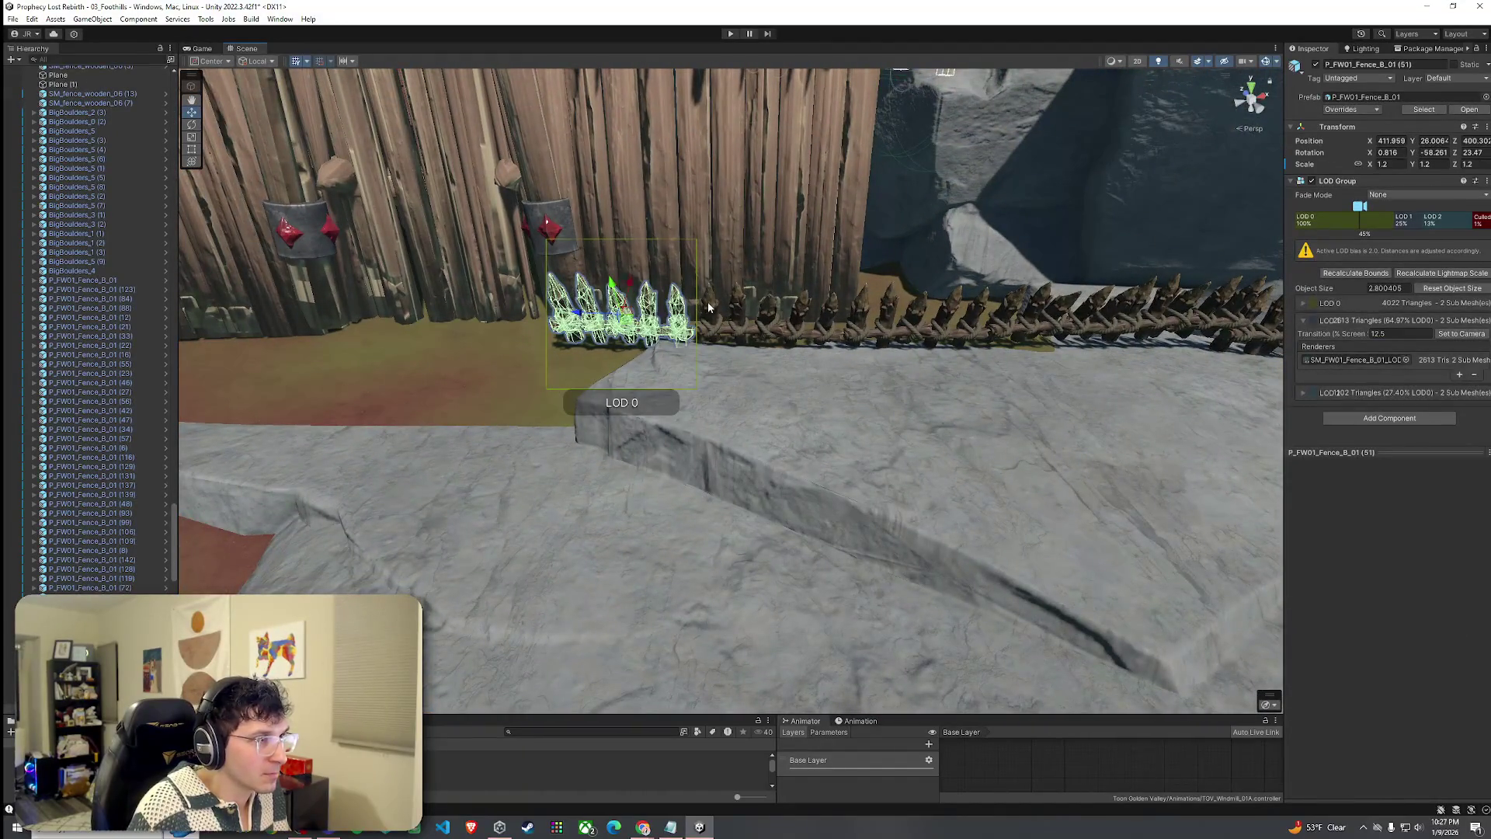
# Duplicate three wall fence pieces and slide the copies left along the wooden wall.
pyautogui.keyDown('shift'); pyautogui.click(795, 314); pyautogui.keyUp('shift')
pyautogui.keyDown('shift'); pyautogui.click(854, 311); pyautogui.keyUp('shift')
pyautogui.moveTo(855, 310)
pyautogui.mouseDown()
pyautogui.moveTo(804, 362)
pyautogui.moveTo(926, 309)
pyautogui.mouseUp()
pyautogui.hotkey('ctrl', 'd')
pyautogui.moveTo(1013, 291)
pyautogui.mouseDown()
pyautogui.moveTo(509, 284)
pyautogui.moveTo(439, 288)
pyautogui.moveTo(457, 288)
pyautogui.moveTo(439, 306)
pyautogui.moveTo(249, 256)
pyautogui.moveTo(575, 243)
pyautogui.mouseUp()
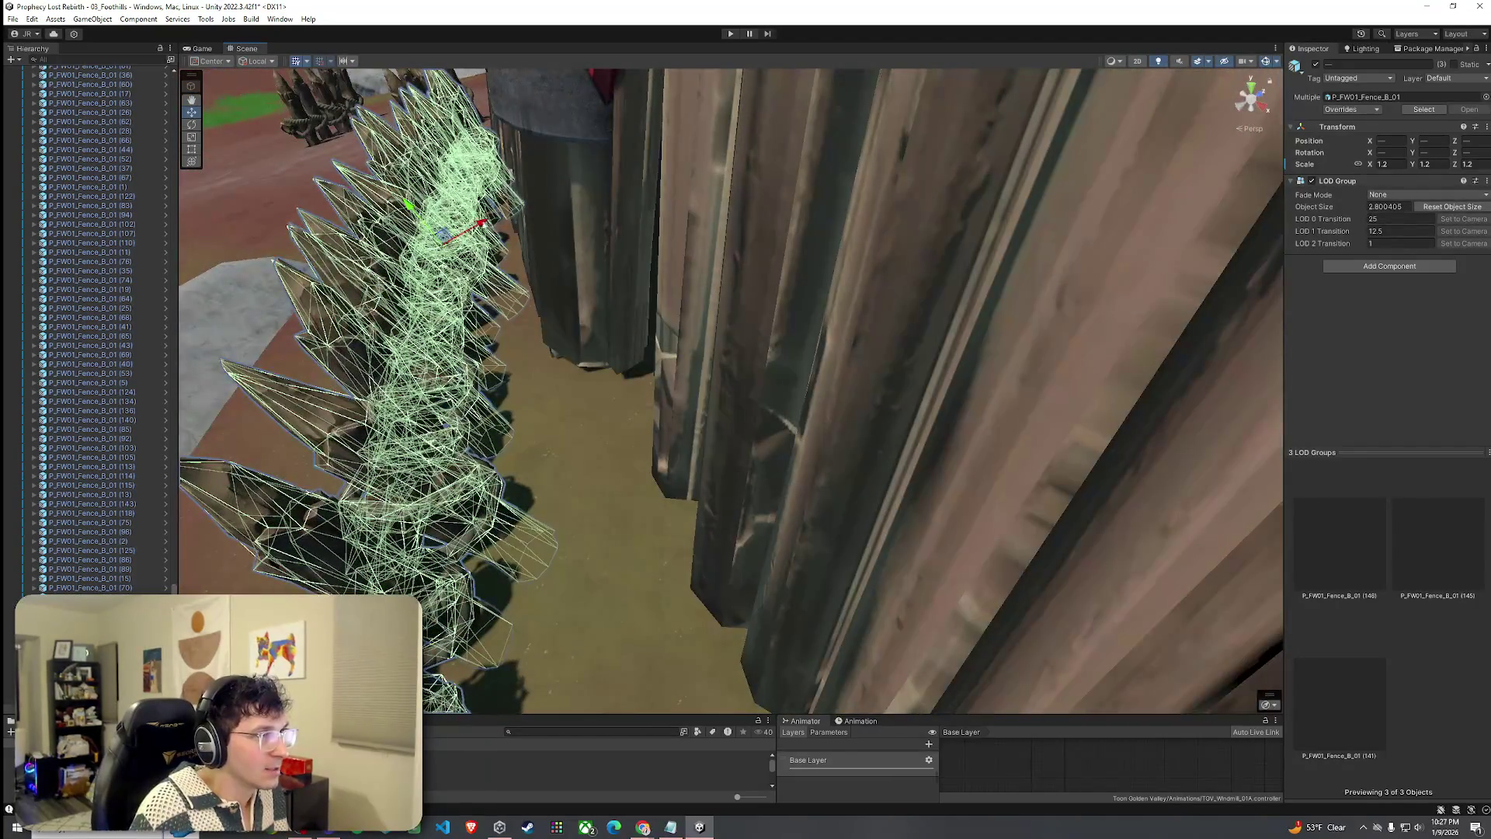
pyautogui.moveTo(389, 204)
pyautogui.mouseDown()
pyautogui.moveTo(633, 233)
pyautogui.moveTo(763, 227)
pyautogui.mouseUp()
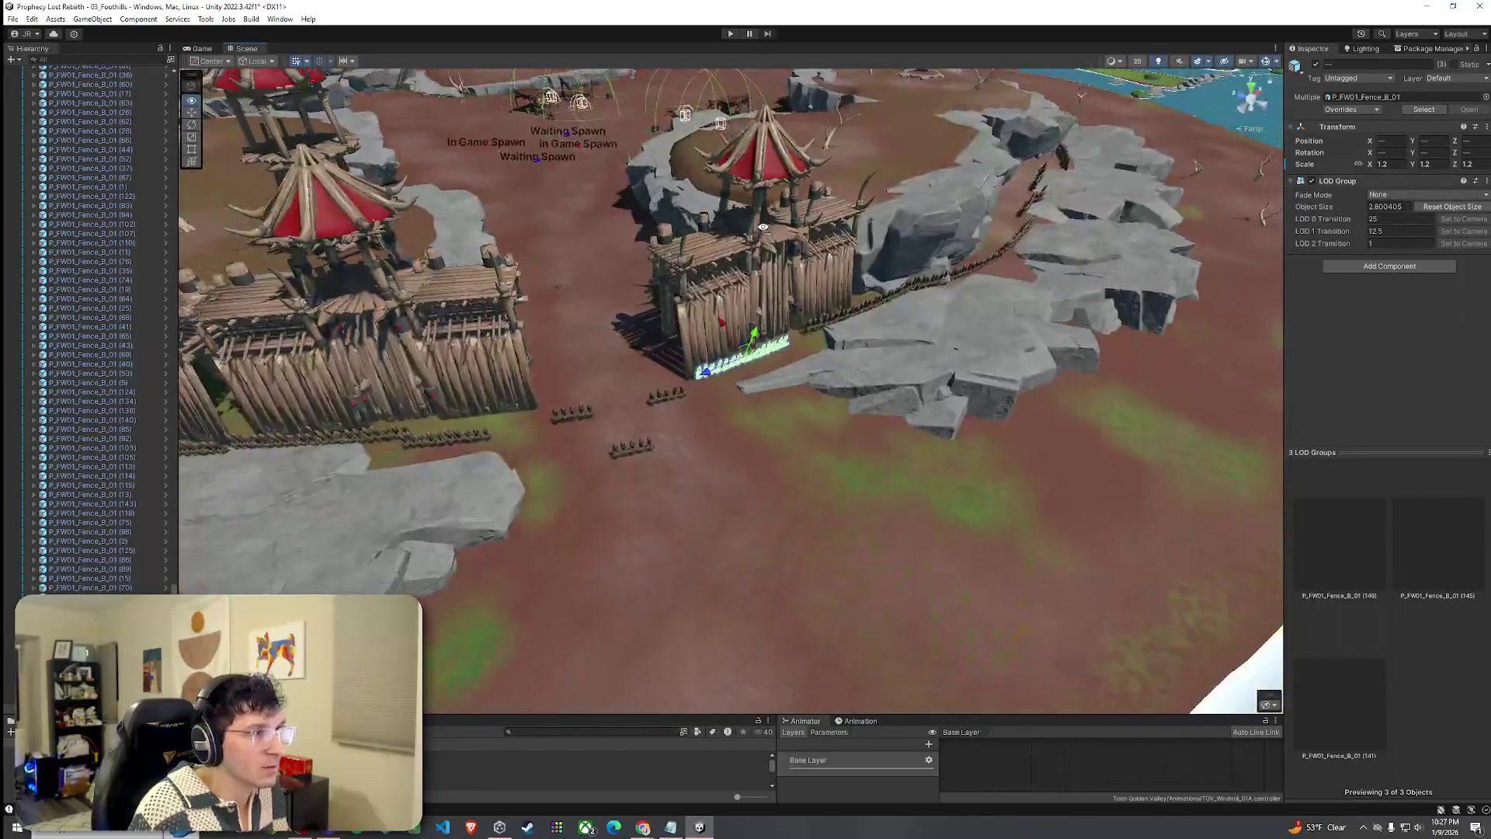
pyautogui.scroll(-10, 764, 228)
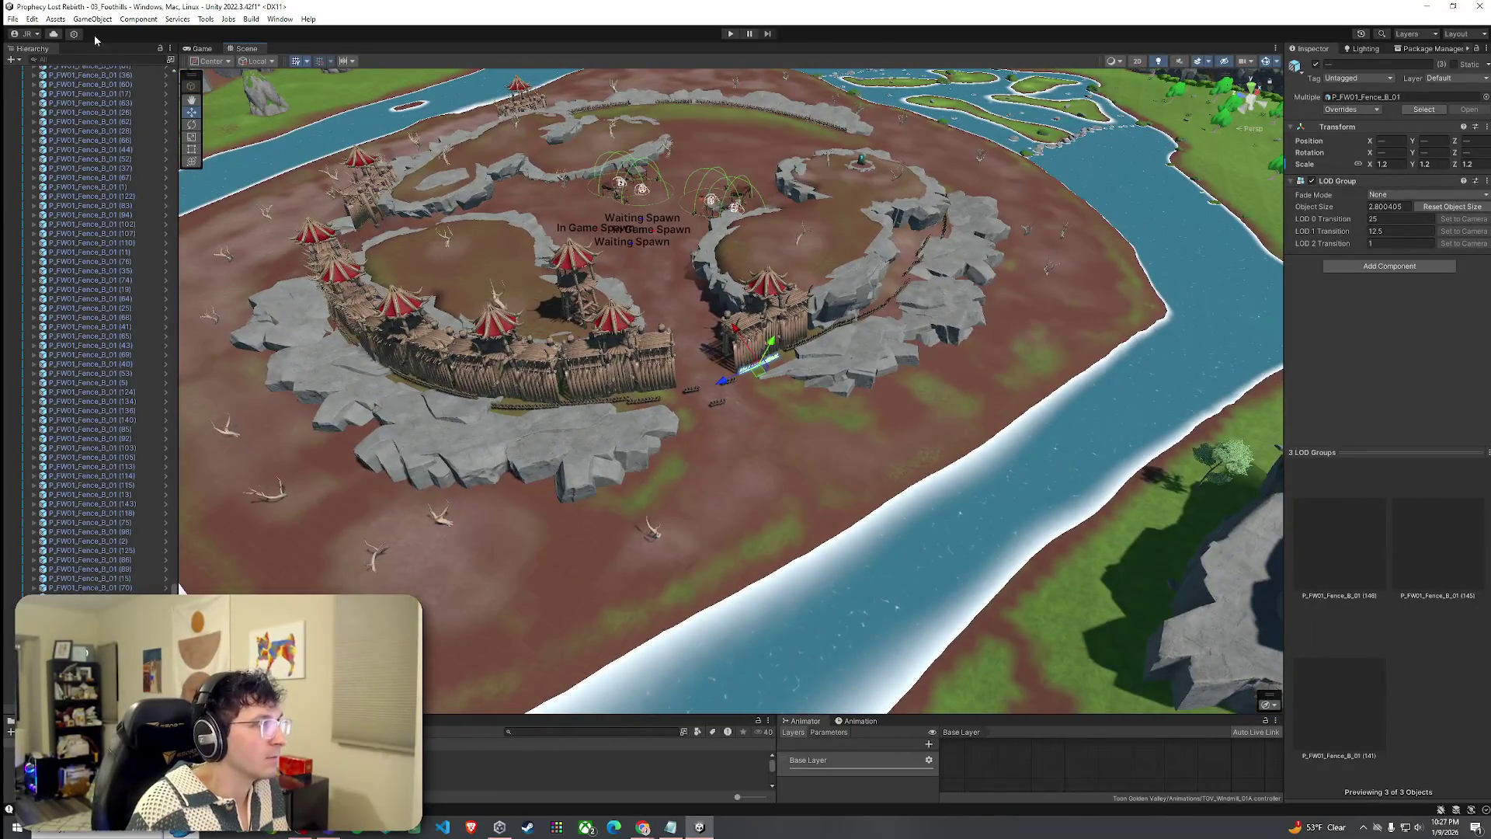
# Save the scene via File > Save and view the fort gate up close.
pyautogui.click(12, 18)
pyautogui.click(35, 75)
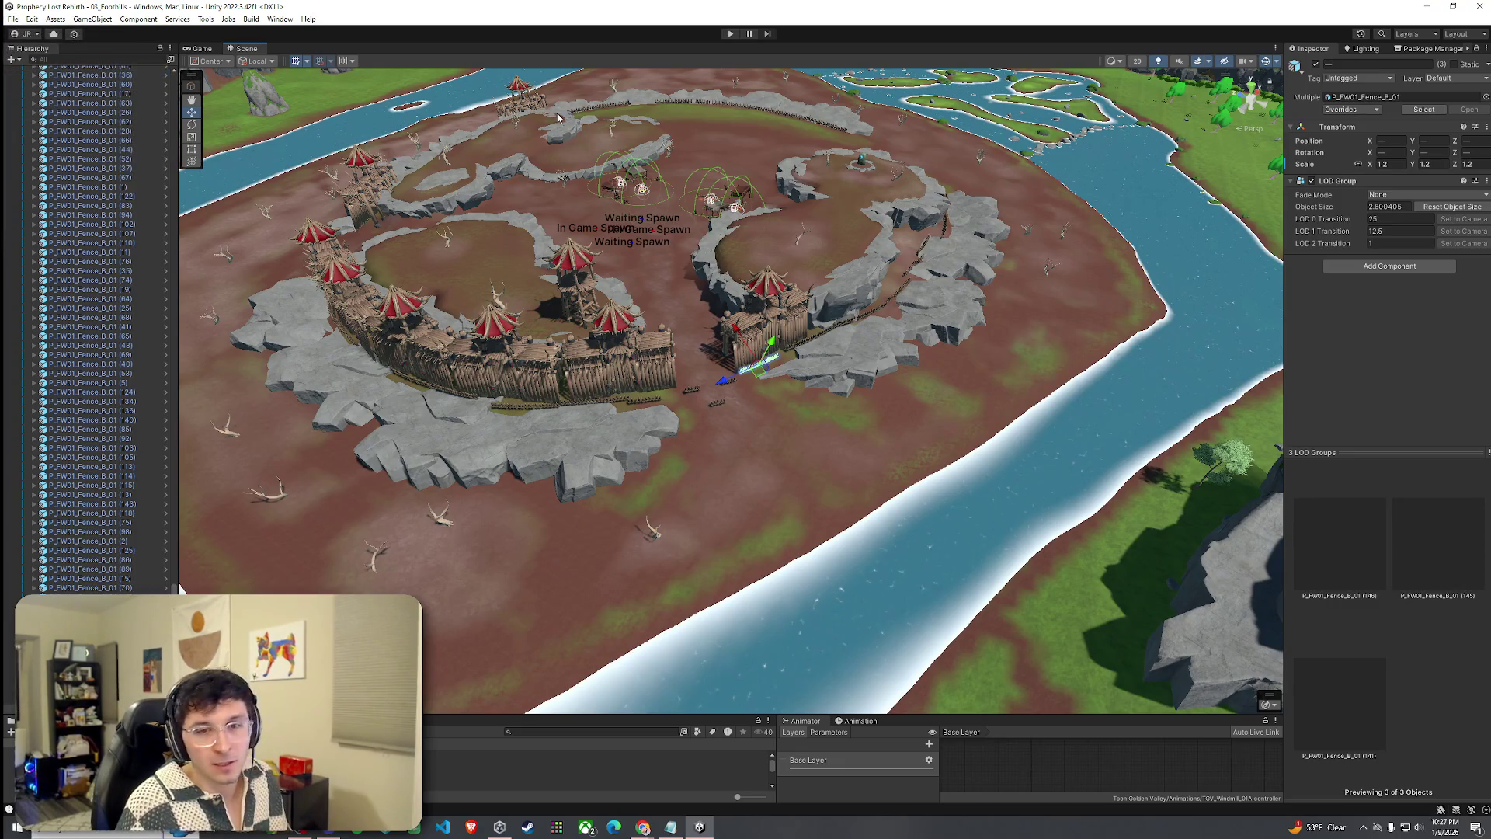
pyautogui.moveTo(674, 332)
pyautogui.mouseDown()
pyautogui.moveTo(707, 283)
pyautogui.moveTo(569, 253)
pyautogui.moveTo(632, 226)
pyautogui.moveTo(629, 256)
pyautogui.moveTo(435, 194)
pyautogui.mouseUp()
pyautogui.click(14, 18)
pyautogui.click(112, 6)
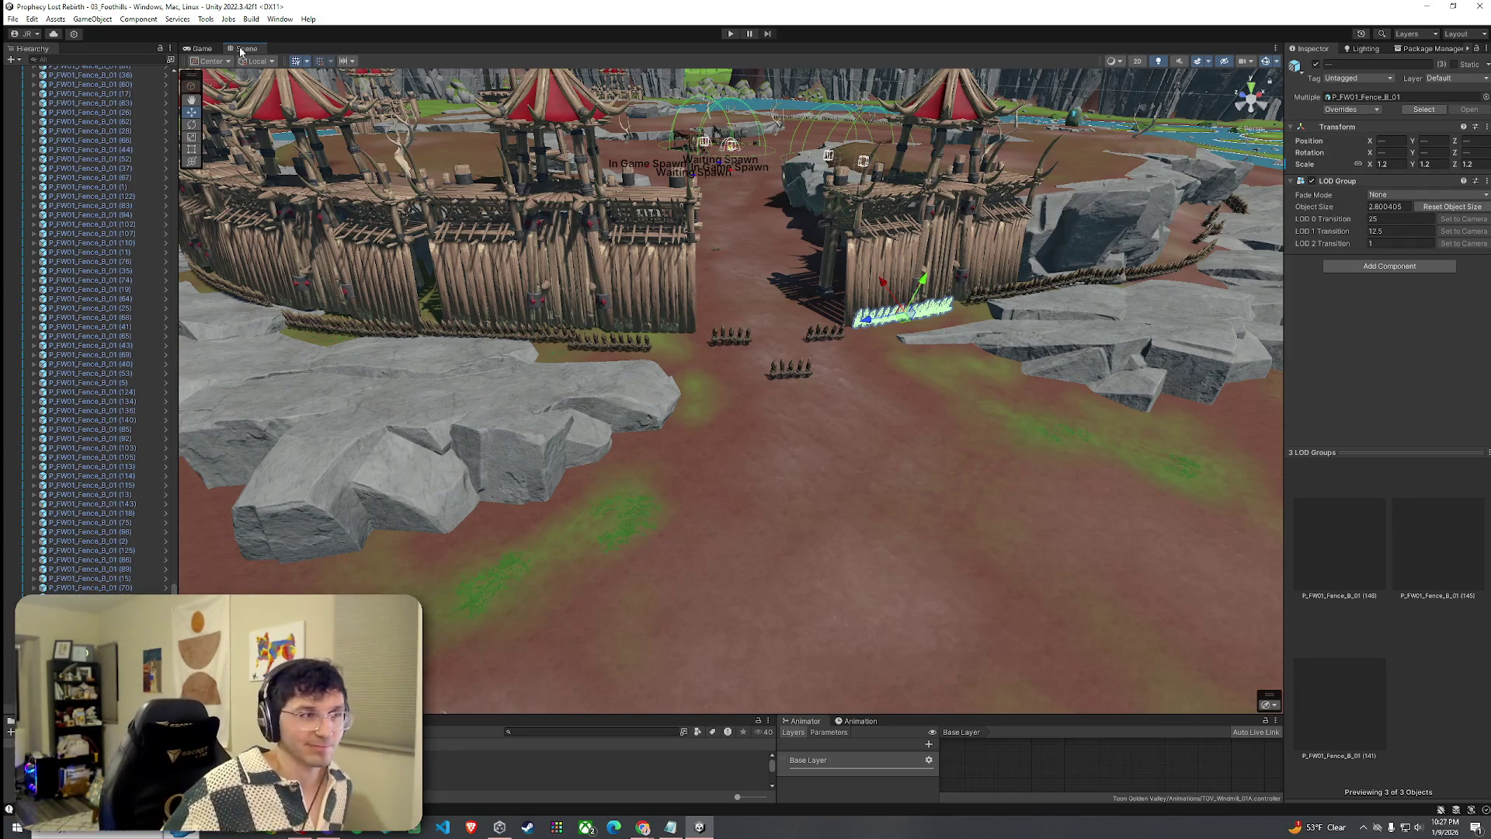
# Select a cliff rock near the gate, then the terrain.
pyautogui.click(586, 421)
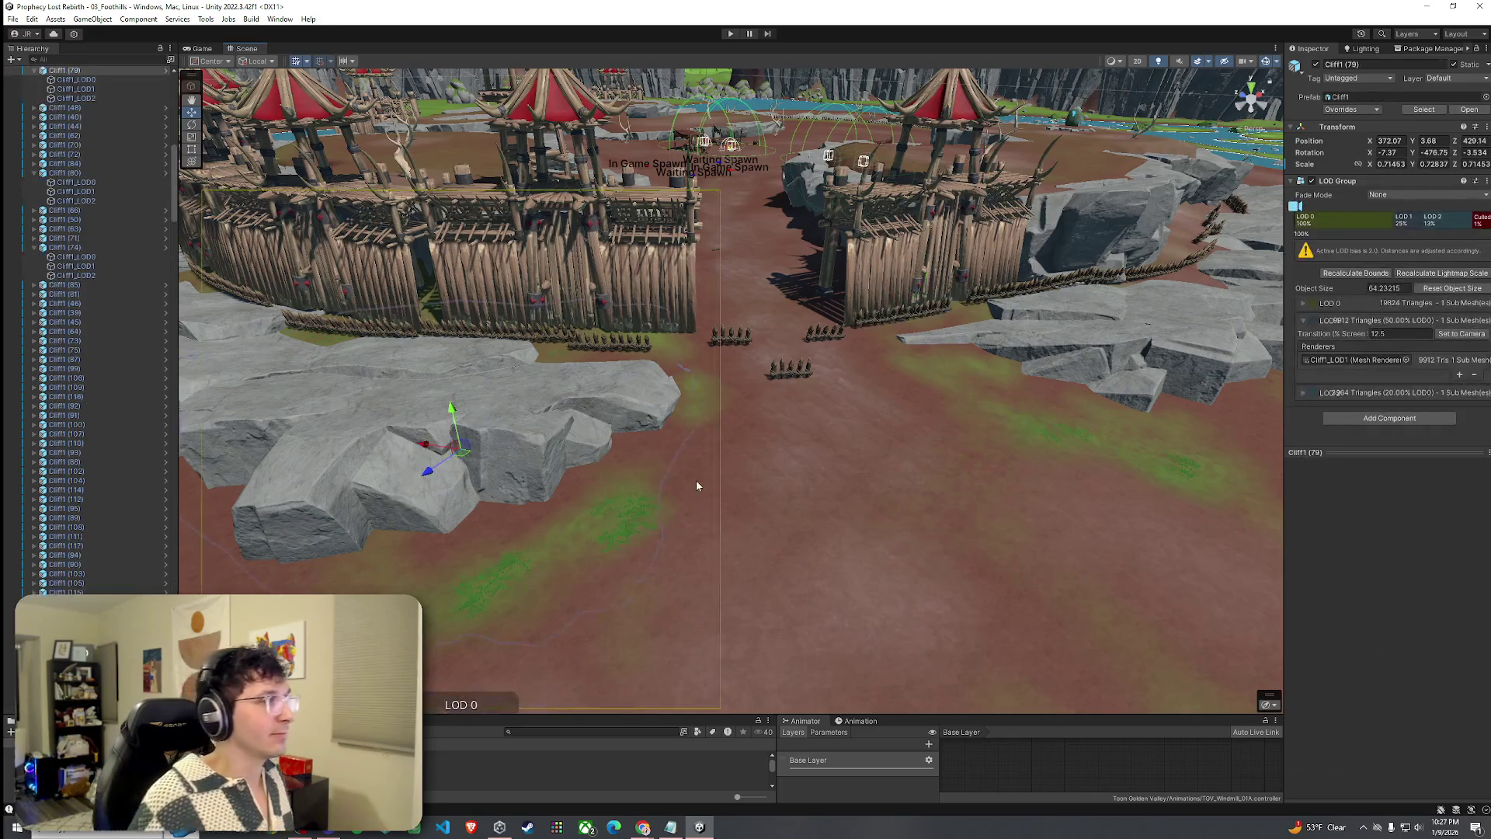
pyautogui.click(695, 479)
pyautogui.scroll(2, 696, 480)
pyautogui.click(32, 19)
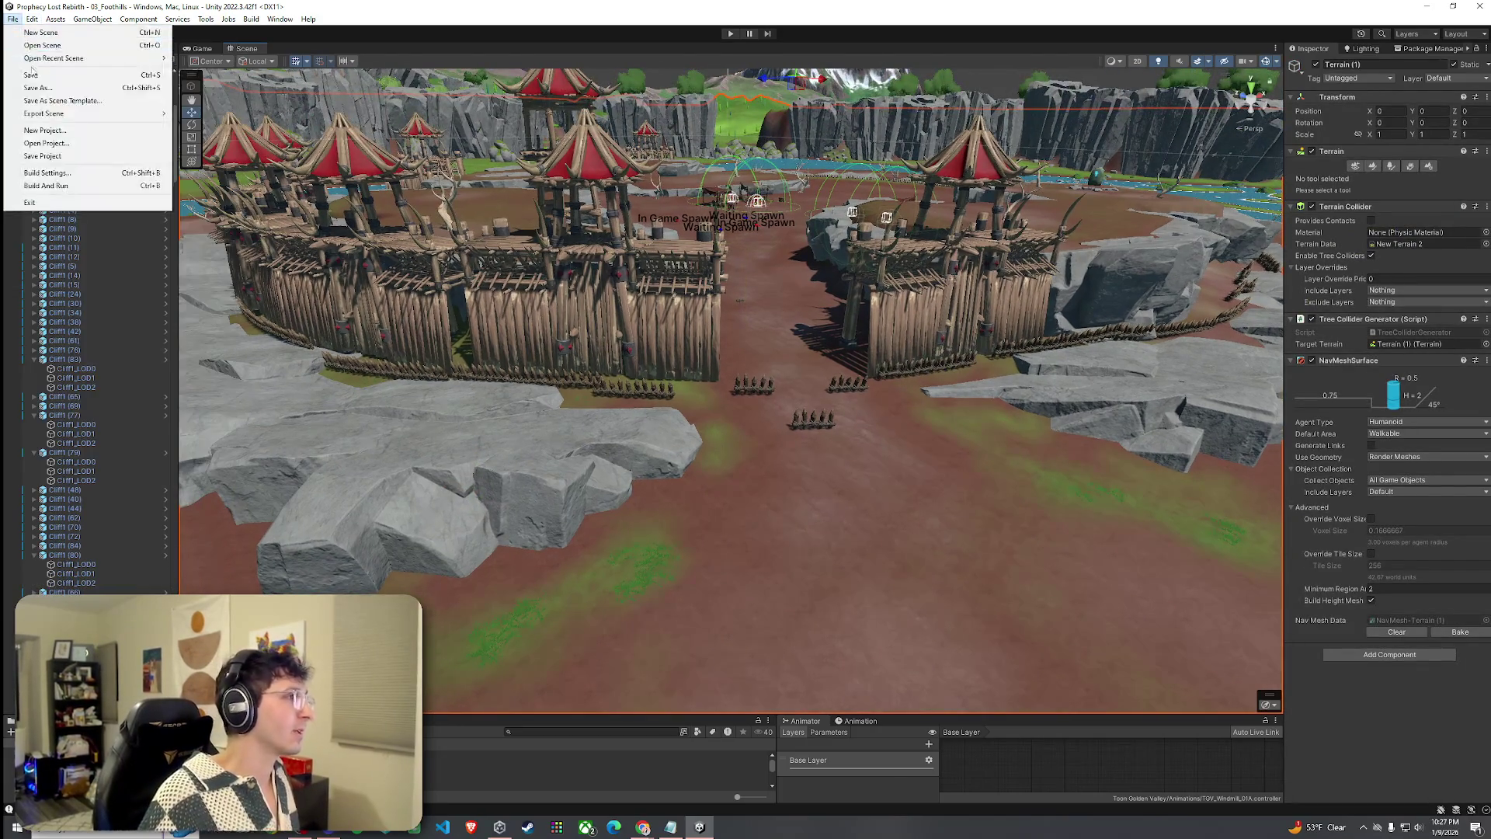
pyautogui.hotkey('alt', 'Tab')
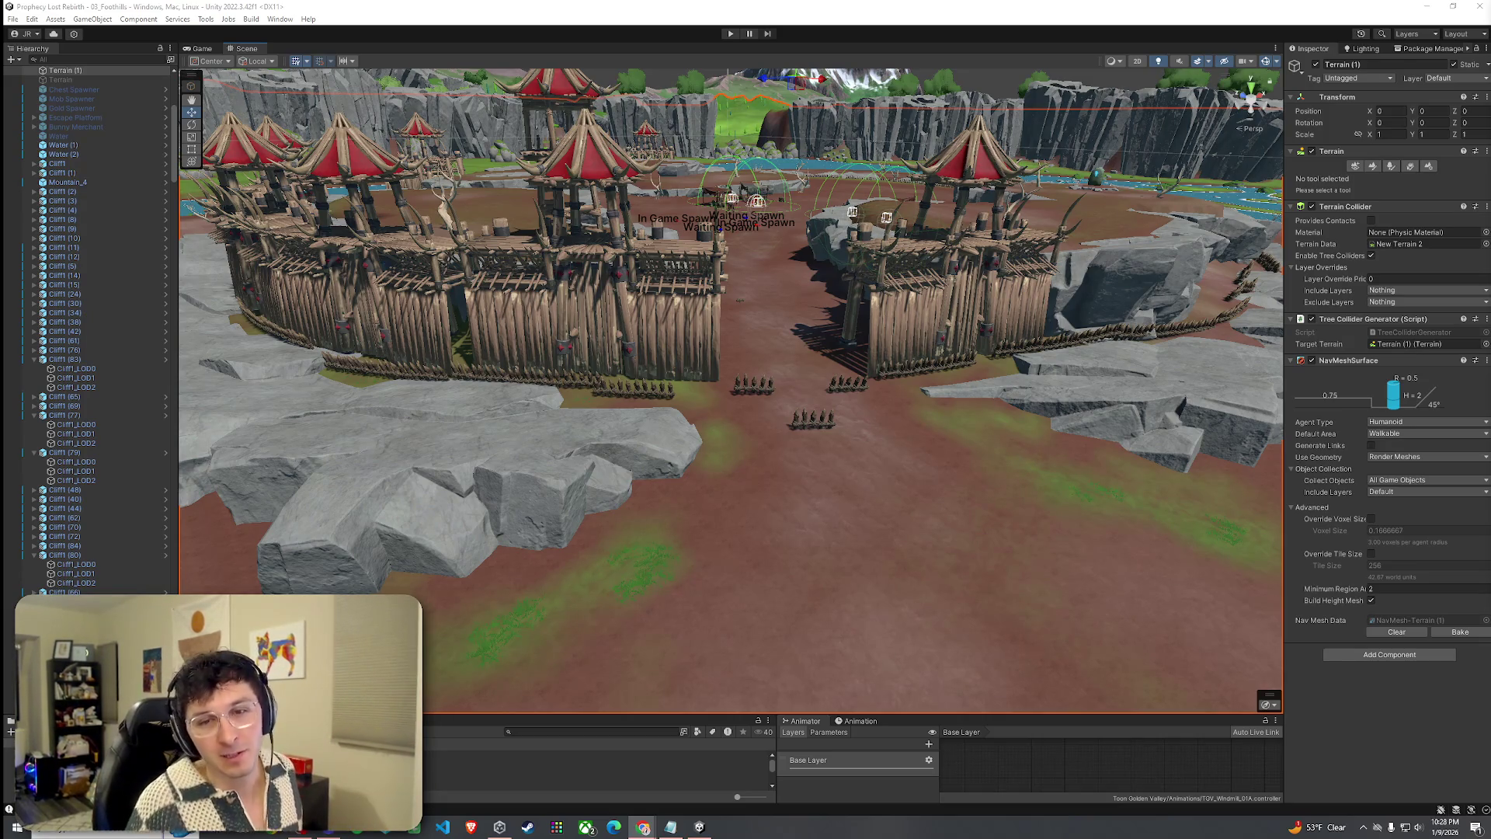
# Zoom in on the fence gateway, then pull back to a high overview of the fort.
pyautogui.scroll(2, 933, 380)
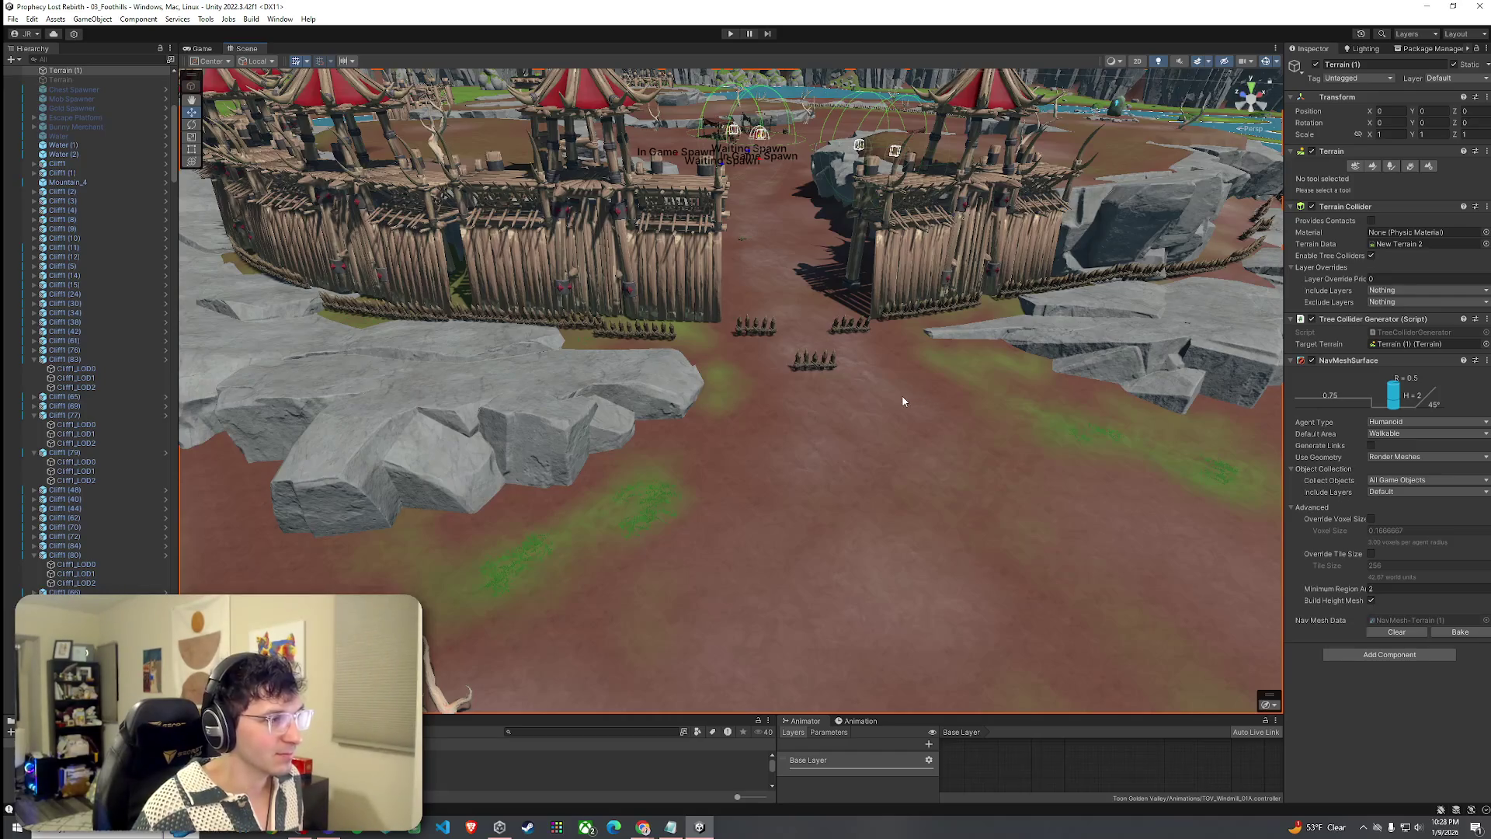
pyautogui.scroll(5, 940, 373)
pyautogui.moveTo(948, 369); pyautogui.dragTo(803, 466)
pyautogui.moveTo(587, 714); pyautogui.dragTo(690, 576)
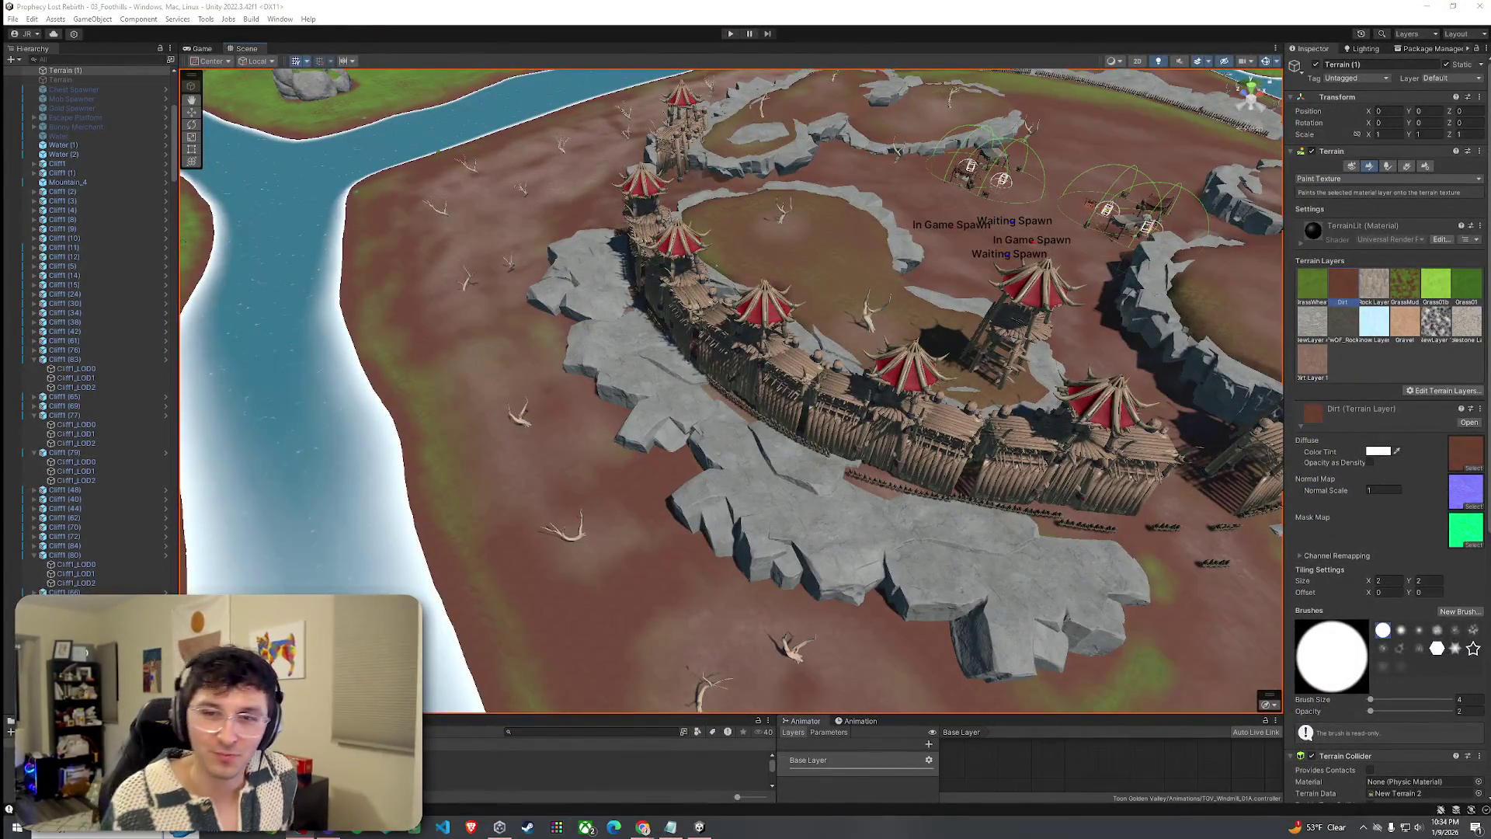
pyautogui.click(14, 19)
pyautogui.press('Escape')
pyautogui.moveTo(828, 317); pyautogui.dragTo(936, 370)
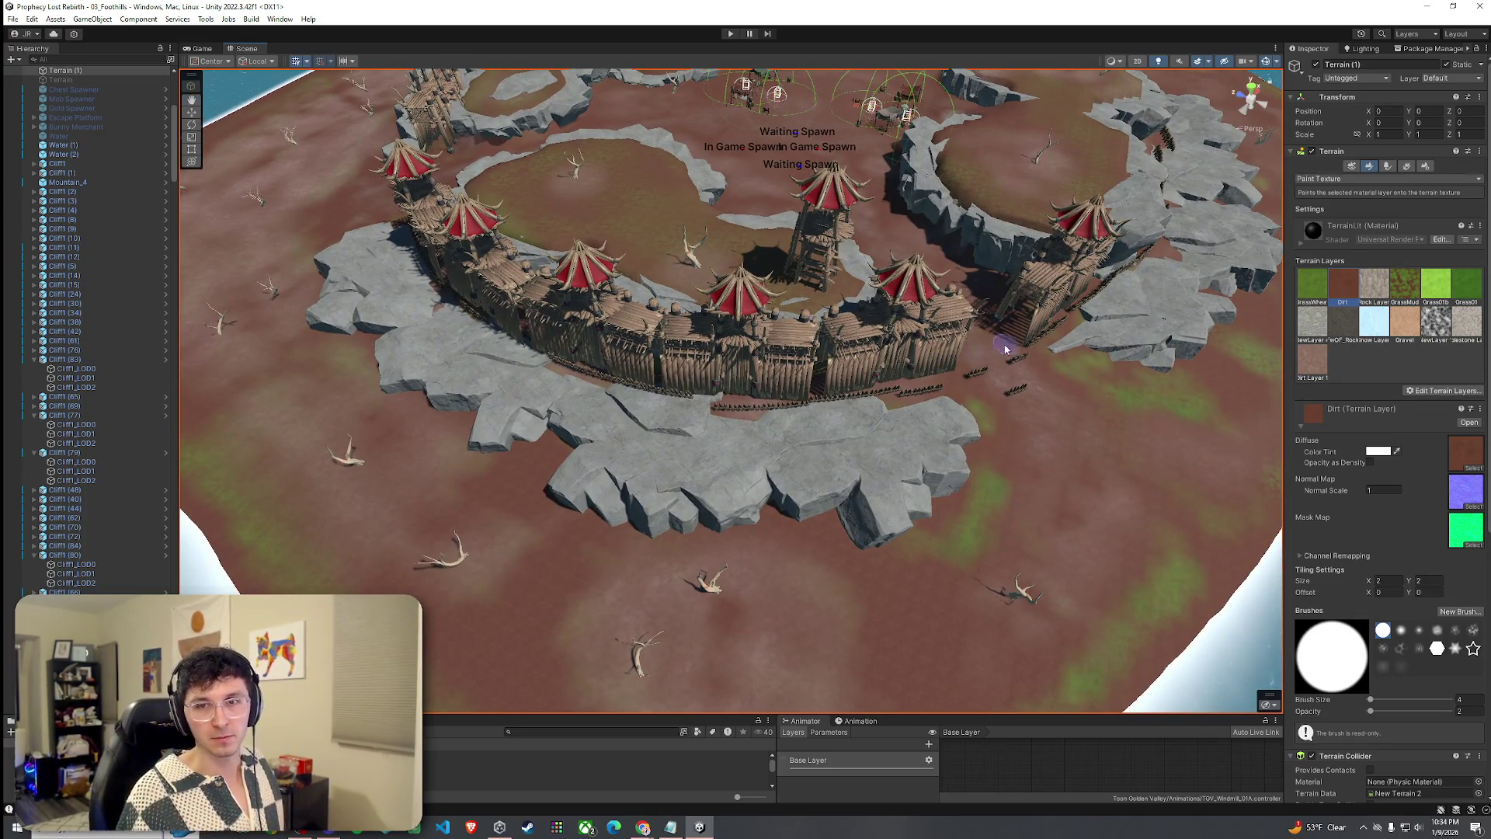
pyautogui.moveTo(973, 356)
pyautogui.mouseDown()
pyautogui.moveTo(650, 316)
pyautogui.moveTo(616, 366)
pyautogui.moveTo(684, 311)
pyautogui.mouseUp()
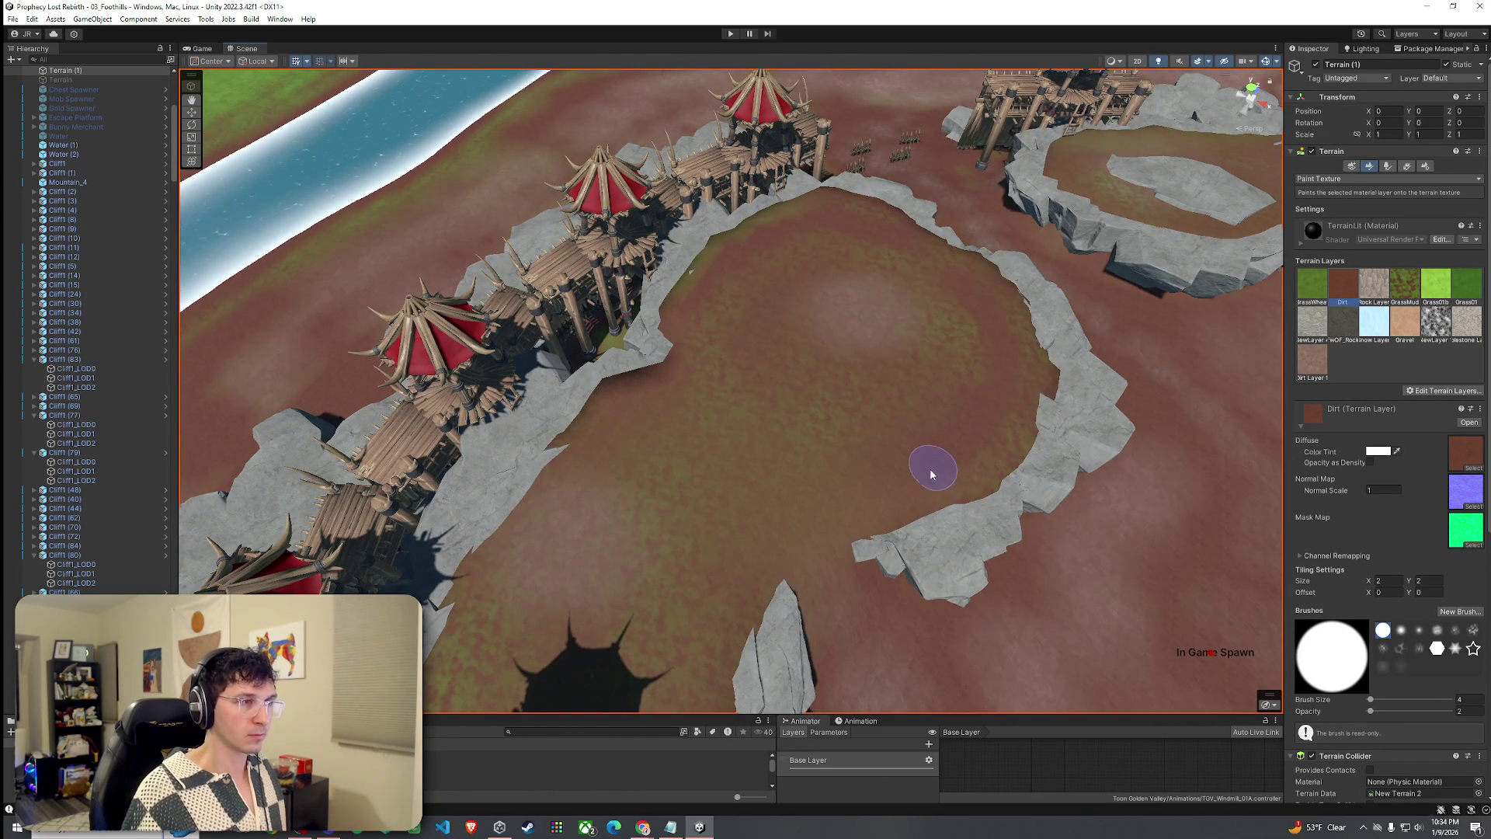
pyautogui.scroll(3, 939, 440)
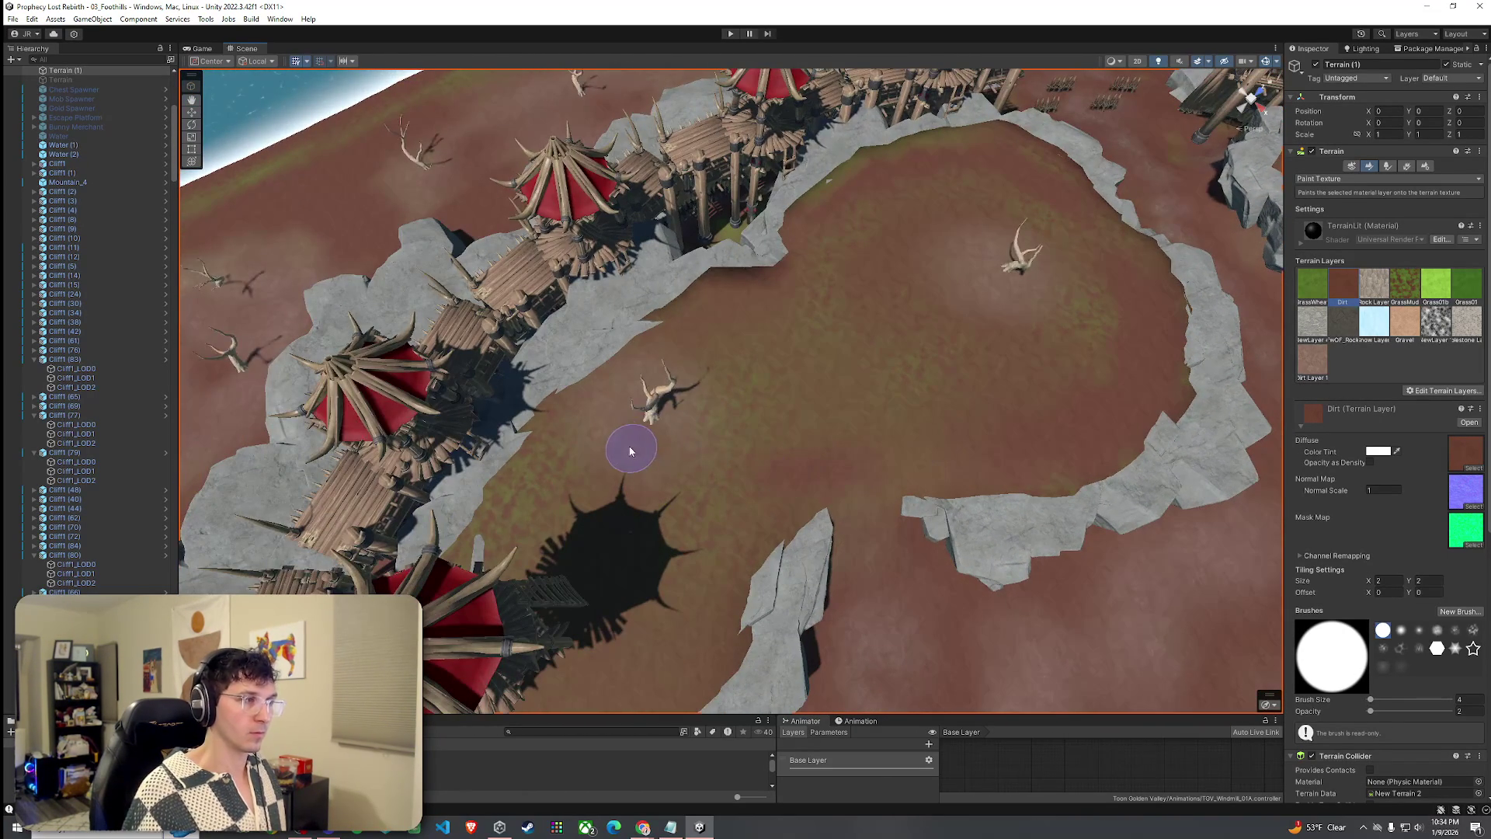
pyautogui.scroll(3, 494, 486)
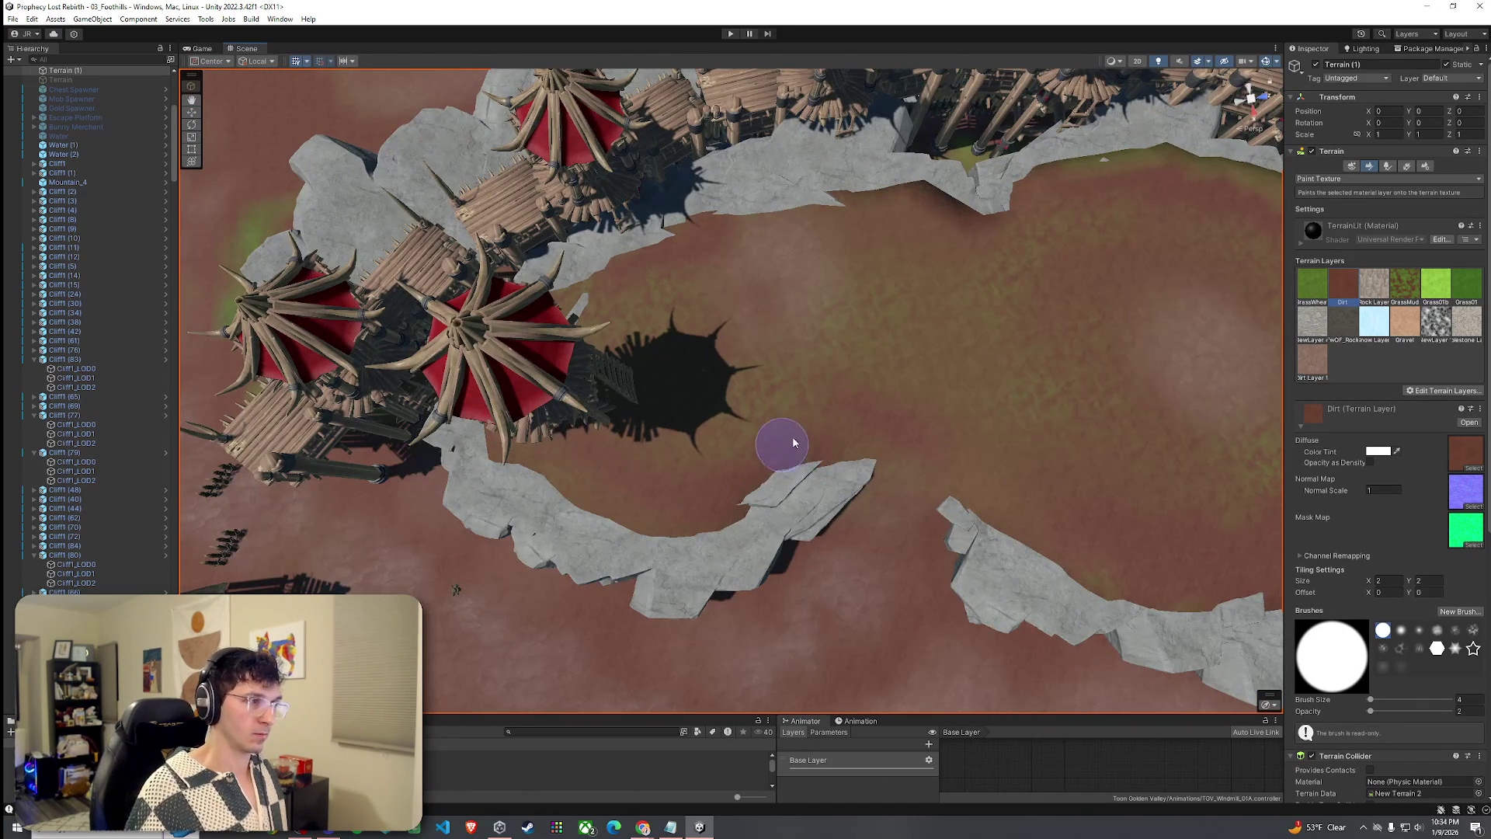
pyautogui.click(1312, 377)
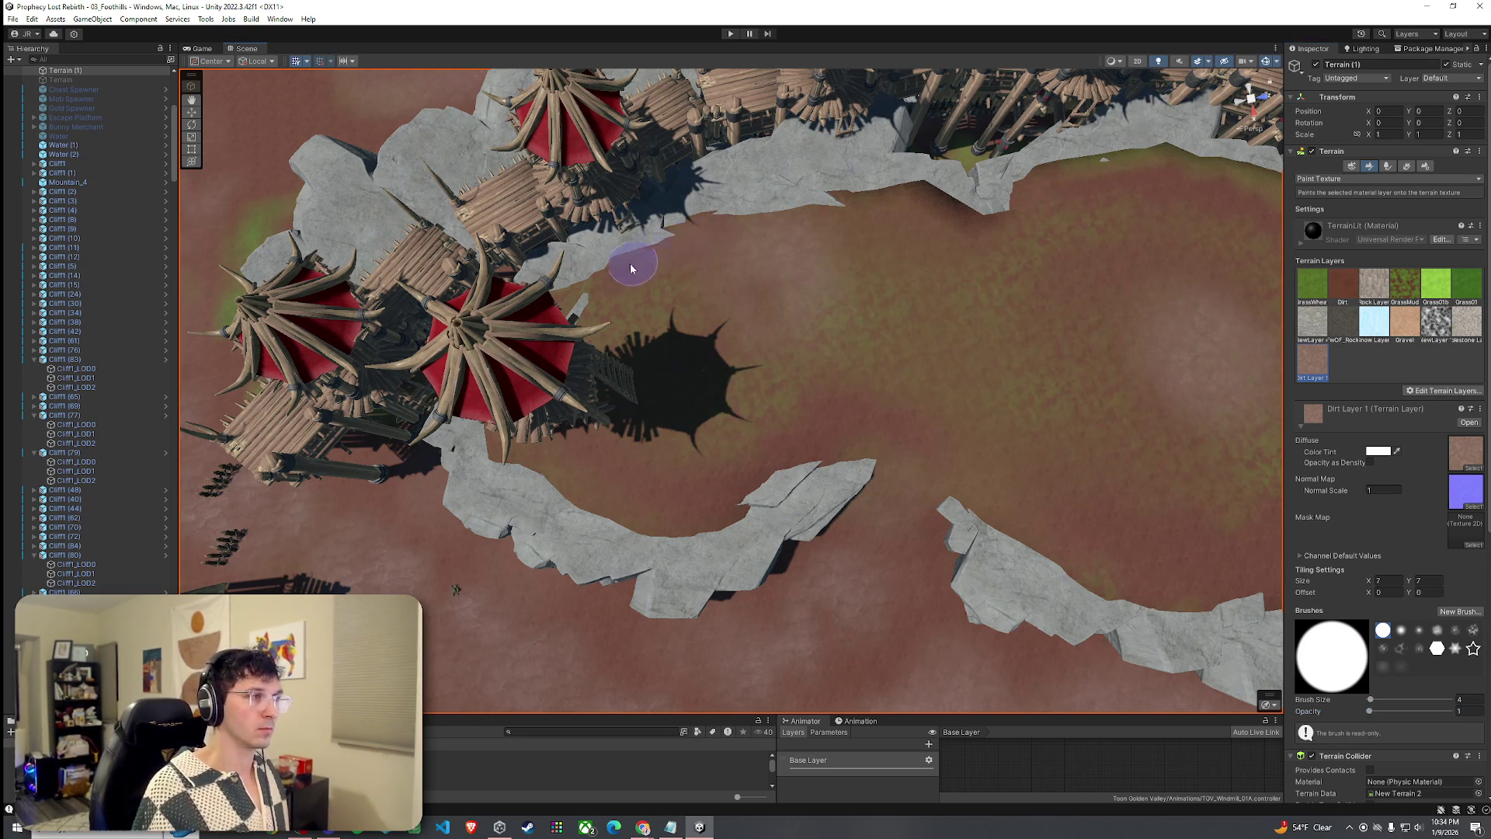
pyautogui.scroll(2, 893, 419)
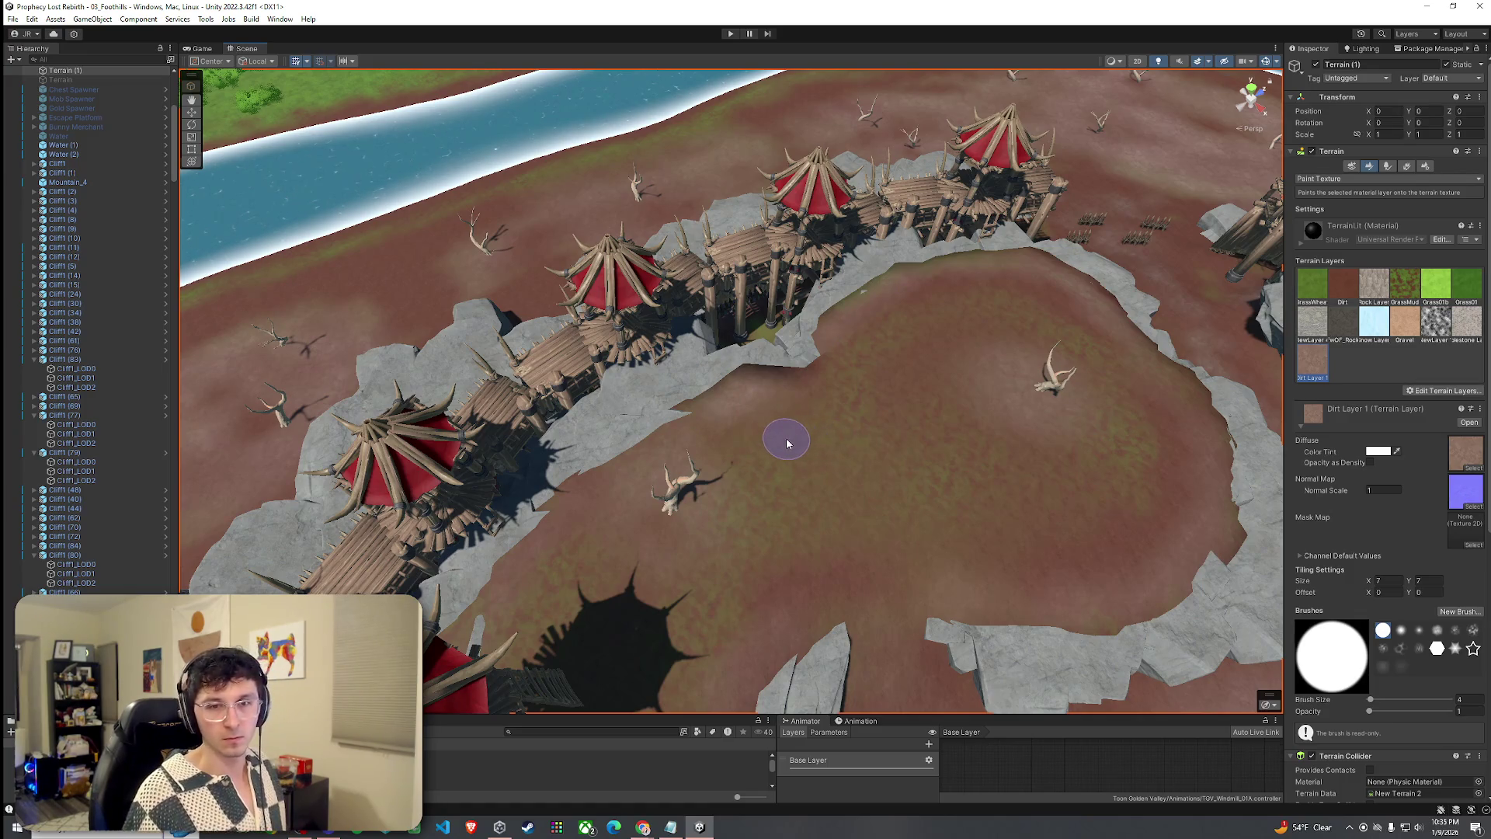
pyautogui.moveTo(709, 482)
pyautogui.mouseDown()
pyautogui.moveTo(782, 429)
pyautogui.moveTo(955, 487)
pyautogui.moveTo(1146, 406)
pyautogui.moveTo(862, 427)
pyautogui.mouseUp()
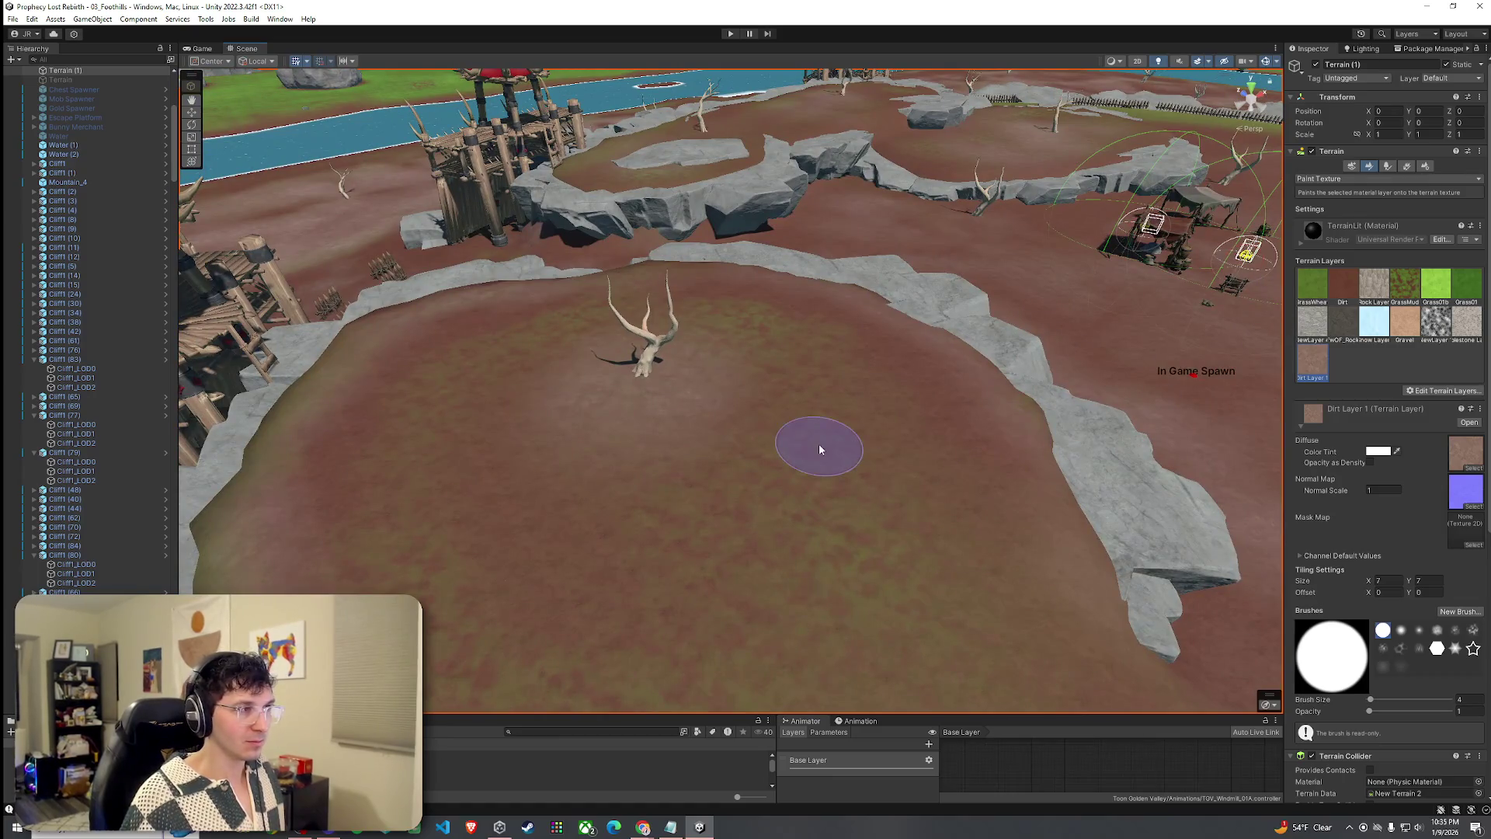
pyautogui.click(1342, 290)
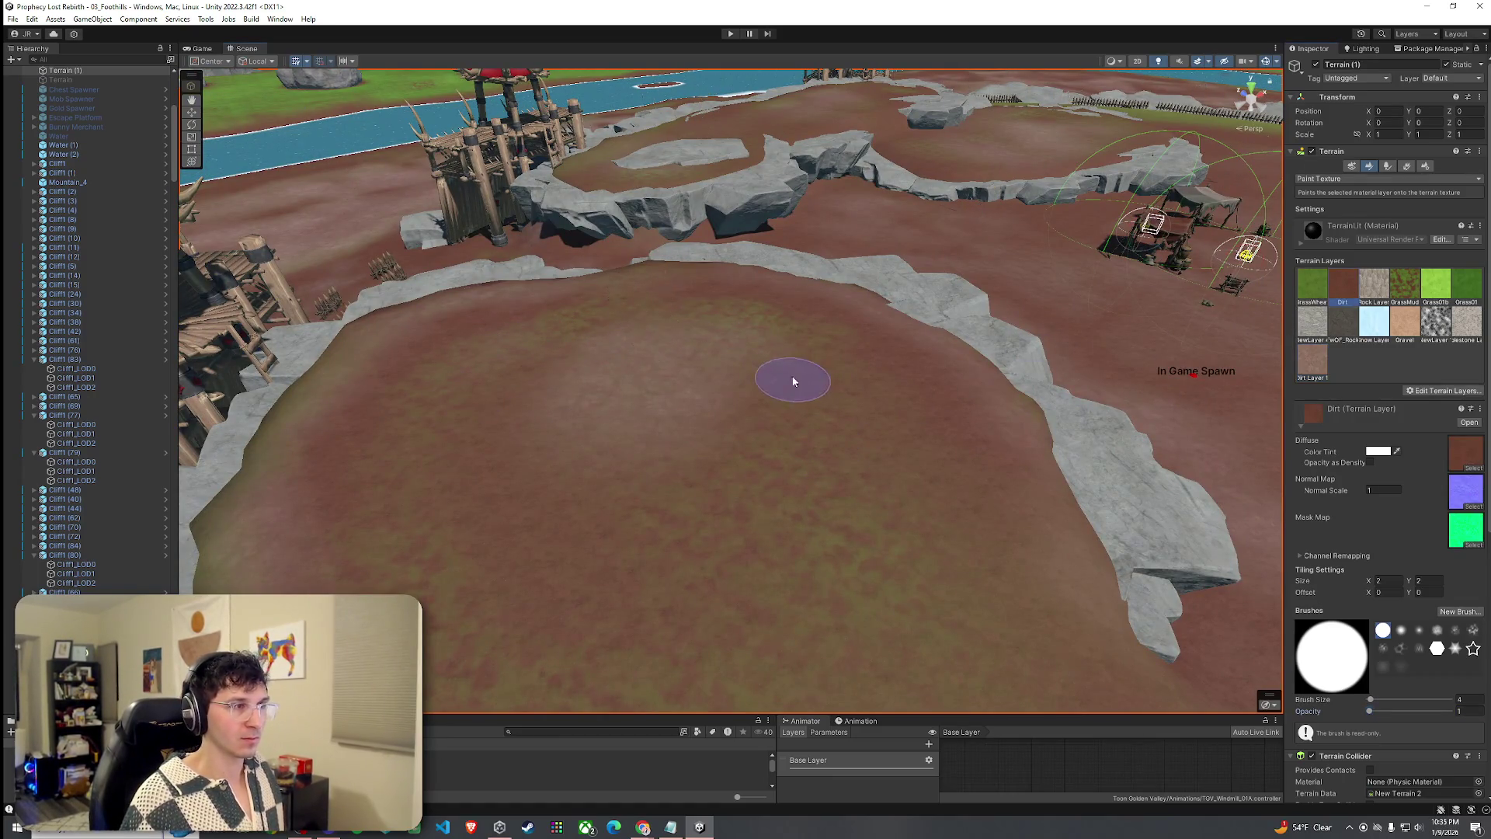
pyautogui.moveTo(772, 358); pyautogui.dragTo(758, 425)
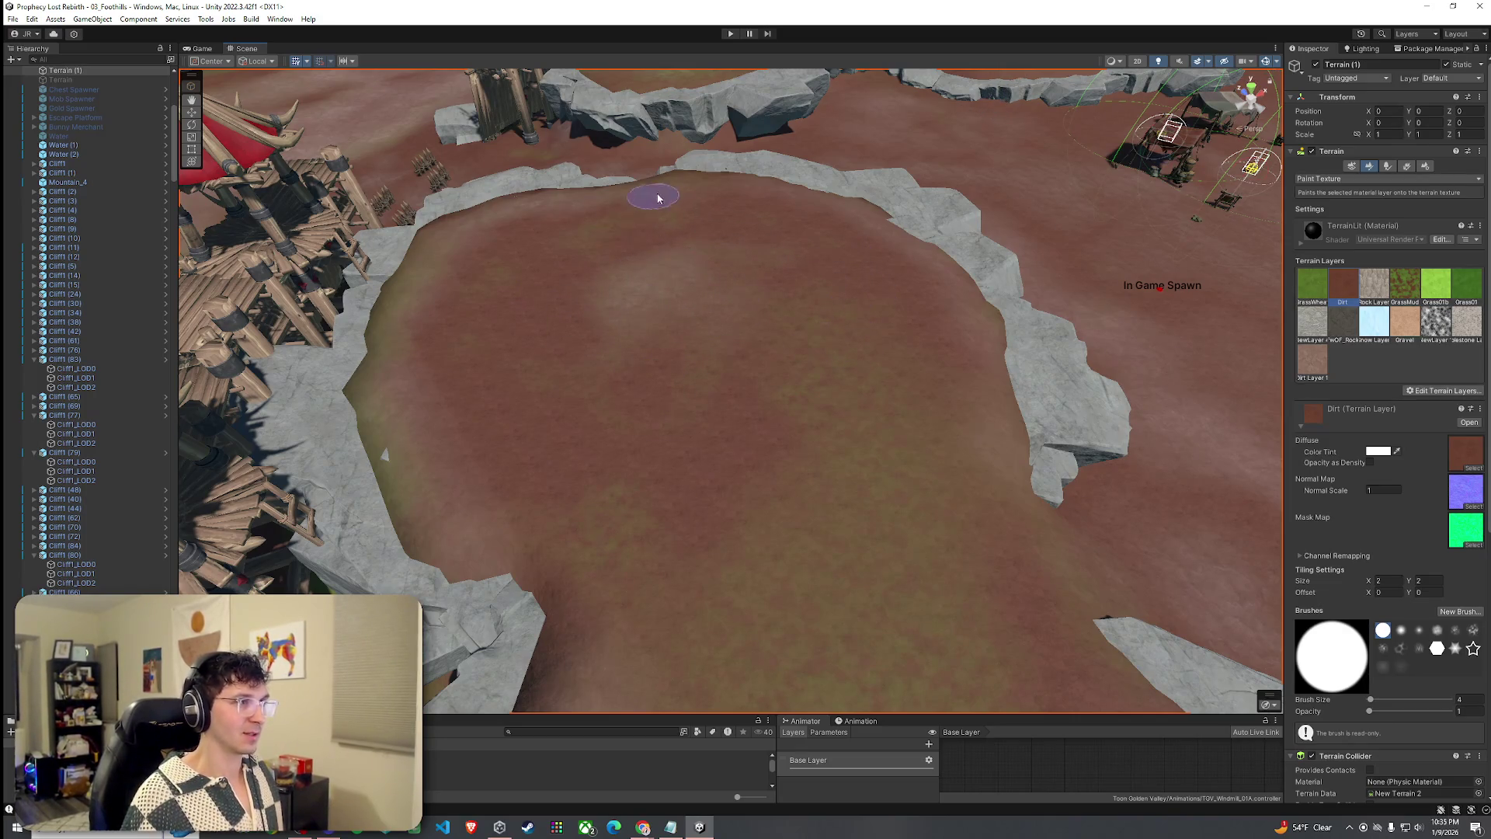
pyautogui.scroll(5, 897, 404)
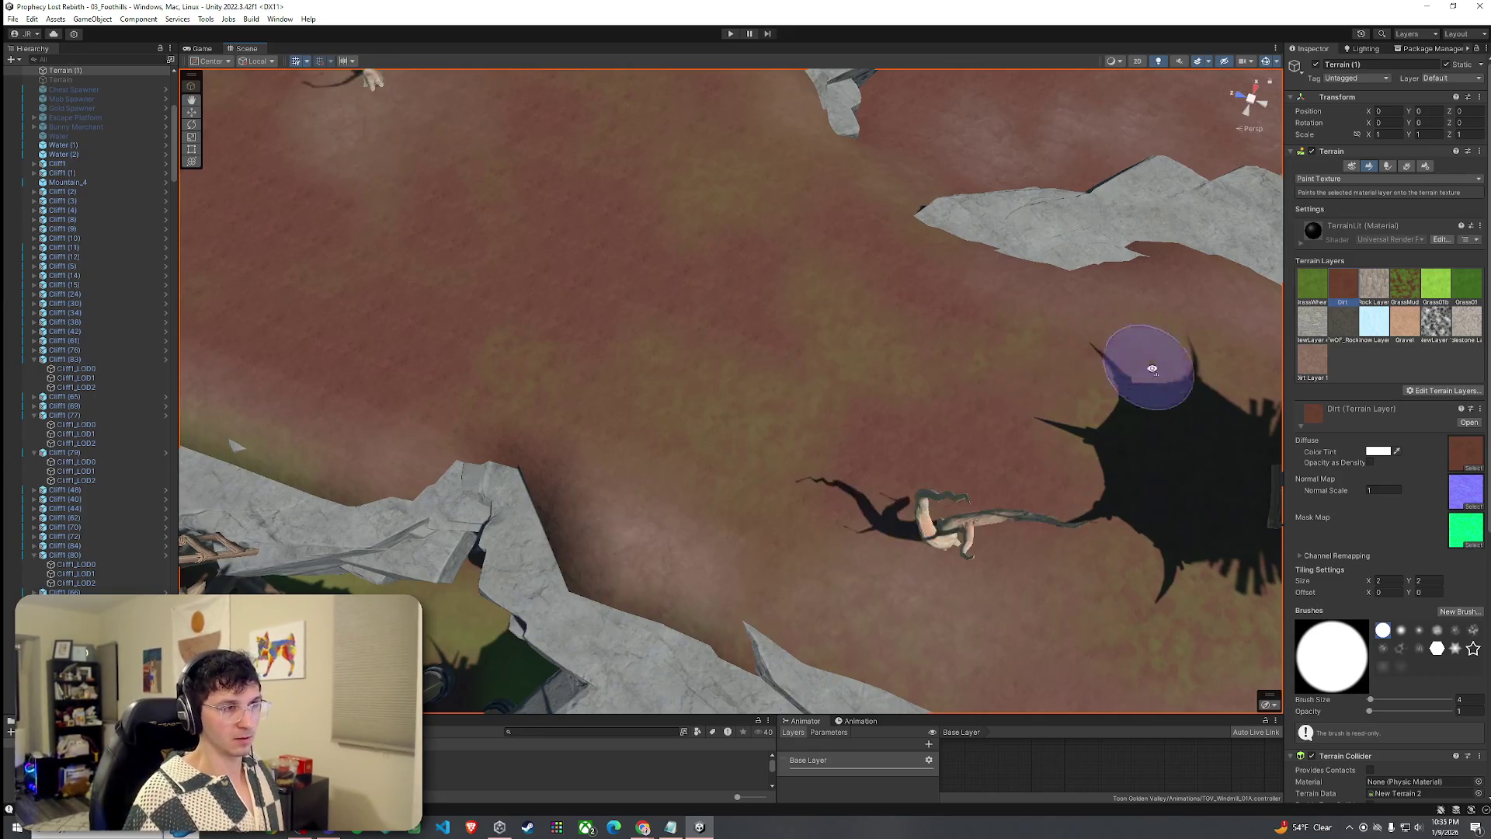
pyautogui.scroll(-2, 931, 343)
pyautogui.moveTo(899, 276)
pyautogui.mouseDown()
pyautogui.moveTo(836, 163)
pyautogui.moveTo(909, 373)
pyautogui.mouseUp()
pyautogui.moveTo(924, 425); pyautogui.dragTo(878, 295)
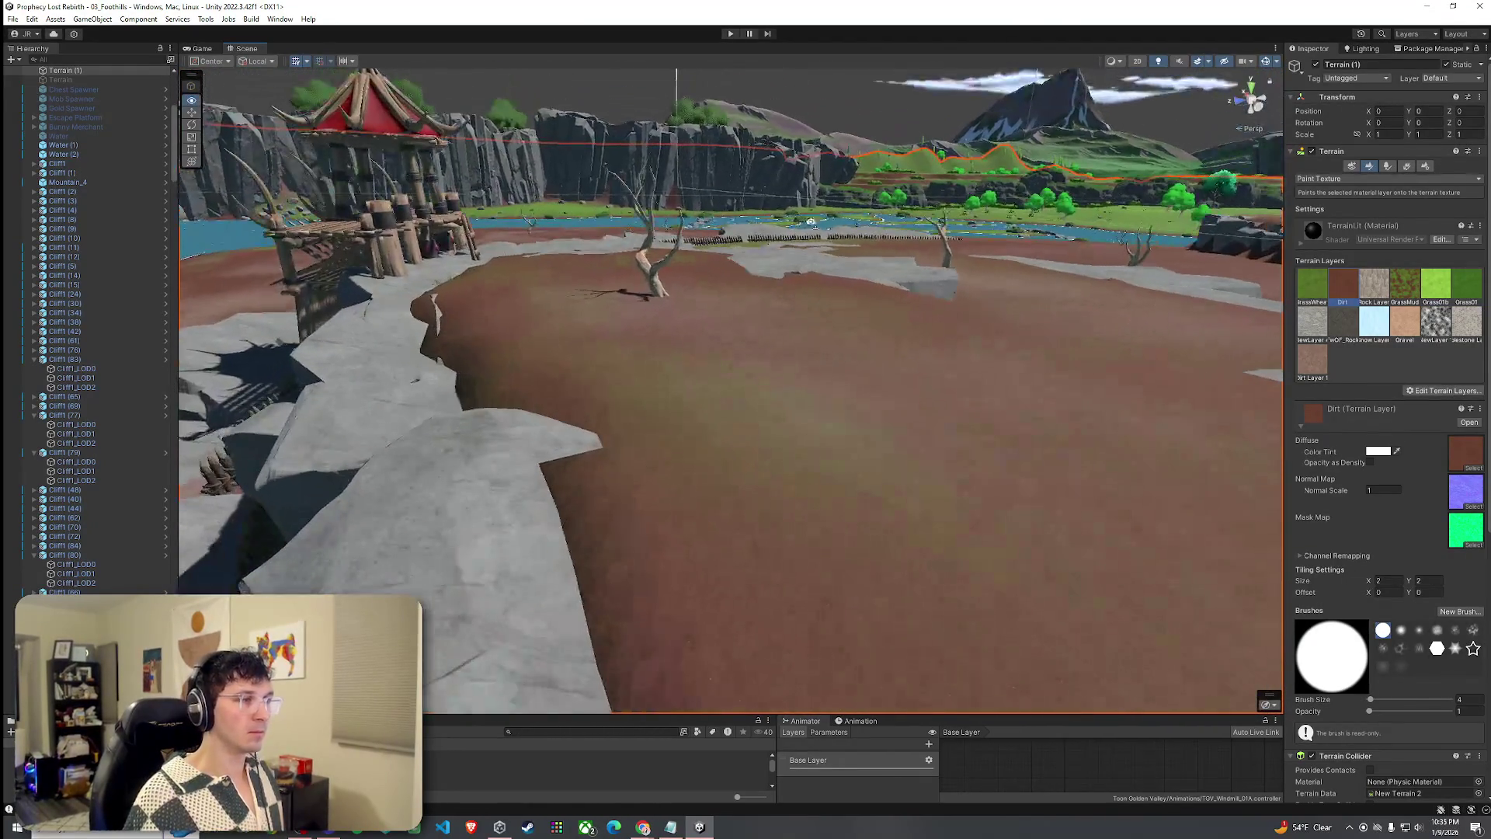
pyautogui.moveTo(751, 307)
pyautogui.mouseDown()
pyautogui.moveTo(756, 337)
pyautogui.moveTo(797, 366)
pyautogui.moveTo(879, 312)
pyautogui.moveTo(806, 359)
pyautogui.moveTo(862, 404)
pyautogui.mouseUp()
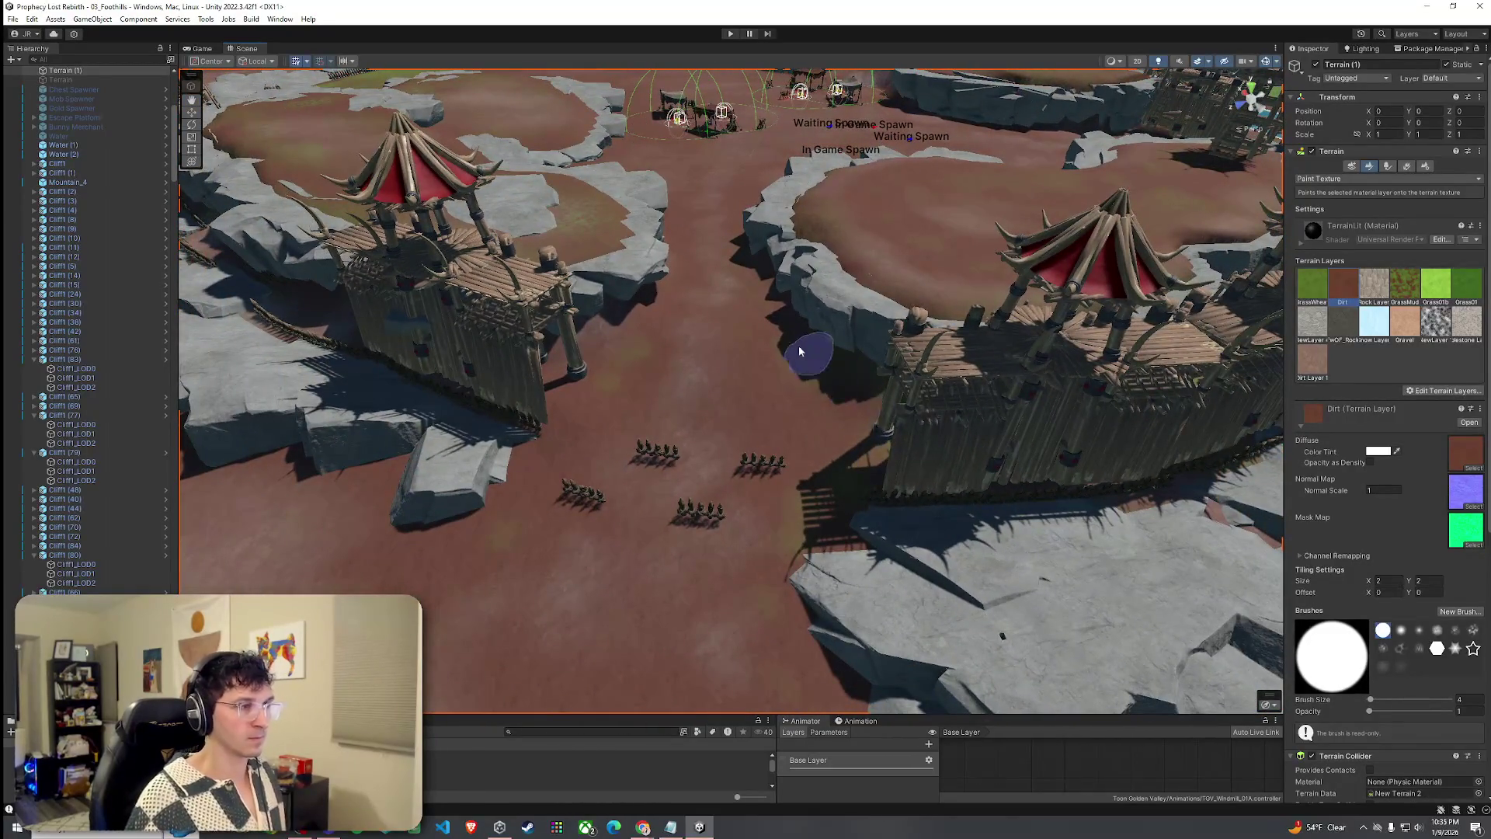
pyautogui.scroll(5, 874, 400)
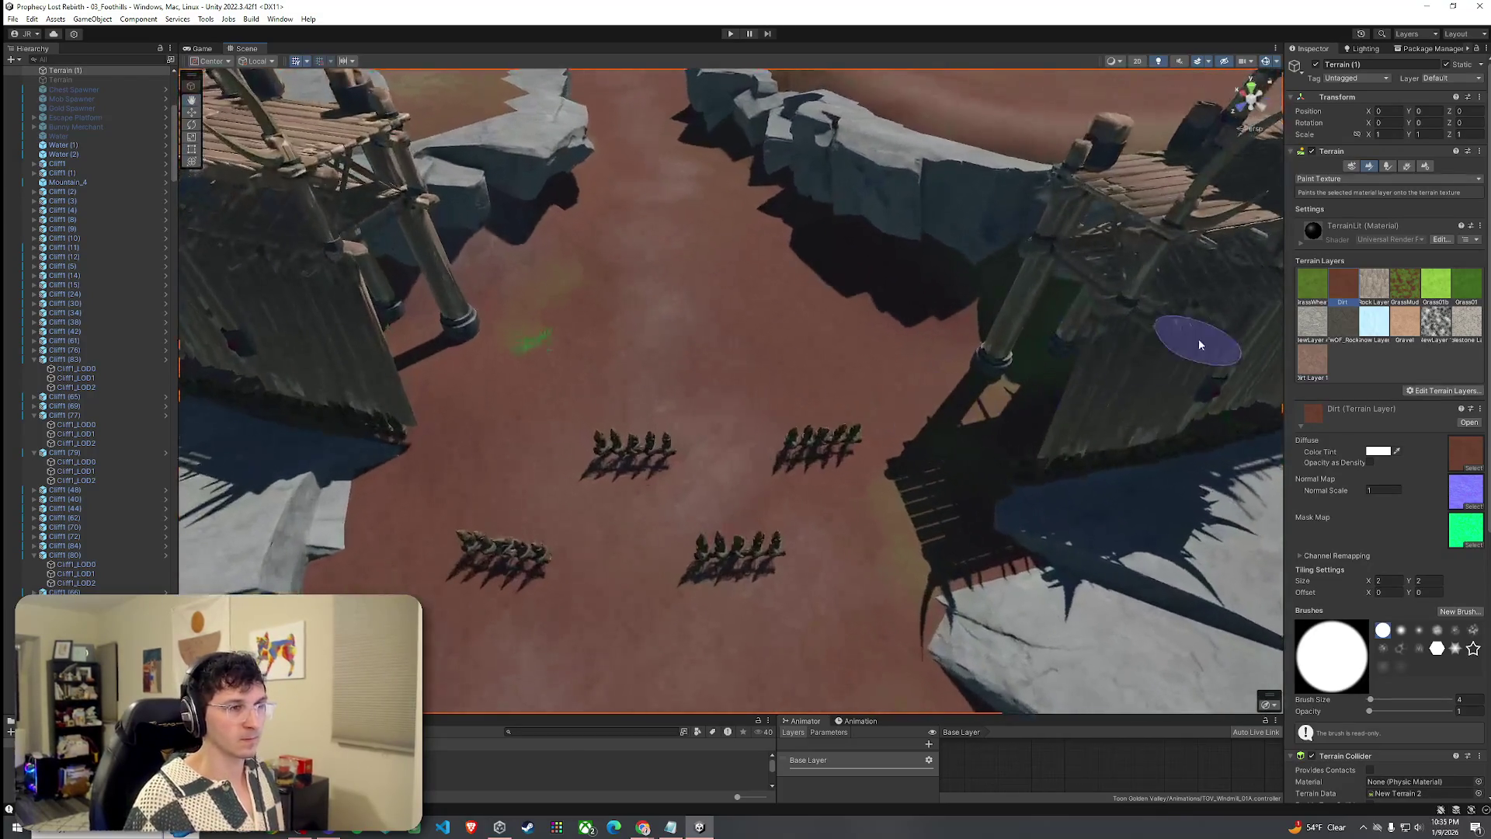
pyautogui.click(1324, 365)
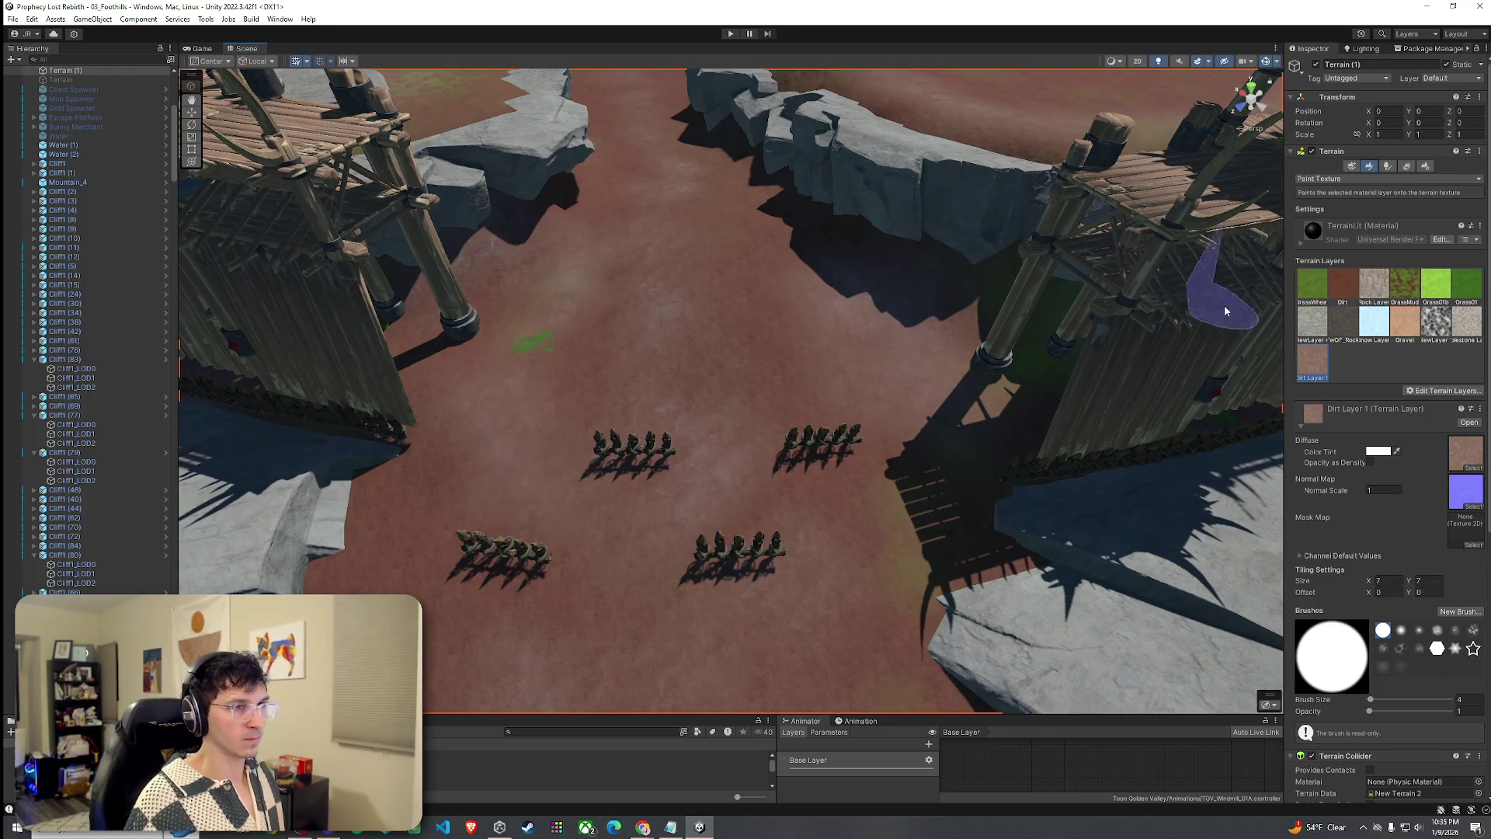
pyautogui.click(1312, 284)
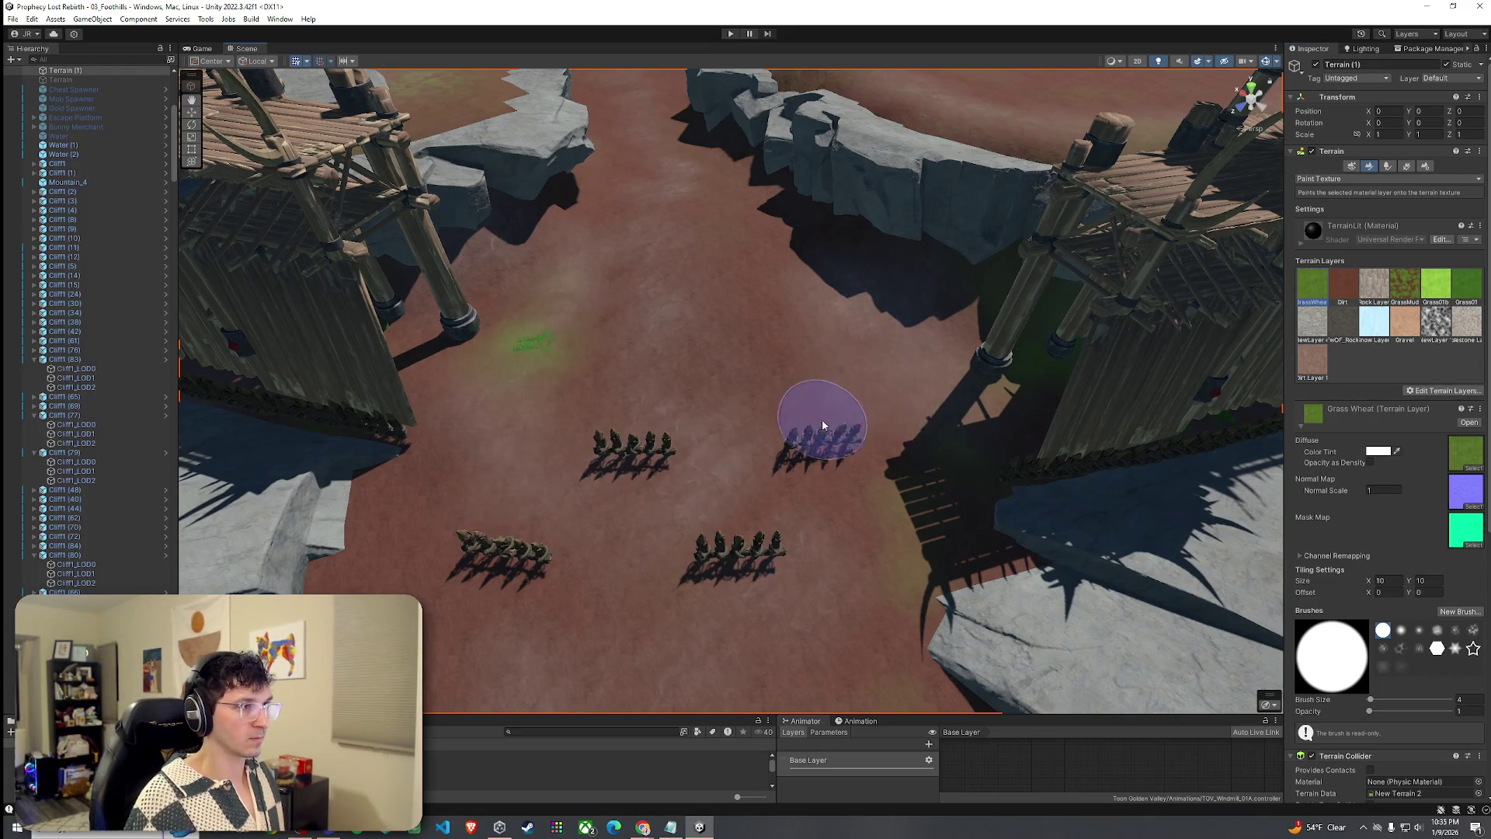
pyautogui.scroll(3, 815, 426)
pyautogui.click(1342, 285)
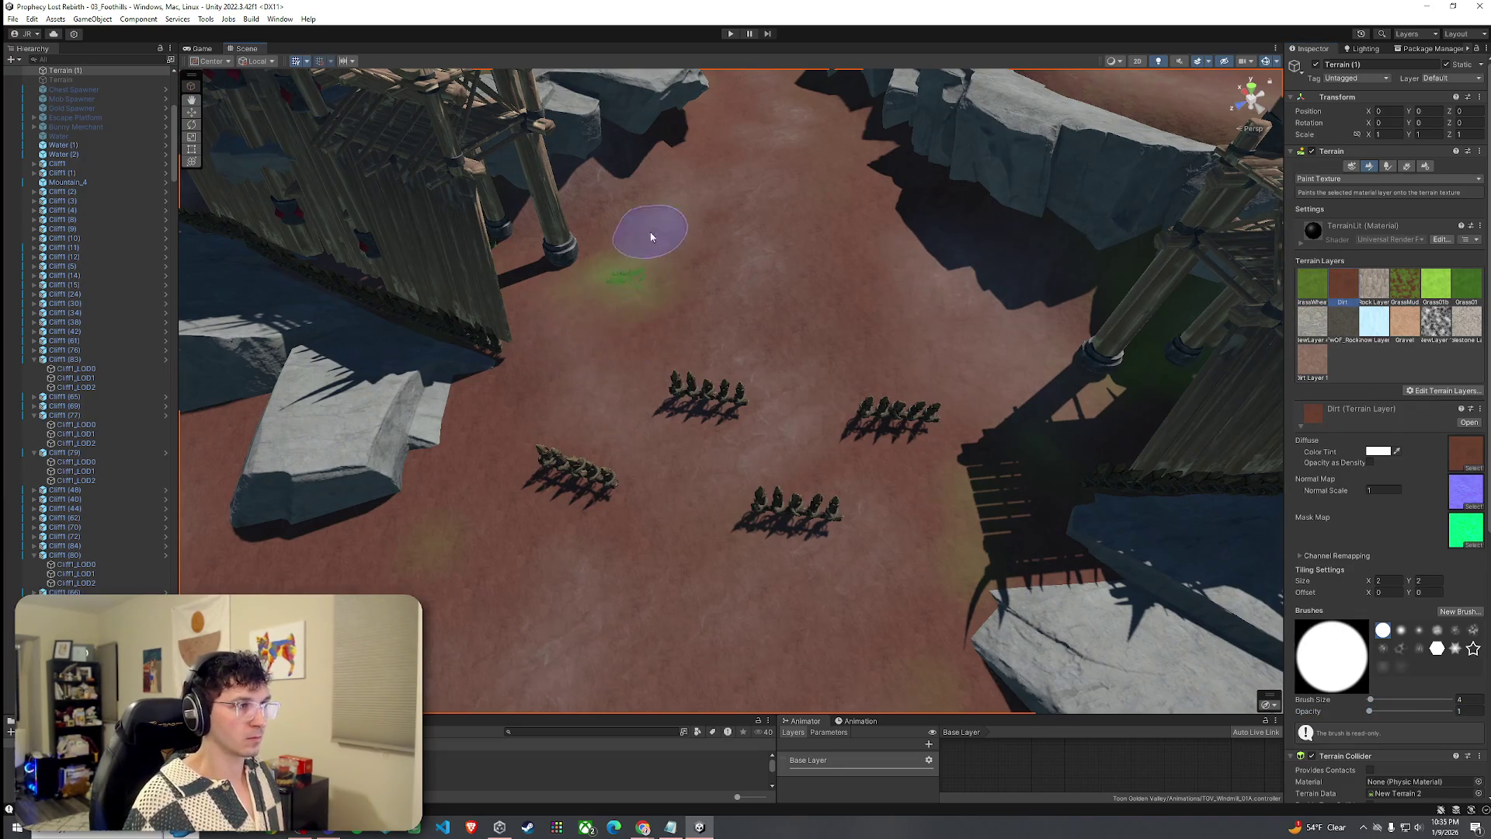
pyautogui.moveTo(606, 493)
pyautogui.mouseDown()
pyautogui.moveTo(608, 505)
pyautogui.moveTo(662, 467)
pyautogui.moveTo(664, 513)
pyautogui.moveTo(671, 450)
pyautogui.moveTo(789, 477)
pyautogui.moveTo(779, 486)
pyautogui.mouseUp()
pyautogui.moveTo(612, 371); pyautogui.dragTo(591, 279)
pyautogui.click(14, 18)
pyautogui.click(104, 95)
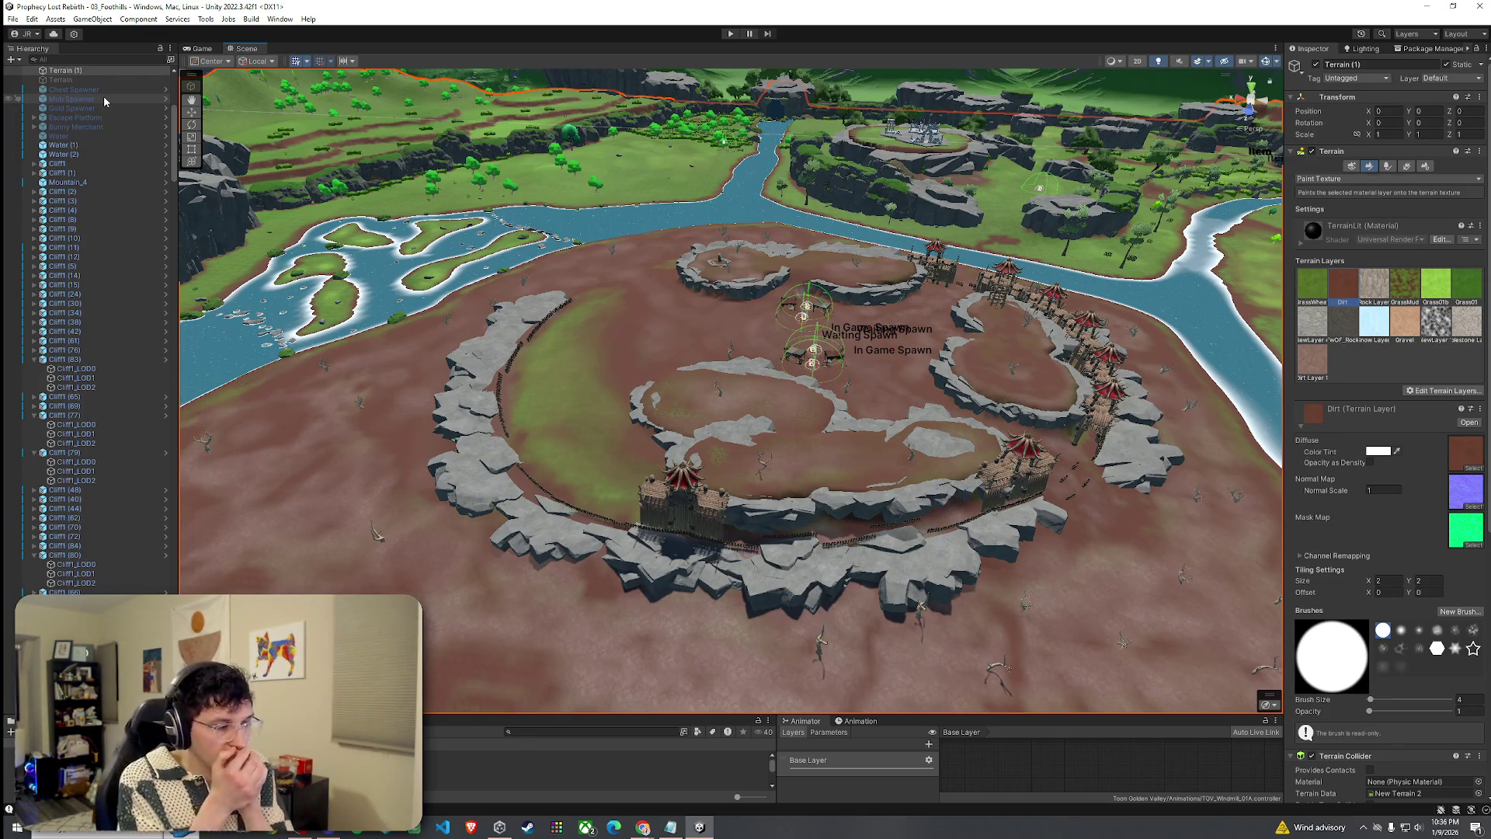
pyautogui.moveTo(606, 341)
pyautogui.mouseDown()
pyautogui.moveTo(590, 327)
pyautogui.moveTo(734, 413)
pyautogui.mouseUp()
pyautogui.click(733, 413)
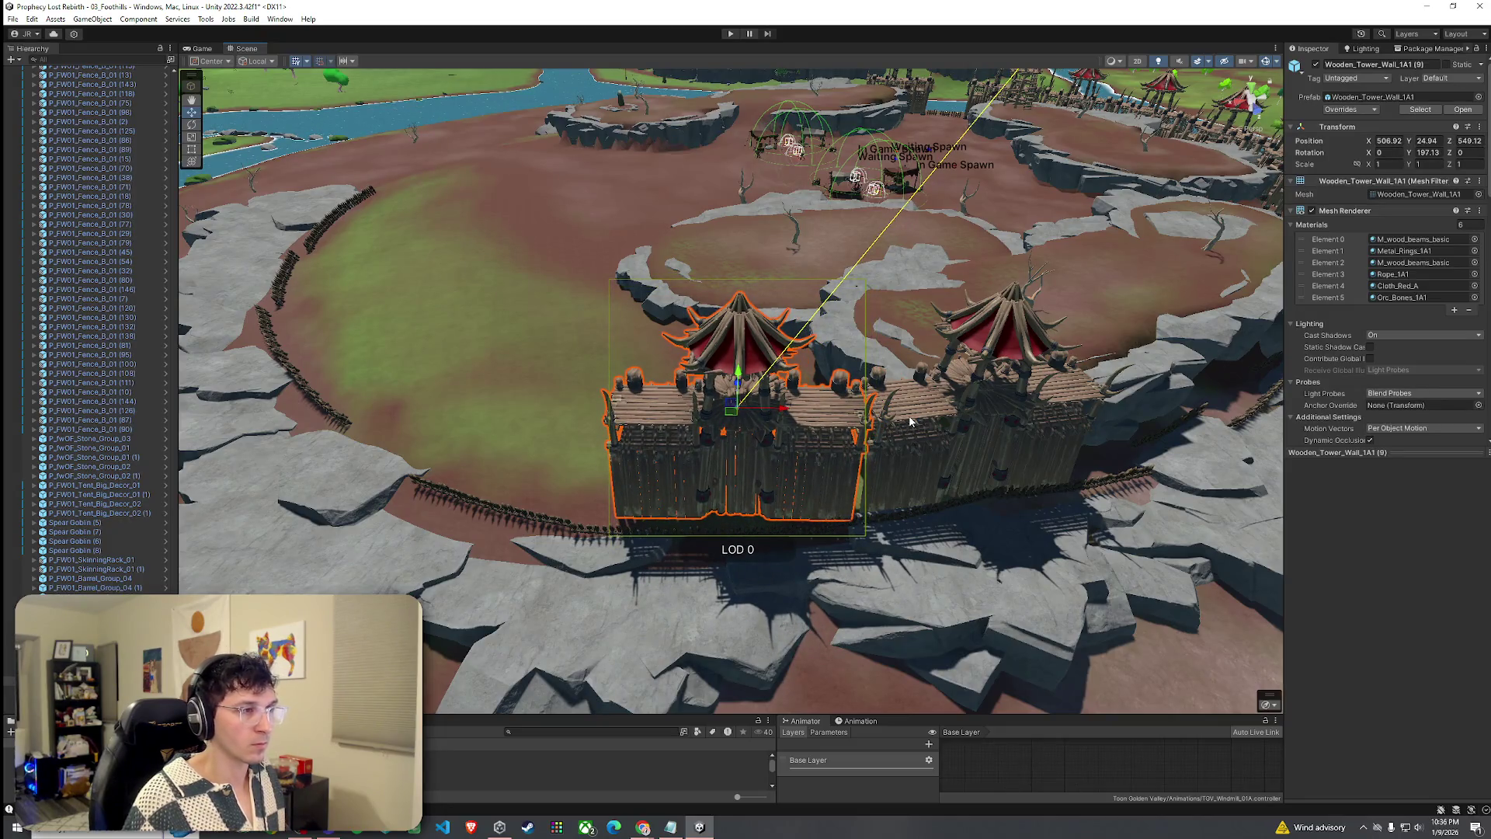
# Duplicate two tower wall sections and slide the copies left along the wall line.
pyautogui.keyDown('shift'); pyautogui.click(896, 429); pyautogui.keyUp('shift')
pyautogui.hotkey('ctrl', 'd')
pyautogui.moveTo(859, 423)
pyautogui.mouseDown()
pyautogui.moveTo(357, 403)
pyautogui.moveTo(339, 424)
pyautogui.moveTo(412, 345)
pyautogui.moveTo(401, 314)
pyautogui.moveTo(484, 400)
pyautogui.moveTo(527, 406)
pyautogui.mouseUp()
pyautogui.press('e')
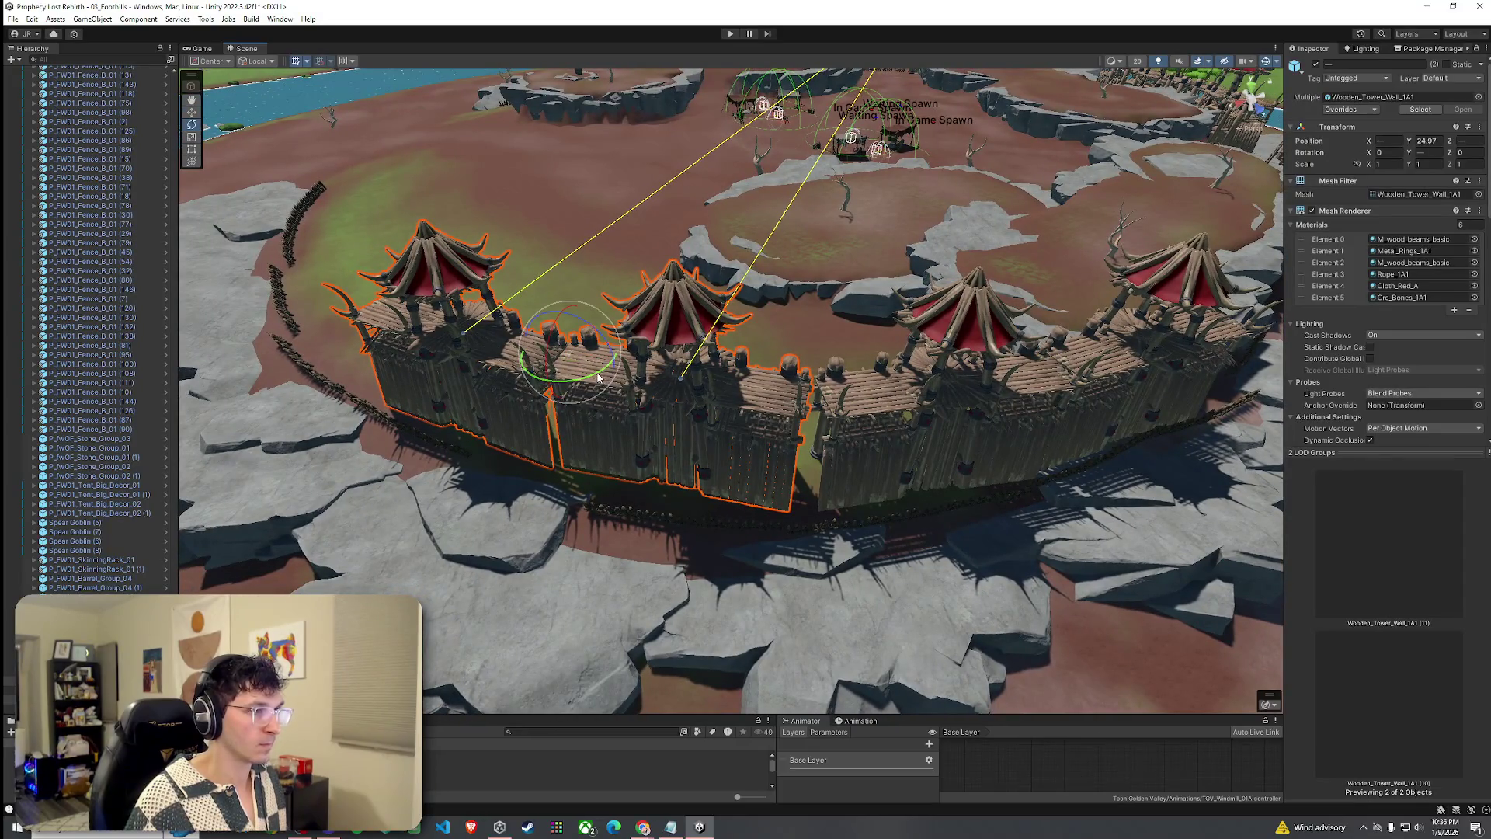
pyautogui.press('w')
pyautogui.moveTo(573, 358)
pyautogui.mouseDown()
pyautogui.moveTo(743, 389)
pyautogui.moveTo(560, 406)
pyautogui.moveTo(578, 410)
pyautogui.mouseUp()
# Duplicate four tower wall sections and place the copies on the far courtyard edge.
pyautogui.keyDown('shift'); pyautogui.click(957, 500); pyautogui.keyUp('shift')
pyautogui.keyDown('shift'); pyautogui.click(1128, 476); pyautogui.keyUp('shift')
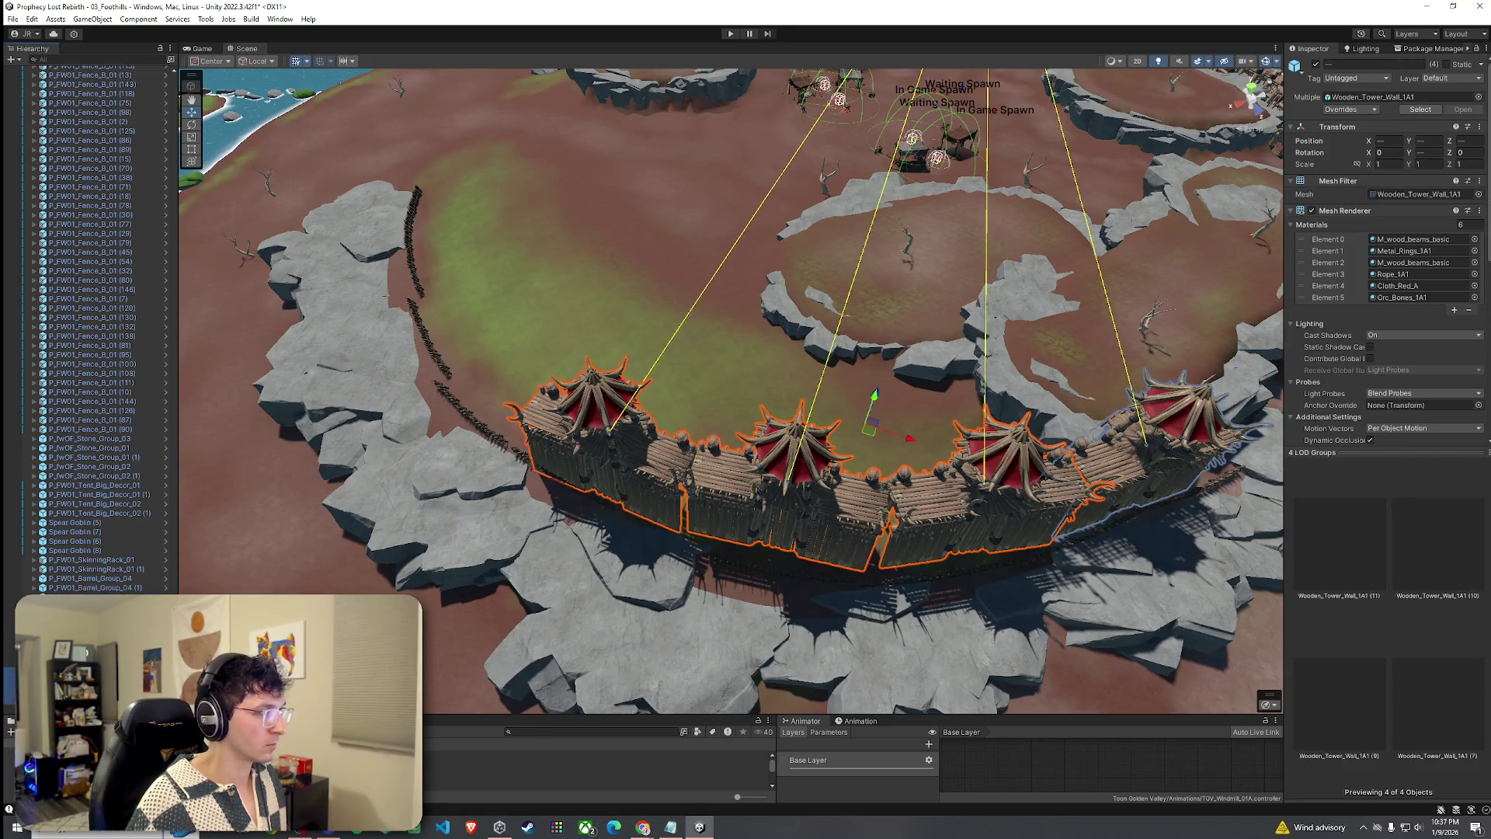
pyautogui.hotkey('ctrl', 'd')
pyautogui.moveTo(713, 427)
pyautogui.mouseDown()
pyautogui.moveTo(505, 342)
pyautogui.moveTo(479, 241)
pyautogui.moveTo(406, 285)
pyautogui.mouseUp()
pyautogui.press('f')
pyautogui.press('w')
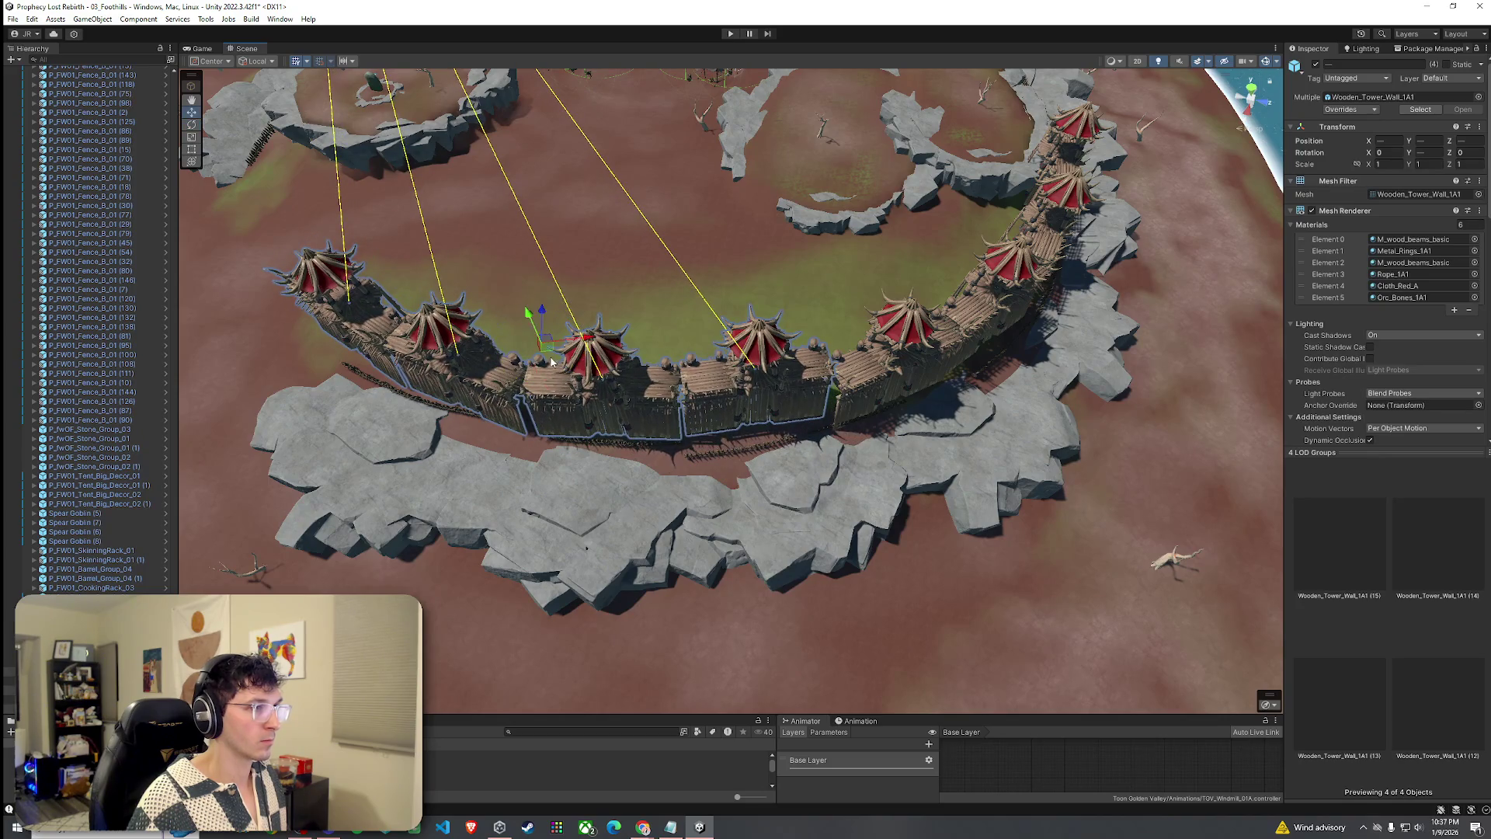
pyautogui.moveTo(546, 363)
pyautogui.mouseDown()
pyautogui.moveTo(609, 329)
pyautogui.moveTo(629, 340)
pyautogui.moveTo(588, 321)
pyautogui.moveTo(584, 278)
pyautogui.moveTo(525, 348)
pyautogui.mouseUp()
# Undo the last move and turn a Wooden_Tower_Wall_1A1 section to rotation Y 234.08.
pyautogui.hotkey('ctrl', 'z')
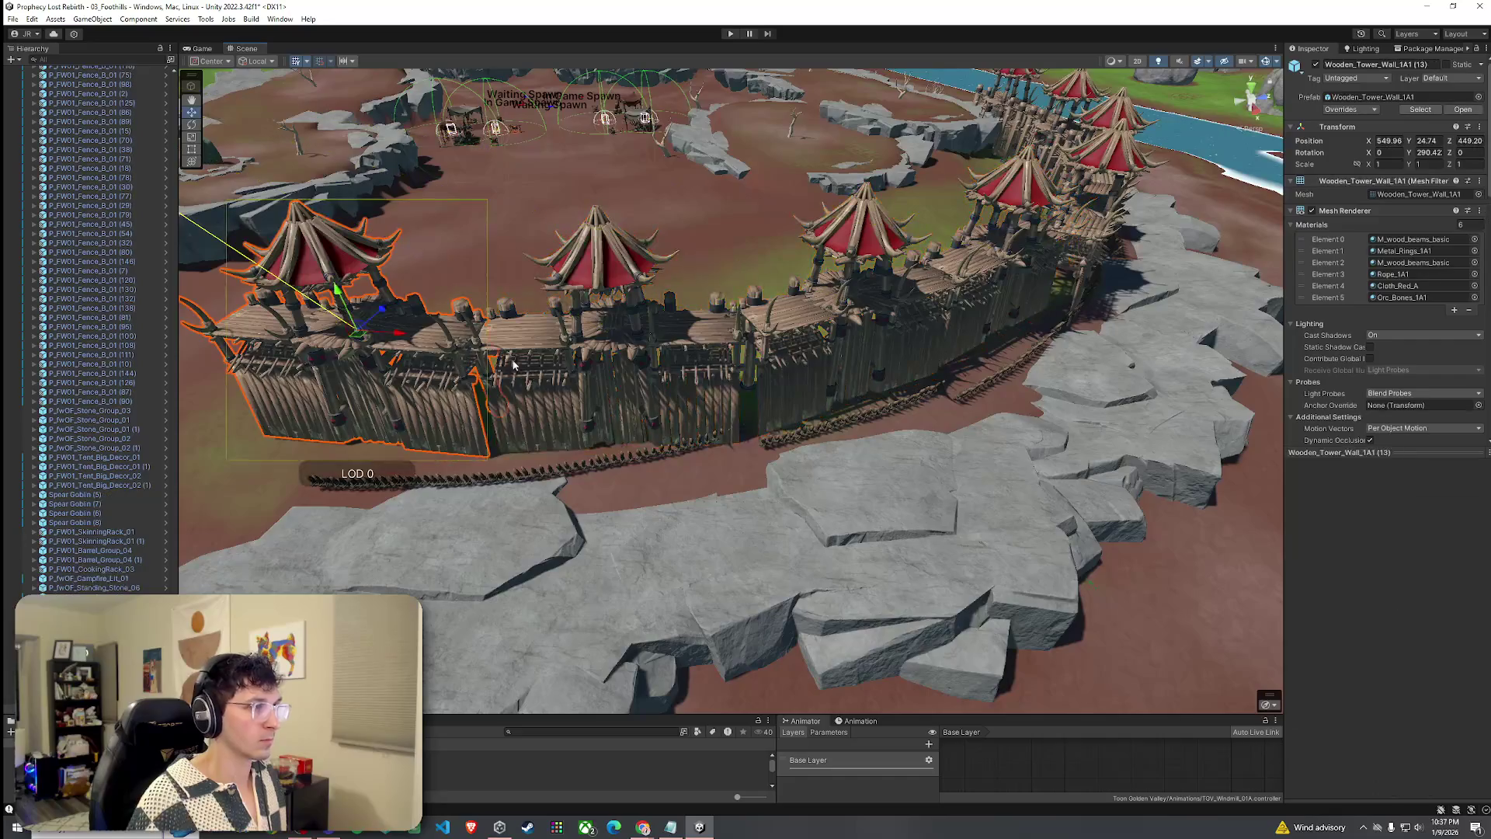
pyautogui.press('e')
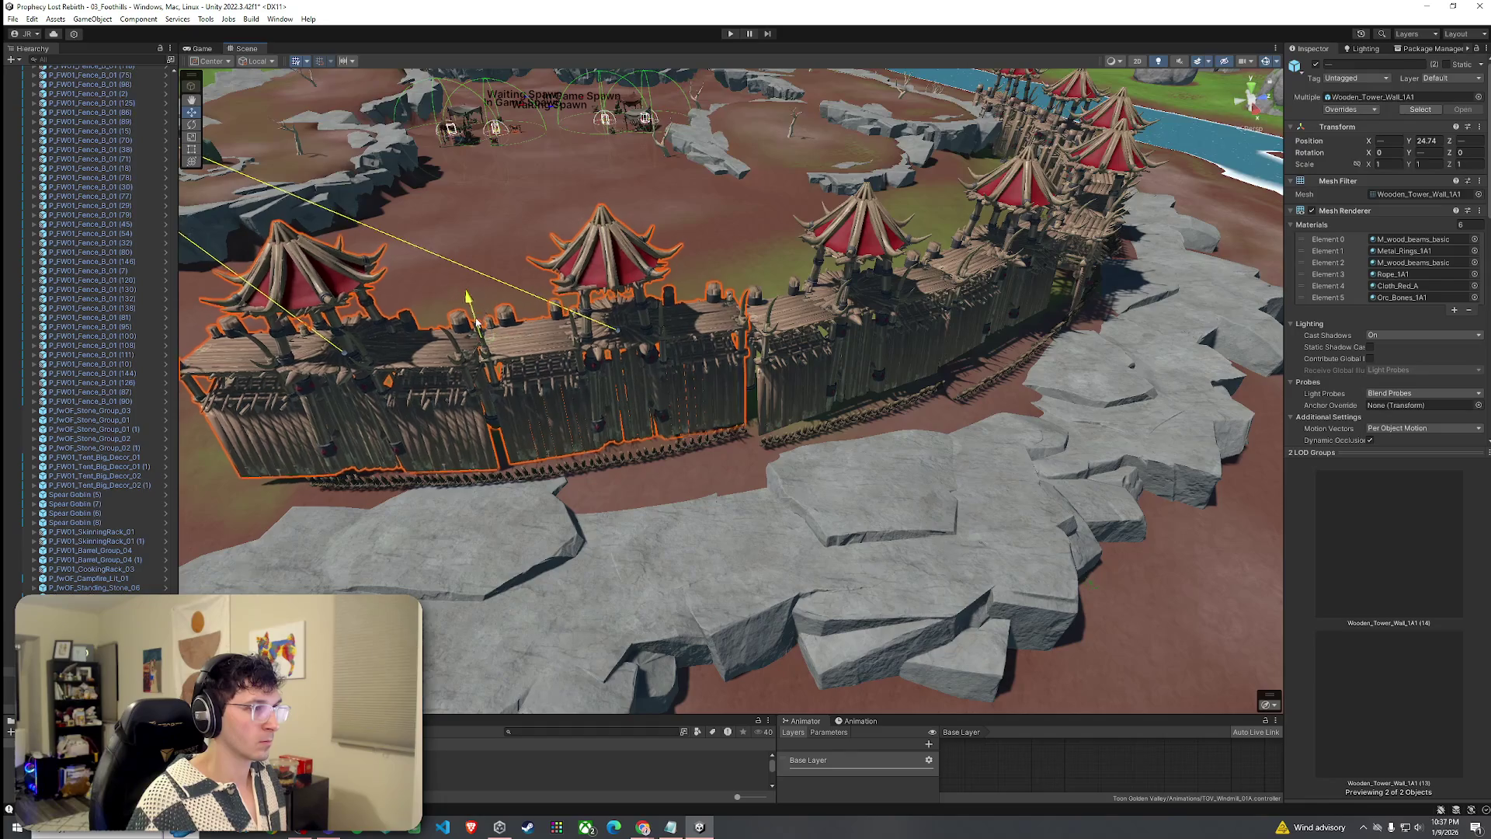
pyautogui.moveTo(476, 320)
pyautogui.mouseDown()
pyautogui.moveTo(730, 505)
pyautogui.moveTo(777, 507)
pyautogui.moveTo(683, 452)
pyautogui.mouseUp()
pyautogui.click(777, 506)
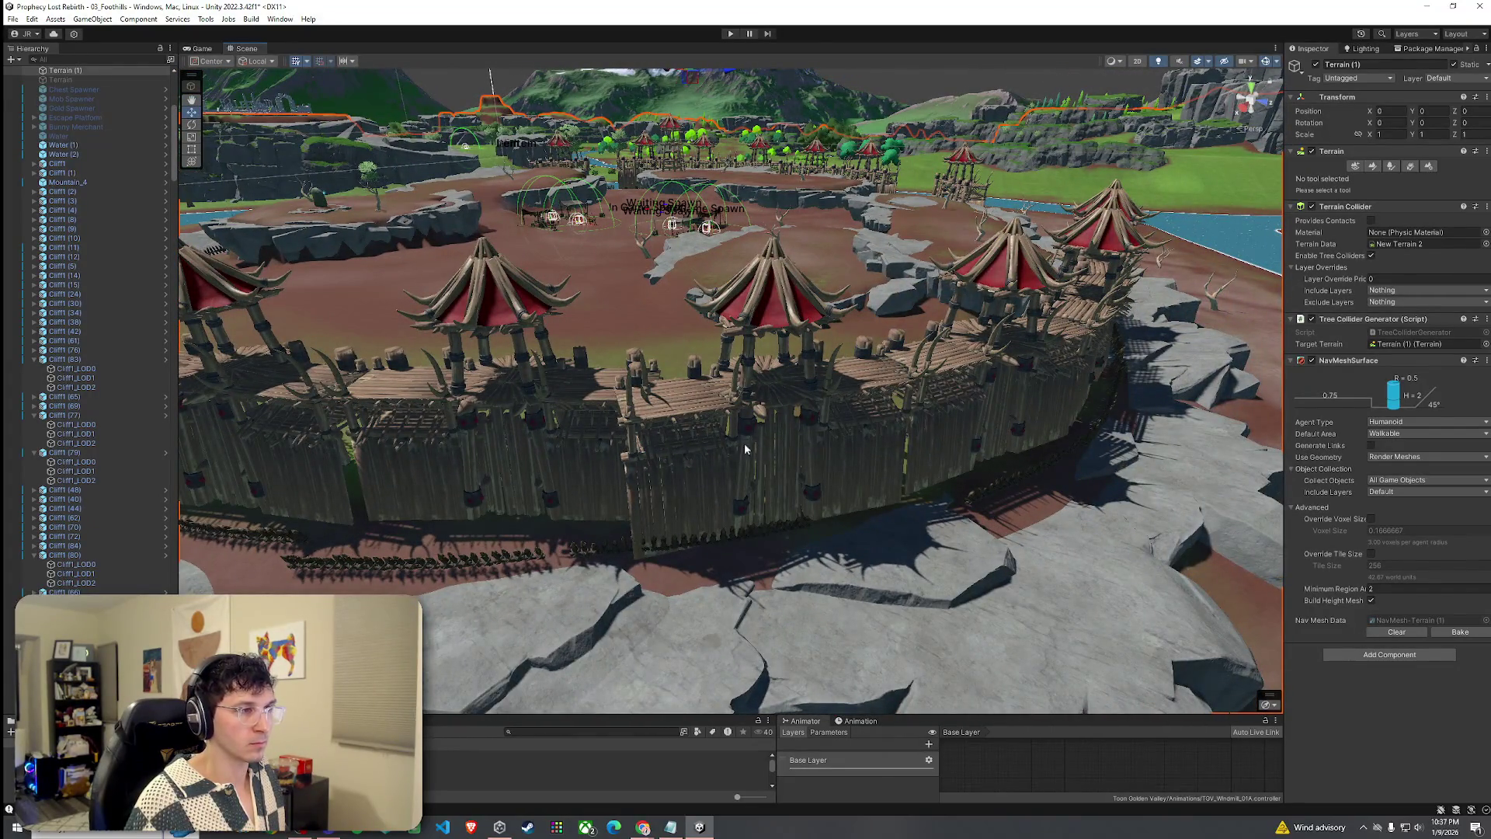
pyautogui.click(773, 402)
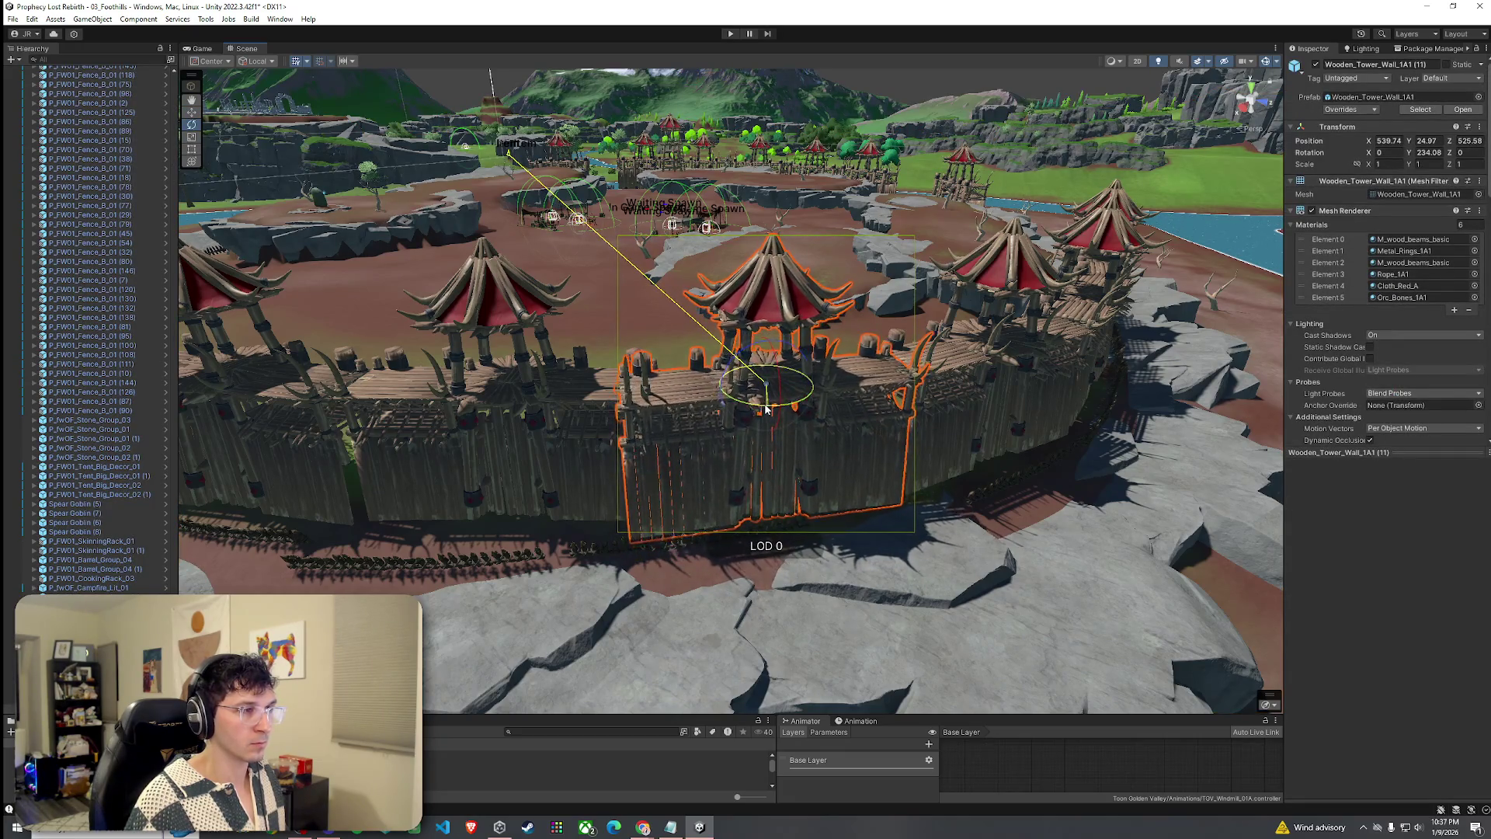
# Turn Wooden_Tower_Wall_1A1 (12) to rotation Y 291.35 and shift it into line with its neighbours.
pyautogui.click(767, 431)
pyautogui.moveTo(768, 432)
pyautogui.mouseDown()
pyautogui.moveTo(749, 520)
pyautogui.moveTo(210, 401)
pyautogui.moveTo(185, 556)
pyautogui.moveTo(721, 483)
pyautogui.mouseUp()
pyautogui.click(728, 376)
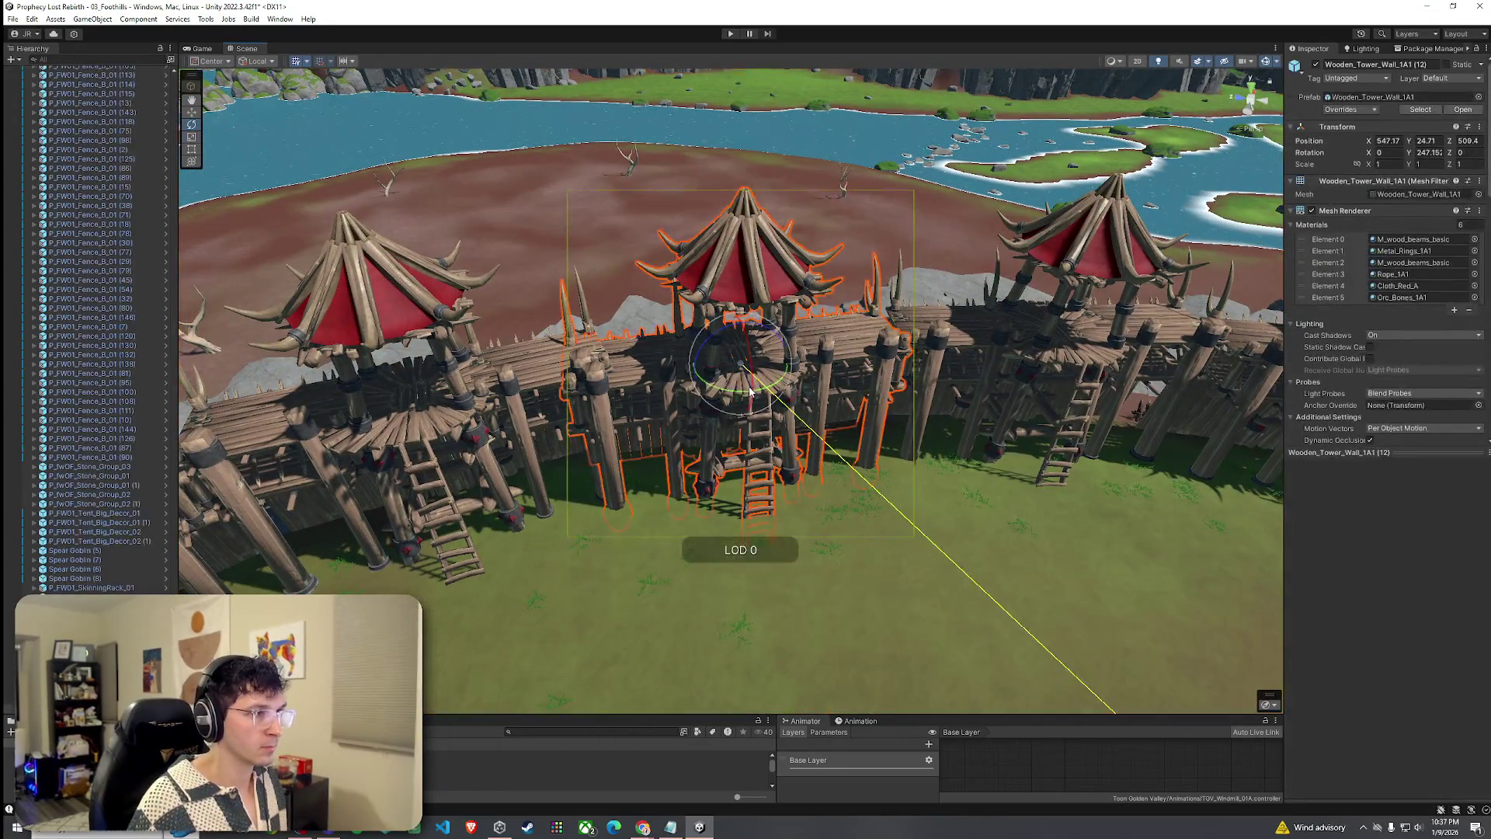
pyautogui.press('w')
pyautogui.moveTo(742, 396); pyautogui.dragTo(747, 377)
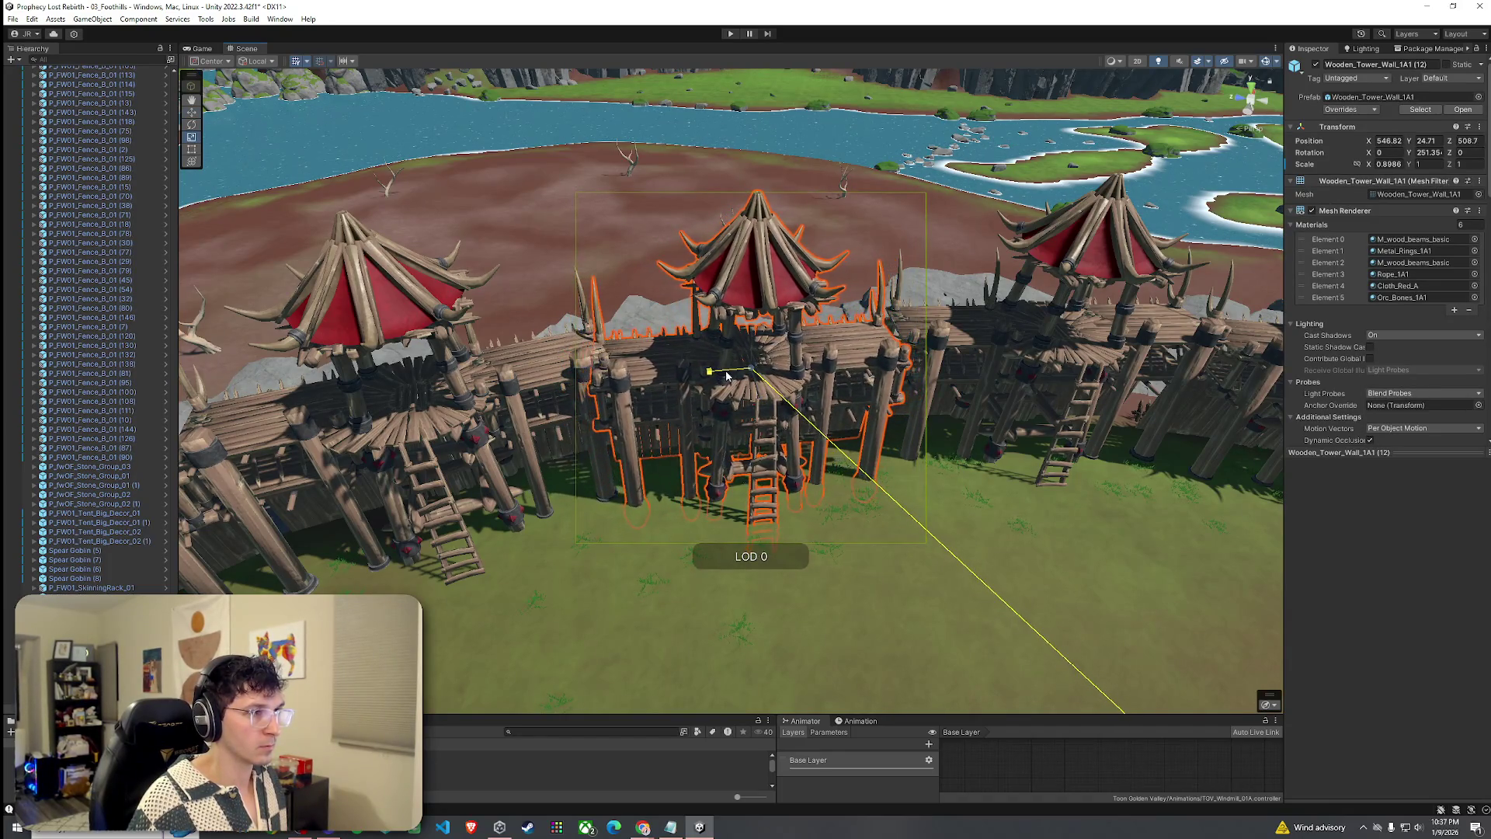
pyautogui.scroll(5, 722, 376)
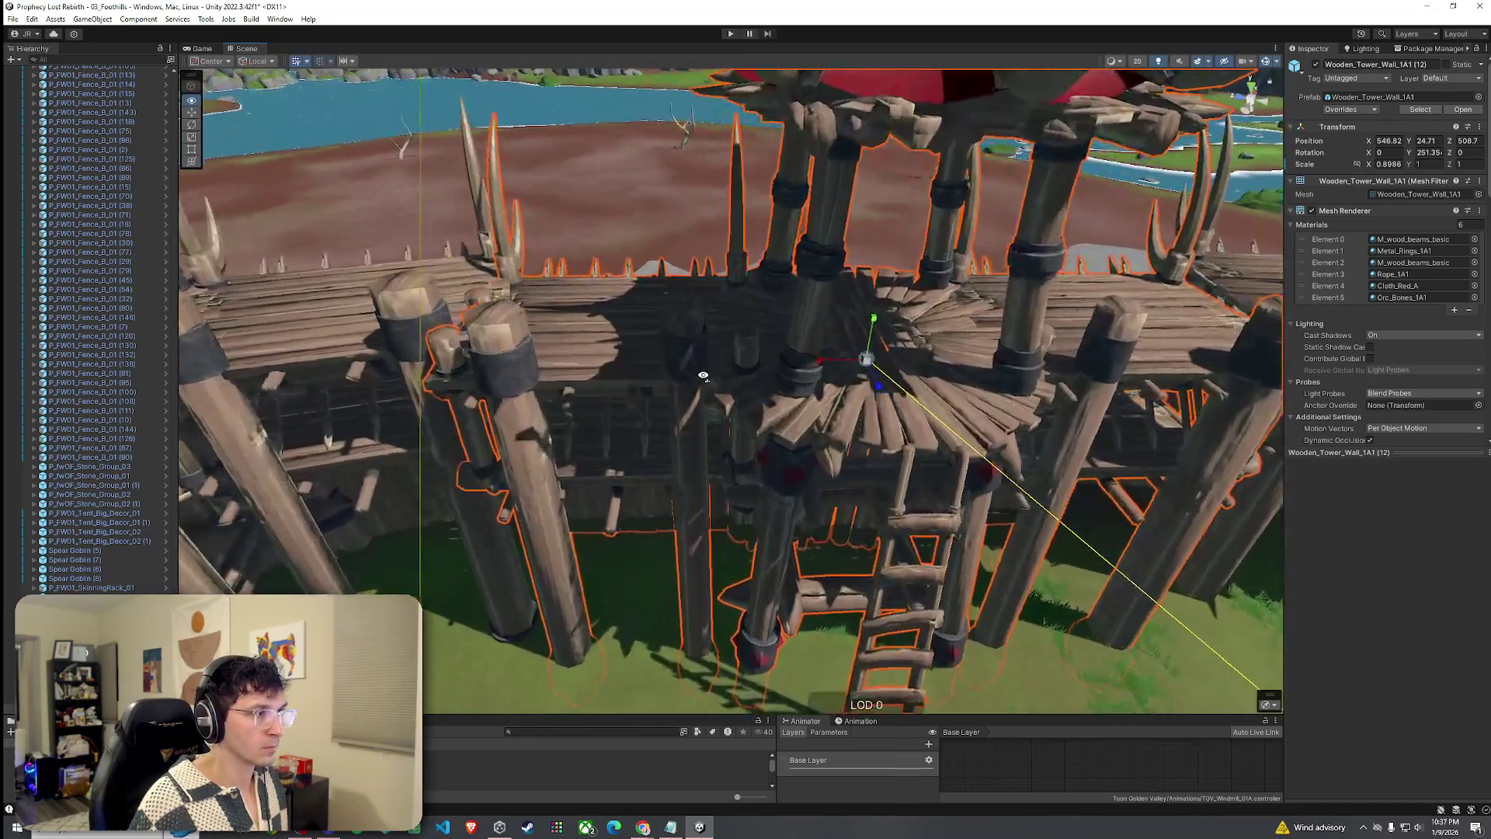
pyautogui.scroll(-5, 705, 379)
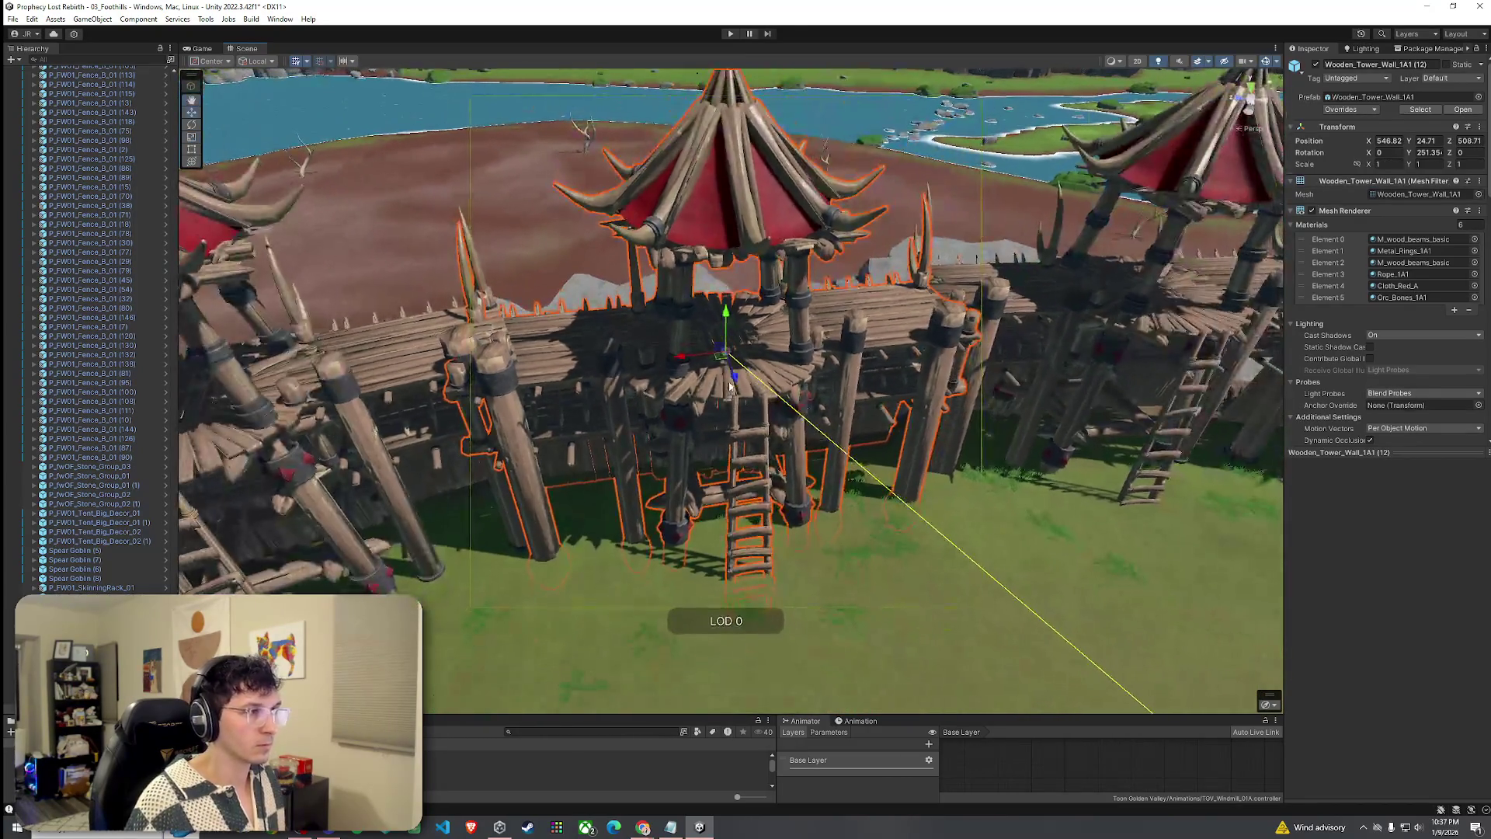
pyautogui.moveTo(726, 361)
pyautogui.mouseDown()
pyautogui.moveTo(776, 427)
pyautogui.moveTo(1274, 423)
pyautogui.mouseUp()
pyautogui.scroll(-5, 1087, 442)
pyautogui.click(938, 461)
pyautogui.moveTo(938, 461); pyautogui.dragTo(1014, 462)
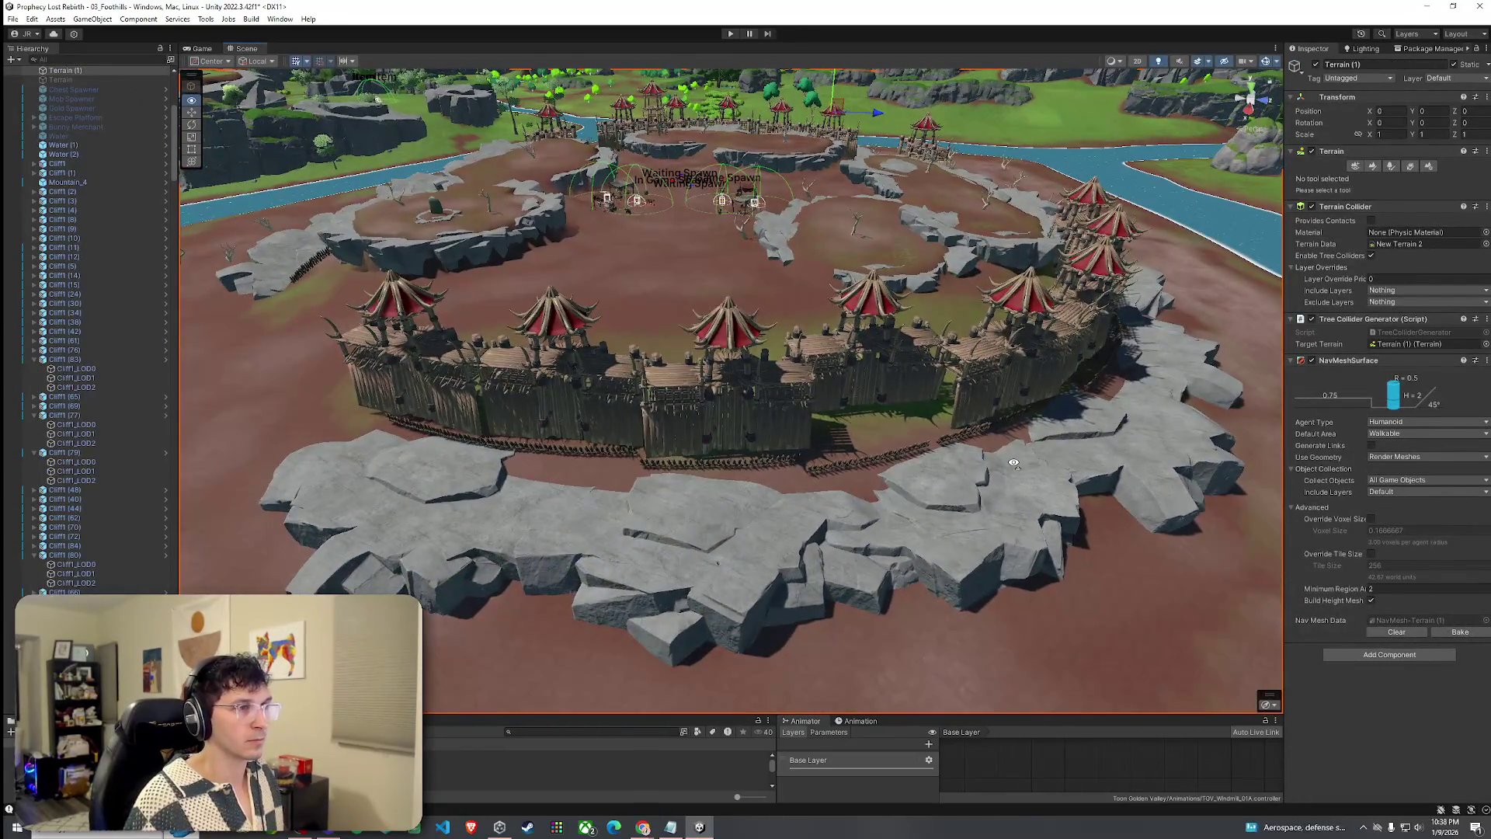
# Select the neighbouring tower wall sections and shift them left along the wall.
pyautogui.scroll(5, 1009, 458)
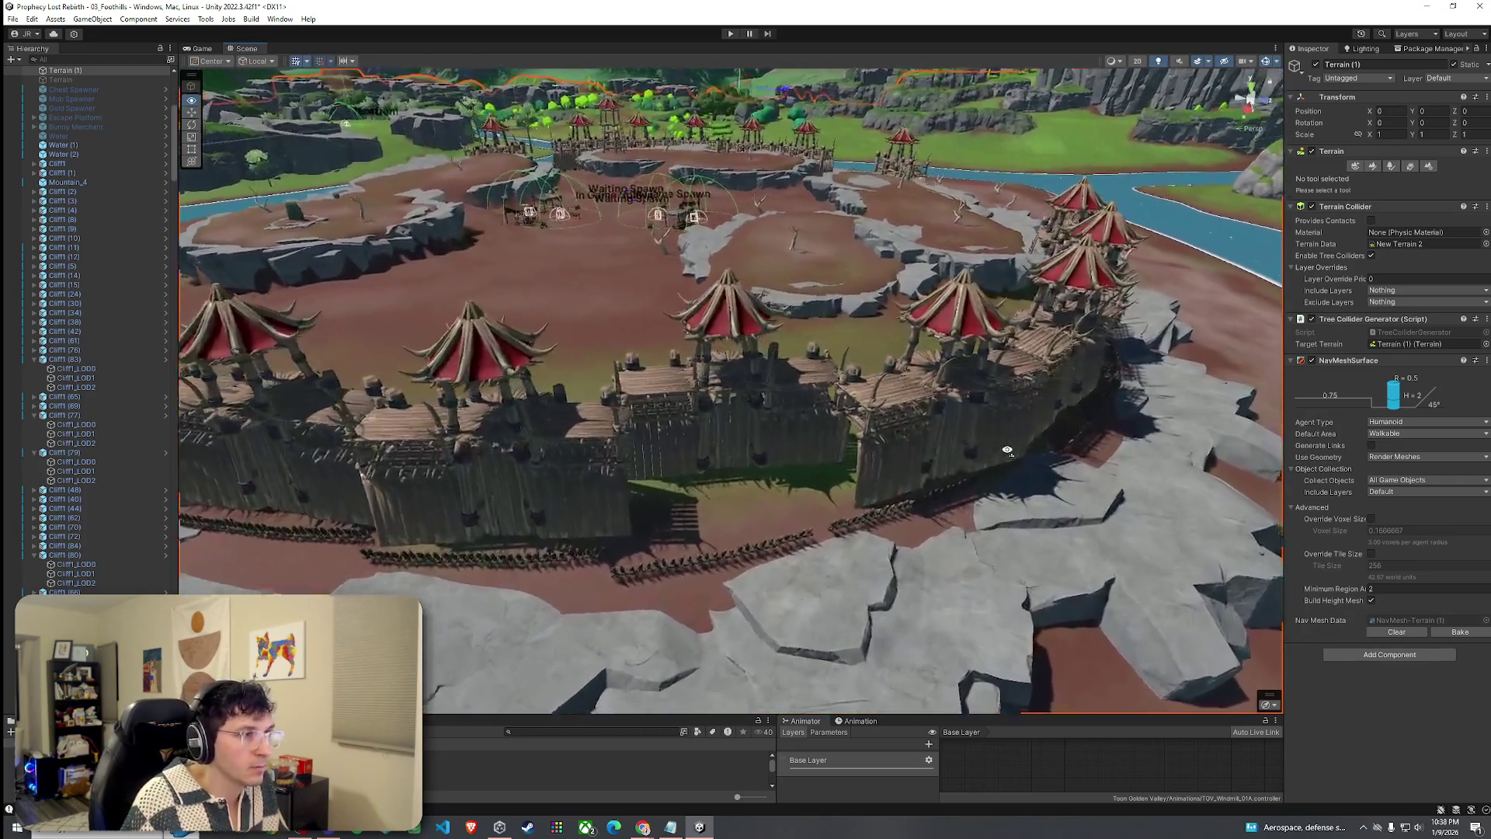
pyautogui.scroll(2, 1007, 451)
pyautogui.click(869, 440)
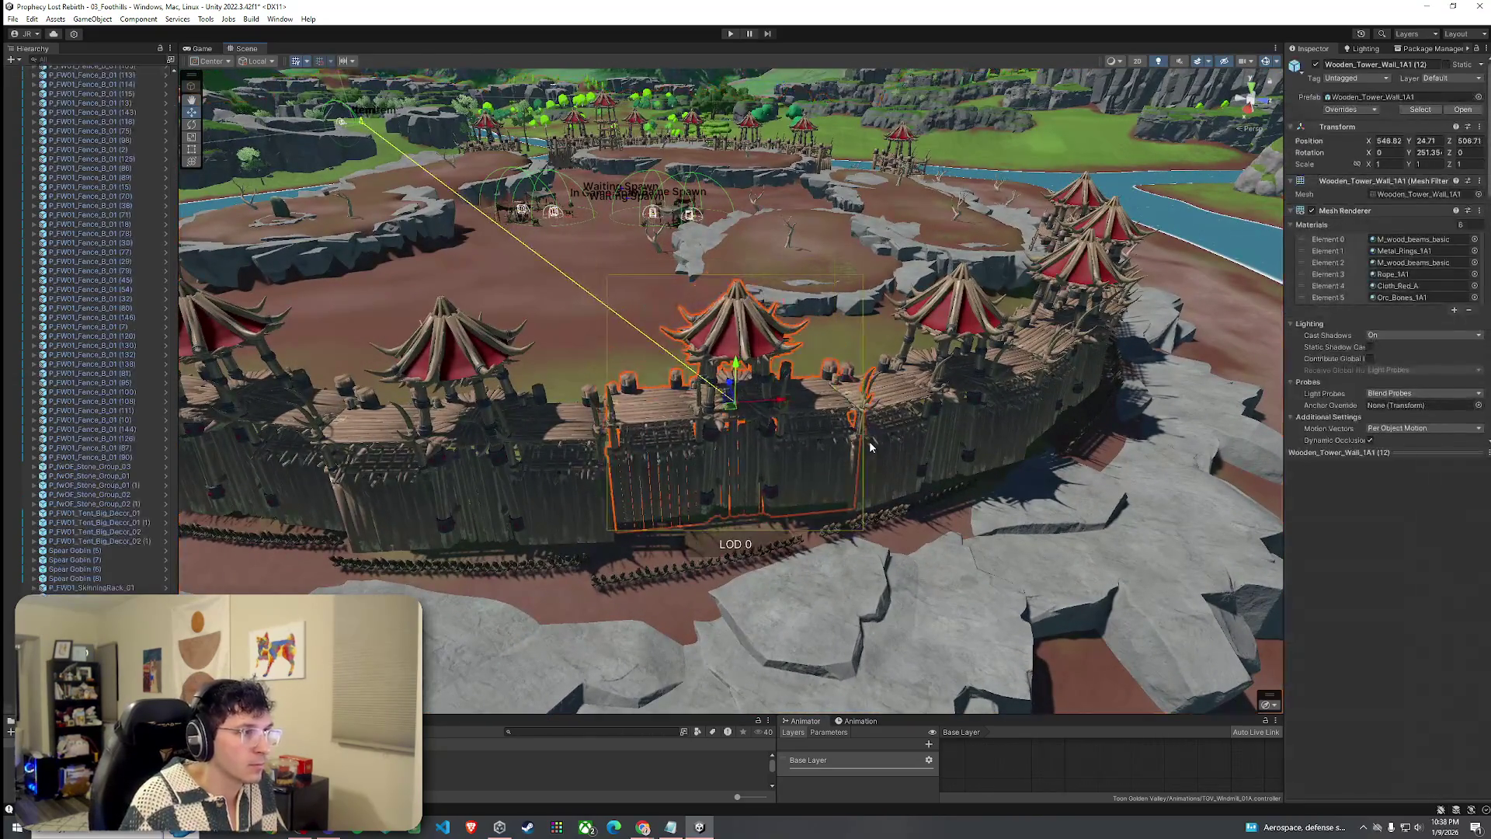
pyautogui.scroll(-5, 869, 445)
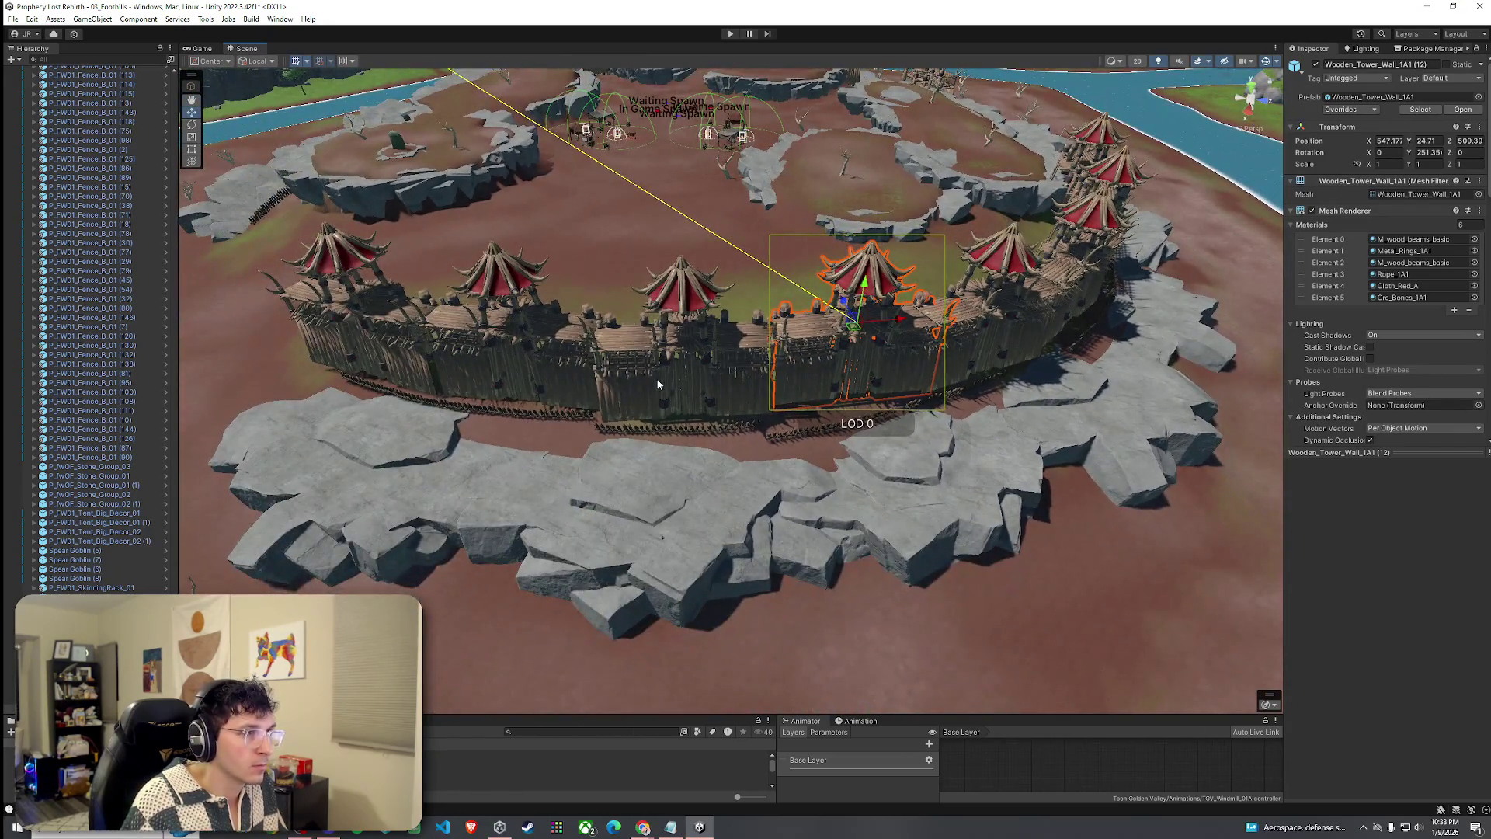
pyautogui.keyDown('shift'); pyautogui.click(657, 383); pyautogui.keyUp('shift')
pyautogui.keyDown('shift'); pyautogui.click(502, 355); pyautogui.keyUp('shift')
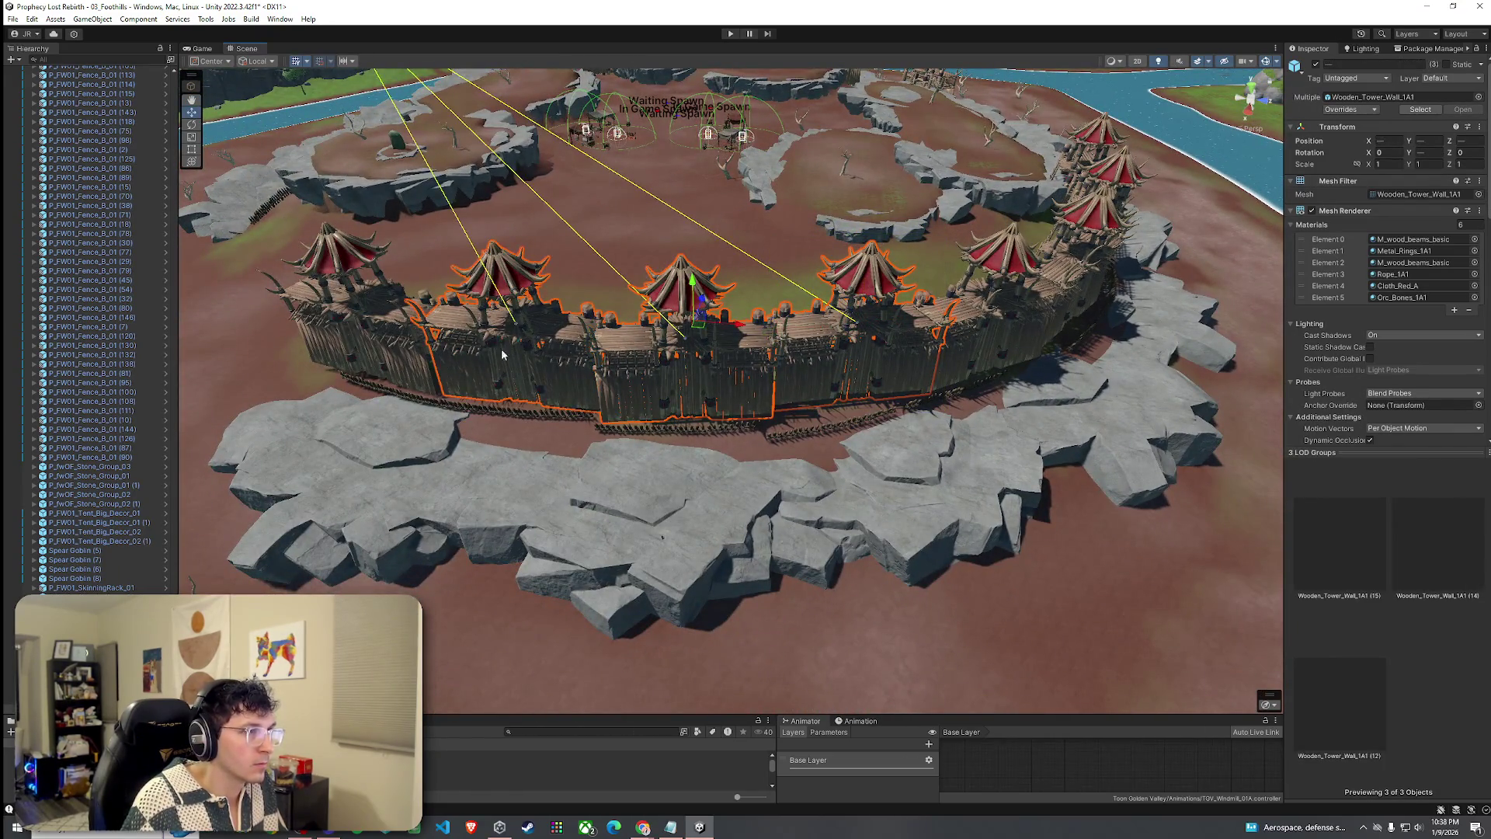
pyautogui.click(533, 342)
pyautogui.scroll(5, 543, 349)
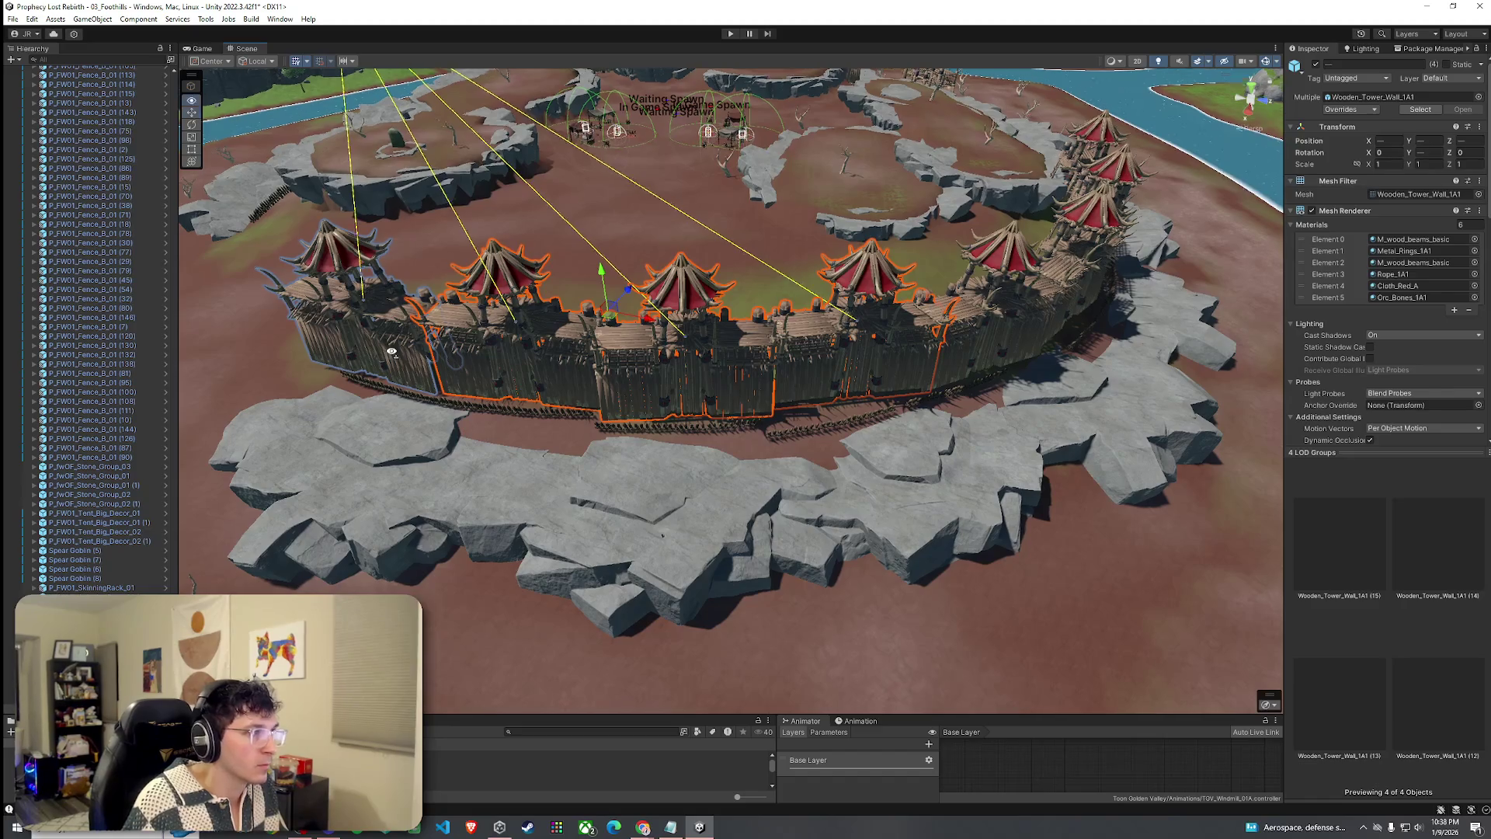
pyautogui.keyDown('shift'); pyautogui.click(732, 398); pyautogui.keyUp('shift')
pyautogui.keyDown('shift'); pyautogui.click(887, 435); pyautogui.keyUp('shift')
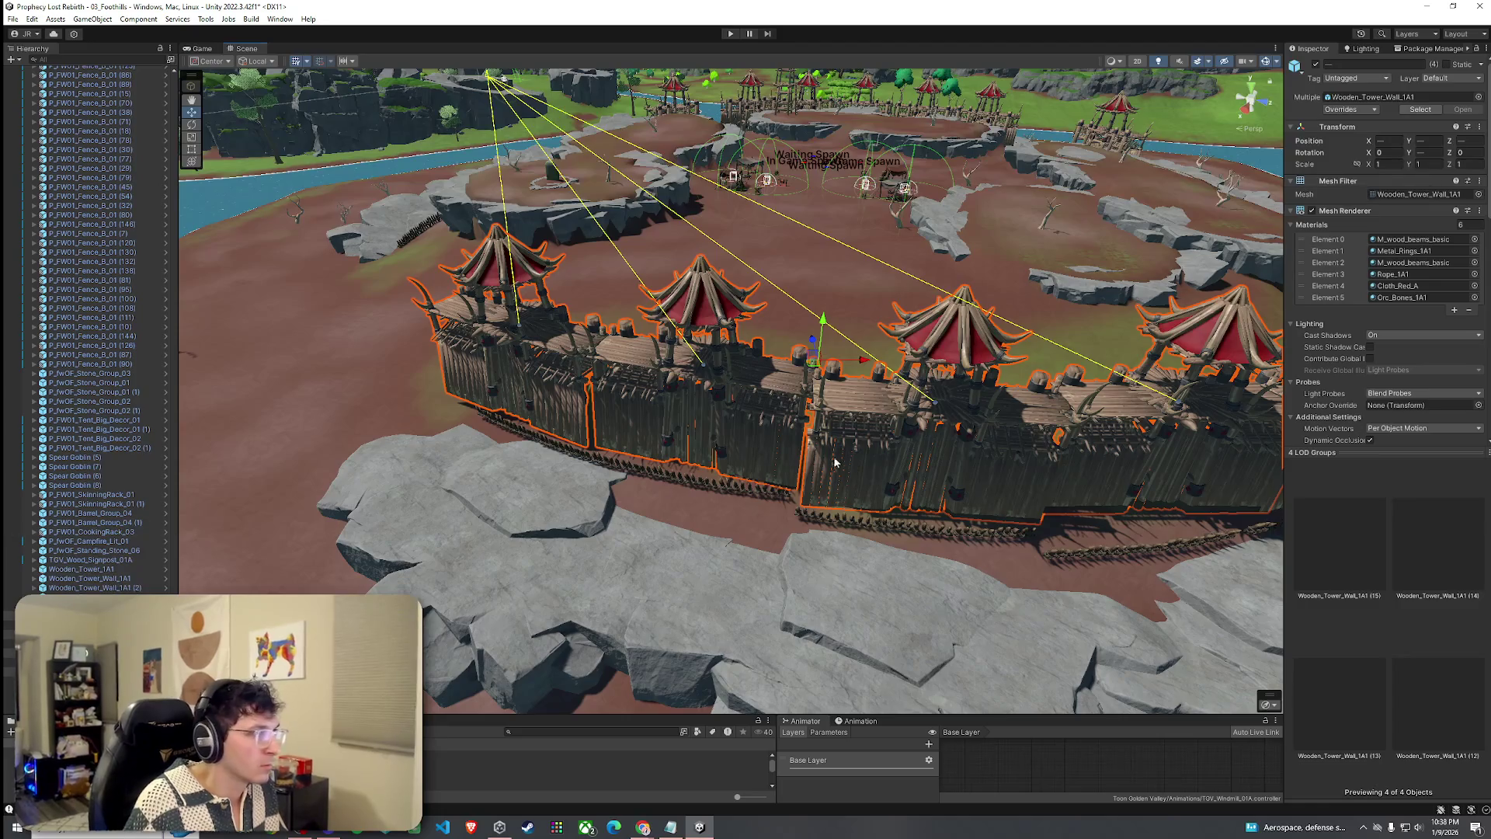
pyautogui.moveTo(815, 367)
pyautogui.mouseDown()
pyautogui.moveTo(787, 371)
pyautogui.moveTo(787, 330)
pyautogui.moveTo(766, 325)
pyautogui.moveTo(936, 339)
pyautogui.moveTo(807, 419)
pyautogui.mouseUp()
pyautogui.press('e')
# Delete two Wooden_Tower_Wall segments to open a gap beside the cliff rocks.
pyautogui.click(674, 500)
pyautogui.scroll(3, 752, 404)
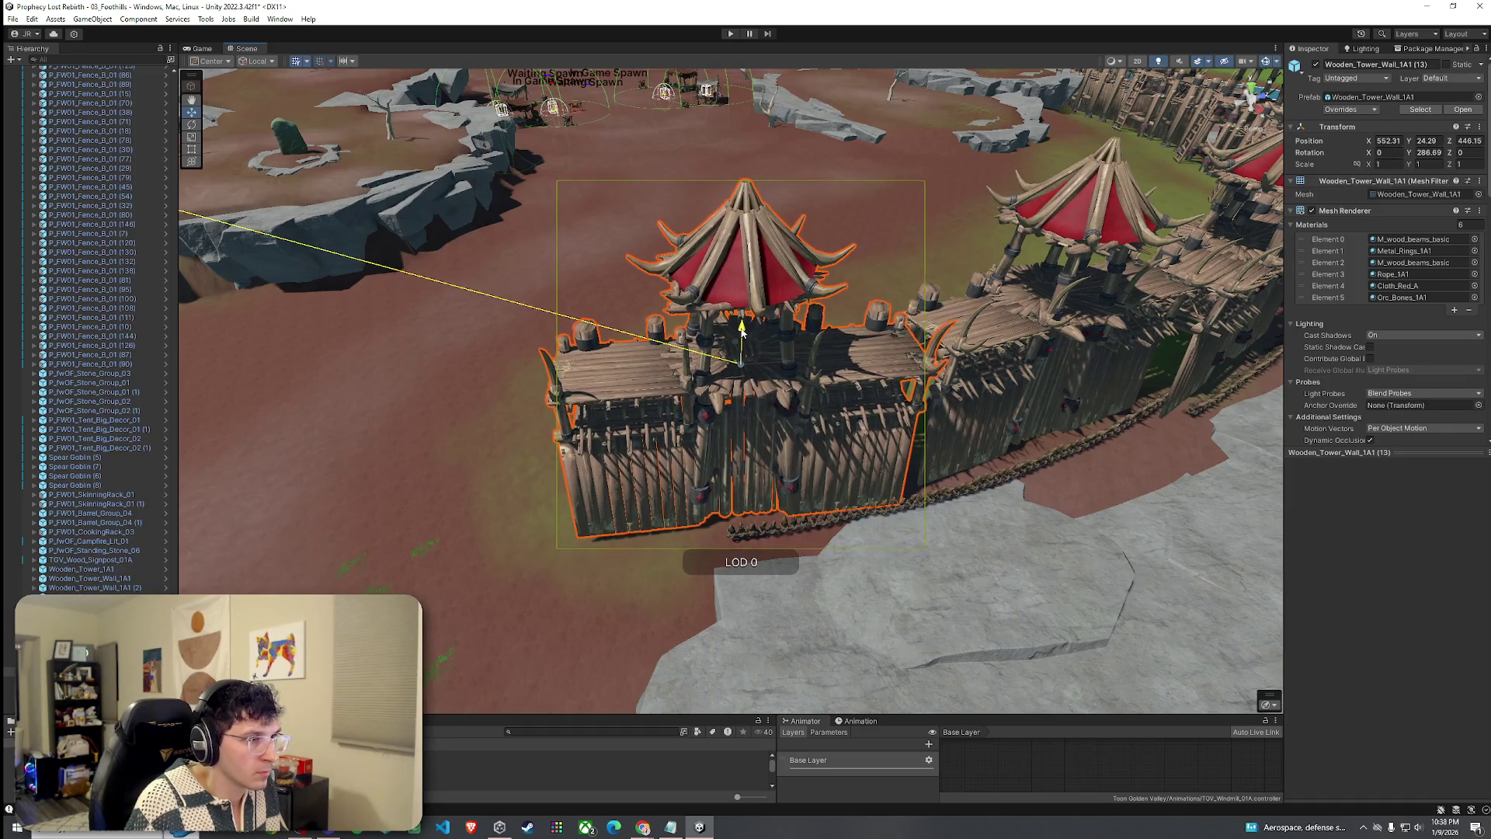
pyautogui.click(733, 389)
pyautogui.moveTo(733, 389); pyautogui.dragTo(697, 505)
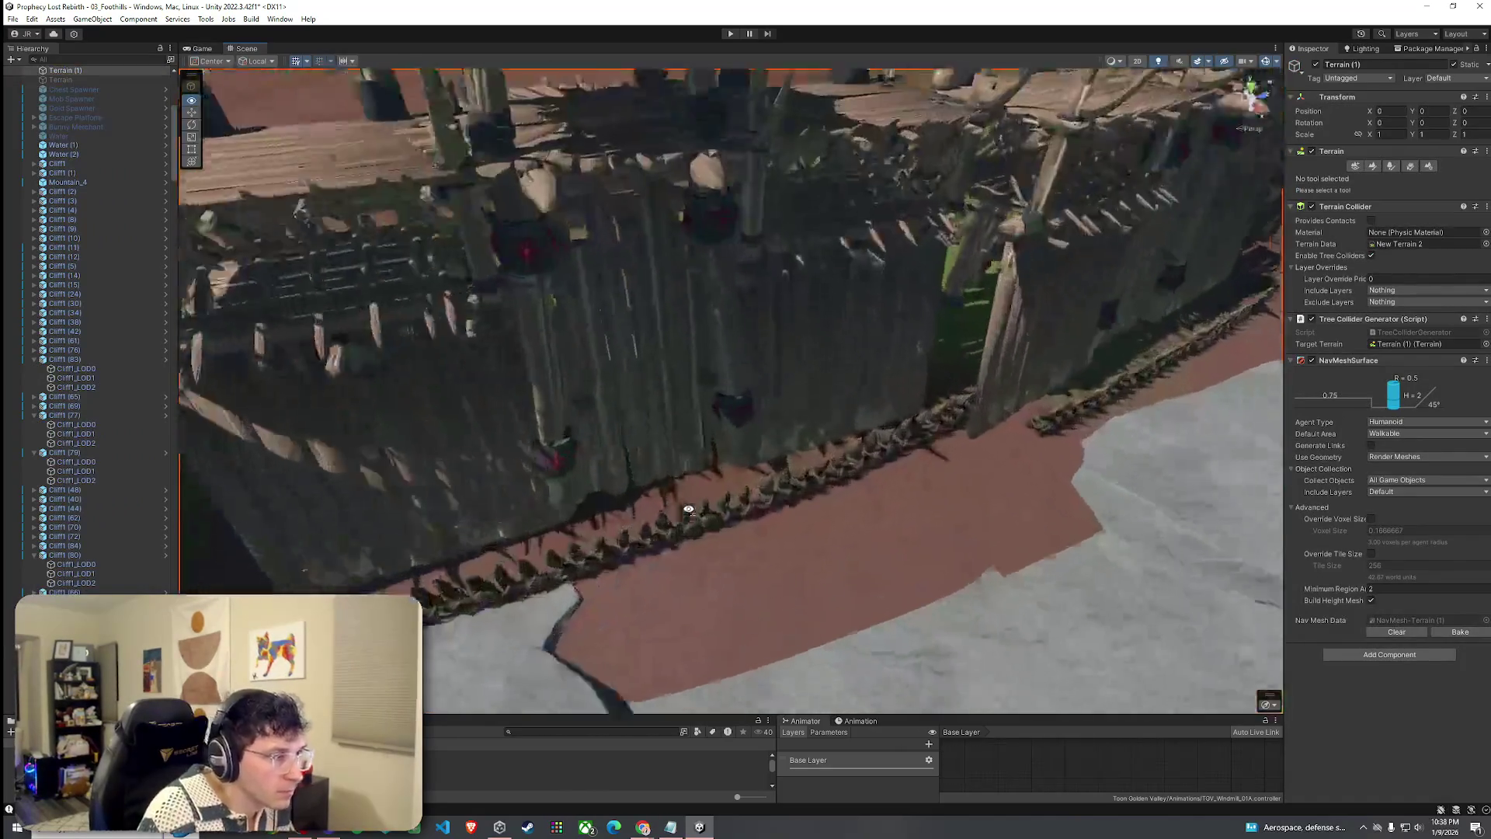
pyautogui.moveTo(689, 510)
pyautogui.mouseDown()
pyautogui.moveTo(808, 515)
pyautogui.moveTo(831, 466)
pyautogui.moveTo(1154, 493)
pyautogui.moveTo(1048, 469)
pyautogui.moveTo(628, 458)
pyautogui.moveTo(521, 437)
pyautogui.moveTo(556, 539)
pyautogui.moveTo(683, 419)
pyautogui.mouseUp()
pyautogui.click(706, 393)
pyautogui.scroll(-5, 827, 415)
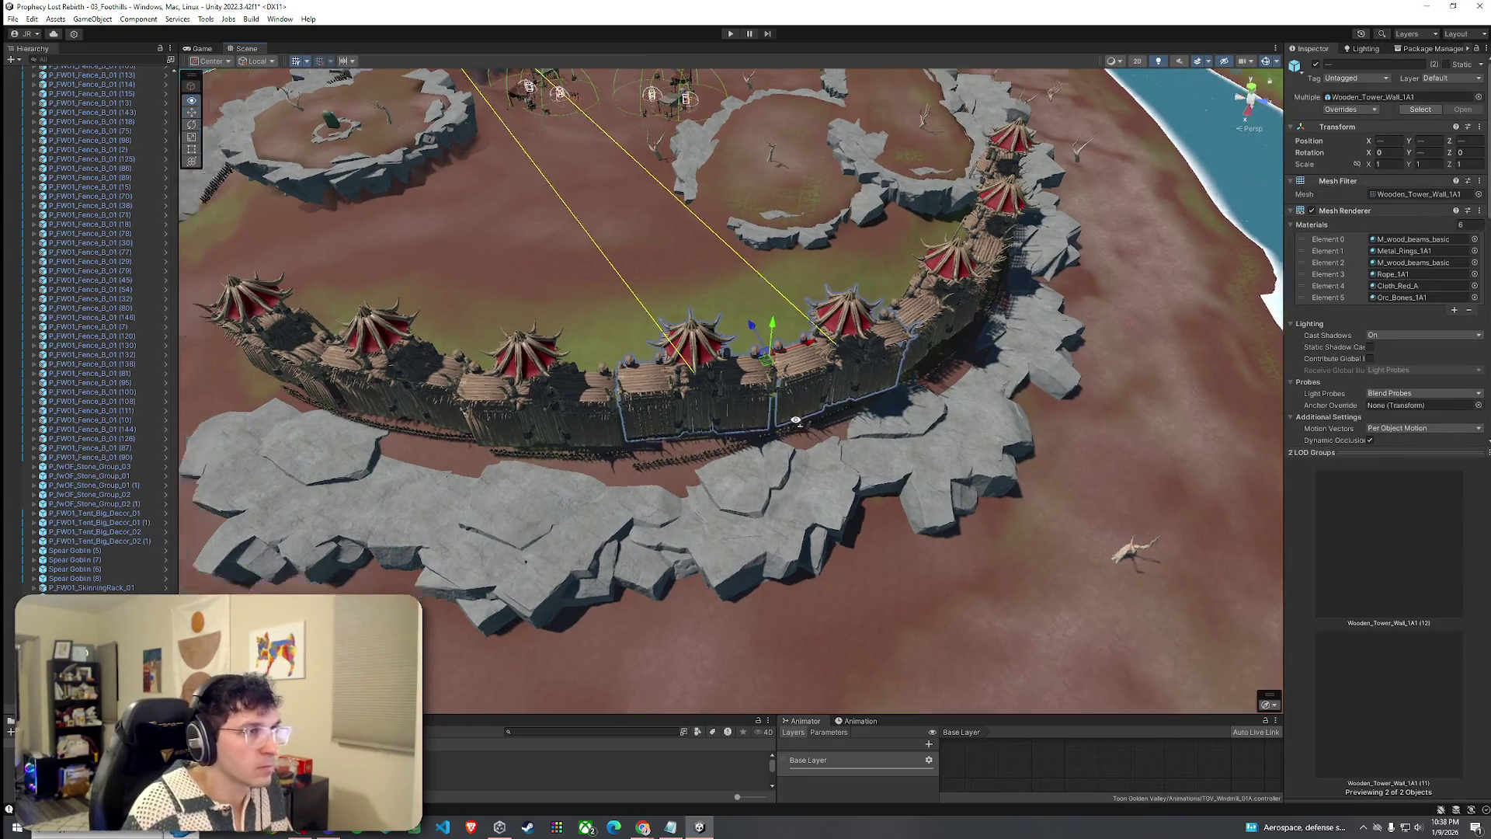
pyautogui.press('Delete')
pyautogui.click(841, 482)
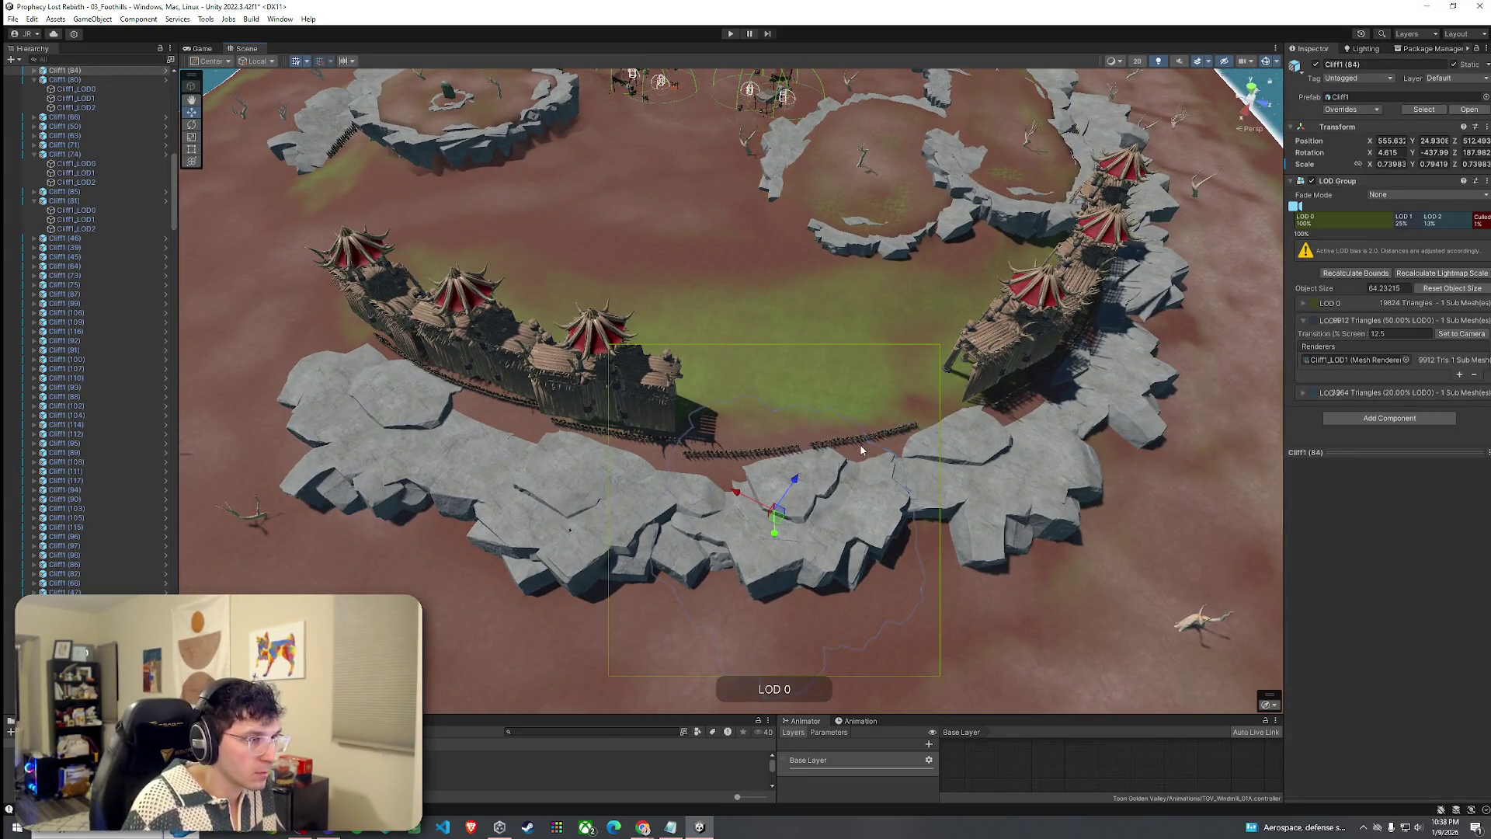
pyautogui.moveTo(860, 449)
pyautogui.mouseDown()
pyautogui.moveTo(883, 485)
pyautogui.moveTo(957, 386)
pyautogui.mouseUp()
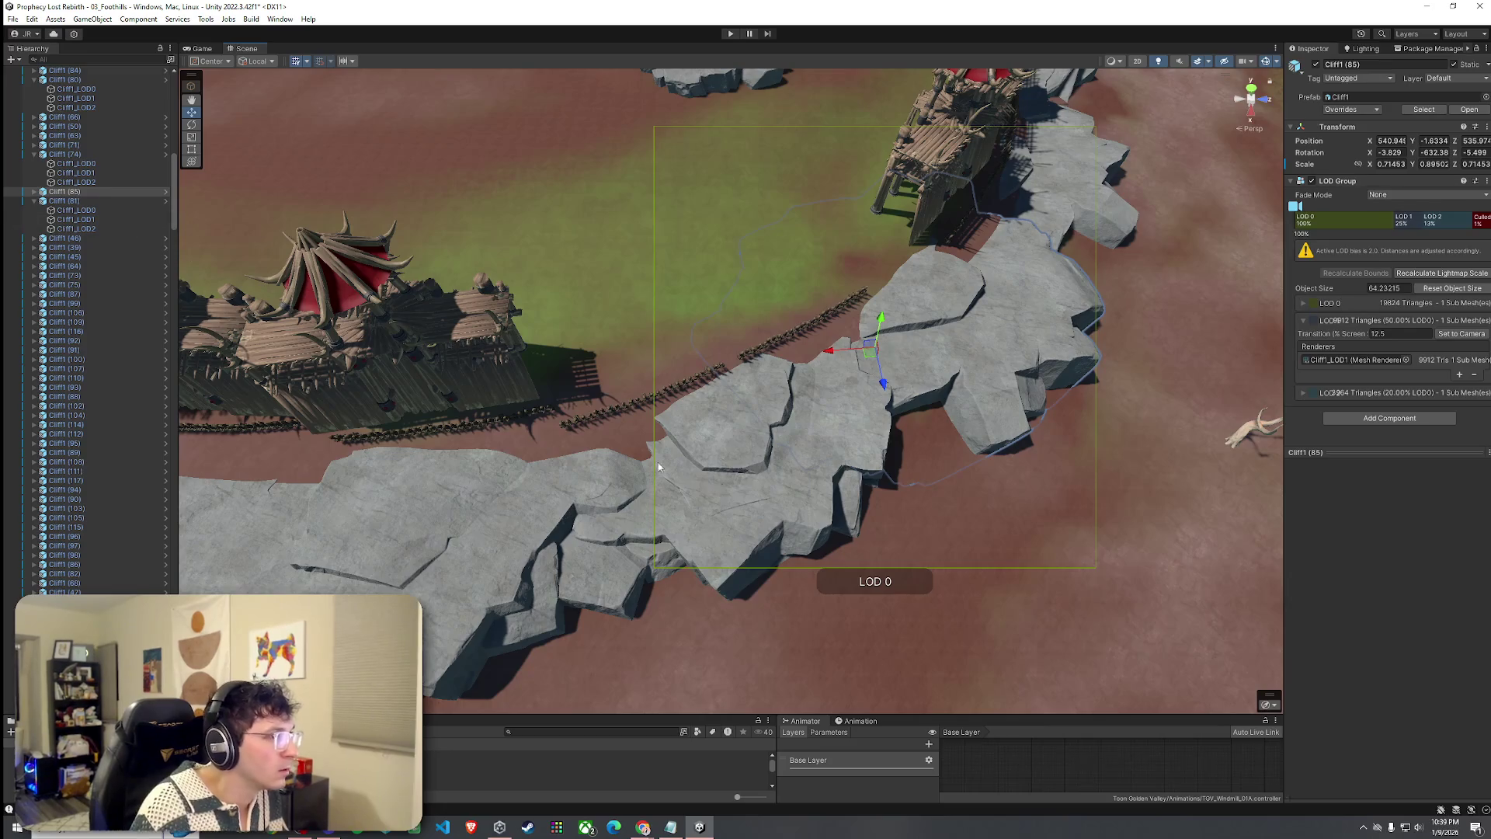
# Duplicate two Cliff1 rocks and tilt the copies upright into the wall gap.
pyautogui.keyDown('shift'); pyautogui.click(732, 494); pyautogui.keyUp('shift')
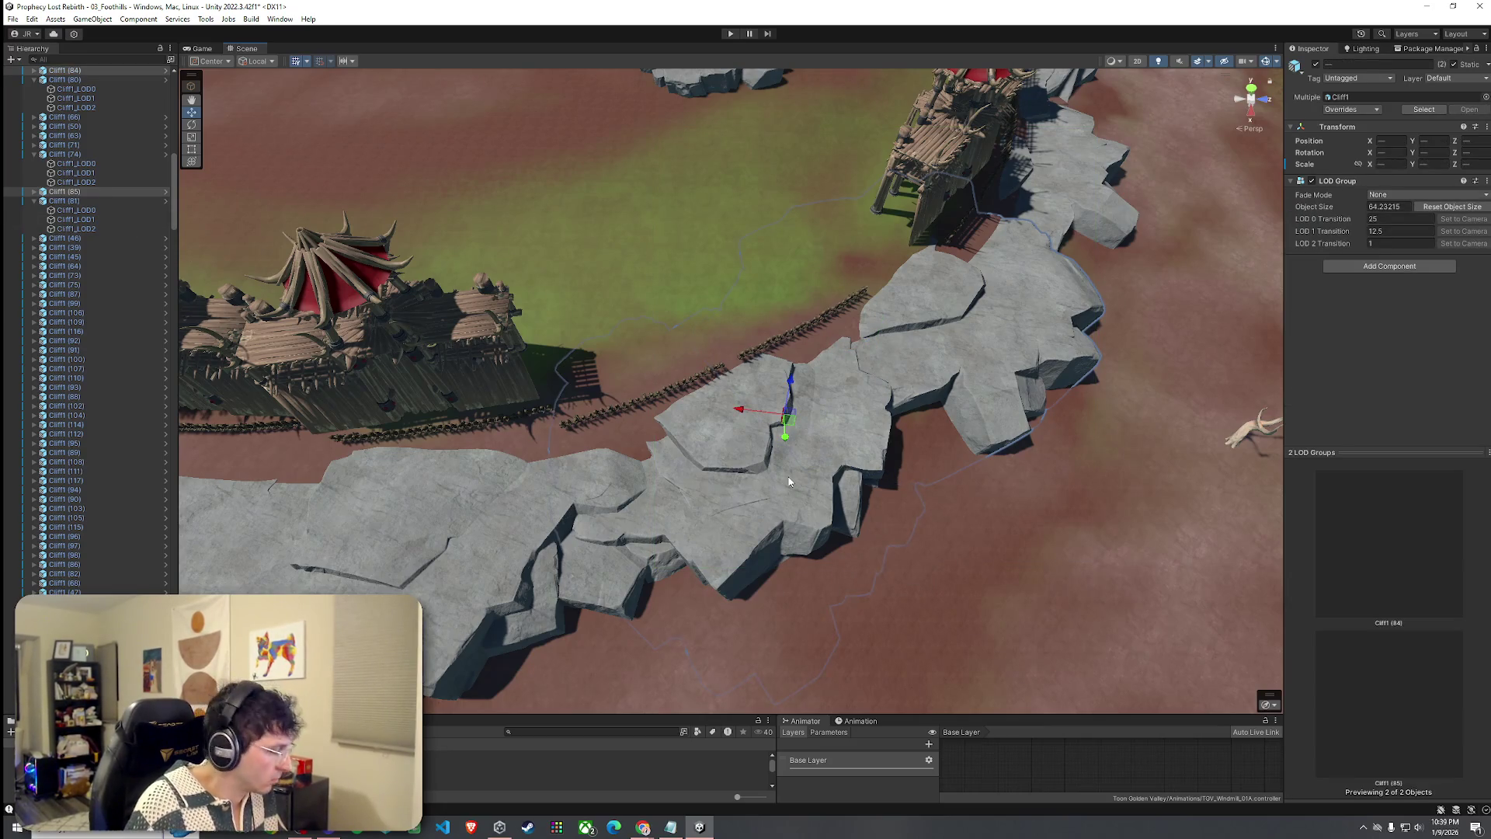
pyautogui.hotkey('ctrl', 'd')
pyautogui.moveTo(787, 423)
pyautogui.mouseDown()
pyautogui.moveTo(702, 407)
pyautogui.moveTo(651, 264)
pyautogui.moveTo(747, 326)
pyautogui.moveTo(709, 267)
pyautogui.moveTo(738, 223)
pyautogui.moveTo(739, 236)
pyautogui.mouseUp()
pyautogui.press('w')
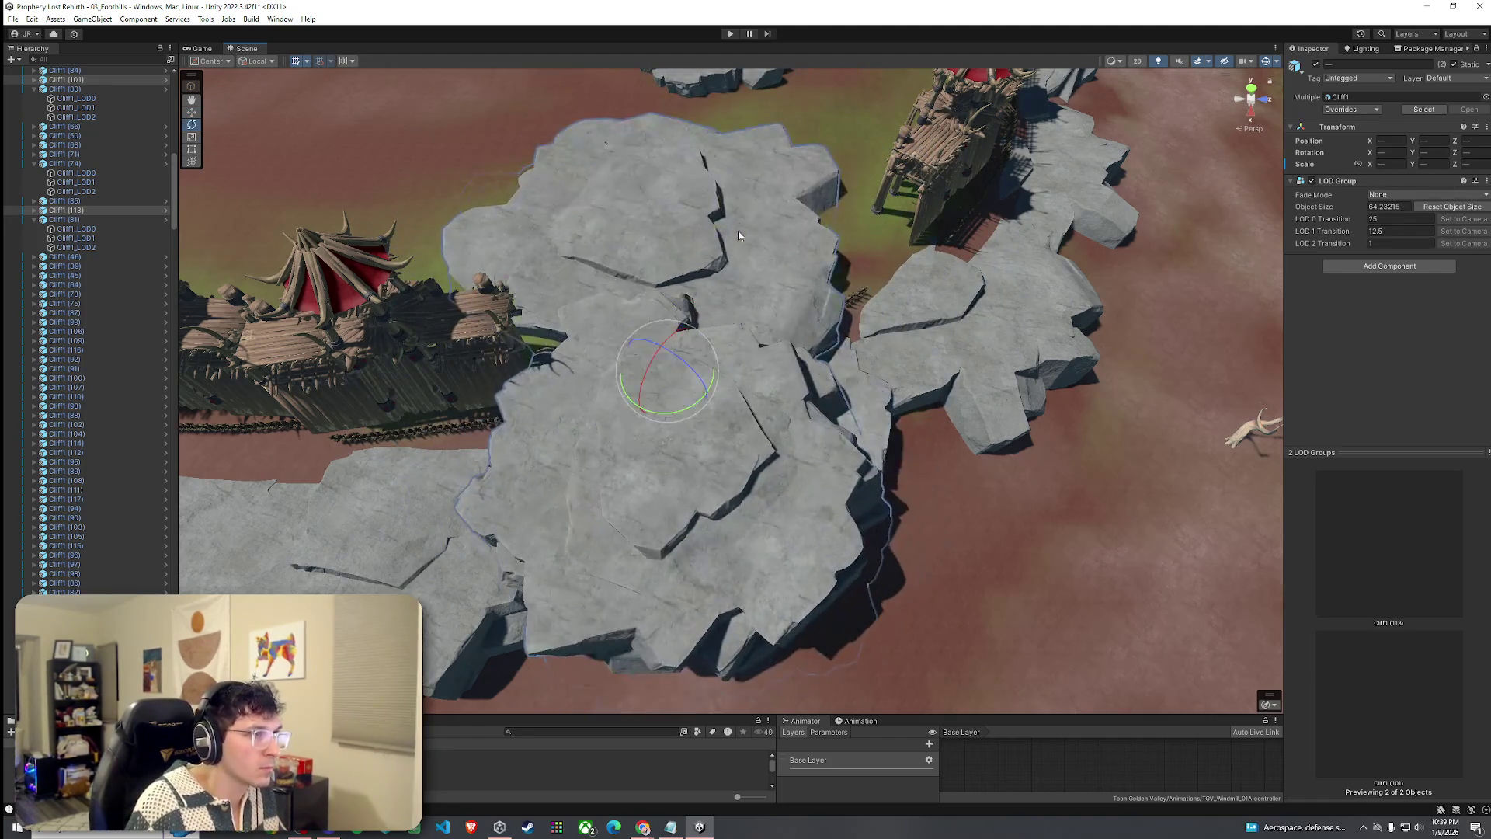
pyautogui.moveTo(699, 400)
pyautogui.mouseDown()
pyautogui.moveTo(561, 384)
pyautogui.moveTo(626, 388)
pyautogui.moveTo(649, 352)
pyautogui.moveTo(649, 371)
pyautogui.moveTo(740, 365)
pyautogui.moveTo(740, 348)
pyautogui.moveTo(662, 331)
pyautogui.moveTo(642, 265)
pyautogui.moveTo(650, 286)
pyautogui.mouseUp()
pyautogui.press('r')
pyautogui.press('w')
# Nudge one copied cliff rock to about X 556.54, Y 8.2 and select its Cliff1_LOD0 mesh.
pyautogui.click(679, 340)
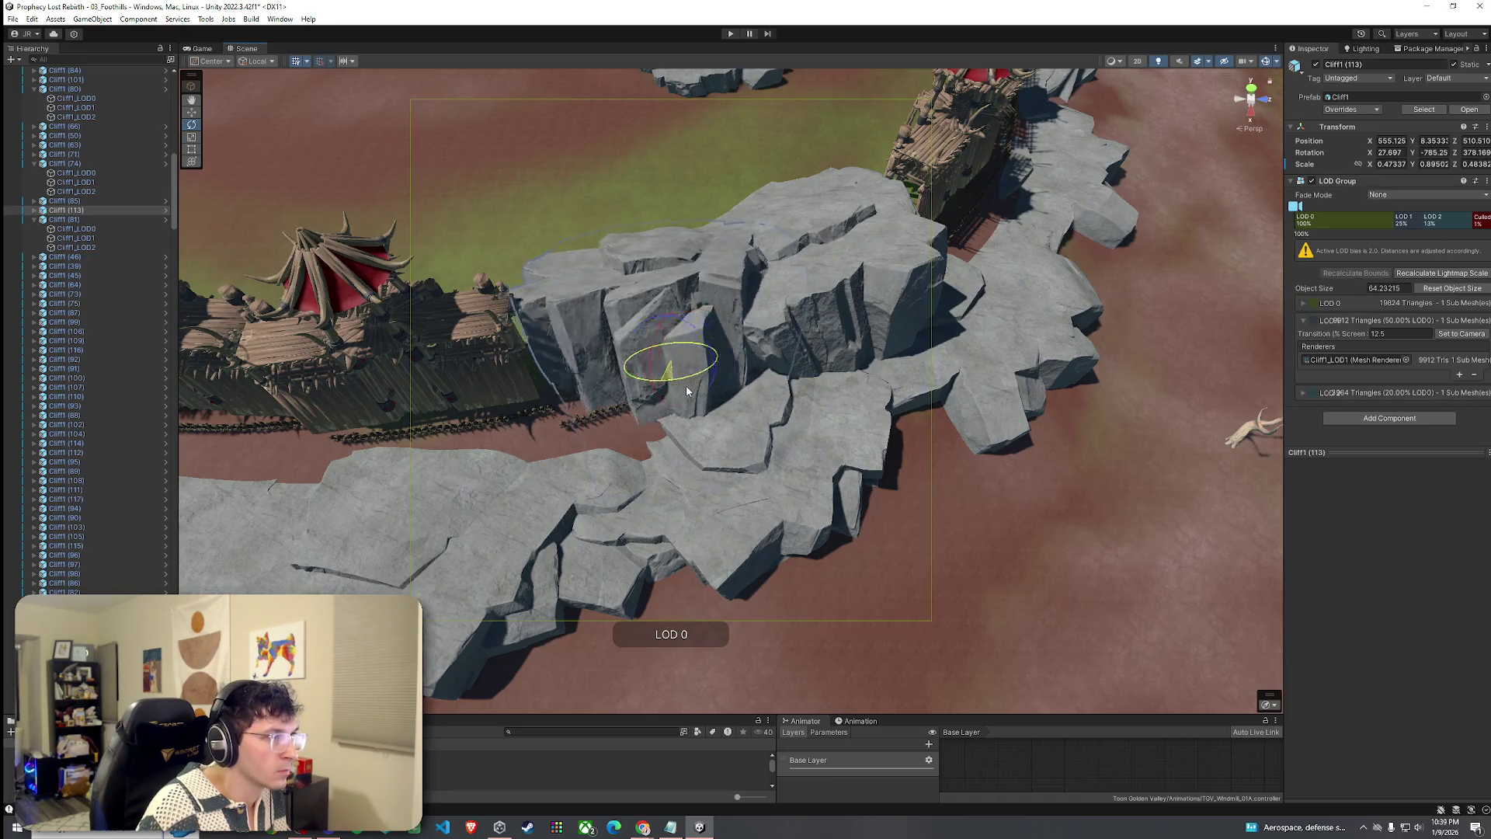
pyautogui.moveTo(675, 368); pyautogui.dragTo(672, 372)
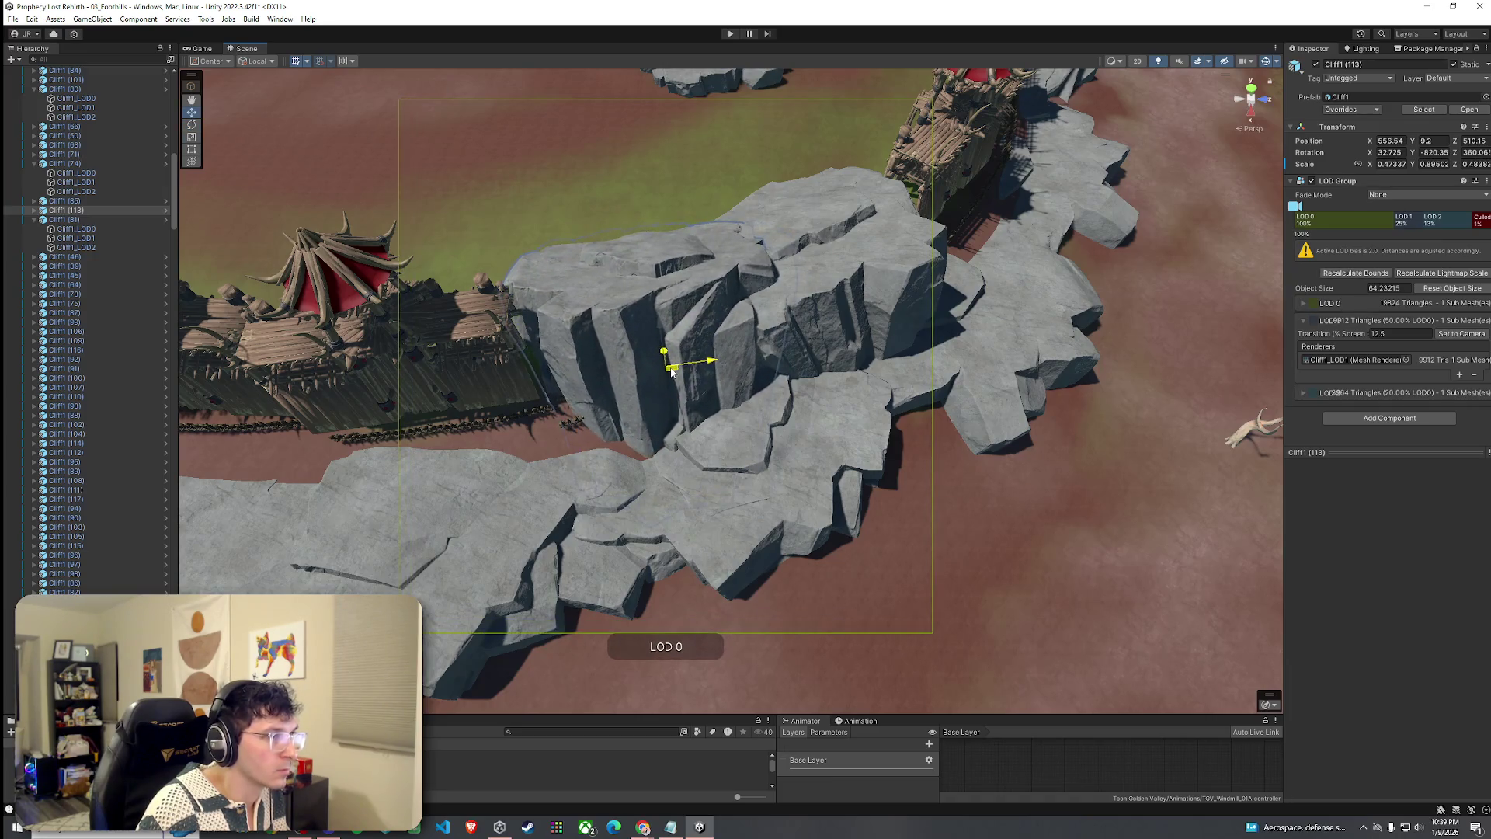
pyautogui.click(854, 283)
pyautogui.moveTo(854, 283)
pyautogui.mouseDown()
pyautogui.moveTo(773, 279)
pyautogui.moveTo(699, 350)
pyautogui.mouseUp()
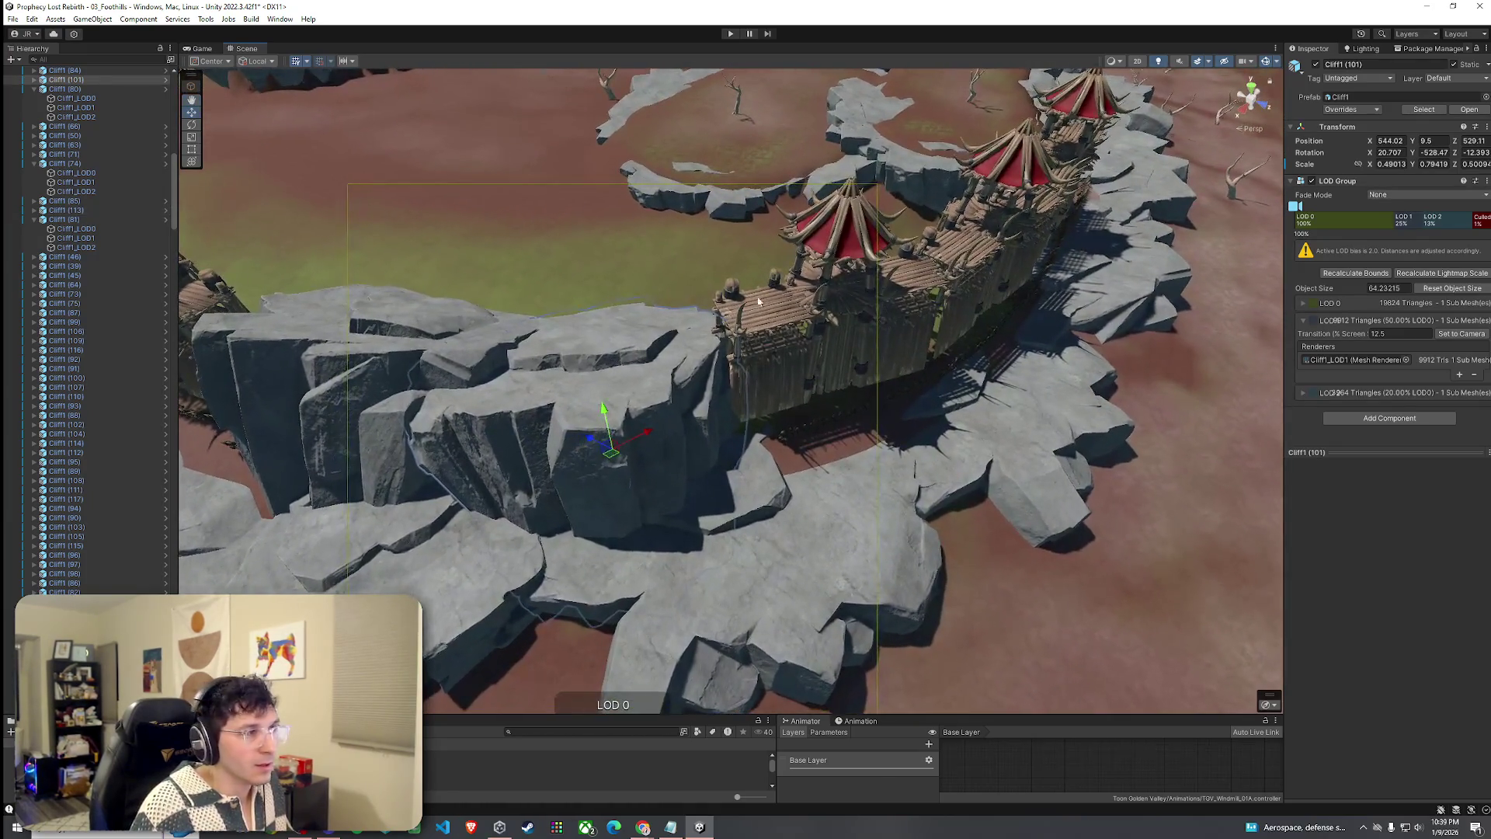
pyautogui.click(657, 381)
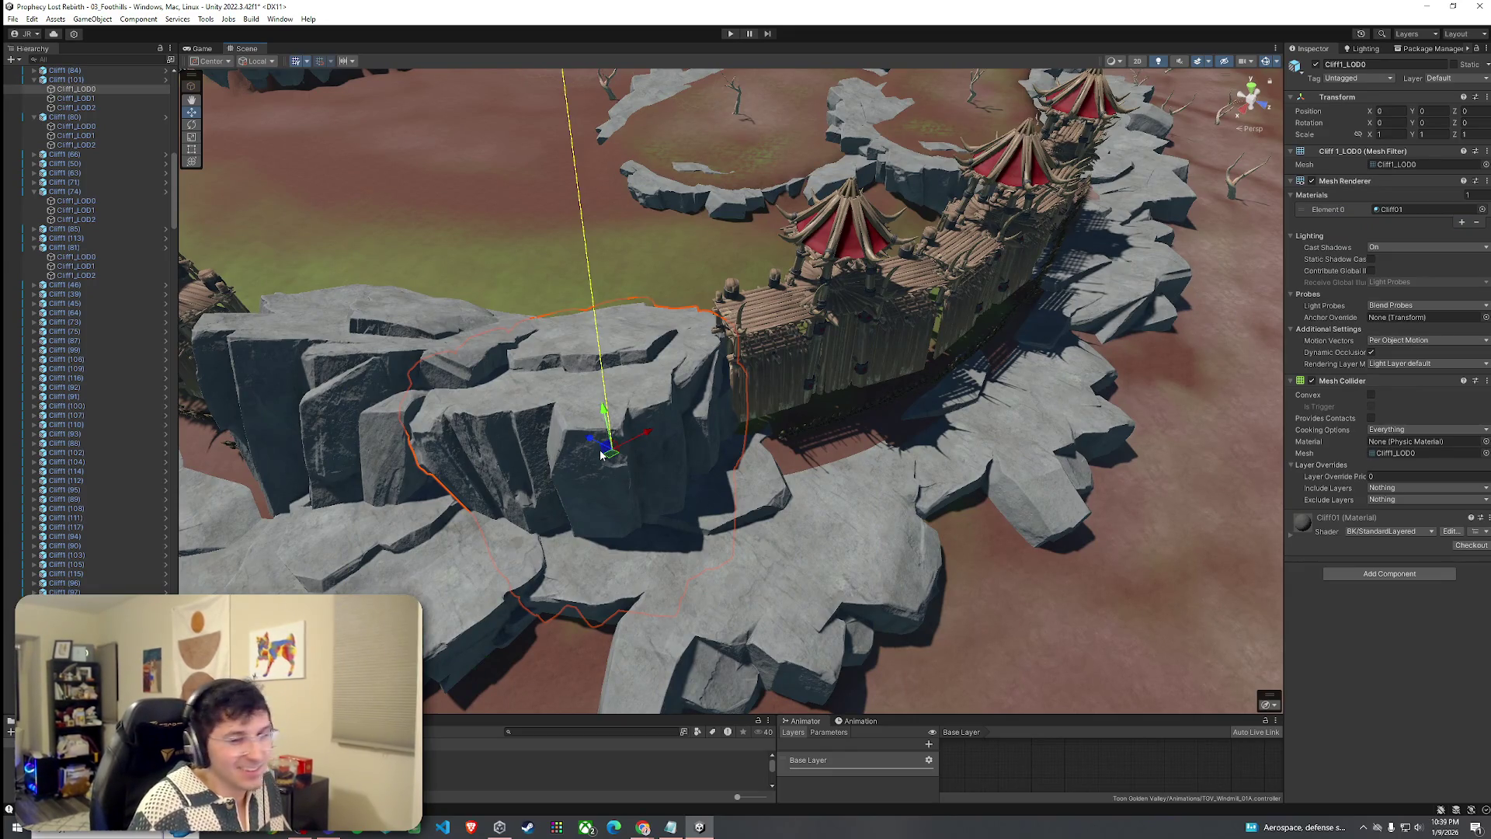
pyautogui.moveTo(612, 466); pyautogui.dragTo(190, 508)
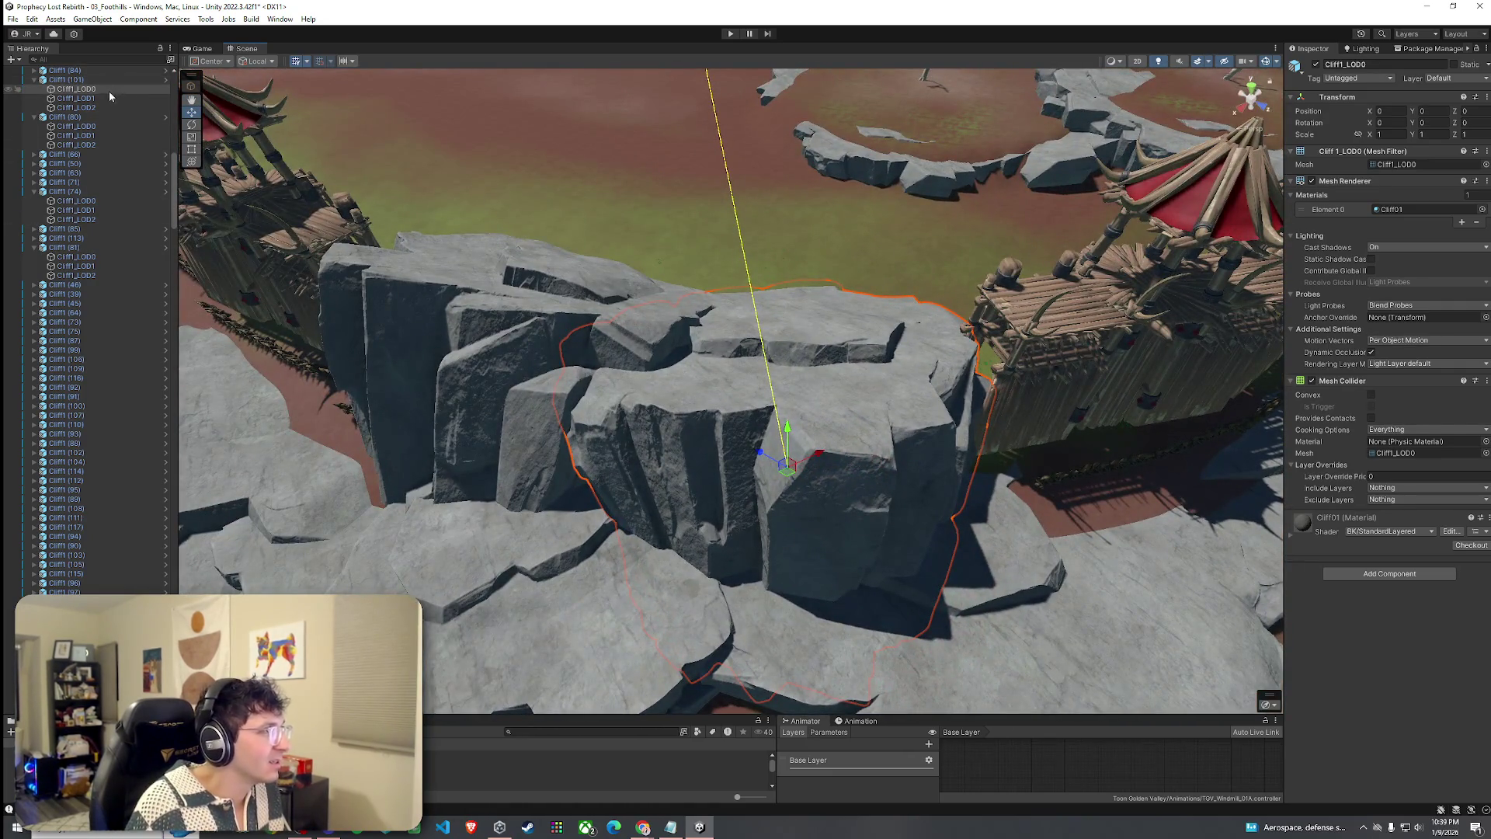
# Rotate the Cliff1_LOD0 rock until it fits snugly between the two fortress walls.
pyautogui.scroll(-10, 319, 312)
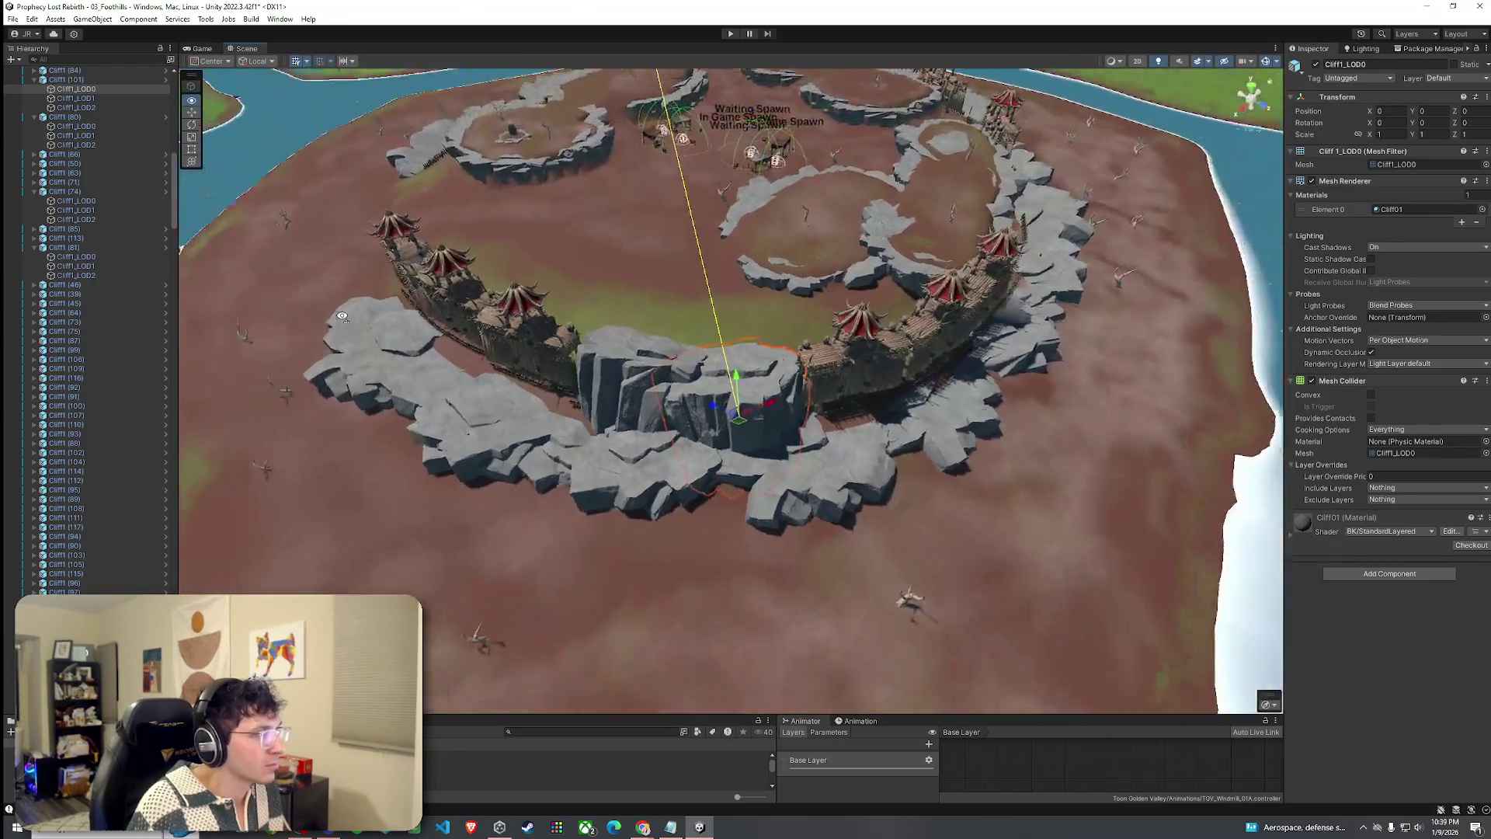
pyautogui.scroll(-10, 341, 316)
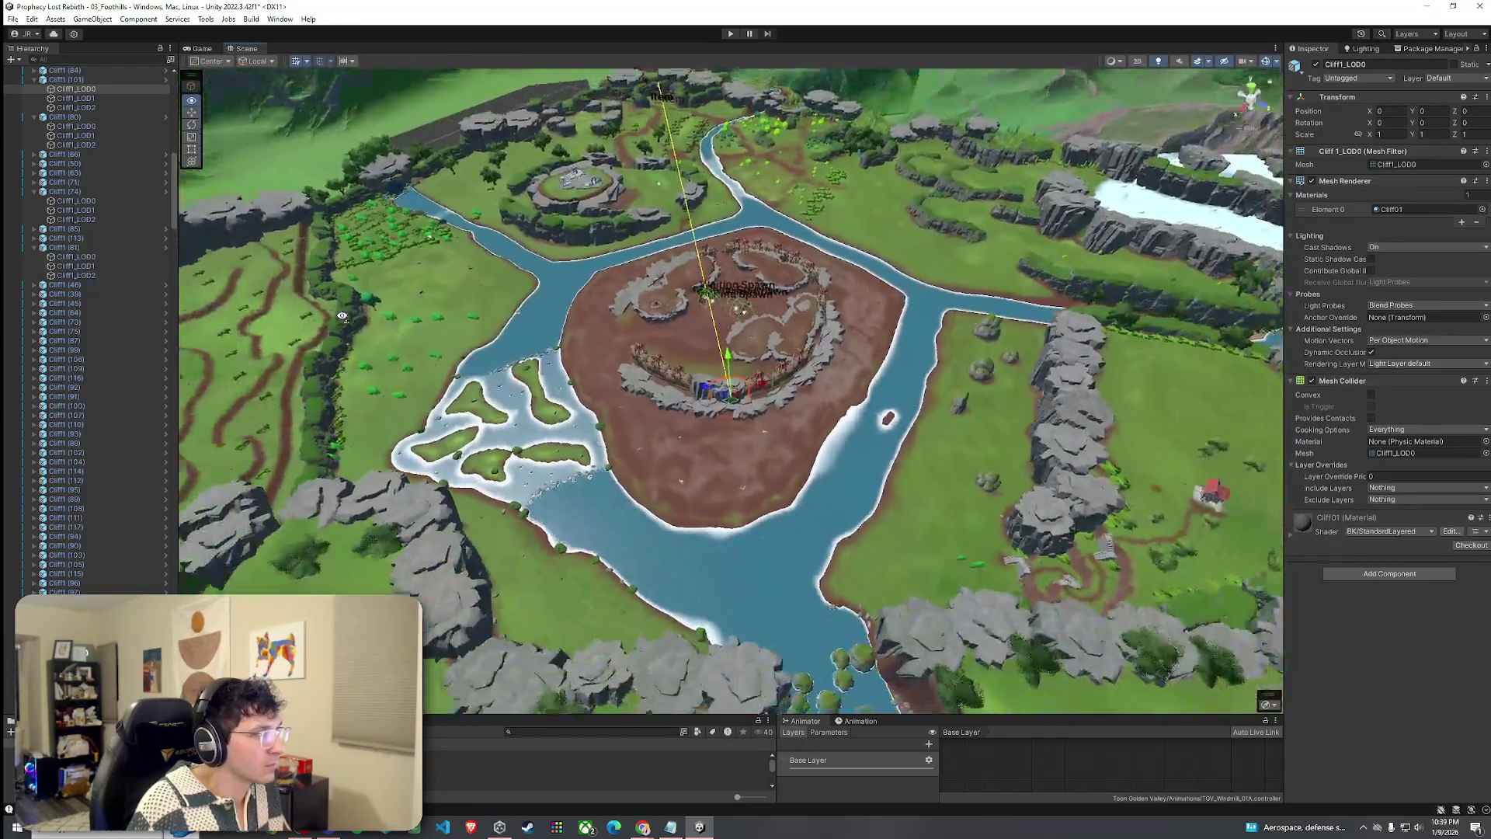
pyautogui.scroll(-8, 342, 317)
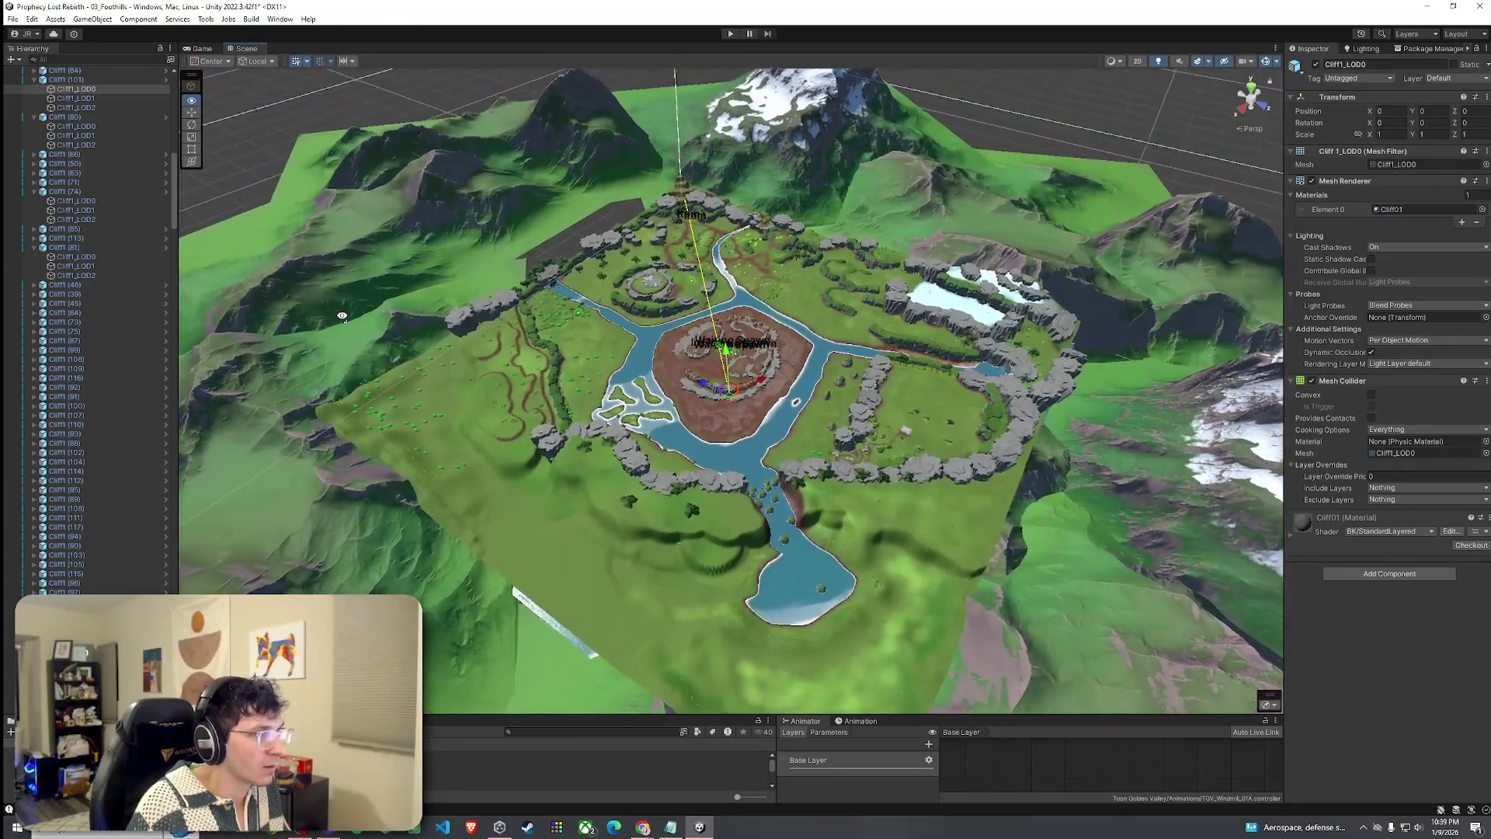
pyautogui.scroll(10, 341, 316)
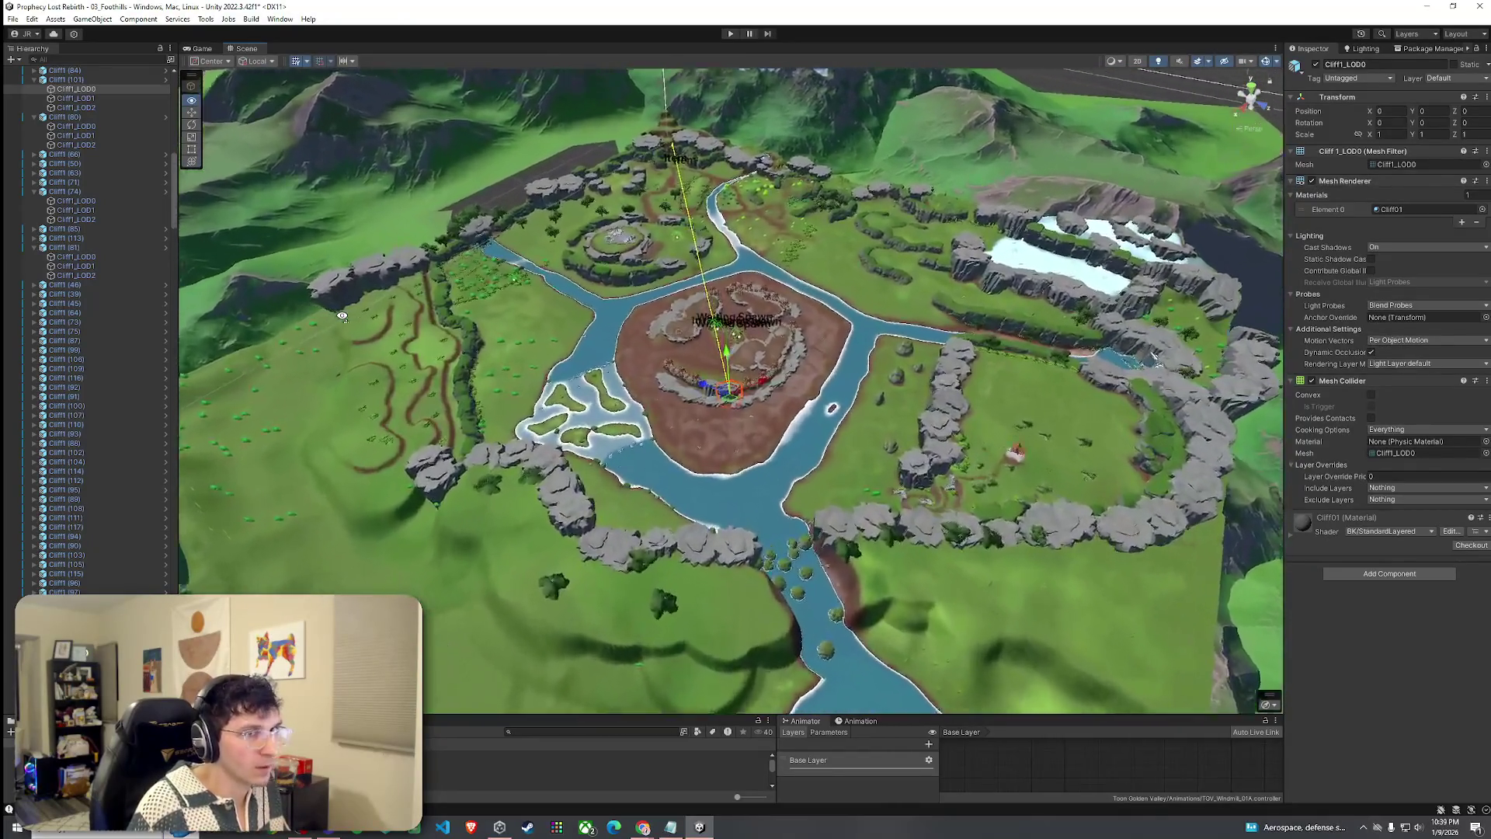
pyautogui.scroll(10, 342, 316)
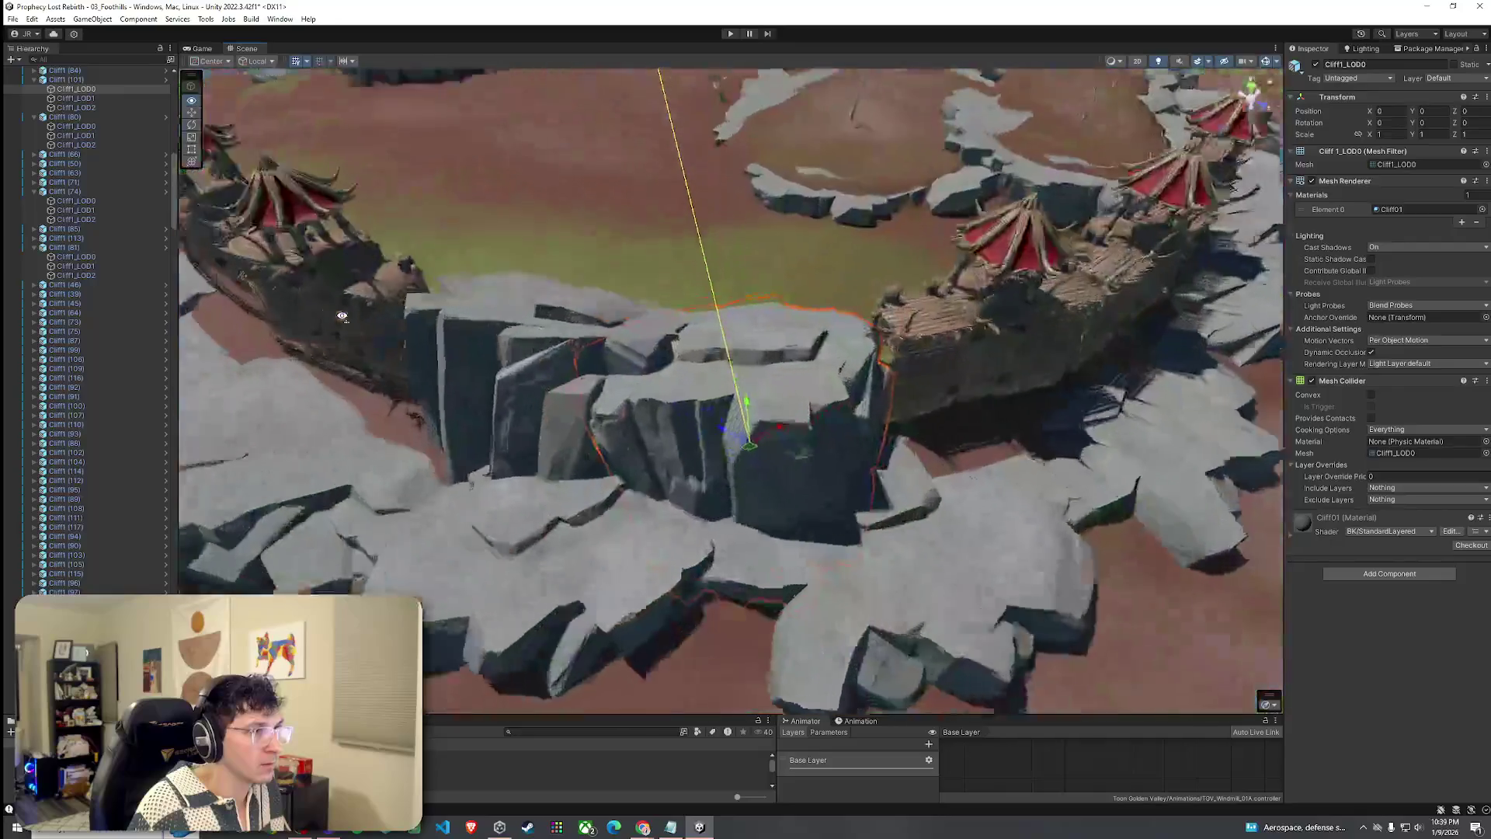
pyautogui.scroll(3, 347, 317)
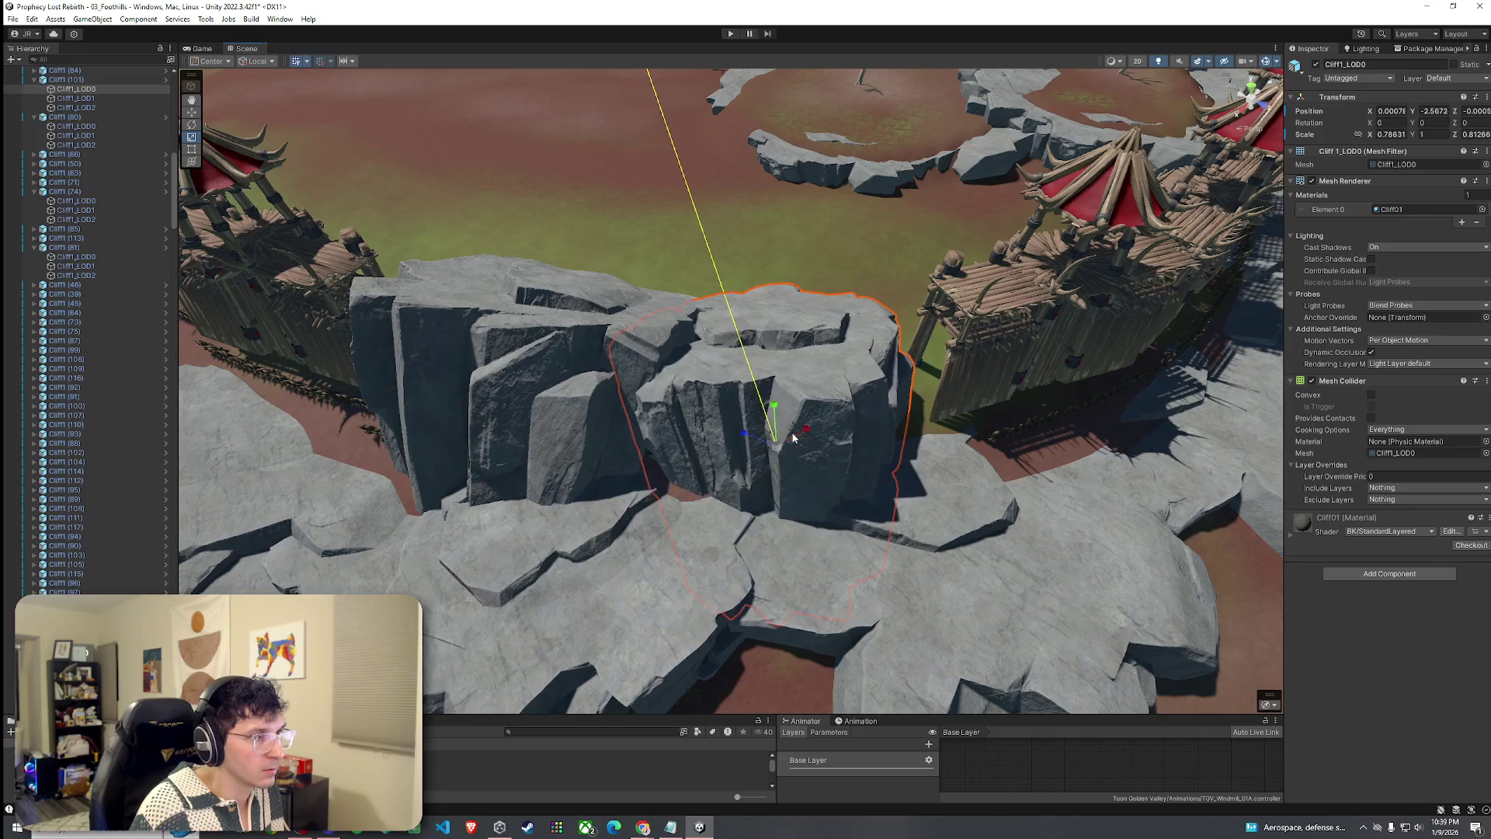
pyautogui.moveTo(781, 451); pyautogui.dragTo(760, 338)
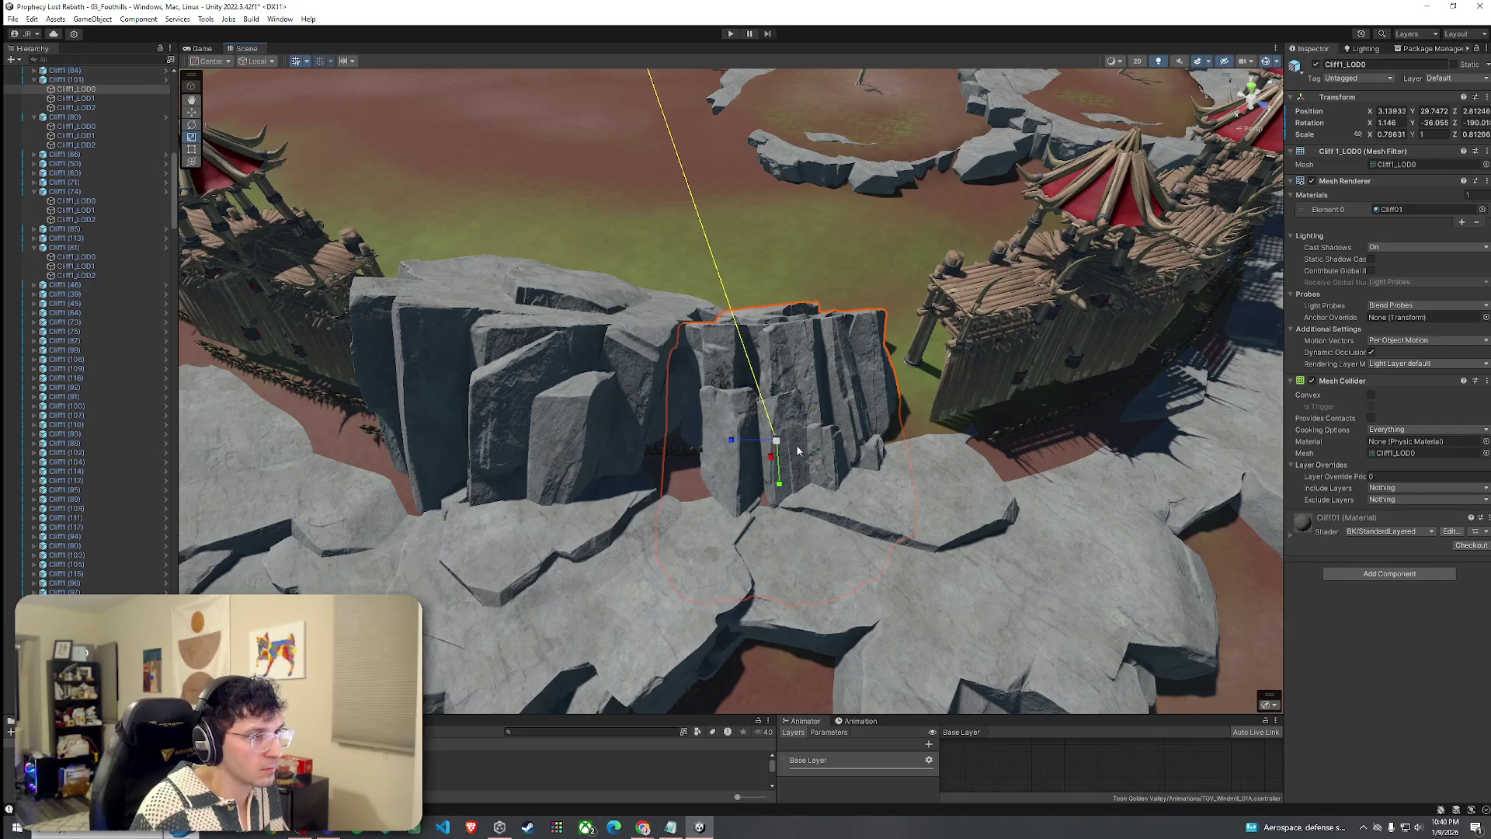
pyautogui.moveTo(758, 440); pyautogui.dragTo(805, 477)
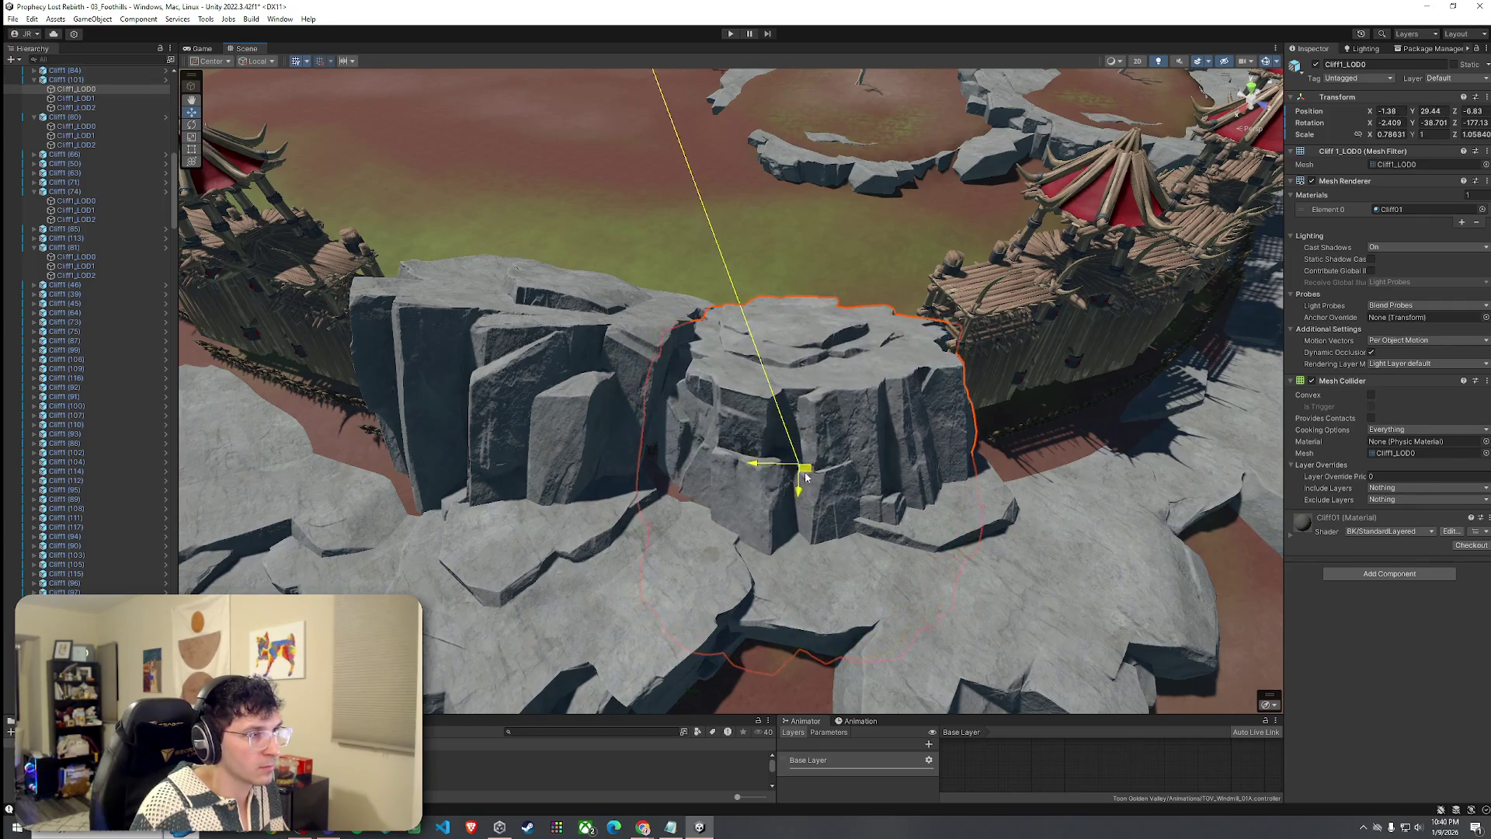
pyautogui.click(602, 475)
pyautogui.moveTo(618, 490)
pyautogui.mouseDown()
pyautogui.moveTo(854, 421)
pyautogui.moveTo(878, 435)
pyautogui.moveTo(831, 439)
pyautogui.moveTo(914, 440)
pyautogui.mouseUp()
pyautogui.click(905, 458)
pyautogui.scroll(10, 963, 466)
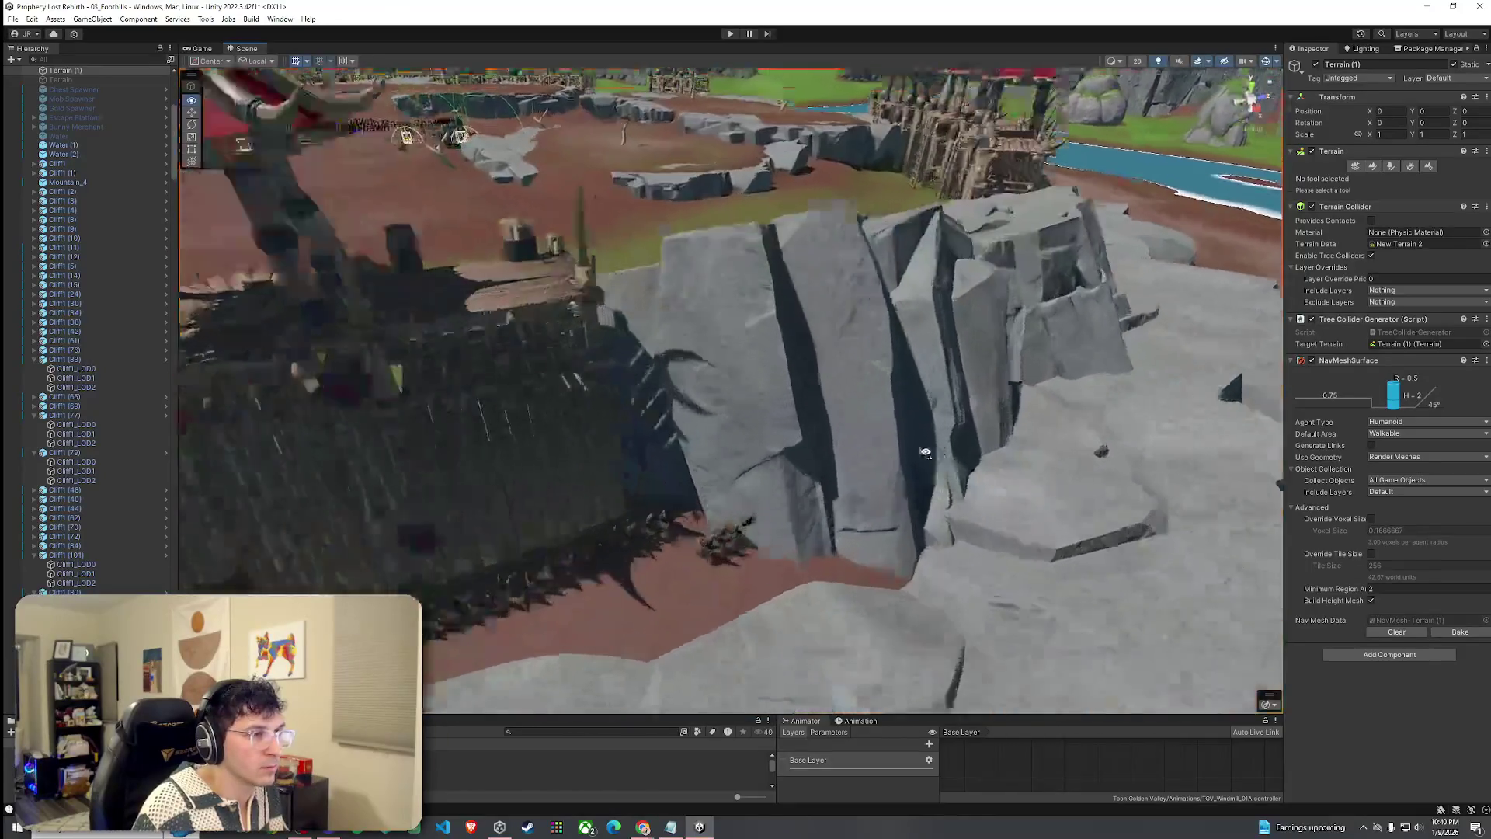
# Select the P_FW01_Fence_B_01 spike fence posts standing behind the new cliff rocks.
pyautogui.scroll(-5, 870, 347)
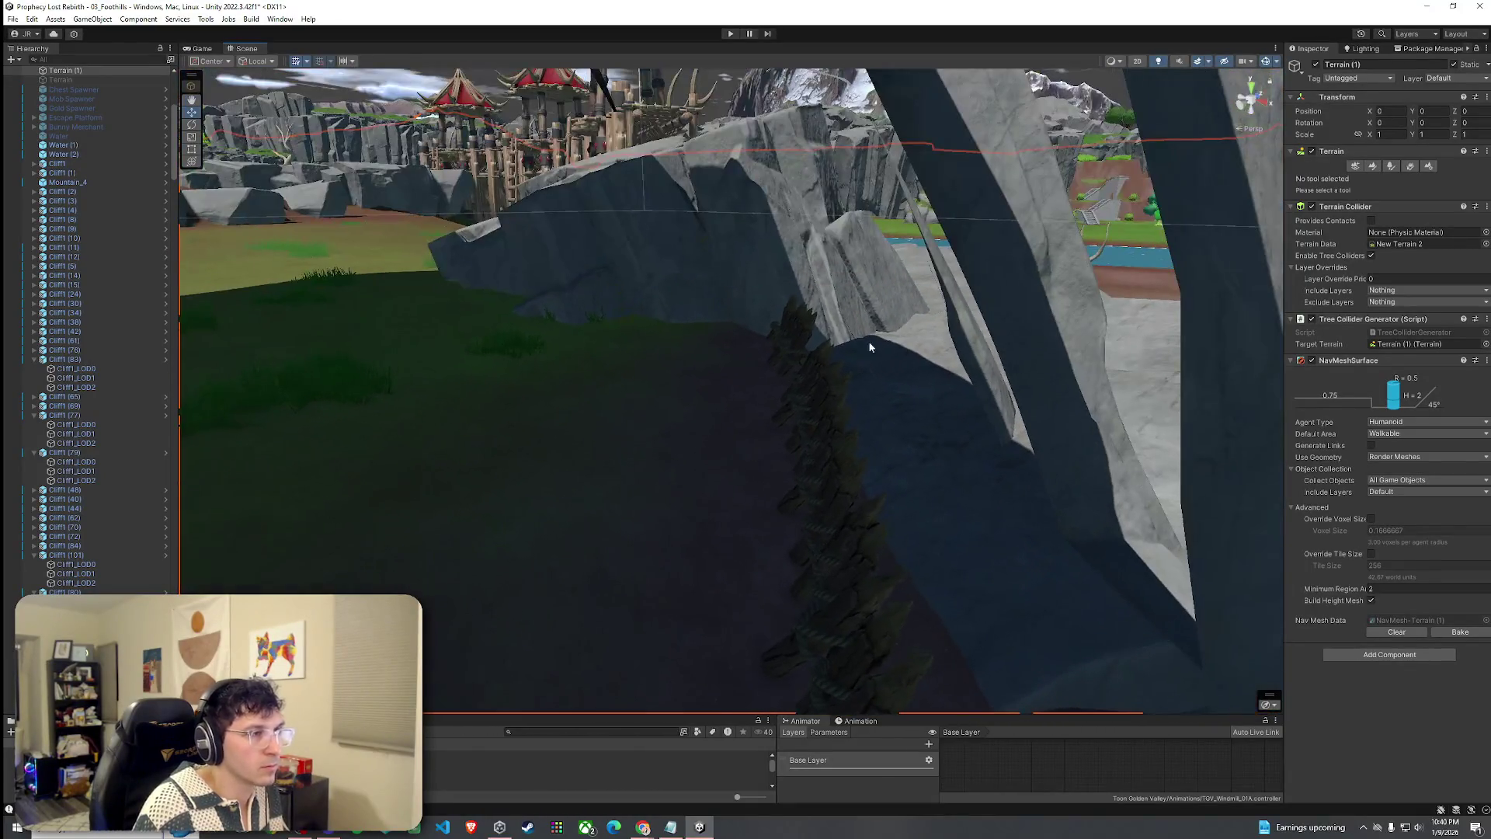
pyautogui.keyDown('shift'); pyautogui.click(799, 336); pyautogui.keyUp('shift')
pyautogui.keyDown('shift'); pyautogui.click(832, 429); pyautogui.keyUp('shift')
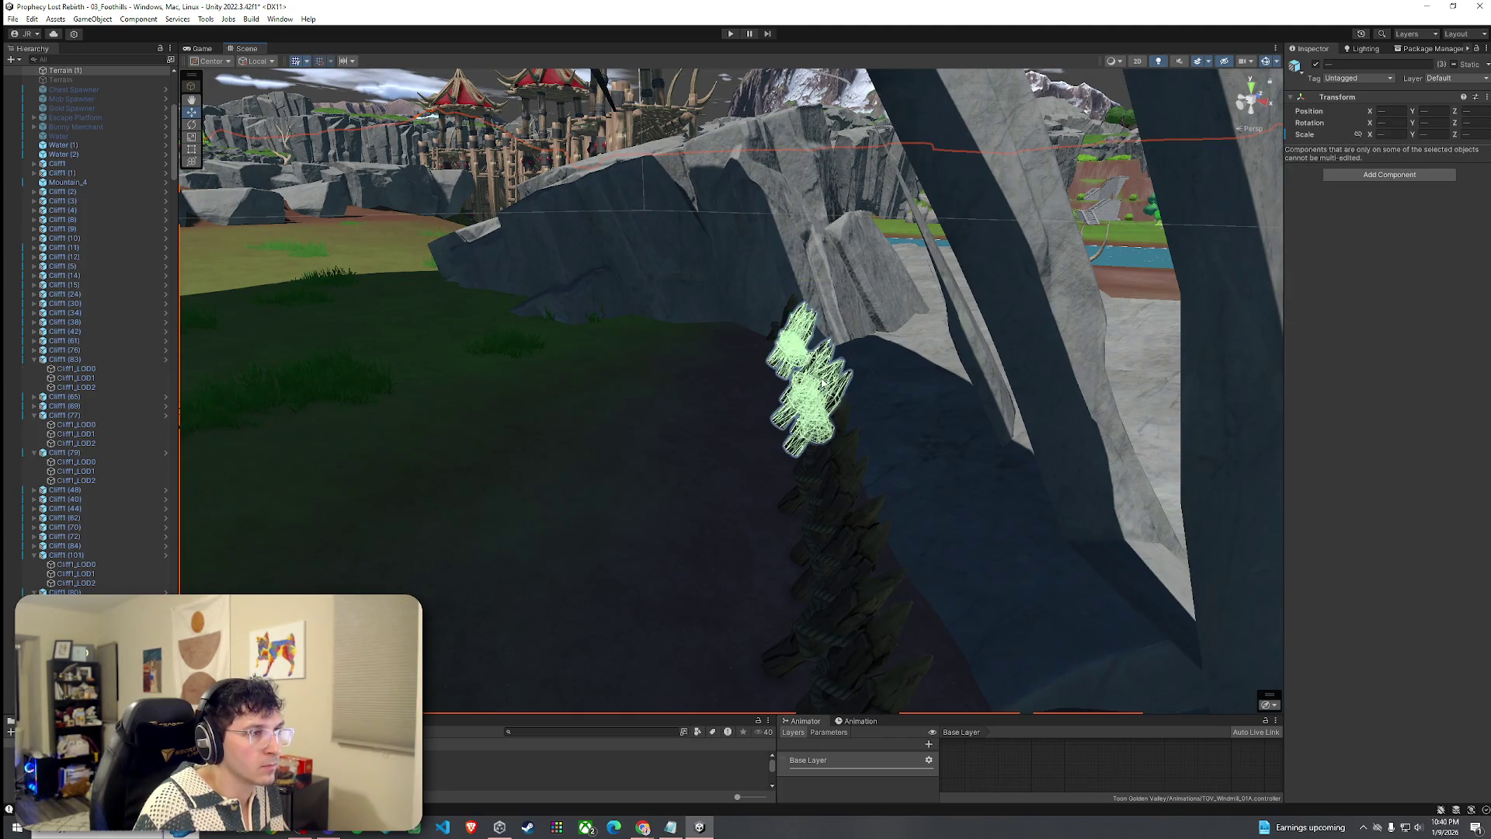
pyautogui.moveTo(837, 430)
pyautogui.mouseDown()
pyautogui.moveTo(1037, 430)
pyautogui.moveTo(711, 336)
pyautogui.mouseUp()
pyautogui.press('d')
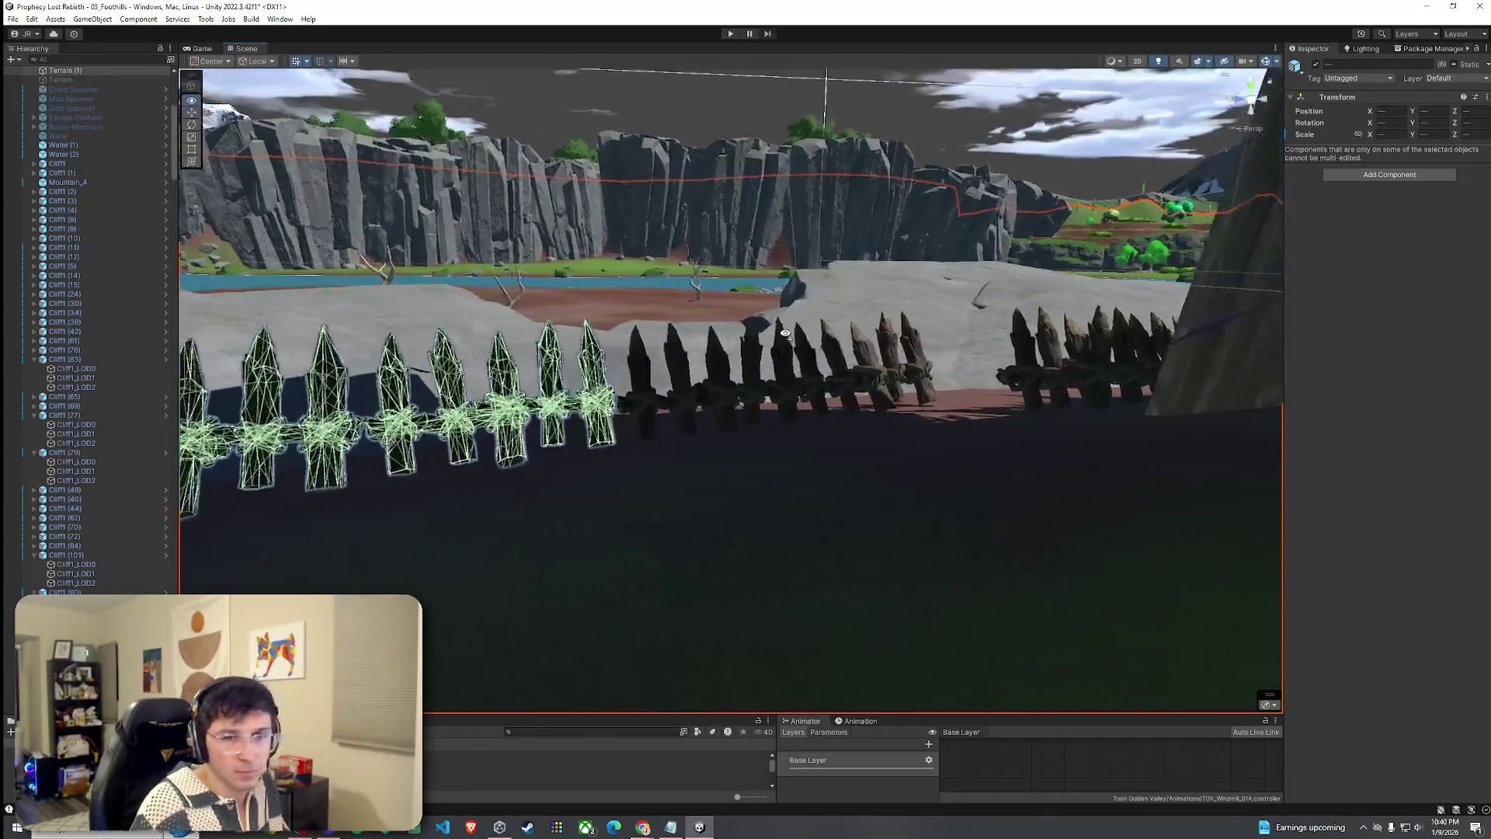
pyautogui.moveTo(785, 330); pyautogui.dragTo(785, 329)
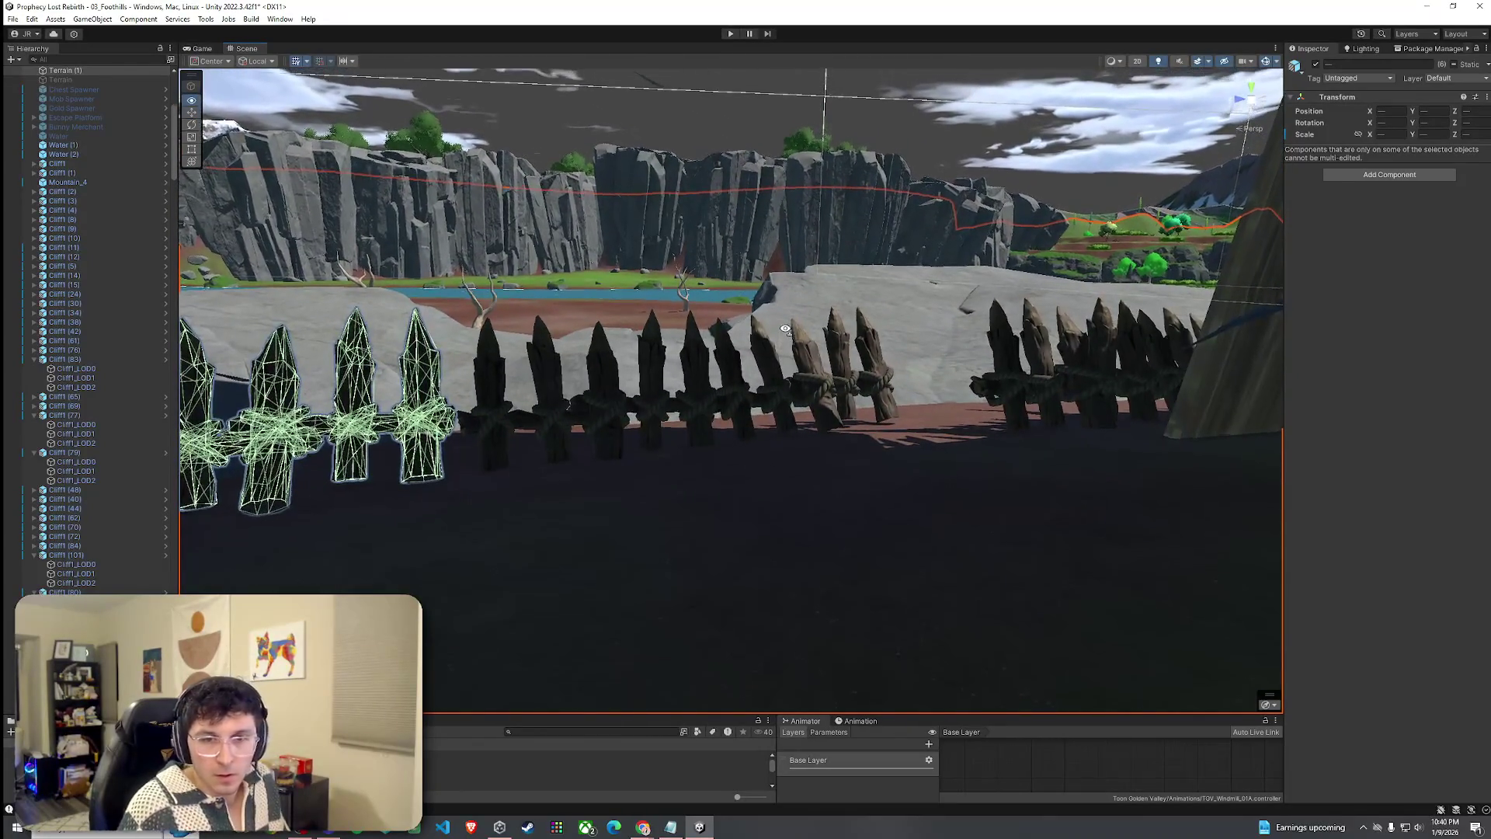
pyautogui.scroll(3, 773, 377)
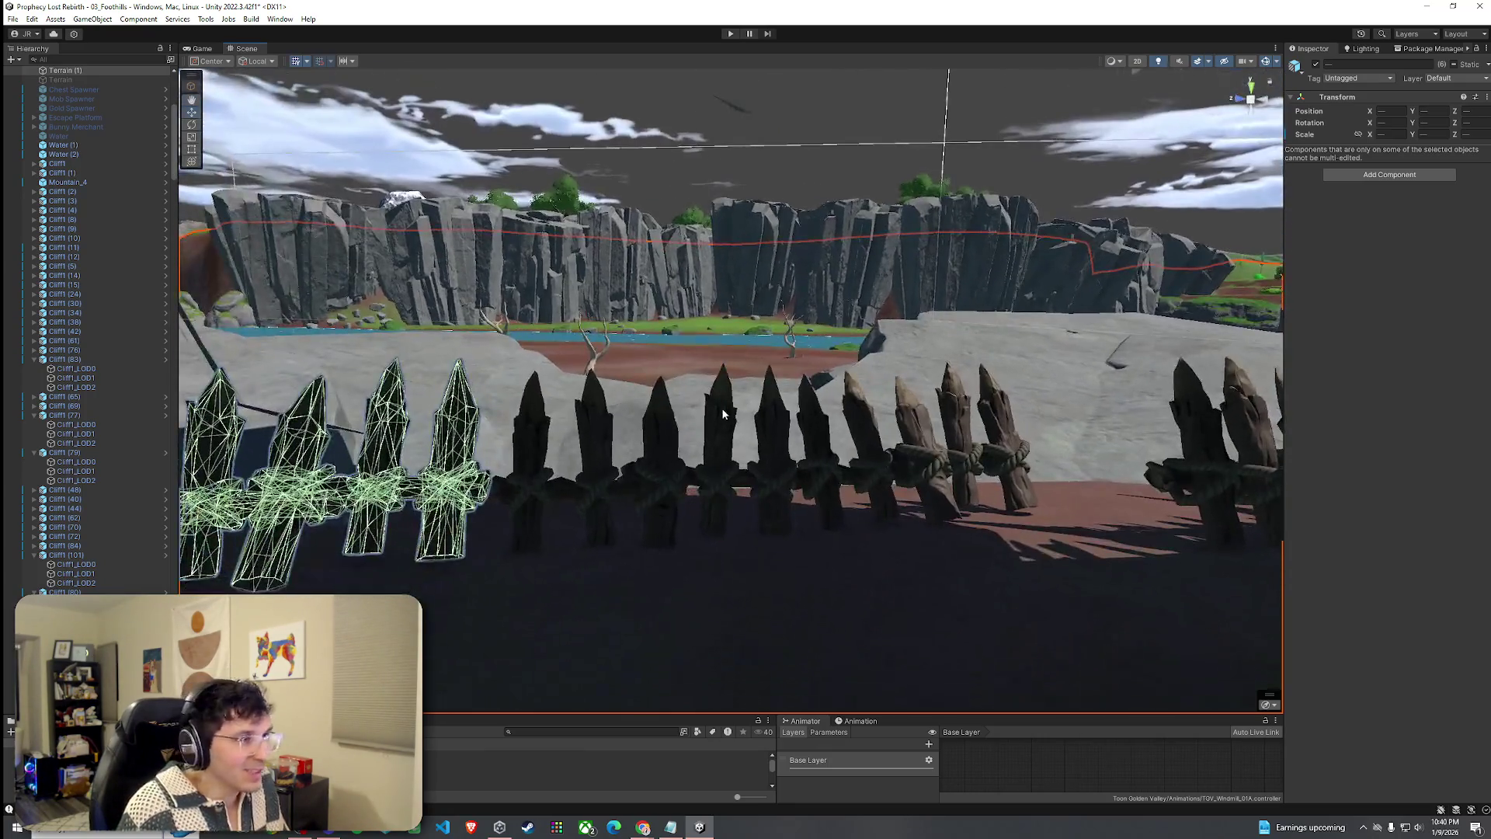
pyautogui.keyDown('ctrl'); pyautogui.click(722, 414); pyautogui.keyUp('ctrl')
pyautogui.scroll(3, 776, 410)
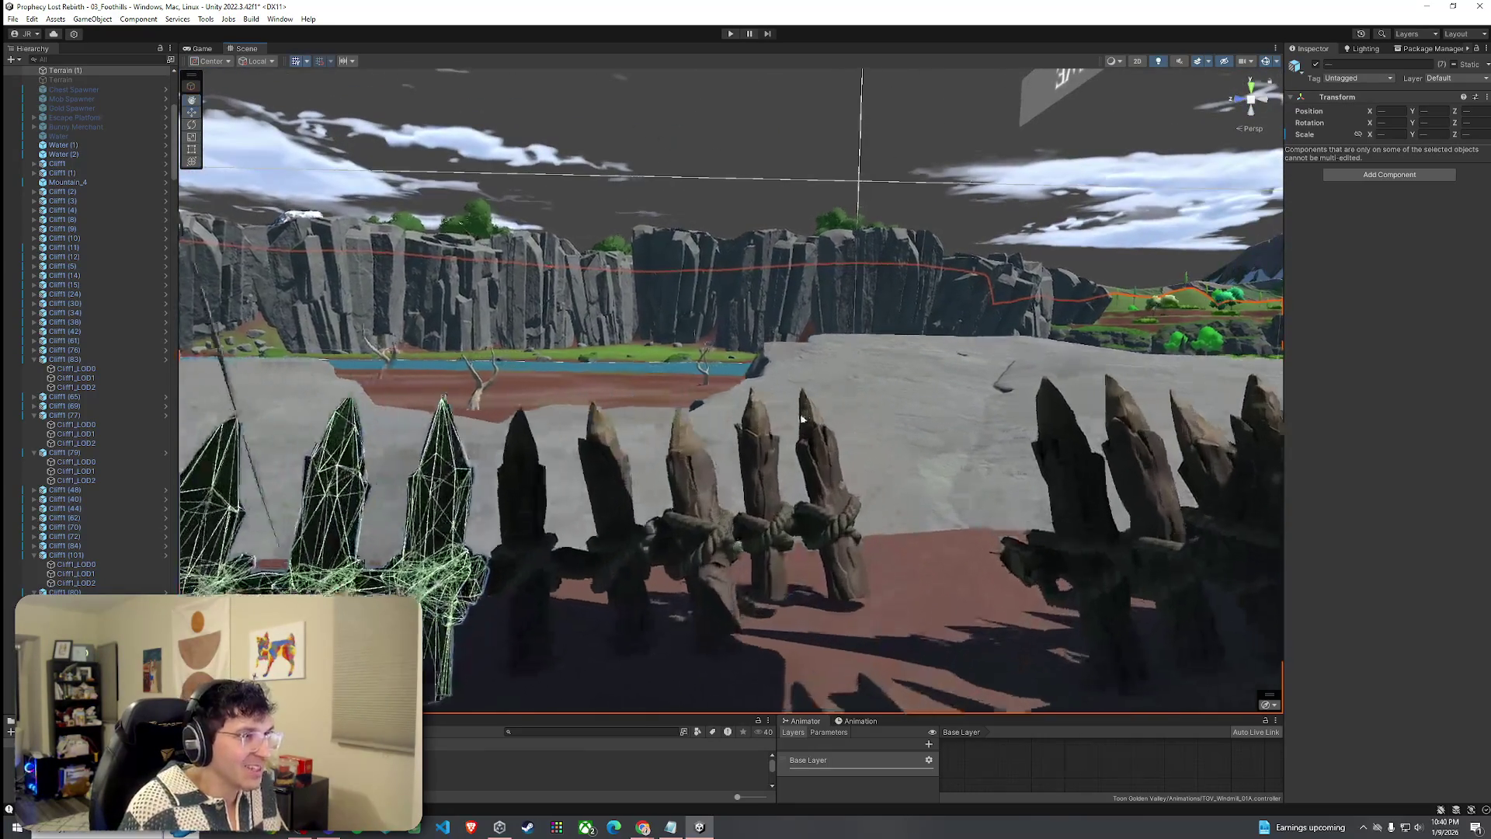
pyautogui.moveTo(842, 405)
pyautogui.mouseDown()
pyautogui.moveTo(424, 379)
pyautogui.moveTo(433, 473)
pyautogui.moveTo(418, 452)
pyautogui.moveTo(545, 416)
pyautogui.moveTo(522, 393)
pyautogui.moveTo(589, 386)
pyautogui.moveTo(528, 416)
pyautogui.moveTo(213, 346)
pyautogui.mouseUp()
pyautogui.scroll(6, 118, 441)
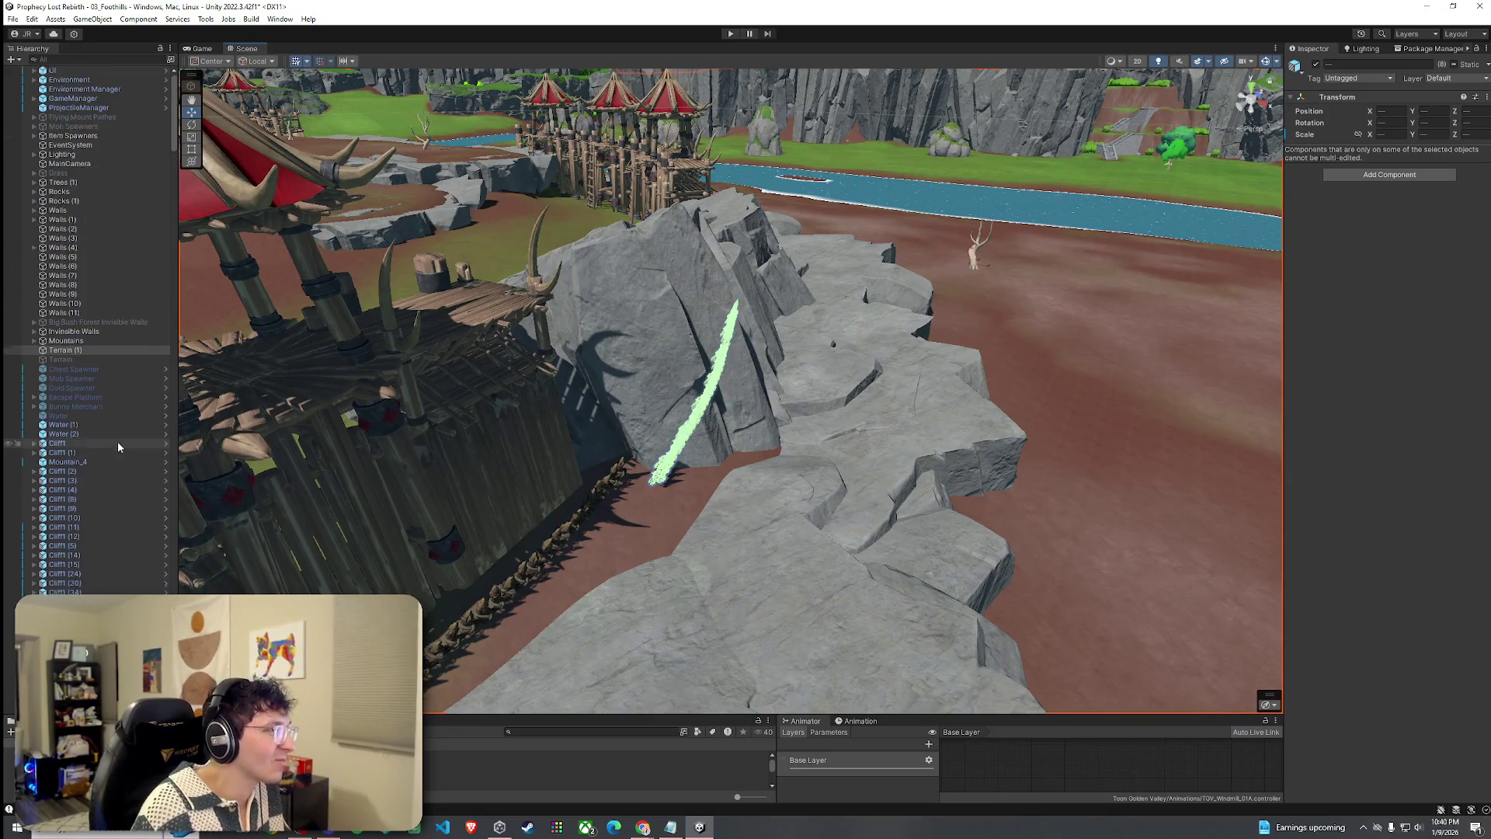
# Lower the seven selected P_FW01_Fence_B_01 pieces onto the cliff-edge rock.
pyautogui.moveTo(174, 107)
pyautogui.mouseDown()
pyautogui.moveTo(174, 575)
pyautogui.moveTo(200, 466)
pyautogui.moveTo(187, 111)
pyautogui.mouseUp()
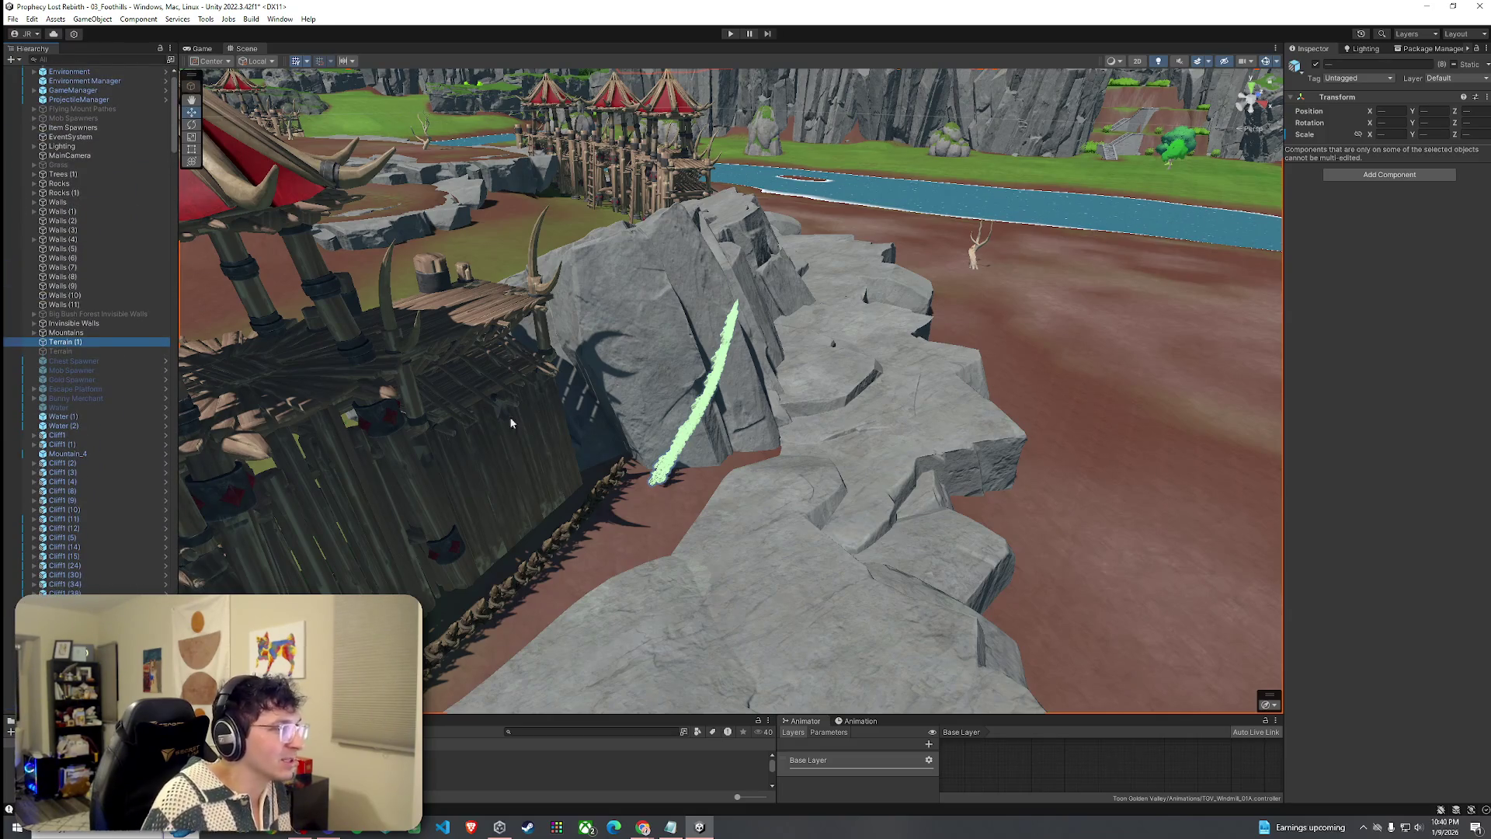
pyautogui.scroll(-2, 613, 429)
pyautogui.keyDown('ctrl'); pyautogui.click(65, 341); pyautogui.keyUp('ctrl')
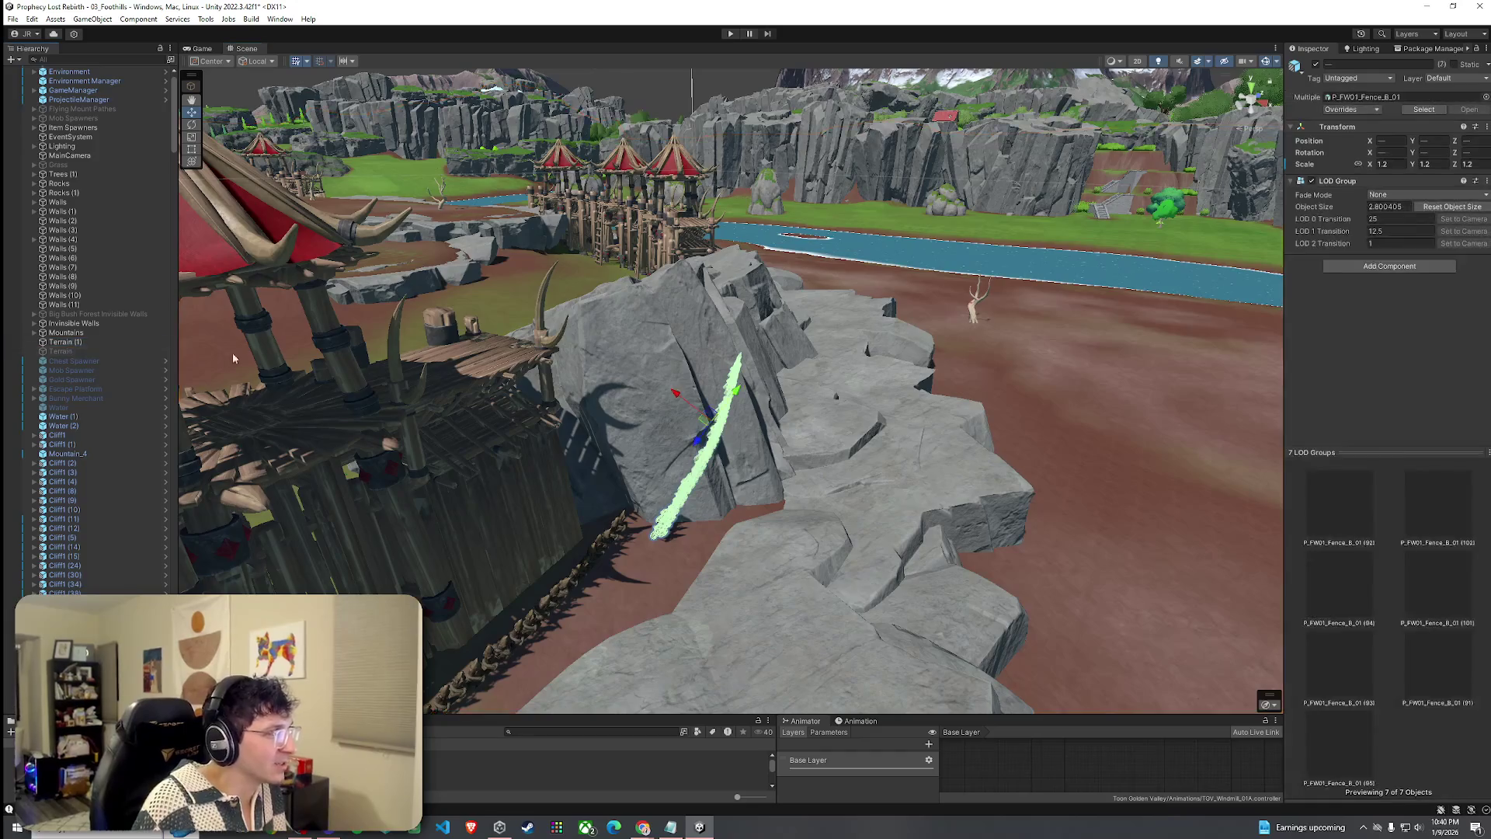
pyautogui.moveTo(705, 378); pyautogui.dragTo(773, 393)
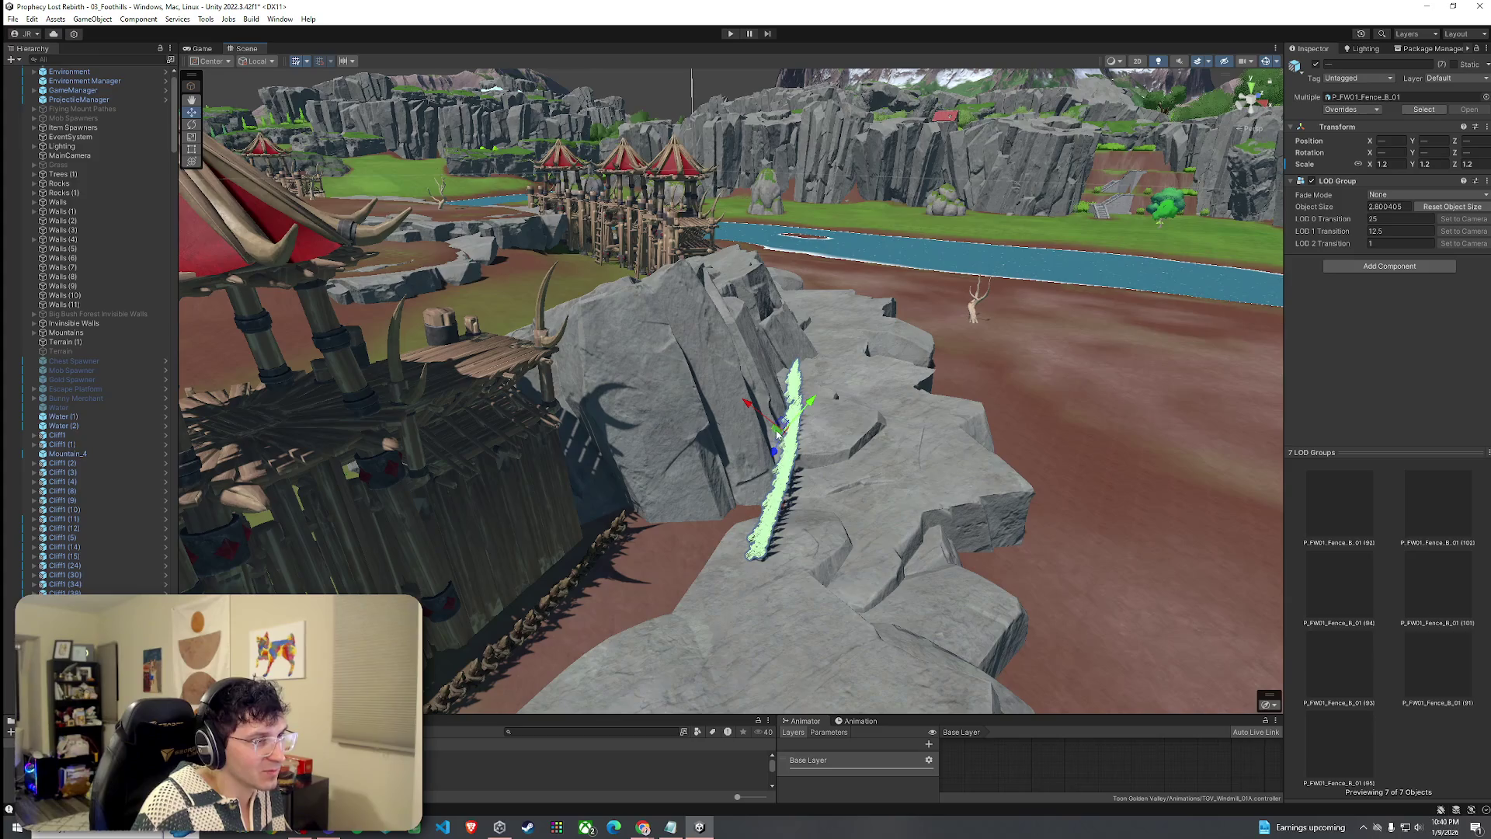
pyautogui.moveTo(792, 402); pyautogui.dragTo(760, 404)
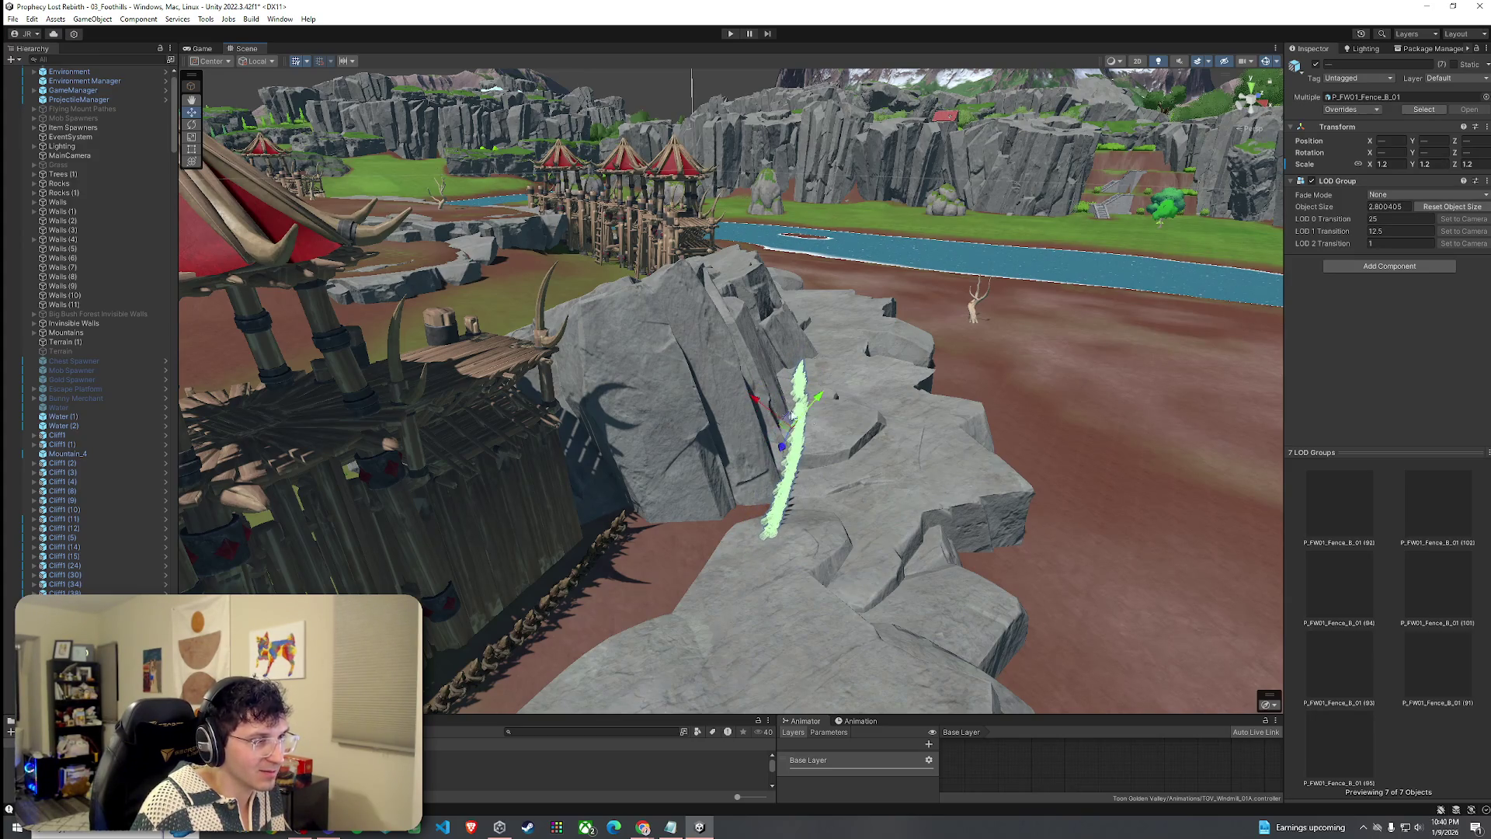
pyautogui.press('f')
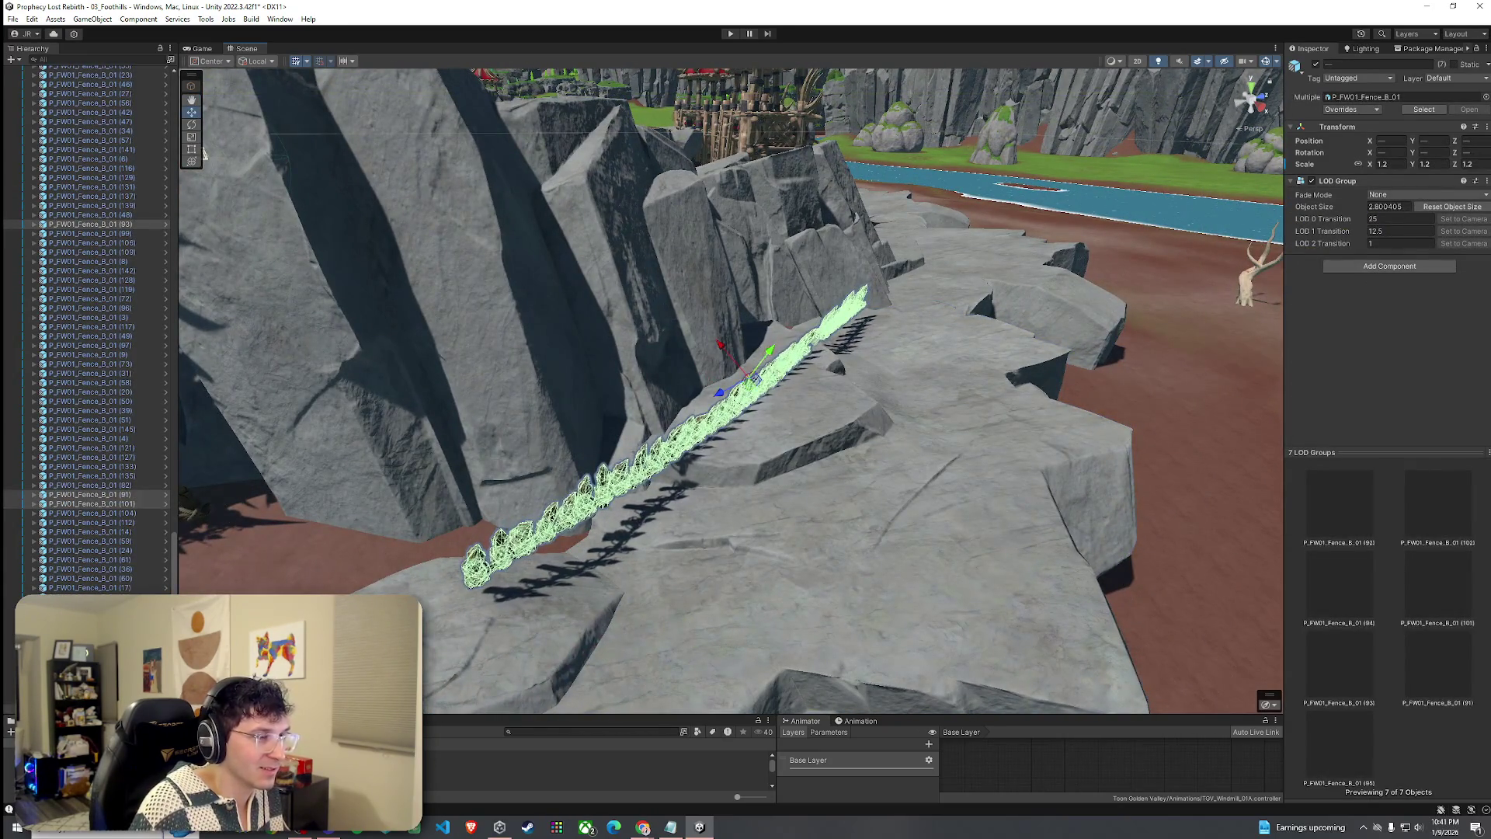
pyautogui.click(809, 420)
pyautogui.moveTo(809, 420); pyautogui.dragTo(745, 334)
pyautogui.hotkey('ctrl', 'z')
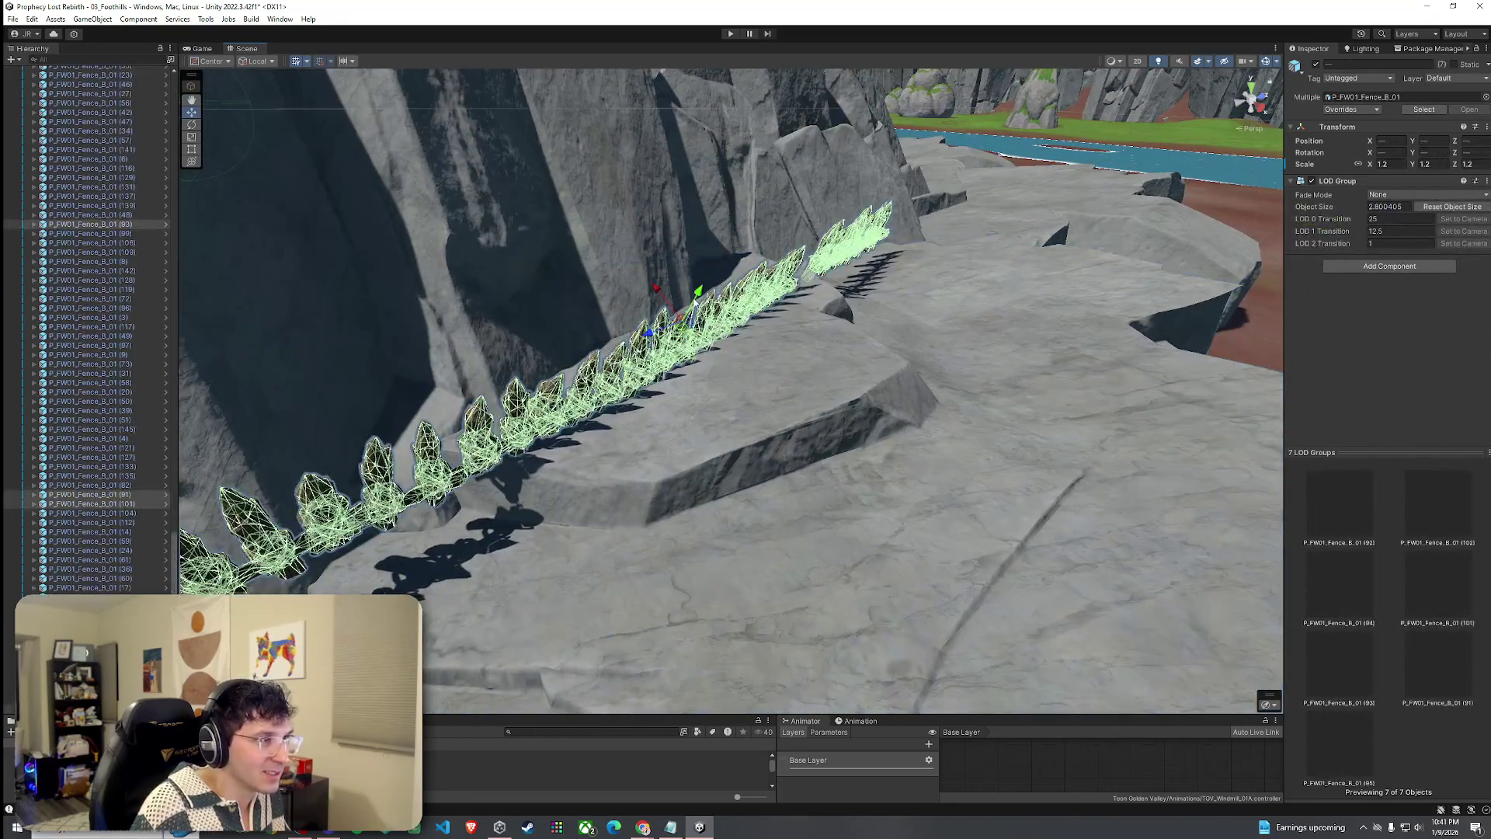
pyautogui.moveTo(708, 273); pyautogui.dragTo(644, 299)
pyautogui.moveTo(750, 287)
pyautogui.mouseDown()
pyautogui.moveTo(734, 304)
pyautogui.moveTo(676, 306)
pyautogui.moveTo(637, 256)
pyautogui.moveTo(544, 202)
pyautogui.moveTo(456, 193)
pyautogui.moveTo(544, 311)
pyautogui.moveTo(734, 382)
pyautogui.moveTo(780, 332)
pyautogui.moveTo(846, 349)
pyautogui.mouseUp()
pyautogui.press('f')
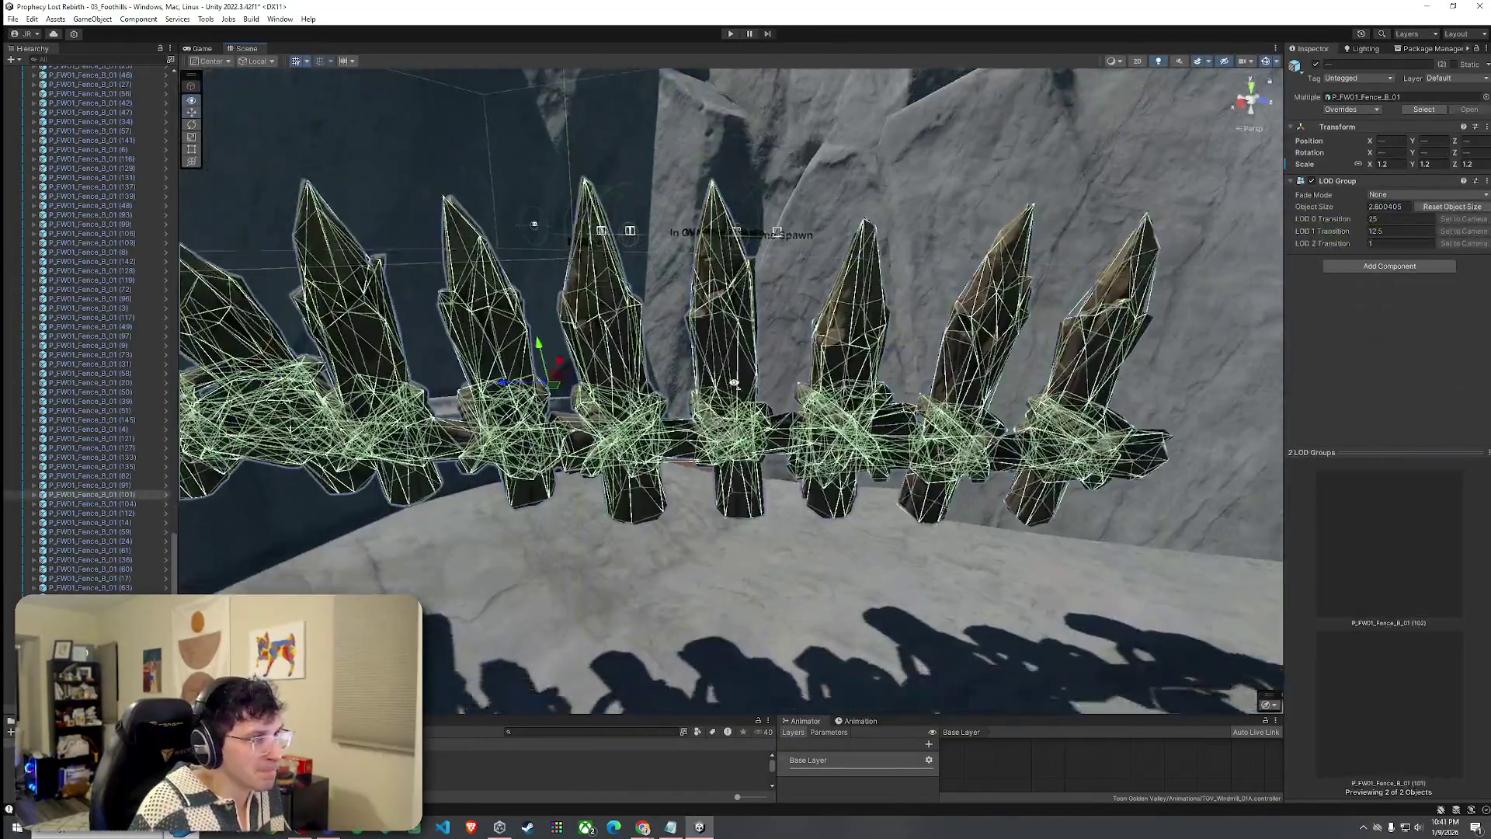
pyautogui.scroll(-5, 734, 382)
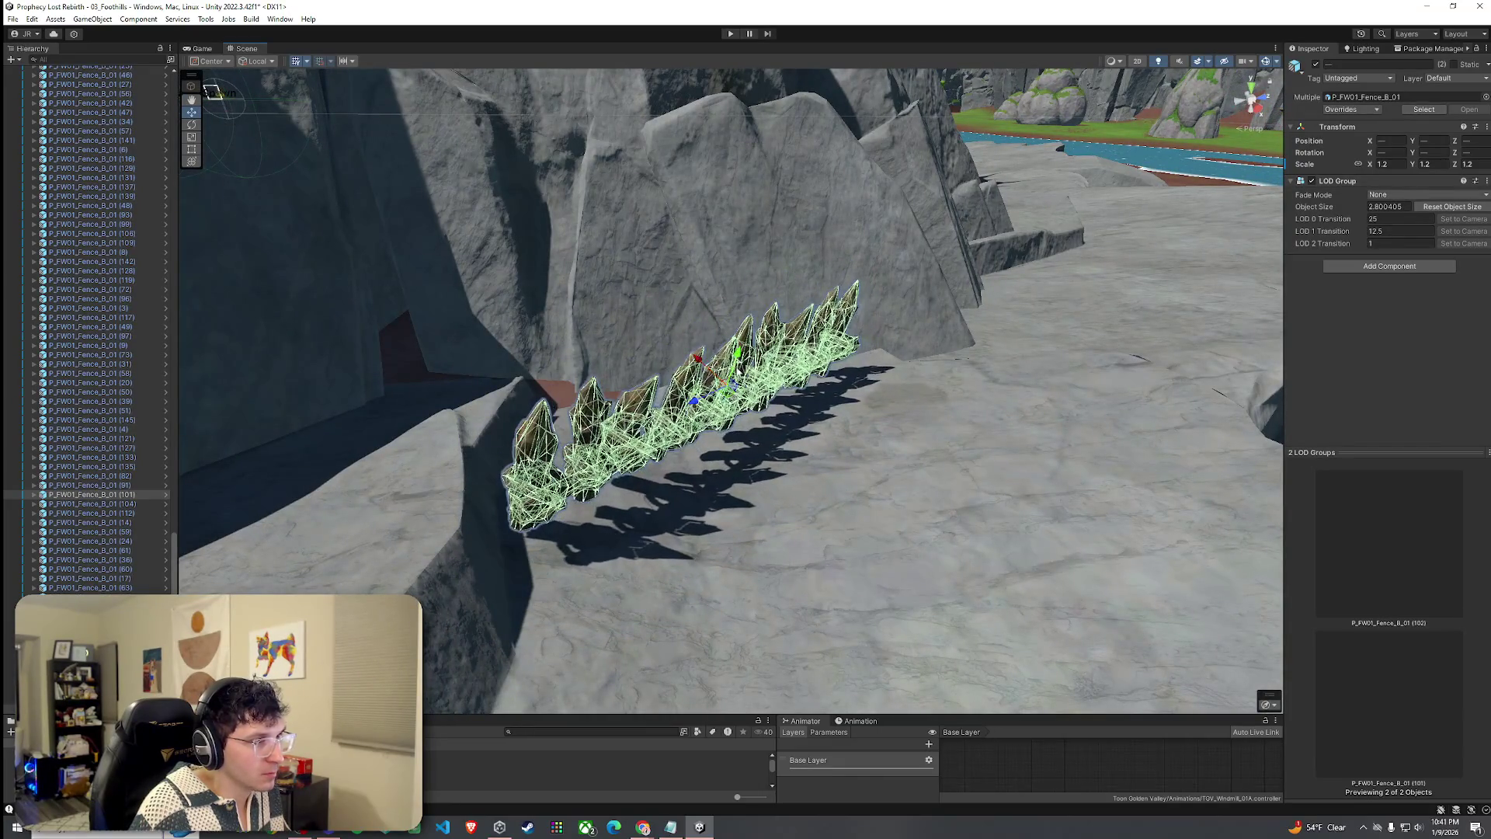
# Lower two more fence pieces in the row down onto the ground.
pyautogui.click(728, 377)
pyautogui.hotkey('ctrl', 'z')
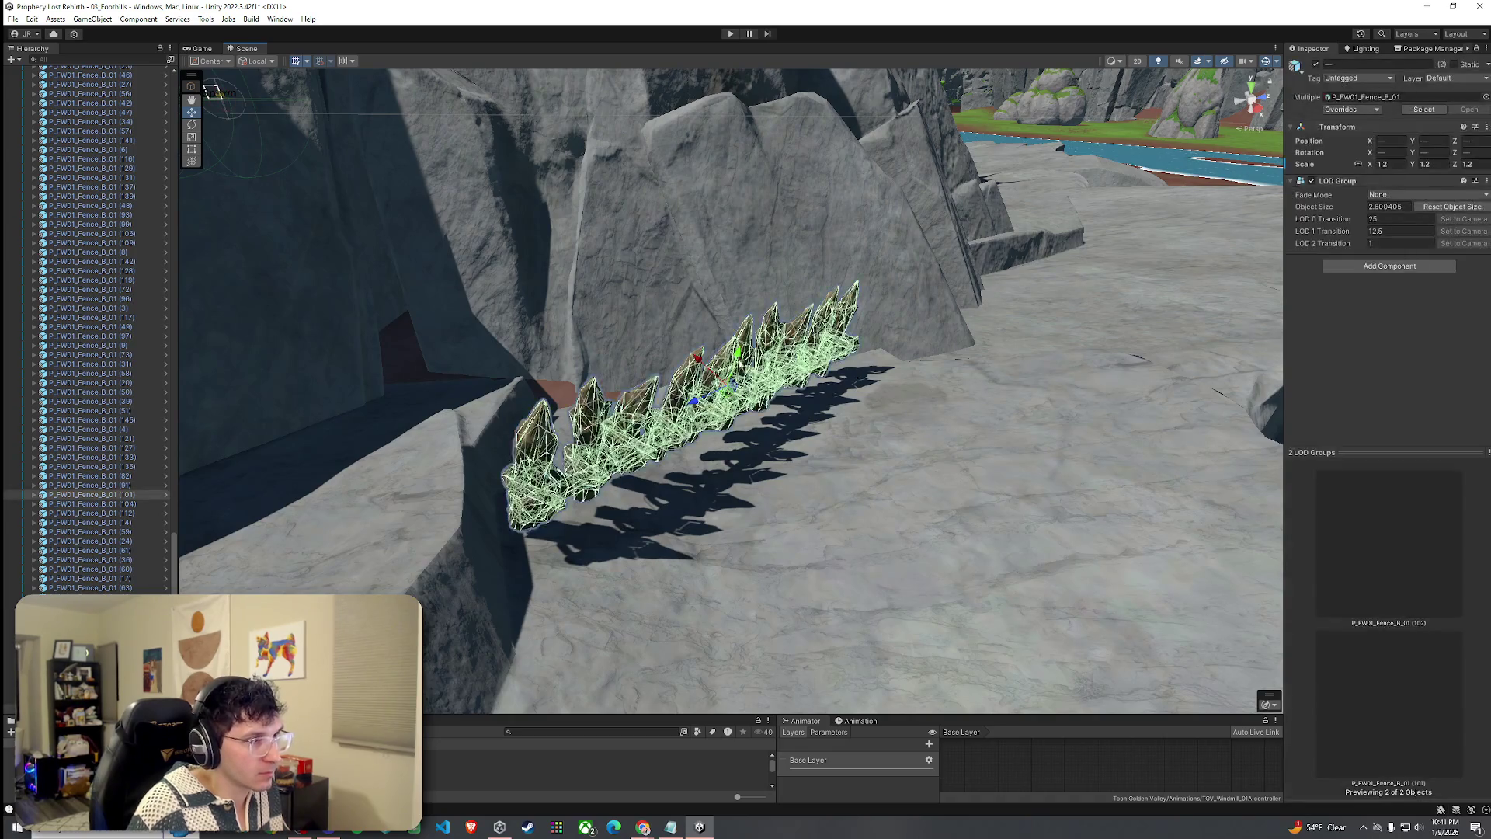
pyautogui.moveTo(739, 352)
pyautogui.mouseDown()
pyautogui.moveTo(584, 372)
pyautogui.moveTo(764, 317)
pyautogui.mouseUp()
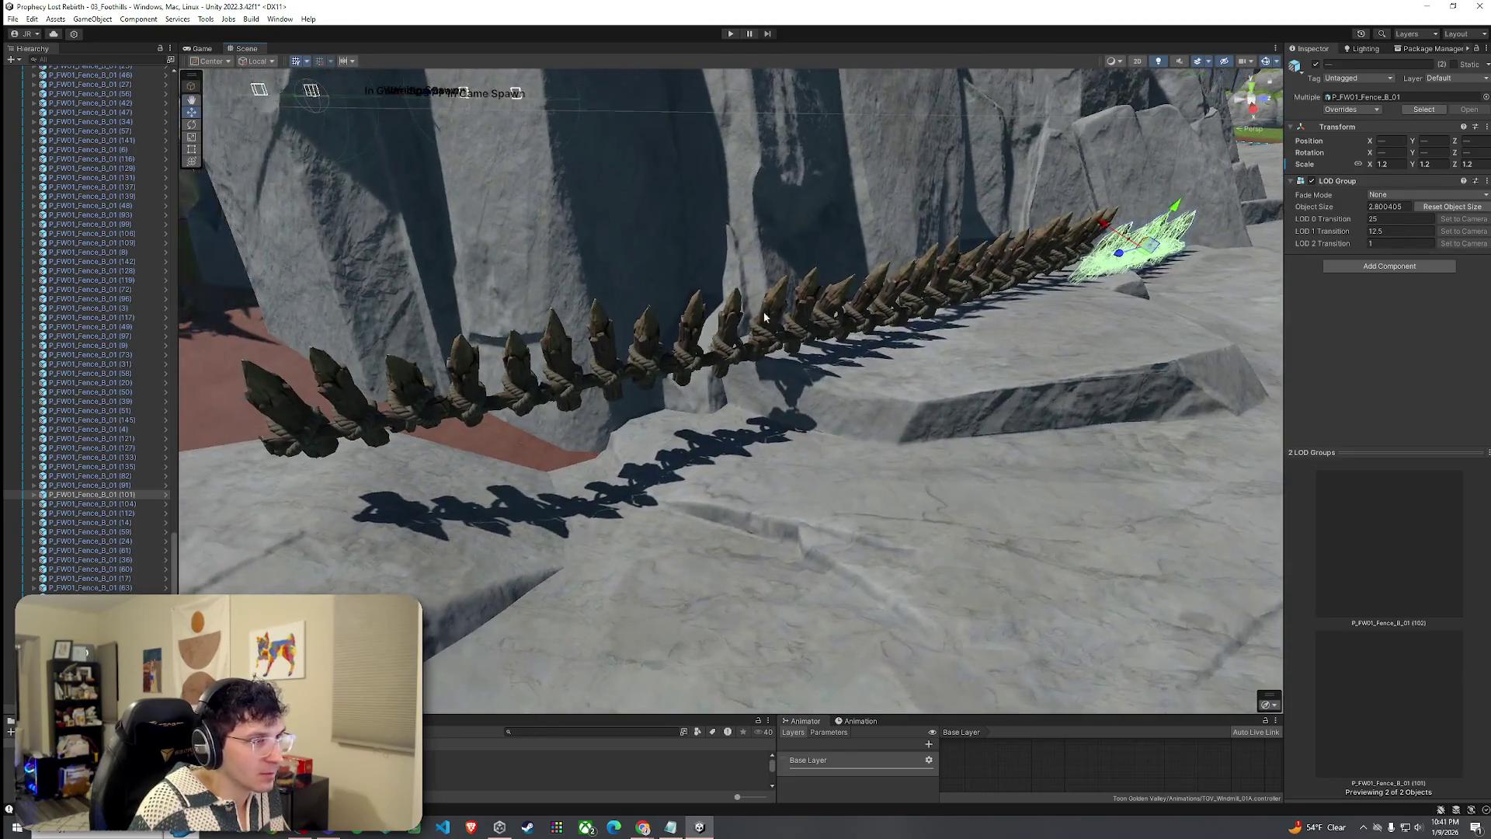
pyautogui.click(730, 330)
pyautogui.scroll(2, 741, 334)
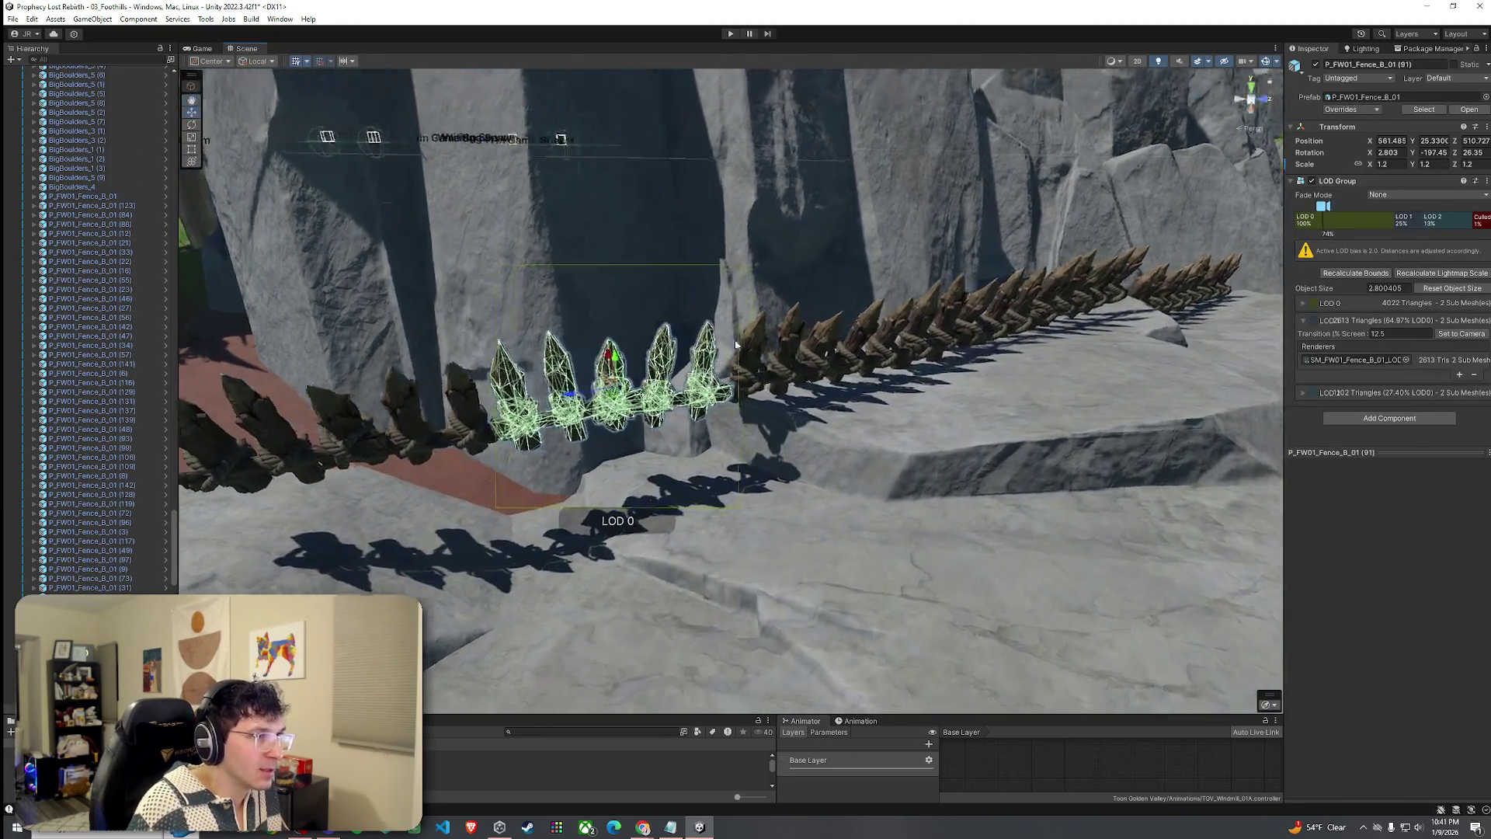
pyautogui.moveTo(742, 334); pyautogui.dragTo(477, 381)
pyautogui.keyDown('shift'); pyautogui.click(699, 403); pyautogui.keyUp('shift')
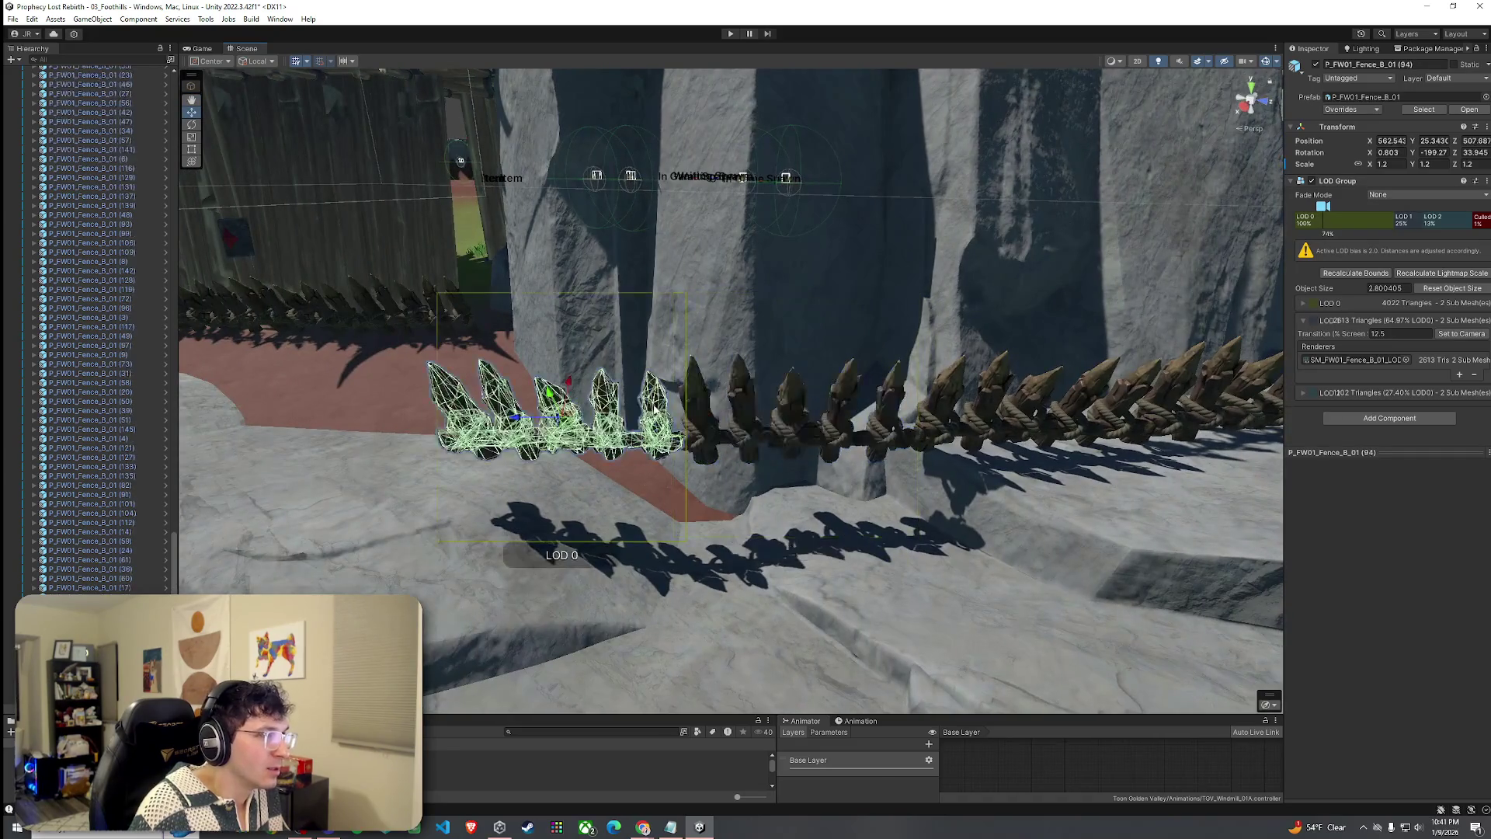
pyautogui.moveTo(685, 400); pyautogui.dragTo(692, 470)
pyautogui.click(691, 470)
pyautogui.scroll(-10, 699, 482)
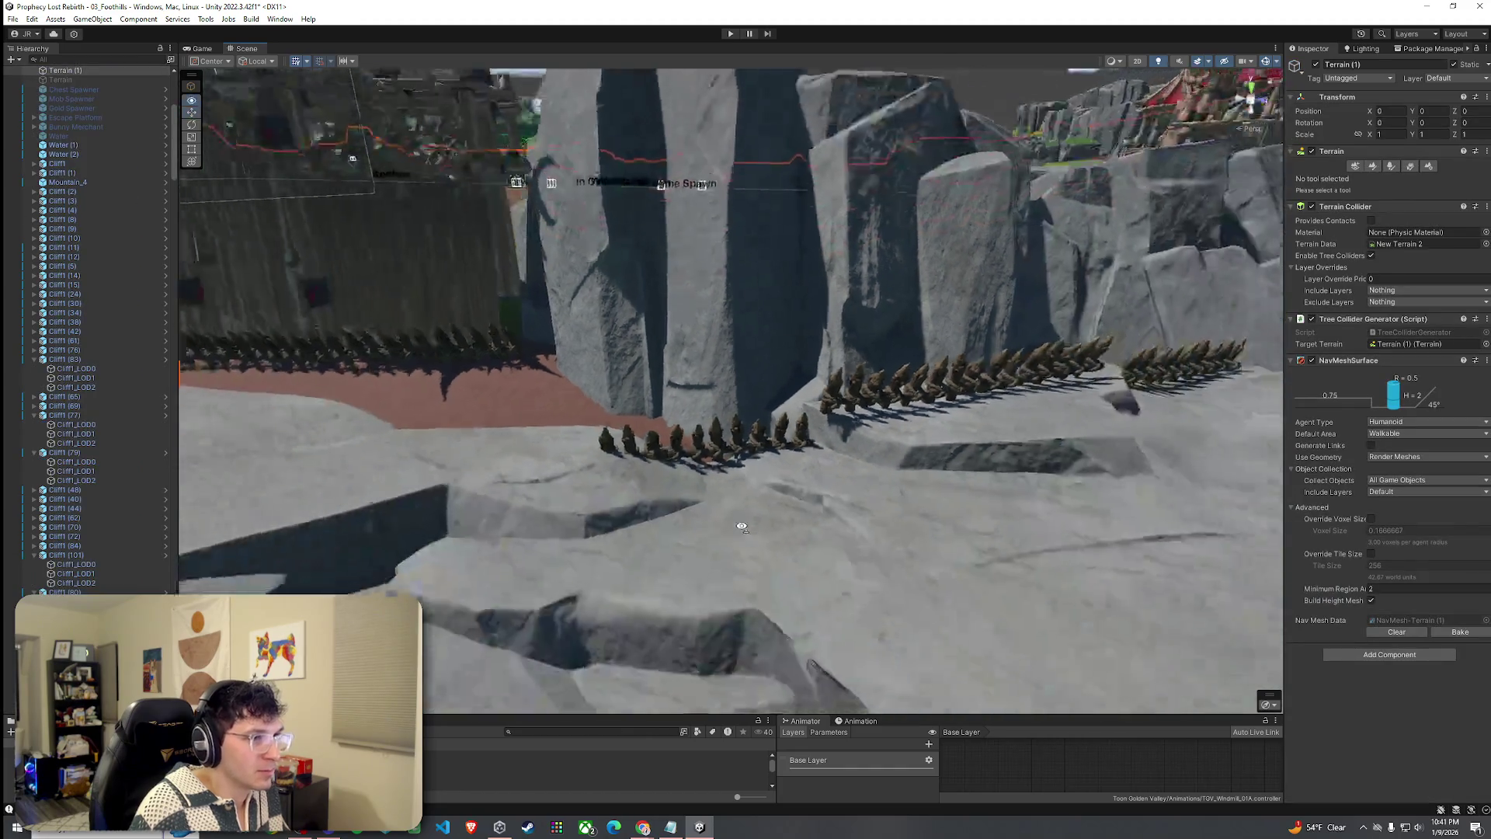
# Save the scene with File > Save.
pyautogui.scroll(-5, 743, 527)
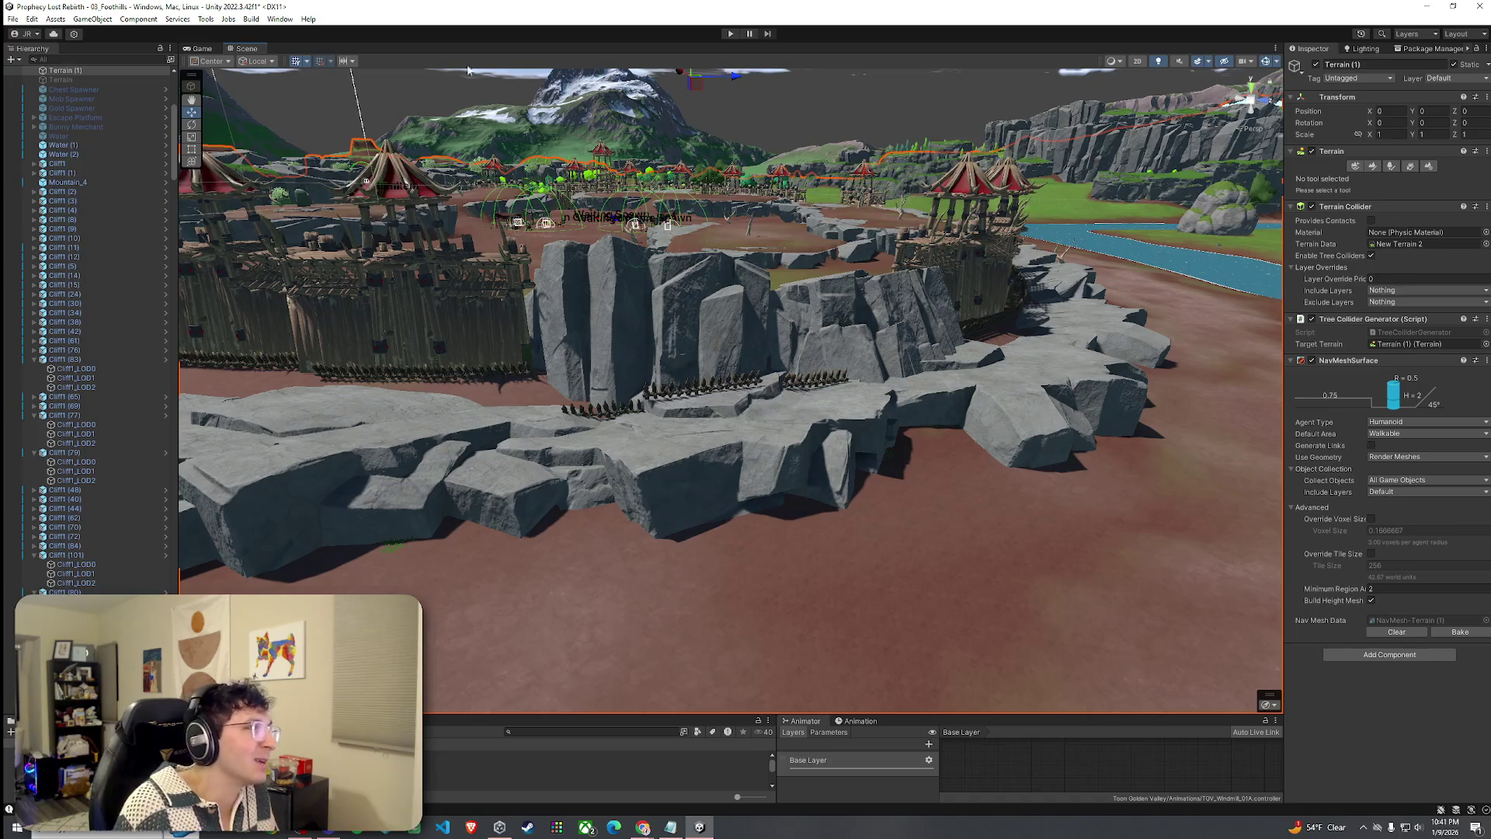
pyautogui.click(14, 18)
pyautogui.click(47, 77)
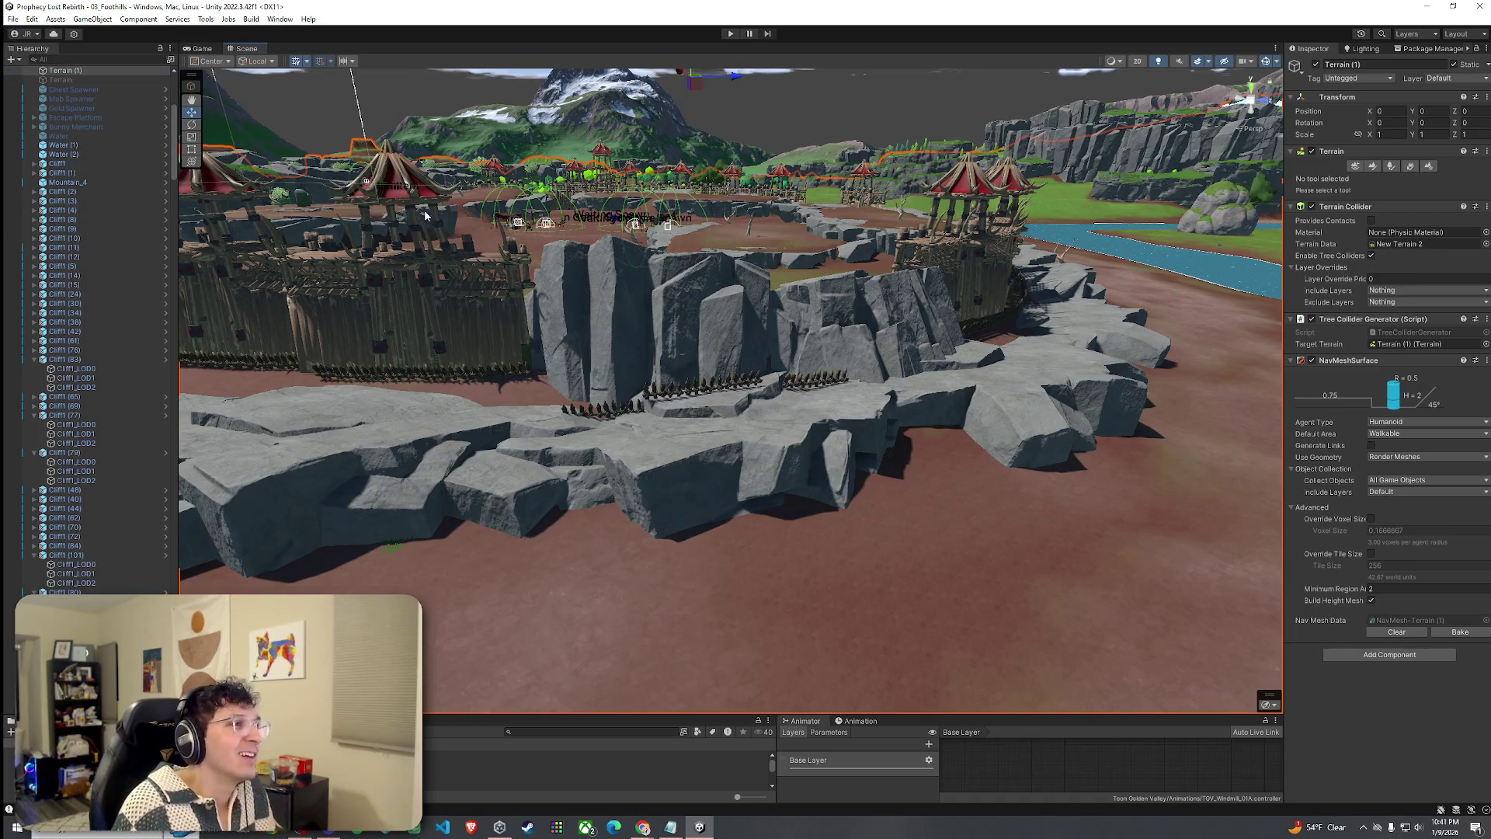
# Rotate Cliff1 (101) beside the fort wall to reshape the rock outcrop.
pyautogui.moveTo(668, 351)
pyautogui.mouseDown()
pyautogui.moveTo(645, 320)
pyautogui.moveTo(709, 351)
pyautogui.moveTo(705, 363)
pyautogui.mouseUp()
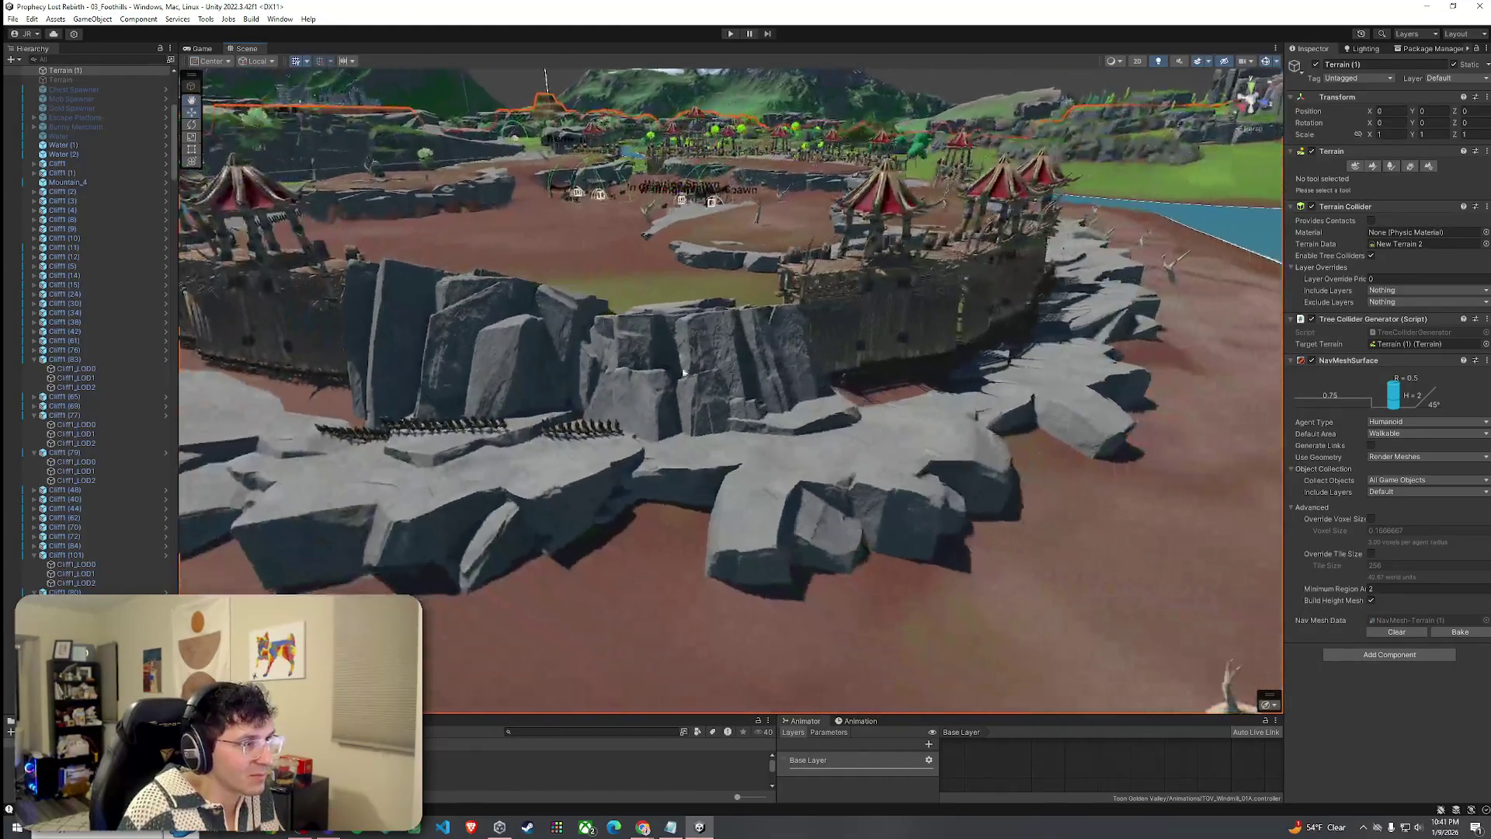
pyautogui.click(704, 365)
pyautogui.moveTo(686, 440); pyautogui.dragTo(673, 346)
pyautogui.moveTo(769, 376)
pyautogui.mouseDown()
pyautogui.moveTo(667, 354)
pyautogui.moveTo(730, 419)
pyautogui.mouseUp()
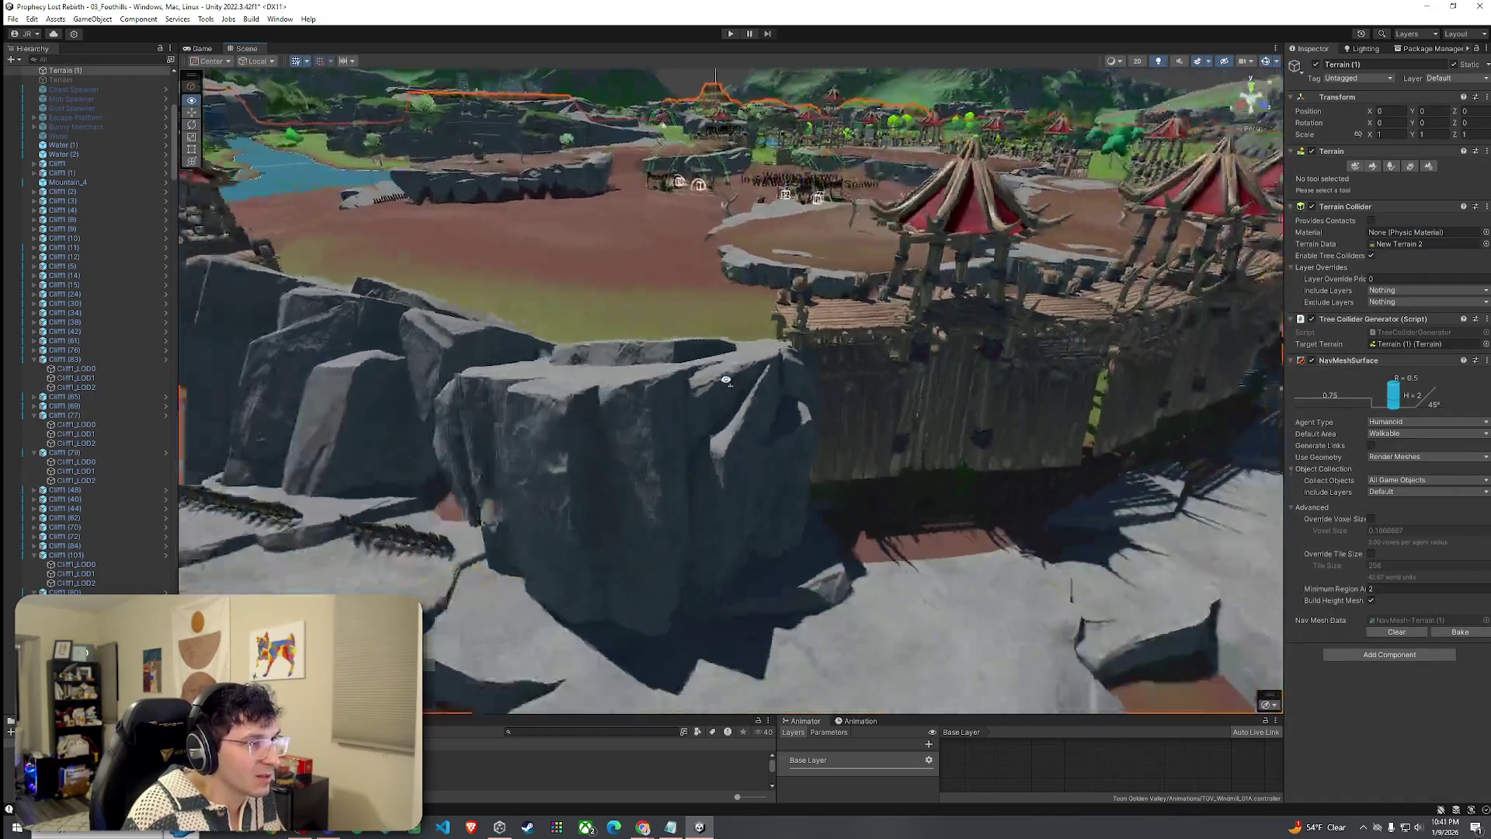
# Reduce Cliff1 (101)'s Scale Z from 0.50094 to 0.46073, then return to terrain painting.
pyautogui.click(742, 432)
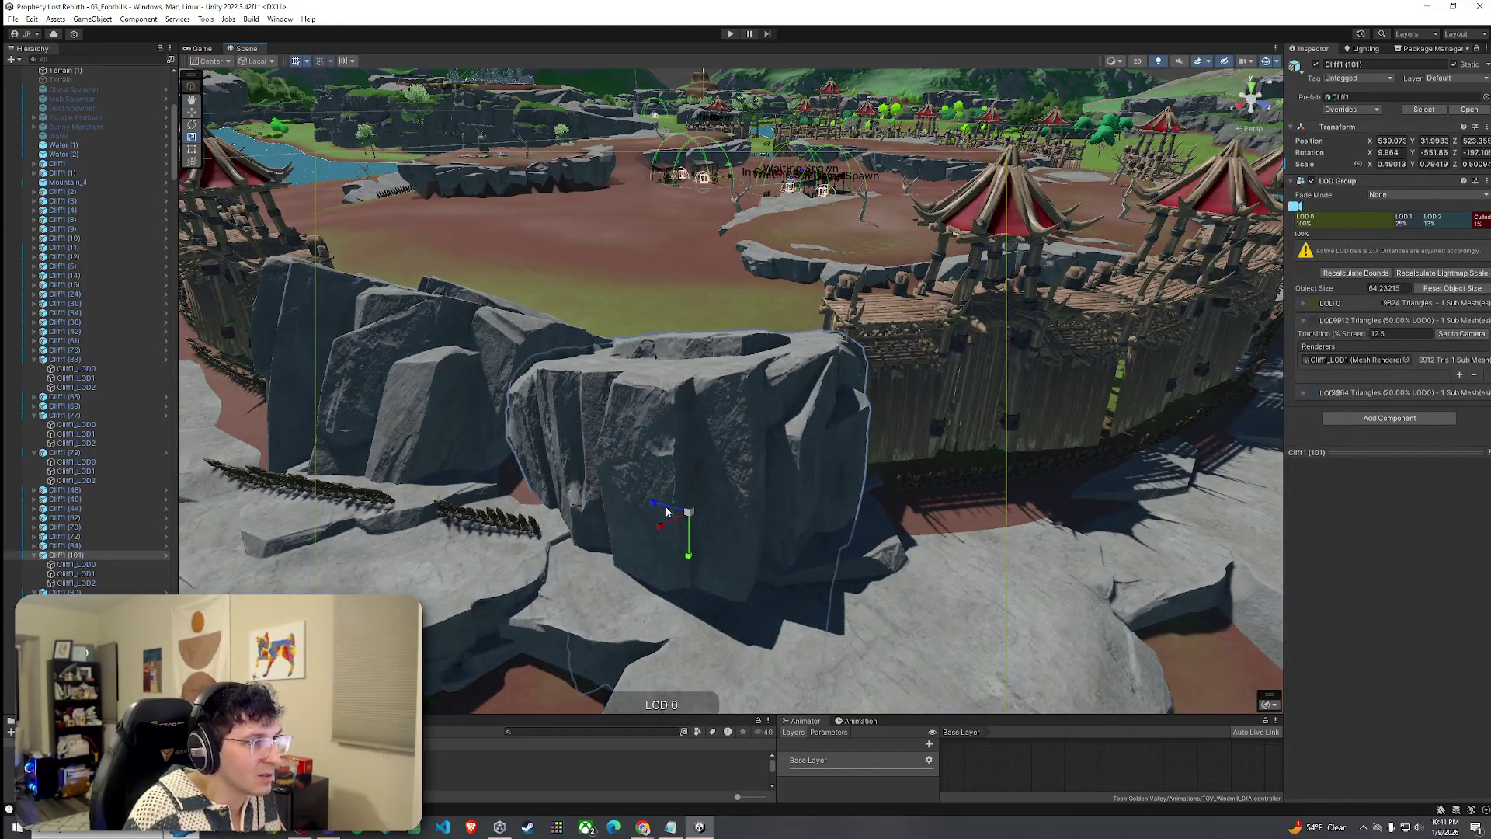
pyautogui.moveTo(666, 510); pyautogui.dragTo(669, 512)
pyautogui.click(744, 425)
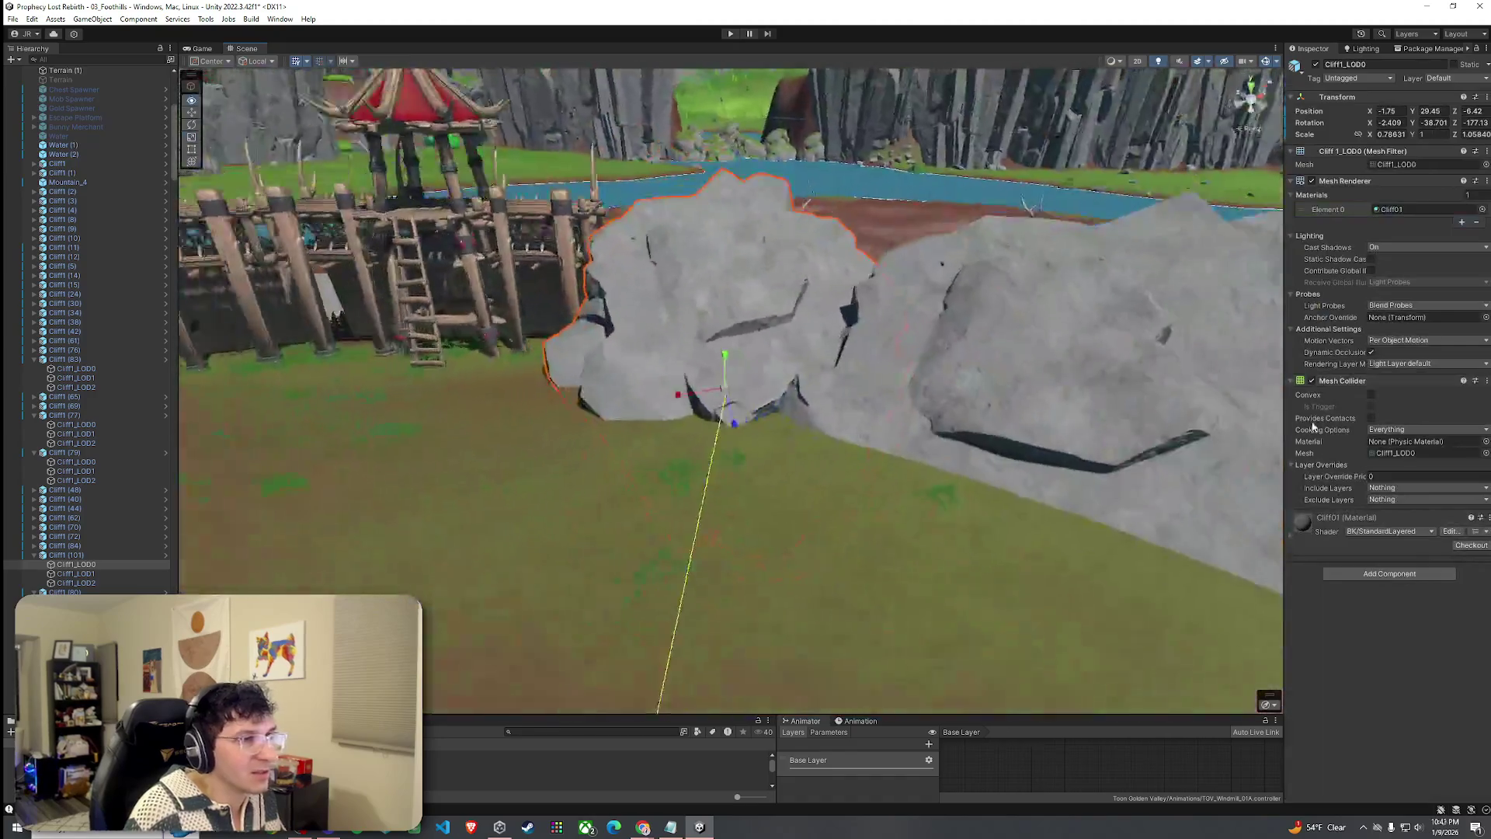
pyautogui.click(924, 522)
pyautogui.moveTo(925, 521)
pyautogui.mouseDown()
pyautogui.moveTo(1009, 513)
pyautogui.moveTo(1025, 470)
pyautogui.moveTo(411, 494)
pyautogui.moveTo(1110, 427)
pyautogui.mouseUp()
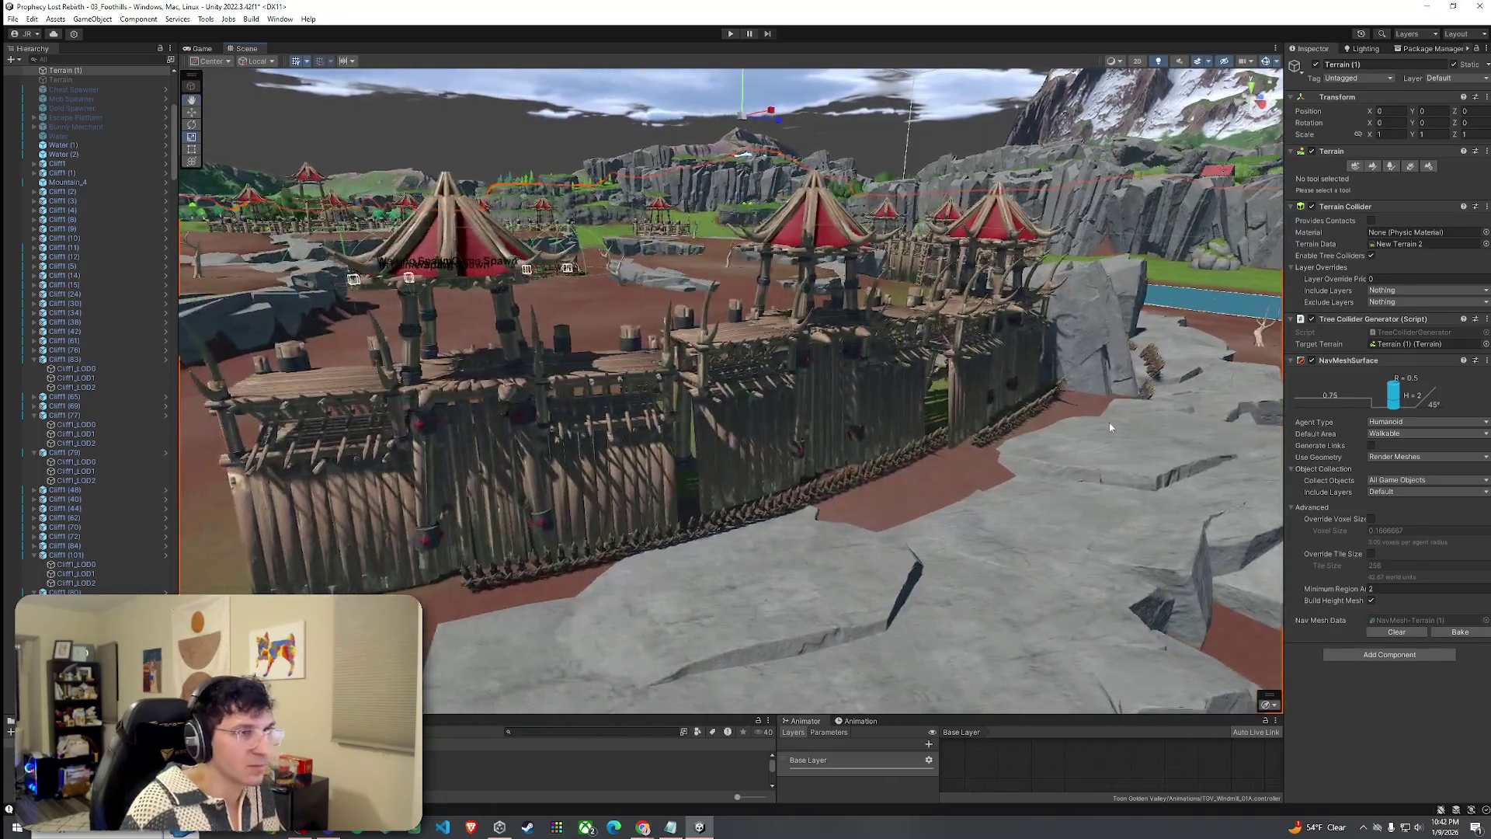
pyautogui.click(1372, 166)
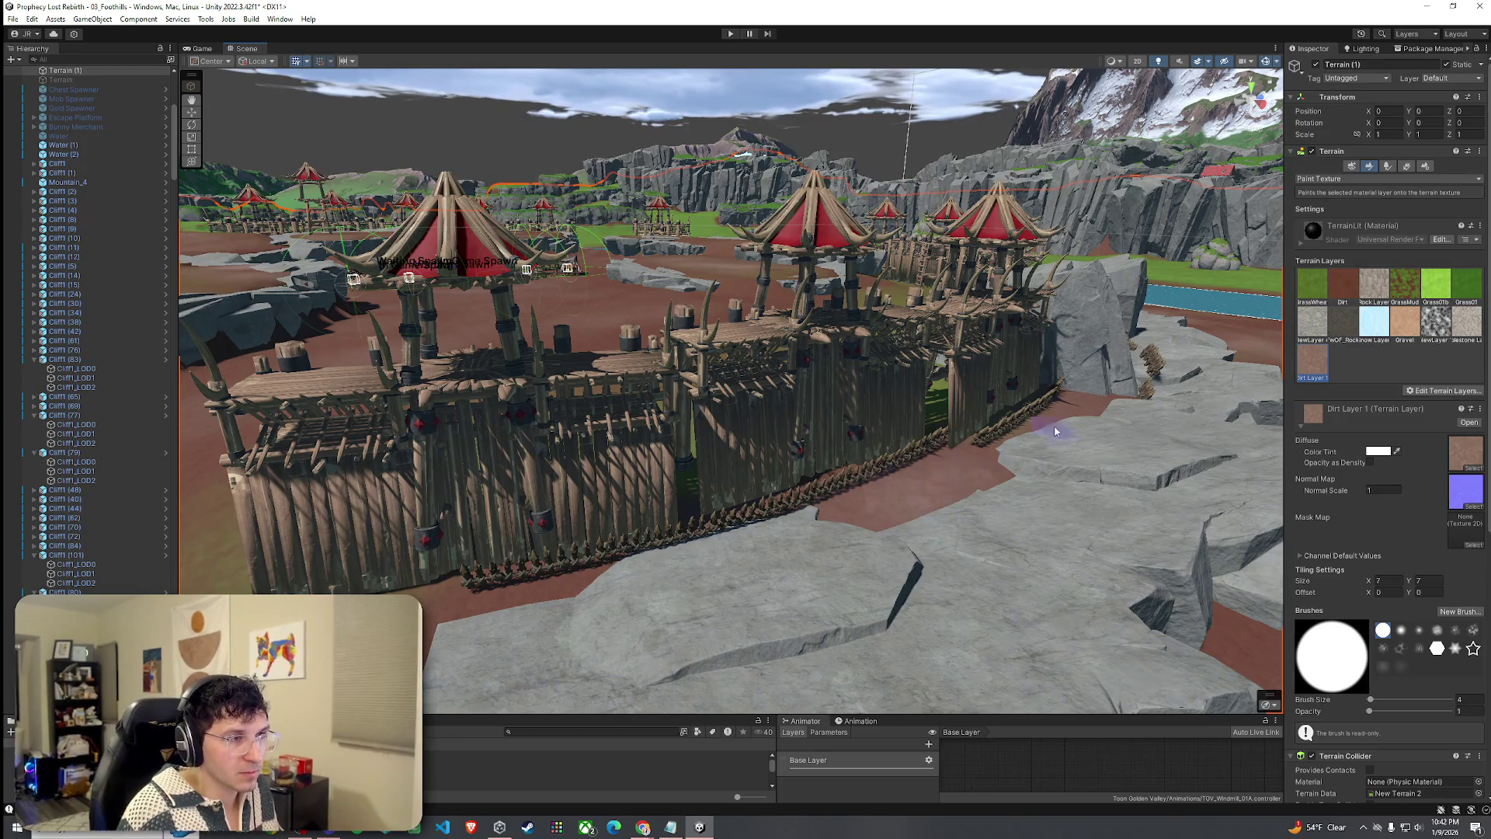
# Make Dirt Layer 1 the active paint layer for the ground at the palisade's foot.
pyautogui.moveTo(998, 470); pyautogui.dragTo(810, 505)
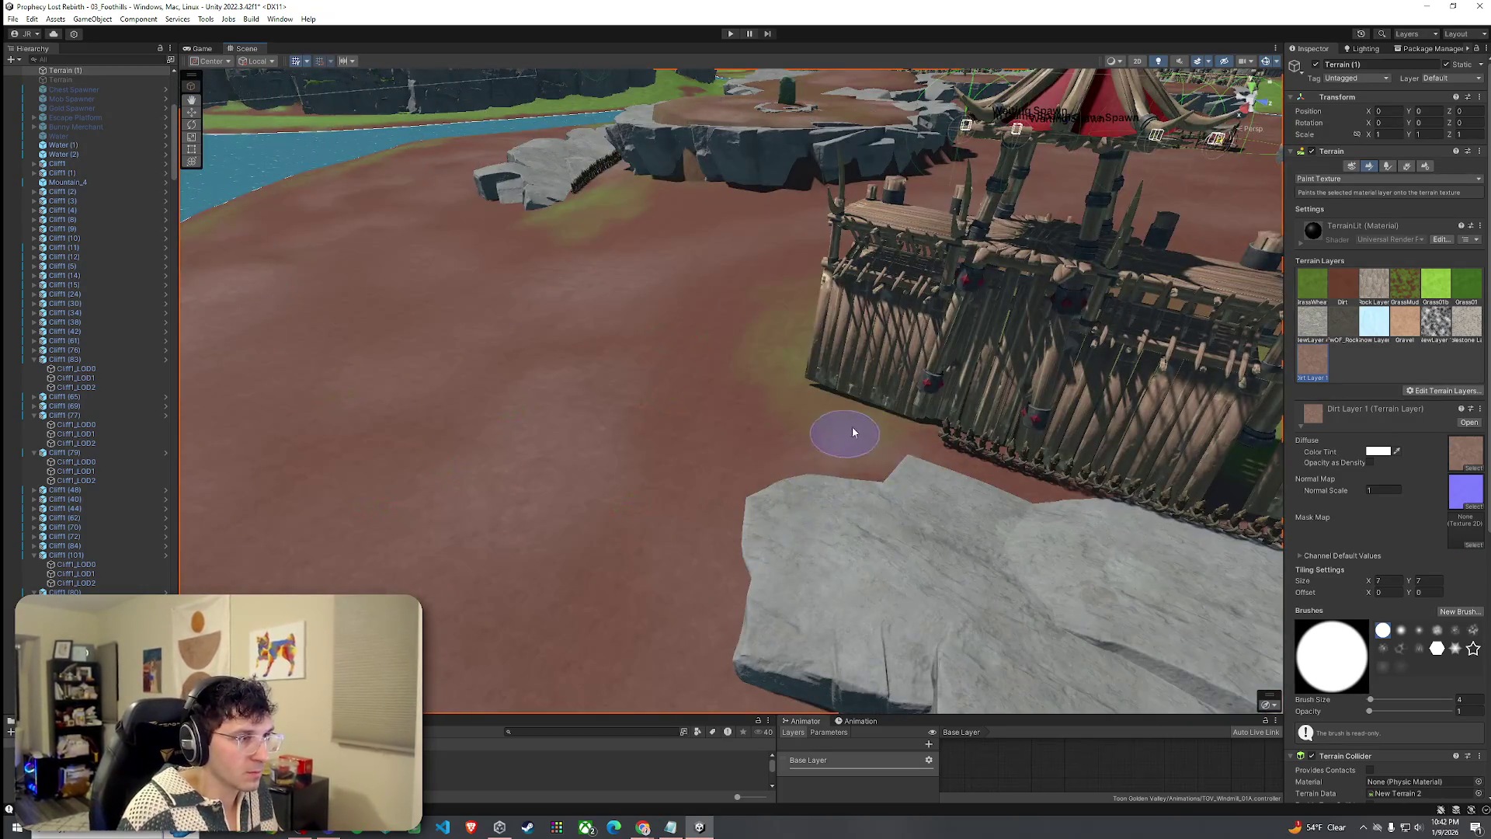
pyautogui.moveTo(978, 480)
pyautogui.mouseDown()
pyautogui.moveTo(715, 485)
pyautogui.moveTo(839, 486)
pyautogui.mouseUp()
pyautogui.moveTo(1022, 528)
pyautogui.mouseDown()
pyautogui.moveTo(808, 476)
pyautogui.moveTo(945, 505)
pyautogui.moveTo(799, 503)
pyautogui.moveTo(982, 526)
pyautogui.moveTo(947, 523)
pyautogui.mouseUp()
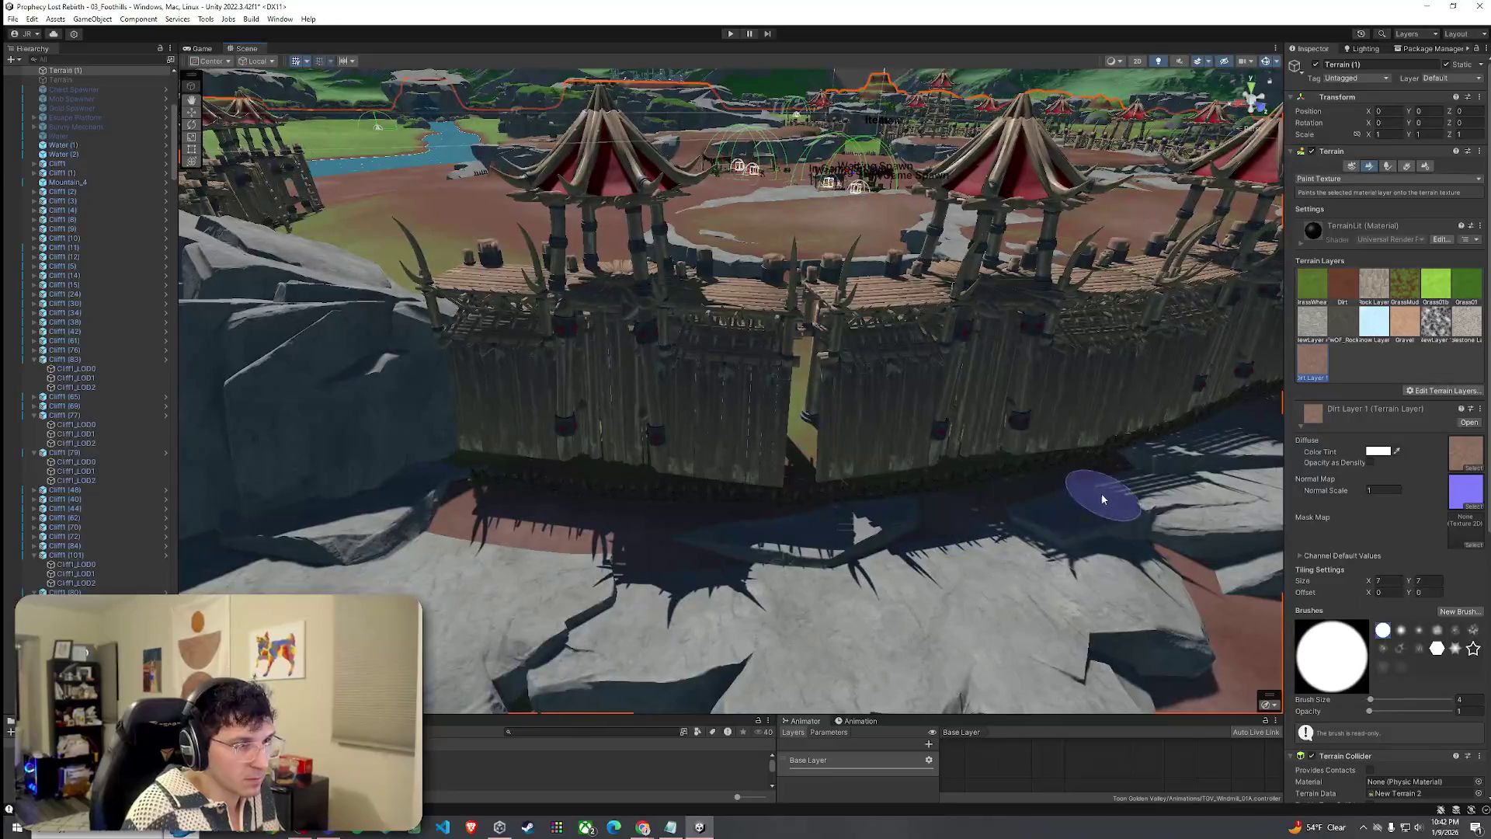
pyautogui.moveTo(709, 559)
pyautogui.mouseDown()
pyautogui.moveTo(805, 499)
pyautogui.moveTo(794, 511)
pyautogui.mouseUp()
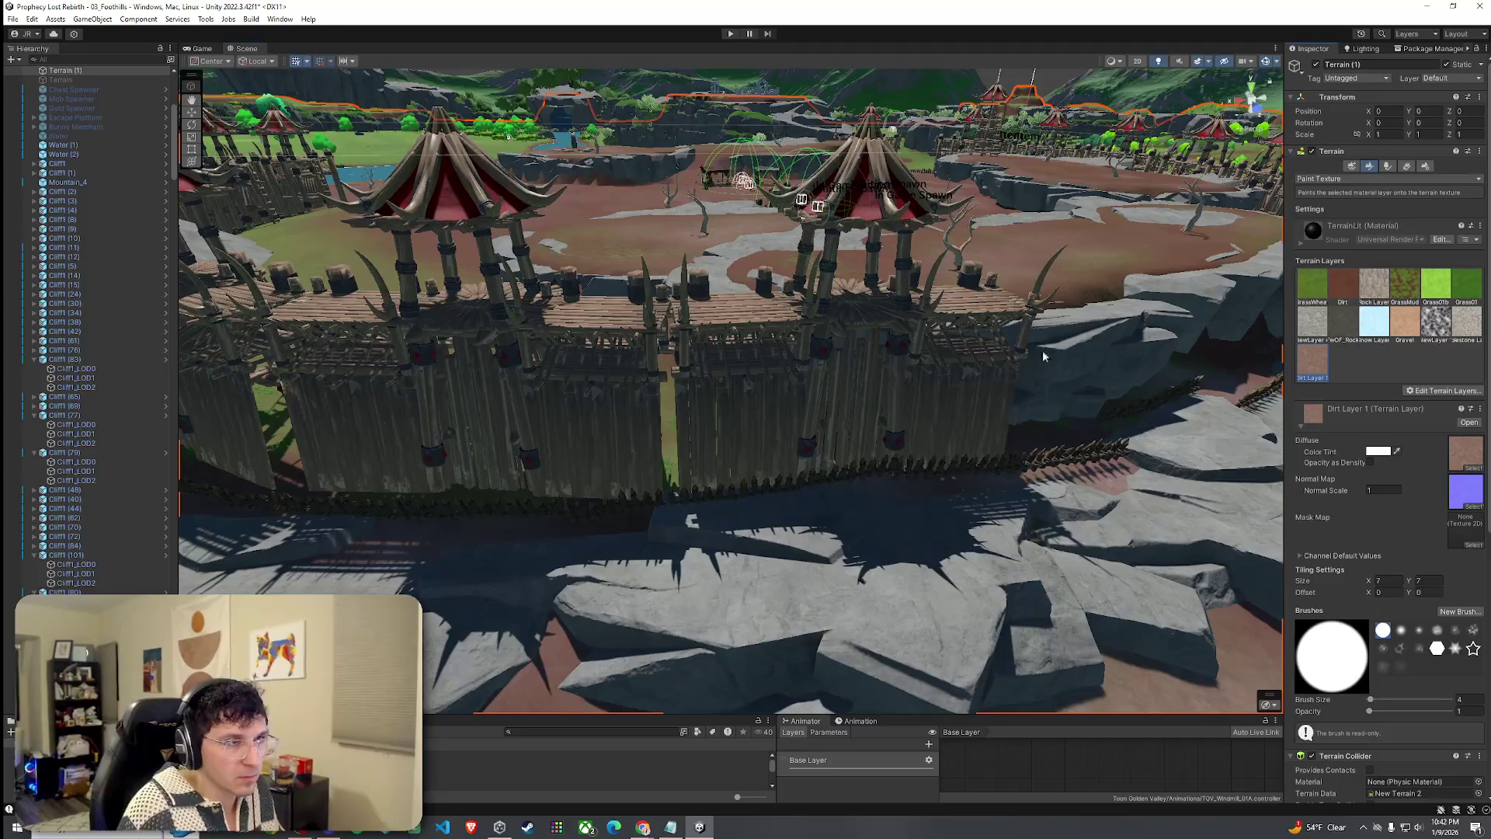
pyautogui.hotkey('ctrl', 'z')
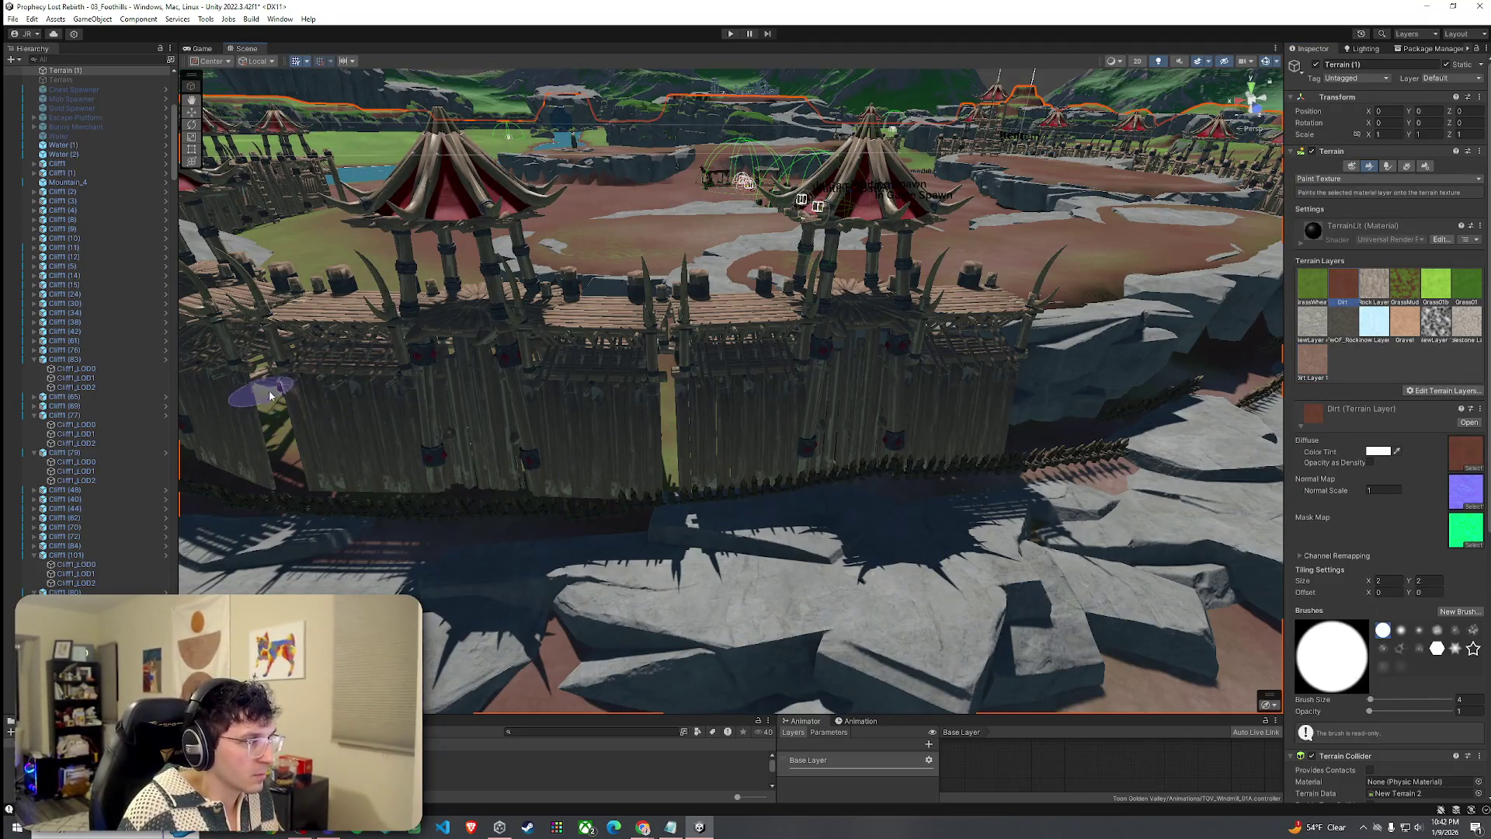
pyautogui.moveTo(716, 434)
pyautogui.mouseDown()
pyautogui.moveTo(692, 457)
pyautogui.moveTo(703, 465)
pyautogui.mouseUp()
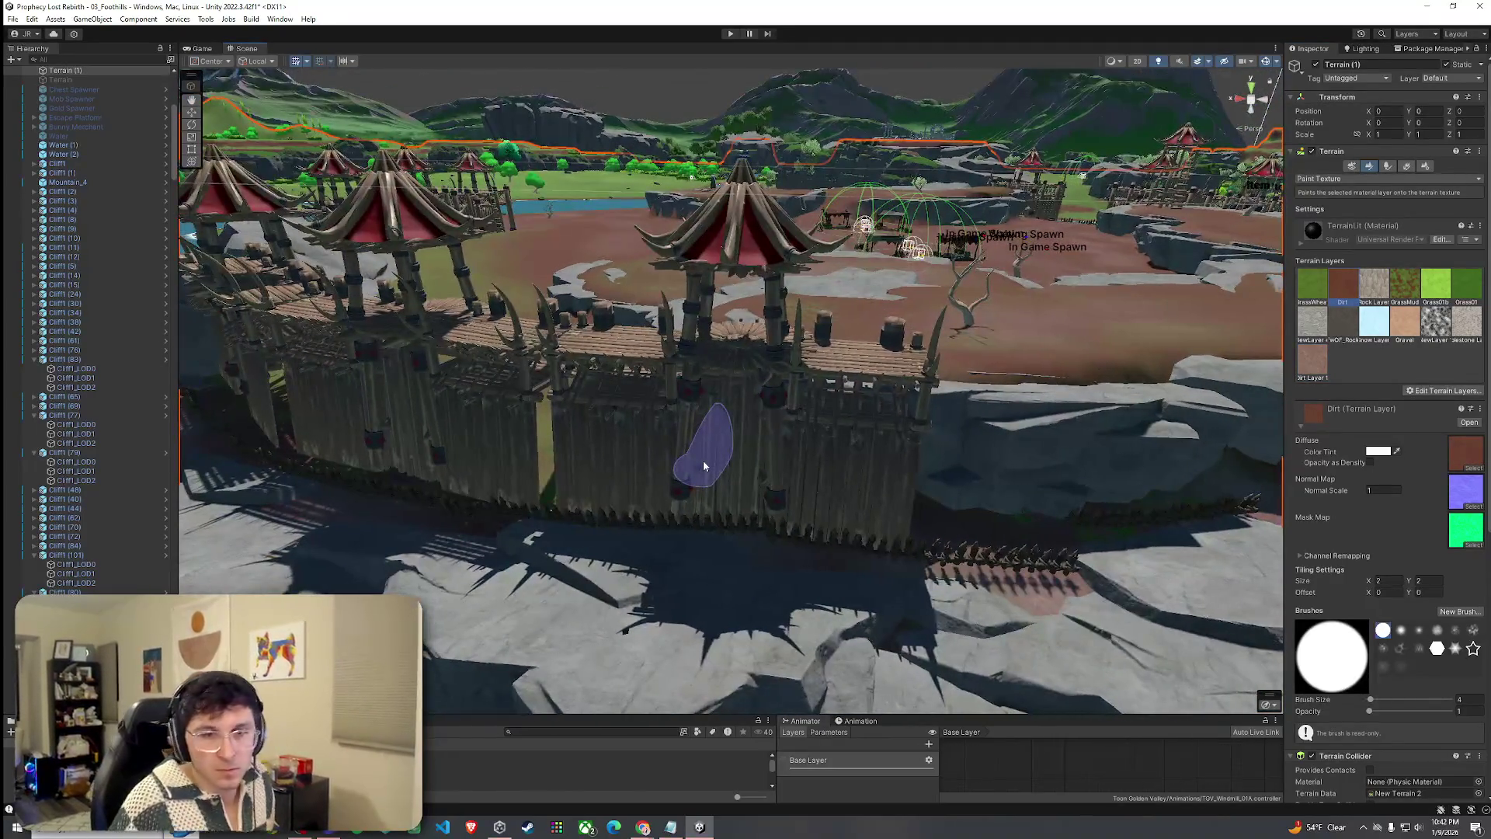
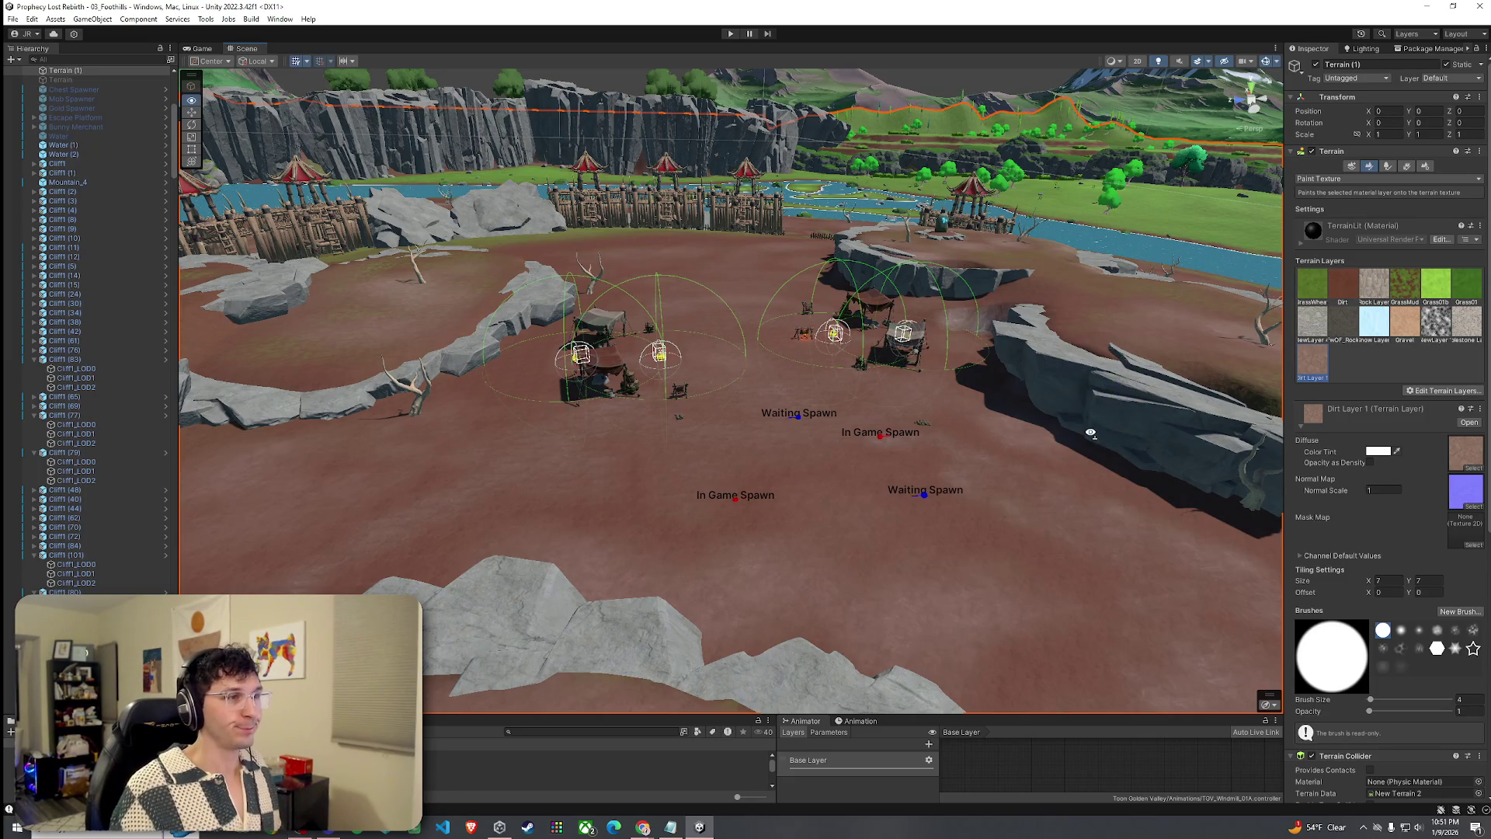
# Brush a light Rock Layer patch onto the dirt near the spawn area, toggling between Dirt and Rock.
pyautogui.moveTo(1098, 432)
pyautogui.mouseDown()
pyautogui.moveTo(1041, 456)
pyautogui.moveTo(994, 512)
pyautogui.moveTo(957, 432)
pyautogui.mouseUp()
pyautogui.click(1343, 285)
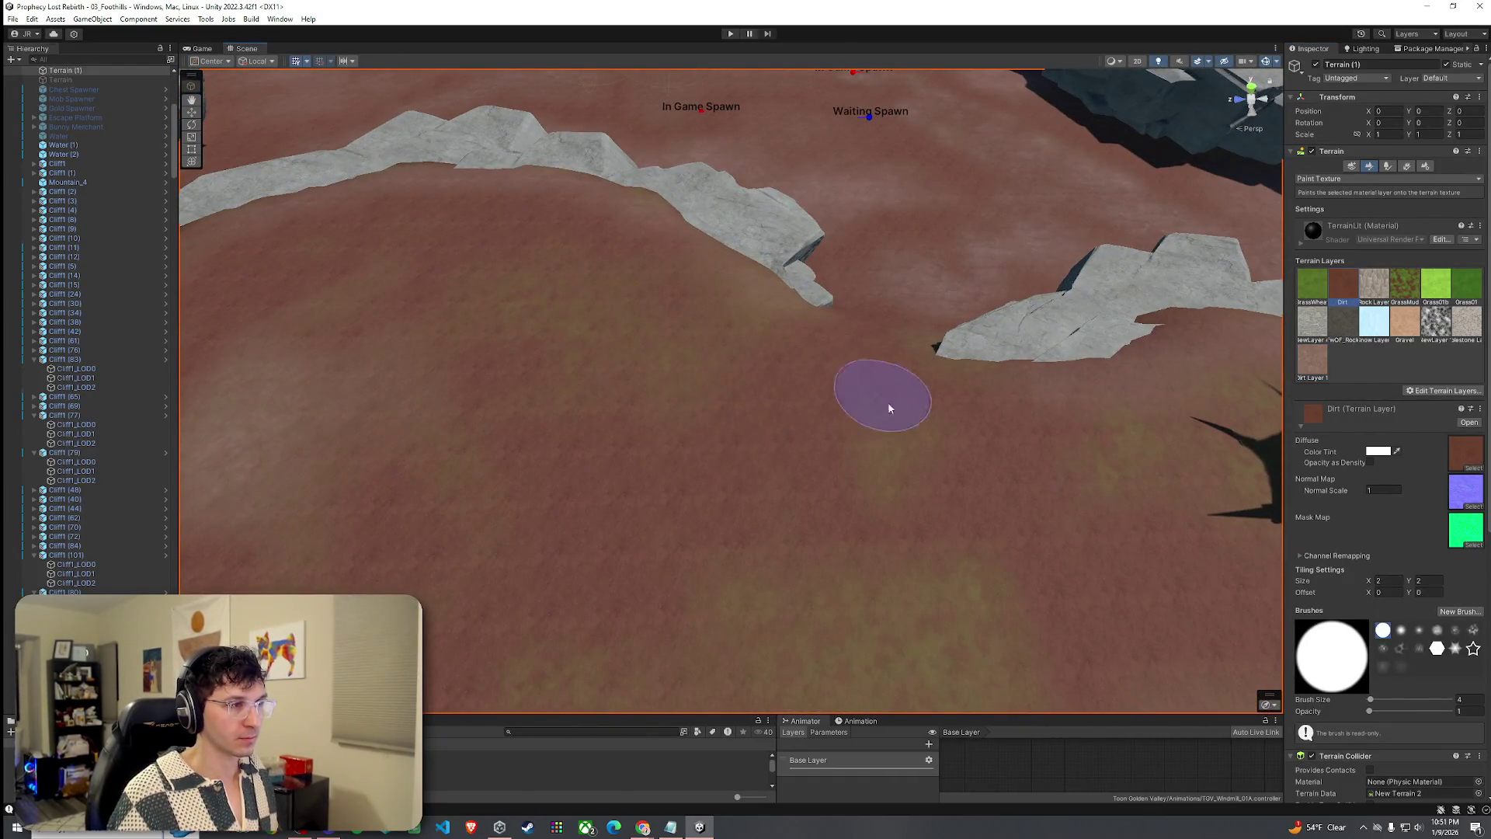
pyautogui.click(1375, 292)
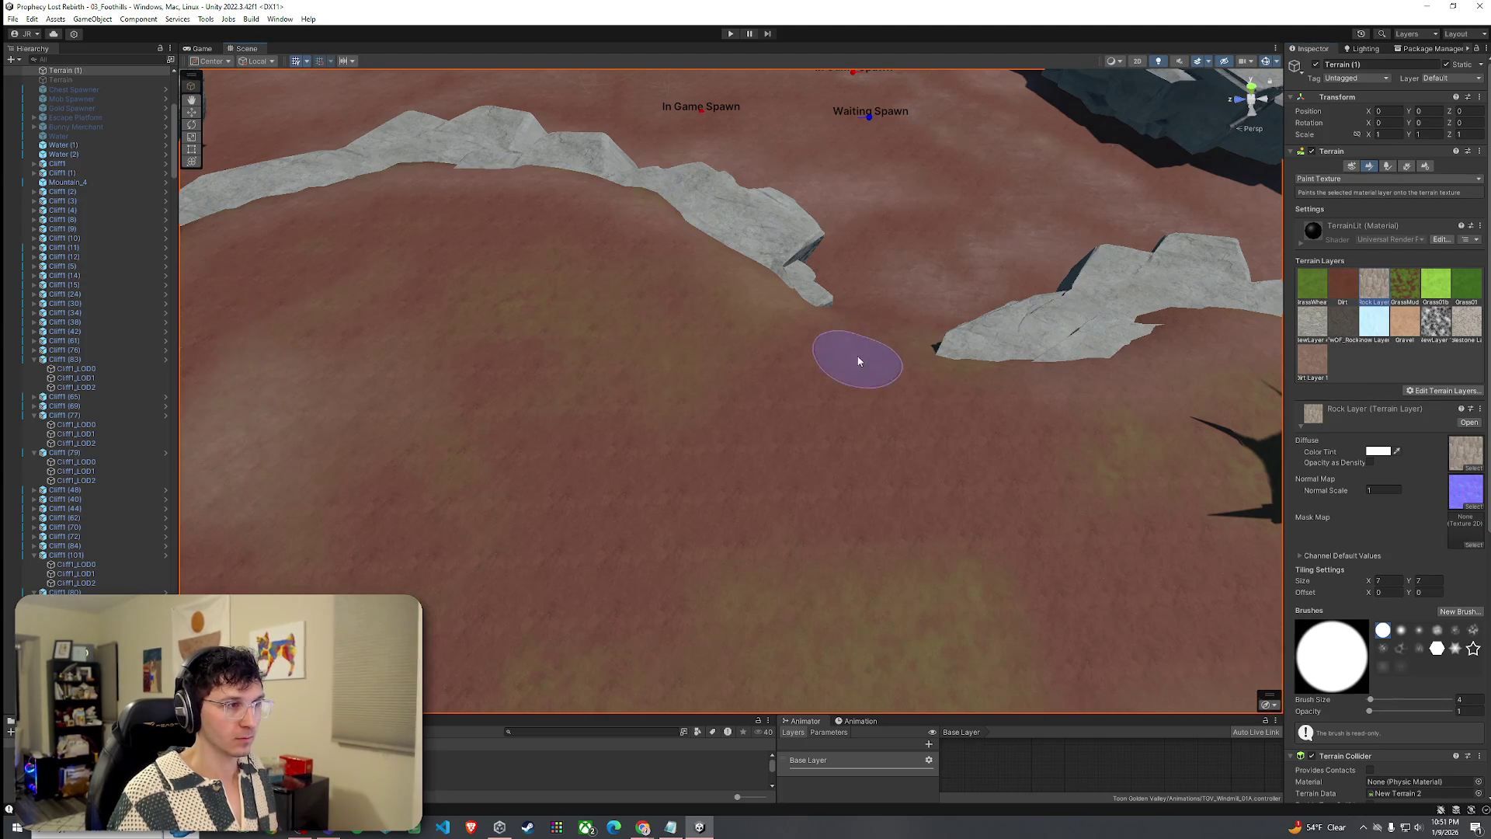
pyautogui.moveTo(859, 356); pyautogui.dragTo(759, 443)
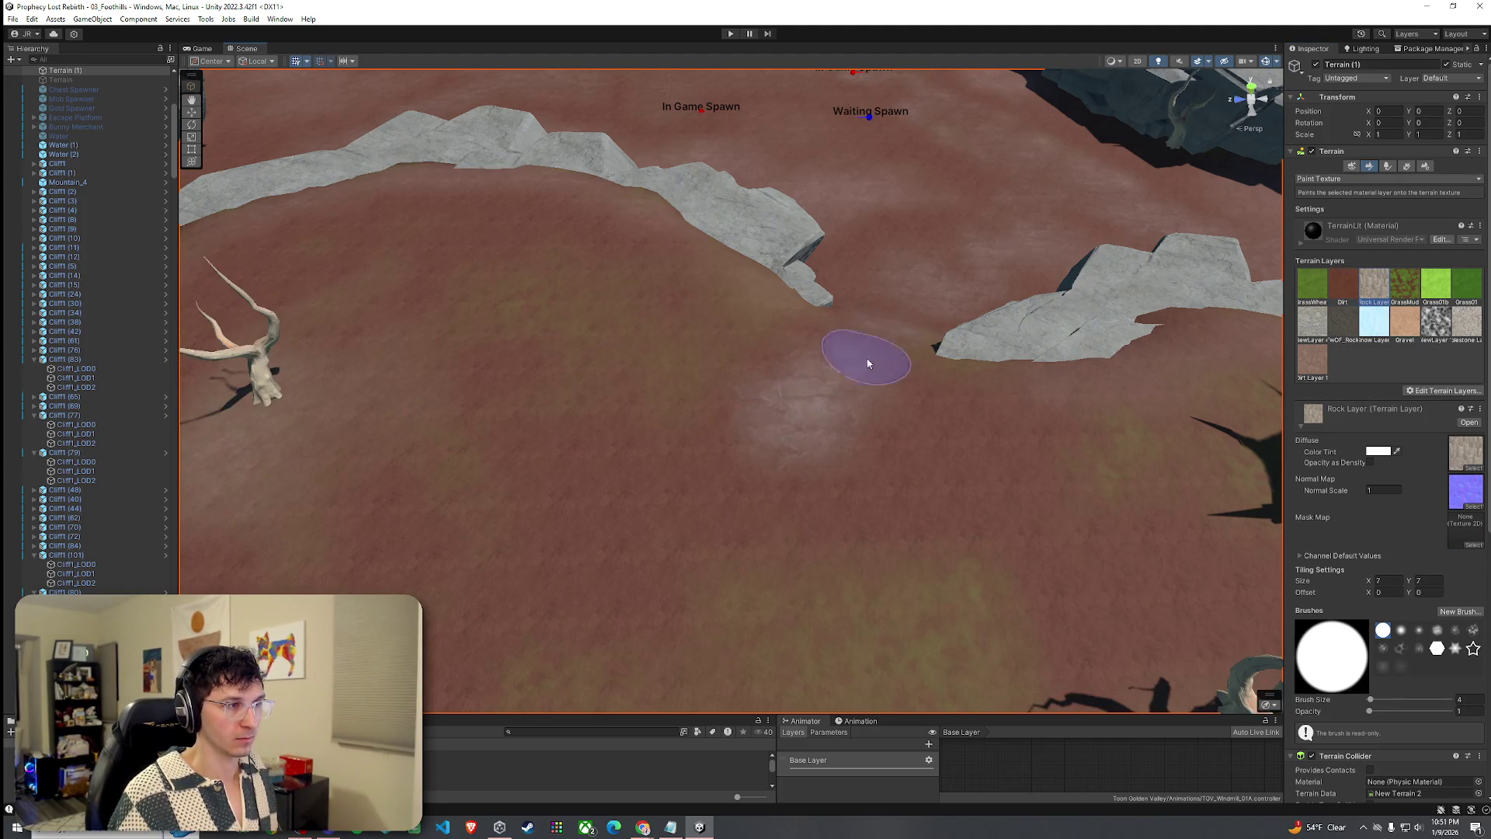
pyautogui.click(1343, 285)
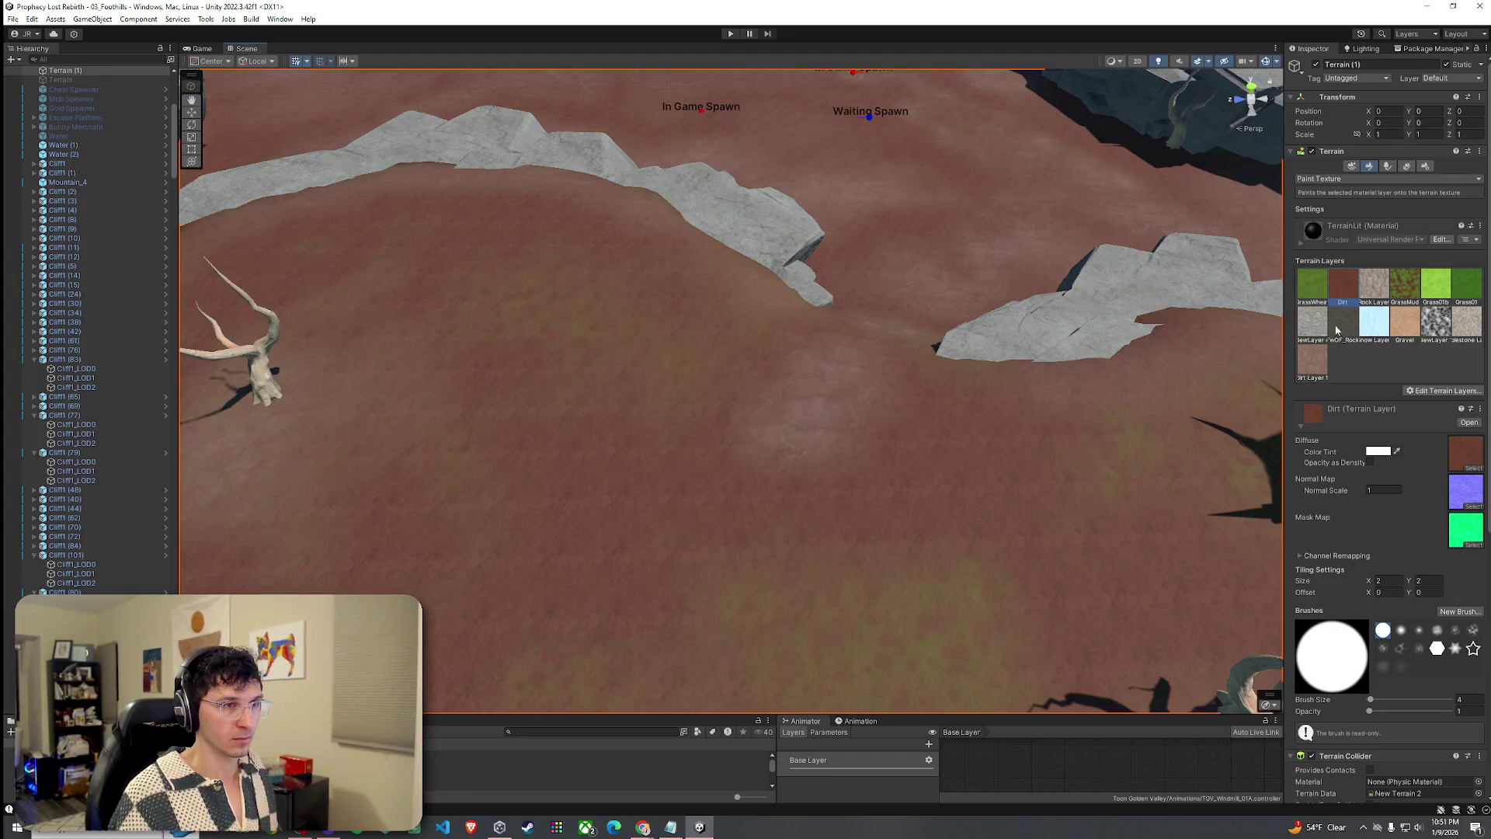
pyautogui.click(1372, 298)
# Orbit to a new angle over the arena and select the 03_Foothills scene asset.
pyautogui.scroll(-5, 913, 445)
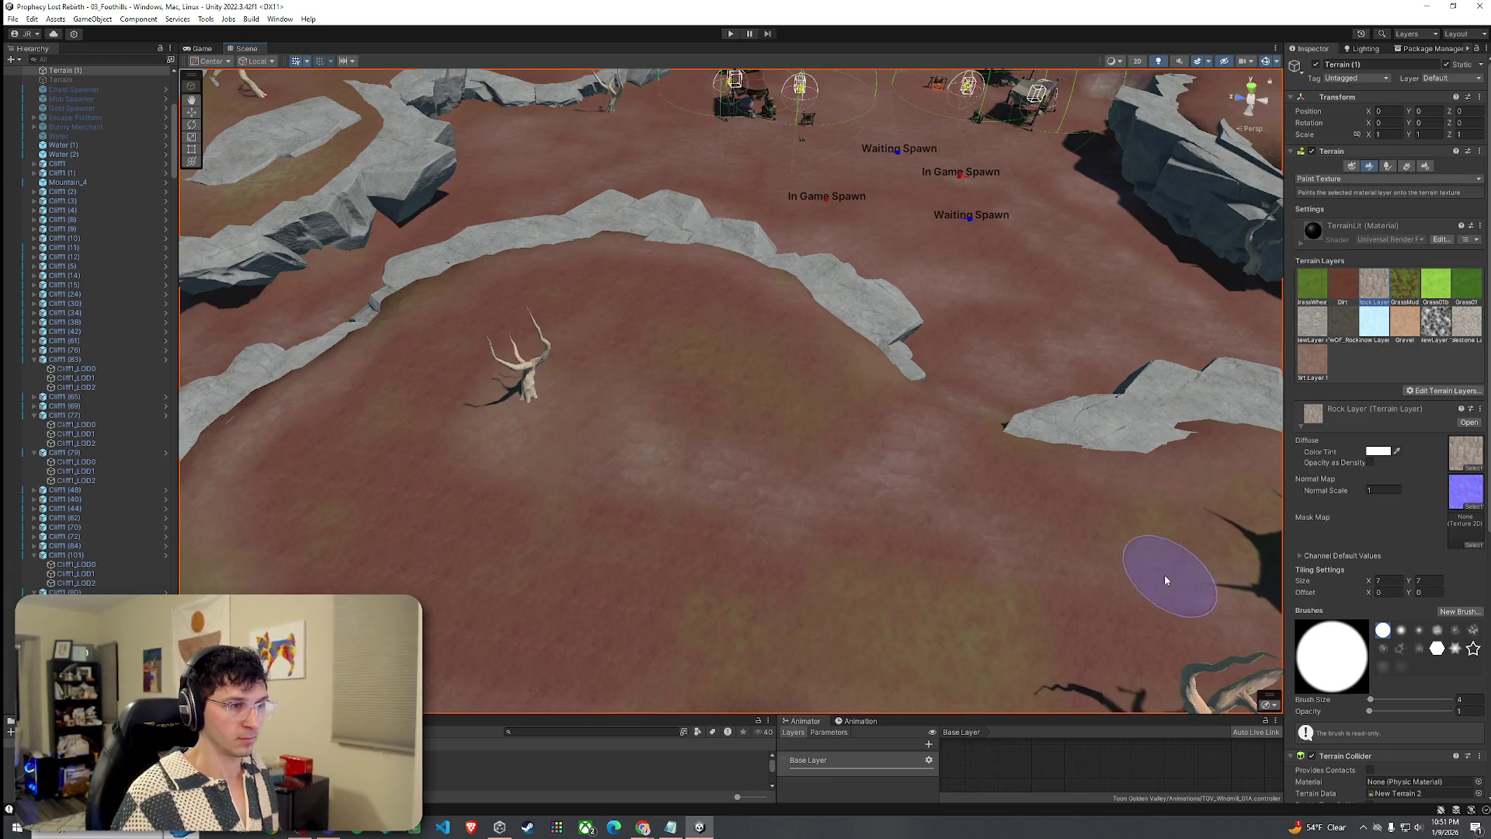
pyautogui.moveTo(1050, 572)
pyautogui.mouseDown()
pyautogui.moveTo(1154, 581)
pyautogui.moveTo(976, 475)
pyautogui.moveTo(990, 440)
pyautogui.moveTo(941, 425)
pyautogui.moveTo(1155, 340)
pyautogui.moveTo(266, 358)
pyautogui.moveTo(132, 346)
pyautogui.moveTo(250, 364)
pyautogui.mouseUp()
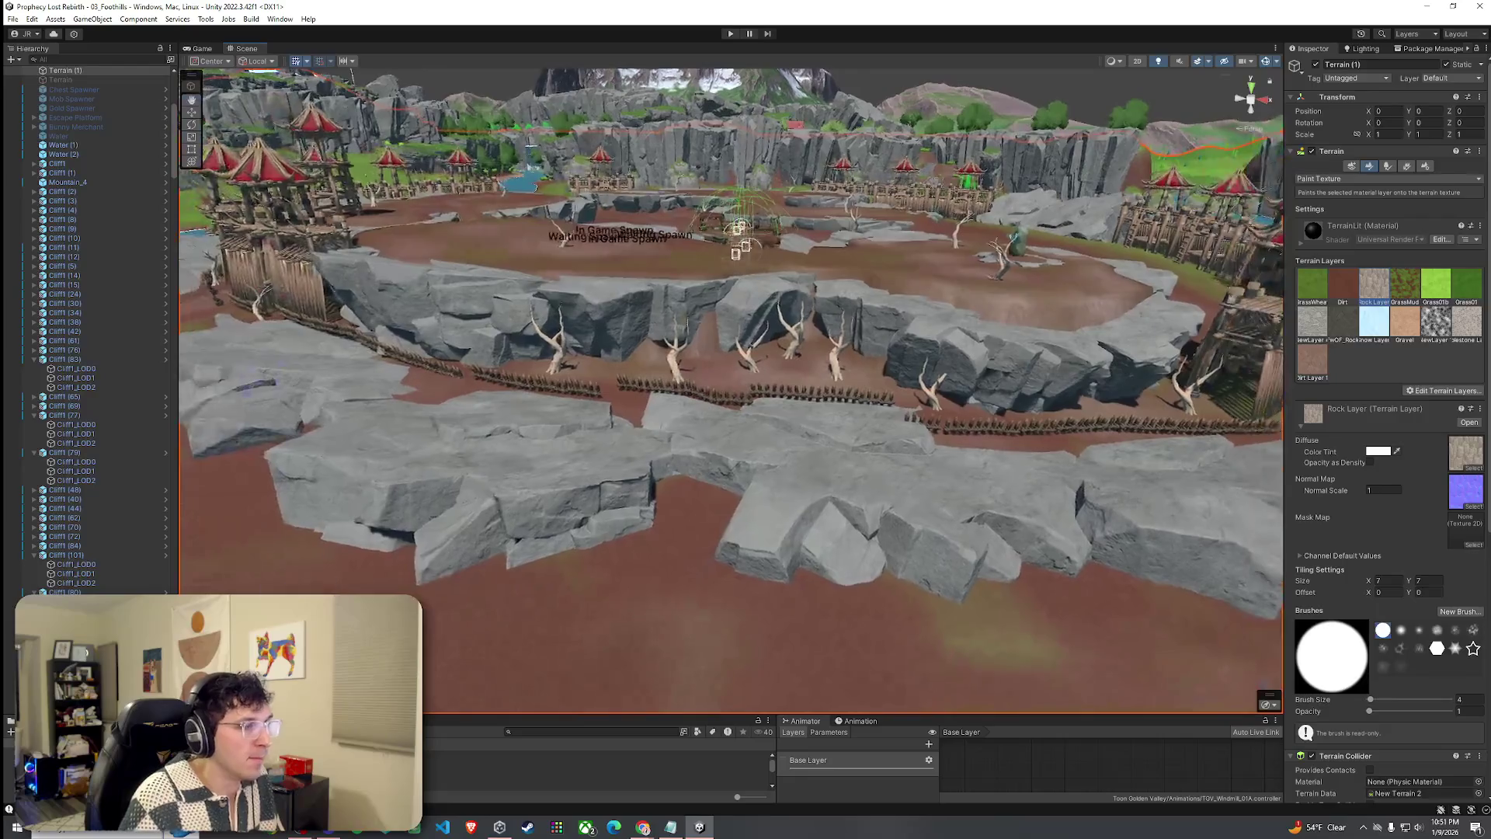
pyautogui.click(435, 772)
# Select five spiked P_FW01_Fence_B_01 pieces by the cliff and duplicate them.
pyautogui.moveTo(632, 381)
pyautogui.mouseDown()
pyautogui.moveTo(644, 363)
pyautogui.moveTo(685, 384)
pyautogui.mouseUp()
pyautogui.click(674, 373)
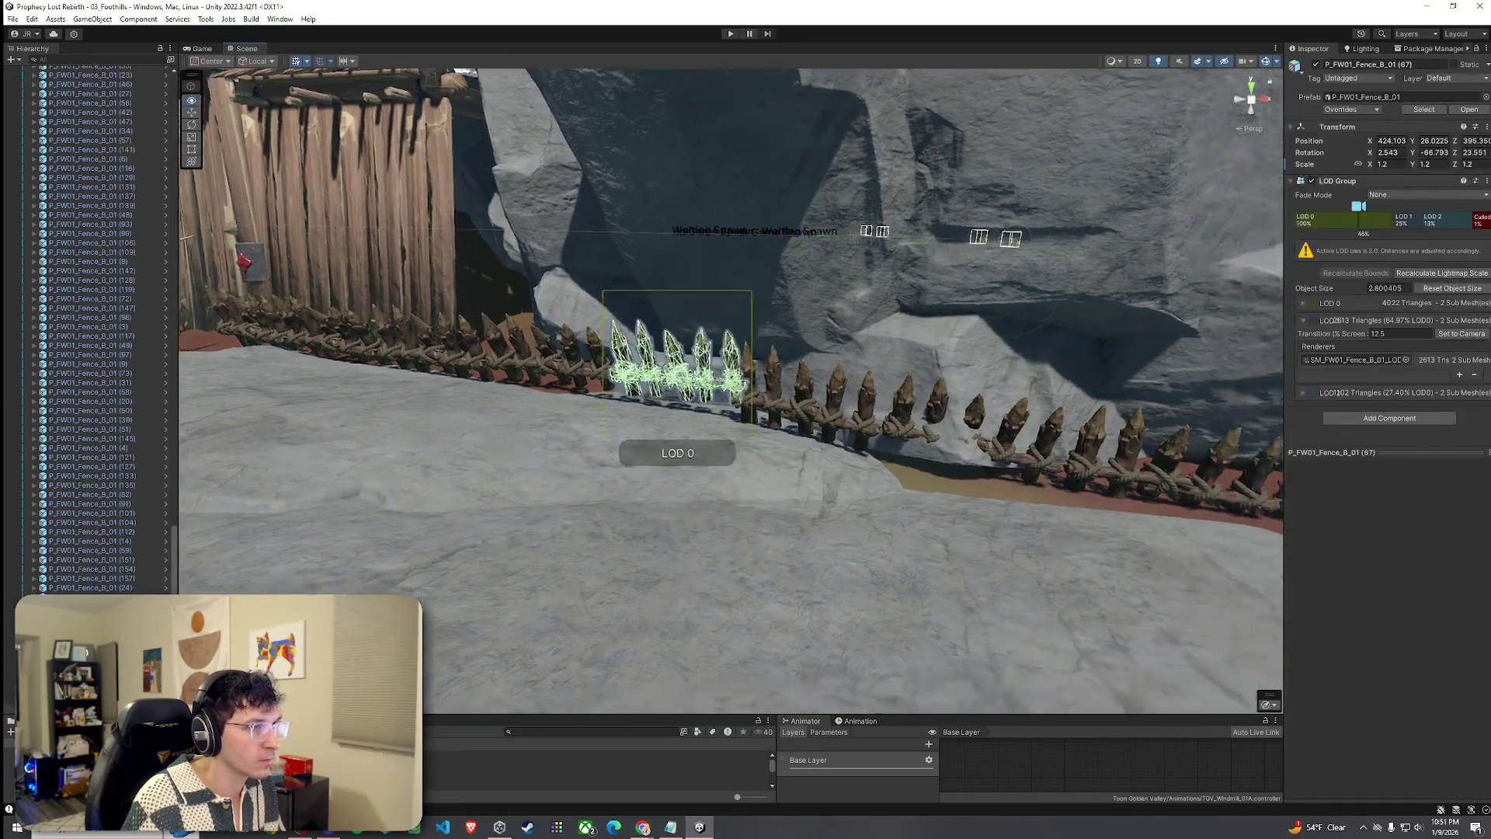
pyautogui.keyDown('shift'); pyautogui.click(726, 411); pyautogui.keyUp('shift')
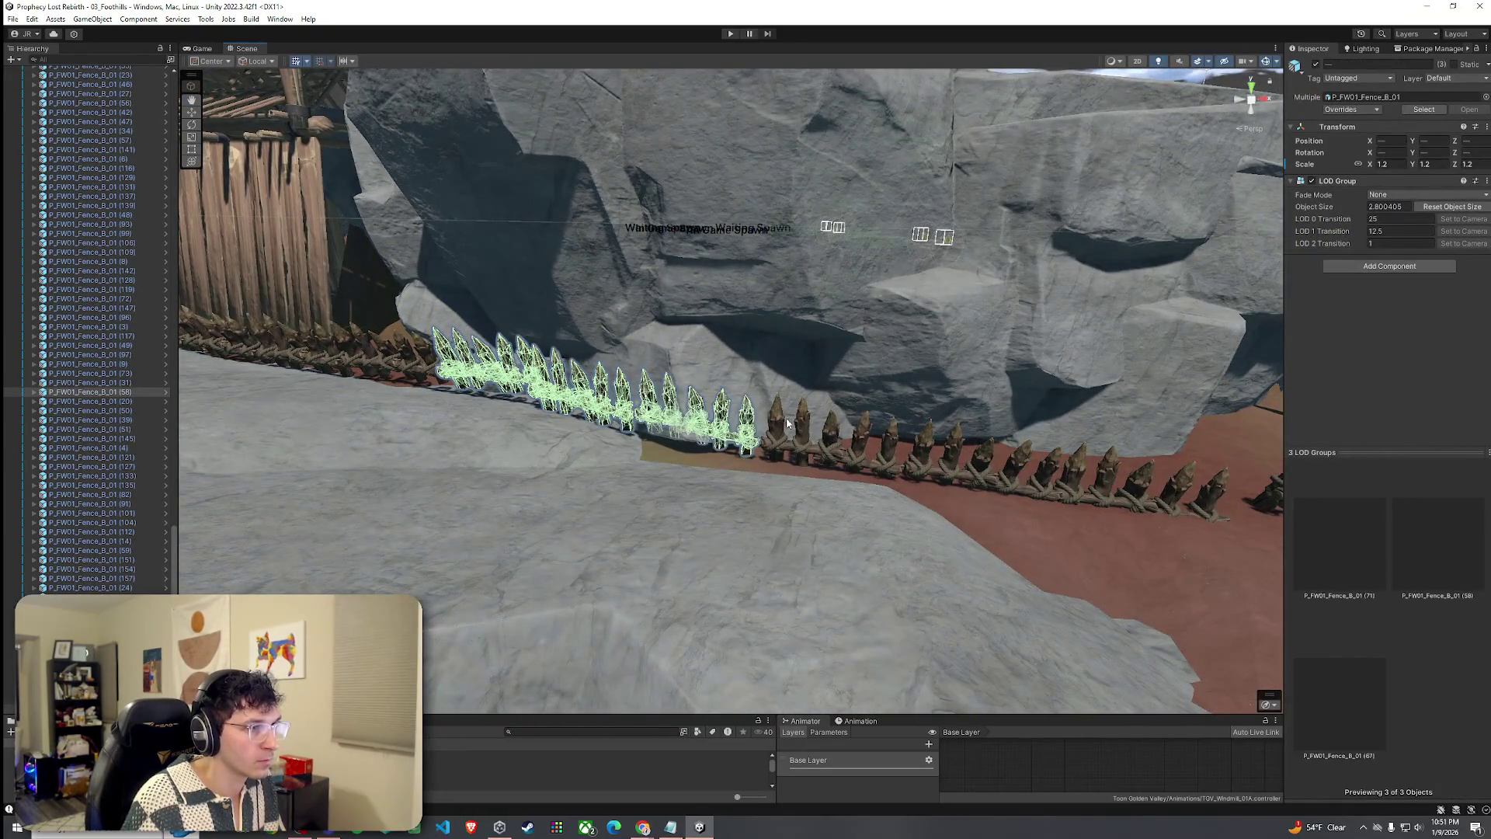
pyautogui.keyDown('shift'); pyautogui.click(827, 427); pyautogui.keyUp('shift')
pyautogui.keyDown('shift'); pyautogui.click(924, 441); pyautogui.keyUp('shift')
pyautogui.keyDown('shift'); pyautogui.click(1096, 472); pyautogui.keyUp('shift')
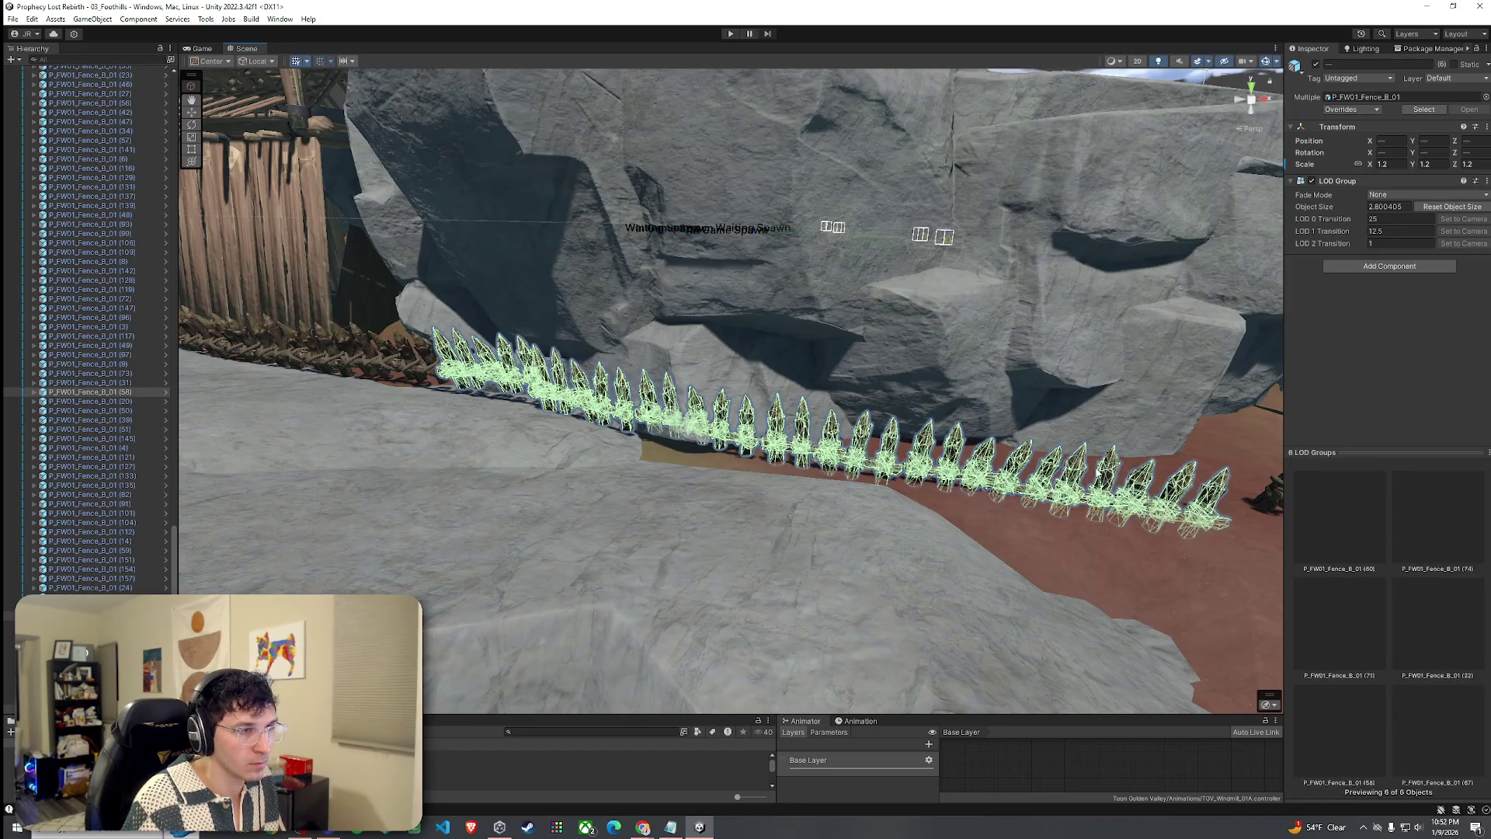
pyautogui.scroll(-10, 1047, 466)
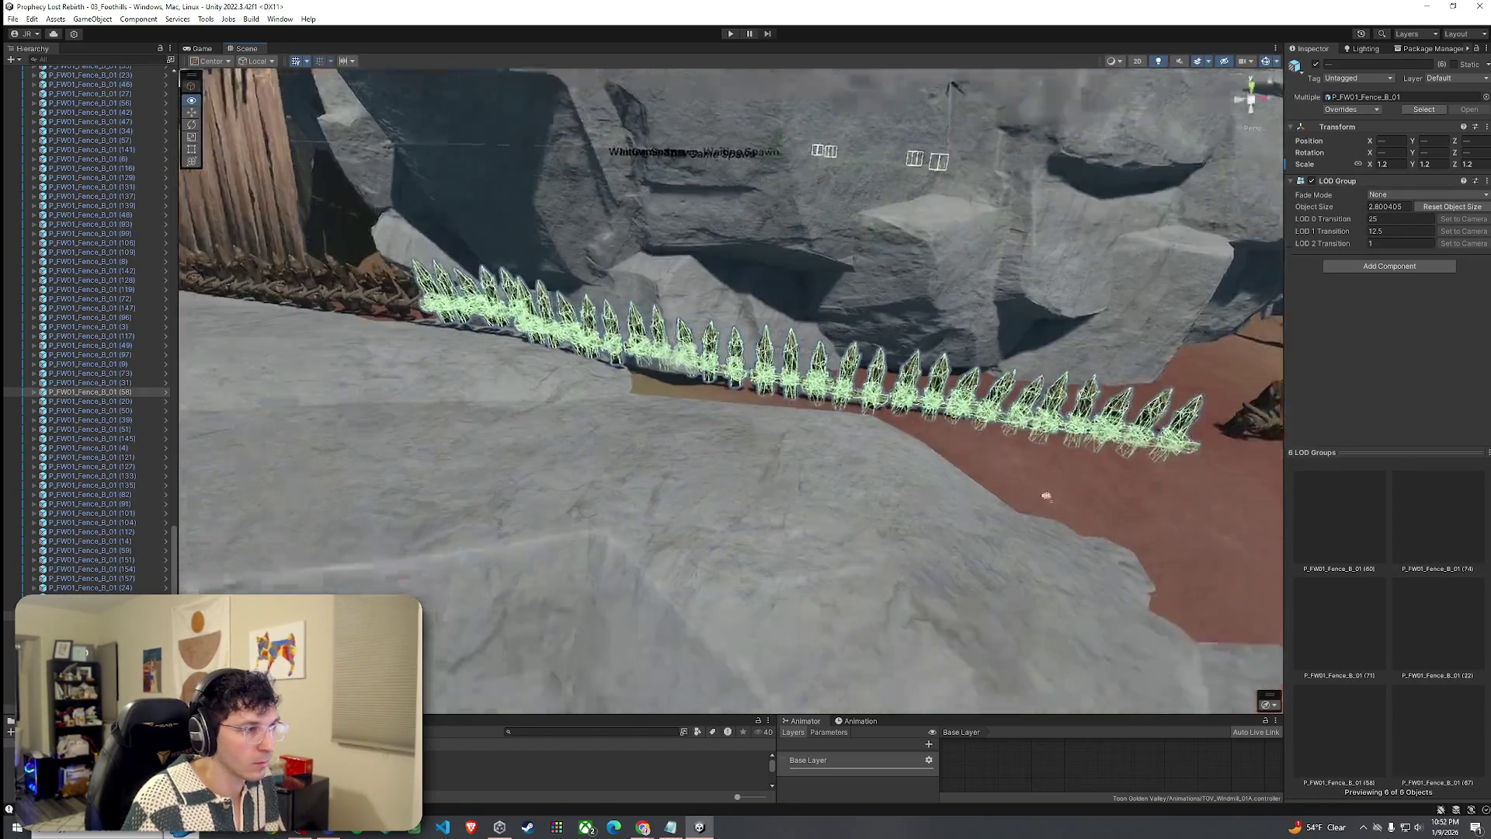
pyautogui.hotkey('ctrl', 'd')
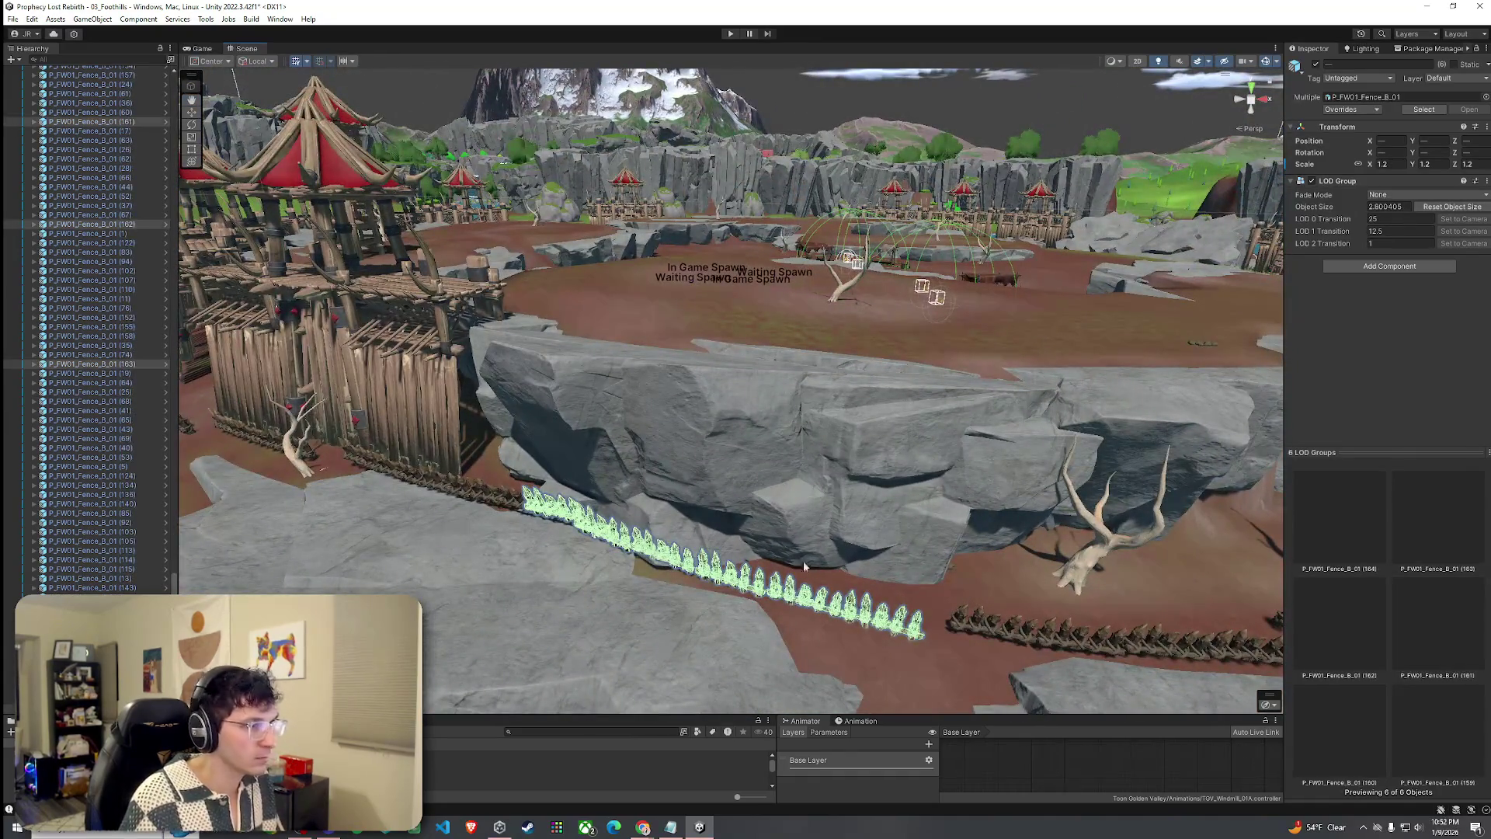
# Move the duplicated fence row up onto the rock top and view it from the side.
pyautogui.moveTo(711, 548)
pyautogui.mouseDown()
pyautogui.moveTo(713, 326)
pyautogui.moveTo(732, 292)
pyautogui.moveTo(730, 336)
pyautogui.moveTo(697, 310)
pyautogui.mouseUp()
pyautogui.press('e')
pyautogui.scroll(10, 697, 311)
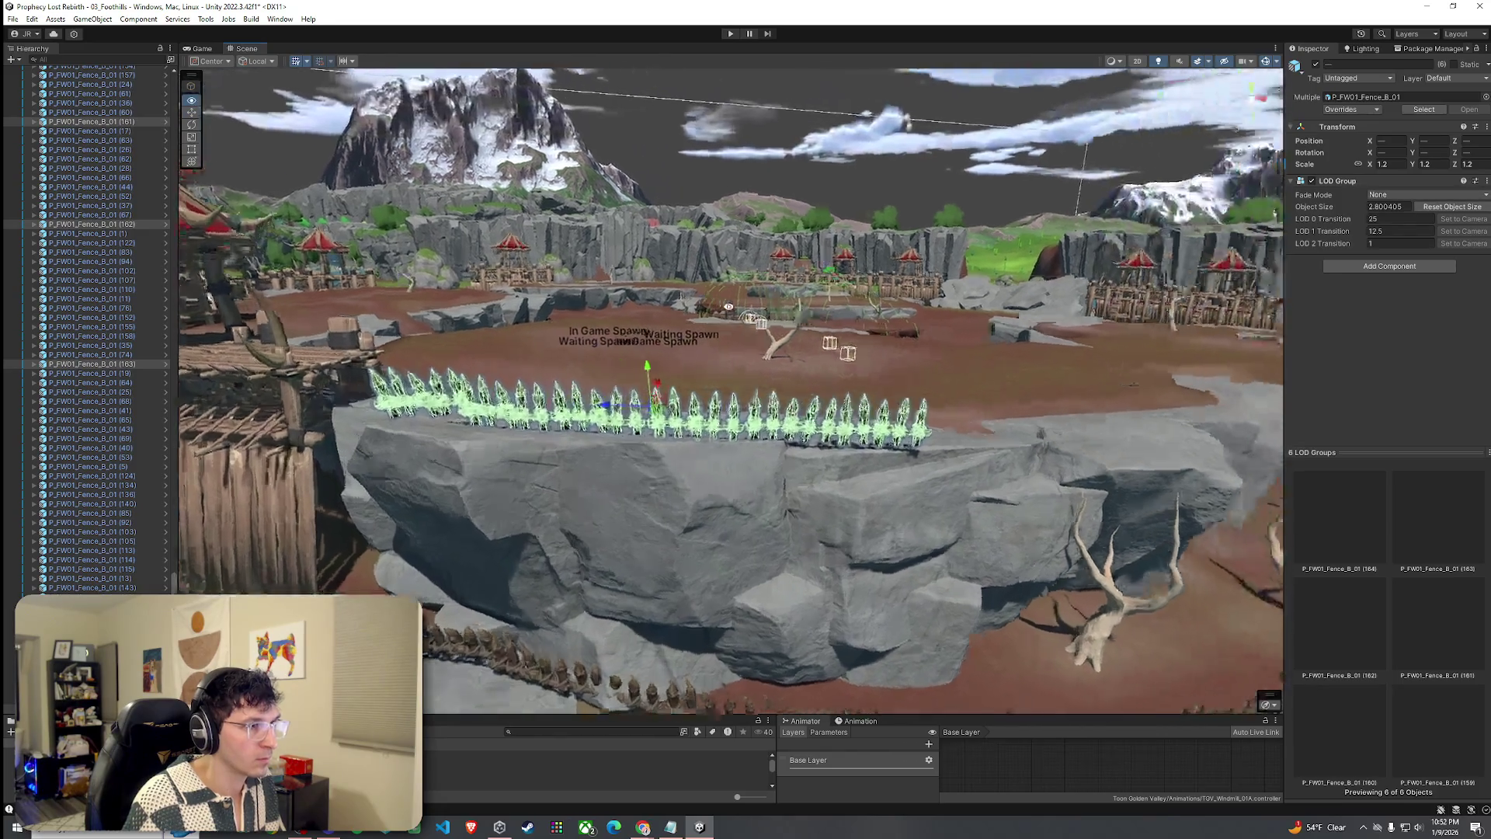
pyautogui.scroll(-10, 696, 310)
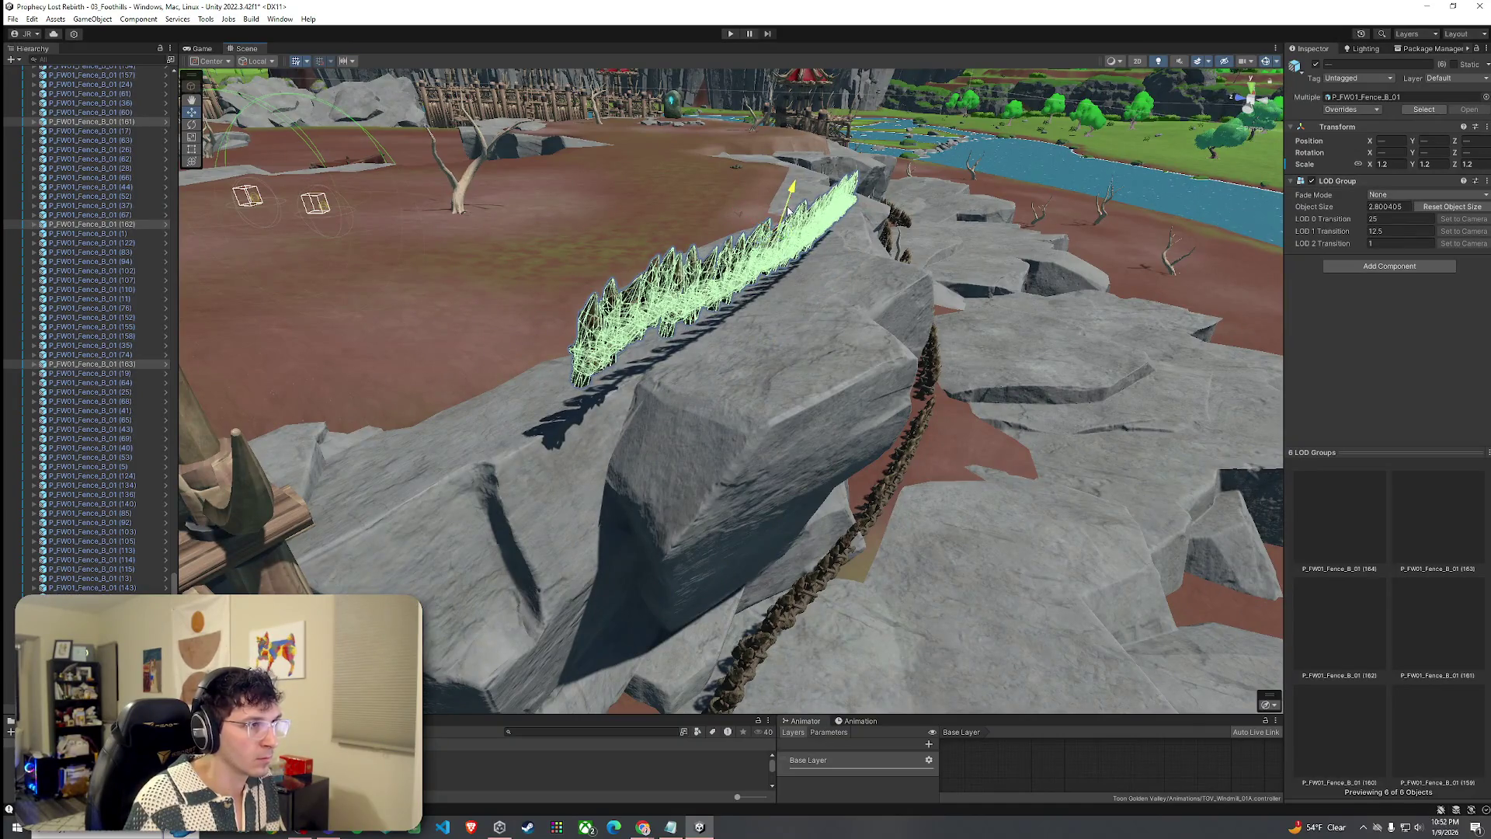
pyautogui.moveTo(788, 210)
pyautogui.mouseDown()
pyautogui.moveTo(647, 241)
pyautogui.moveTo(654, 302)
pyautogui.moveTo(683, 310)
pyautogui.moveTo(722, 287)
pyautogui.moveTo(707, 307)
pyautogui.moveTo(691, 265)
pyautogui.moveTo(475, 265)
pyautogui.mouseUp()
# Frame individual fence pieces on the rock to adjust their rotation.
pyautogui.click(899, 250)
pyautogui.press('f')
pyautogui.press('e')
pyautogui.click(625, 318)
# Select two more fence pieces on the ledge and duplicate them.
pyautogui.press('f')
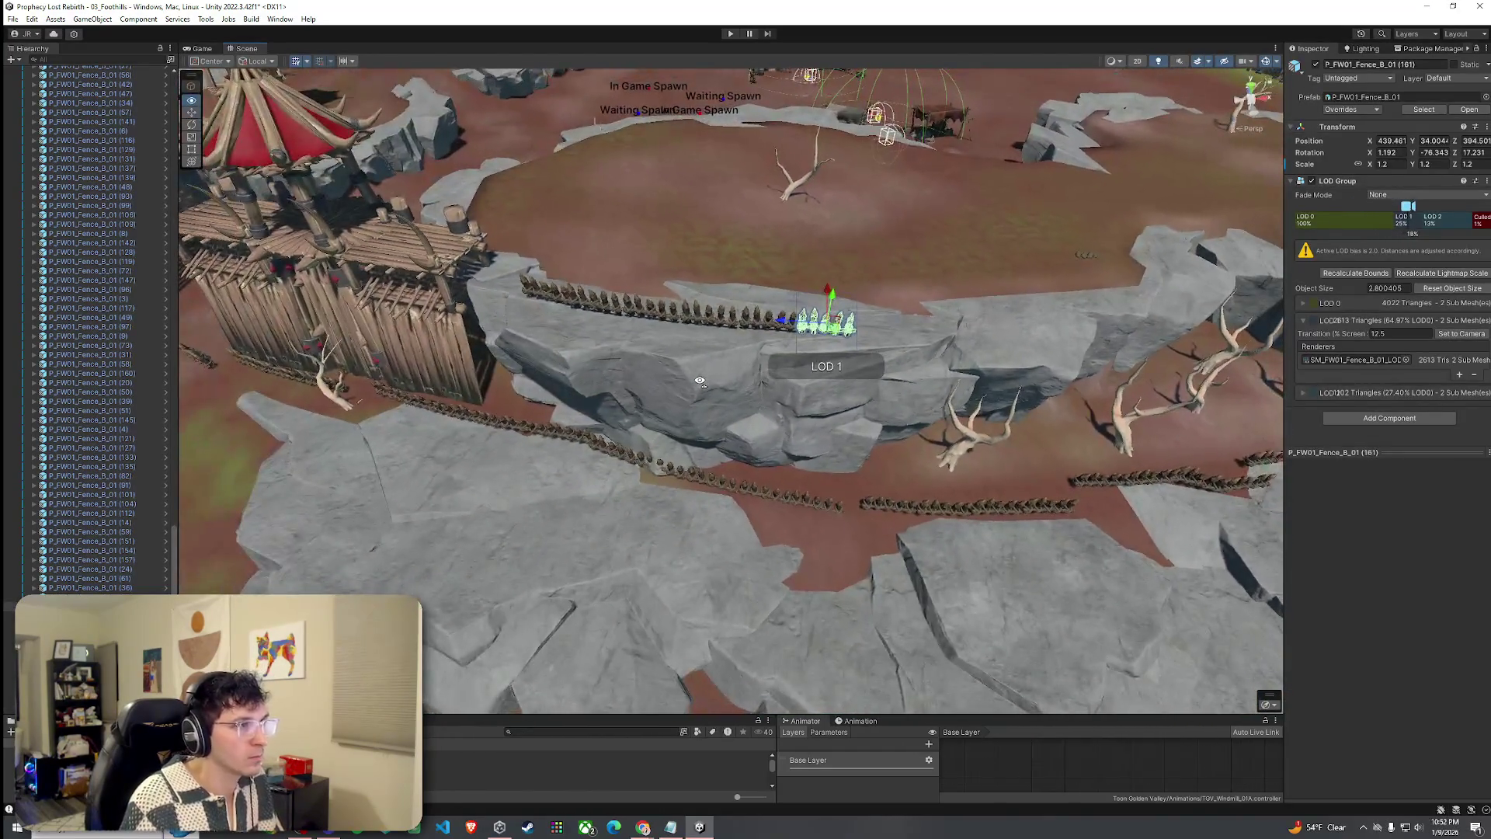
pyautogui.scroll(10, 699, 380)
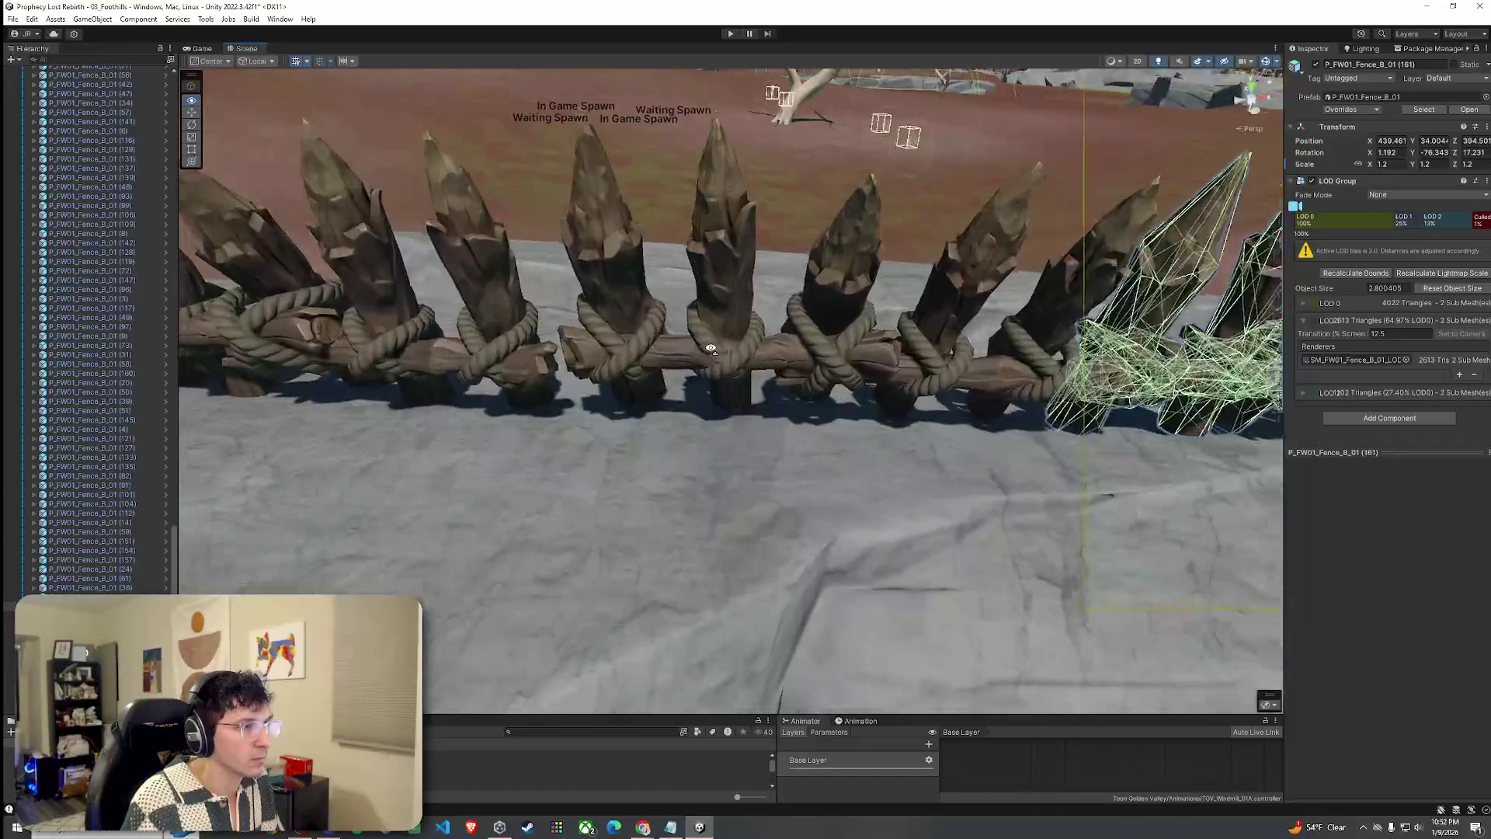
pyautogui.scroll(-5, 710, 349)
pyautogui.keyDown('shift'); pyautogui.click(692, 343); pyautogui.keyUp('shift')
pyautogui.keyDown('shift'); pyautogui.click(631, 351); pyautogui.keyUp('shift')
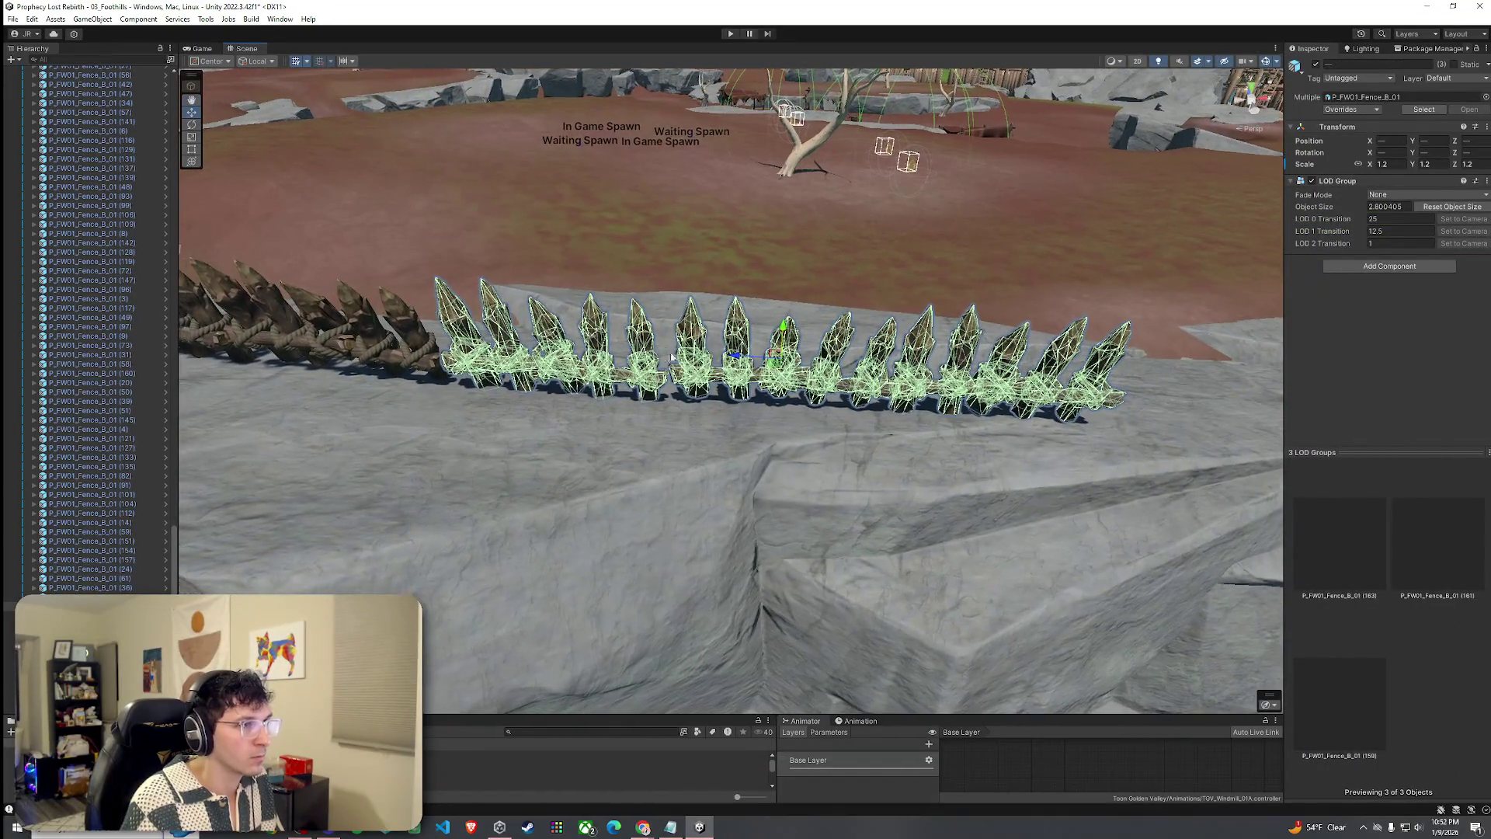
pyautogui.moveTo(760, 356); pyautogui.dragTo(718, 301)
pyautogui.scroll(-6, 129, 516)
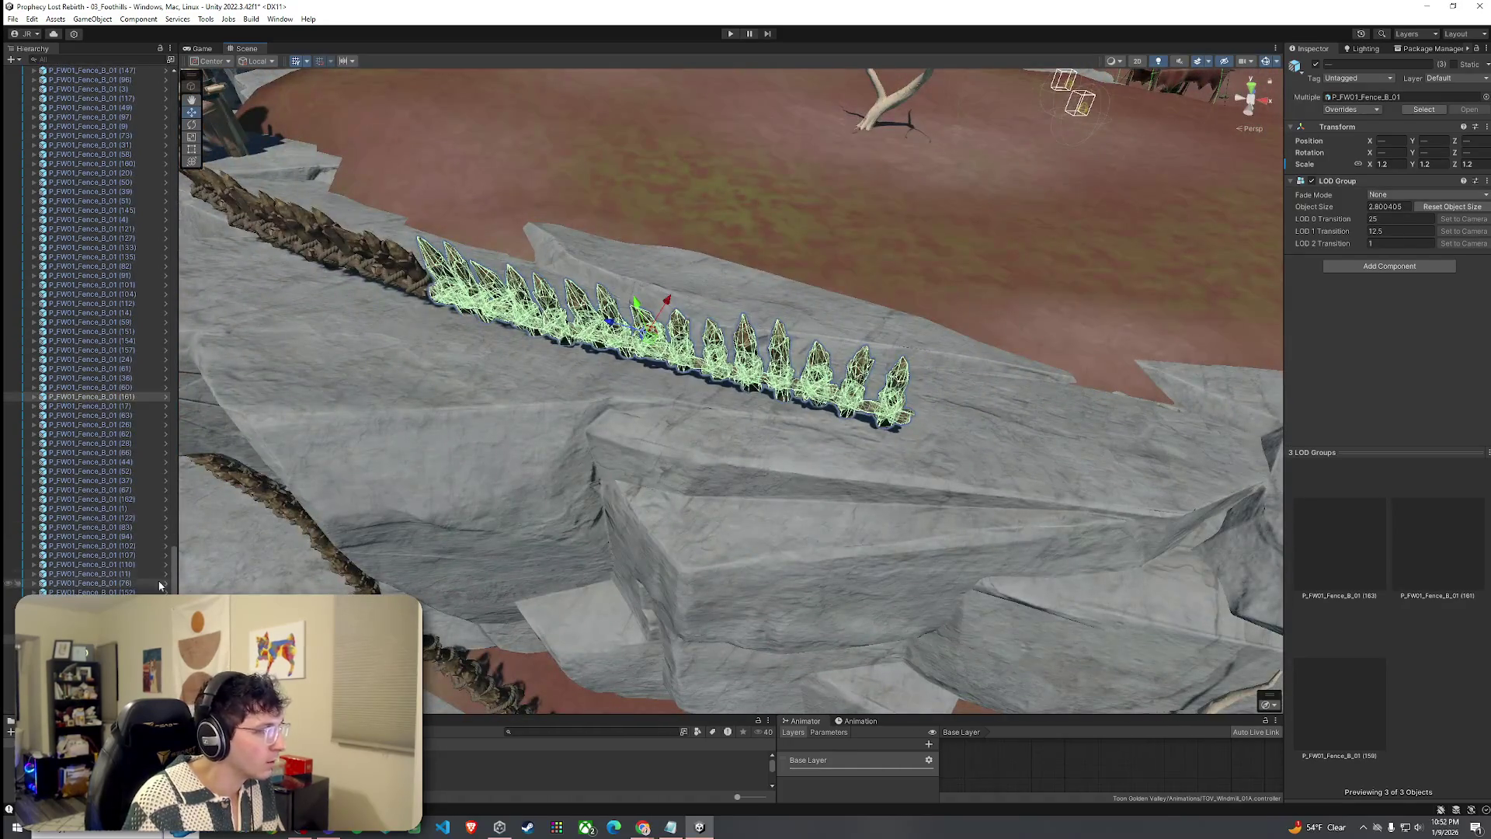
pyautogui.hotkey('ctrl', 'd')
pyautogui.scroll(-10, 715, 395)
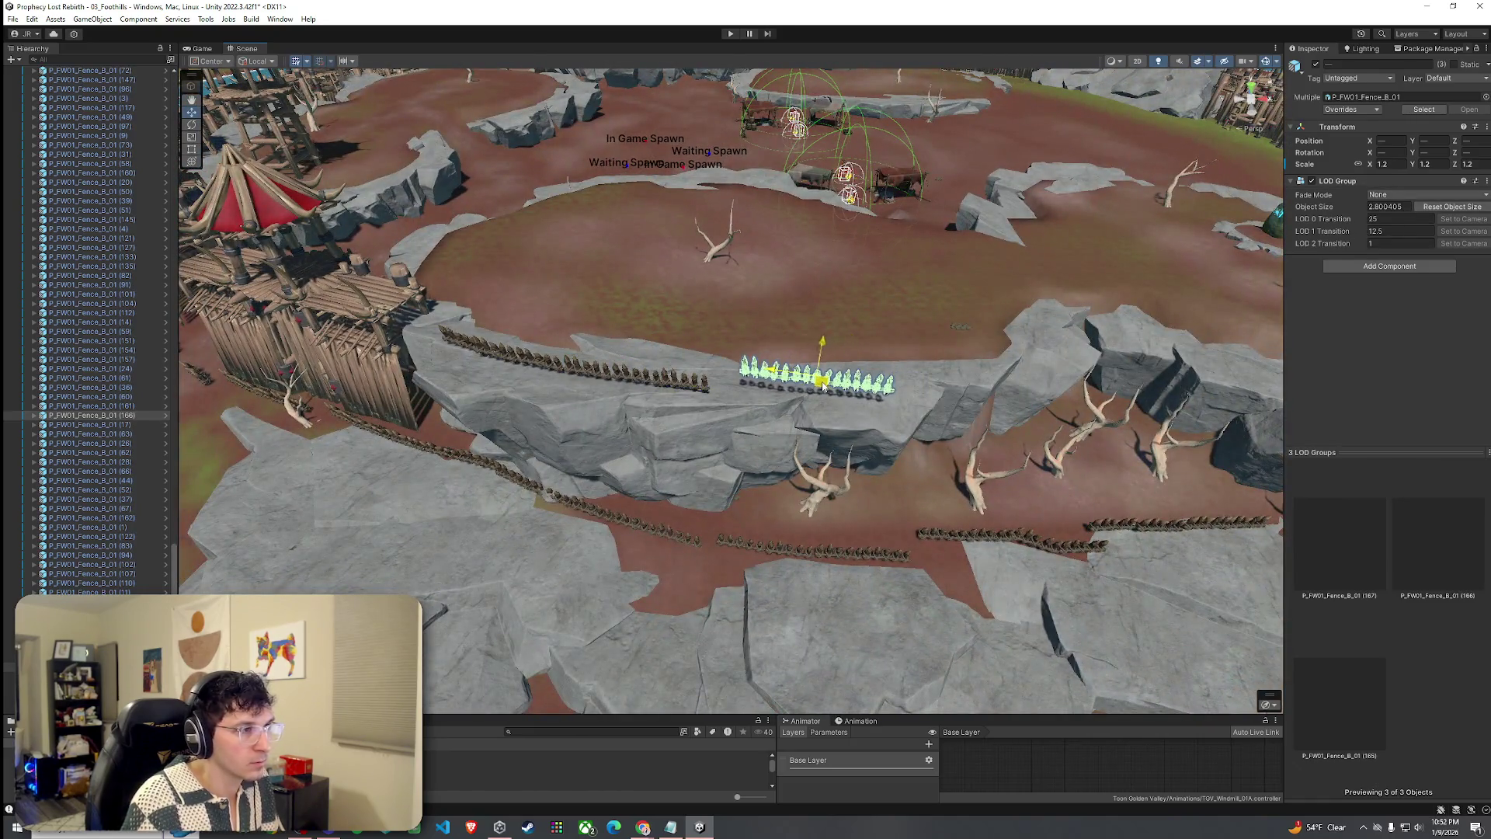
# Turn the fence copies along the ledge and lower piece 167 onto the rock.
pyautogui.press('e')
pyautogui.moveTo(823, 417)
pyautogui.mouseDown()
pyautogui.moveTo(849, 427)
pyautogui.moveTo(818, 364)
pyautogui.mouseUp()
pyautogui.press('w')
pyautogui.press('f')
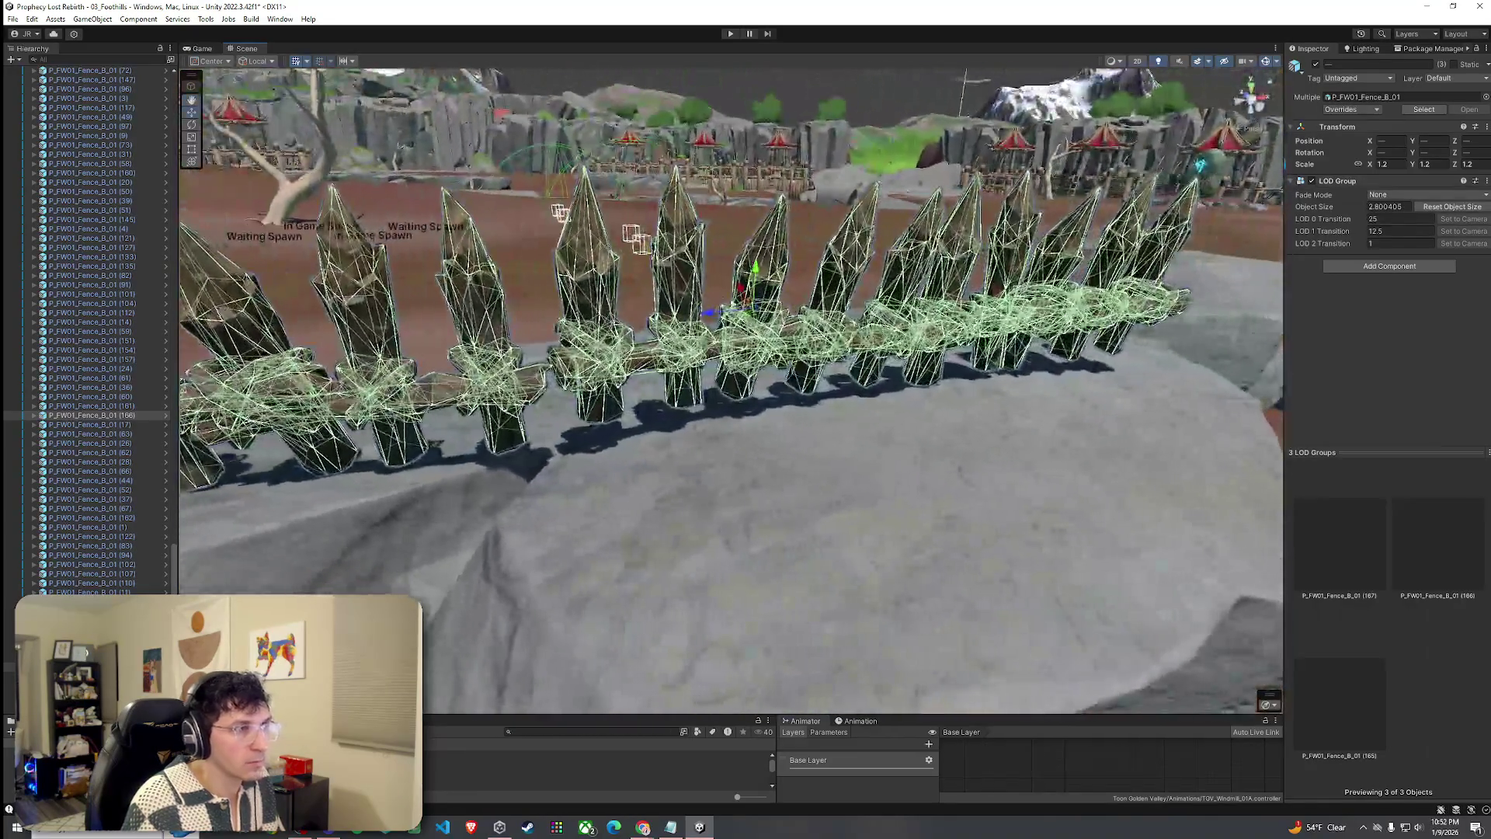
pyautogui.click(745, 327)
pyautogui.moveTo(776, 272); pyautogui.dragTo(772, 307)
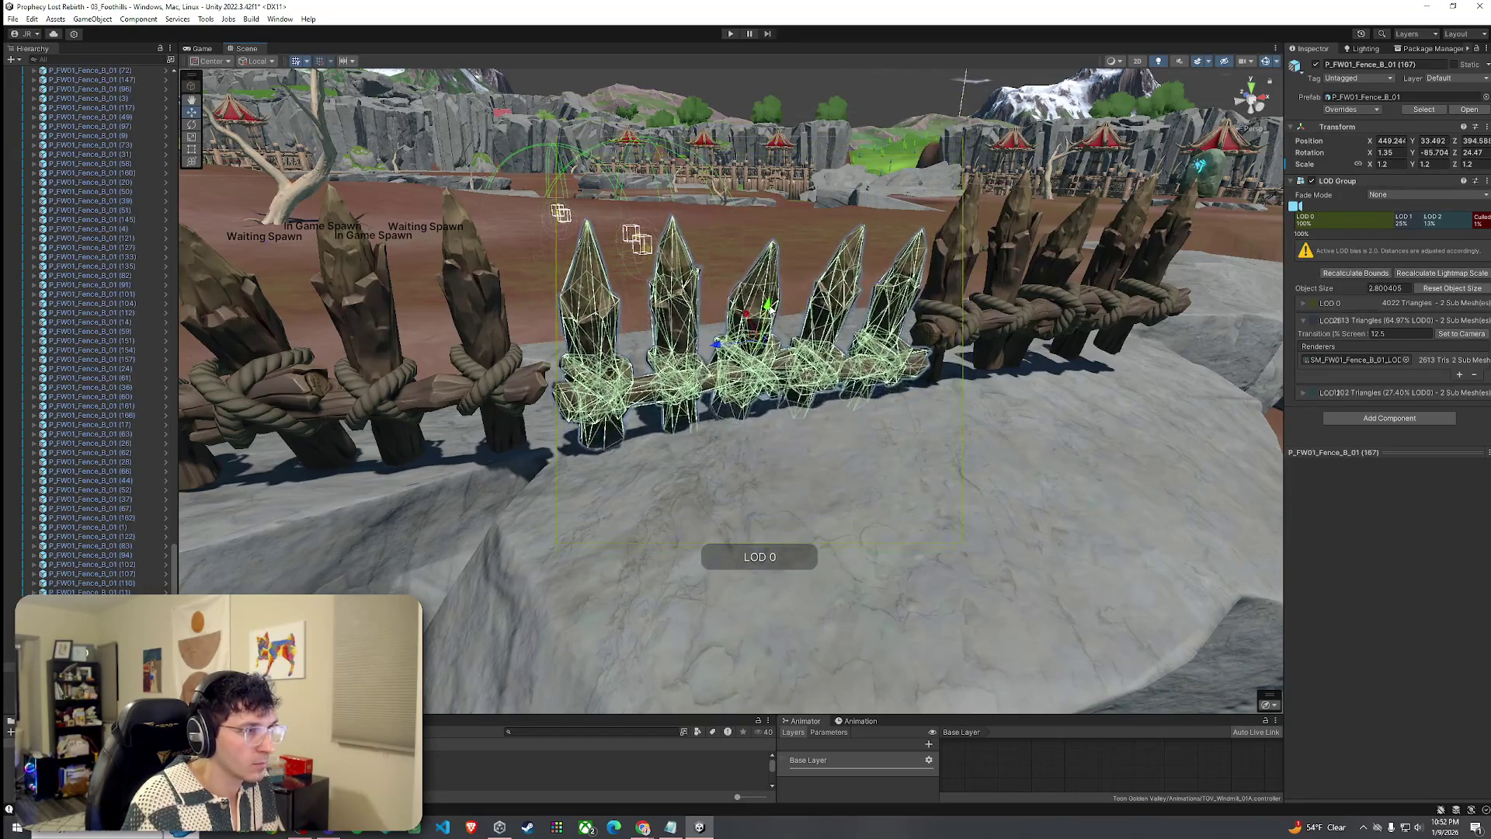
# Rotate fence piece 166 to follow the rock and shift and tilt piece 167 onto it.
pyautogui.click(449, 344)
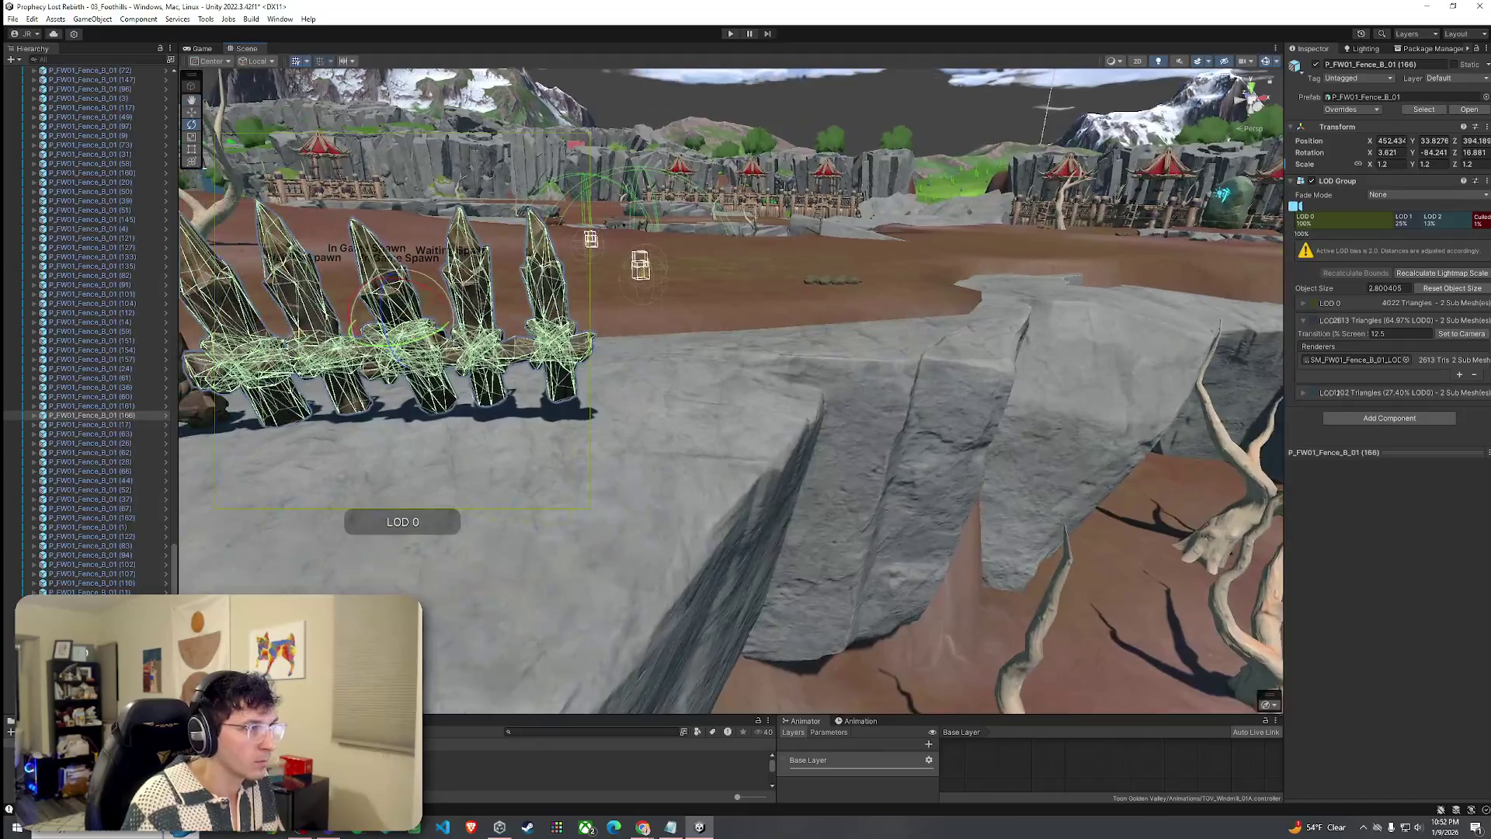
pyautogui.moveTo(414, 319)
pyautogui.mouseDown()
pyautogui.moveTo(426, 286)
pyautogui.moveTo(417, 358)
pyautogui.mouseUp()
pyautogui.press('w')
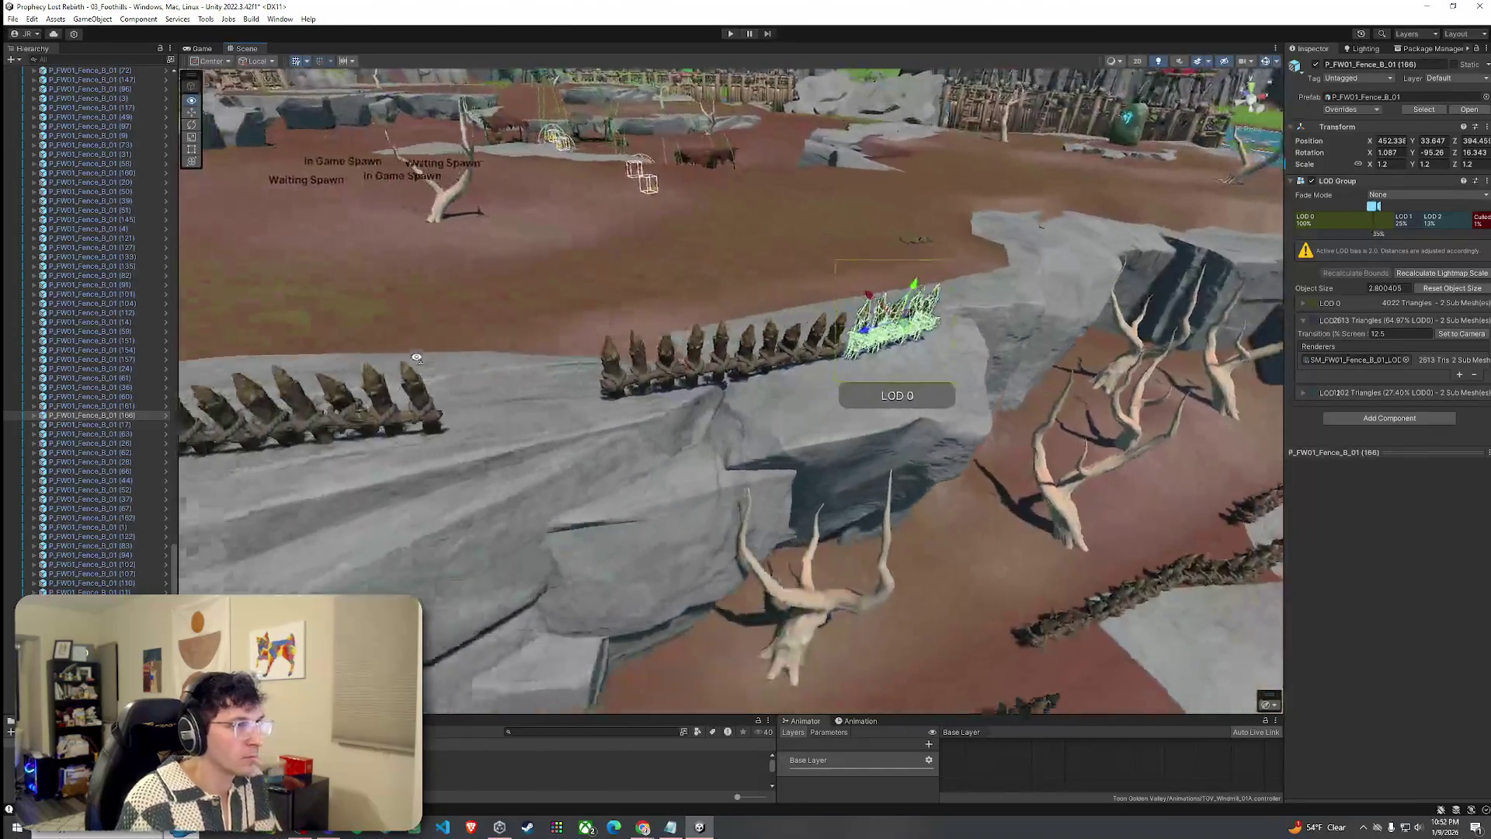
pyautogui.click(811, 359)
pyautogui.press('f')
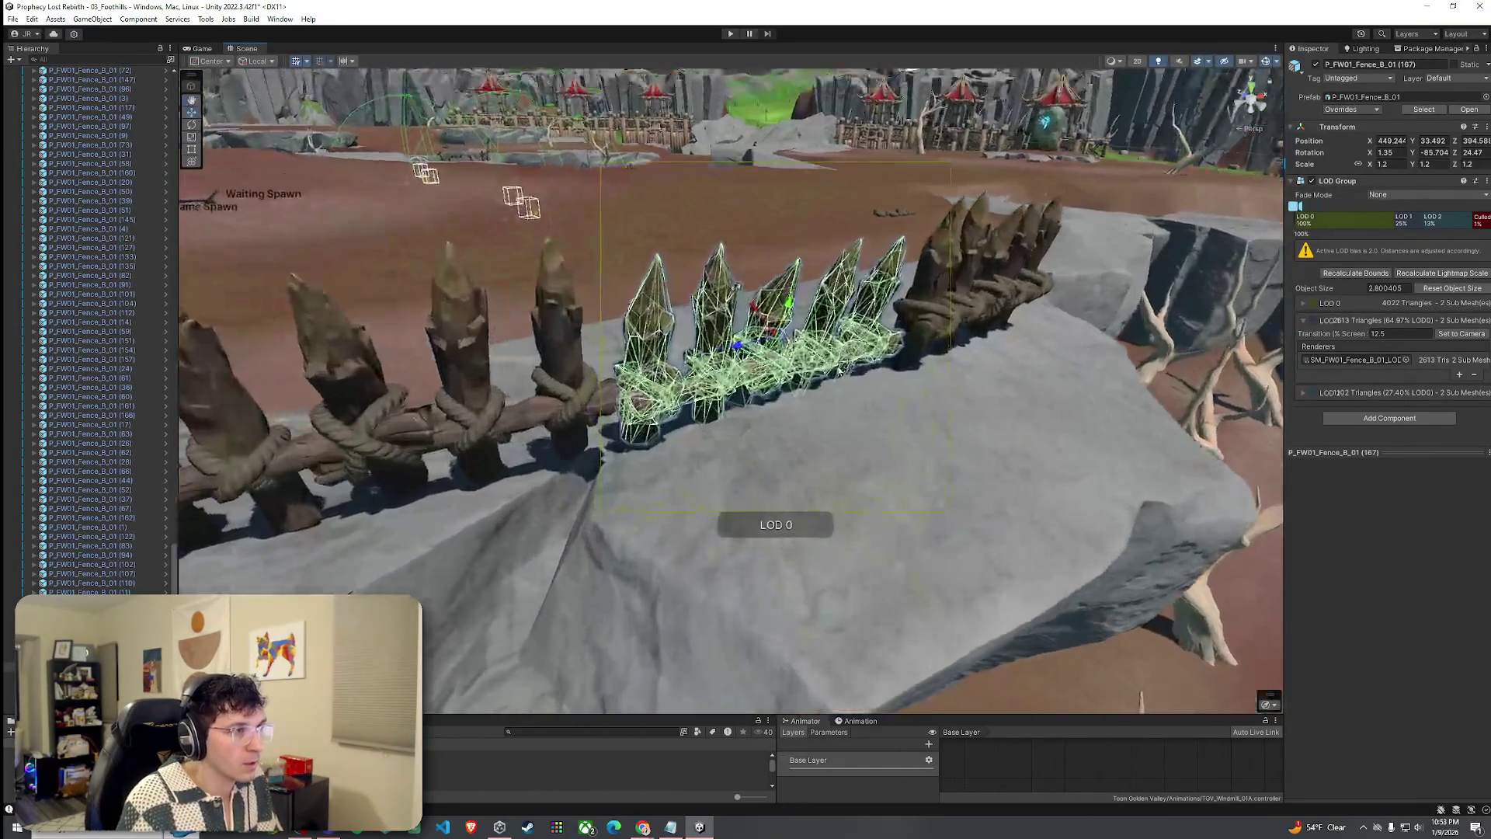
pyautogui.moveTo(785, 312); pyautogui.dragTo(768, 304)
pyautogui.press('e')
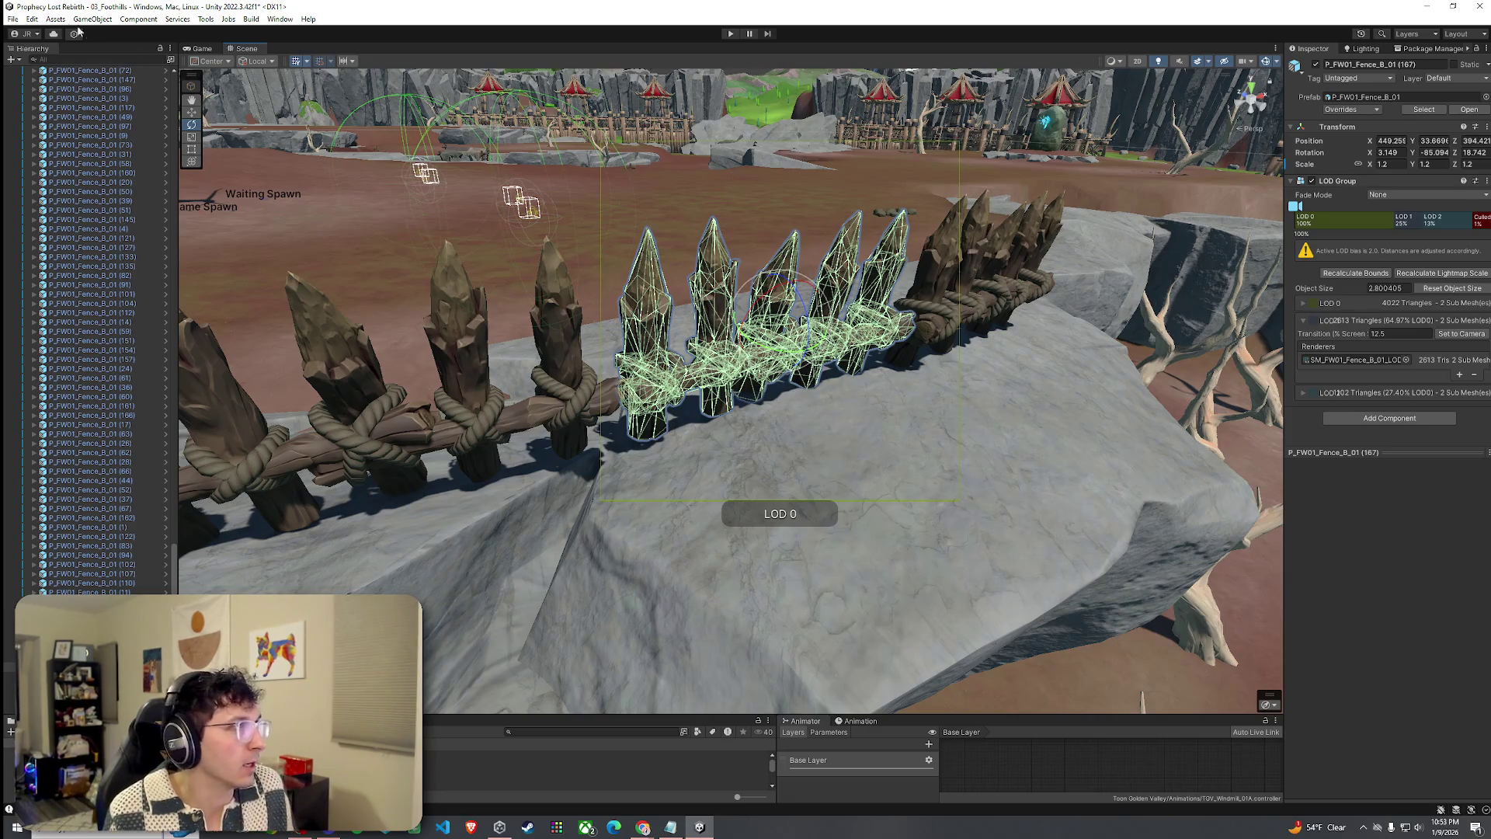
# Save the scene with File > Save.
pyautogui.click(13, 18)
pyautogui.click(31, 74)
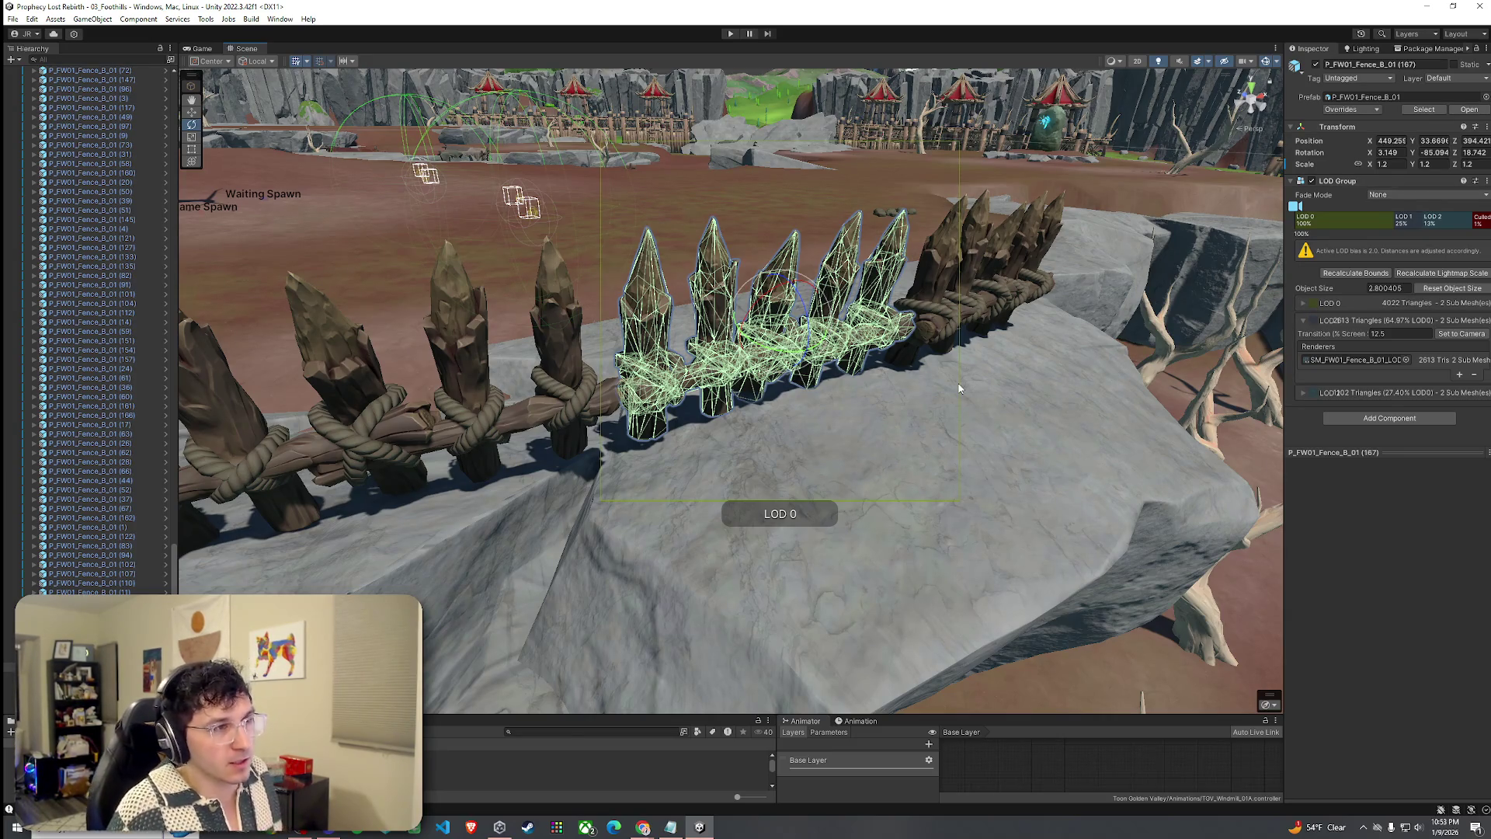
pyautogui.scroll(-10, 956, 373)
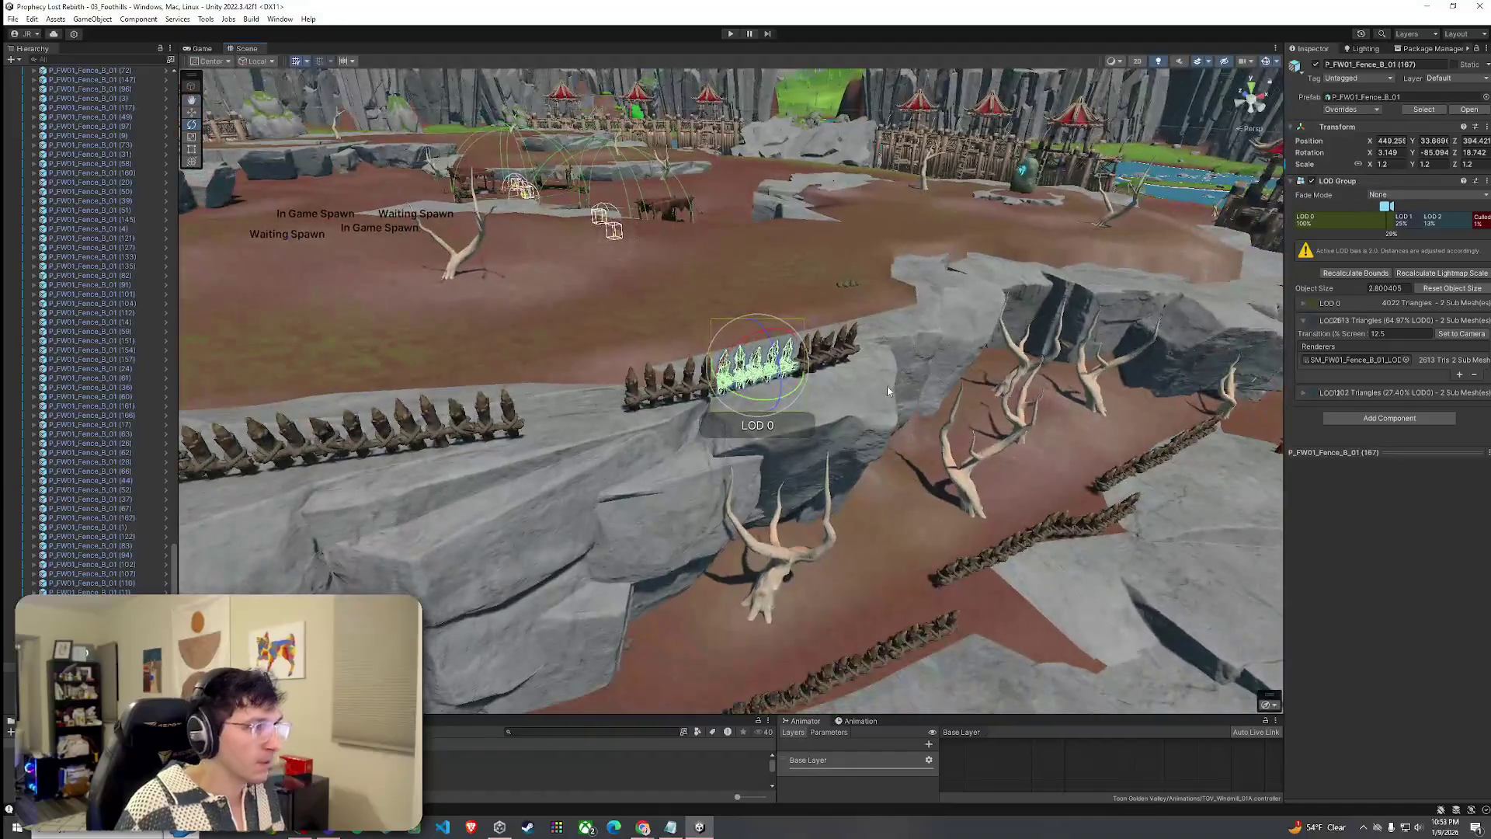
pyautogui.click(14, 19)
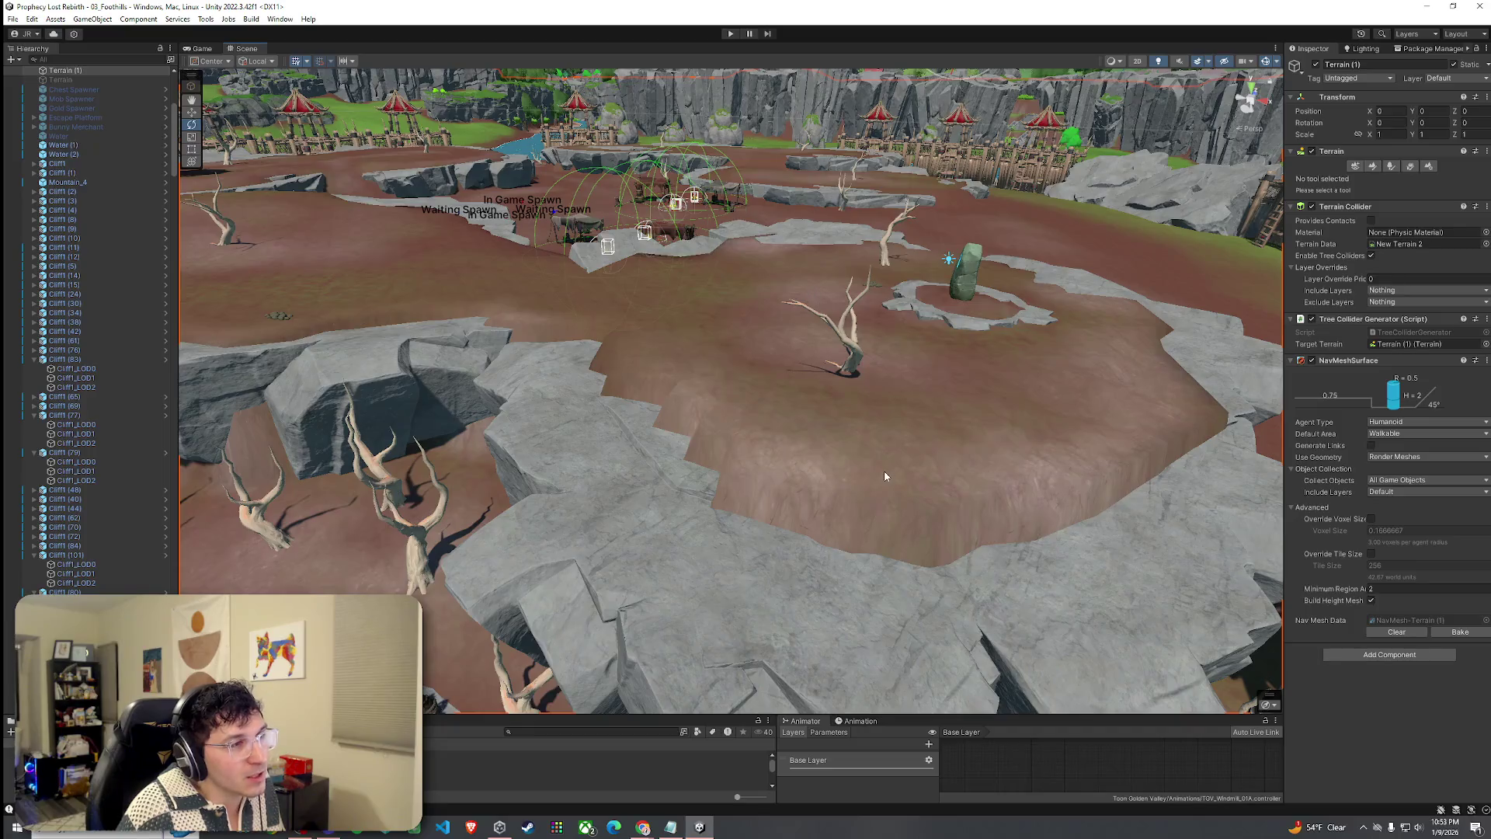
# Switch the terrain tool to Paint Texture and undo the stray dead trees.
pyautogui.moveTo(1015, 398); pyautogui.dragTo(1032, 365)
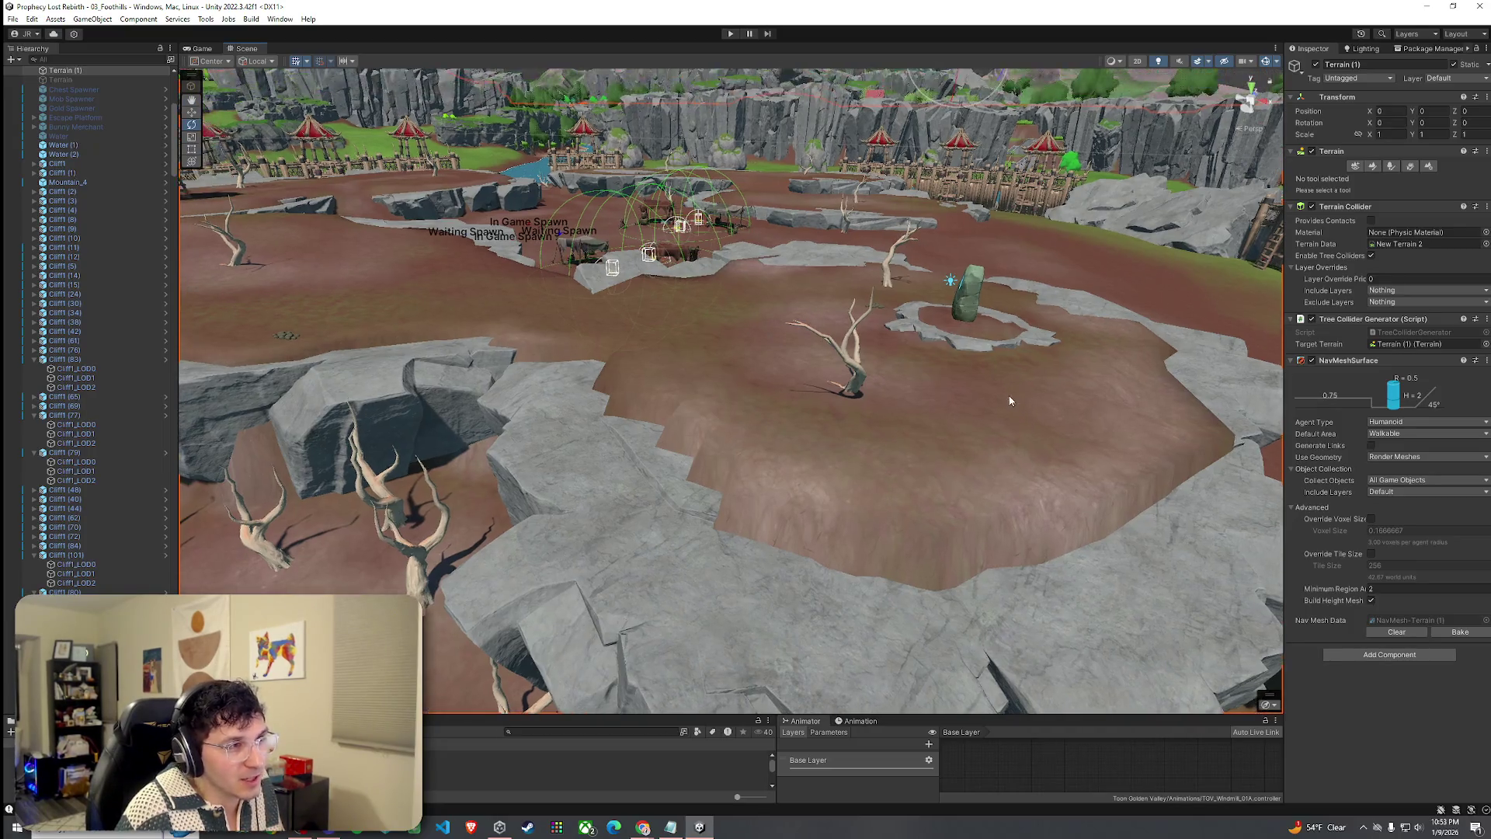
pyautogui.click(1383, 166)
pyautogui.click(1369, 167)
pyautogui.click(1383, 178)
pyautogui.click(1320, 219)
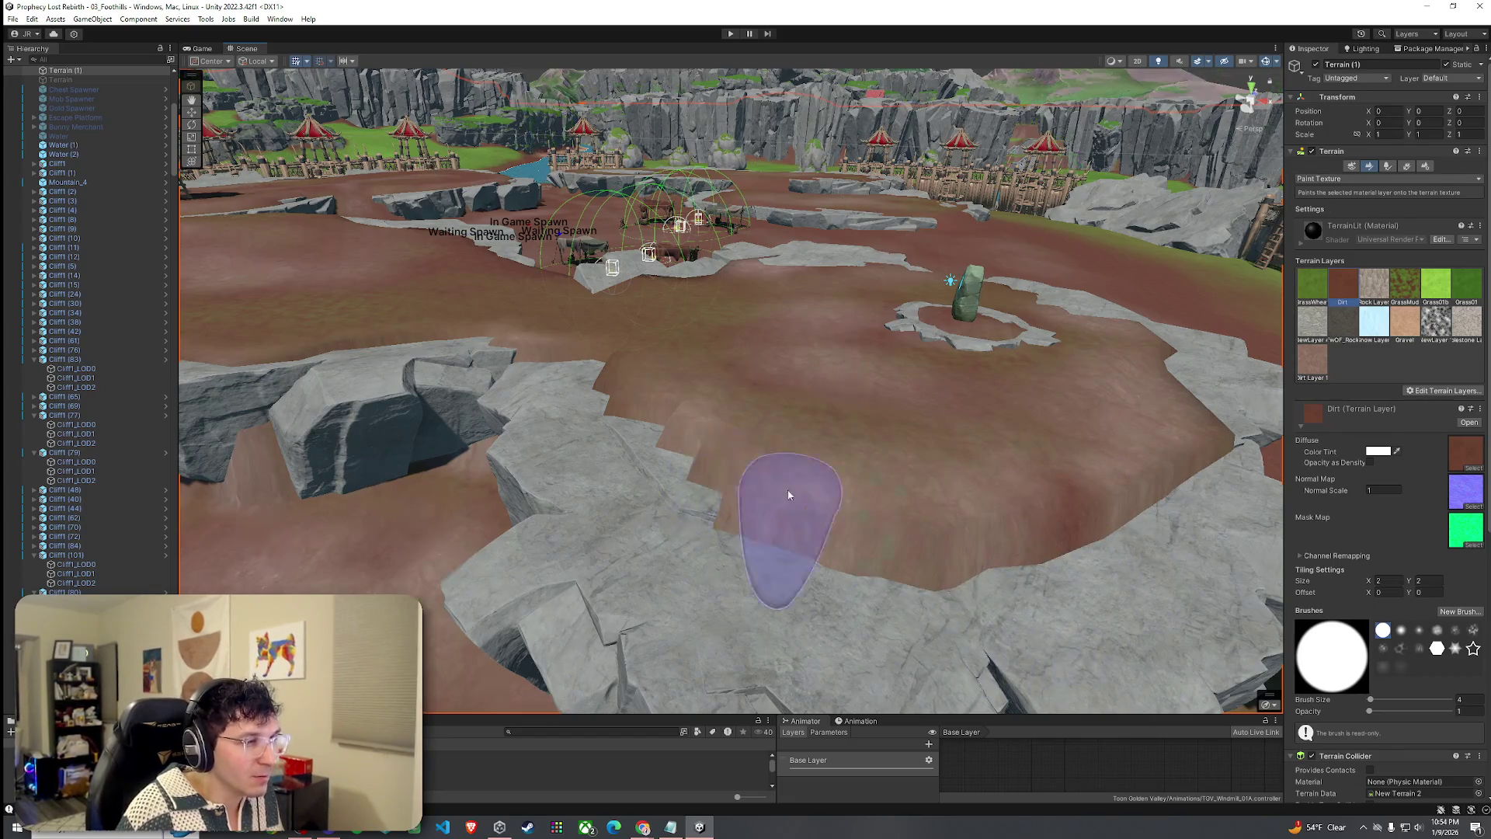
pyautogui.hotkey('ctrl', 'z')
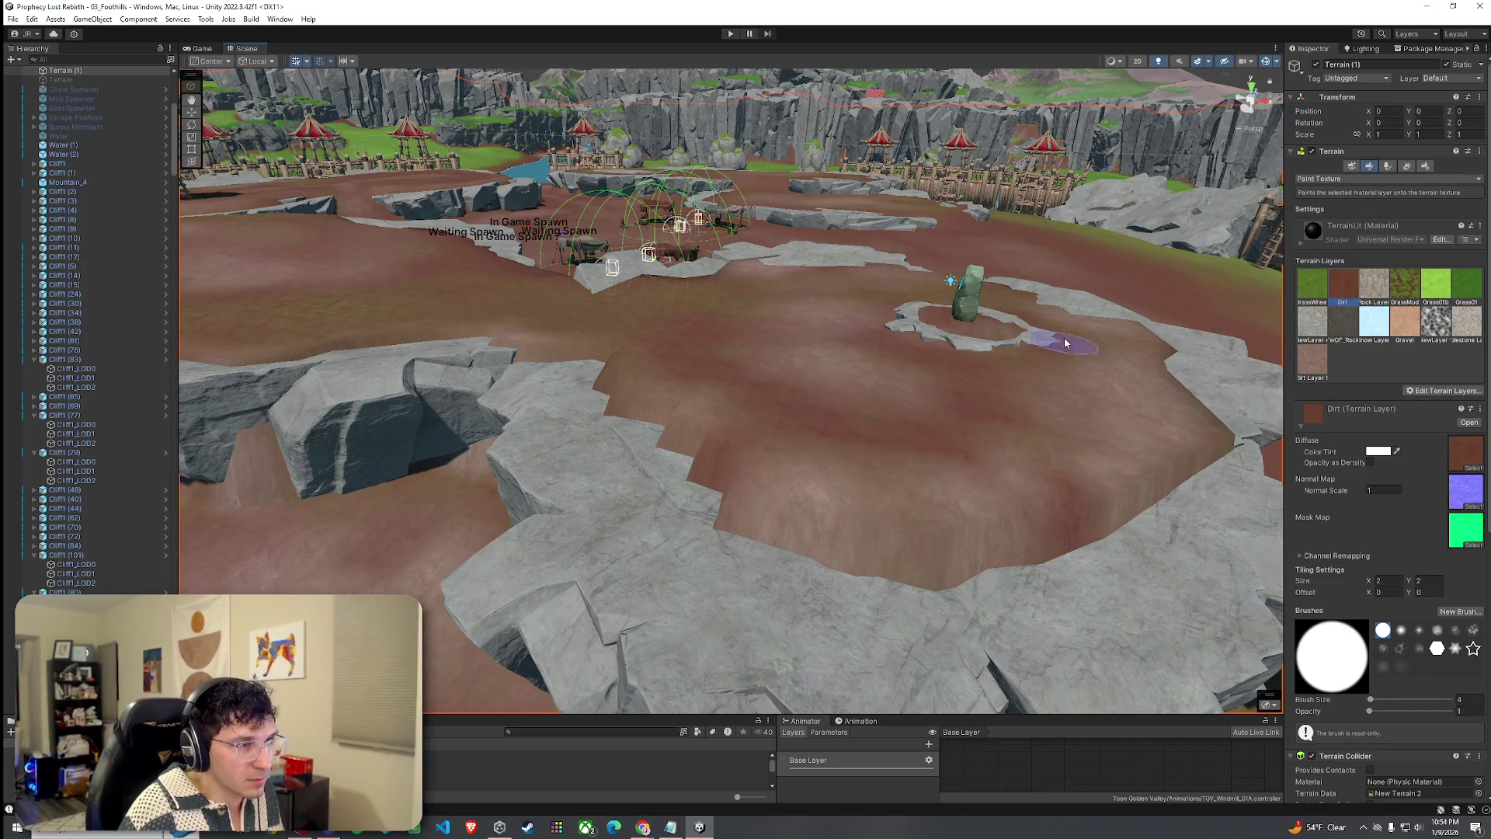
# Orbit past the stone ring, river and cliffs to the dirt hill's cliff edge.
pyautogui.scroll(5, 1065, 423)
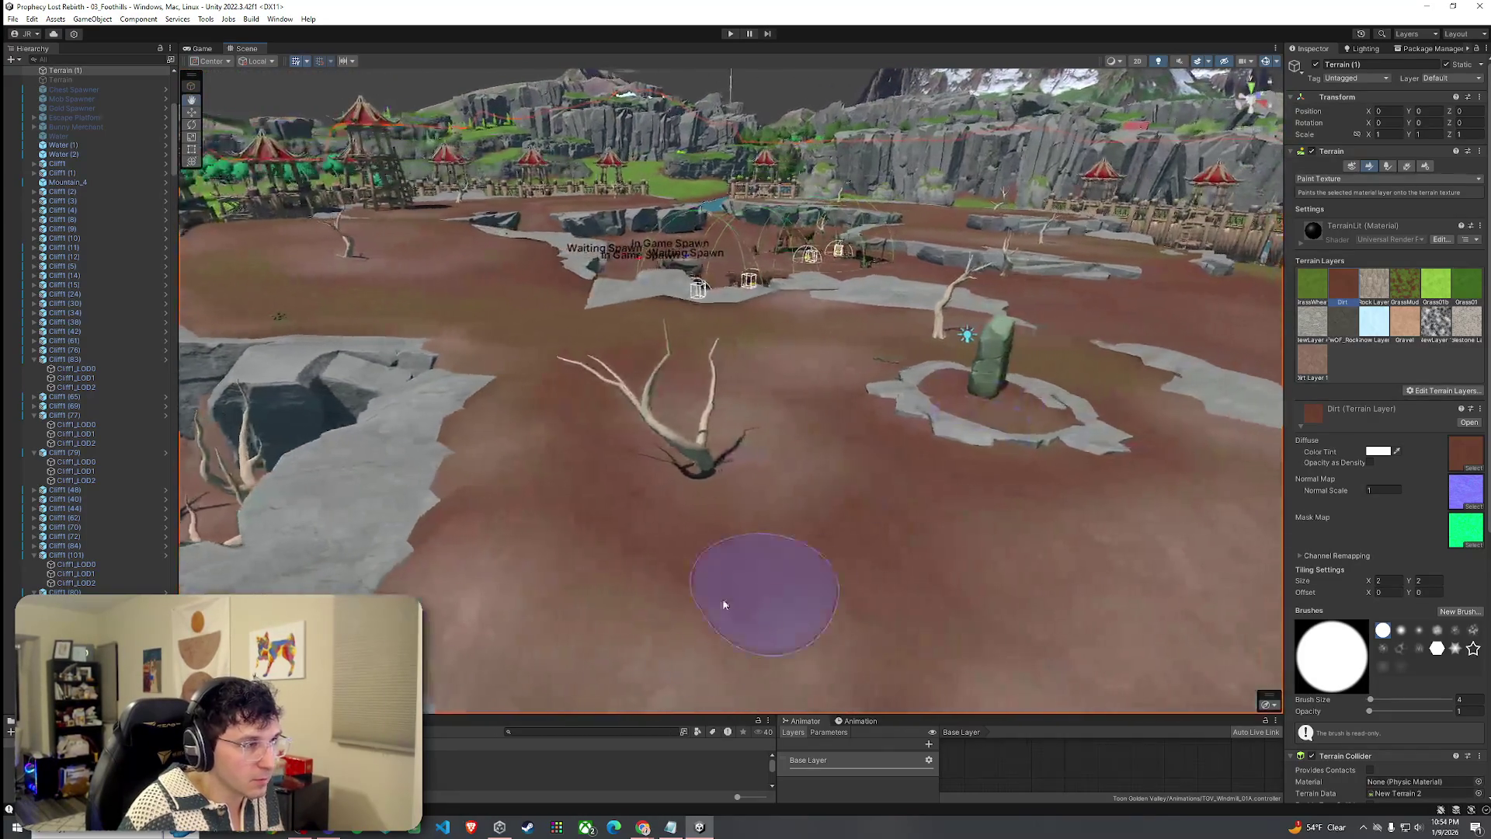
pyautogui.scroll(-3, 673, 451)
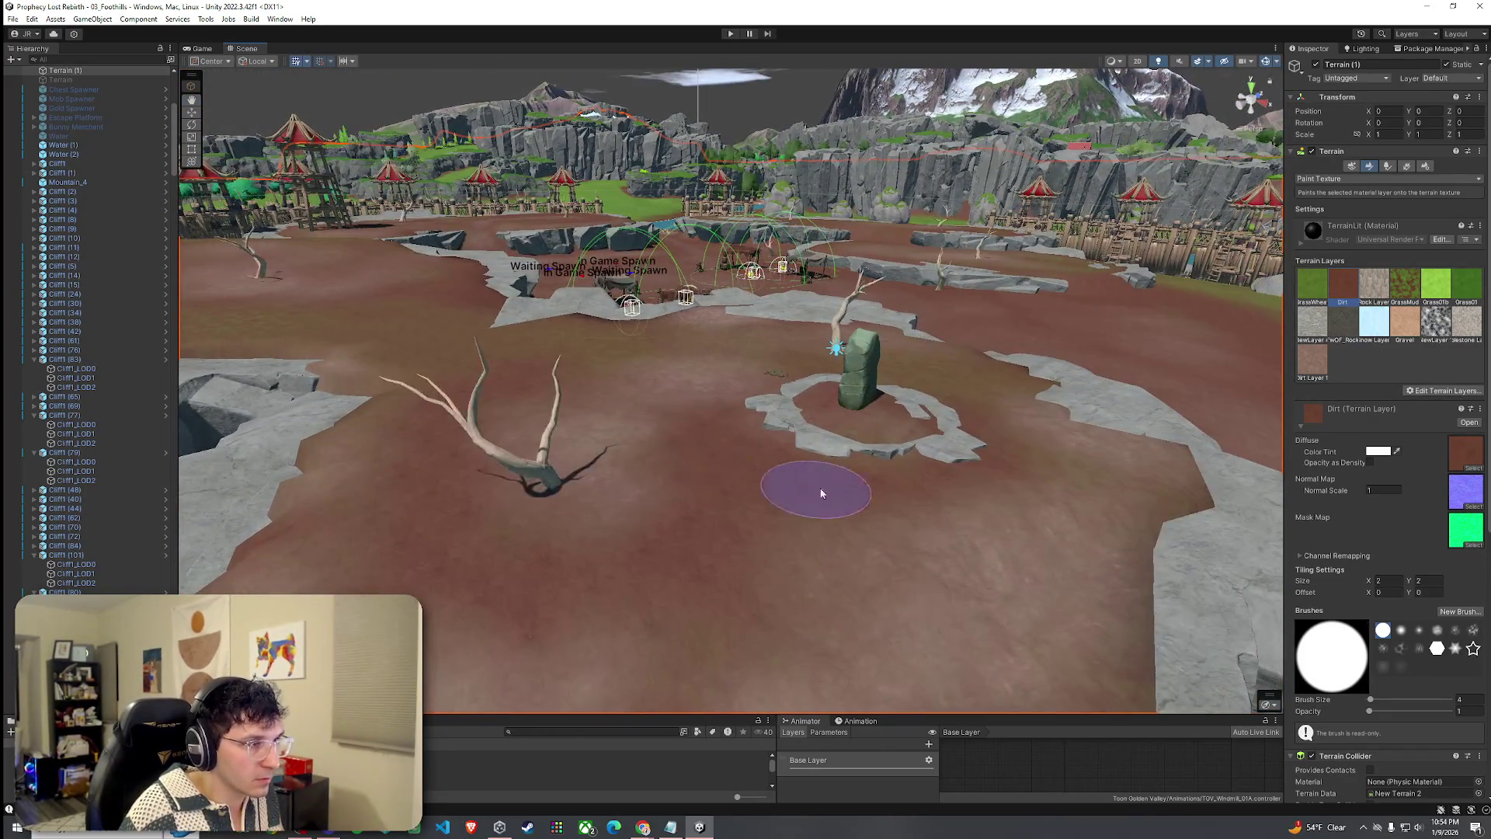
pyautogui.moveTo(821, 493); pyautogui.dragTo(743, 482)
pyautogui.moveTo(903, 457)
pyautogui.mouseDown()
pyautogui.moveTo(955, 456)
pyautogui.moveTo(826, 600)
pyautogui.mouseUp()
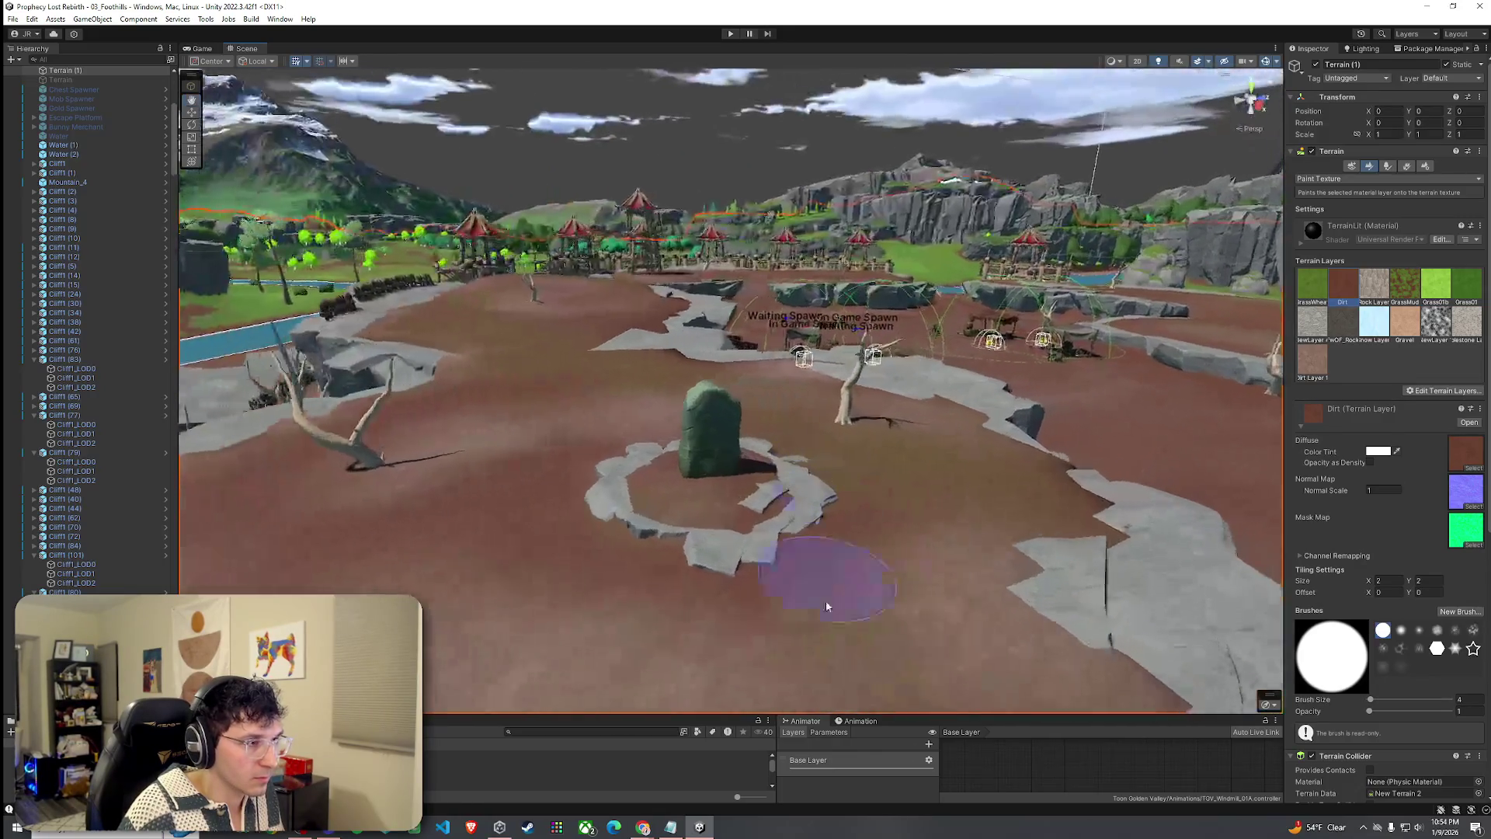
pyautogui.scroll(5, 963, 519)
pyautogui.moveTo(880, 509)
pyautogui.mouseDown()
pyautogui.moveTo(759, 493)
pyautogui.moveTo(772, 564)
pyautogui.mouseUp()
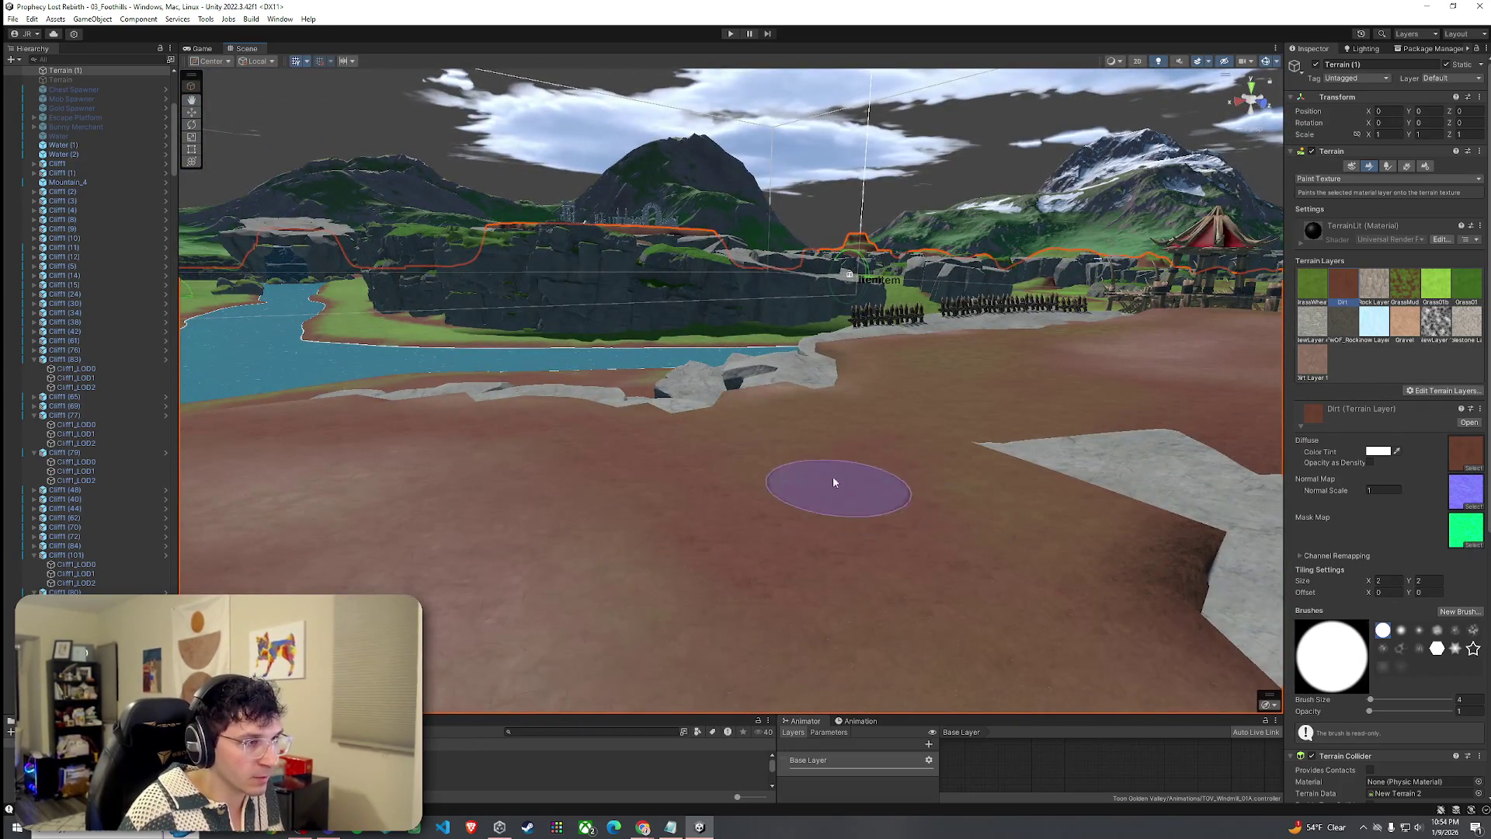
pyautogui.moveTo(919, 488)
pyautogui.mouseDown()
pyautogui.moveTo(978, 466)
pyautogui.moveTo(870, 407)
pyautogui.moveTo(965, 400)
pyautogui.moveTo(888, 449)
pyautogui.mouseUp()
pyautogui.moveTo(604, 462)
pyautogui.mouseDown()
pyautogui.moveTo(1003, 445)
pyautogui.moveTo(827, 414)
pyautogui.moveTo(699, 497)
pyautogui.moveTo(732, 544)
pyautogui.moveTo(970, 549)
pyautogui.moveTo(882, 396)
pyautogui.mouseUp()
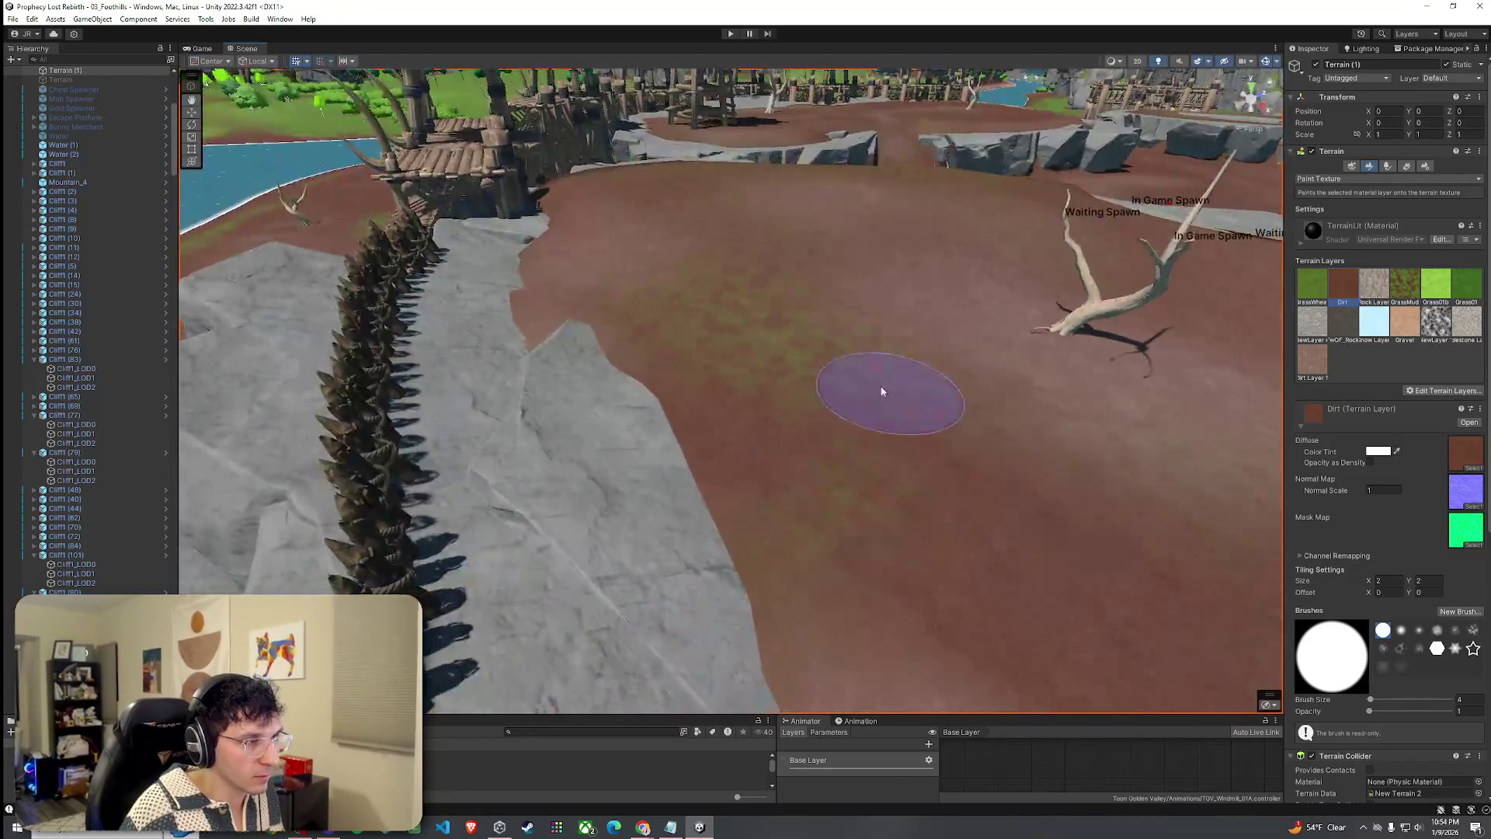
pyautogui.moveTo(736, 258)
pyautogui.mouseDown()
pyautogui.moveTo(692, 333)
pyautogui.moveTo(609, 303)
pyautogui.moveTo(743, 241)
pyautogui.mouseUp()
pyautogui.moveTo(921, 376); pyautogui.dragTo(709, 366)
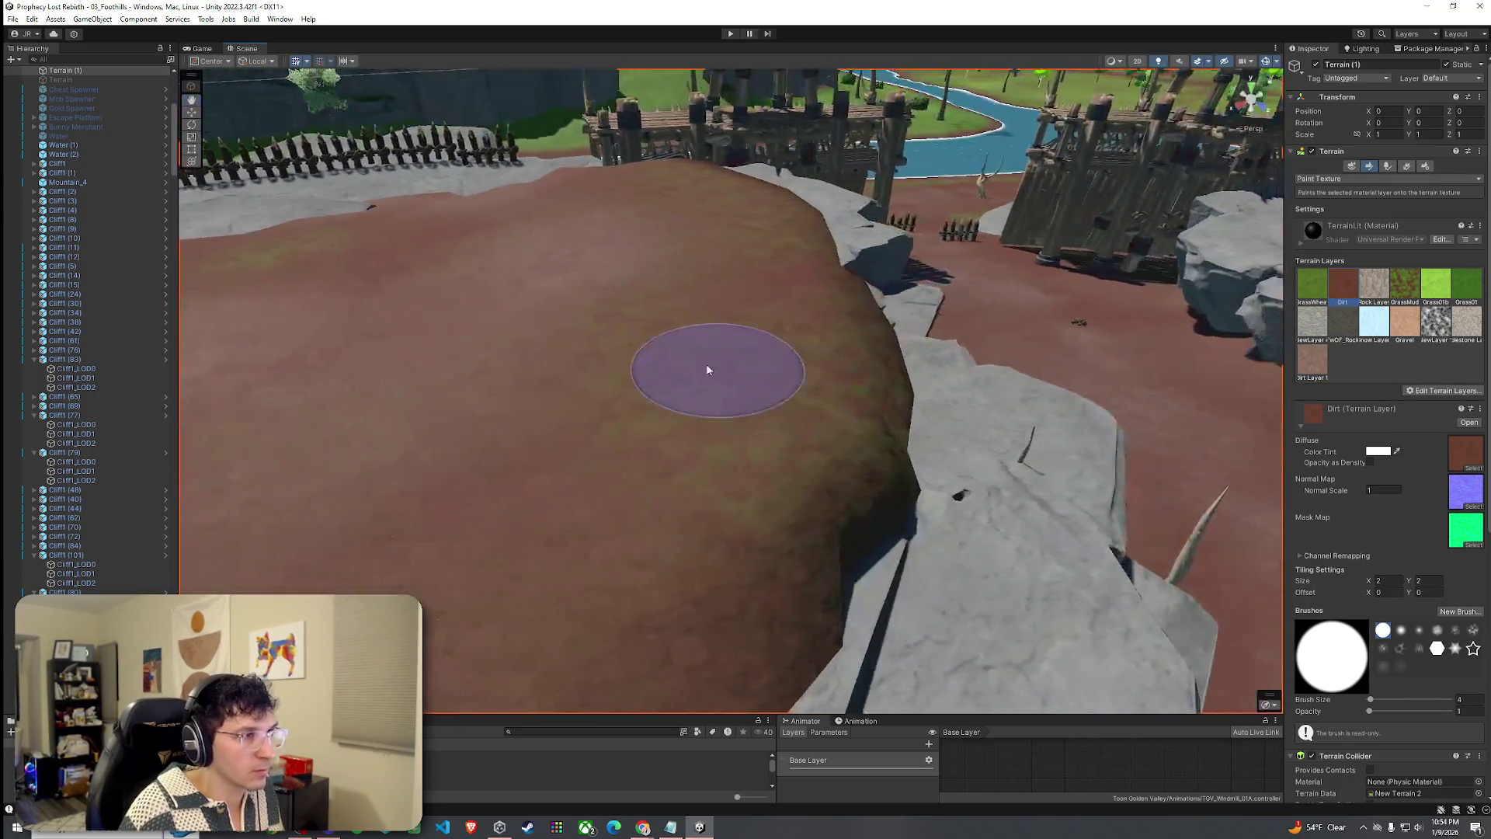
pyautogui.moveTo(886, 482); pyautogui.dragTo(789, 482)
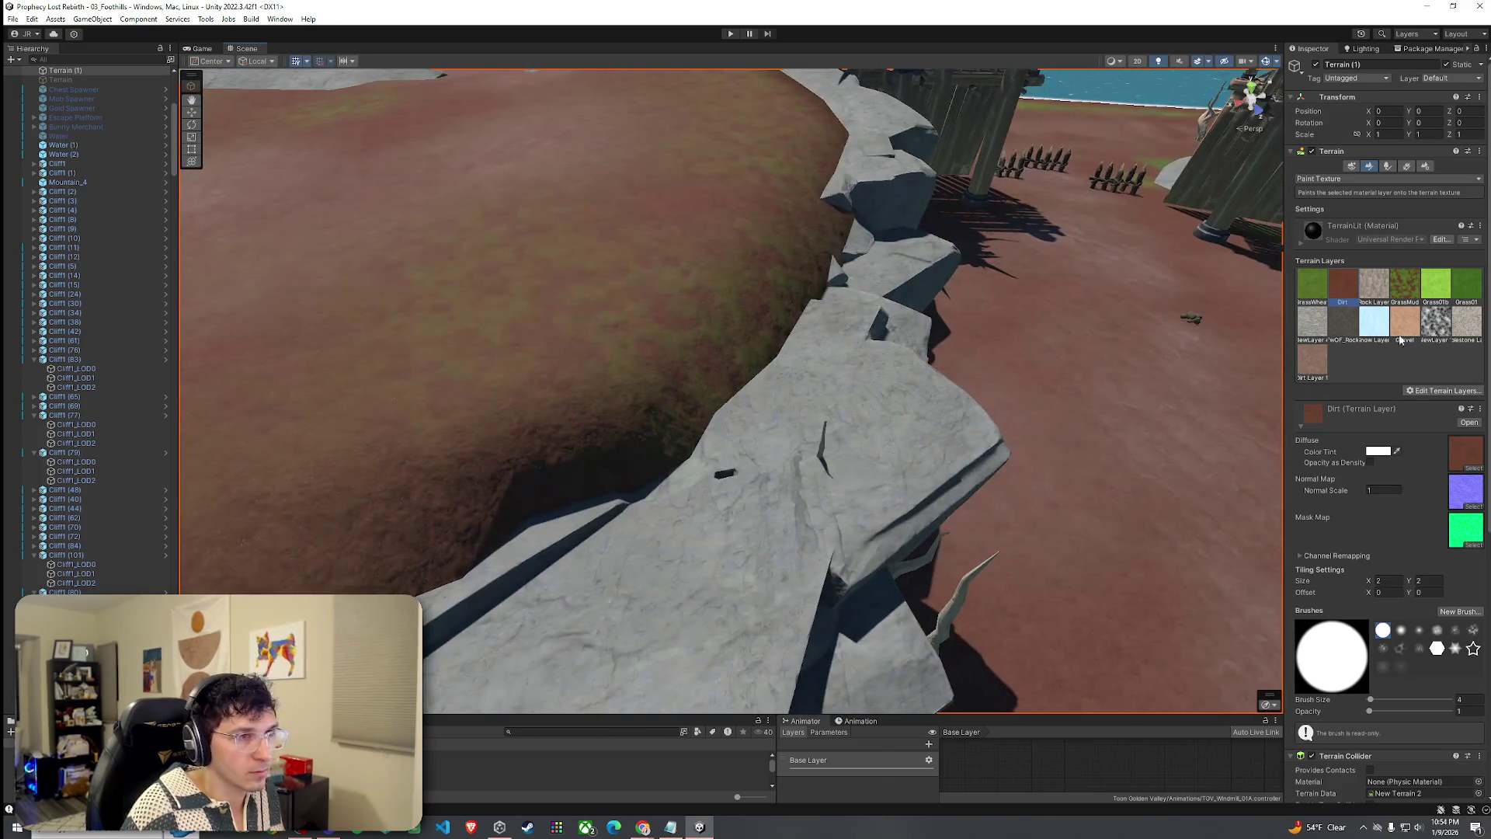
# Pick Dirt Layer 1 and view the whole dirt hill, cliff edge and wooden pier.
pyautogui.click(1312, 364)
pyautogui.moveTo(733, 393); pyautogui.dragTo(479, 419)
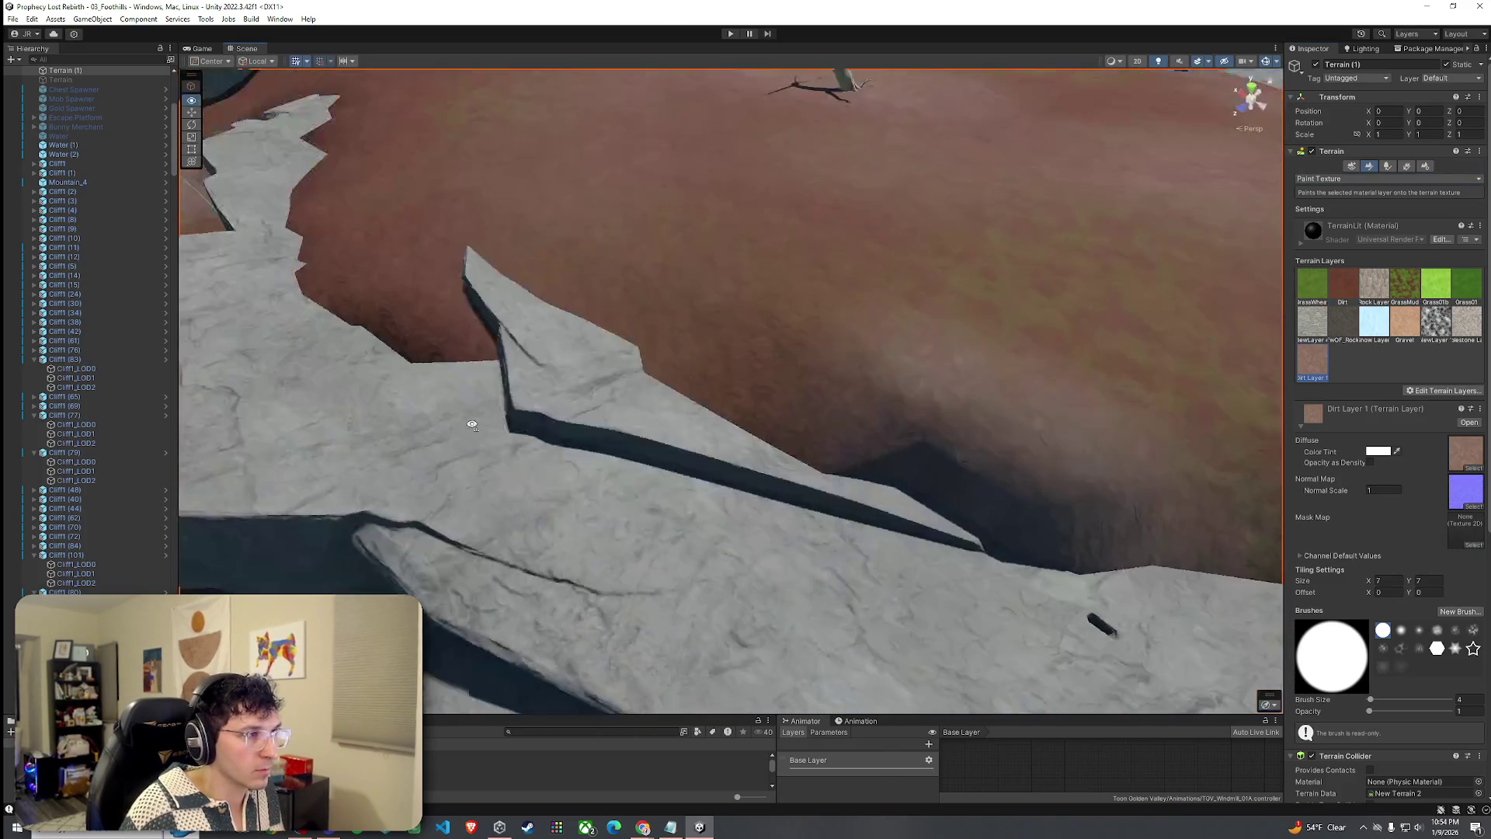
pyautogui.moveTo(323, 178)
pyautogui.mouseDown()
pyautogui.moveTo(416, 333)
pyautogui.moveTo(1022, 470)
pyautogui.moveTo(632, 466)
pyautogui.moveTo(747, 387)
pyautogui.mouseUp()
pyautogui.moveTo(576, 337)
pyautogui.mouseDown()
pyautogui.moveTo(454, 374)
pyautogui.moveTo(819, 345)
pyautogui.moveTo(919, 291)
pyautogui.mouseUp()
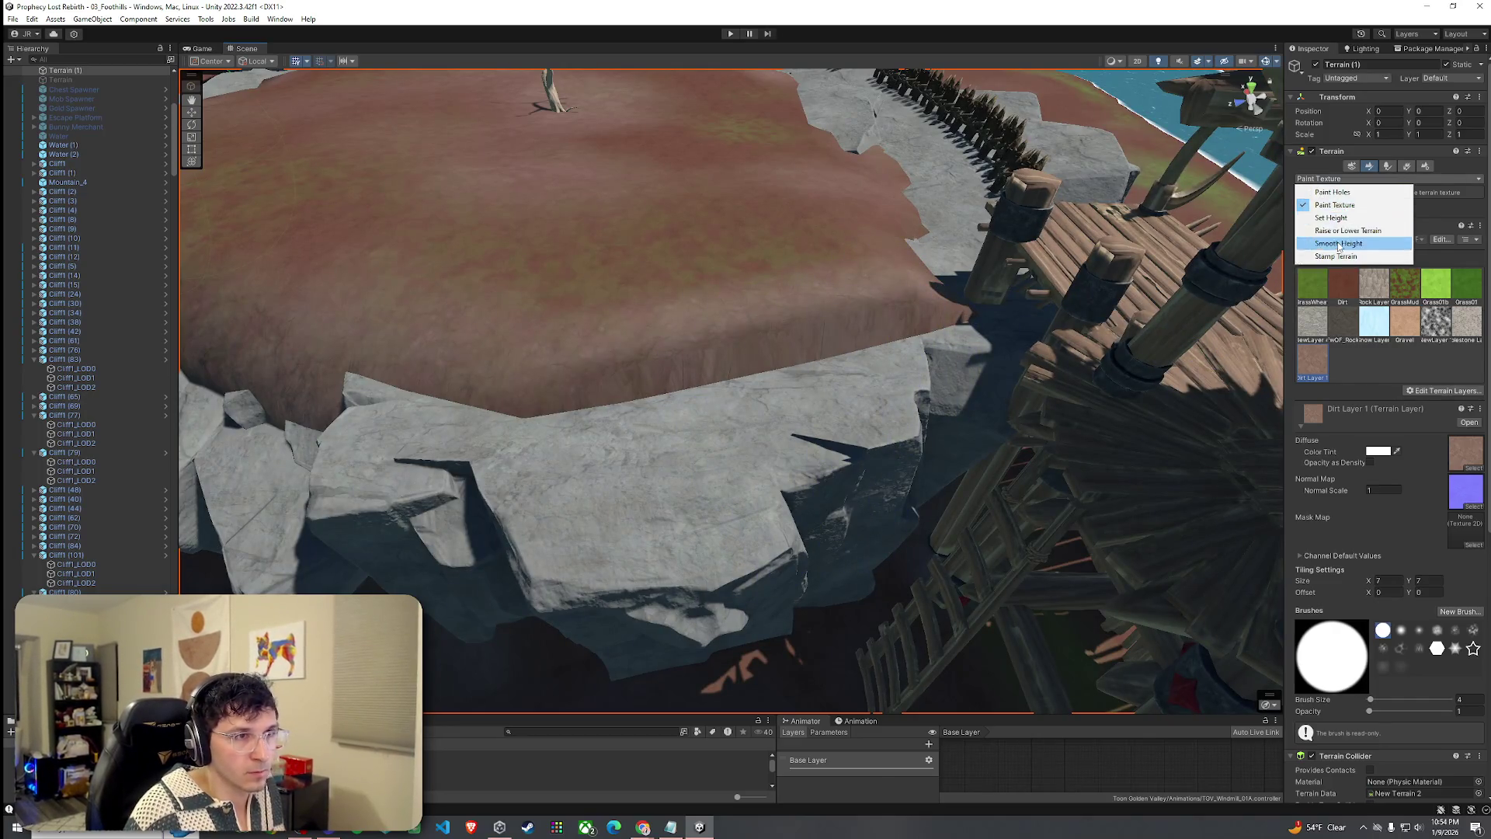
# Set the terrain brush to Smooth Height, briefly back to Paint Texture, then Smooth Height again.
pyautogui.click(1337, 244)
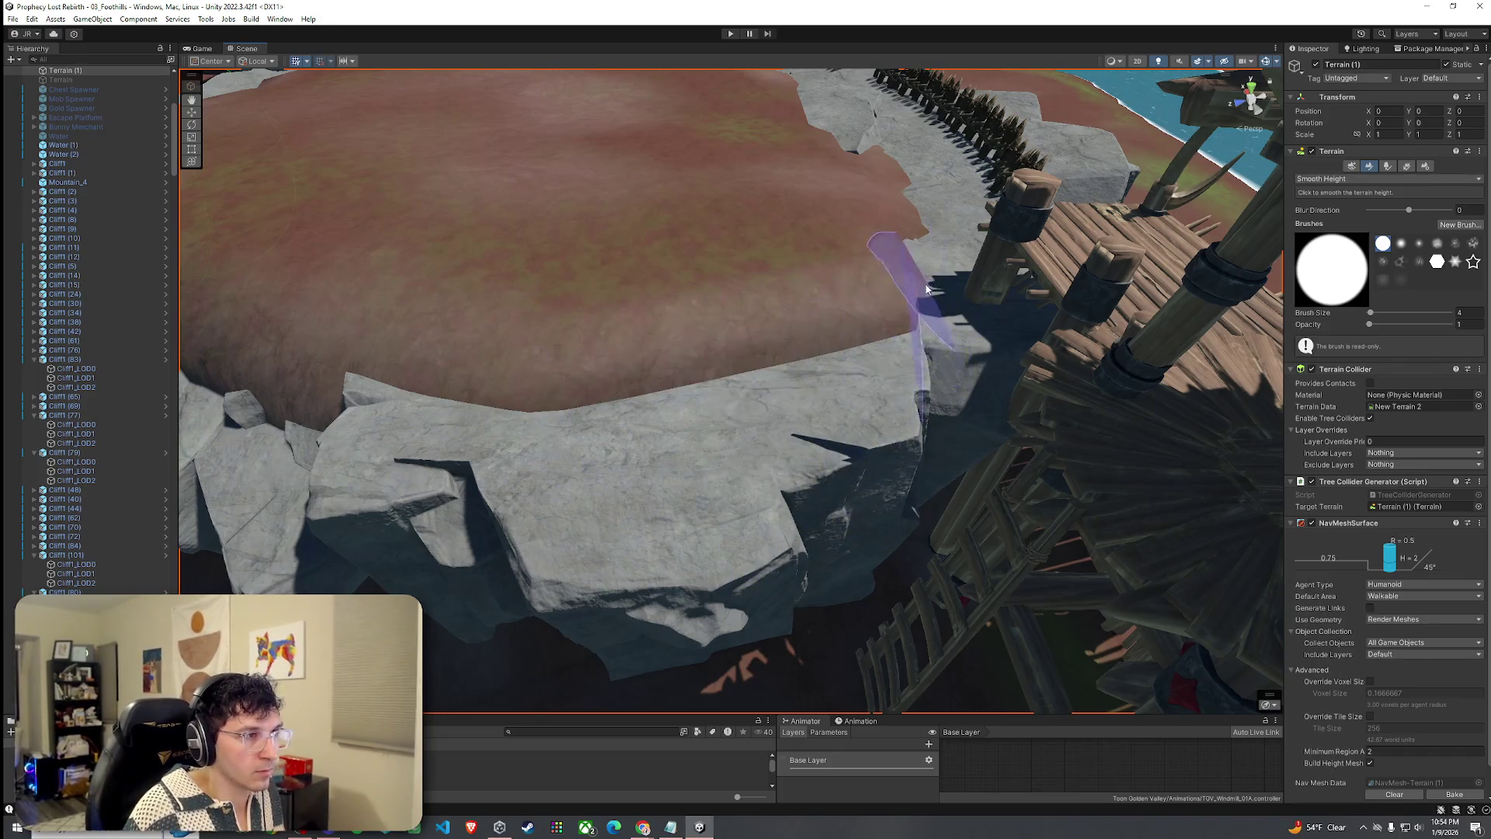
pyautogui.moveTo(373, 440)
pyautogui.mouseDown()
pyautogui.moveTo(248, 433)
pyautogui.moveTo(696, 482)
pyautogui.moveTo(623, 459)
pyautogui.mouseUp()
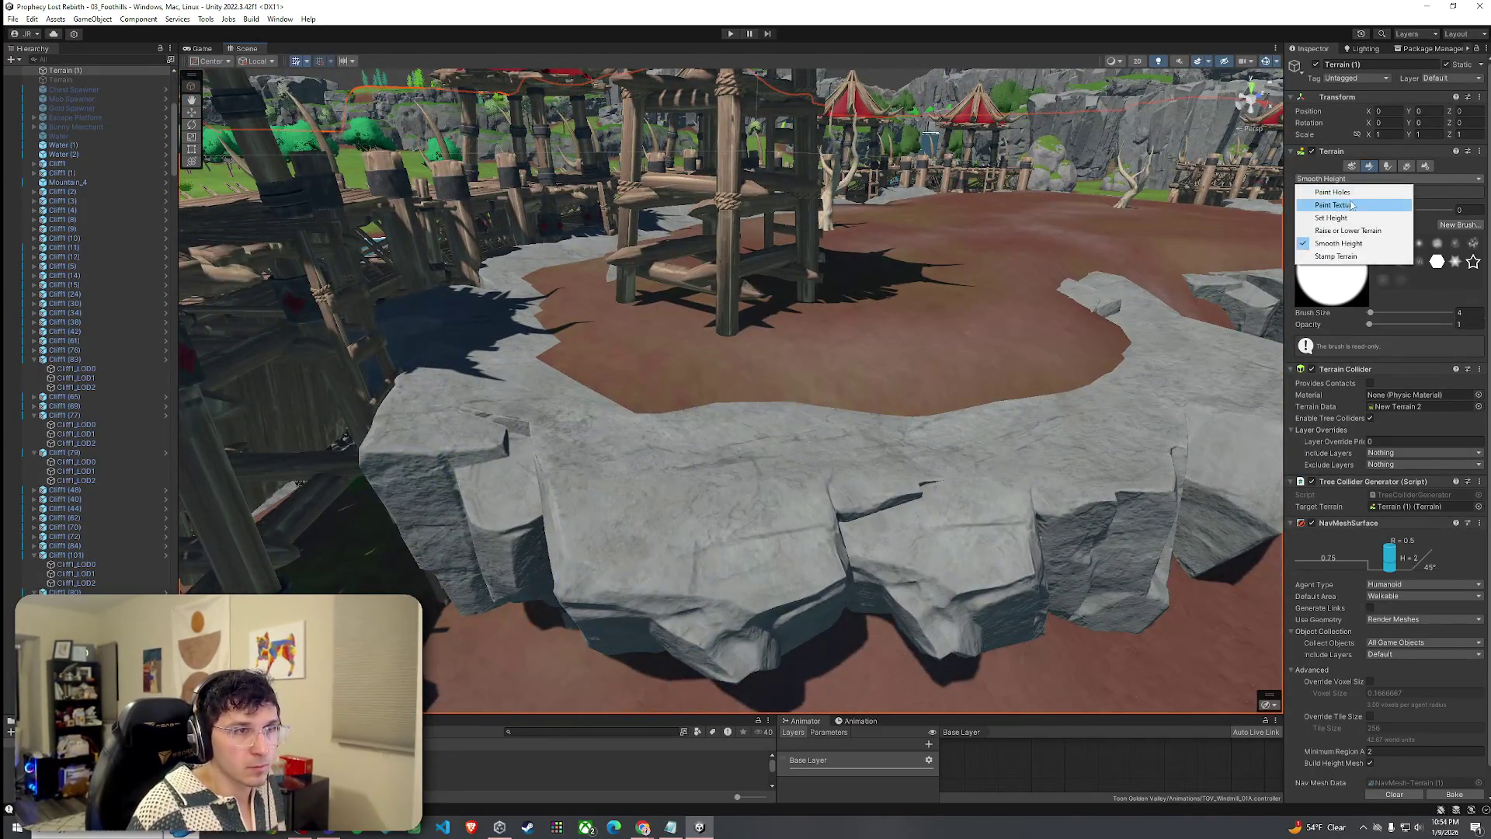
pyautogui.click(1351, 205)
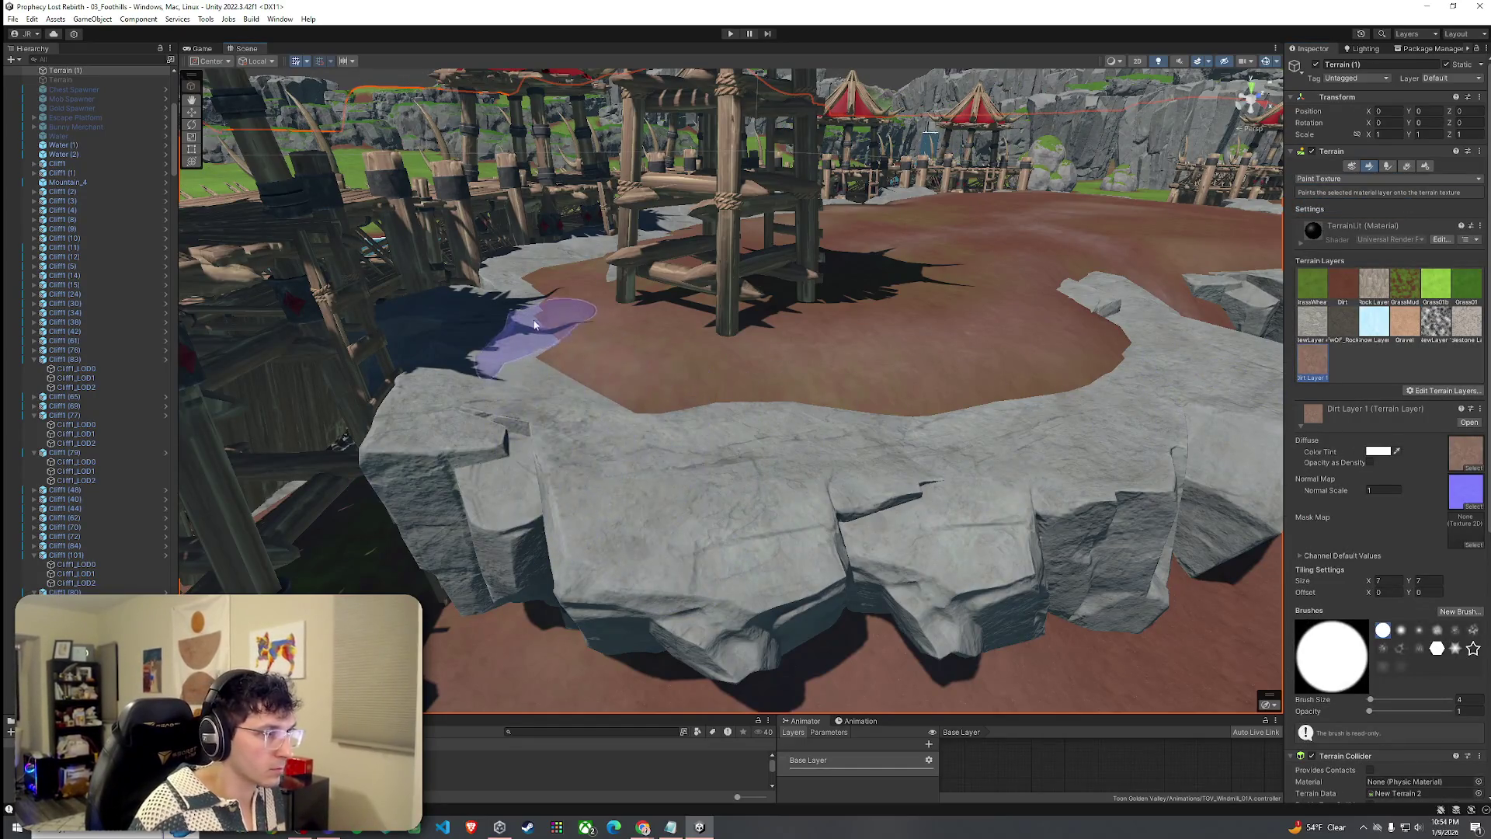
pyautogui.moveTo(639, 385); pyautogui.dragTo(516, 516)
pyautogui.moveTo(952, 517)
pyautogui.mouseDown()
pyautogui.moveTo(799, 500)
pyautogui.moveTo(1048, 516)
pyautogui.moveTo(926, 517)
pyautogui.mouseUp()
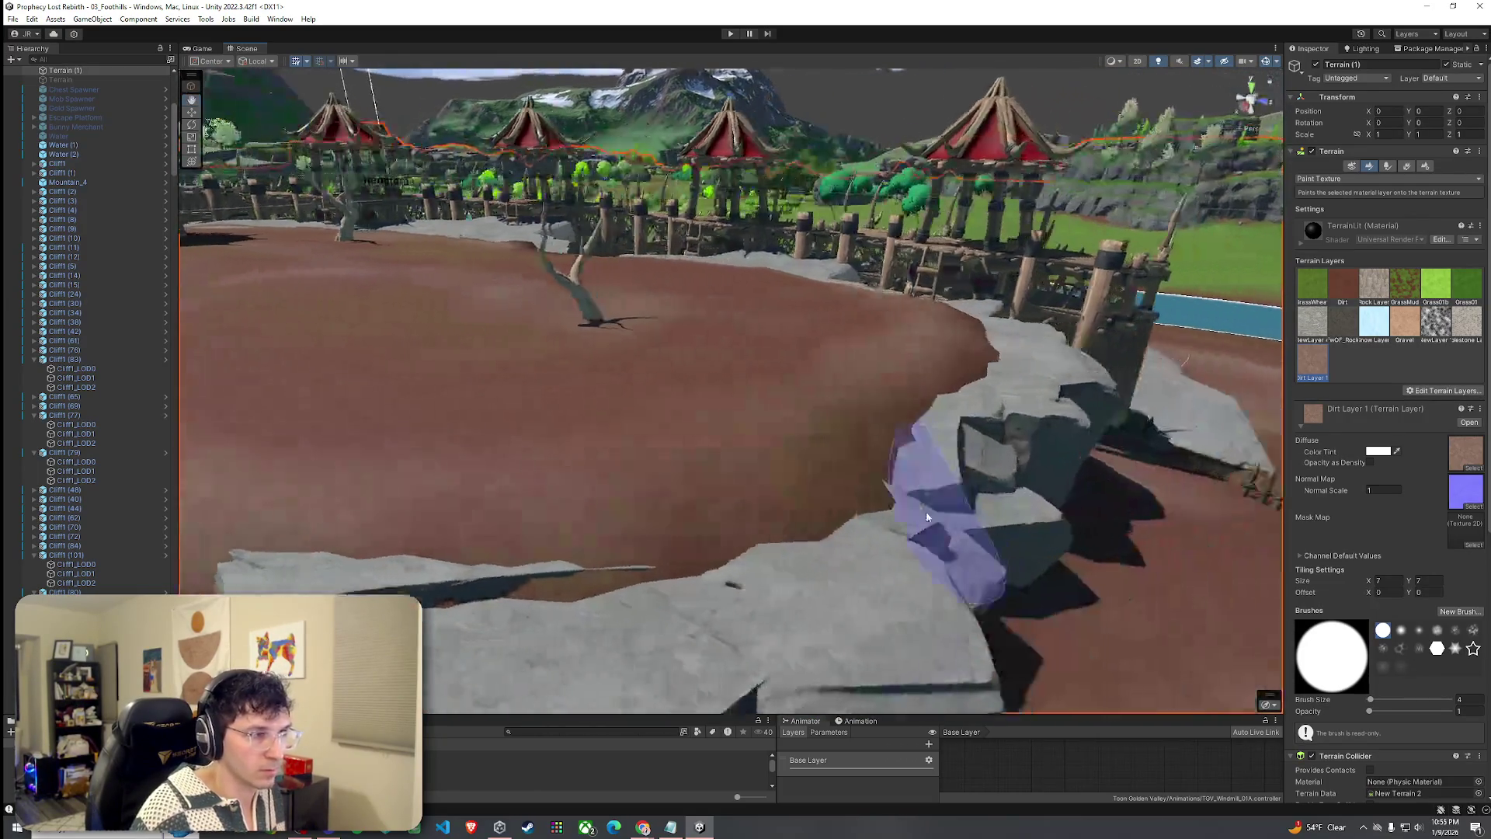
pyautogui.scroll(-3, 926, 517)
pyautogui.moveTo(929, 349)
pyautogui.mouseDown()
pyautogui.moveTo(893, 435)
pyautogui.moveTo(815, 516)
pyautogui.mouseUp()
pyautogui.moveTo(656, 576)
pyautogui.mouseDown()
pyautogui.moveTo(894, 653)
pyautogui.moveTo(900, 463)
pyautogui.mouseUp()
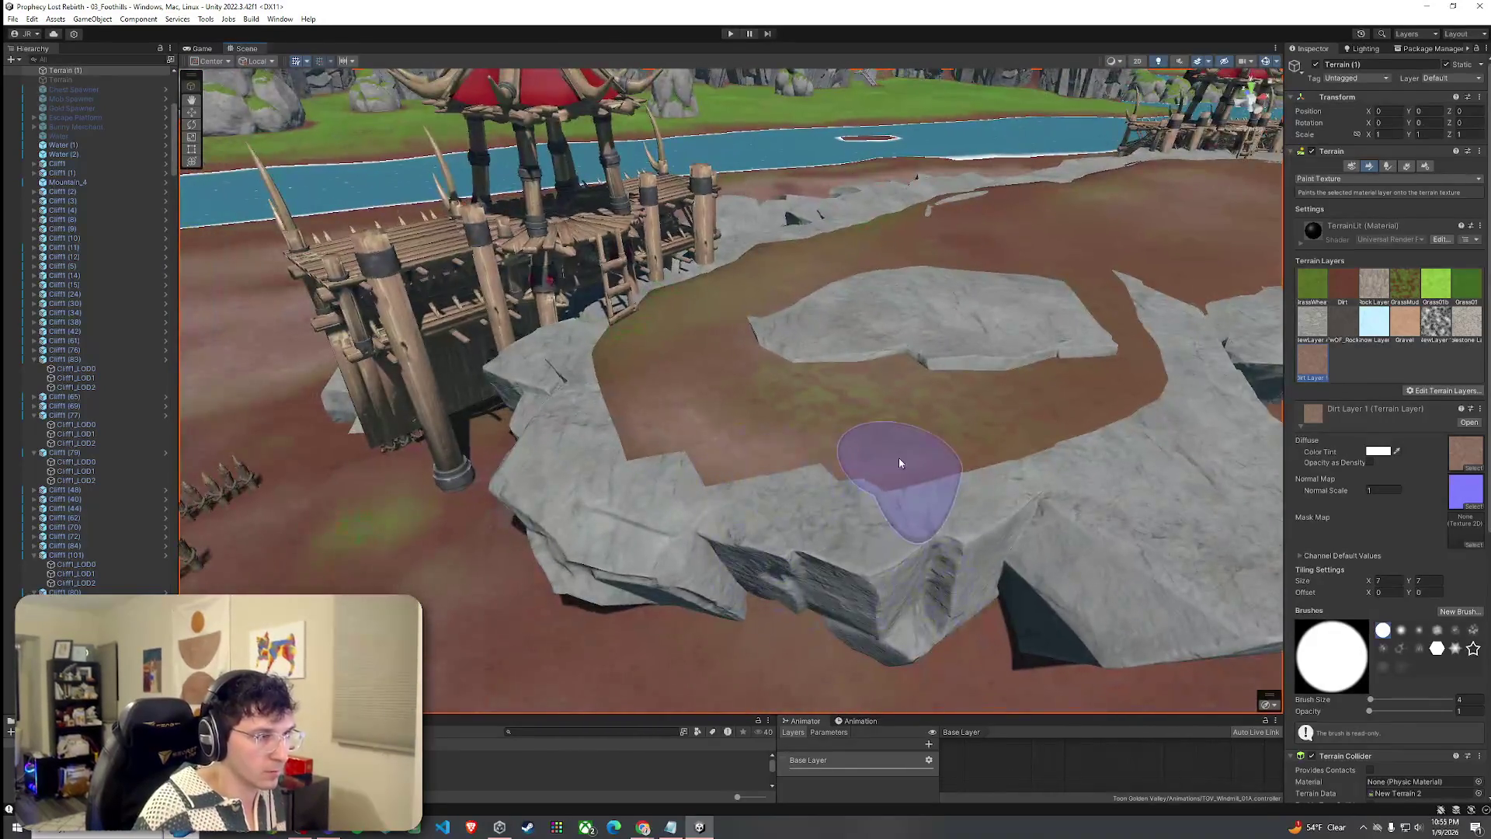
pyautogui.moveTo(619, 349)
pyautogui.mouseDown()
pyautogui.moveTo(915, 393)
pyautogui.moveTo(1084, 324)
pyautogui.mouseUp()
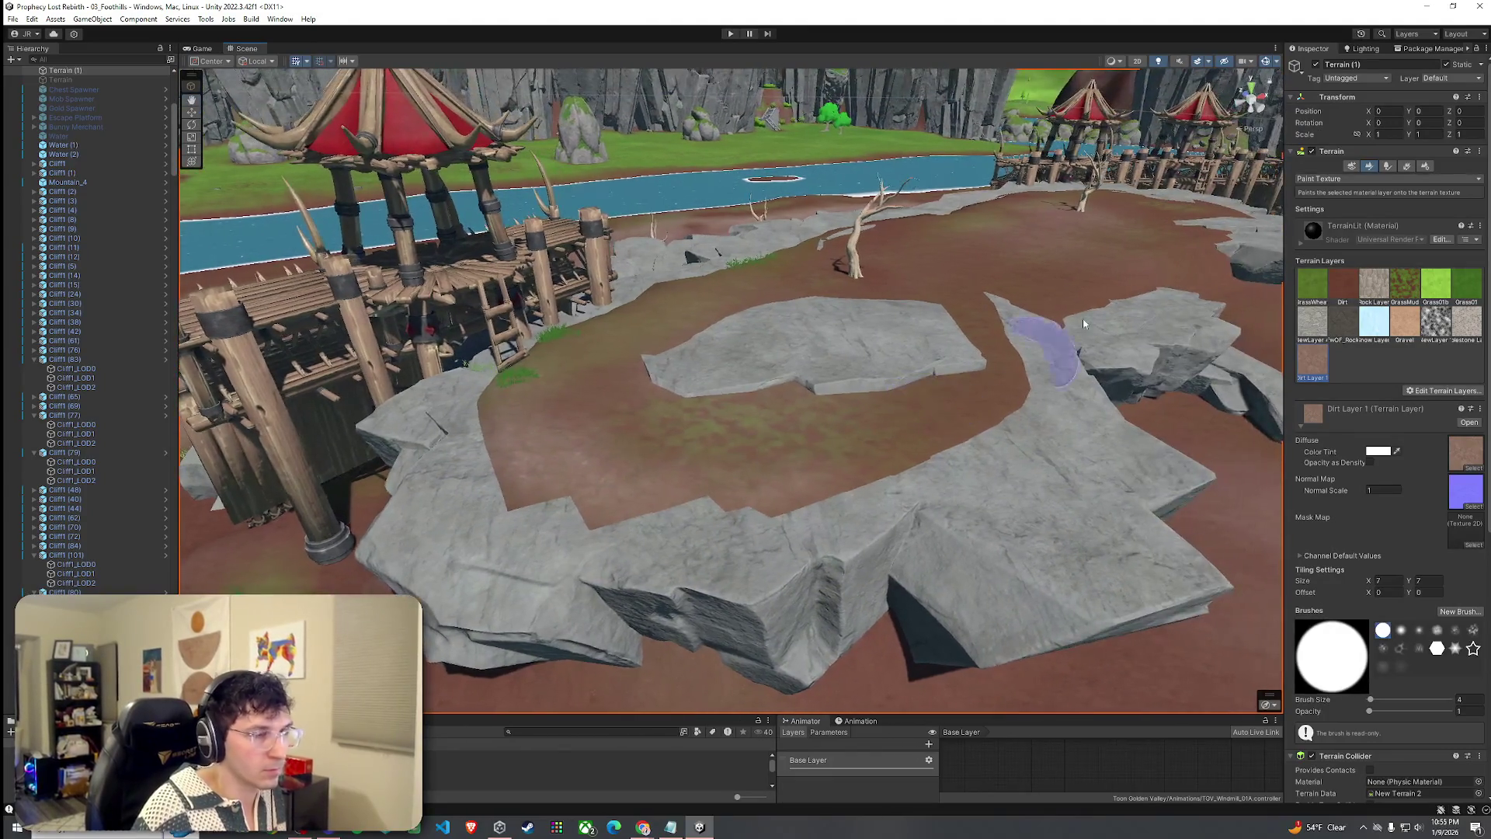
pyautogui.click(1338, 244)
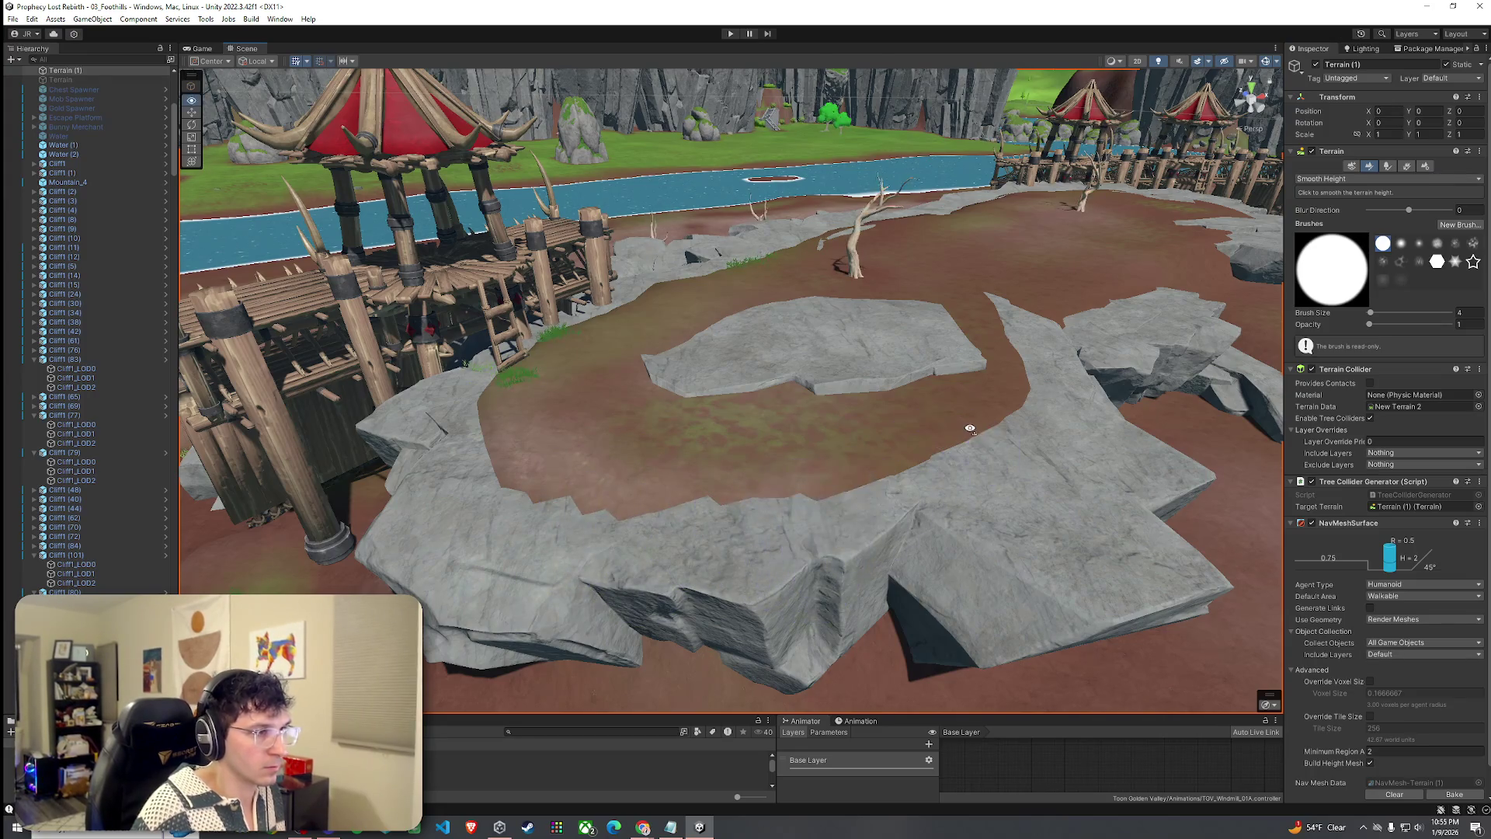
pyautogui.moveTo(970, 428); pyautogui.dragTo(983, 424)
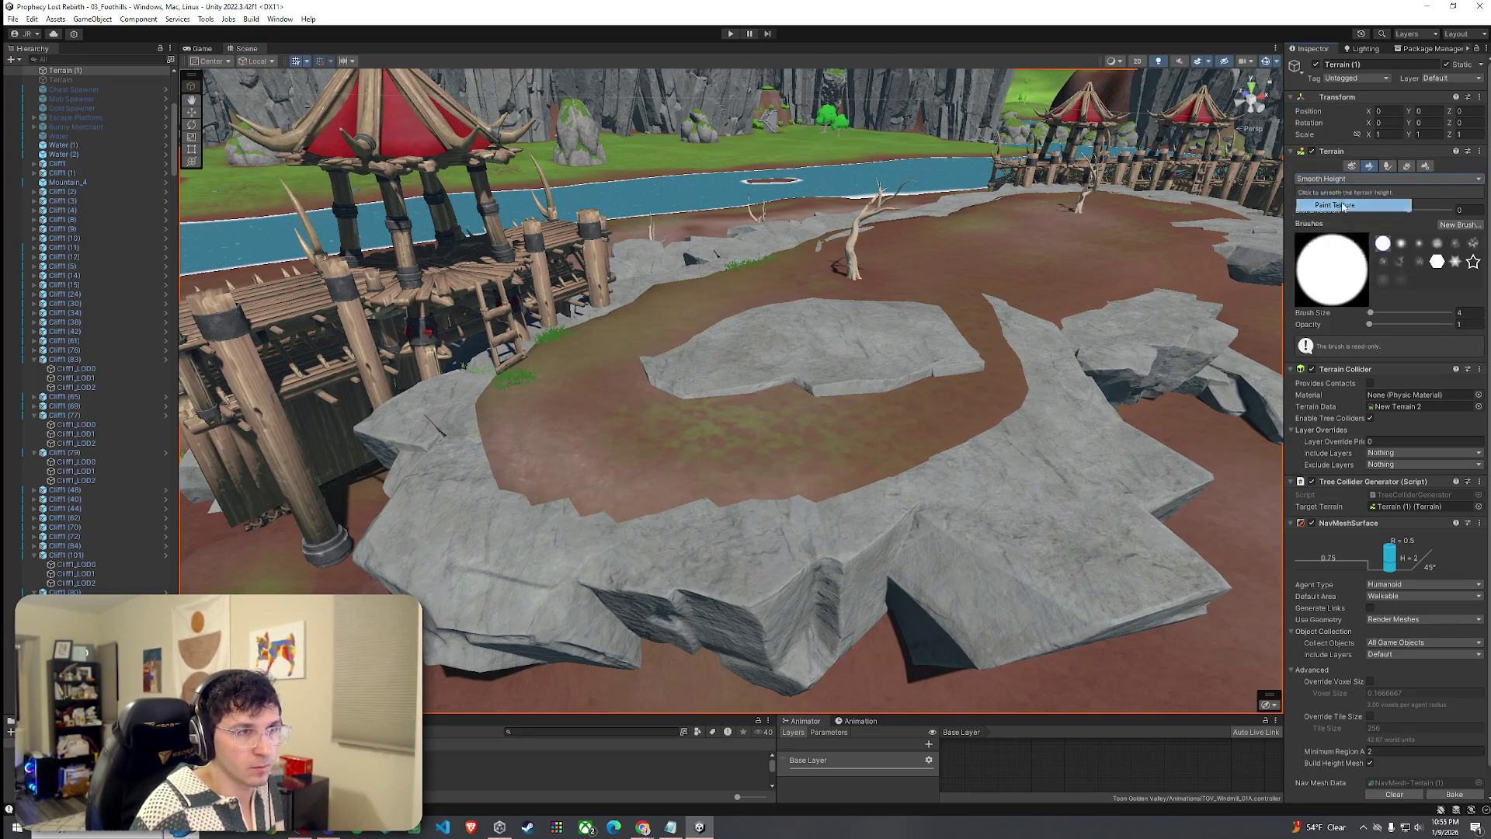
# Return the brush to Paint Texture and survey the dirt plain, wooden dock and spawn points.
pyautogui.click(1343, 206)
pyautogui.moveTo(1005, 319); pyautogui.dragTo(592, 642)
pyautogui.moveTo(940, 492)
pyautogui.mouseDown()
pyautogui.moveTo(889, 422)
pyautogui.moveTo(822, 432)
pyautogui.mouseUp()
pyautogui.moveTo(849, 500); pyautogui.dragTo(701, 435)
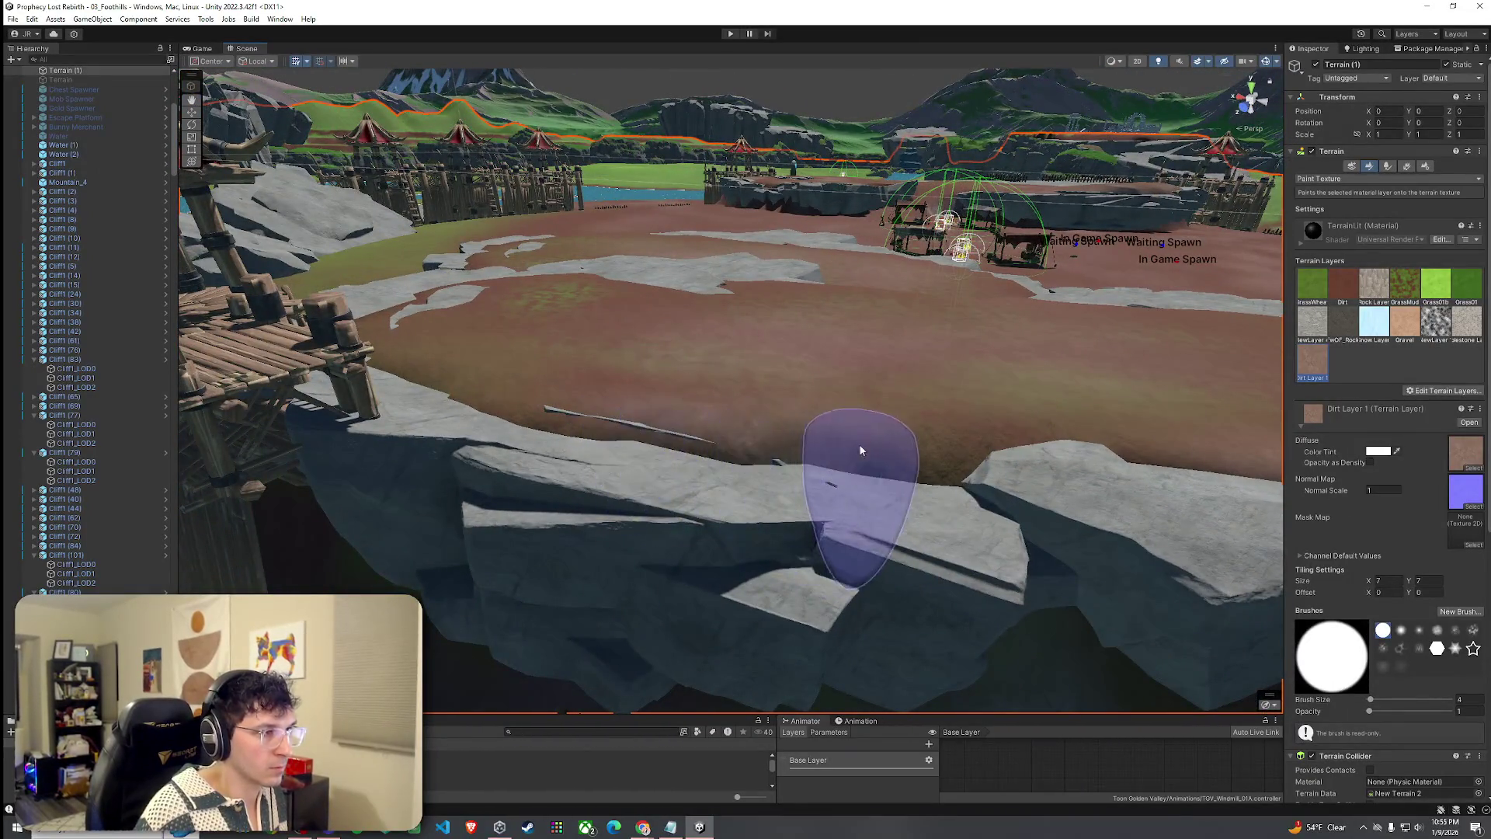
pyautogui.moveTo(450, 373); pyautogui.dragTo(701, 387)
pyautogui.moveTo(246, 451); pyautogui.dragTo(499, 390)
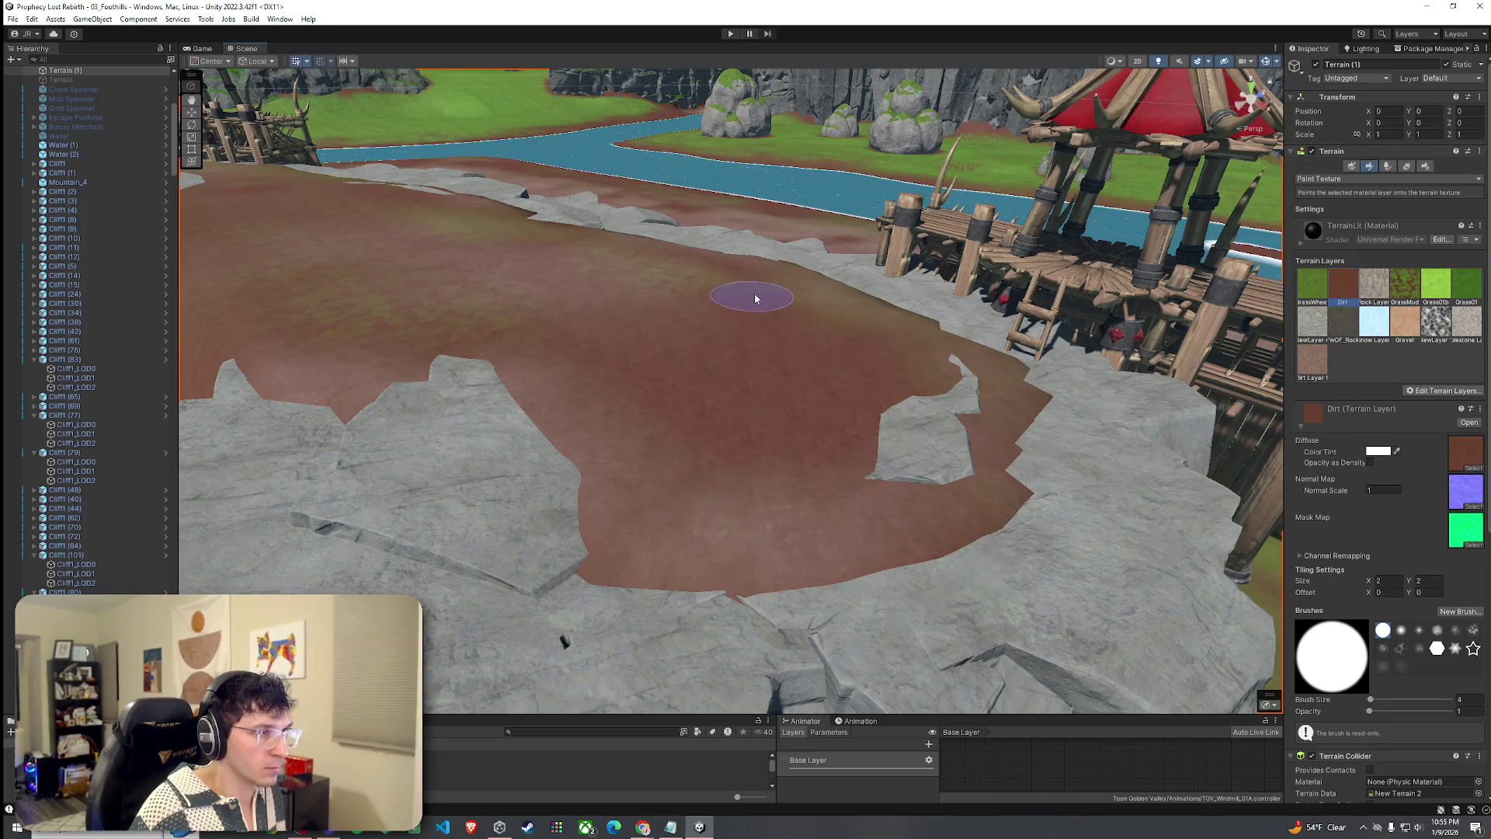
pyautogui.moveTo(870, 391)
pyautogui.mouseDown()
pyautogui.moveTo(758, 357)
pyautogui.moveTo(695, 470)
pyautogui.moveTo(713, 502)
pyautogui.moveTo(813, 519)
pyautogui.moveTo(734, 288)
pyautogui.mouseUp()
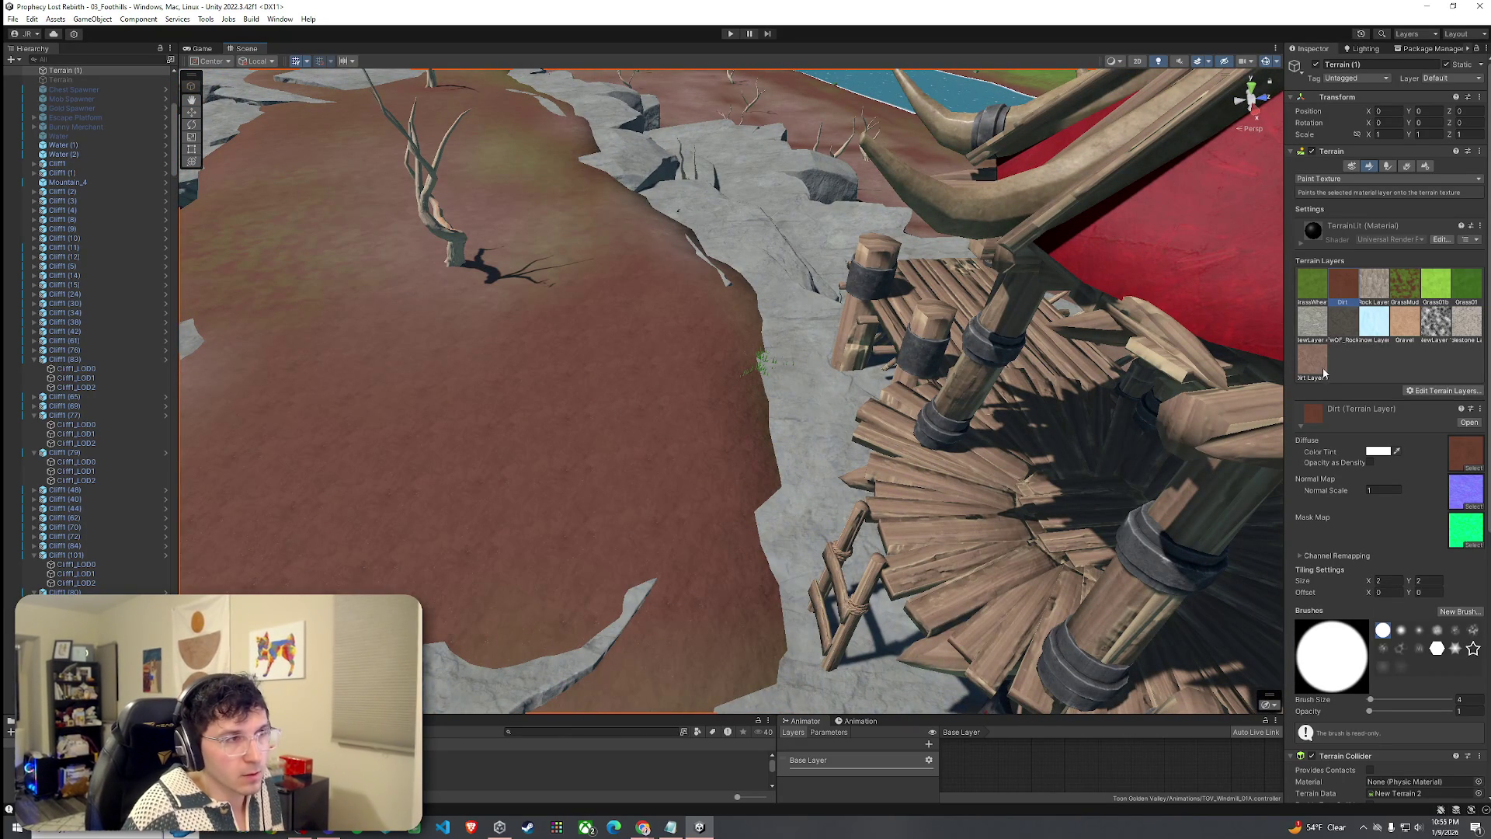
pyautogui.moveTo(749, 359); pyautogui.dragTo(726, 526)
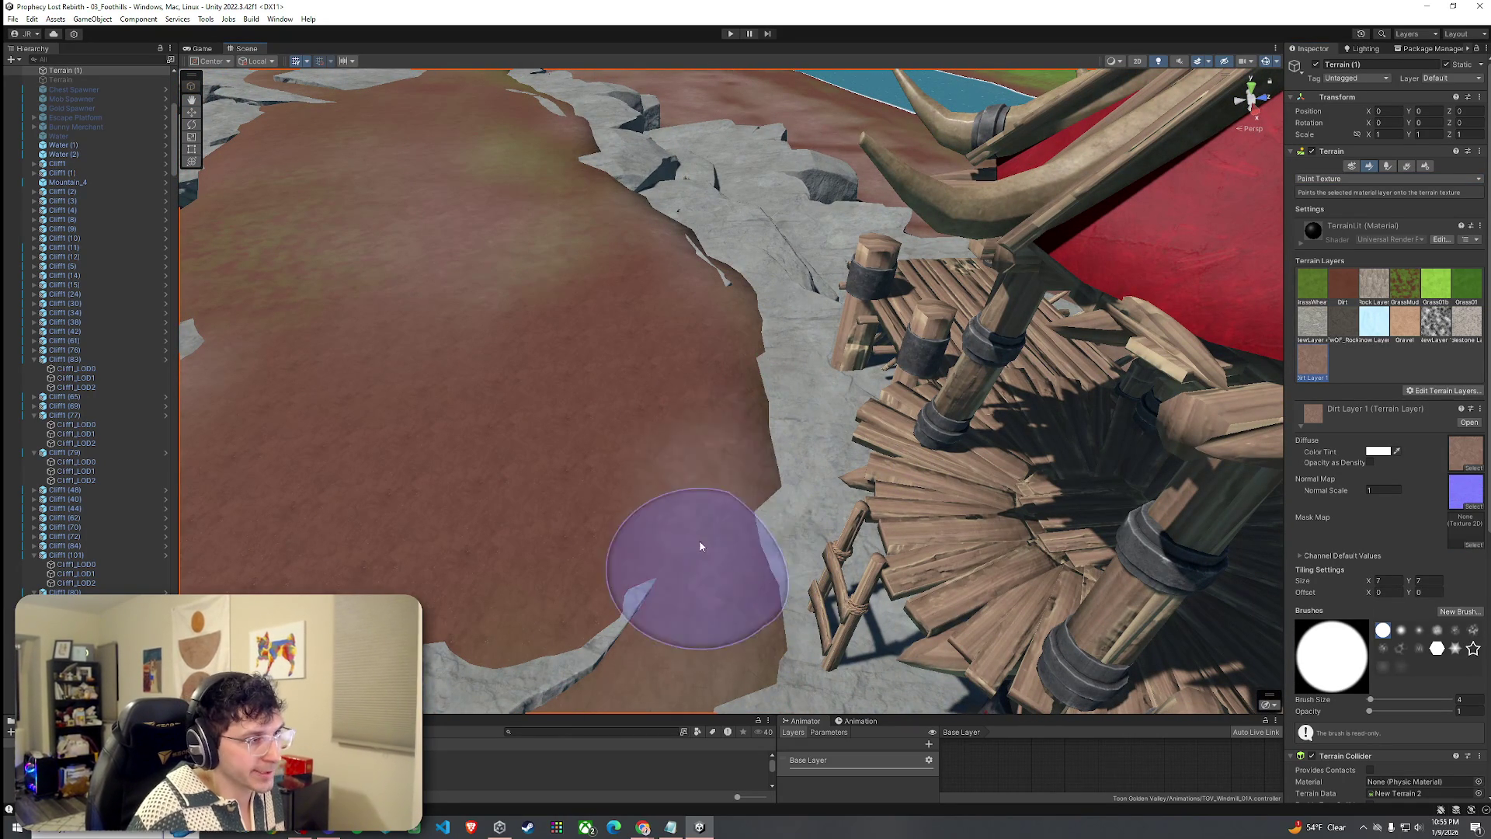
pyautogui.scroll(3, 810, 459)
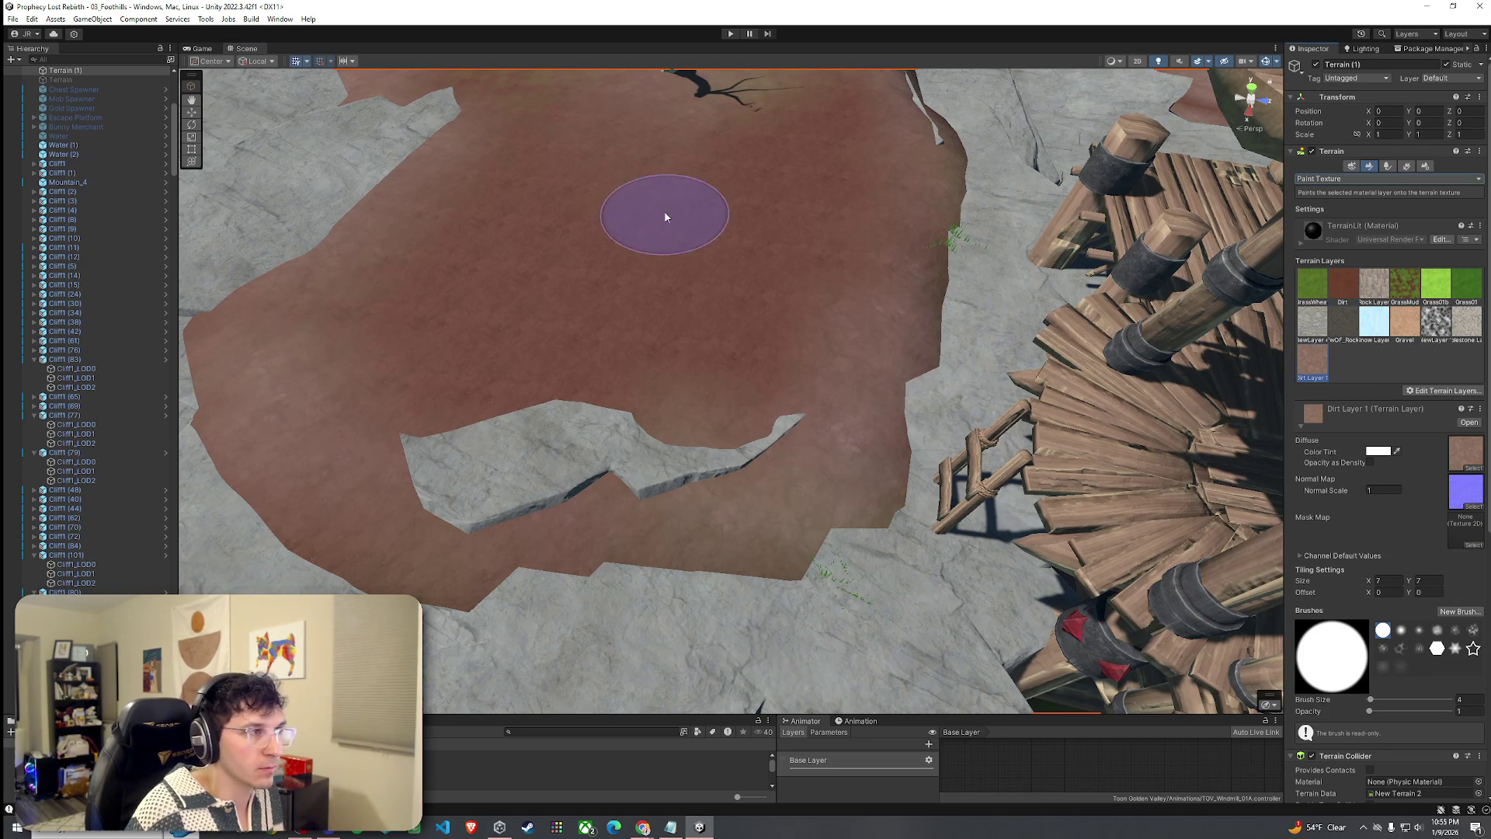
pyautogui.moveTo(773, 199)
pyautogui.mouseDown()
pyautogui.moveTo(759, 147)
pyautogui.moveTo(1071, 207)
pyautogui.moveTo(572, 310)
pyautogui.moveTo(1048, 383)
pyautogui.mouseUp()
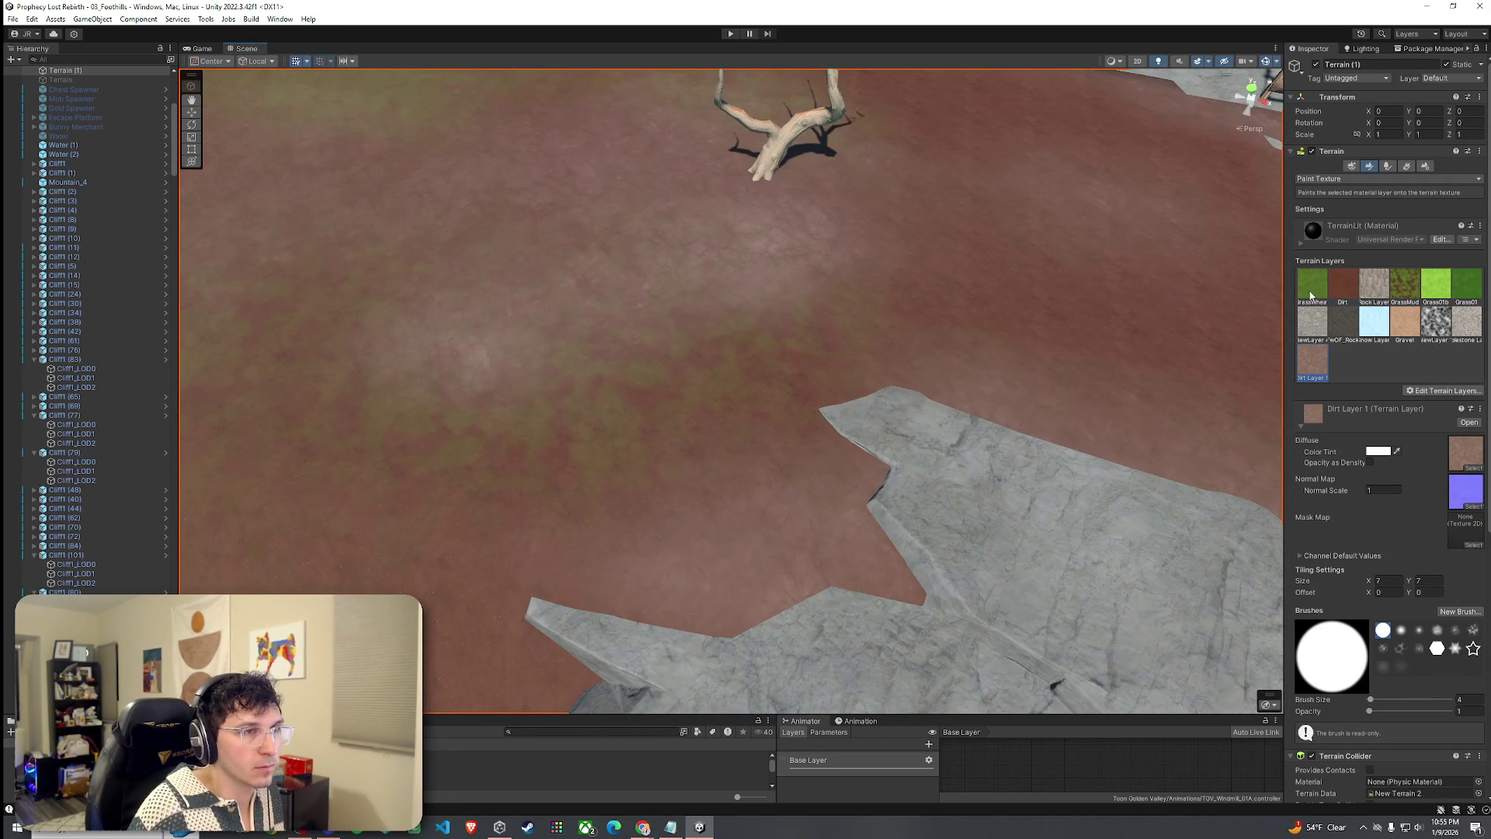
# Choose Dirt Layer 1 and view the basin beside the red-roofed tower and dock.
pyautogui.click(1312, 294)
pyautogui.moveTo(417, 410); pyautogui.dragTo(659, 376)
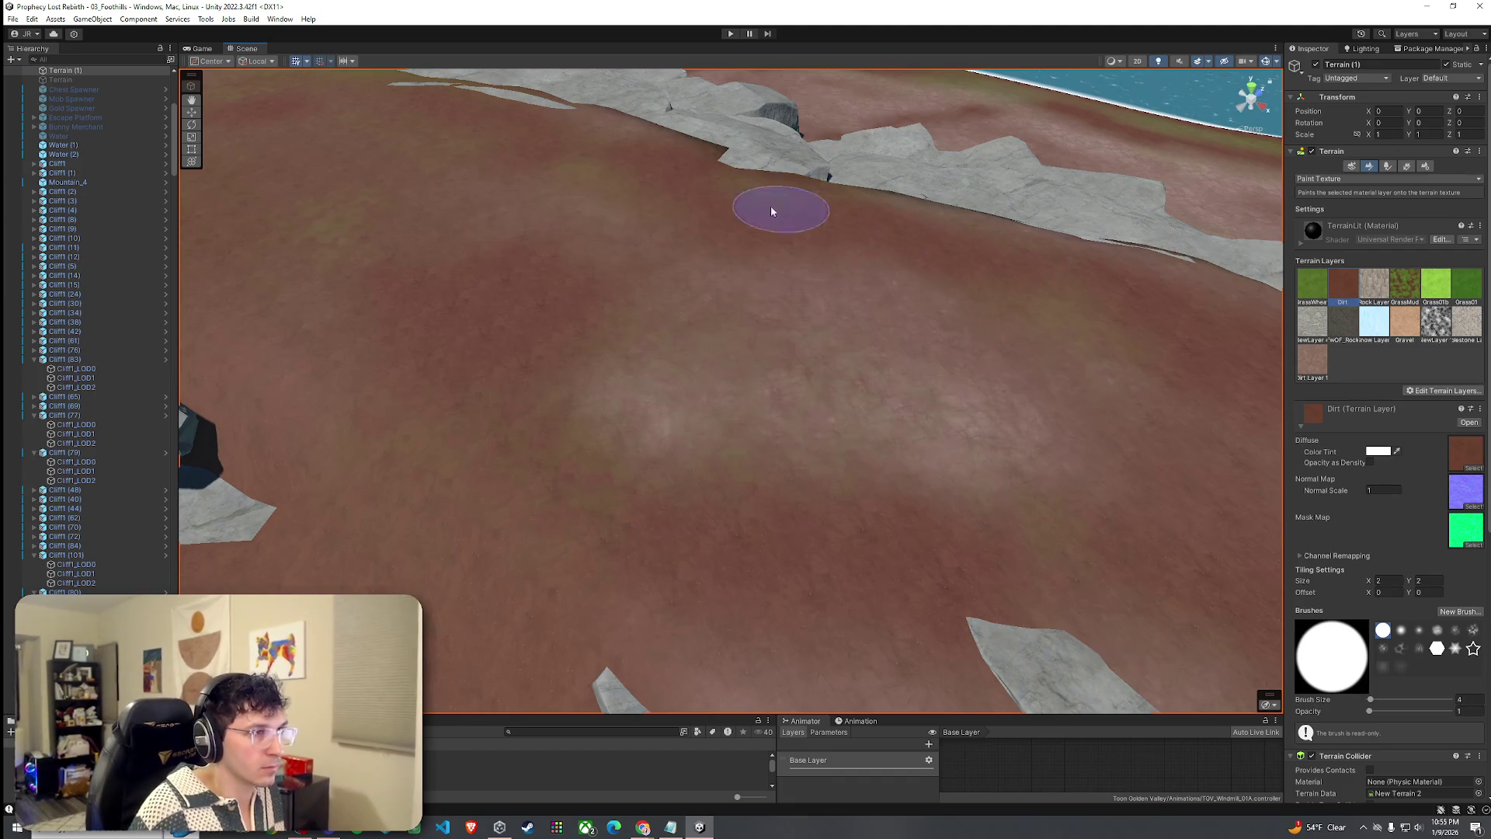
pyautogui.scroll(-5, 786, 377)
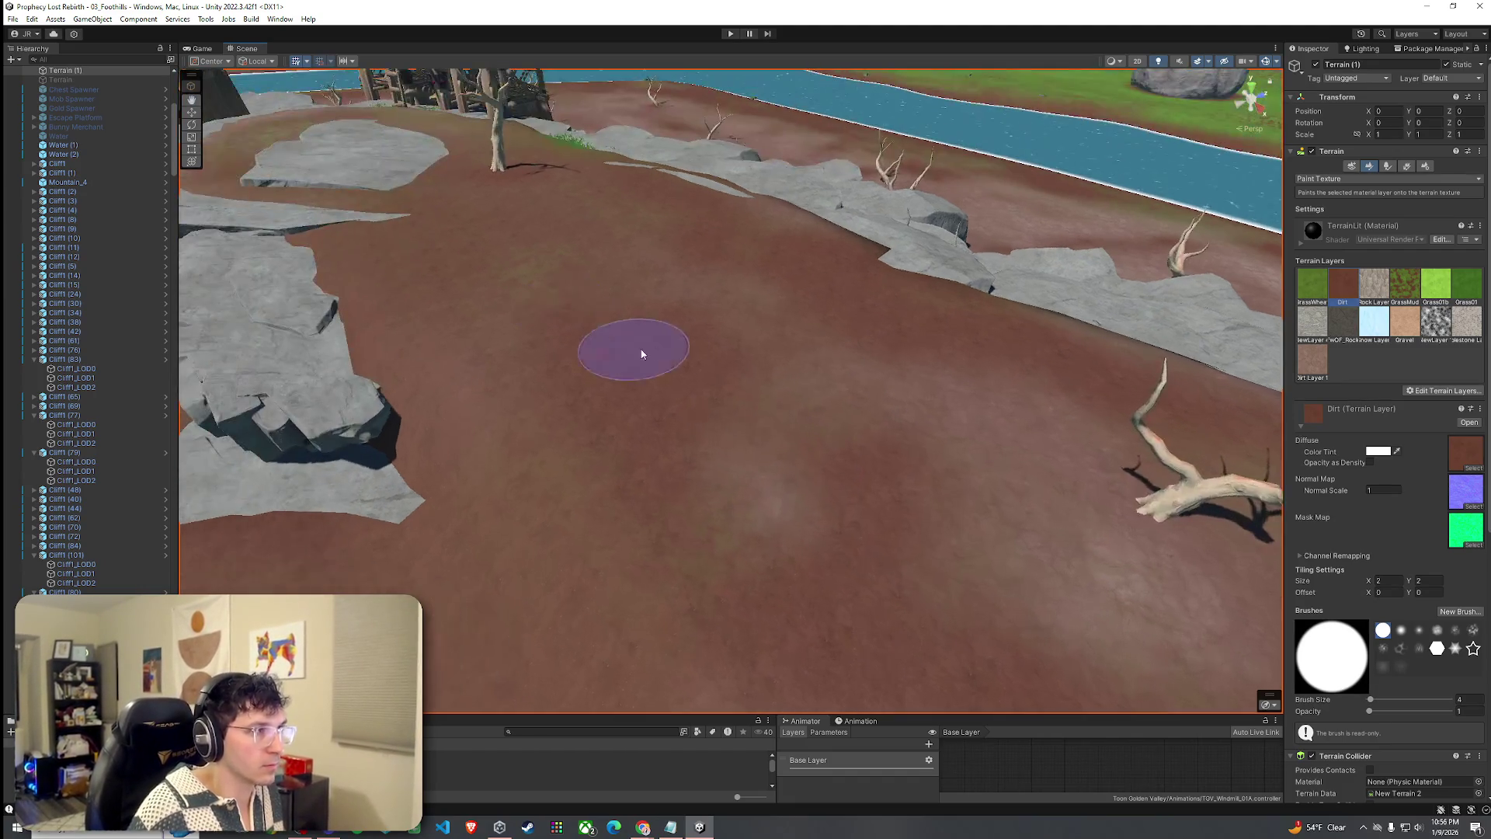
pyautogui.moveTo(795, 425); pyautogui.dragTo(768, 424)
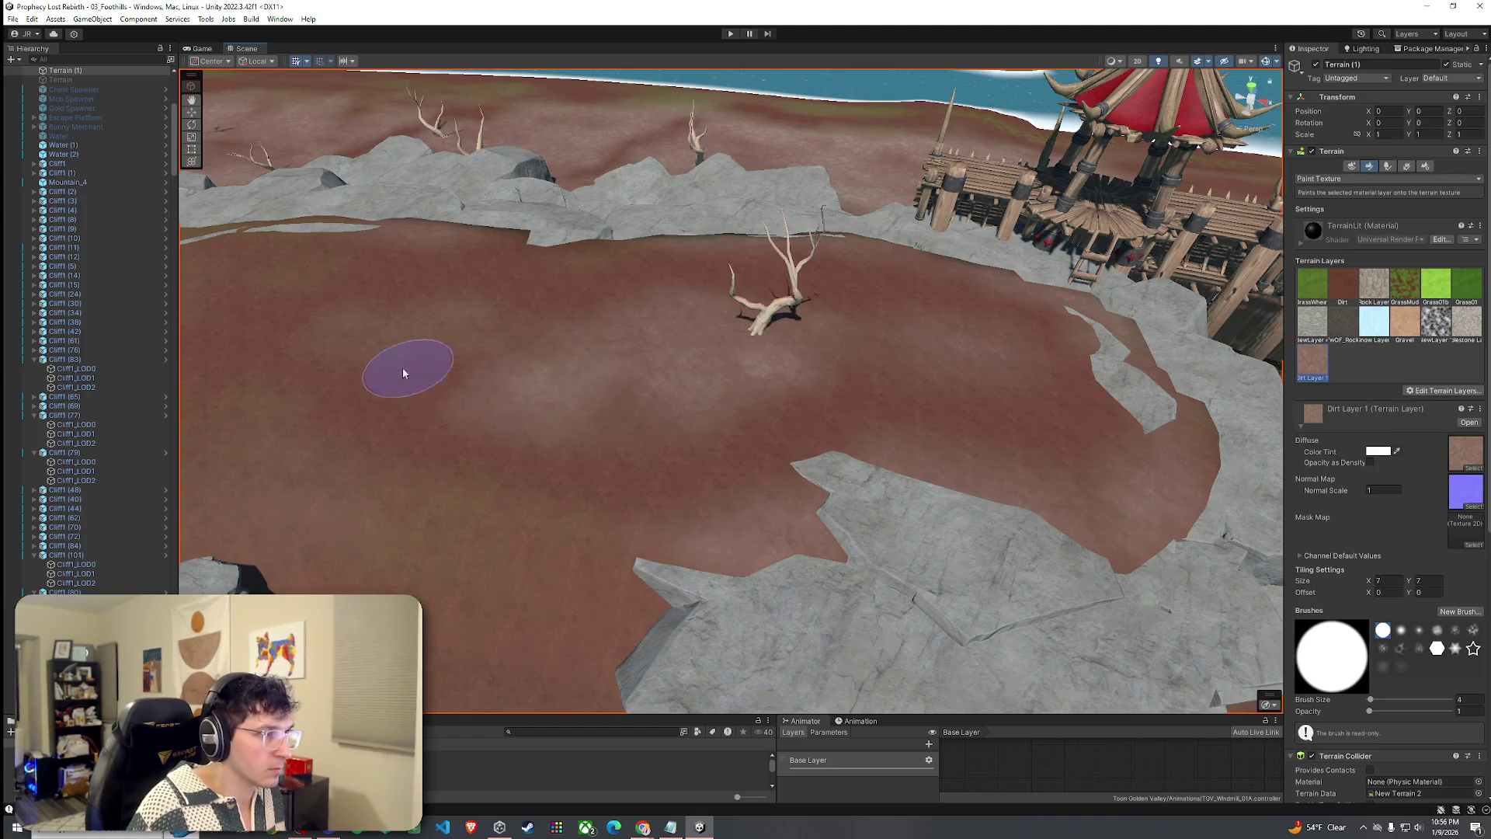
pyautogui.moveTo(628, 521)
pyautogui.mouseDown()
pyautogui.moveTo(619, 492)
pyautogui.moveTo(498, 389)
pyautogui.mouseUp()
pyautogui.moveTo(609, 431); pyautogui.dragTo(504, 365)
pyautogui.moveTo(651, 596)
pyautogui.mouseDown()
pyautogui.moveTo(706, 375)
pyautogui.moveTo(635, 415)
pyautogui.moveTo(905, 293)
pyautogui.moveTo(1033, 336)
pyautogui.mouseUp()
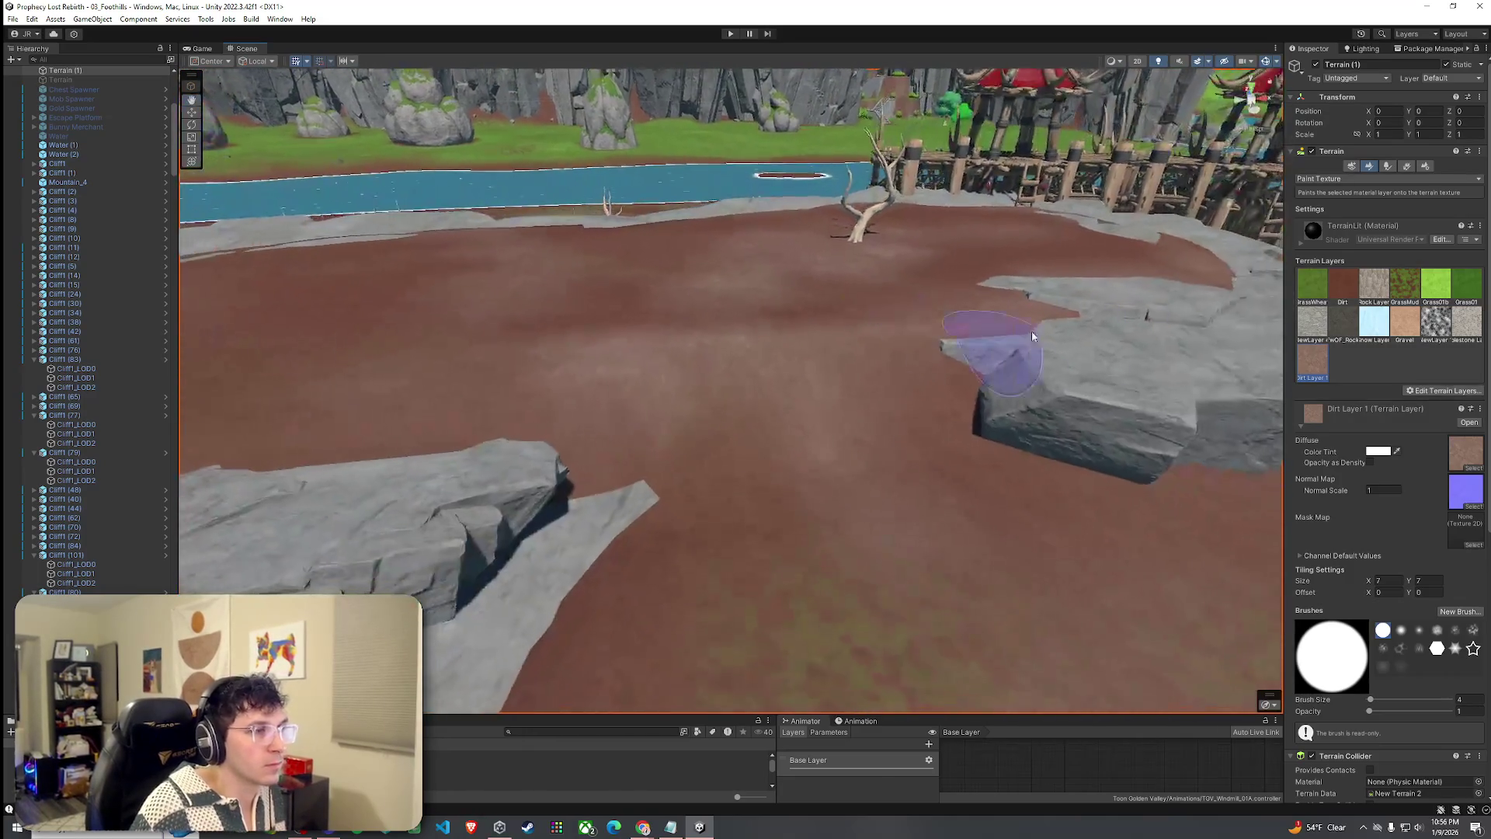
# Raise a low ridge across the dirt arena floor with Raise or Lower Terrain.
pyautogui.click(1387, 178)
pyautogui.click(1327, 230)
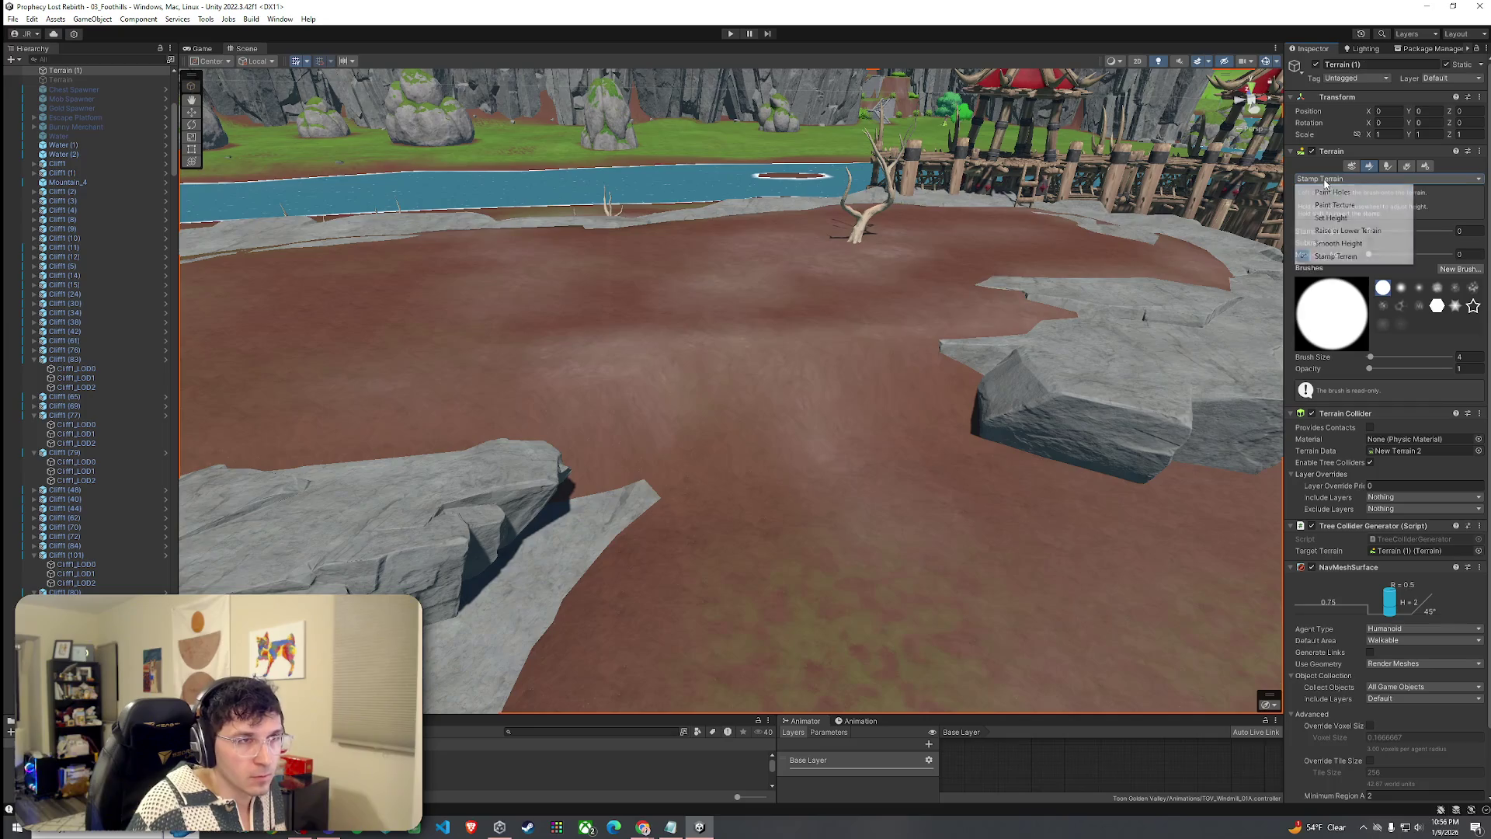
pyautogui.click(1335, 205)
pyautogui.click(1347, 230)
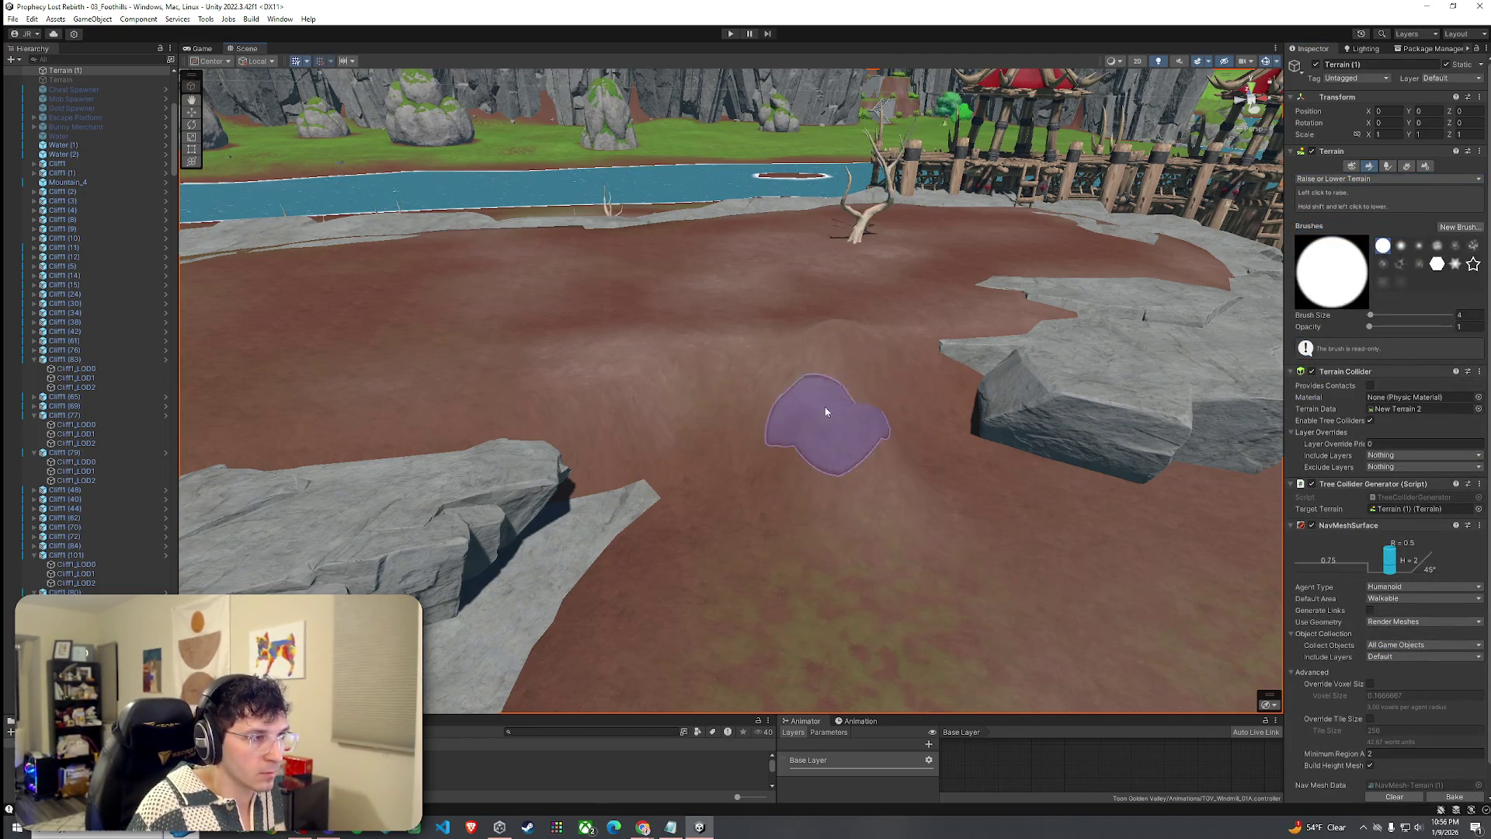
pyautogui.moveTo(716, 447); pyautogui.dragTo(910, 419)
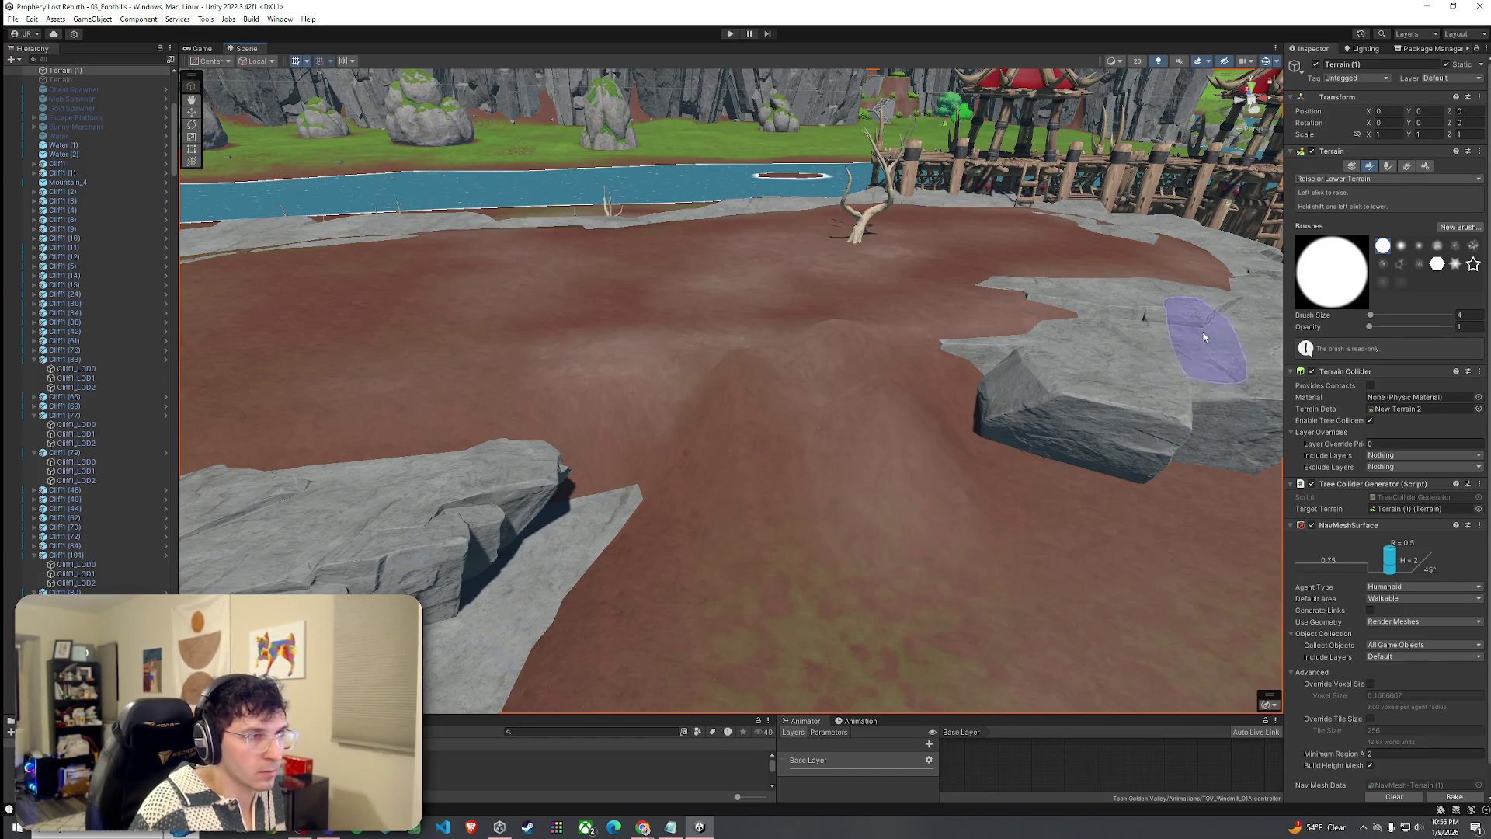
# Switch to Smooth Height with a larger brush size and select a nearby cliff rock.
pyautogui.click(1348, 244)
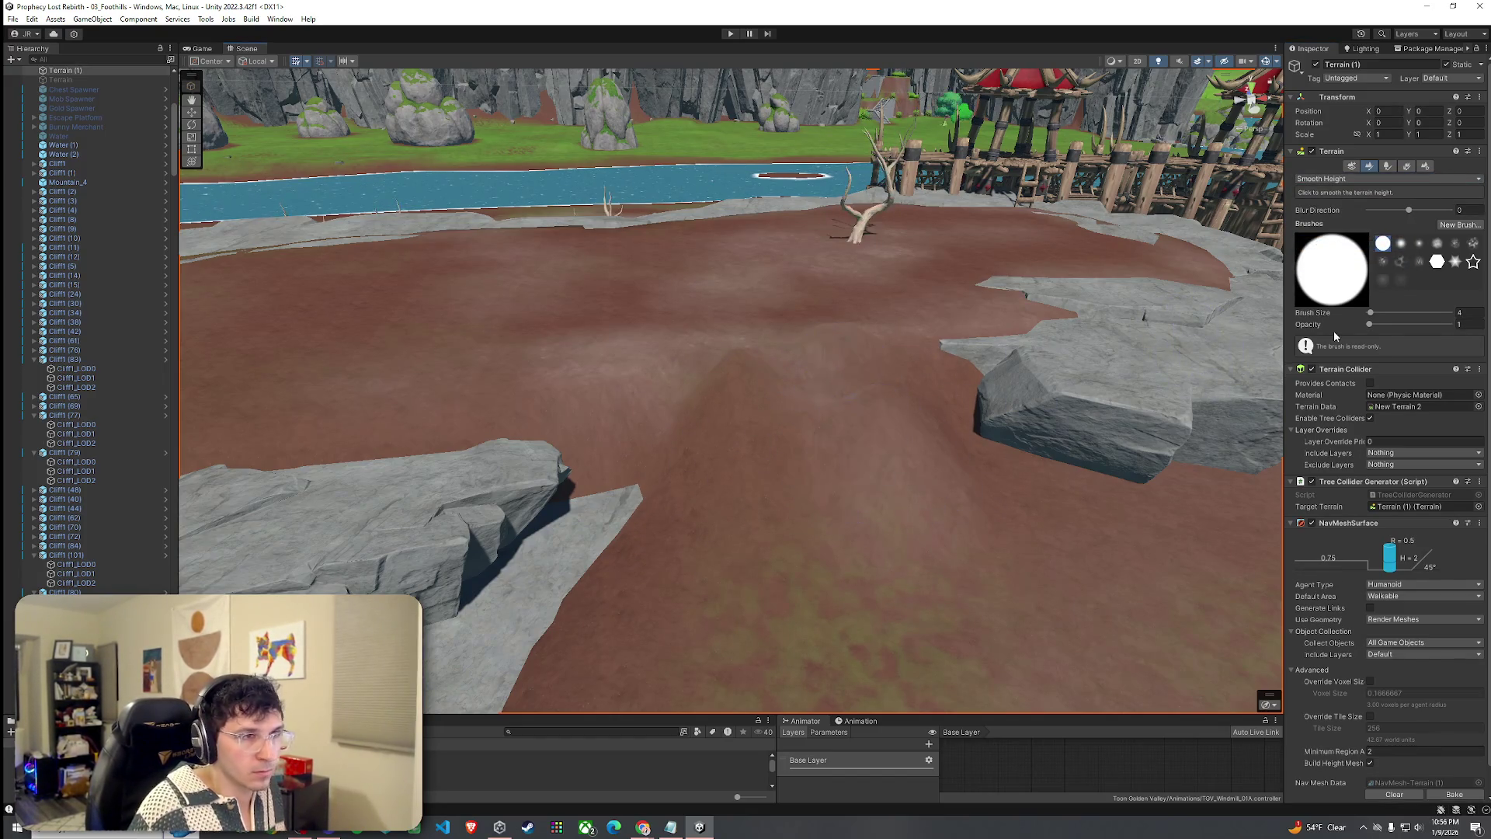
pyautogui.click(1378, 312)
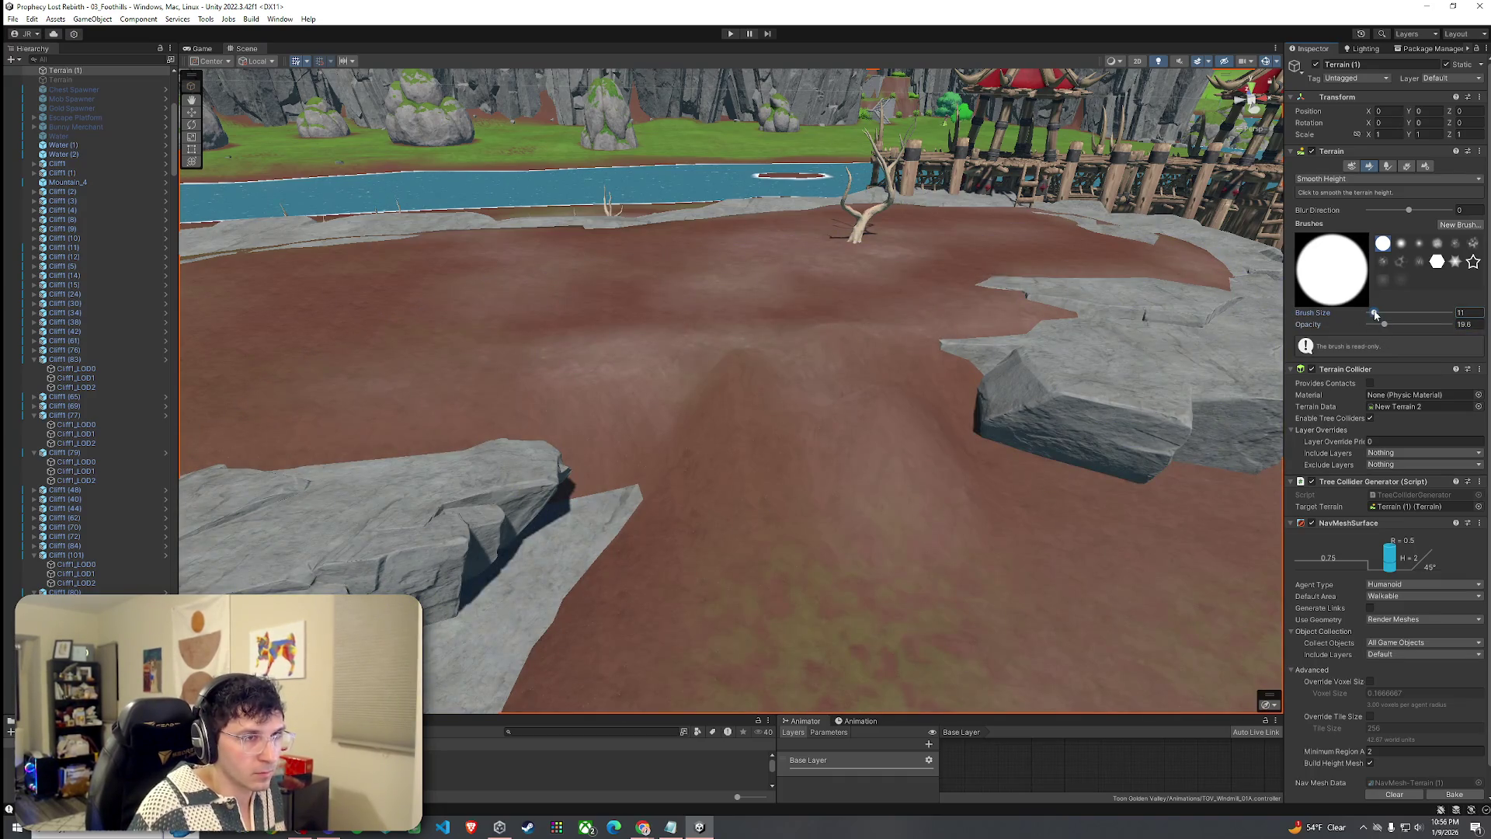
pyautogui.moveTo(649, 416)
pyautogui.mouseDown()
pyautogui.moveTo(914, 522)
pyautogui.moveTo(1184, 505)
pyautogui.mouseUp()
pyautogui.moveTo(771, 450)
pyautogui.mouseDown()
pyautogui.moveTo(417, 423)
pyautogui.moveTo(713, 495)
pyautogui.moveTo(660, 436)
pyautogui.moveTo(592, 399)
pyautogui.moveTo(688, 360)
pyautogui.moveTo(676, 632)
pyautogui.mouseUp()
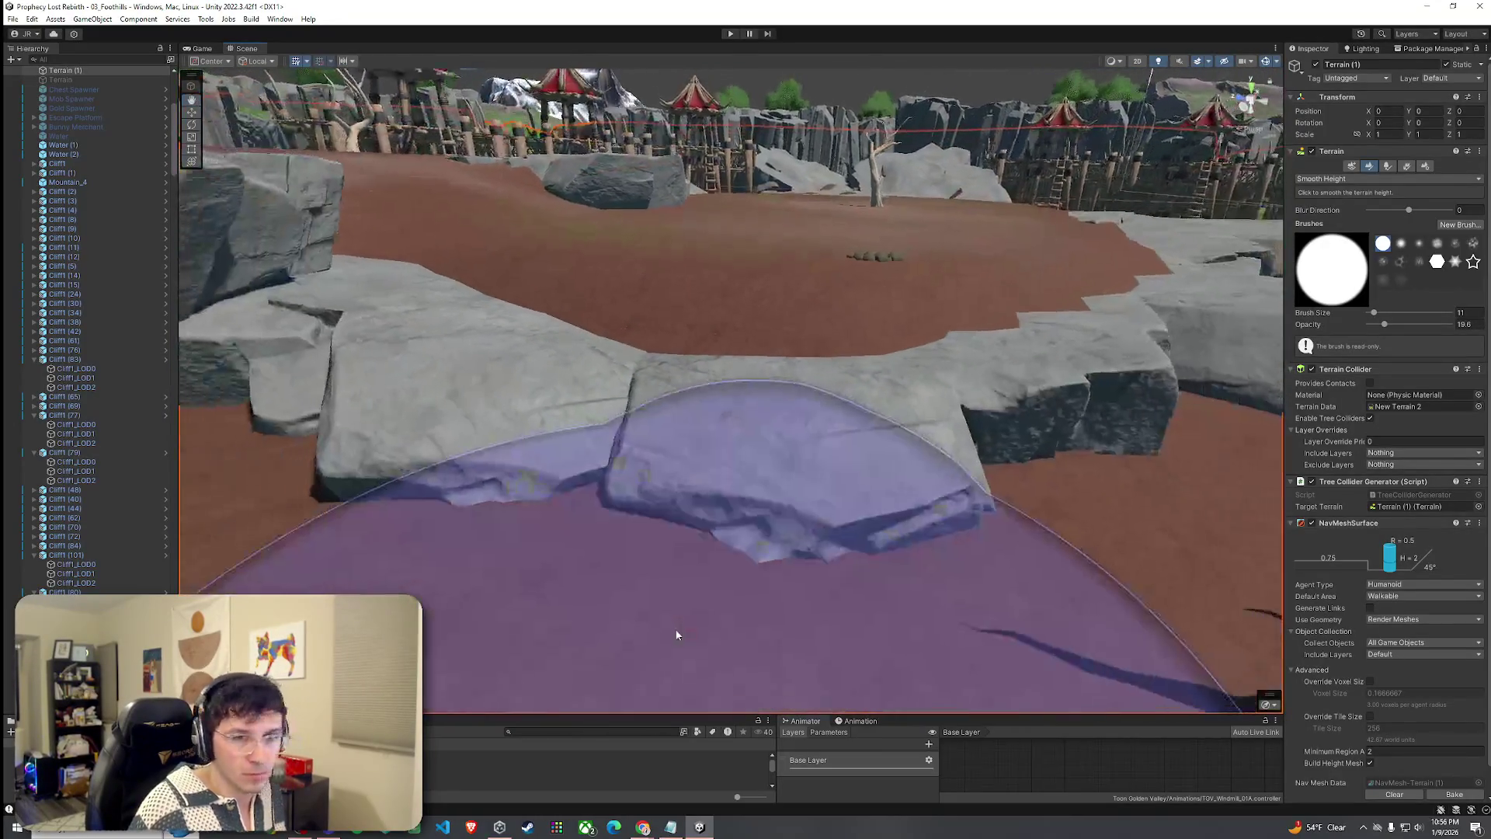
pyautogui.click(733, 549)
pyautogui.moveTo(732, 549)
pyautogui.mouseDown()
pyautogui.moveTo(655, 566)
pyautogui.moveTo(661, 509)
pyautogui.moveTo(726, 463)
pyautogui.moveTo(721, 491)
pyautogui.mouseUp()
# Tilt the selected cliff rocks slightly with the Rotate gizmo.
pyautogui.keyDown('shift'); pyautogui.click(719, 440); pyautogui.keyUp('shift')
pyautogui.moveTo(681, 389); pyautogui.dragTo(682, 378)
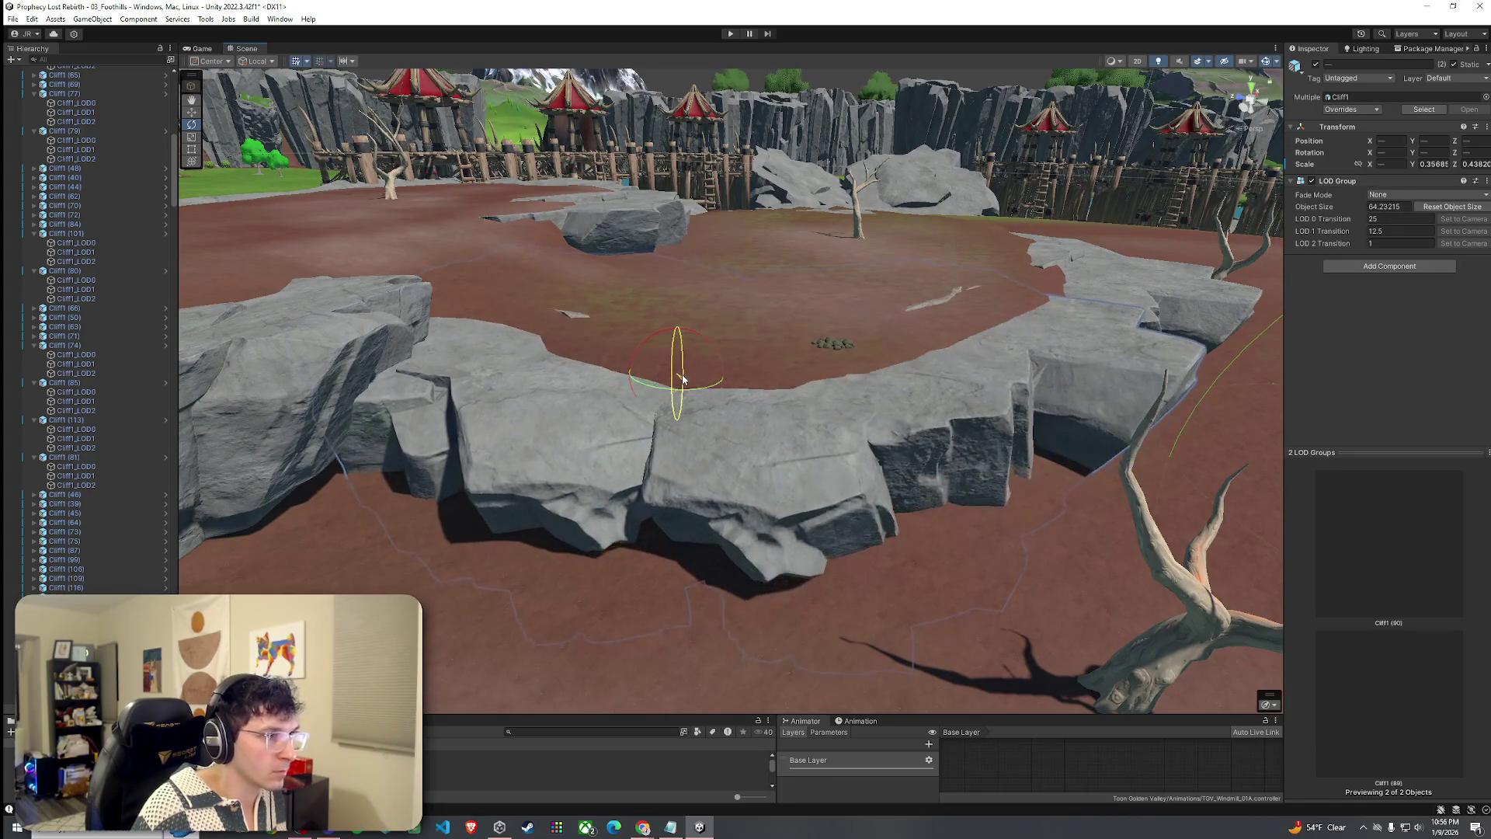
pyautogui.click(785, 594)
pyautogui.moveTo(786, 595)
pyautogui.mouseDown()
pyautogui.moveTo(729, 599)
pyautogui.moveTo(806, 531)
pyautogui.moveTo(92, 592)
pyautogui.moveTo(825, 533)
pyautogui.mouseUp()
# Inspect Cliff1 (87) in the rock ring, then select the terrain beneath the towers.
pyautogui.click(790, 476)
pyautogui.moveTo(790, 477)
pyautogui.mouseDown()
pyautogui.moveTo(609, 490)
pyautogui.moveTo(842, 505)
pyautogui.moveTo(842, 524)
pyautogui.mouseUp()
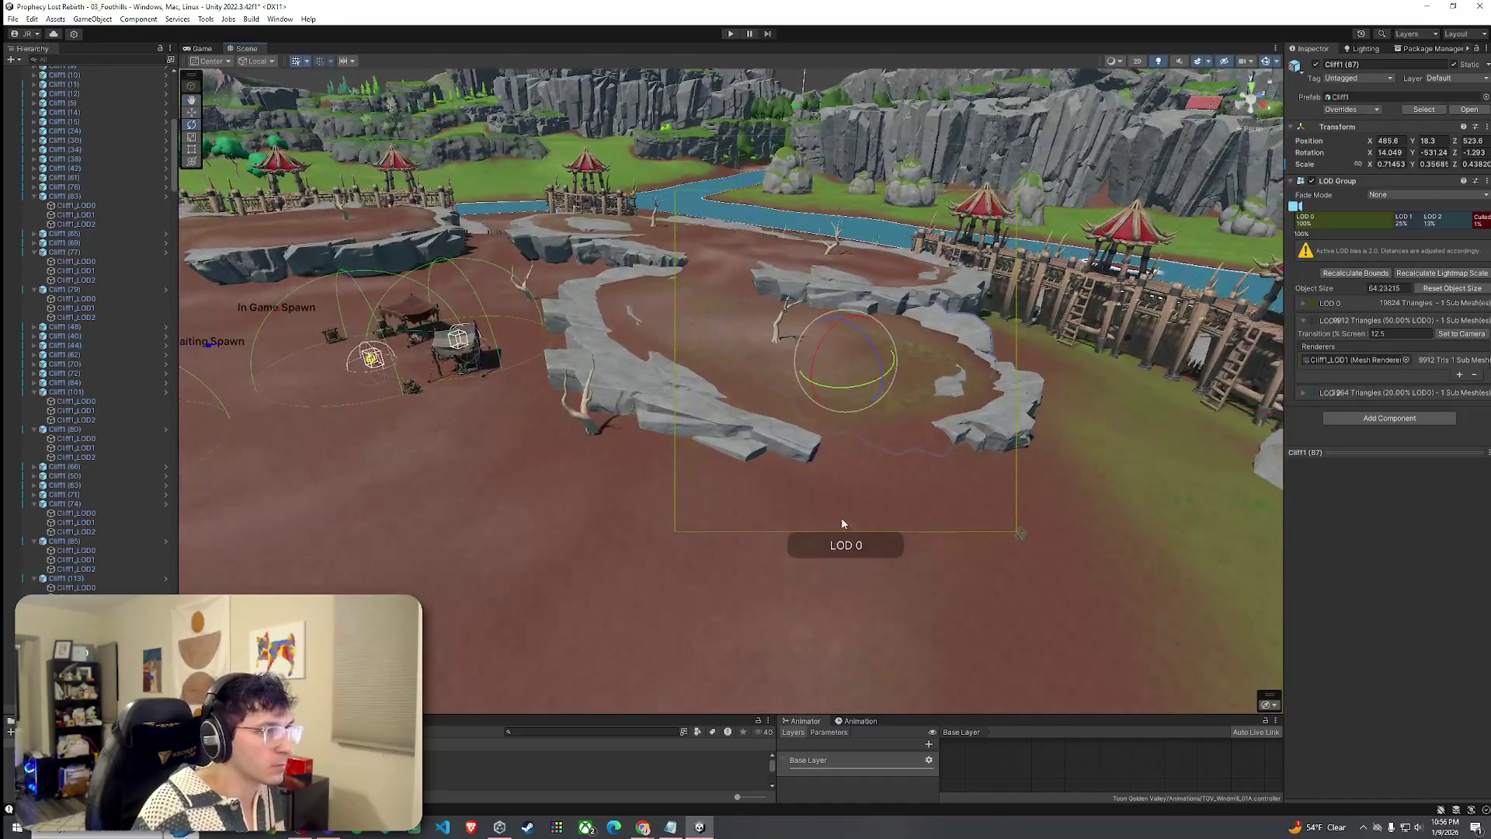
pyautogui.click(15, 37)
pyautogui.press('Escape')
pyautogui.moveTo(435, 311)
pyautogui.mouseDown()
pyautogui.moveTo(505, 322)
pyautogui.moveTo(327, 318)
pyautogui.moveTo(516, 337)
pyautogui.moveTo(519, 355)
pyautogui.moveTo(638, 339)
pyautogui.moveTo(669, 312)
pyautogui.moveTo(659, 331)
pyautogui.mouseUp()
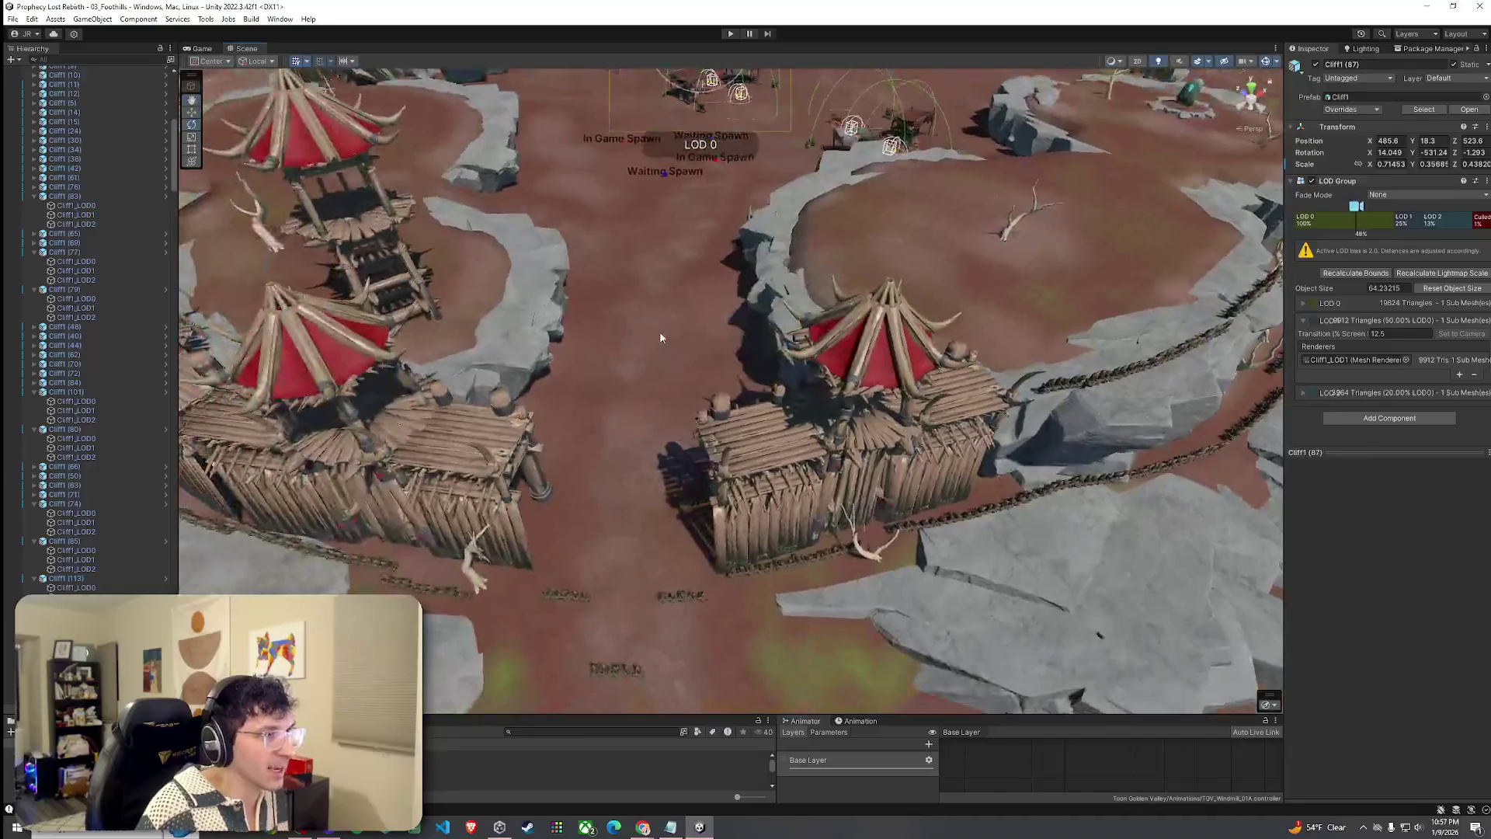
pyautogui.click(660, 331)
pyautogui.moveTo(311, 716); pyautogui.dragTo(311, 647)
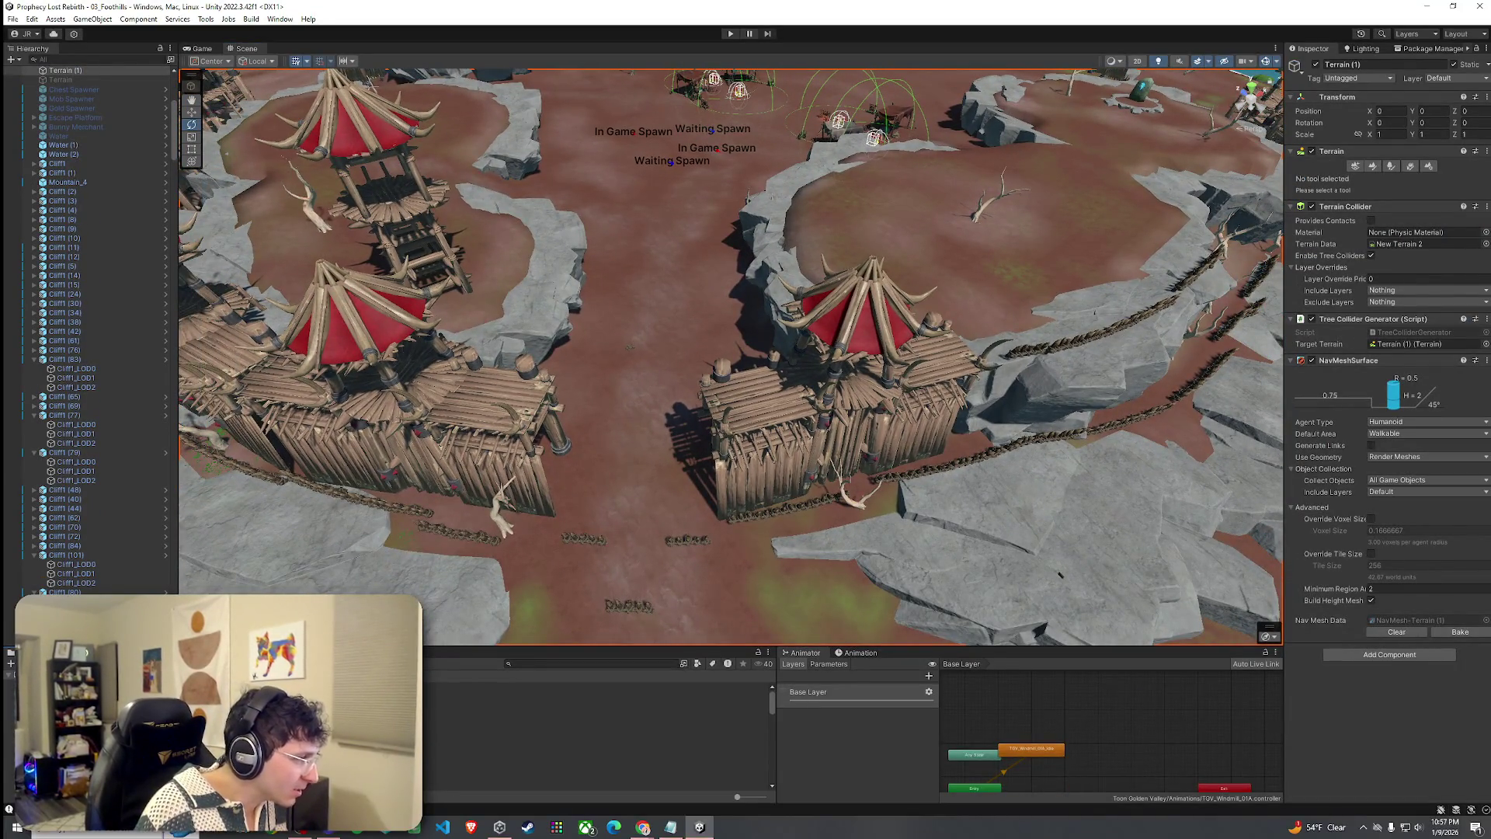
# In the Aquarius Orcs Pack folder, open the Wooden_Tower_1A2 prefab in Prefab Mode.
pyautogui.click(466, 699)
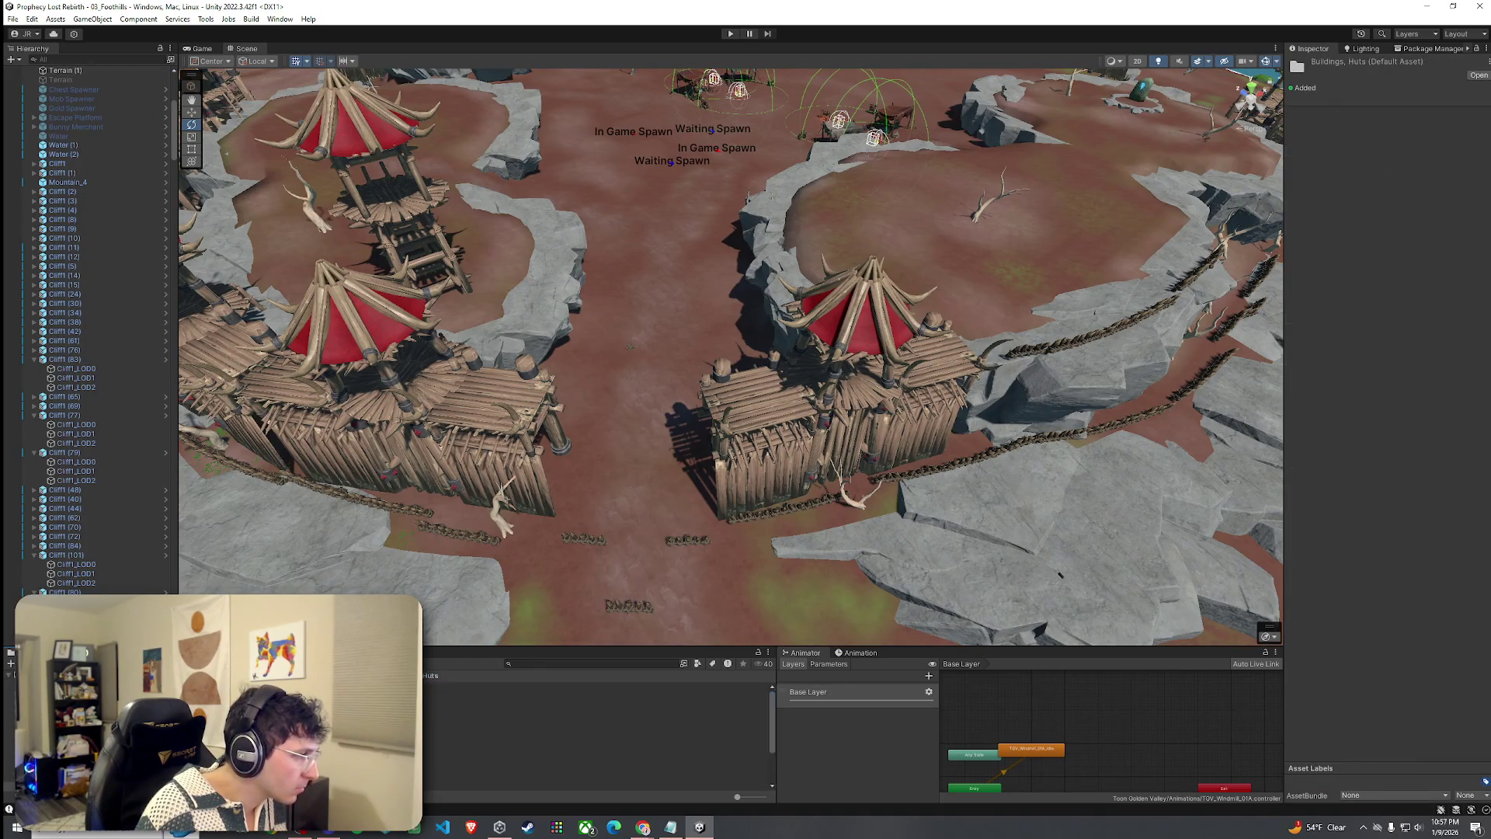
pyautogui.click(505, 686)
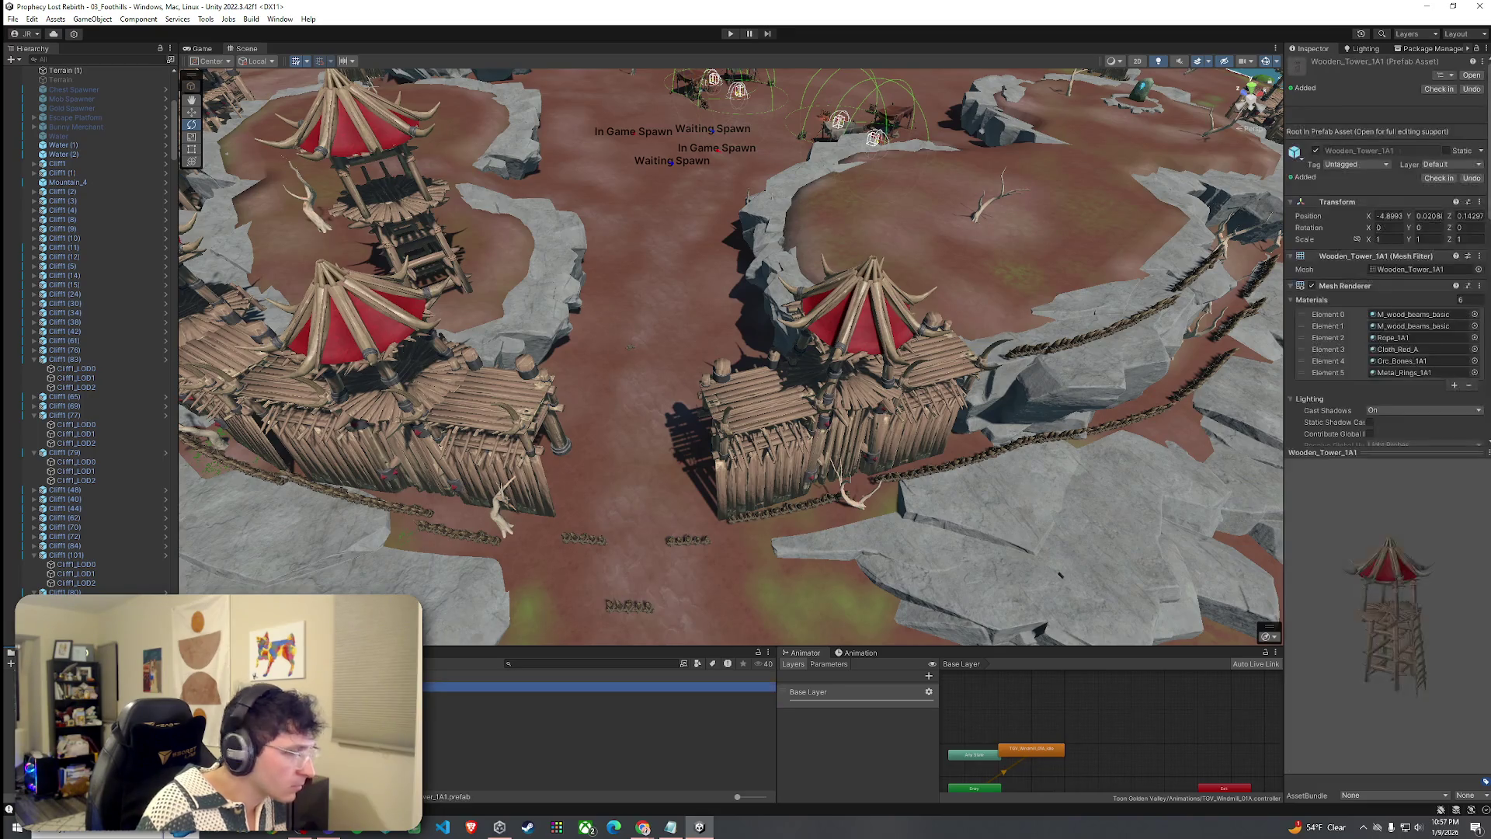
pyautogui.click(505, 696)
pyautogui.press('Down')
pyautogui.press('Down')
pyautogui.press('Down')
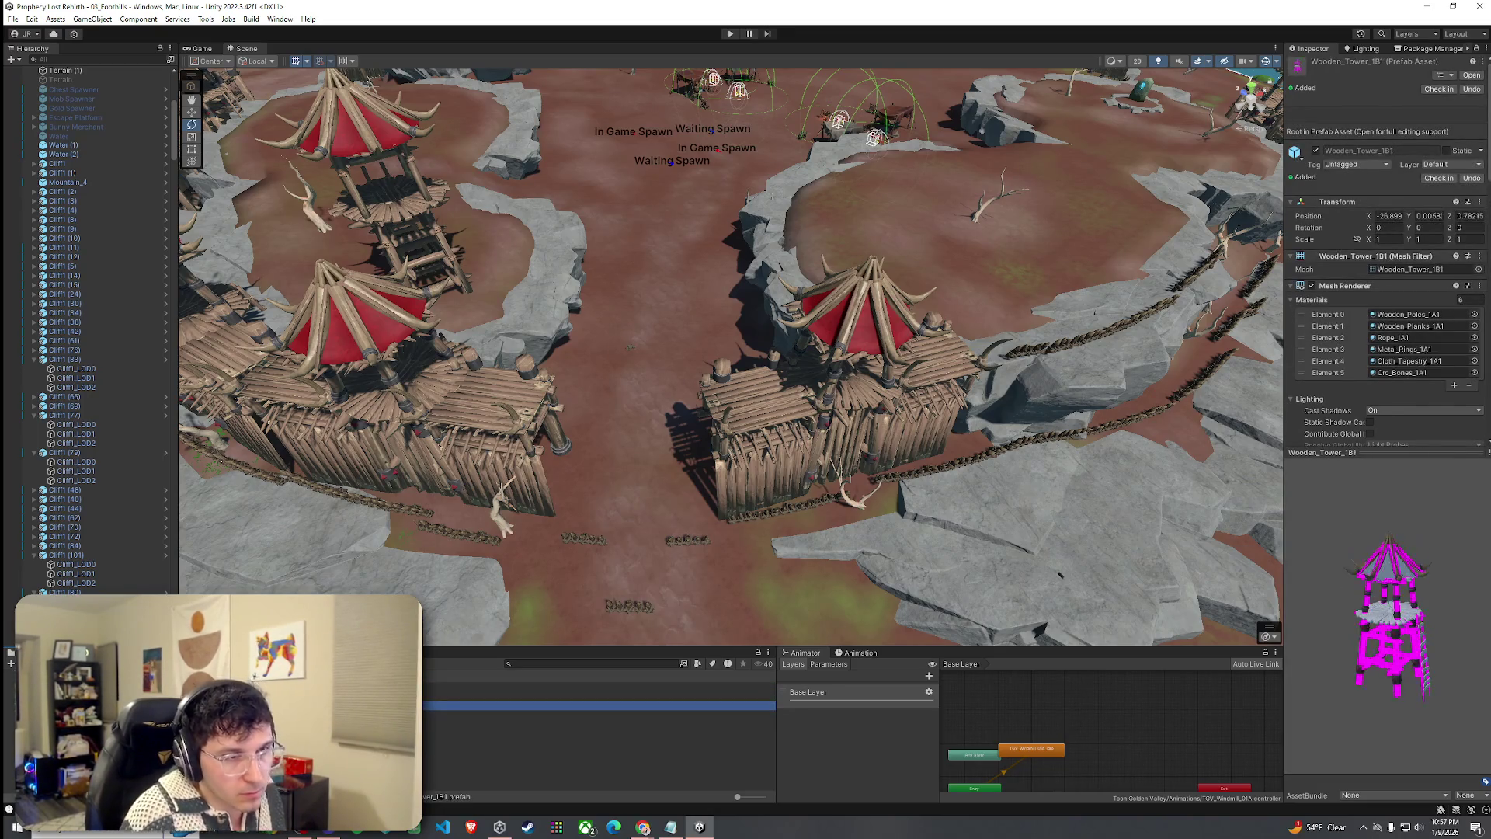
pyautogui.press('Up')
pyautogui.press('Up')
pyautogui.press('Up')
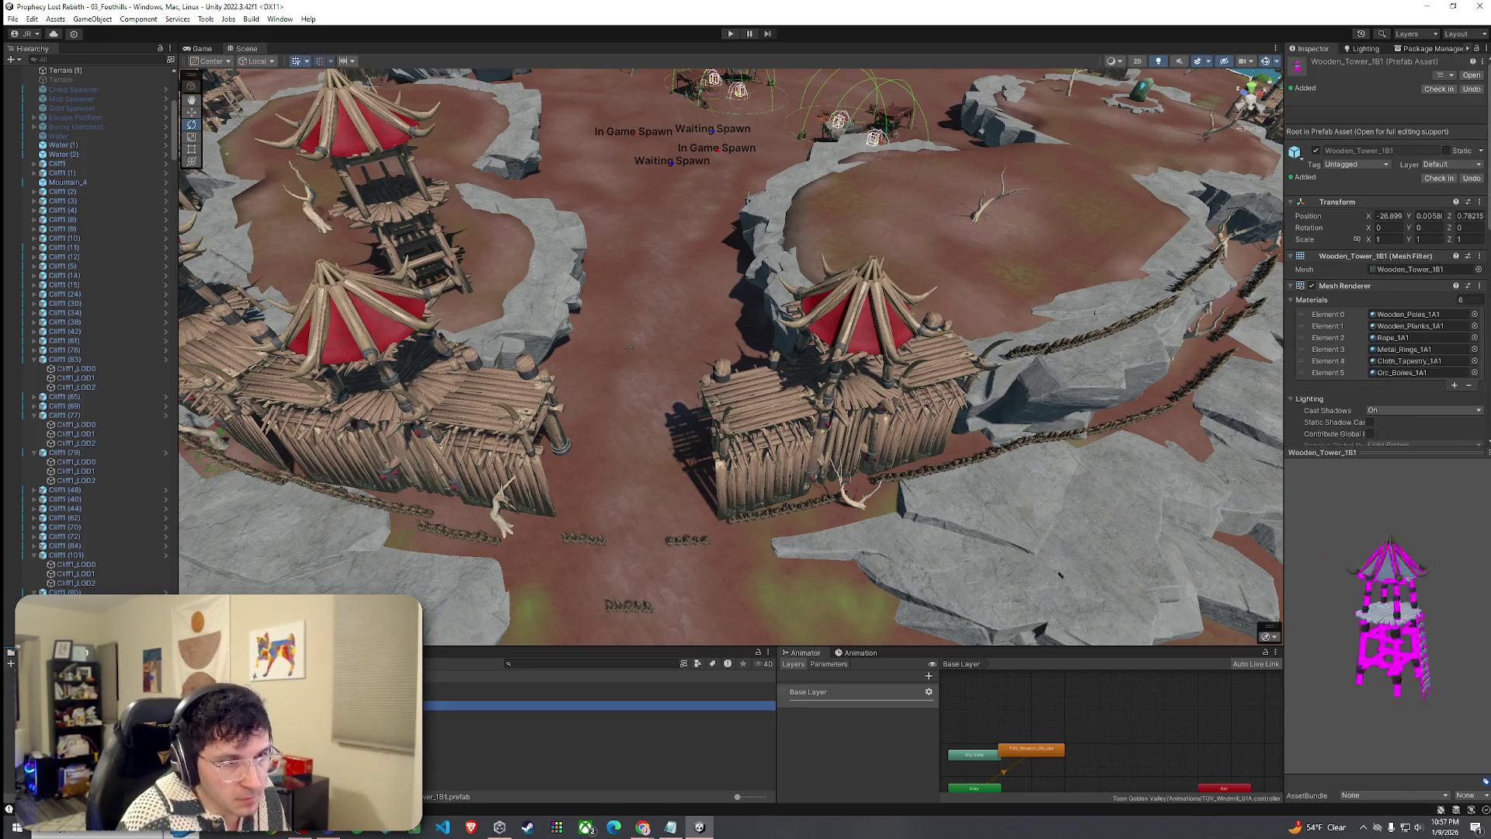
pyautogui.press('Down')
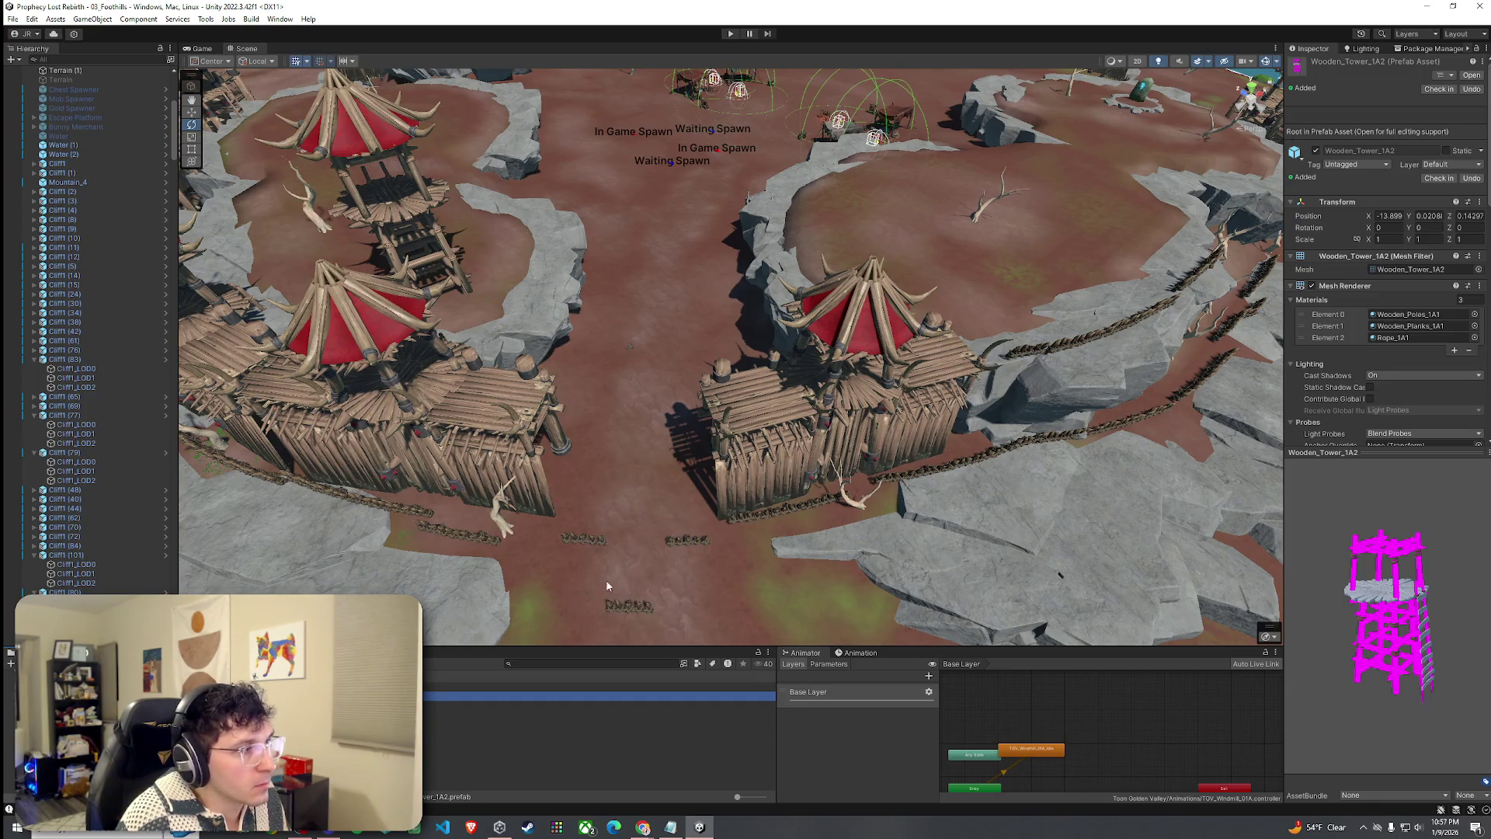
pyautogui.press('Return')
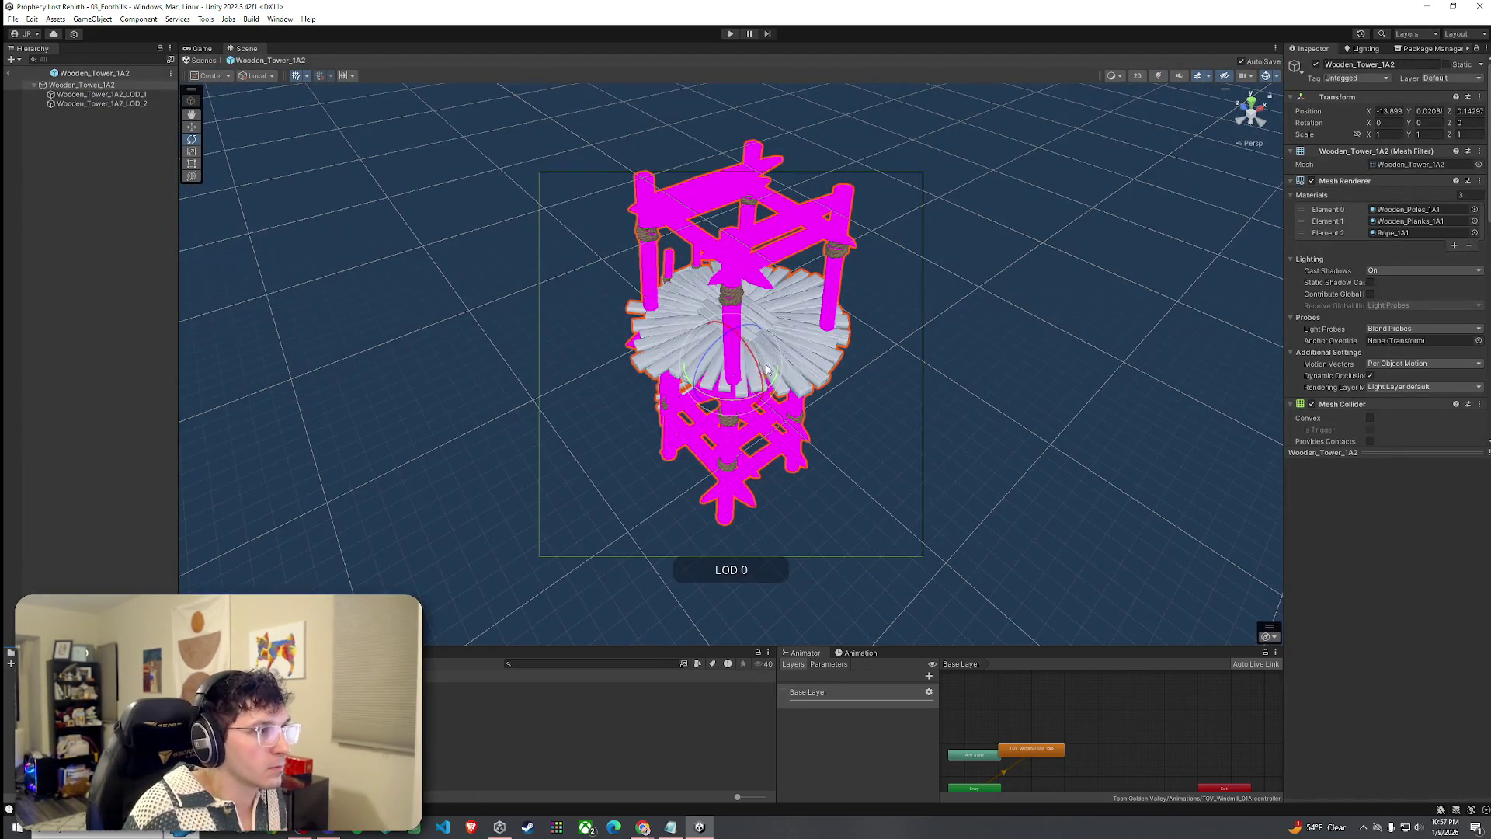
# Set LOD0's pole and plank material slots to M_wood_beams_basic.
pyautogui.click(1474, 209)
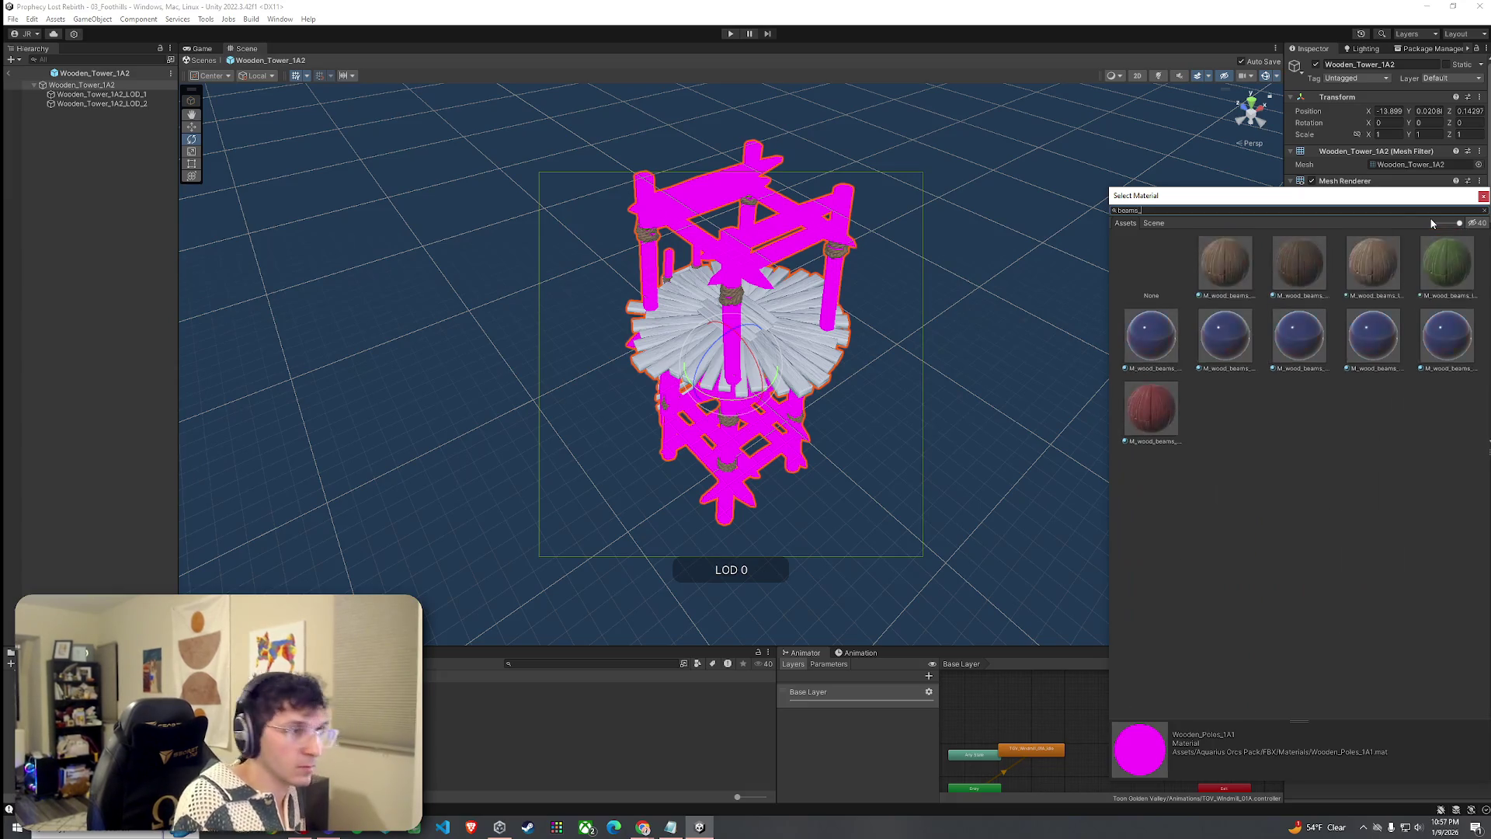
pyautogui.click(1225, 268)
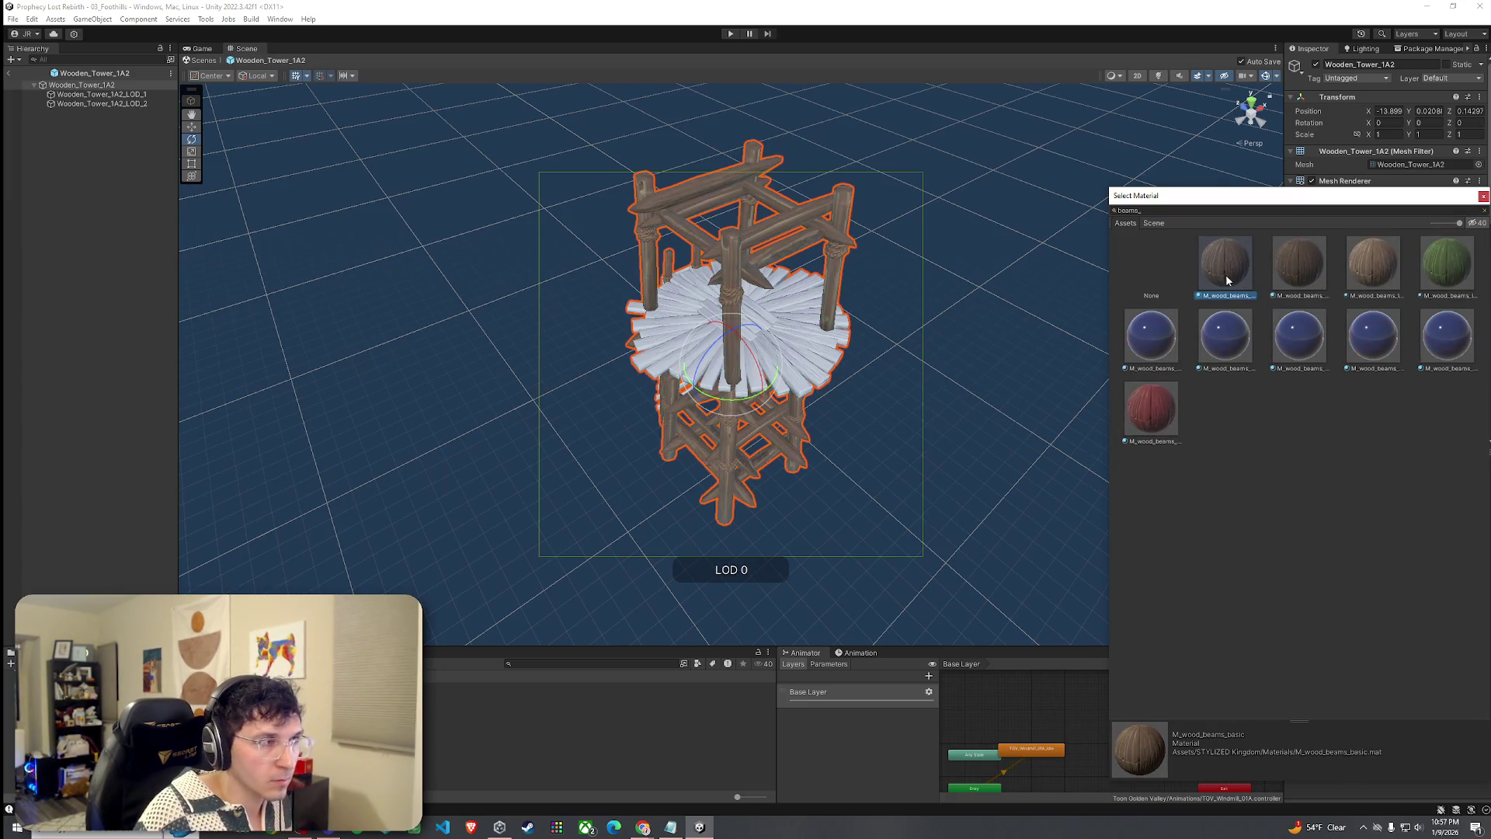
pyautogui.doubleClick(1227, 280)
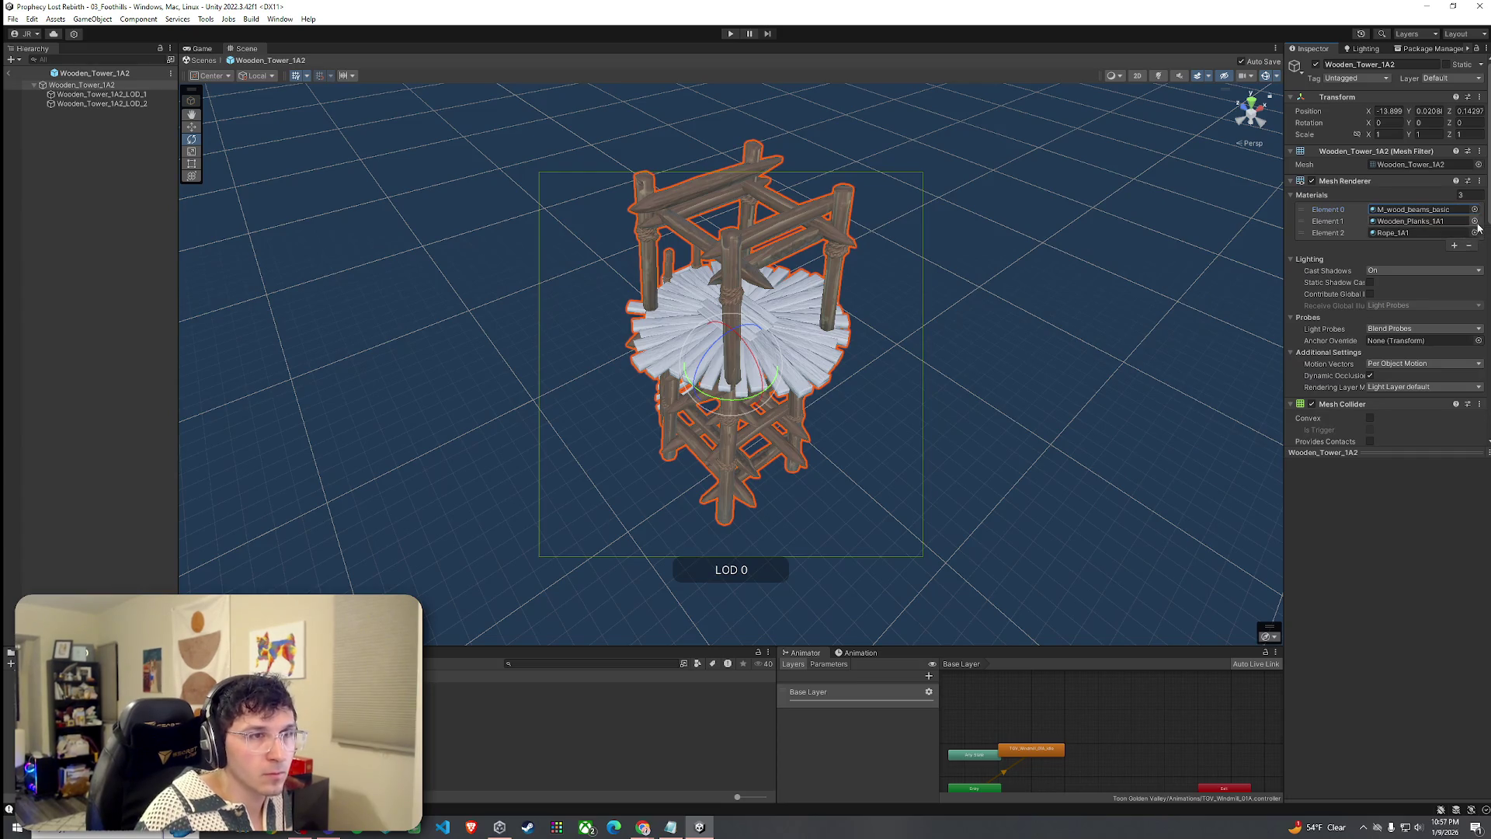
pyautogui.click(1475, 221)
pyautogui.write('beams_basi')
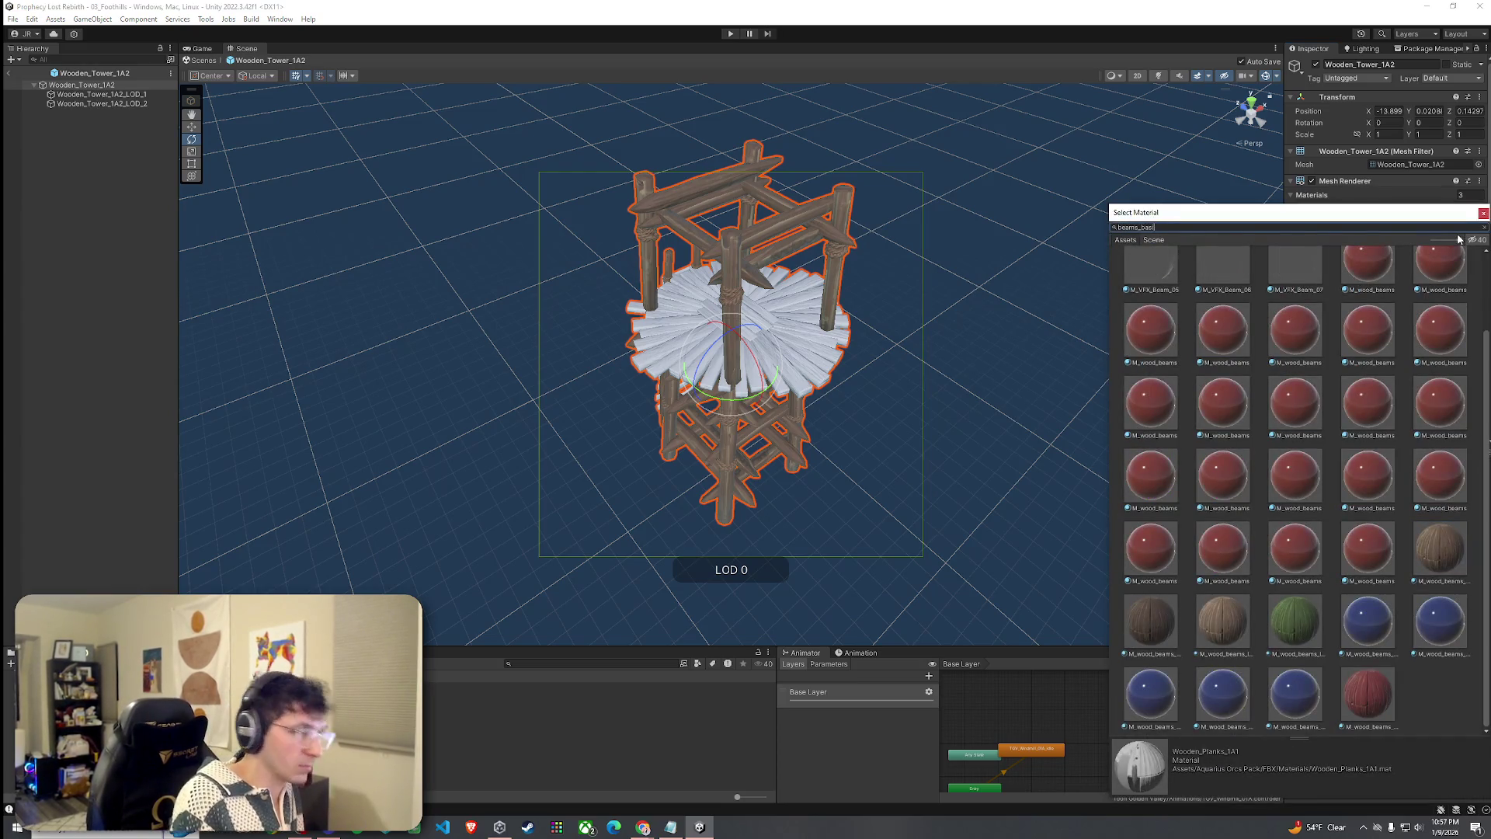
pyautogui.write('c')
pyautogui.doubleClick(1219, 283)
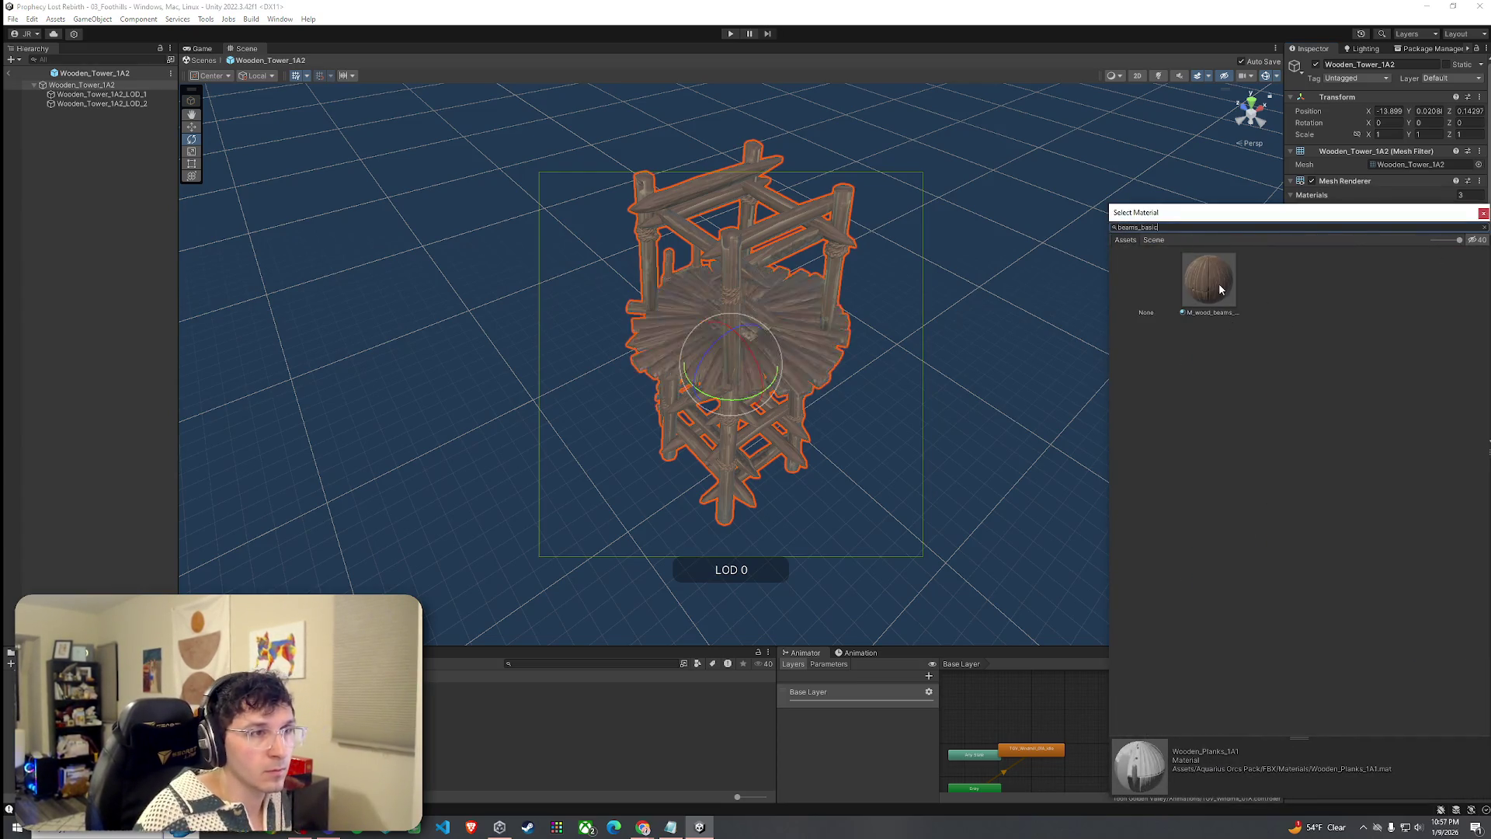
# Set LOD_1's missing pole material to M_wood_beams_basic.
pyautogui.click(75, 94)
pyautogui.click(1481, 210)
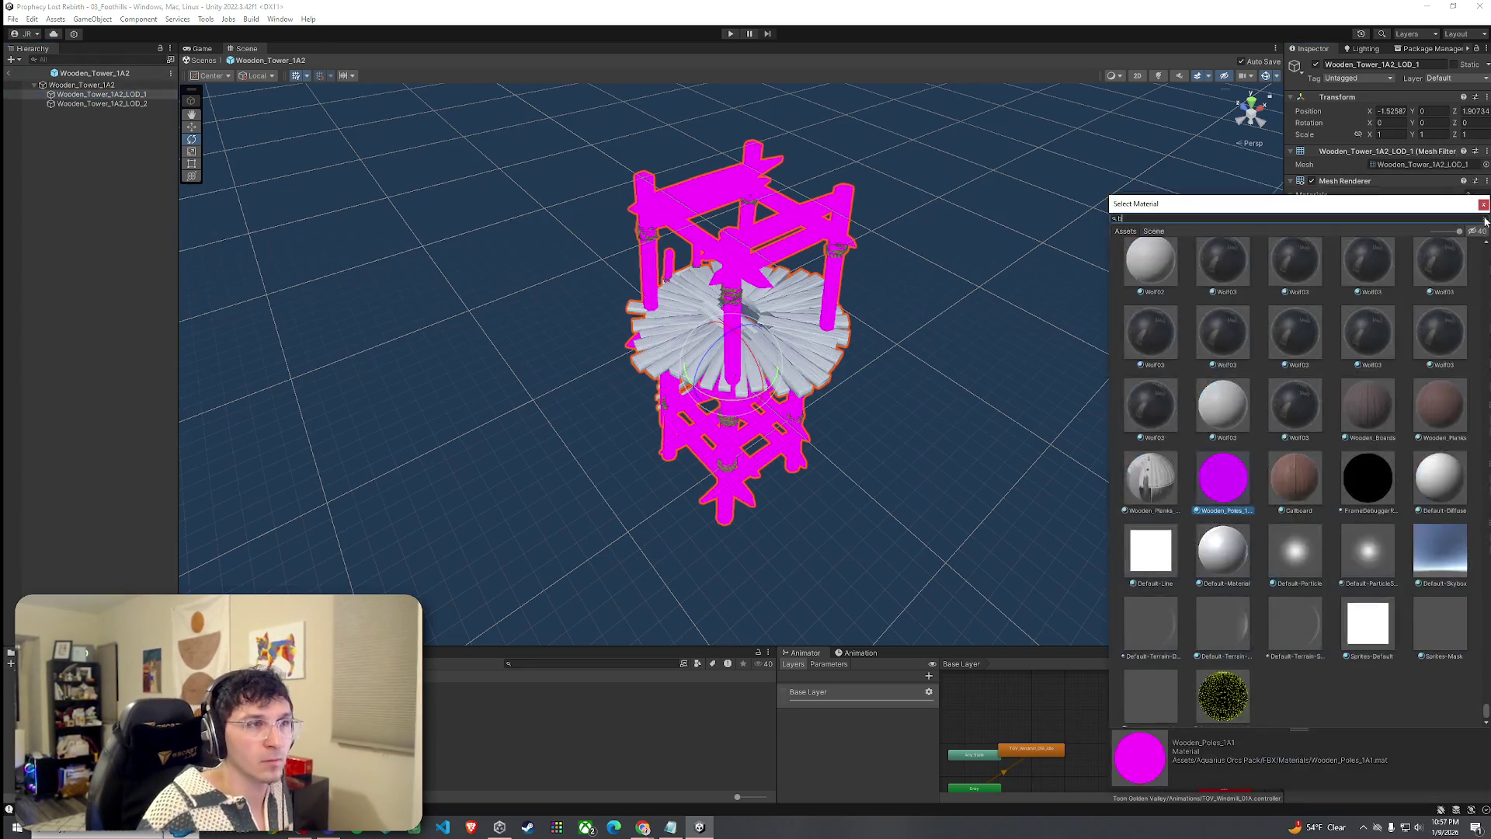
pyautogui.write('beams')
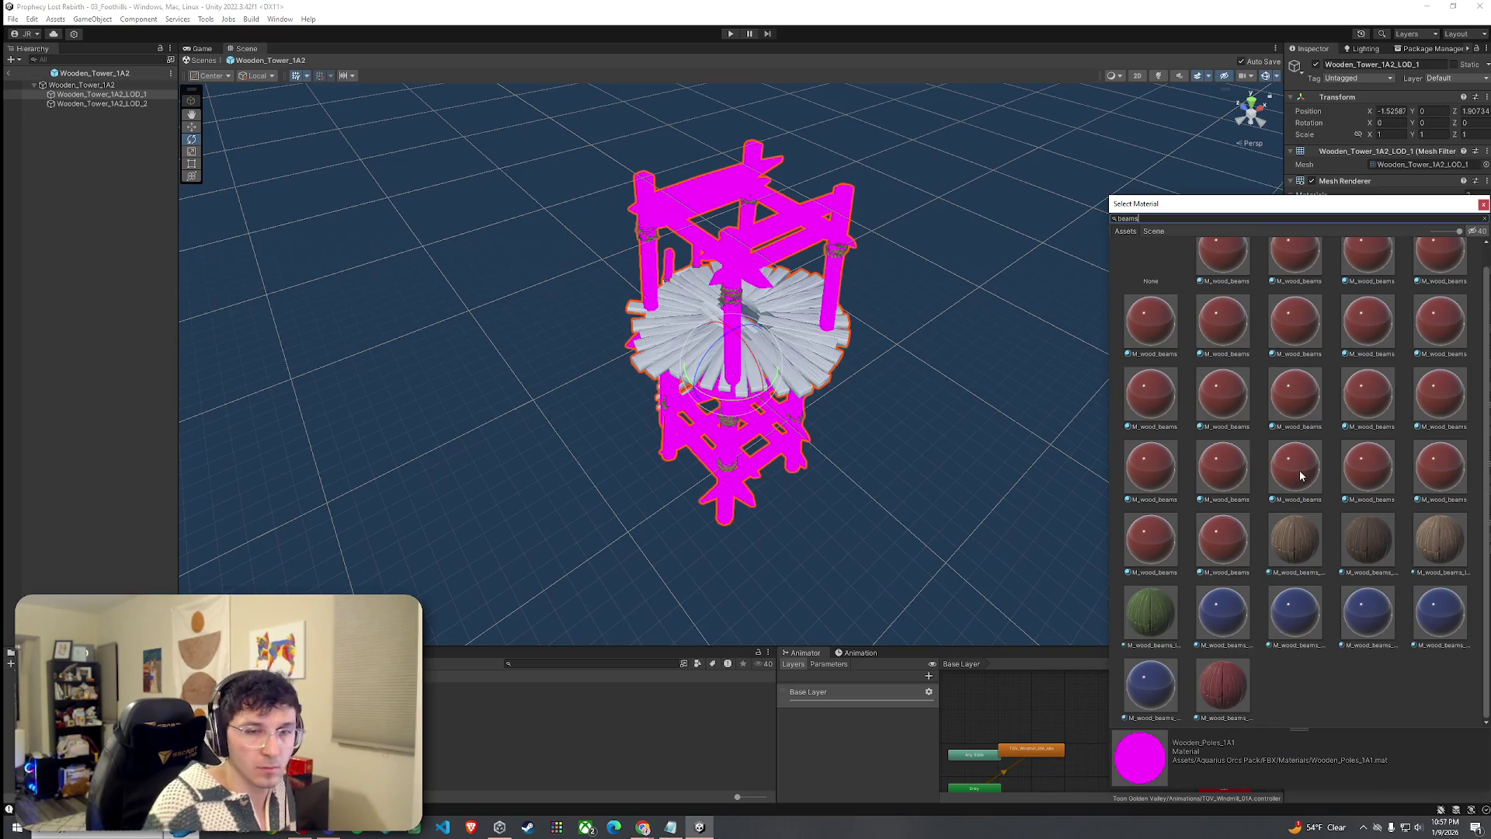
pyautogui.write('_basic')
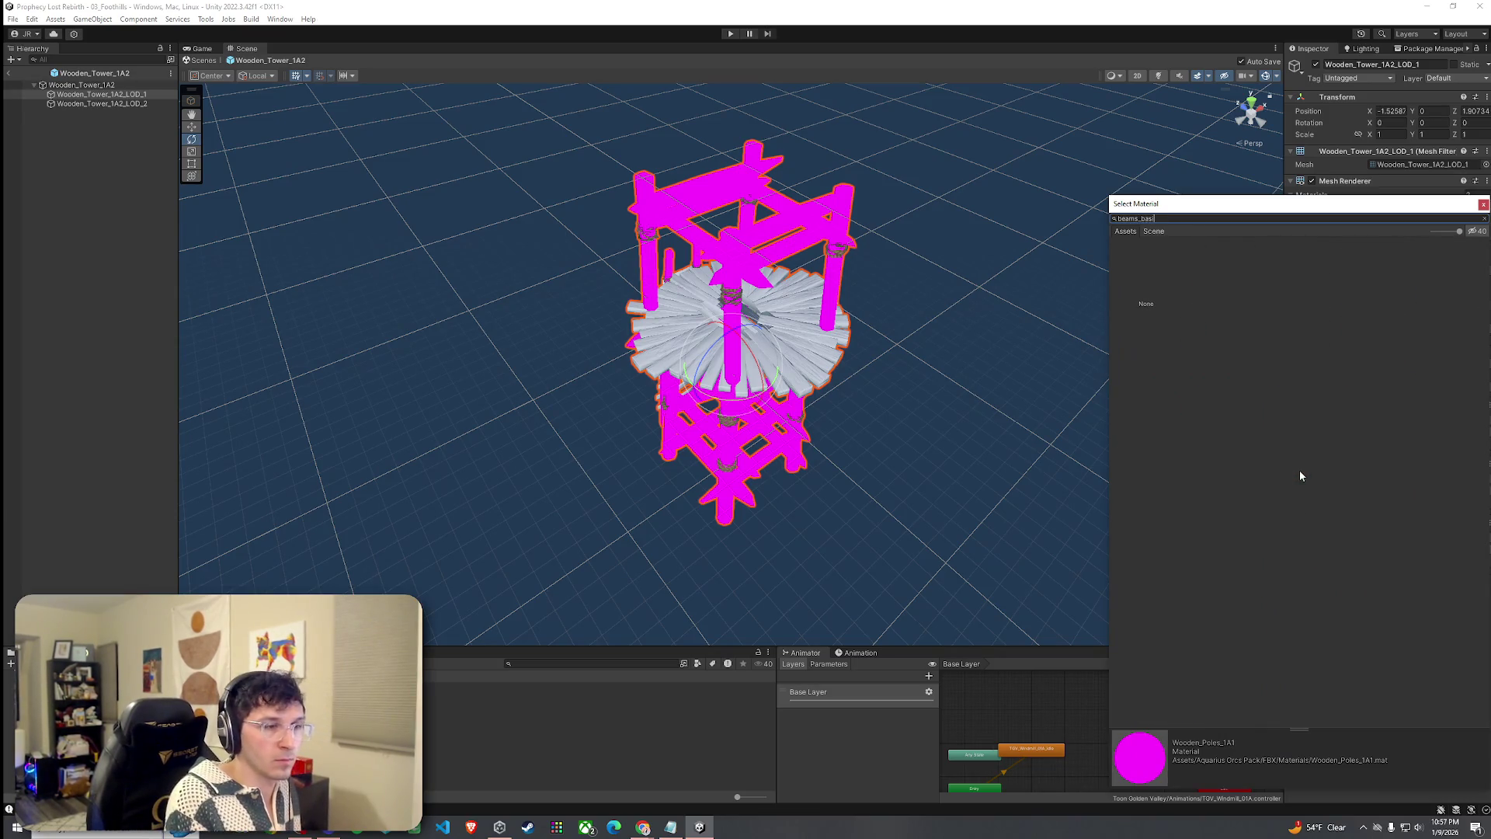
pyautogui.doubleClick(1208, 272)
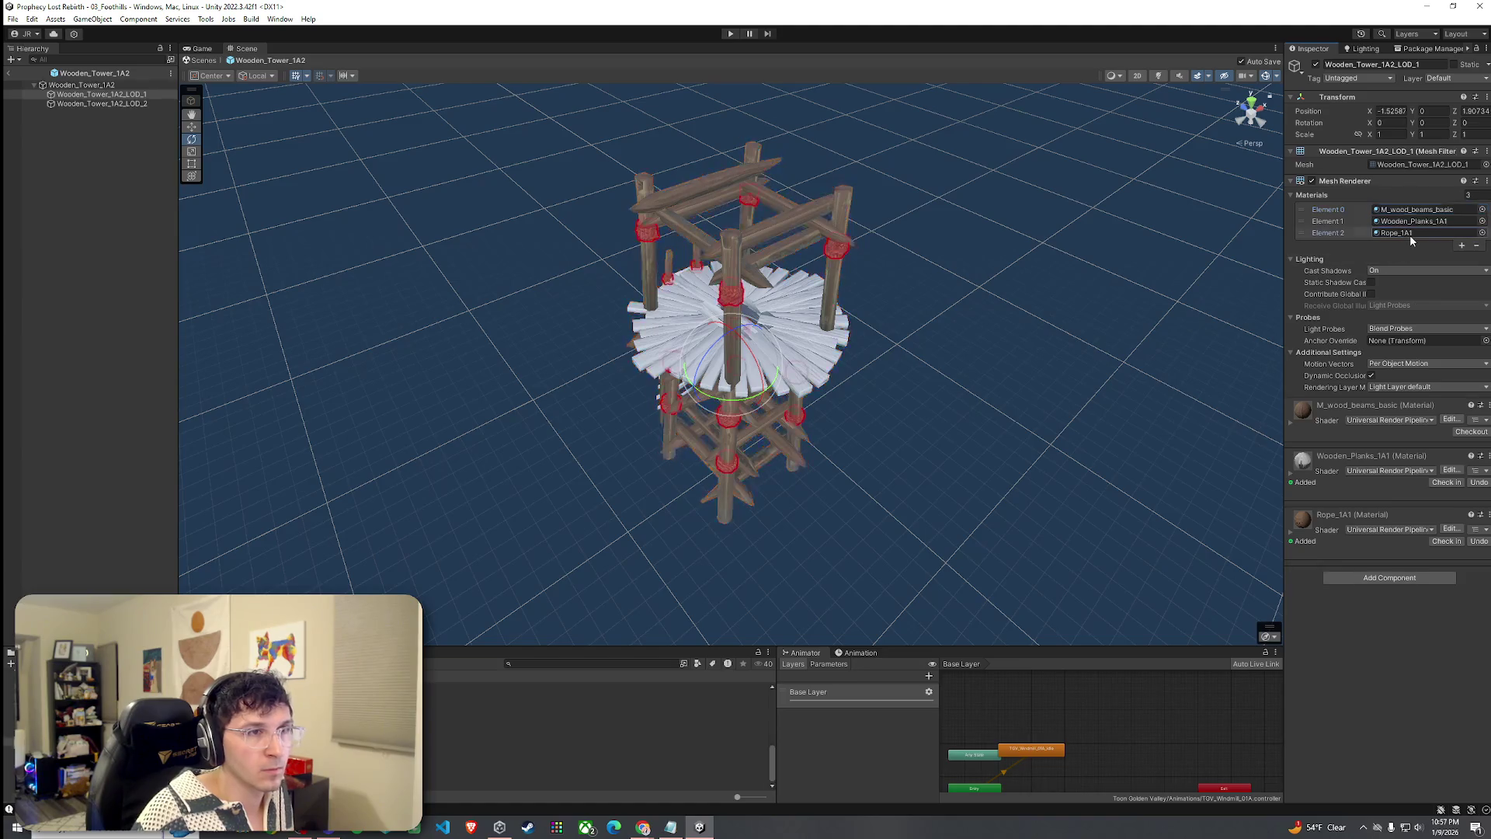
# Set LOD_2's pole and plank materials (Elements 0 and 1) to M_wood_beams_basic.
pyautogui.click(101, 103)
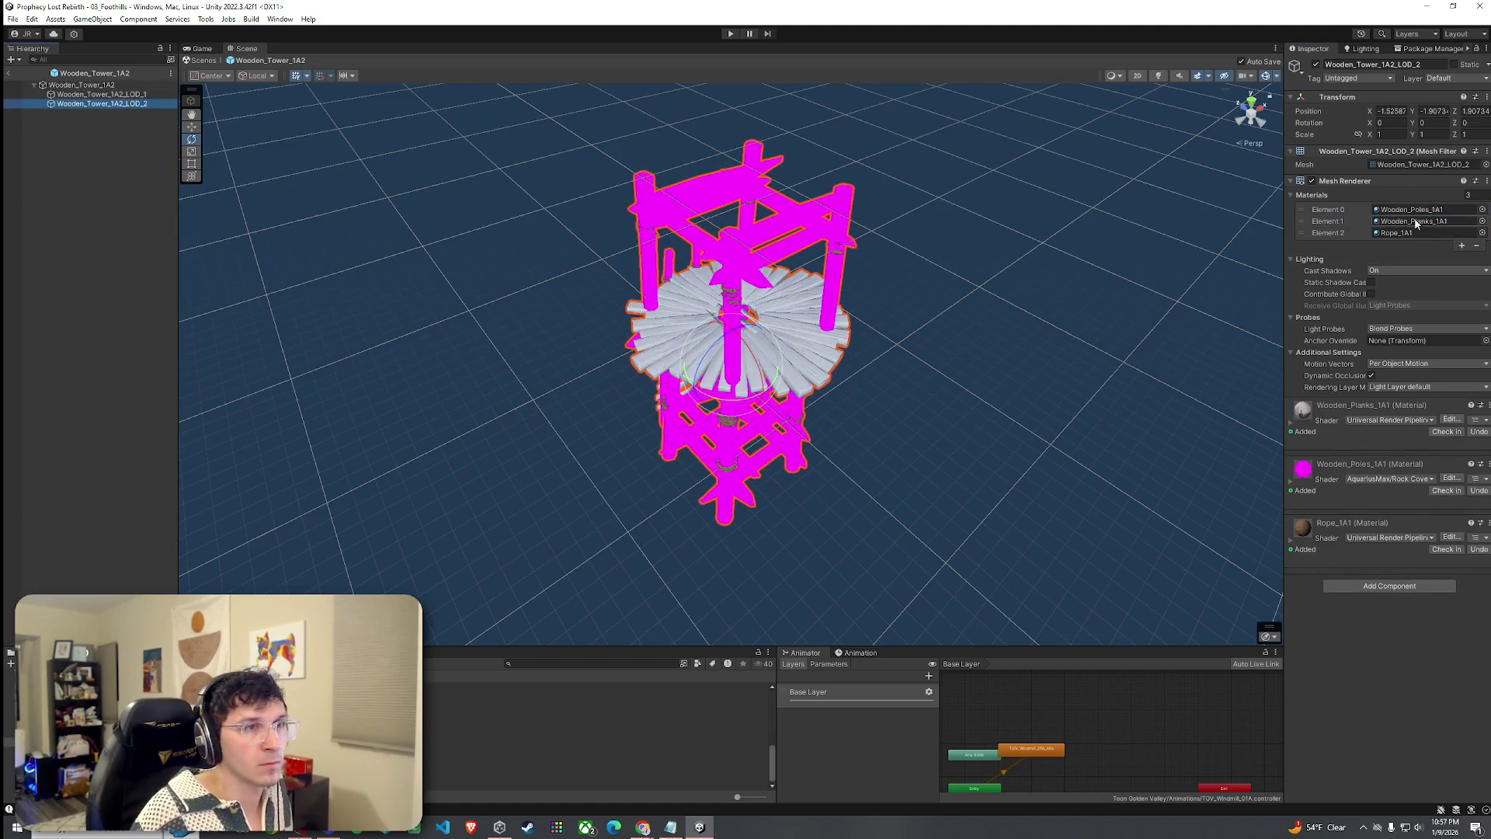
pyautogui.click(1481, 209)
pyautogui.write('beams_basic')
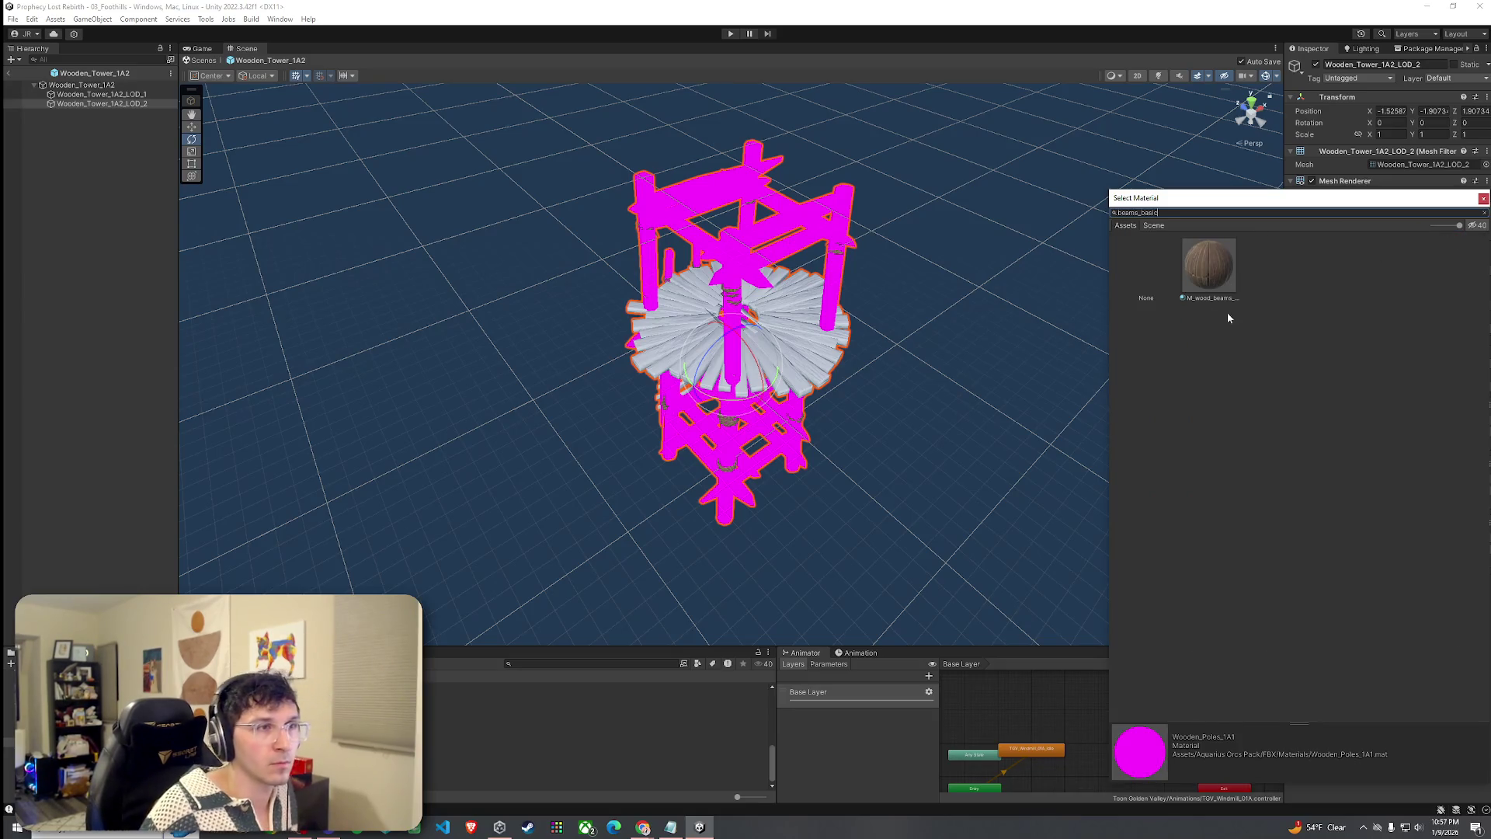
pyautogui.doubleClick(1224, 276)
pyautogui.click(1482, 222)
pyautogui.write('bea')
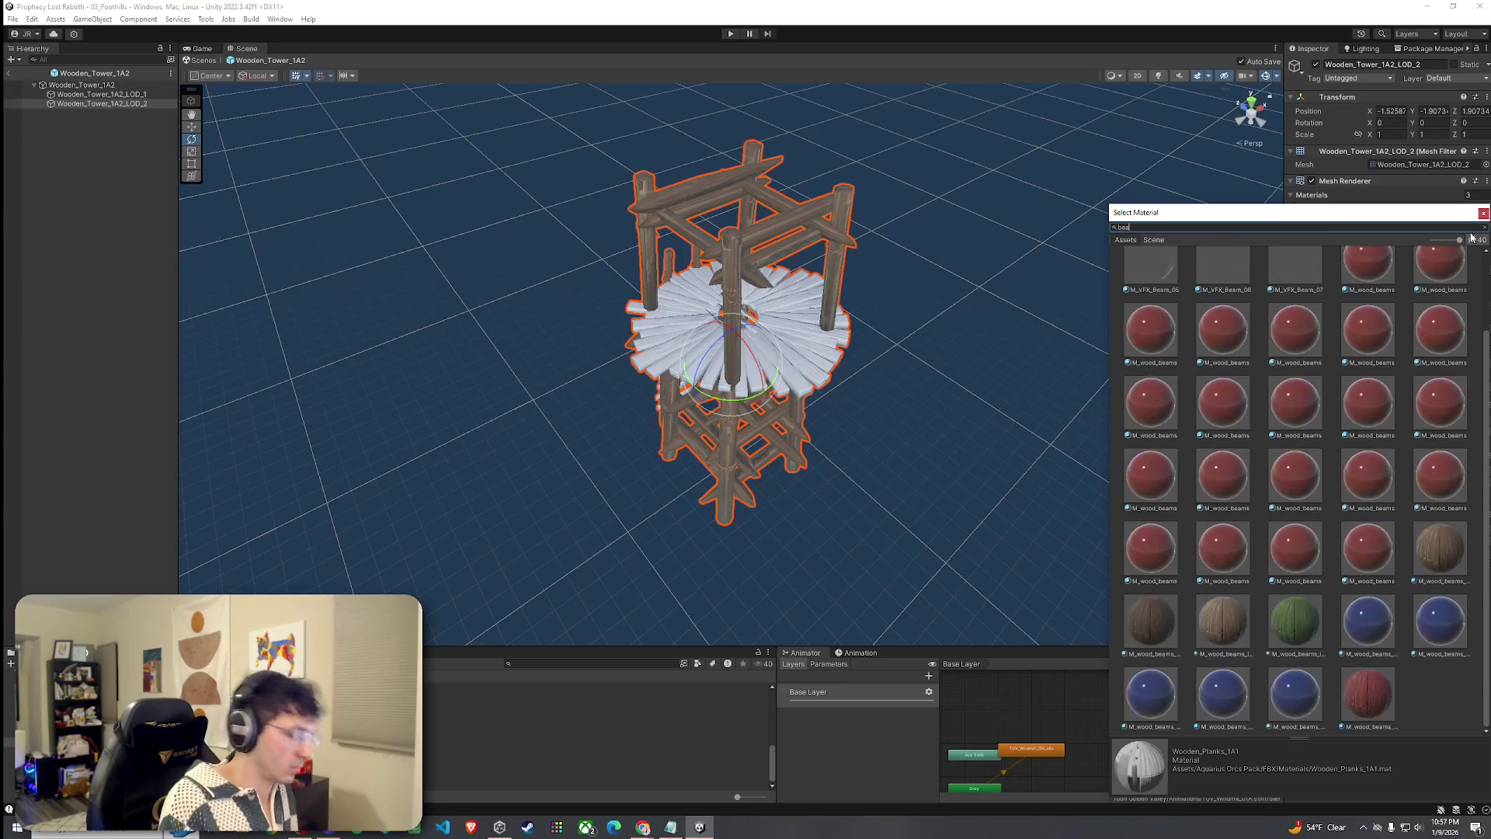
pyautogui.write('ms_vb')
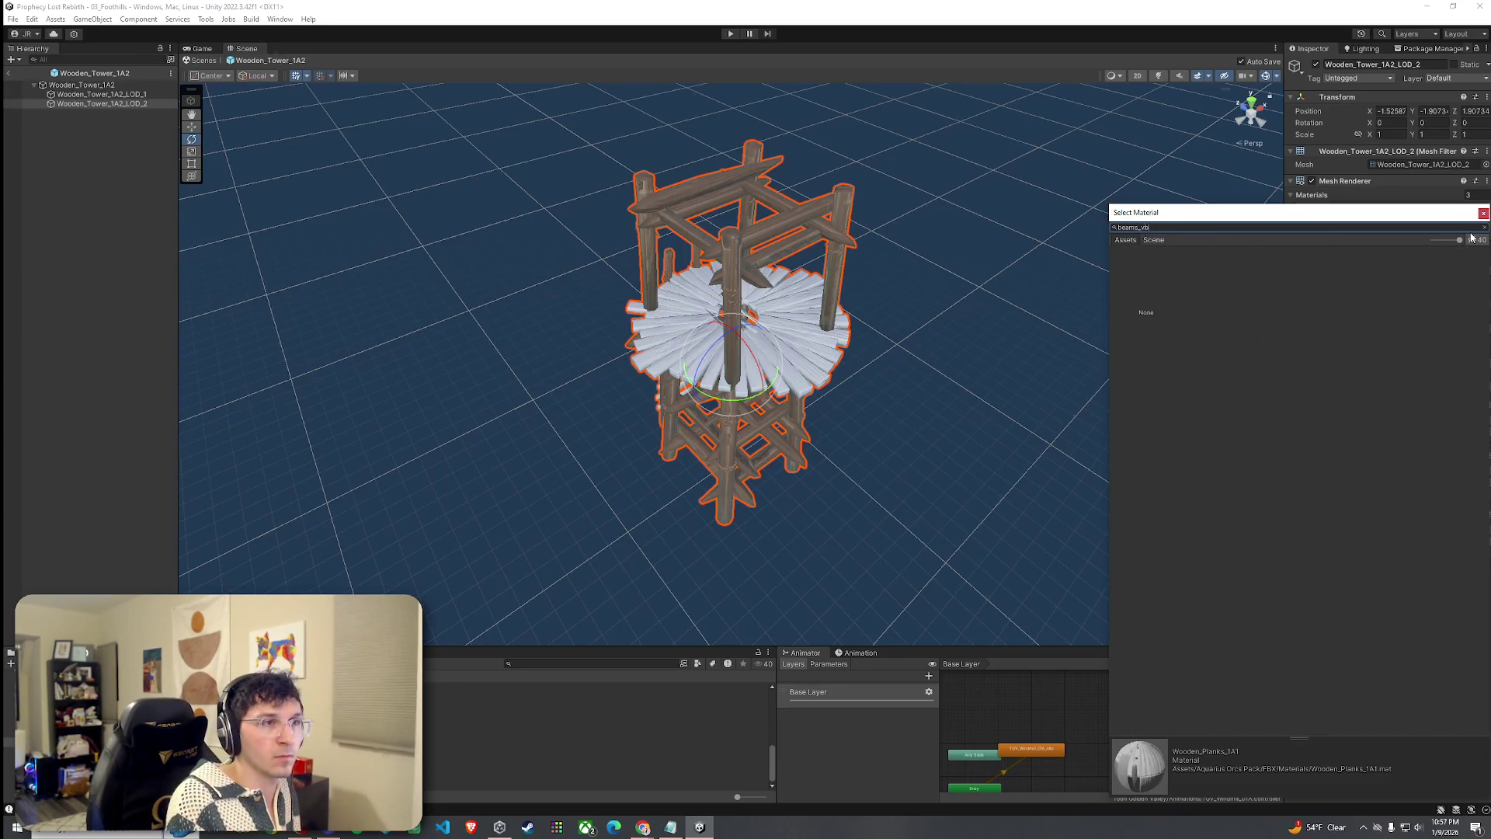
pyautogui.write('ic')
pyautogui.doubleClick(1186, 289)
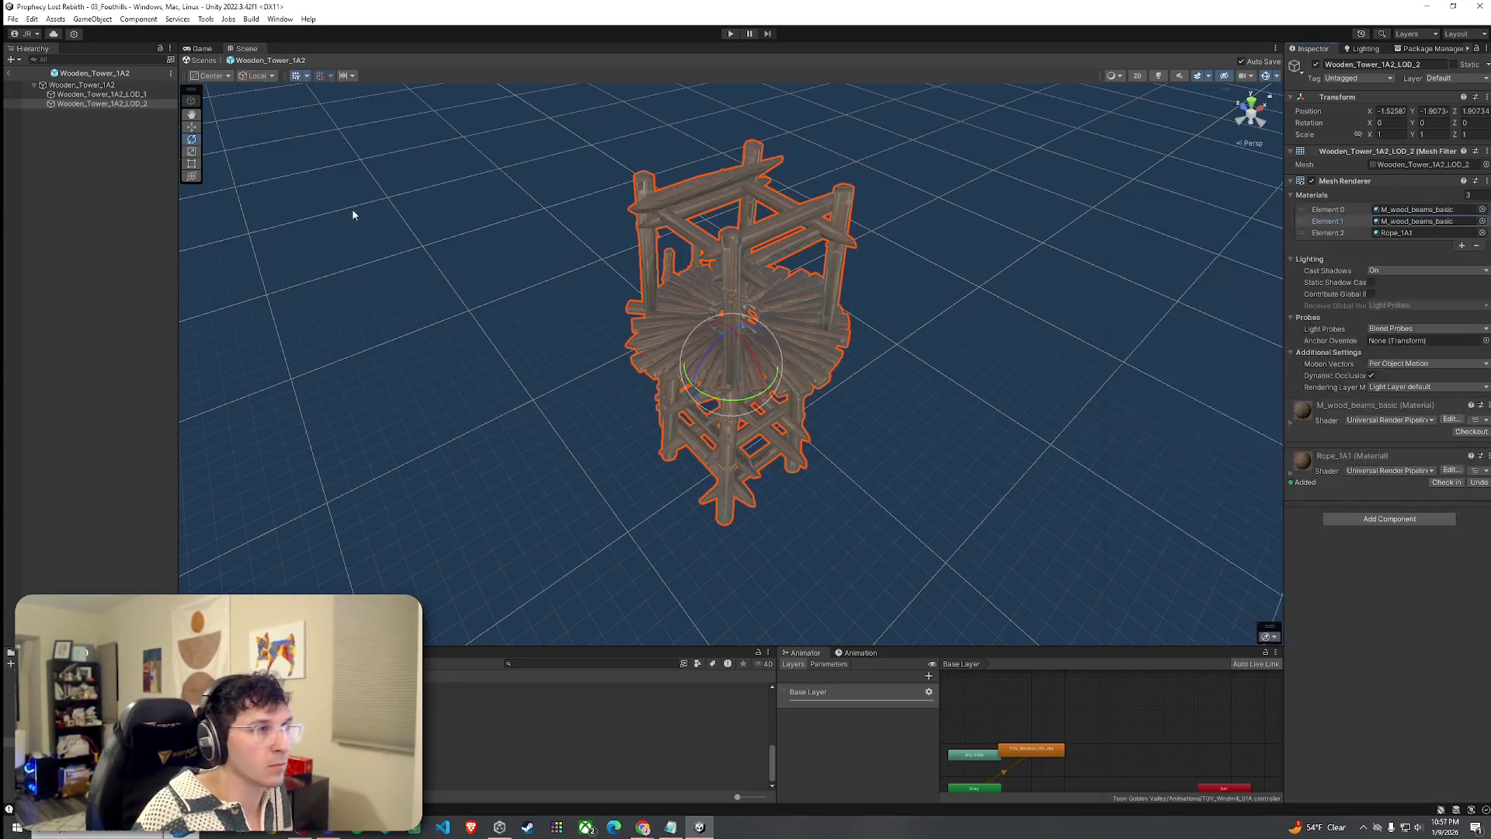
# Set LOD_1's plank material to M_wood_beams_basic and leave Prefab Mode.
pyautogui.click(134, 96)
pyautogui.click(1481, 221)
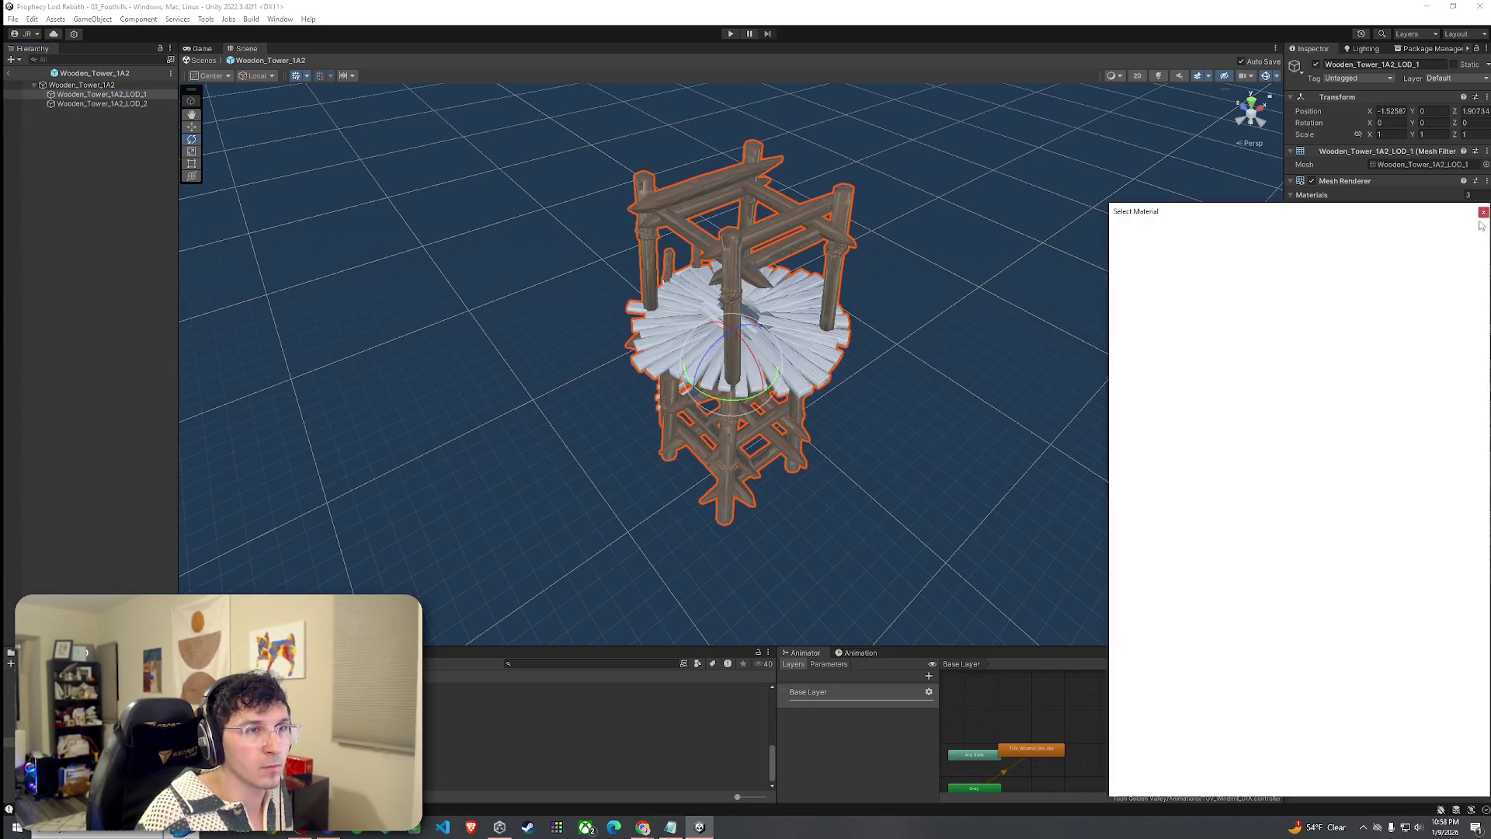
pyautogui.write('beams_basic')
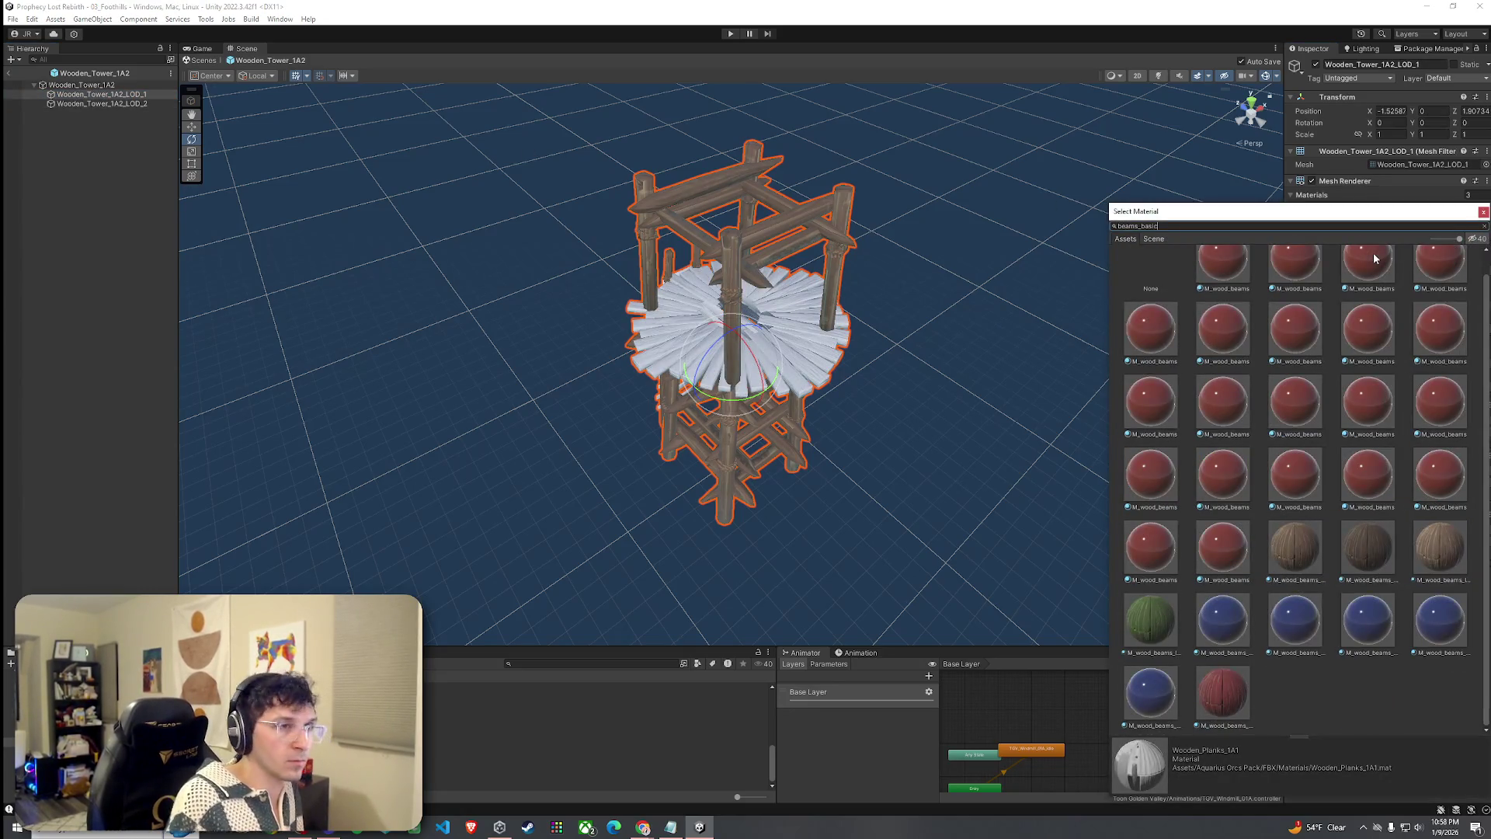
pyautogui.doubleClick(1223, 268)
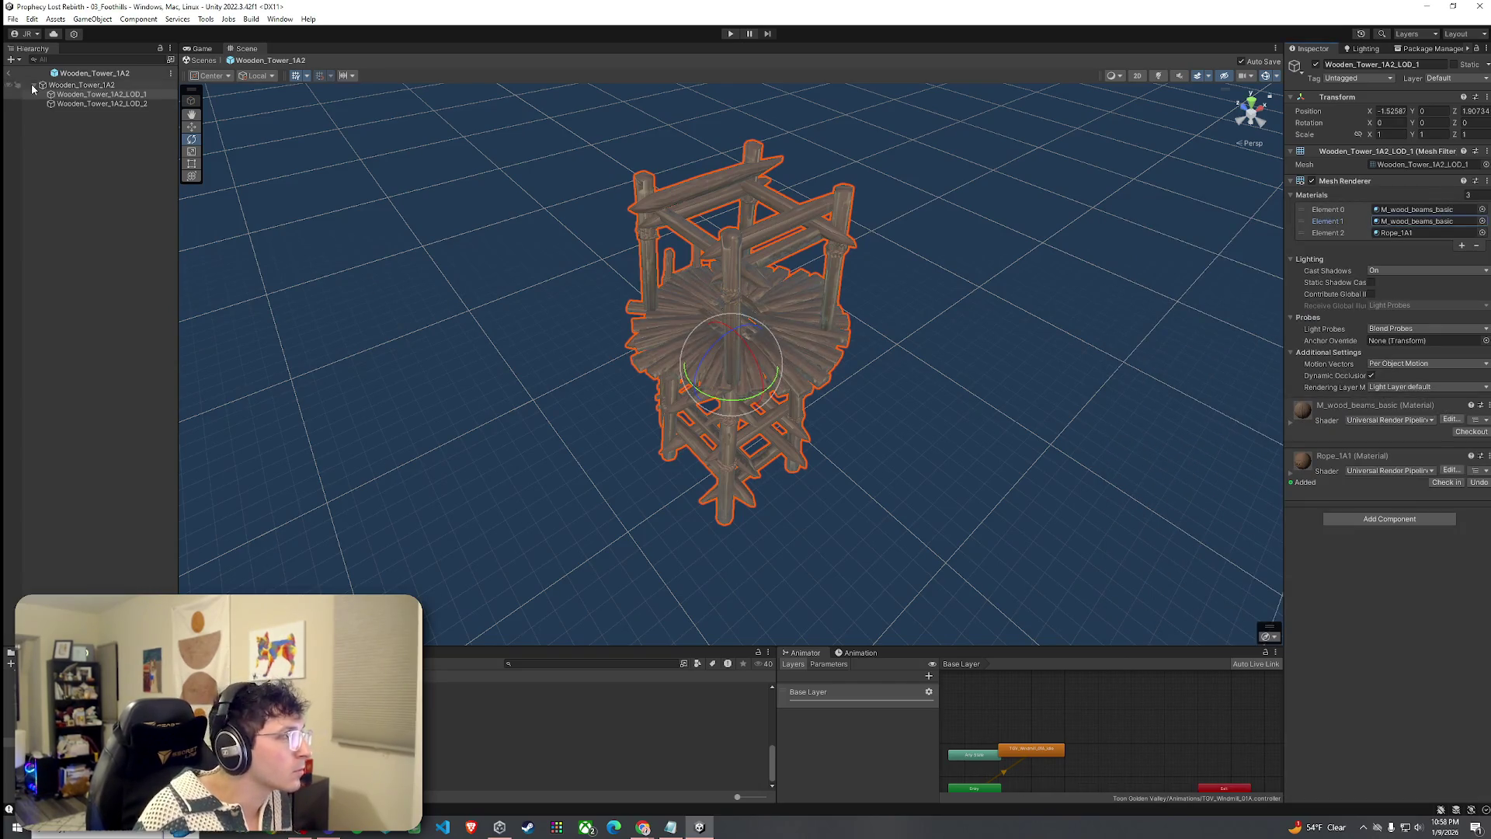
pyautogui.click(8, 72)
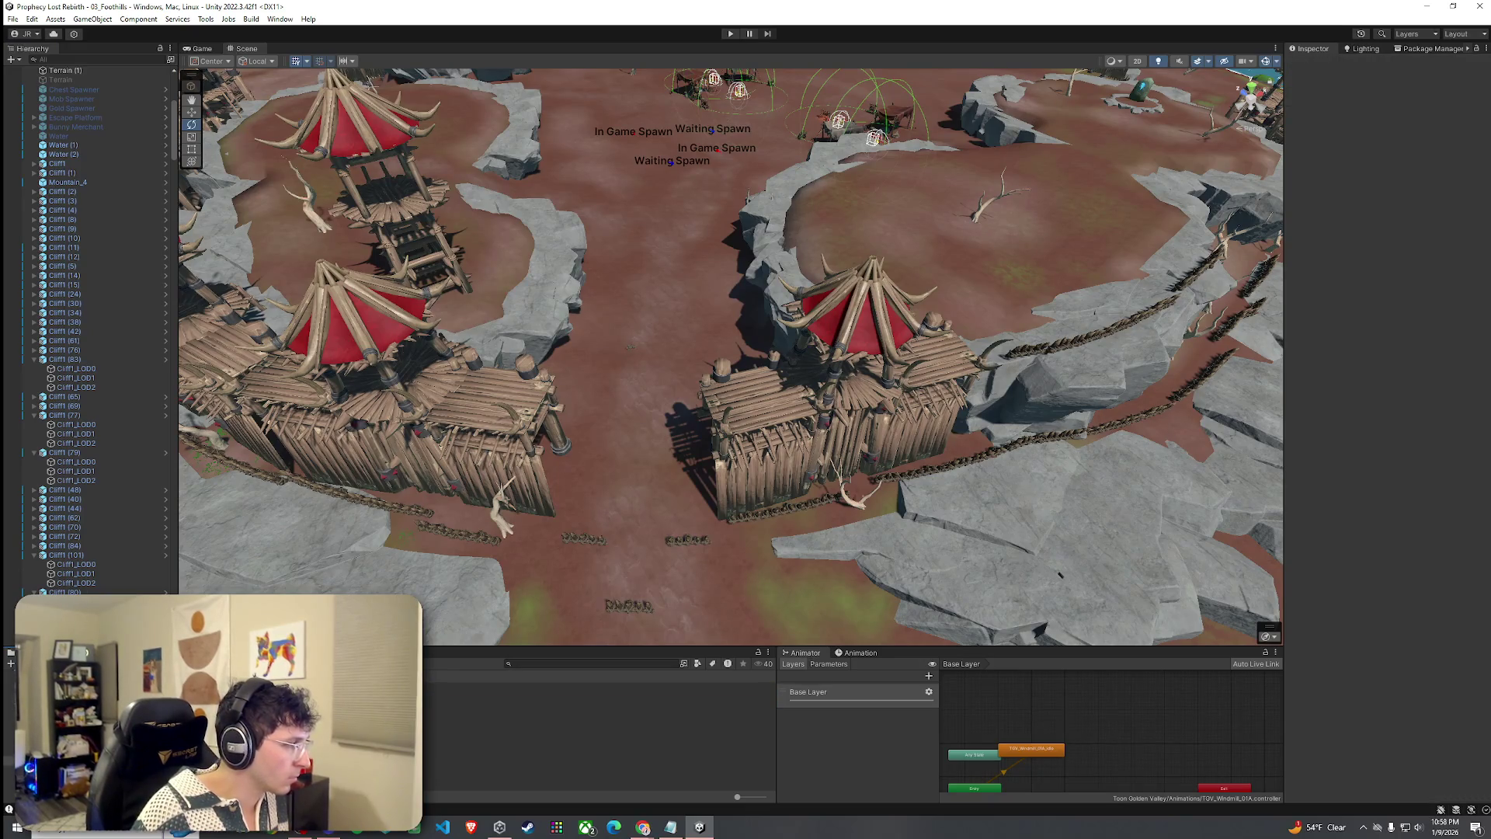
# Drag a Wooden_Tower_1A2 prefab into the arena and lower it onto the ground.
pyautogui.click(549, 695)
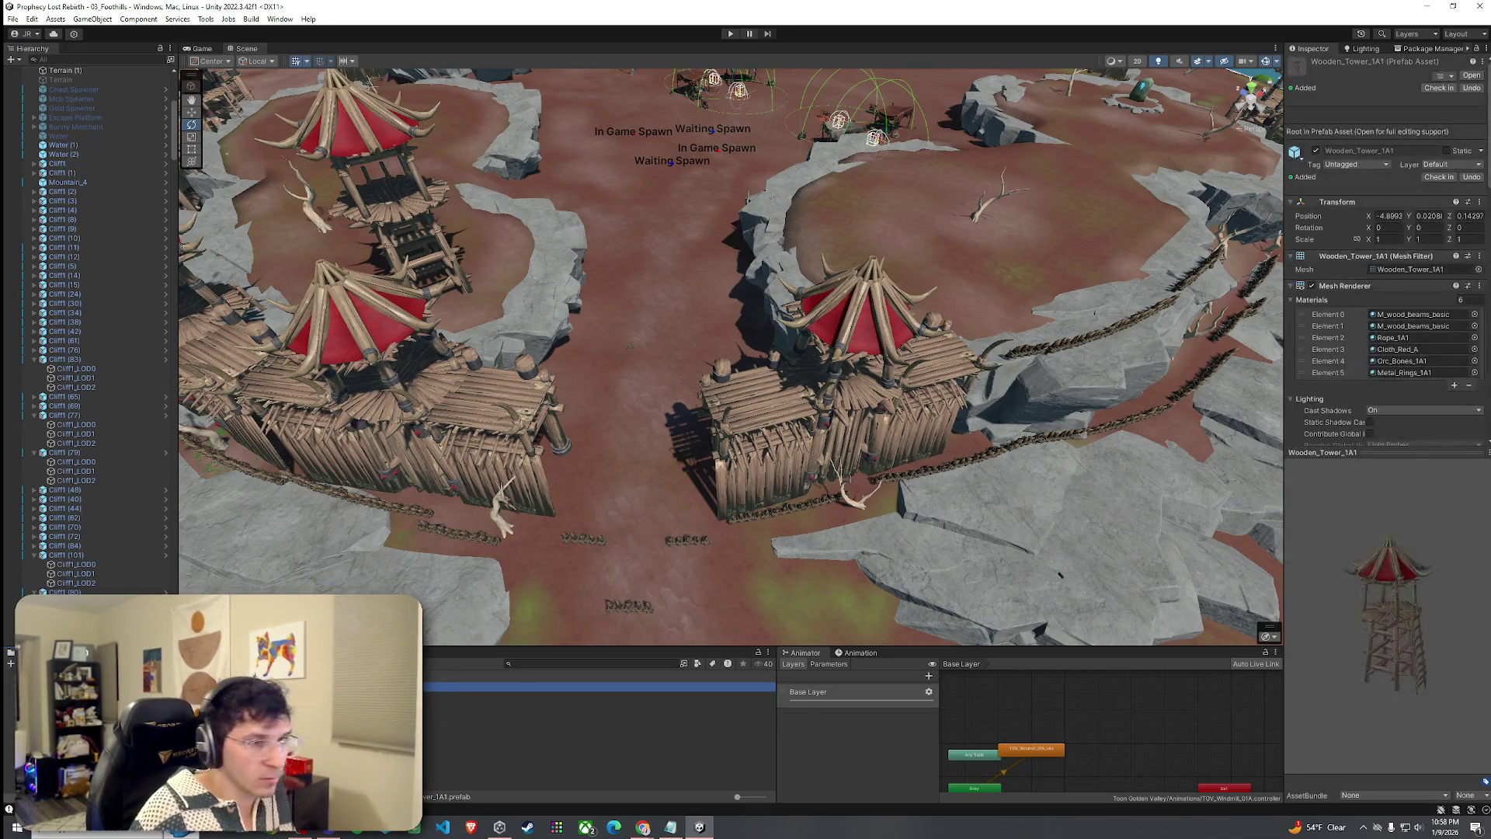
pyautogui.moveTo(549, 695)
pyautogui.mouseDown()
pyautogui.moveTo(963, 311)
pyautogui.moveTo(939, 258)
pyautogui.moveTo(918, 261)
pyautogui.mouseUp()
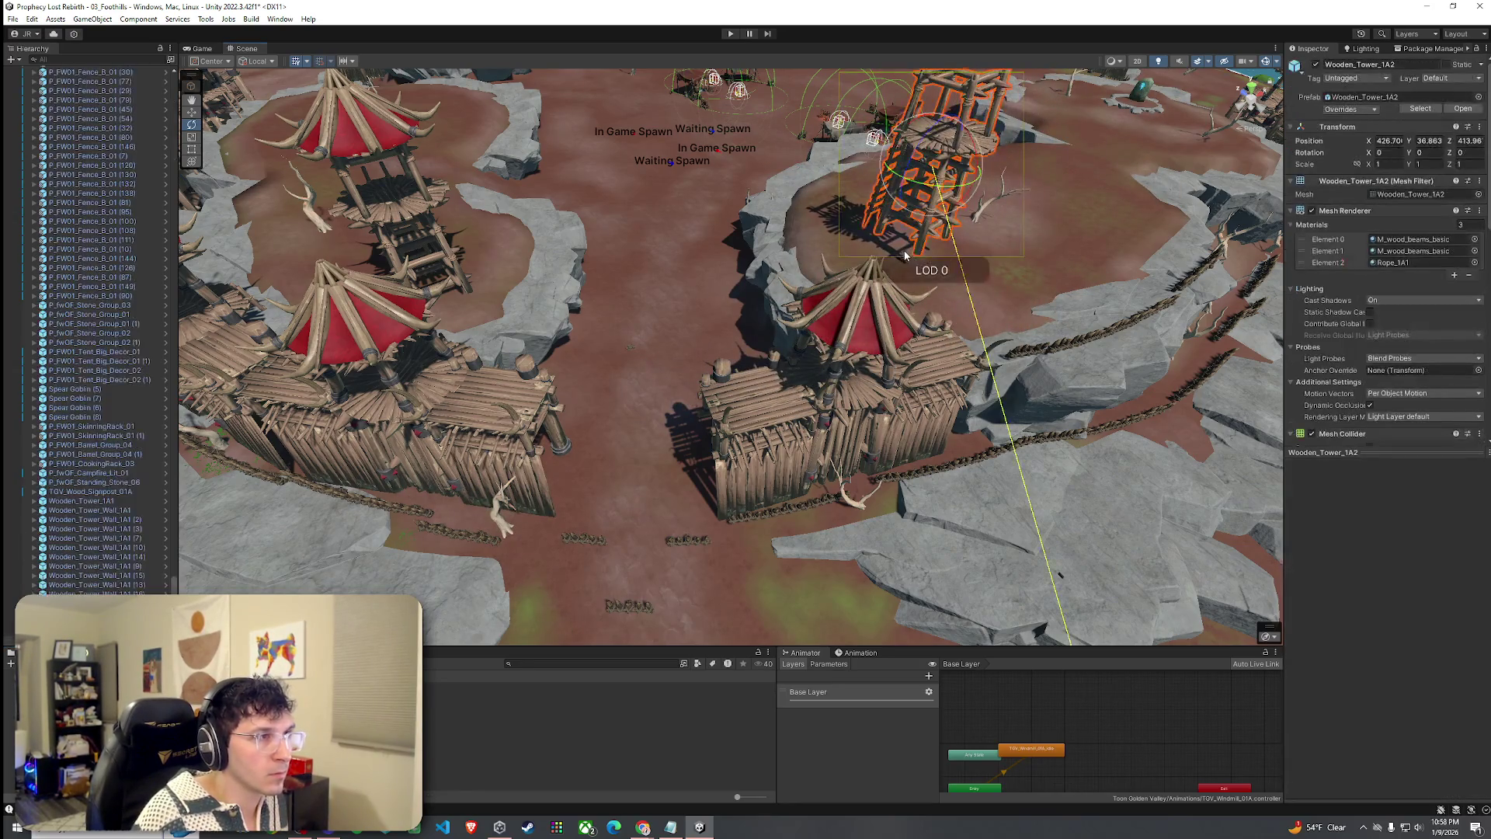
pyautogui.moveTo(943, 158); pyautogui.dragTo(942, 161)
pyautogui.scroll(-10, 885, 245)
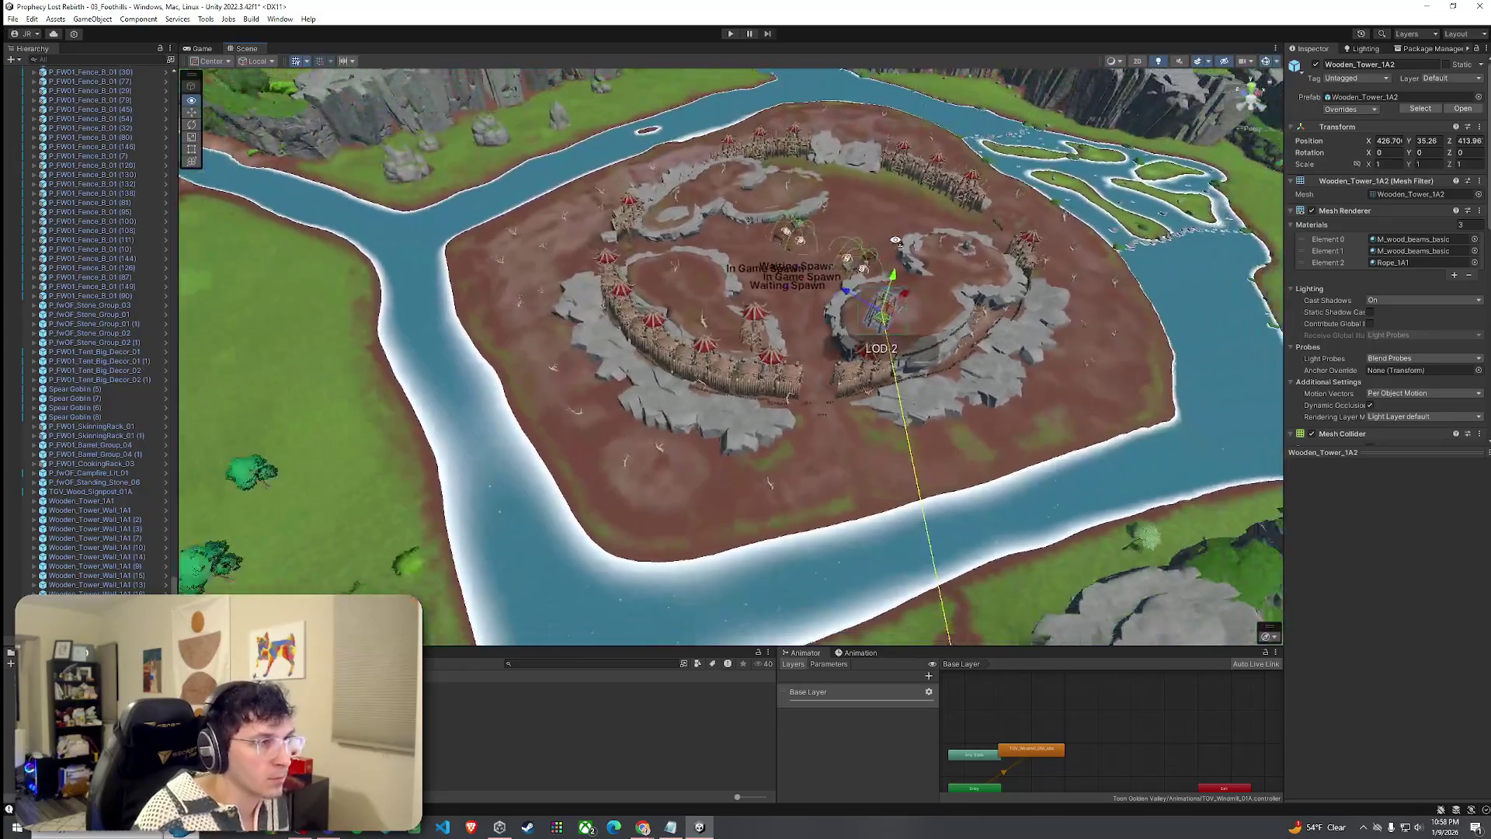
pyautogui.scroll(10, 895, 241)
pyautogui.moveTo(895, 241)
pyautogui.mouseDown()
pyautogui.moveTo(986, 163)
pyautogui.moveTo(1012, 436)
pyautogui.moveTo(1148, 448)
pyautogui.moveTo(1009, 463)
pyautogui.moveTo(932, 349)
pyautogui.mouseUp()
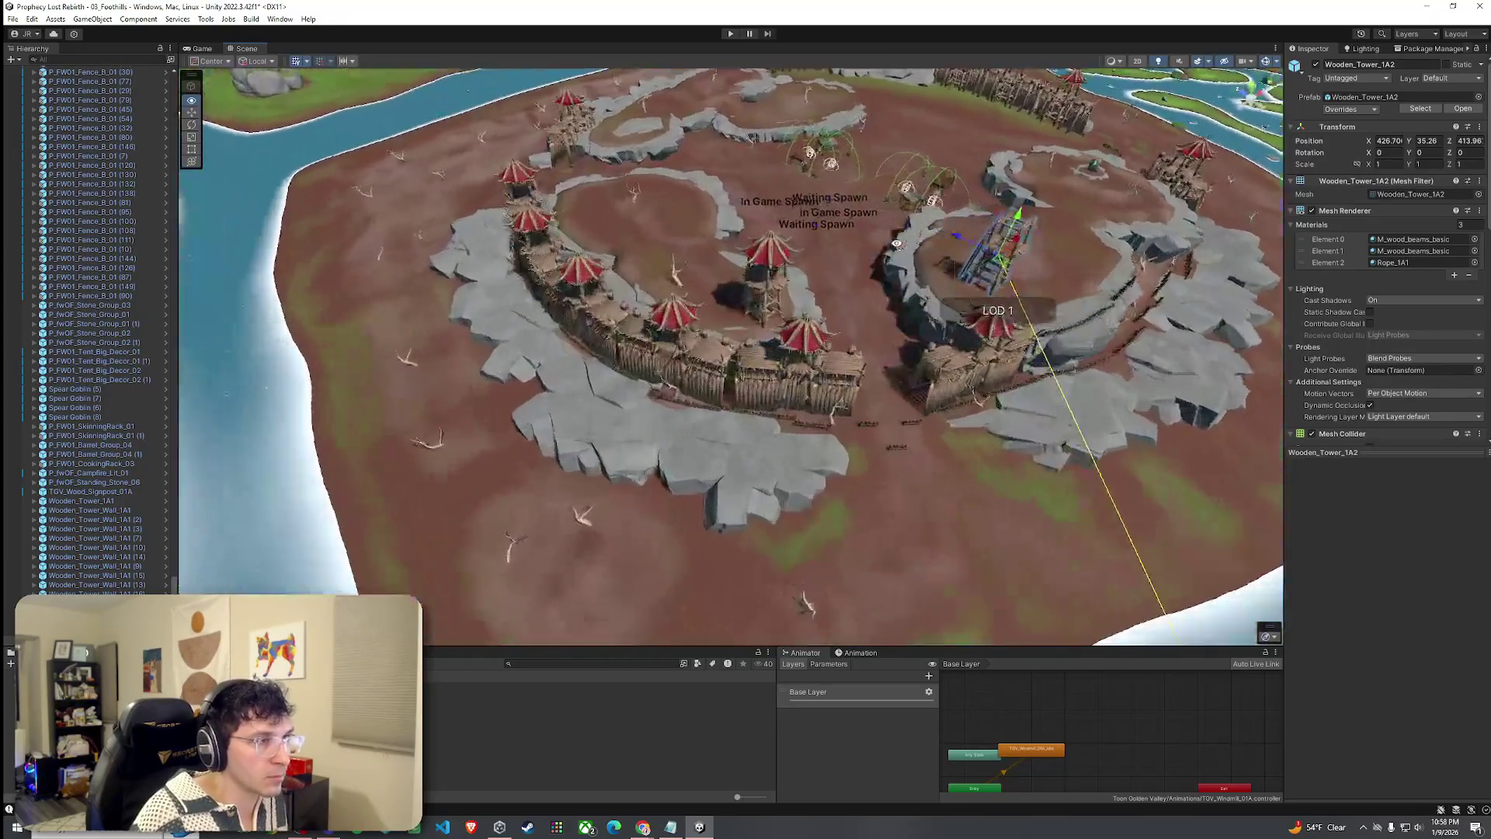
pyautogui.click(1013, 437)
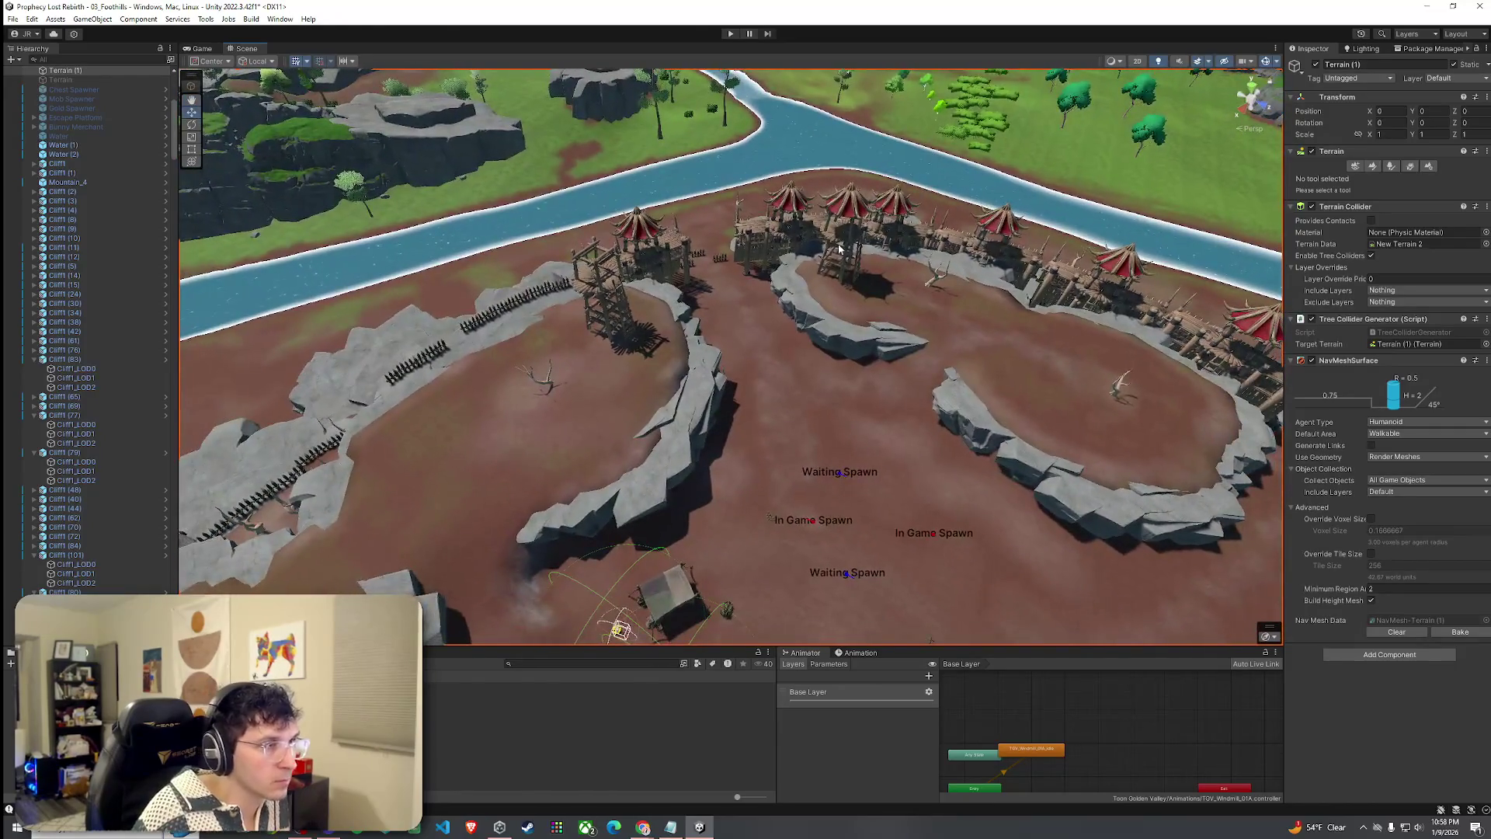
# Duplicate the wooden tower twice, placing copies on the left rocks and further along the ring.
pyautogui.click(841, 237)
pyautogui.scroll(3, 869, 302)
pyautogui.scroll(5, 870, 303)
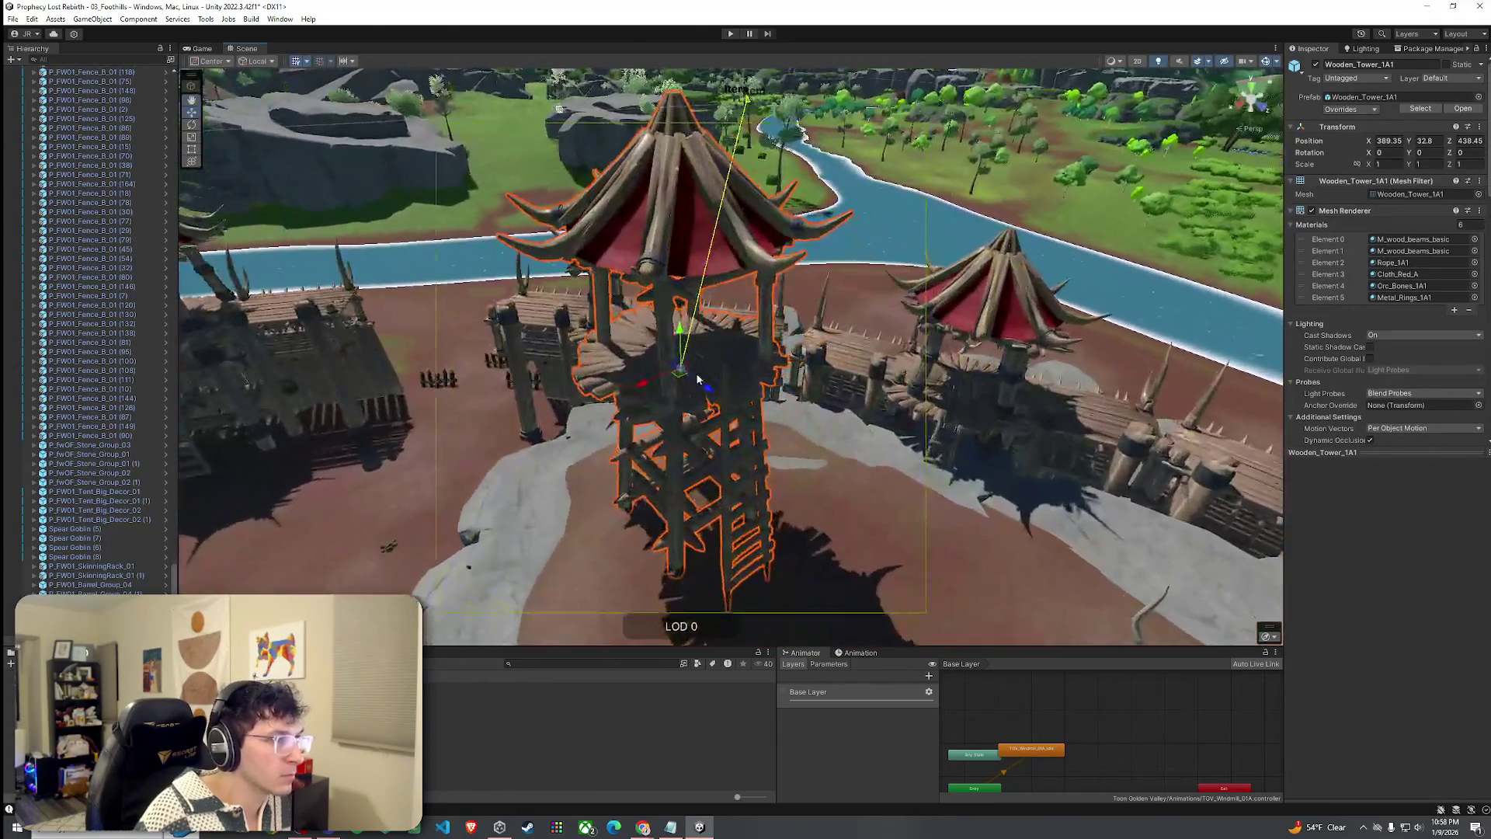
pyautogui.click(860, 500)
pyautogui.click(695, 367)
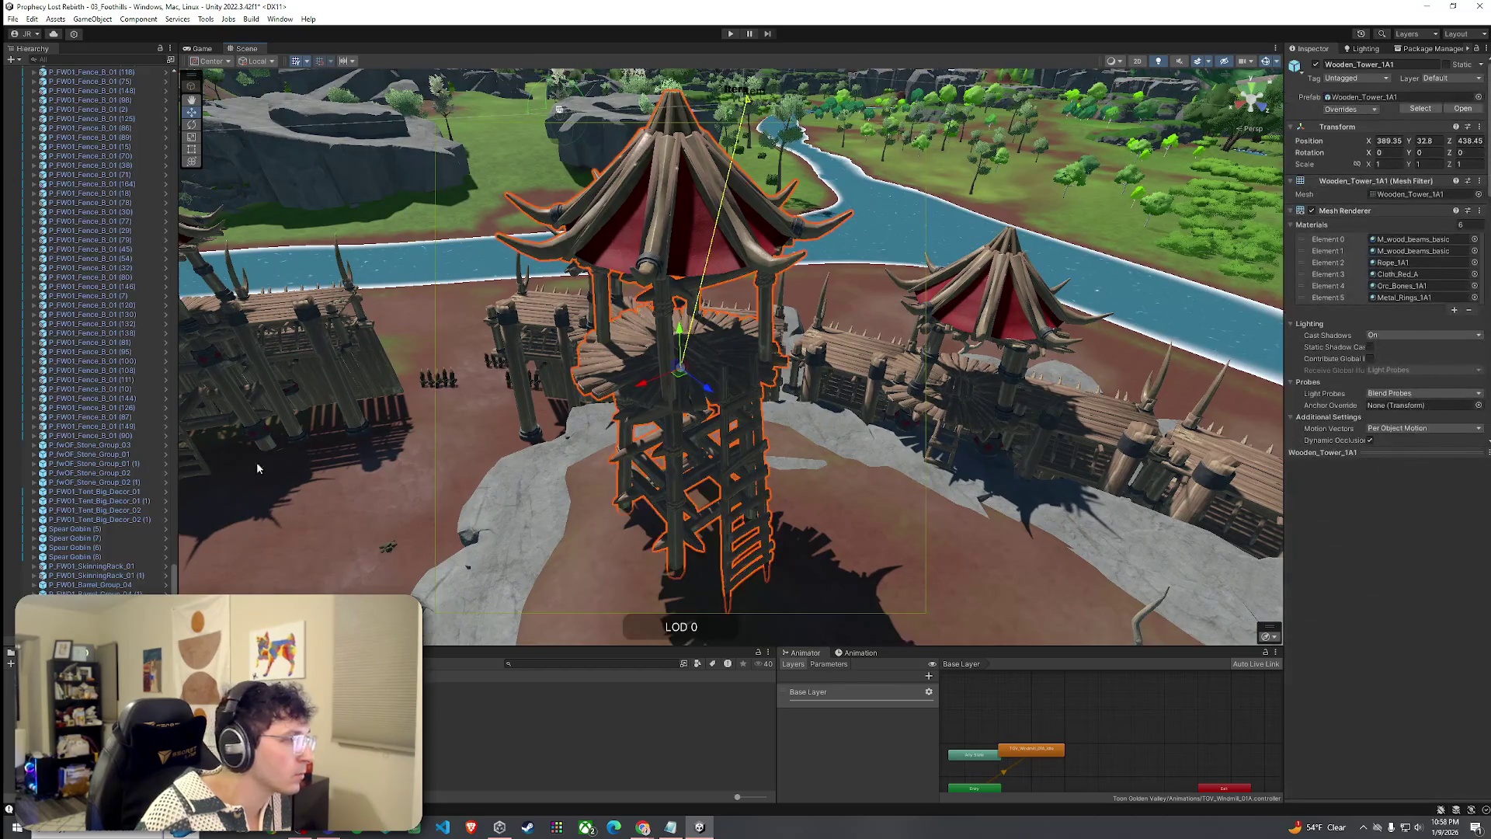
pyautogui.scroll(-10, 487, 507)
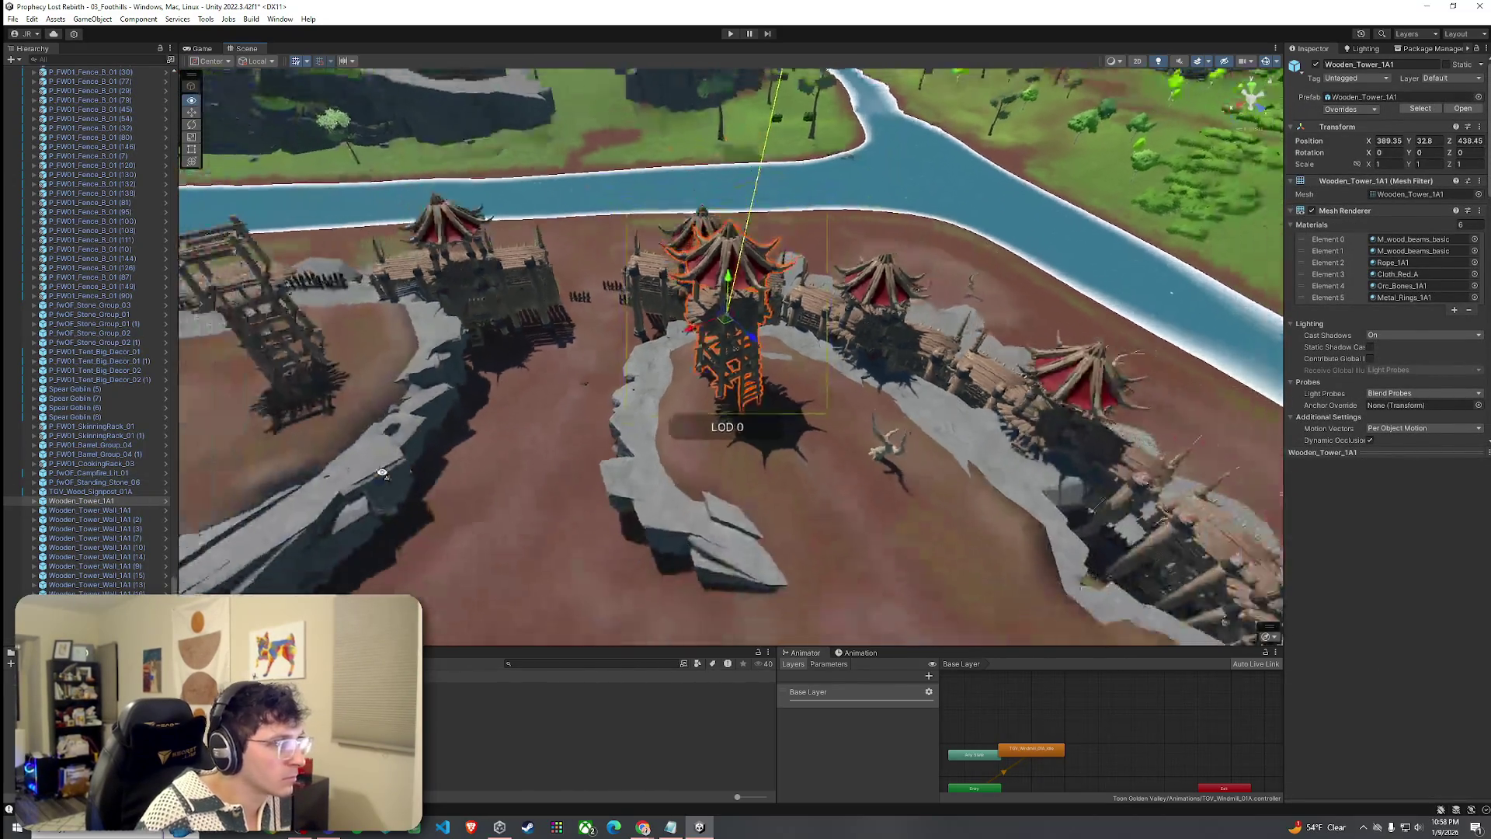
pyautogui.hotkey('ctrl', 'd')
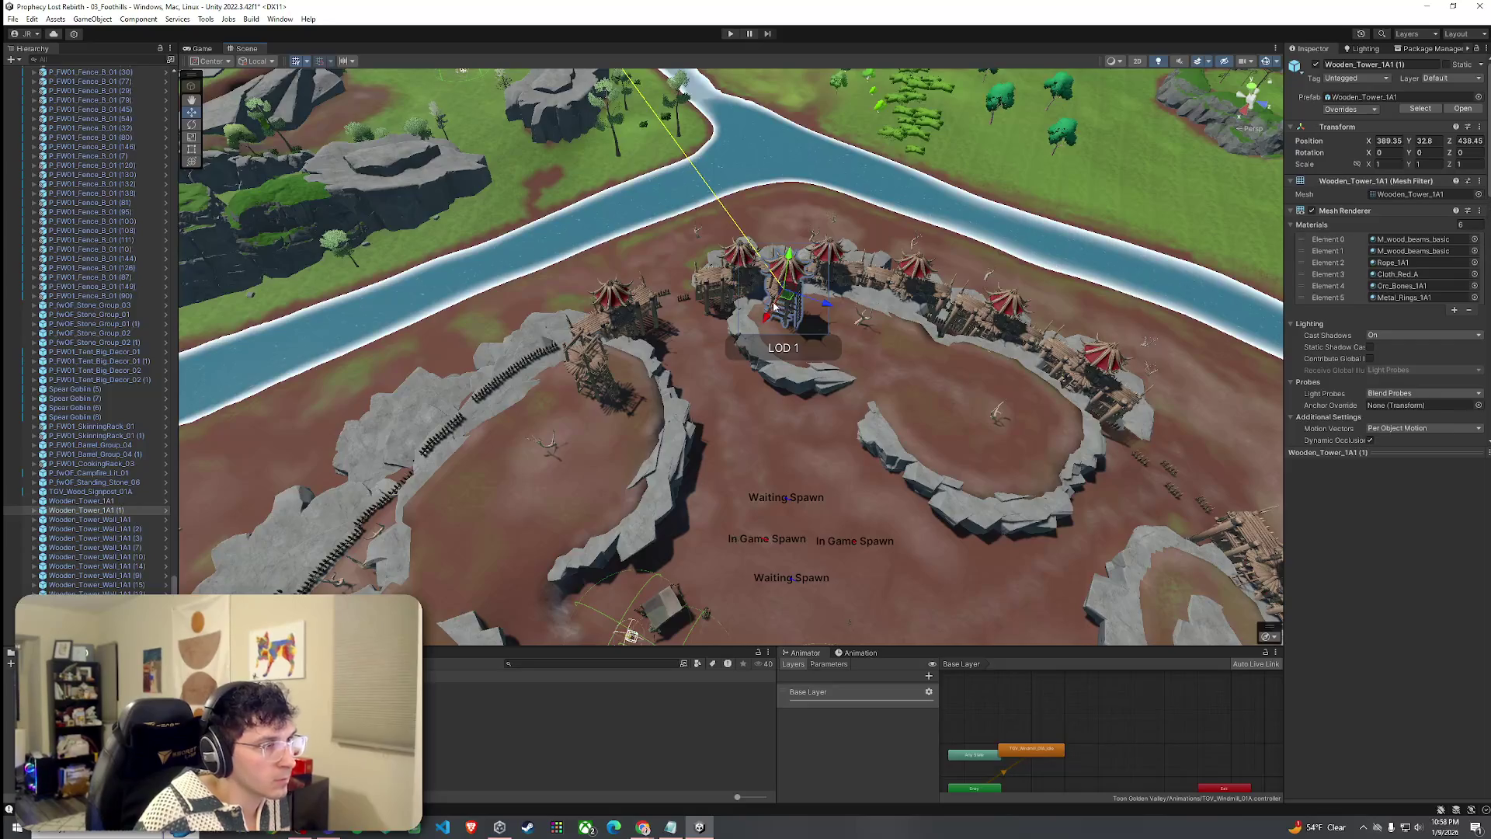
pyautogui.moveTo(786, 299)
pyautogui.mouseDown()
pyautogui.moveTo(533, 432)
pyautogui.moveTo(466, 491)
pyautogui.moveTo(433, 465)
pyautogui.moveTo(509, 483)
pyautogui.mouseUp()
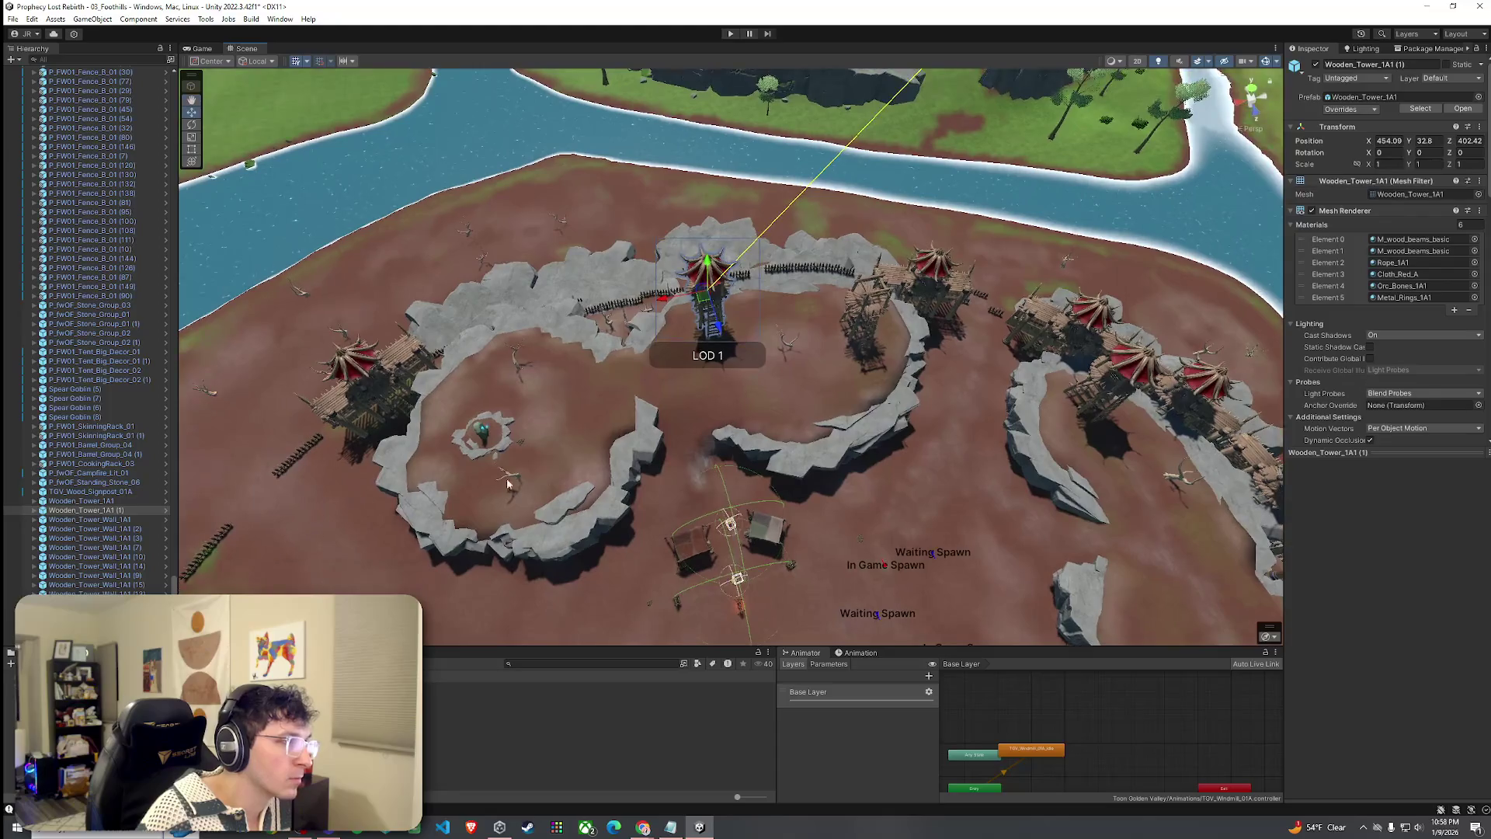
pyautogui.hotkey('ctrl', 'd')
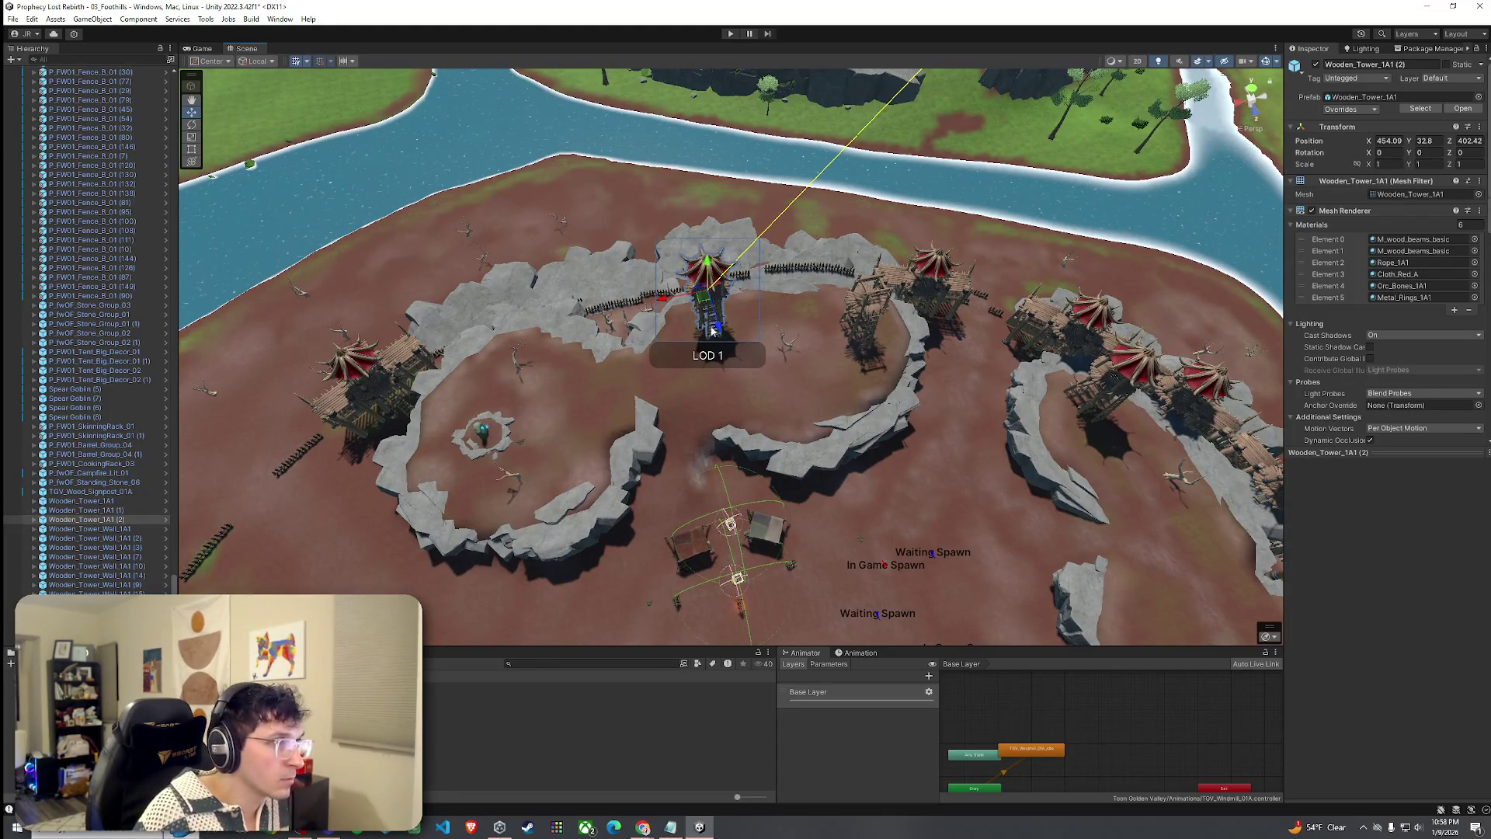
pyautogui.moveTo(705, 303)
pyautogui.mouseDown()
pyautogui.moveTo(443, 365)
pyautogui.moveTo(475, 409)
pyautogui.moveTo(611, 329)
pyautogui.moveTo(697, 397)
pyautogui.moveTo(854, 401)
pyautogui.moveTo(838, 399)
pyautogui.mouseUp()
pyautogui.press('e')
# Duplicate the other tower style, place it by the far fence, lower it and rotate it.
pyautogui.click(697, 397)
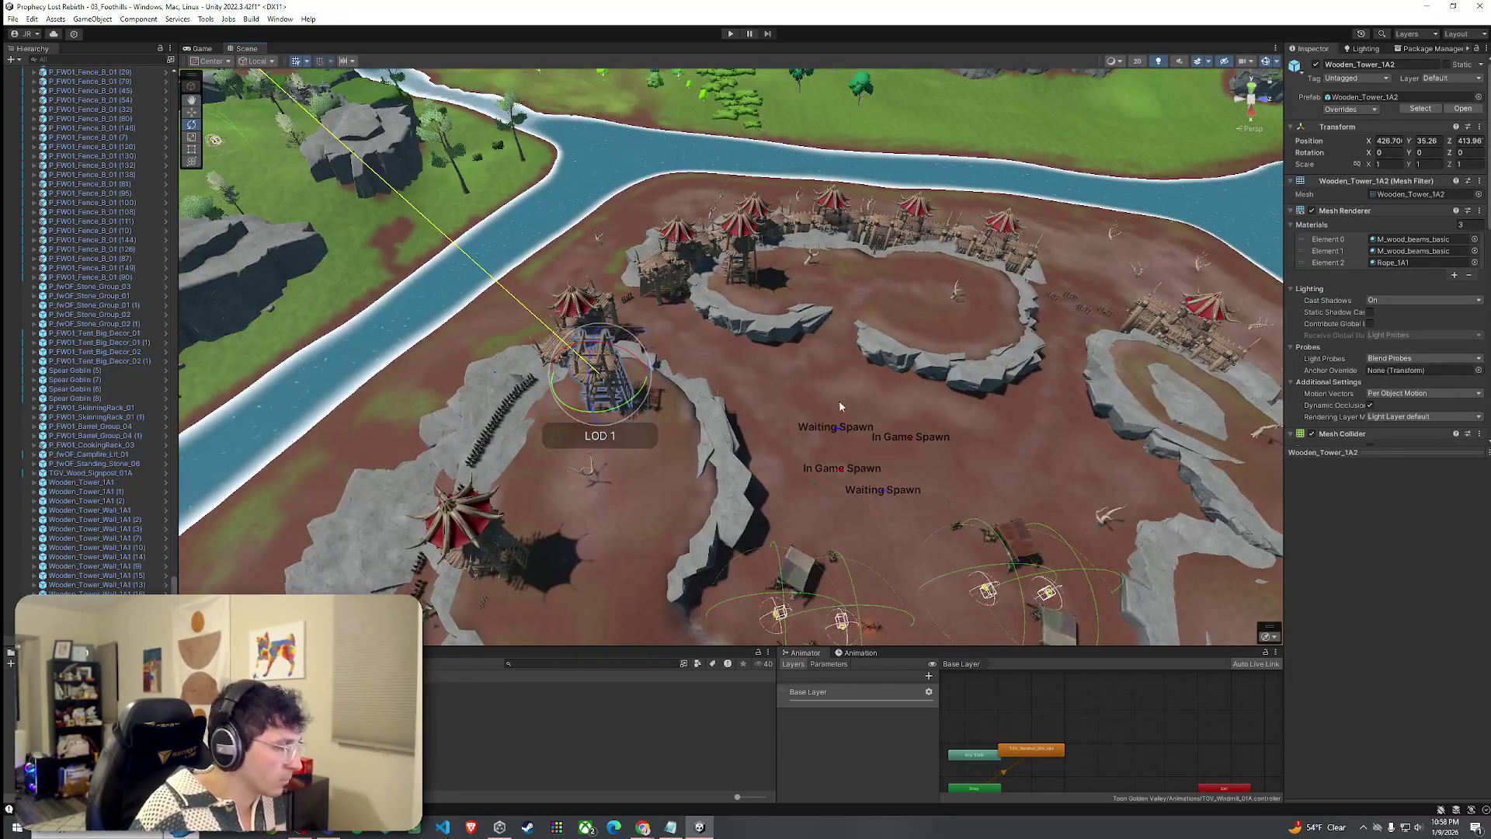
pyautogui.hotkey('ctrl', 'd')
pyautogui.press('w')
pyautogui.moveTo(596, 371)
pyautogui.mouseDown()
pyautogui.moveTo(996, 304)
pyautogui.moveTo(1006, 282)
pyautogui.moveTo(1044, 301)
pyautogui.moveTo(1088, 242)
pyautogui.mouseUp()
pyautogui.scroll(8, 1029, 320)
pyautogui.press('f')
pyautogui.moveTo(838, 226); pyautogui.dragTo(838, 270)
pyautogui.moveTo(781, 359)
pyautogui.mouseDown()
pyautogui.moveTo(1005, 383)
pyautogui.moveTo(834, 287)
pyautogui.moveTo(742, 262)
pyautogui.moveTo(1189, 194)
pyautogui.moveTo(1274, 155)
pyautogui.mouseUp()
pyautogui.press('e')
pyautogui.scroll(5, 764, 258)
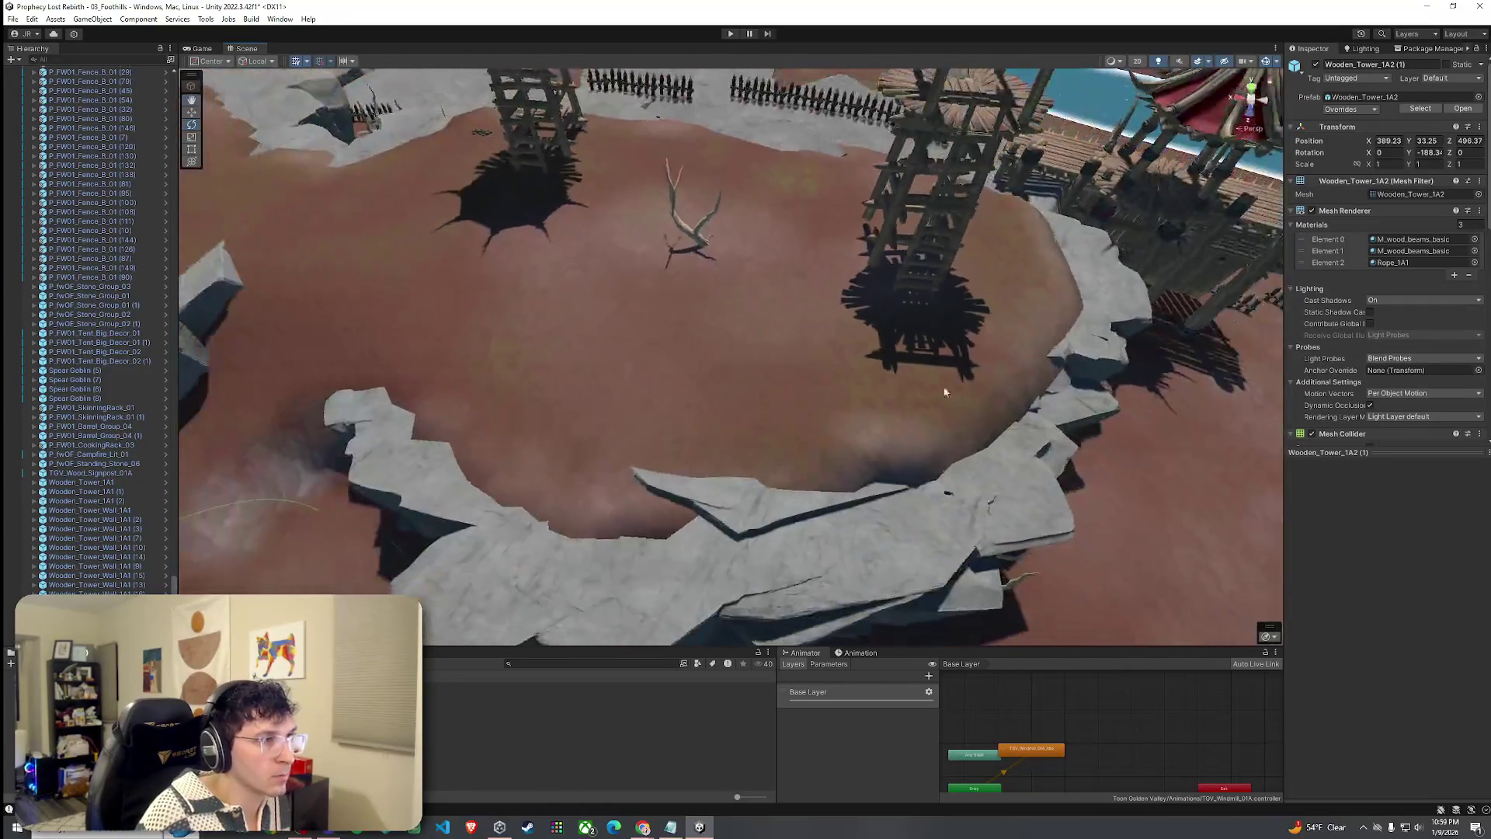
pyautogui.click(1124, 316)
# Switch Terrain (1) to the Paint Texture tool with Rock Layer selected.
pyautogui.click(1372, 167)
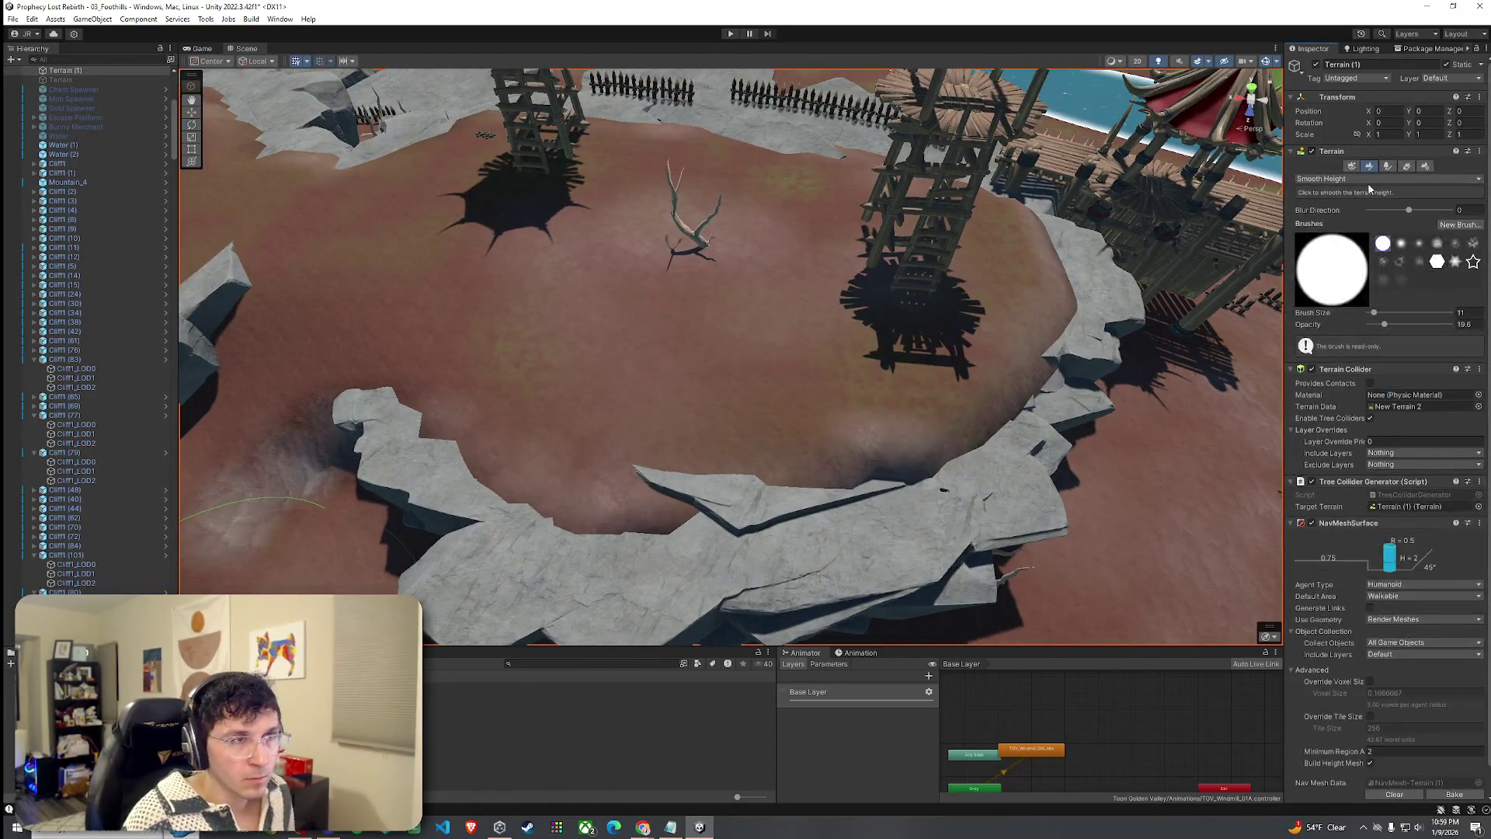
pyautogui.hotkey('ctrl', 'z')
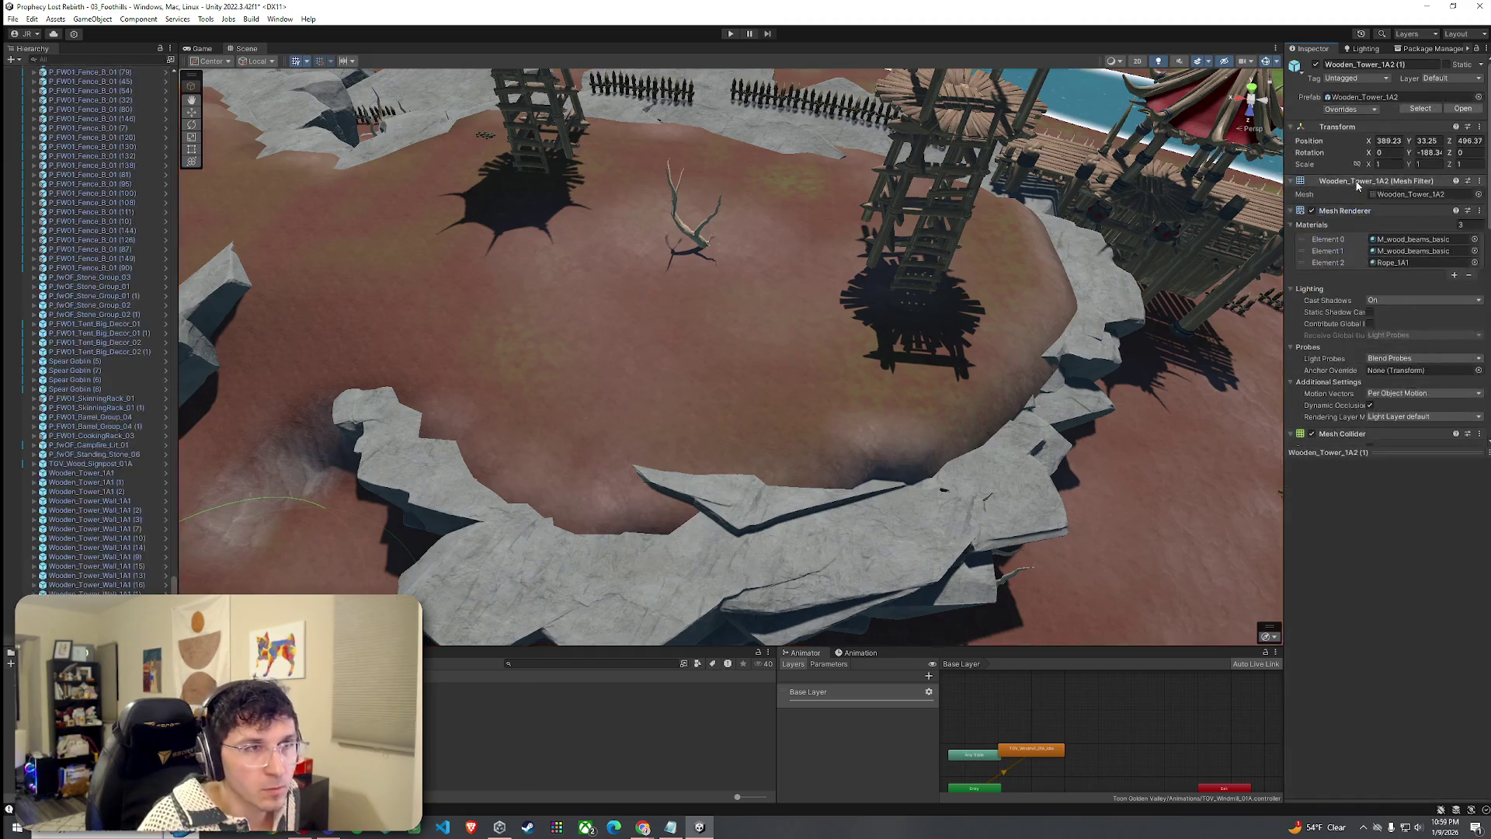
pyautogui.click(971, 267)
pyautogui.click(1390, 178)
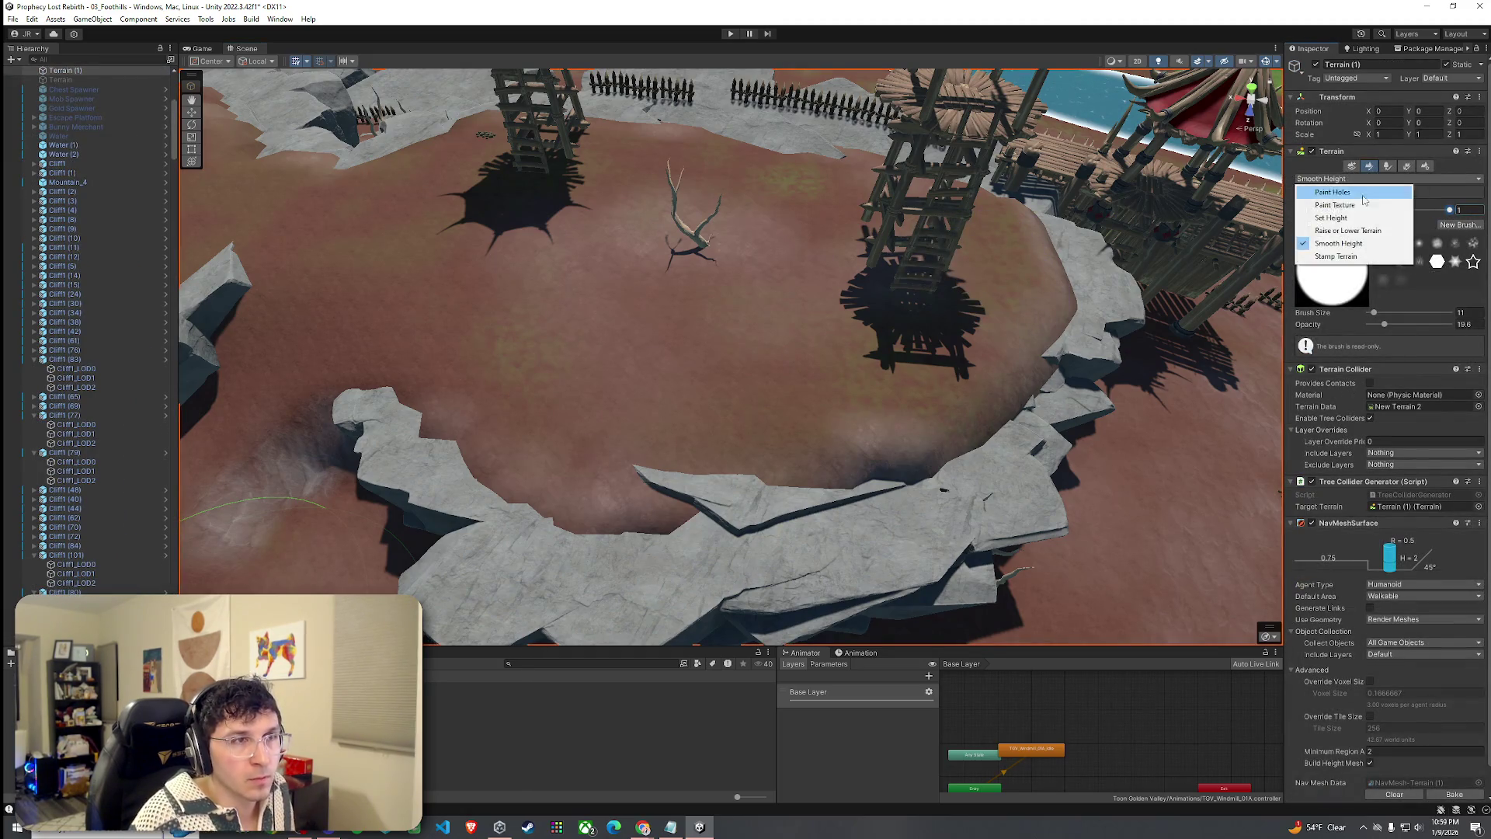
pyautogui.click(1355, 204)
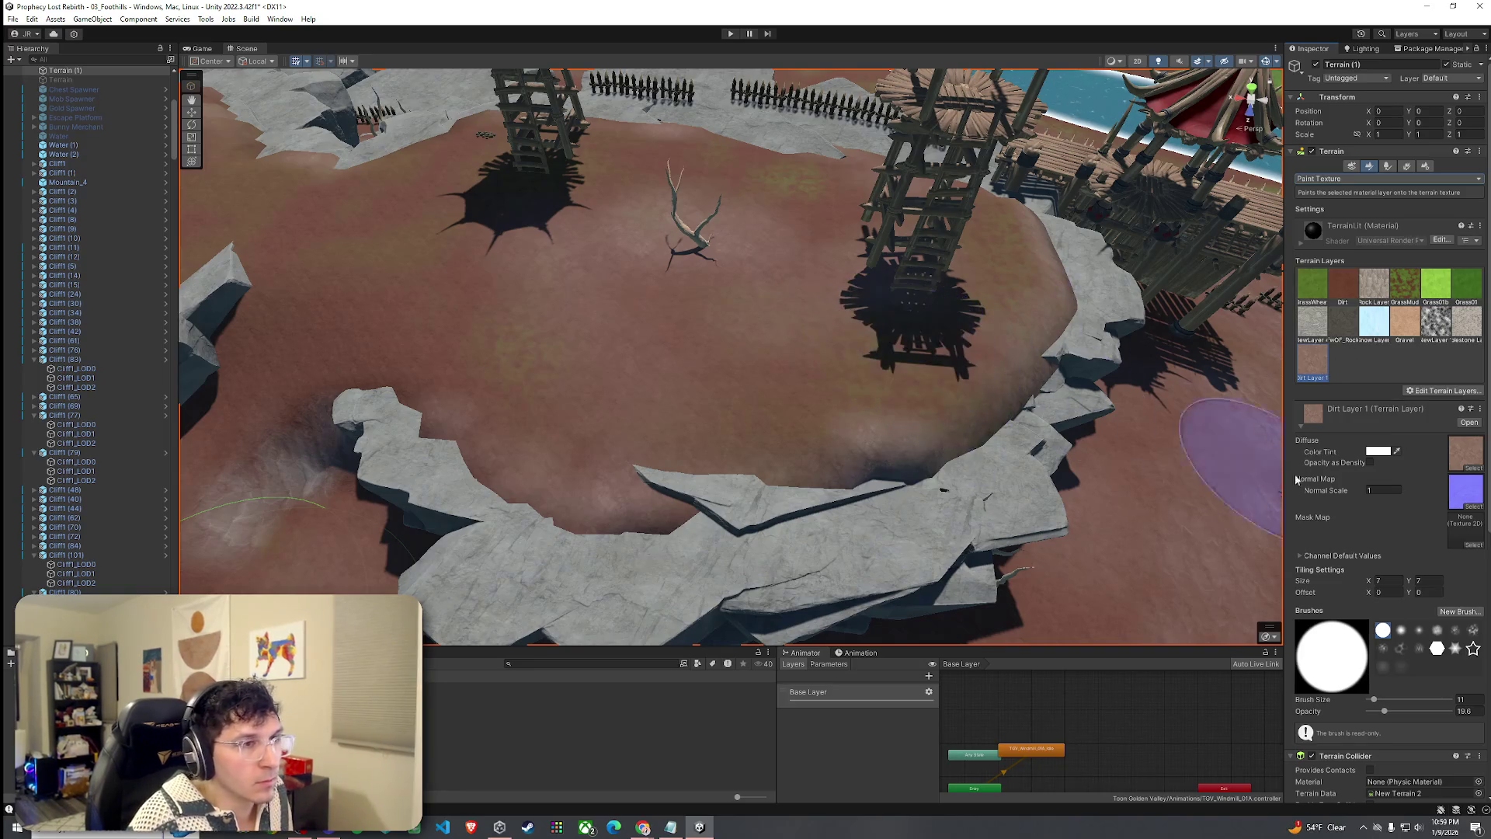
pyautogui.click(1374, 289)
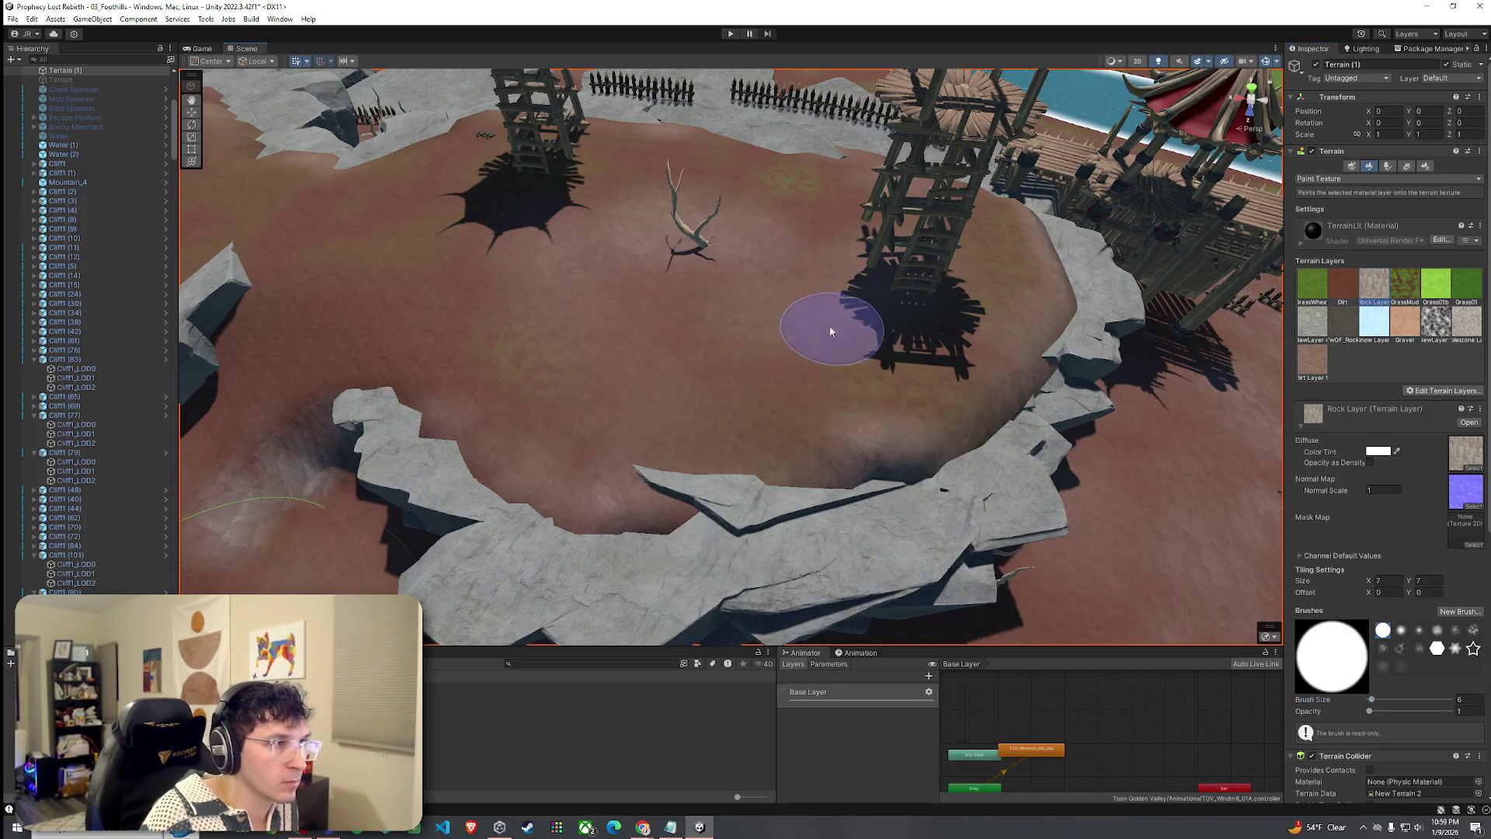
# Make Dirt Layer 1 the active paint layer and view the camp across the terrain.
pyautogui.moveTo(417, 349); pyautogui.dragTo(500, 326)
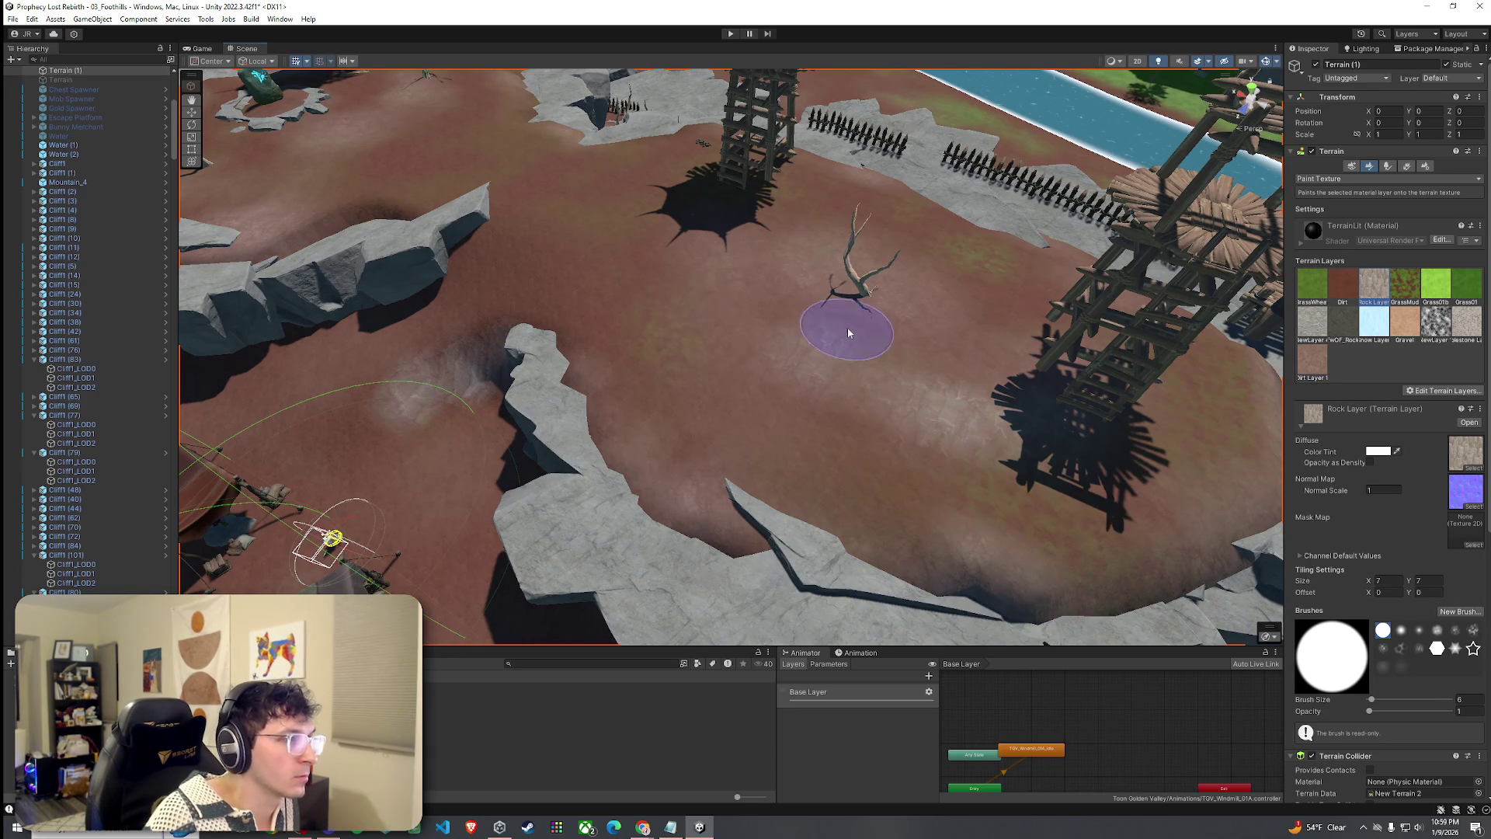
pyautogui.click(1311, 359)
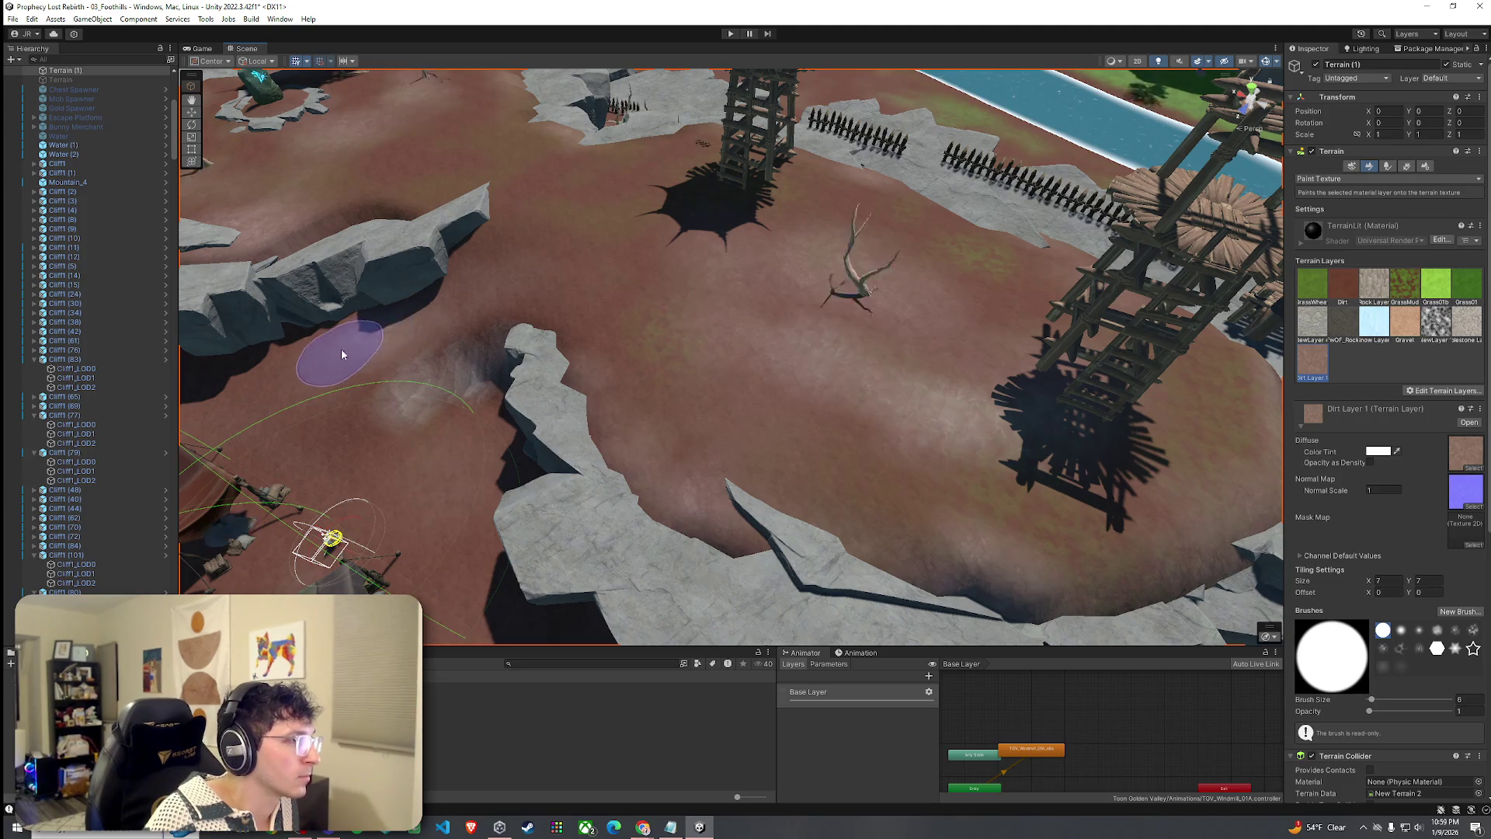
pyautogui.scroll(2, 481, 302)
pyautogui.scroll(2, 459, 256)
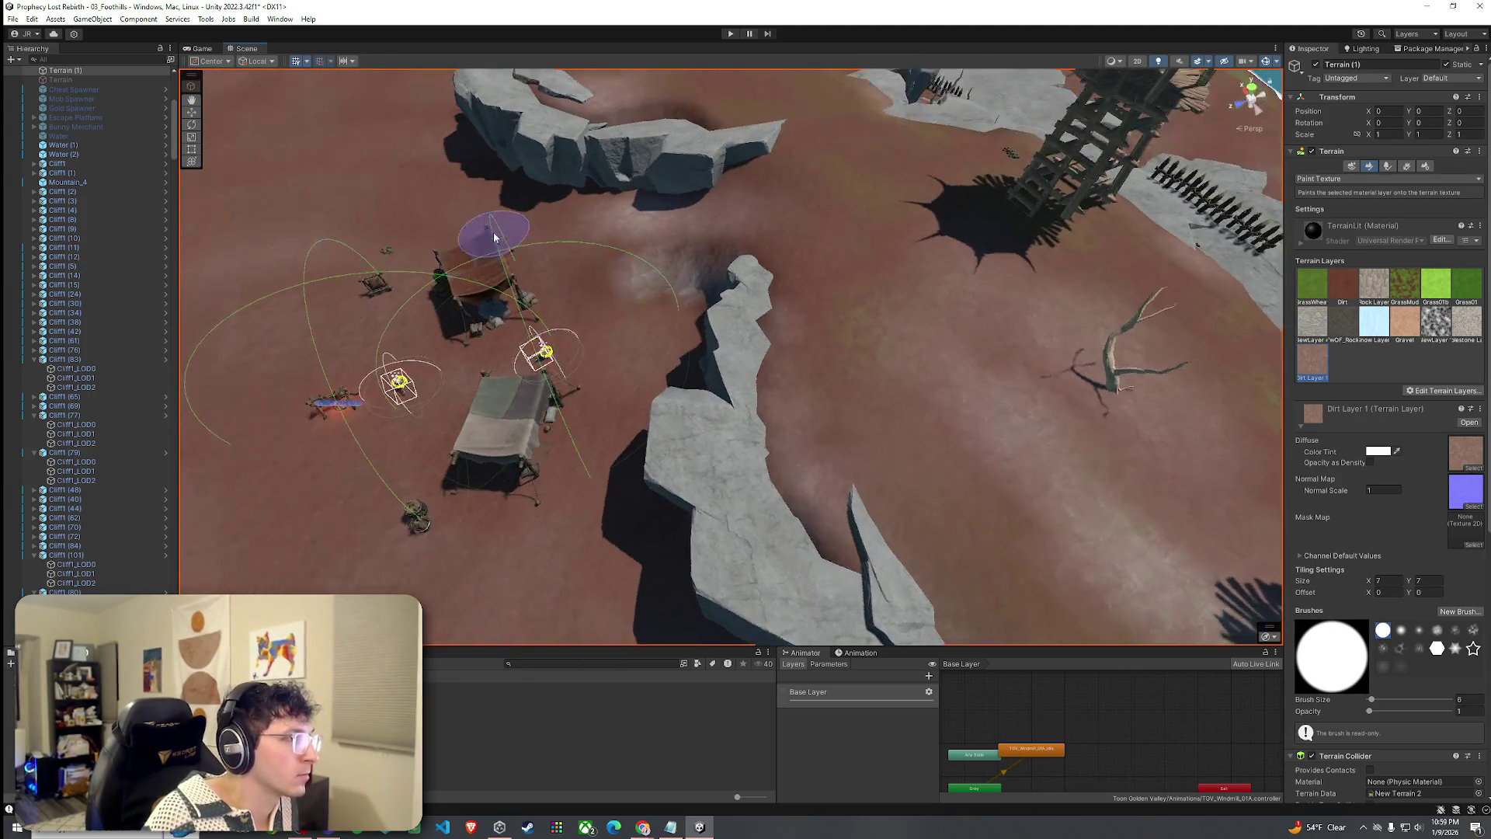
pyautogui.moveTo(527, 238); pyautogui.dragTo(534, 253)
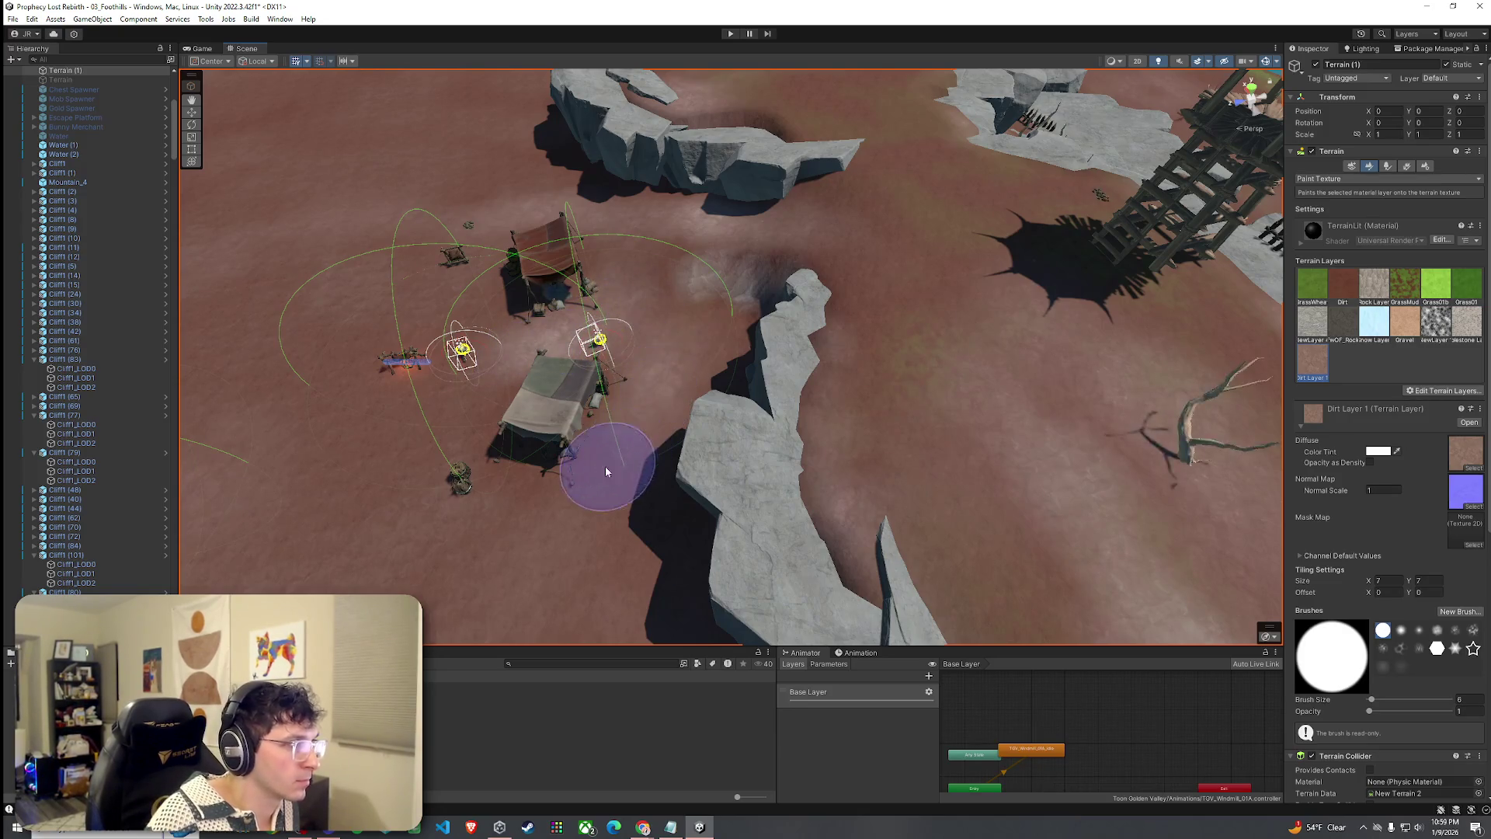
pyautogui.moveTo(649, 416)
pyautogui.mouseDown()
pyautogui.moveTo(694, 343)
pyautogui.moveTo(1023, 417)
pyautogui.moveTo(939, 509)
pyautogui.mouseUp()
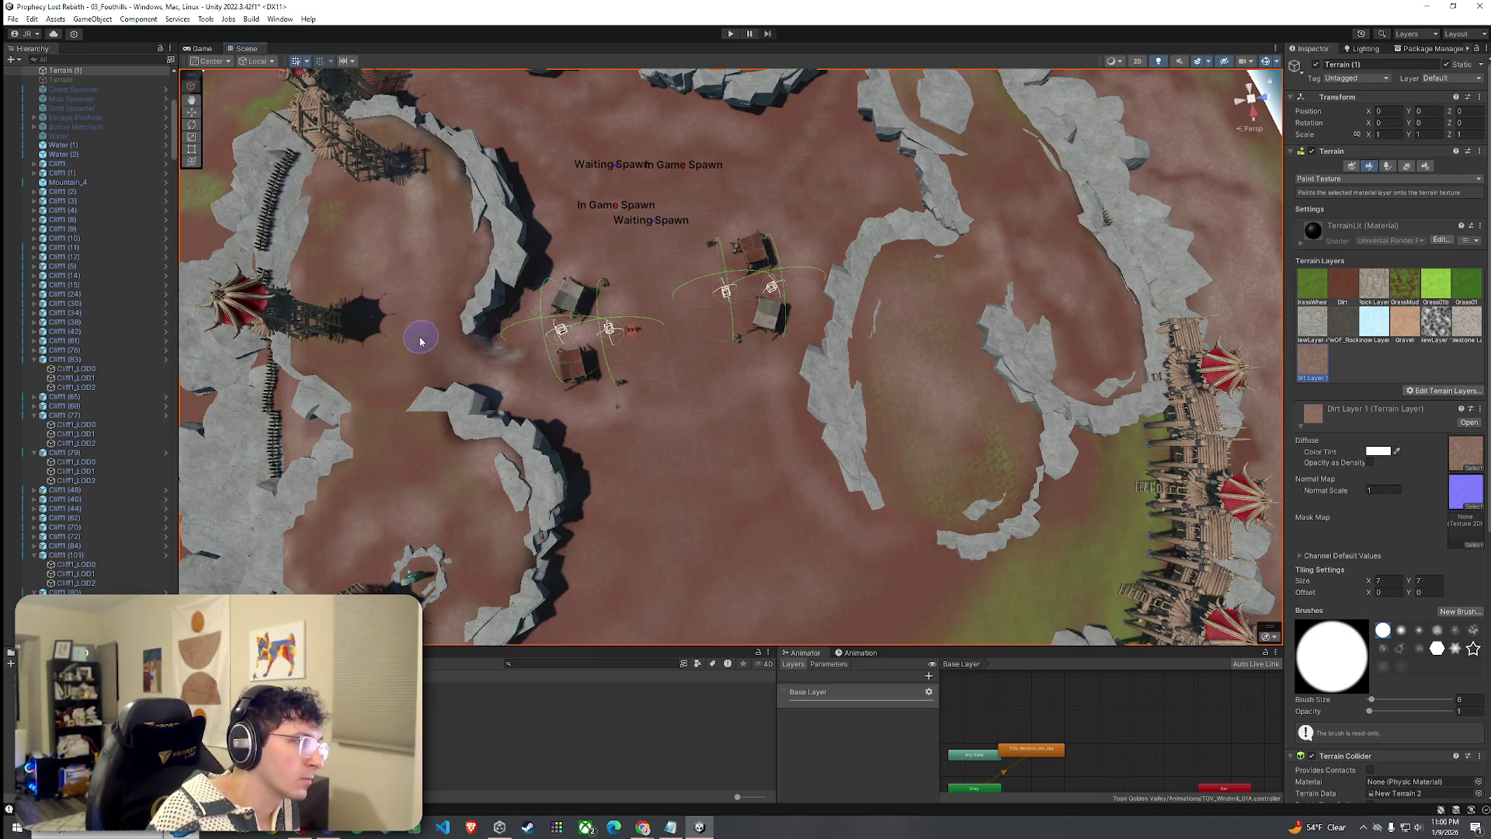
pyautogui.click(1337, 287)
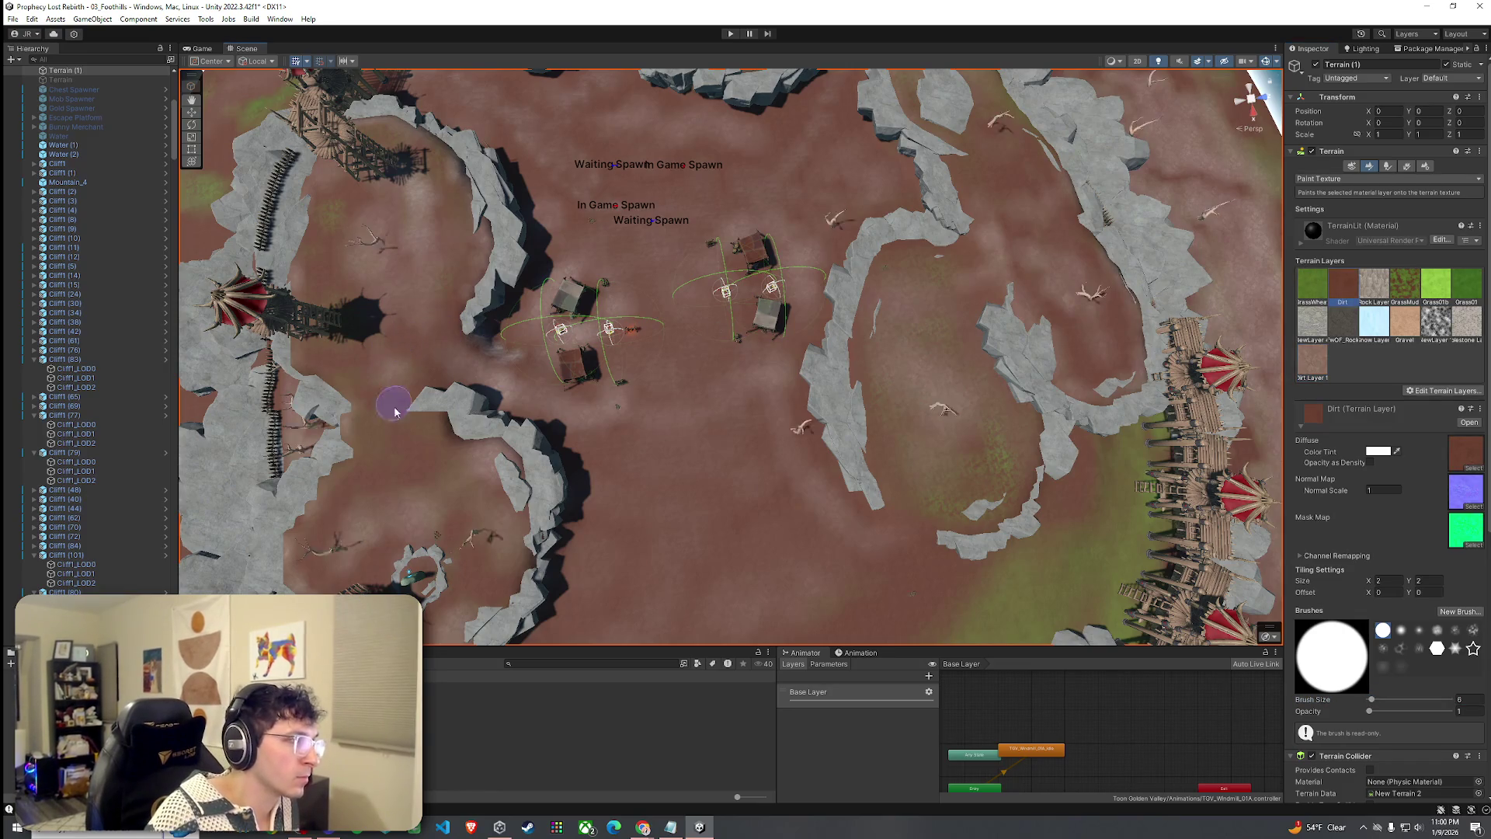
pyautogui.click(1320, 362)
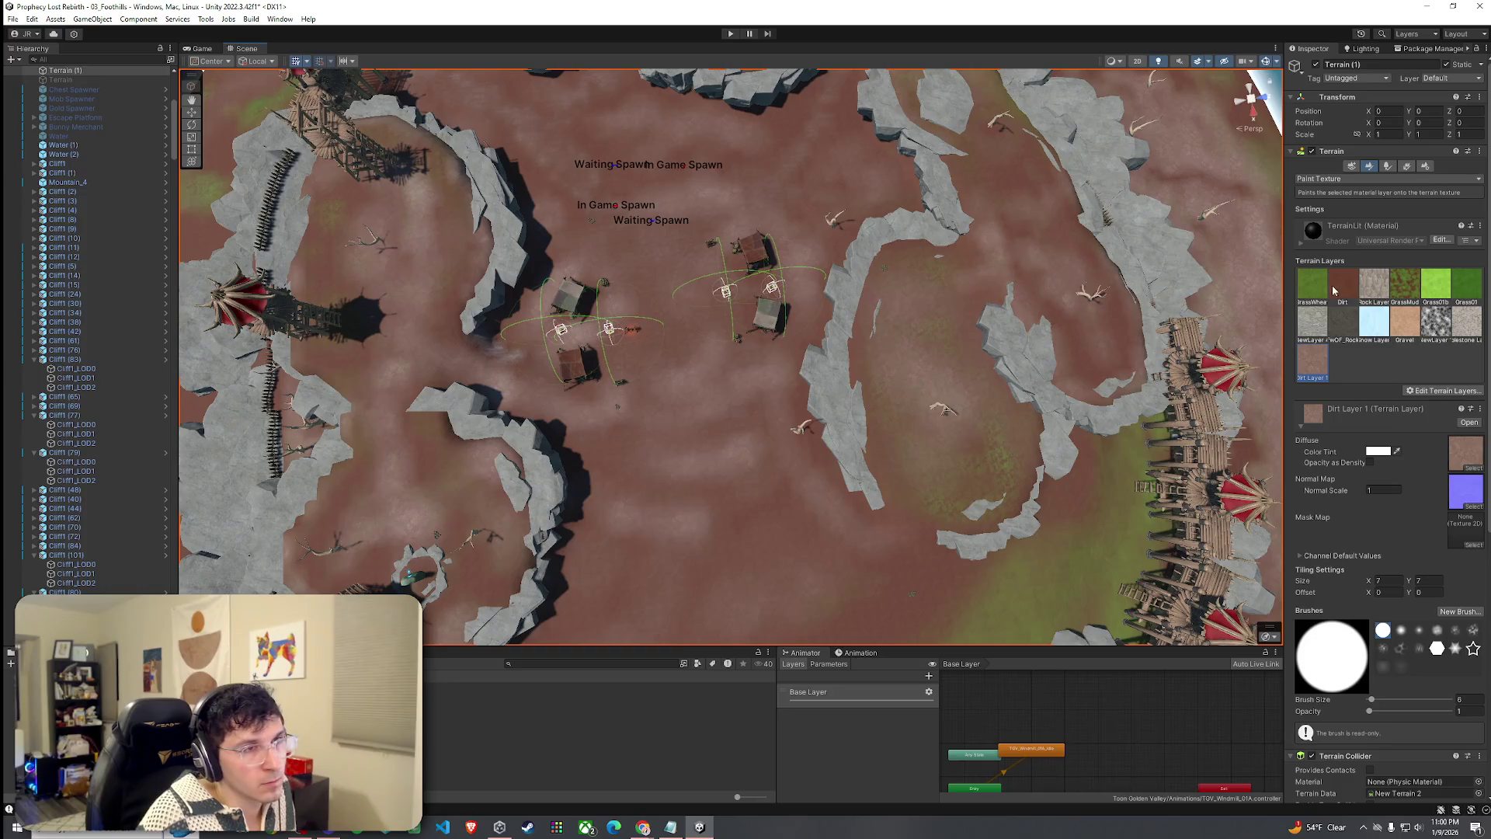
pyautogui.click(1334, 290)
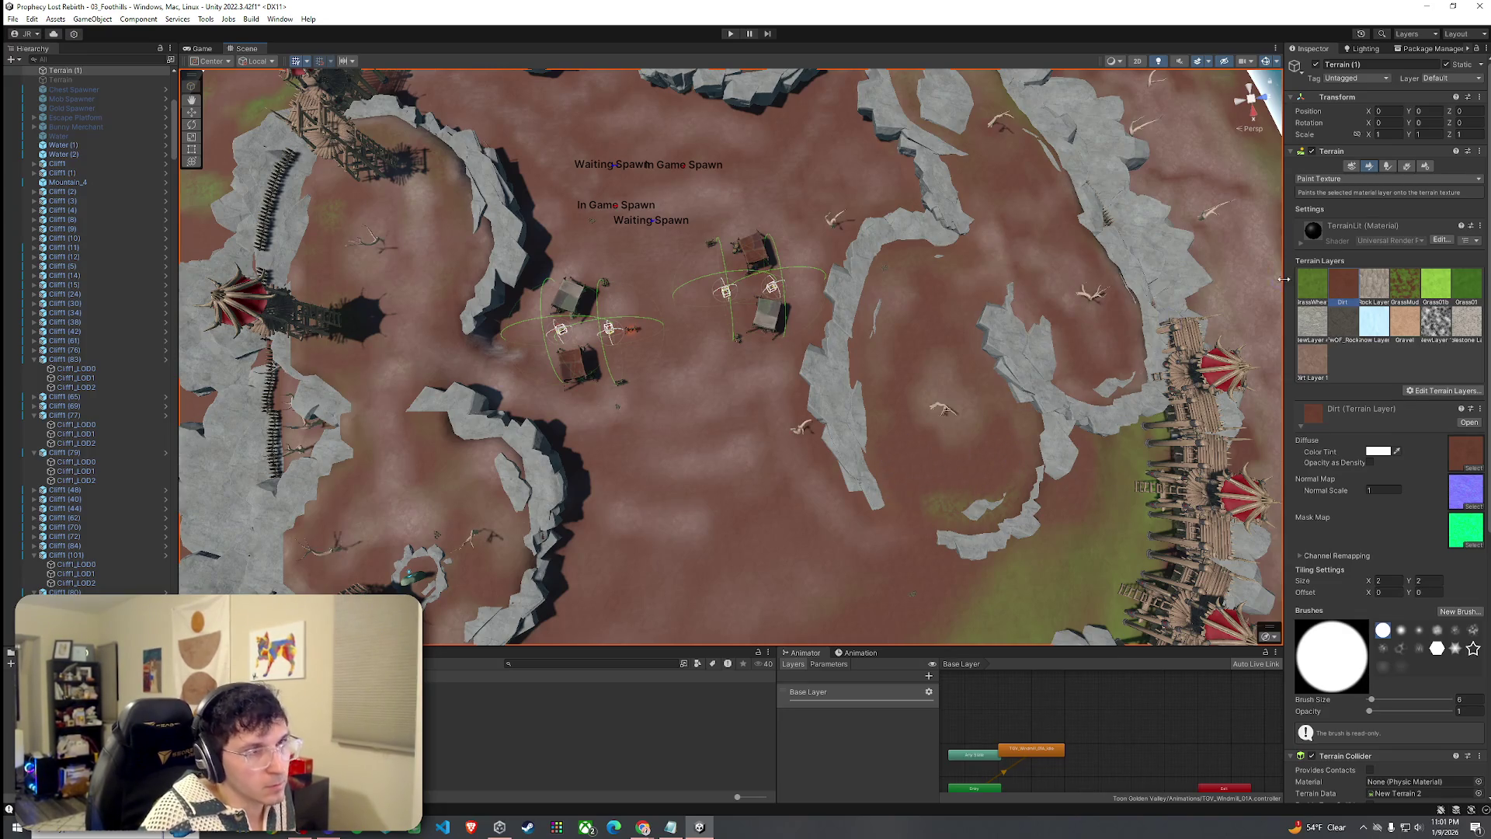
pyautogui.click(1310, 362)
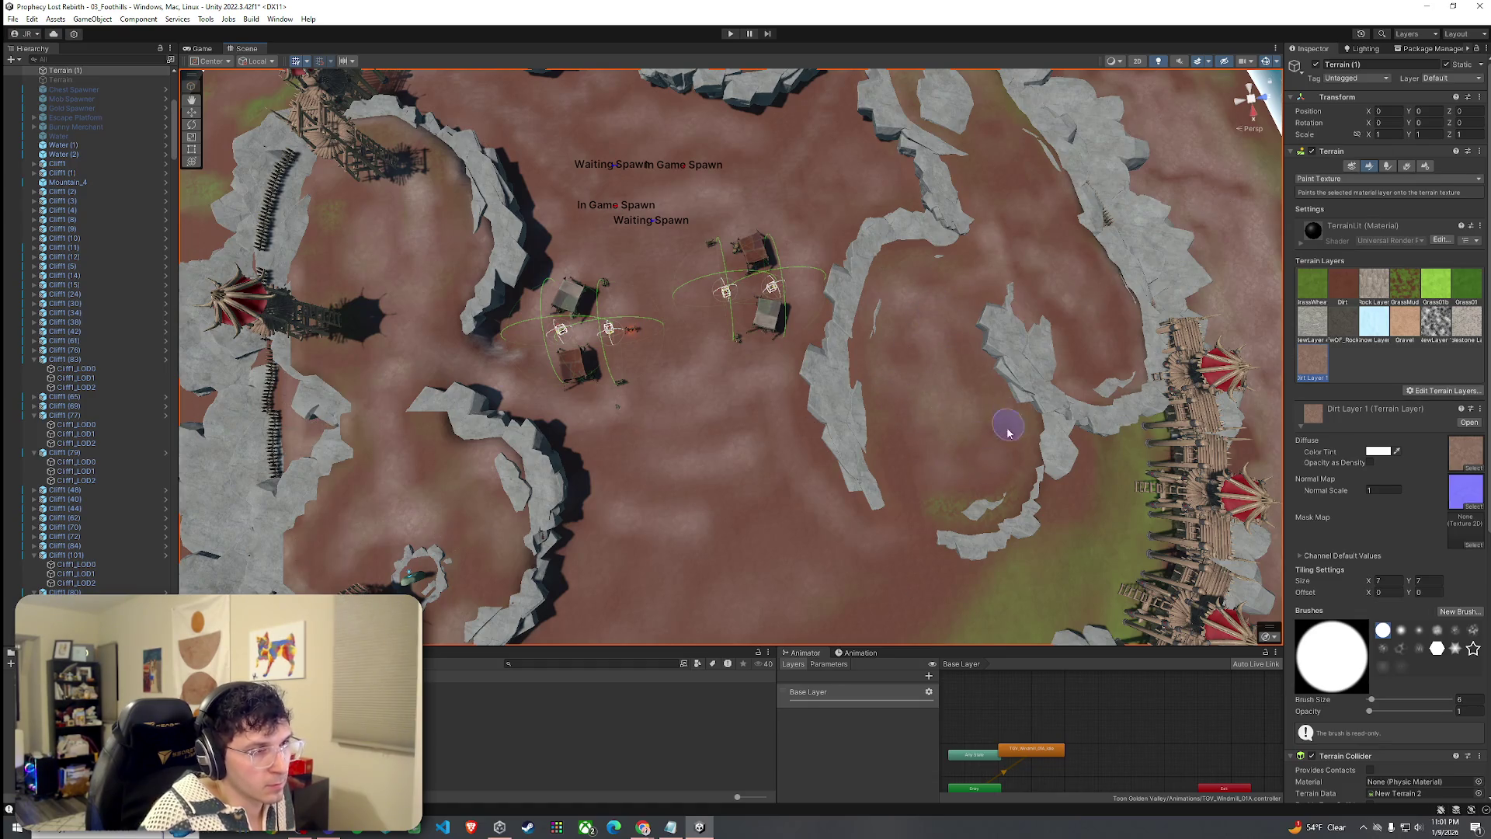
pyautogui.moveTo(917, 466)
pyautogui.mouseDown()
pyautogui.moveTo(1085, 278)
pyautogui.moveTo(920, 249)
pyautogui.moveTo(1267, 251)
pyautogui.mouseUp()
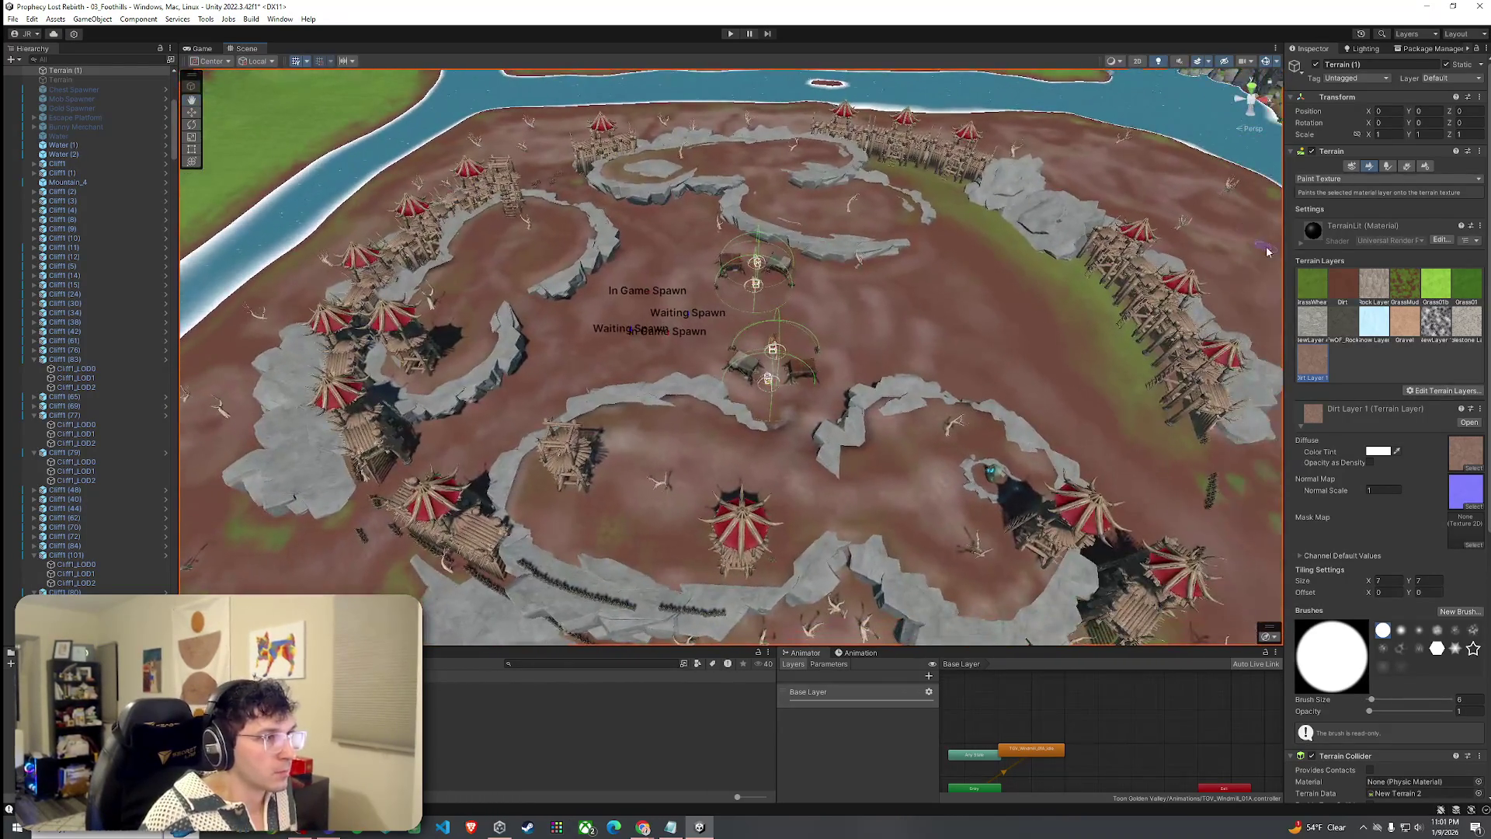
pyautogui.click(13, 19)
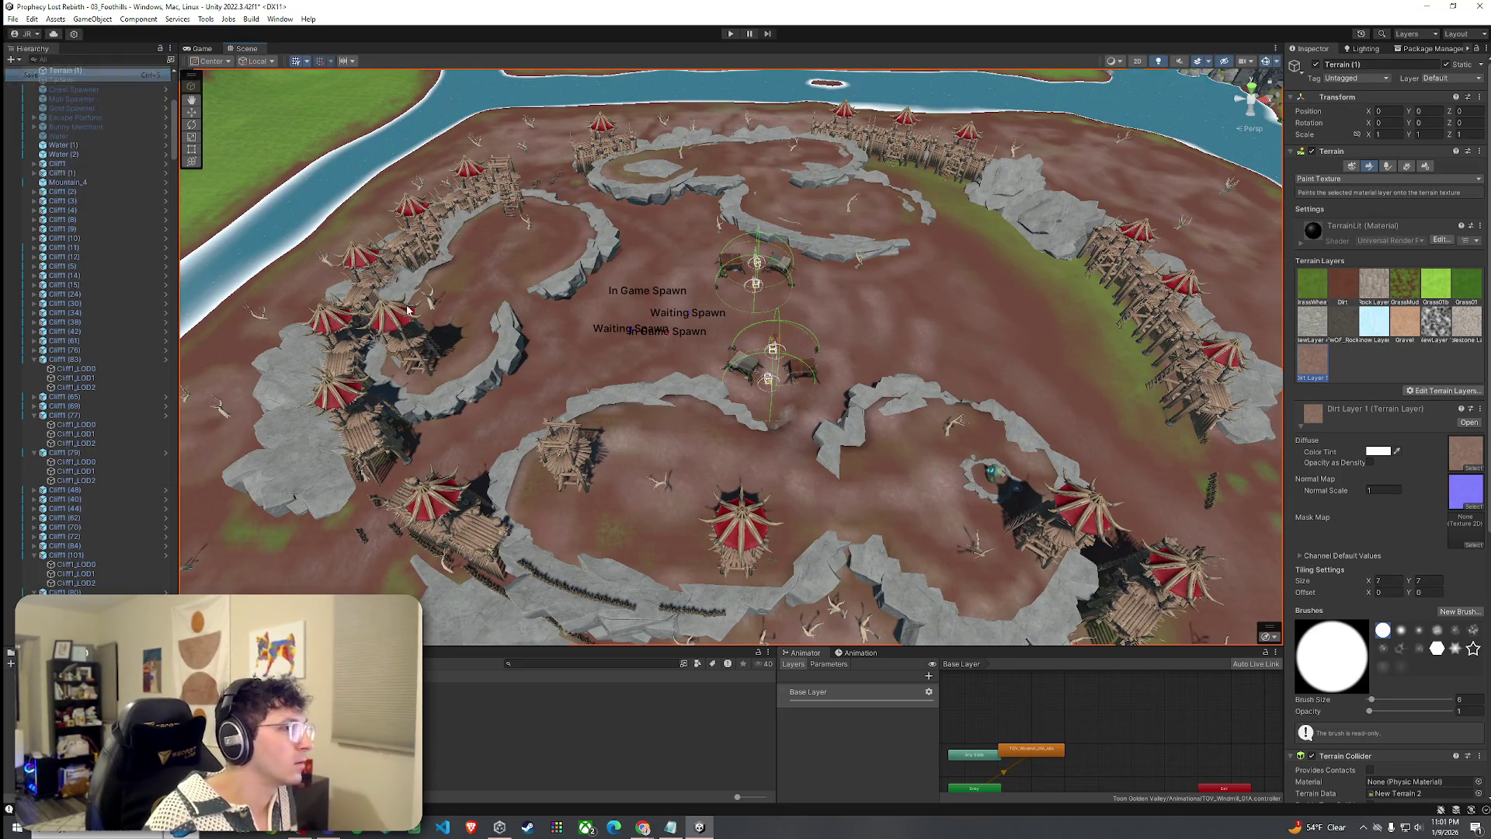
pyautogui.moveTo(557, 350)
pyautogui.mouseDown()
pyautogui.moveTo(511, 308)
pyautogui.moveTo(554, 336)
pyautogui.moveTo(719, 348)
pyautogui.moveTo(792, 389)
pyautogui.mouseUp()
pyautogui.moveTo(856, 533); pyautogui.dragTo(864, 493)
pyautogui.click(872, 455)
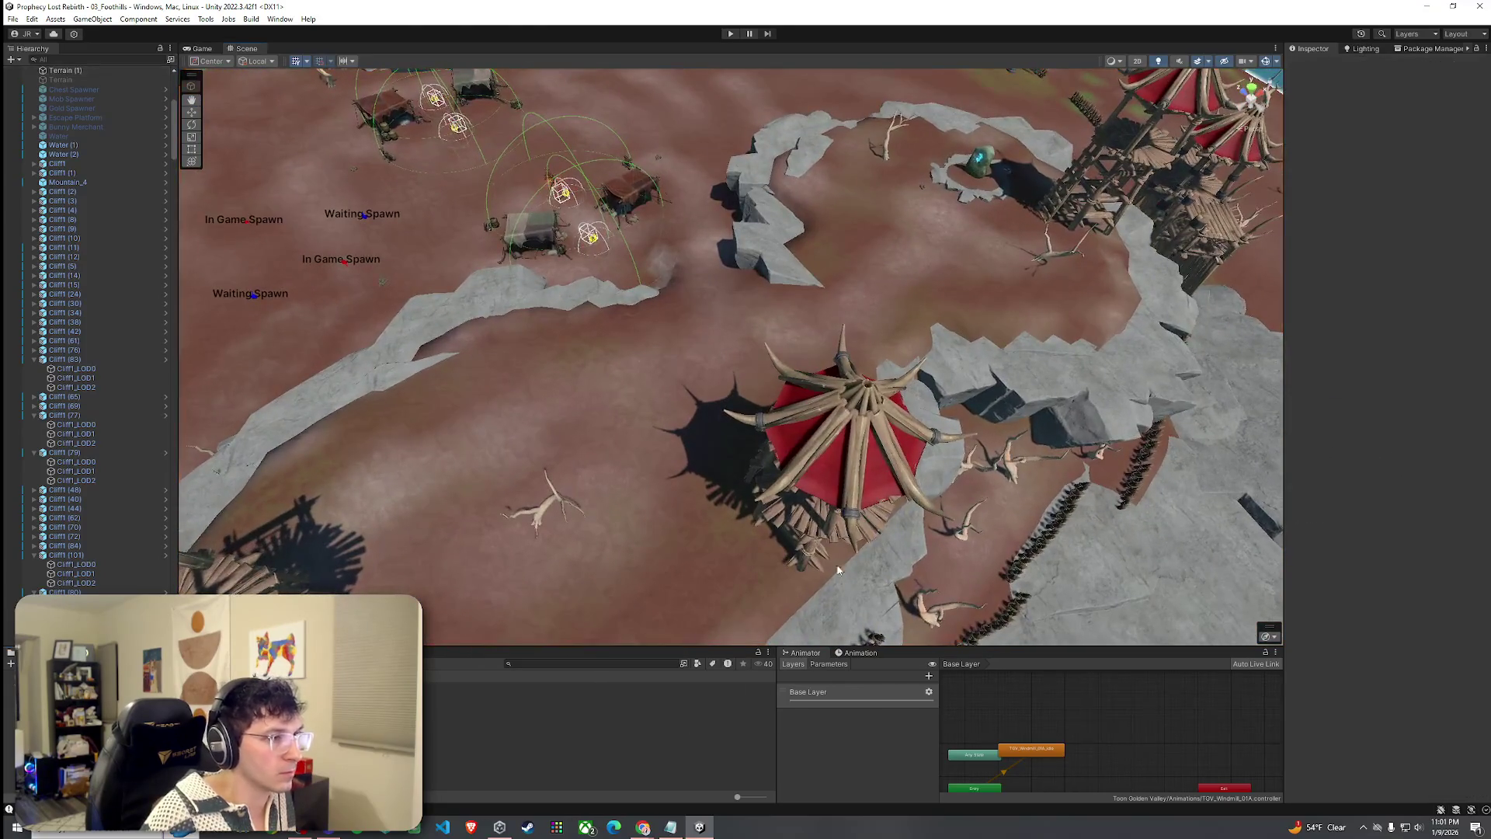
# Move Wooden_Tower_1A1 (3) off the stack to its own ring spot and turn it toward the arena.
pyautogui.click(885, 503)
pyautogui.moveTo(823, 512)
pyautogui.mouseDown()
pyautogui.moveTo(419, 233)
pyautogui.moveTo(805, 336)
pyautogui.moveTo(476, 233)
pyautogui.moveTo(462, 171)
pyautogui.mouseUp()
pyautogui.moveTo(449, 227); pyautogui.dragTo(710, 199)
pyautogui.scroll(-5, 710, 199)
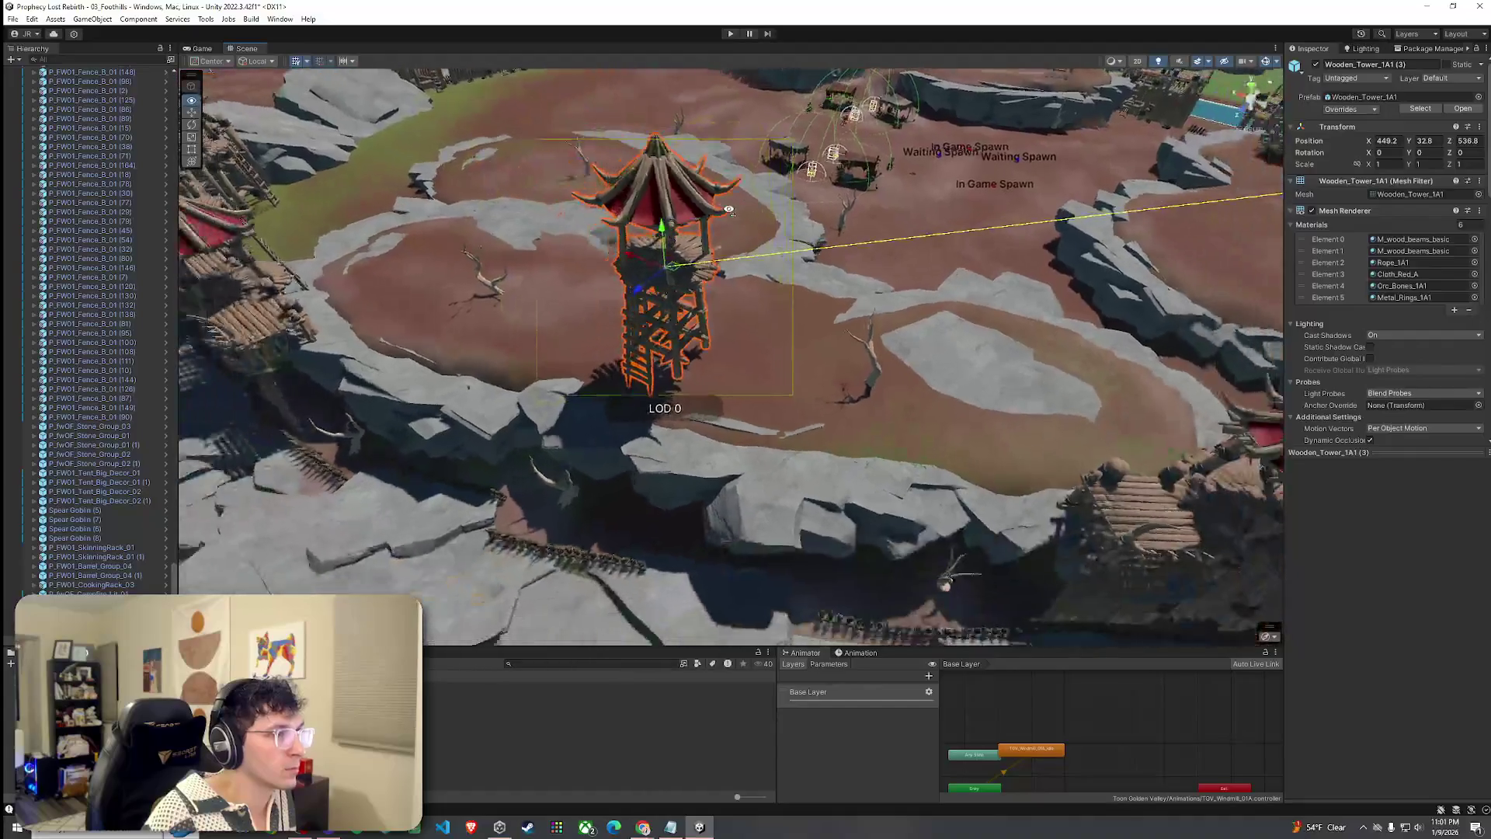
pyautogui.press('e')
pyautogui.moveTo(687, 298); pyautogui.dragTo(411, 295)
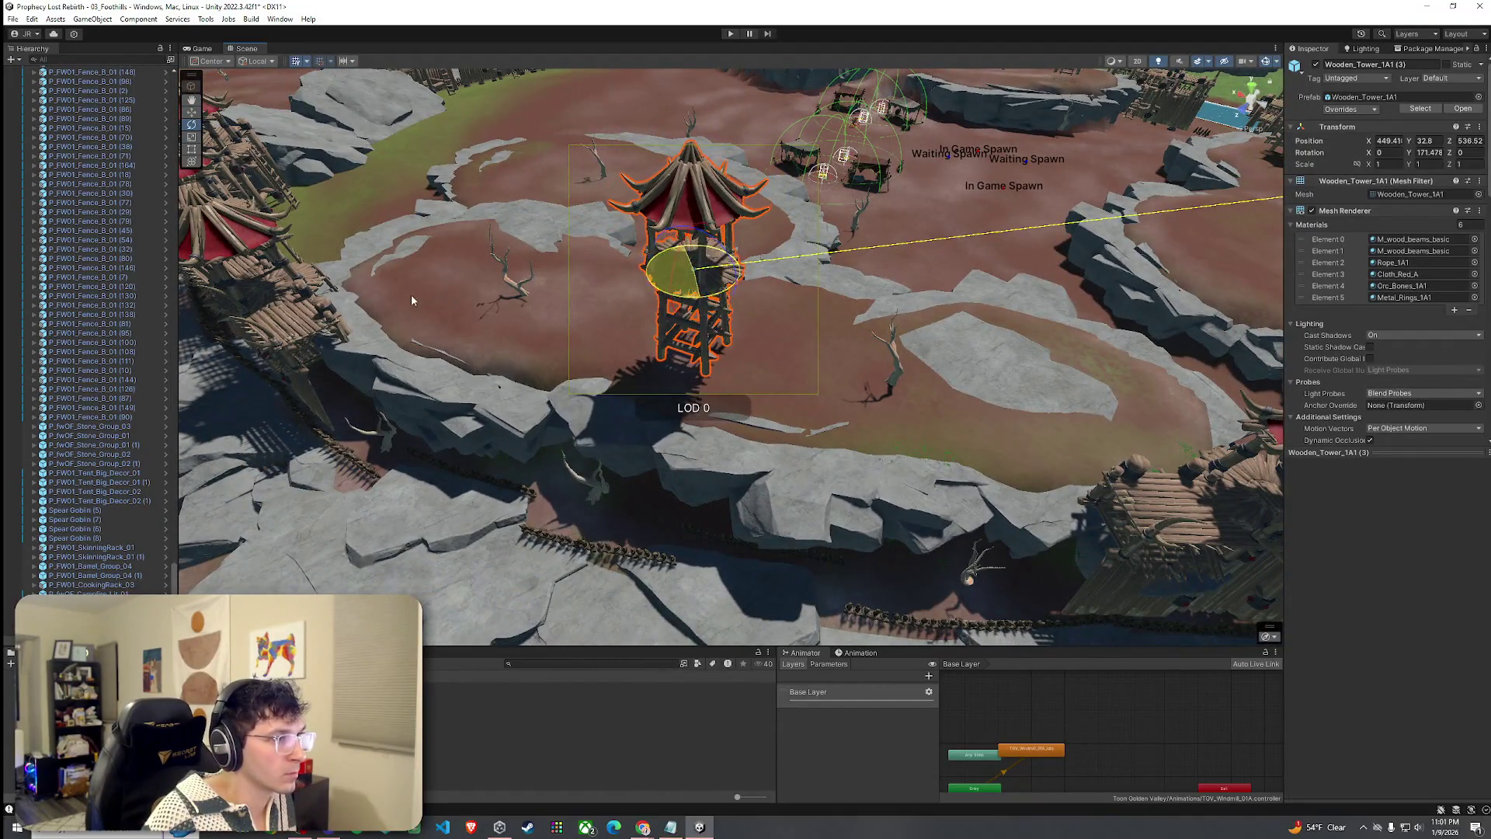
pyautogui.scroll(5, 638, 237)
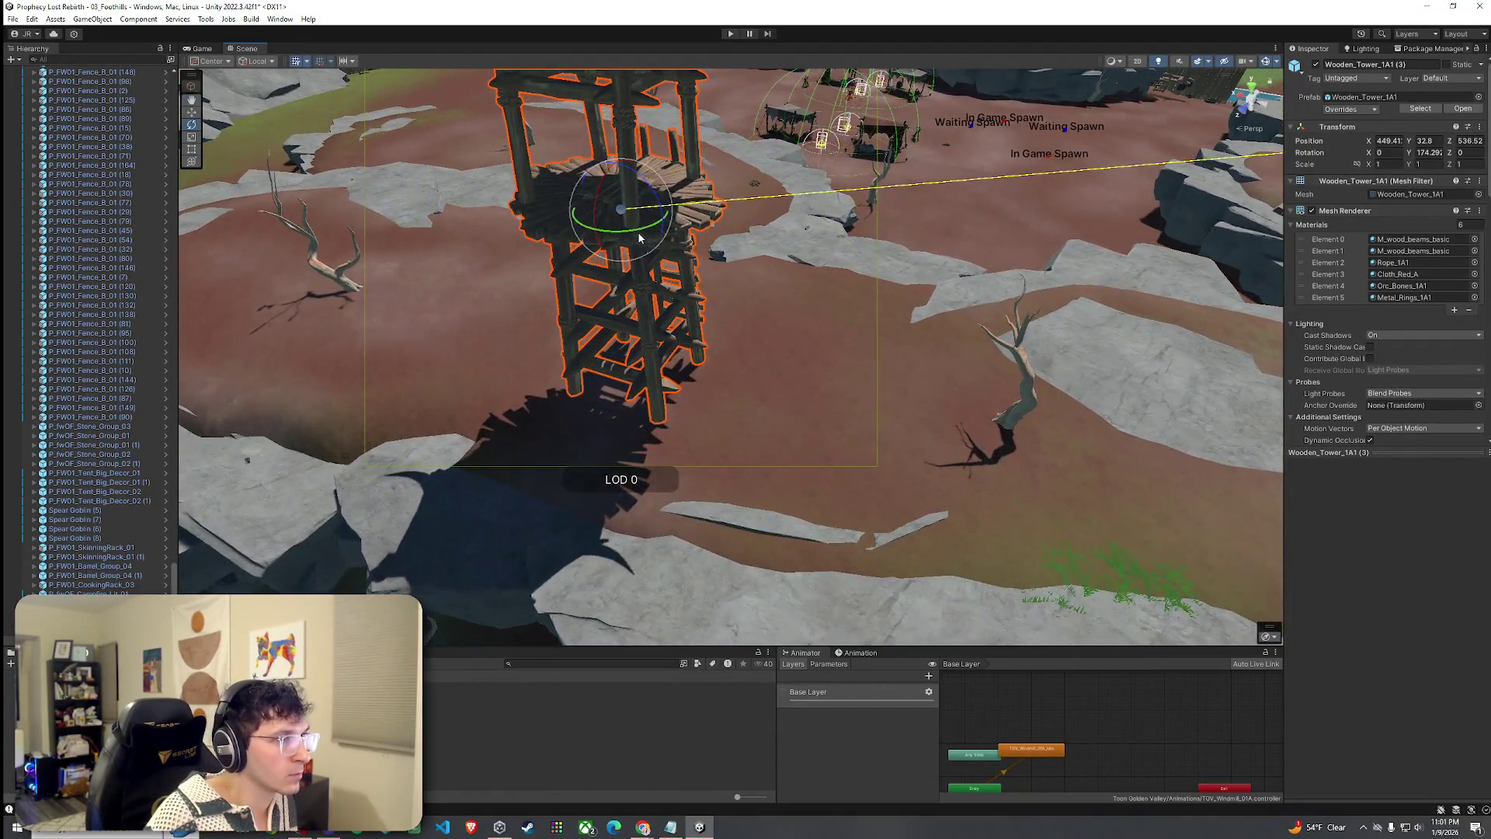
pyautogui.moveTo(639, 237)
pyautogui.mouseDown()
pyautogui.moveTo(621, 203)
pyautogui.moveTo(636, 248)
pyautogui.moveTo(579, 280)
pyautogui.mouseUp()
pyautogui.press('w')
pyautogui.scroll(2, 622, 210)
# Select Wooden_Tower_1A2 (1) and switch to rotating it.
pyautogui.click(732, 299)
pyautogui.moveTo(732, 299)
pyautogui.mouseDown()
pyautogui.moveTo(635, 264)
pyautogui.moveTo(841, 242)
pyautogui.moveTo(709, 230)
pyautogui.moveTo(720, 282)
pyautogui.moveTo(753, 126)
pyautogui.moveTo(742, 167)
pyautogui.moveTo(560, 231)
pyautogui.moveTo(381, 264)
pyautogui.moveTo(710, 212)
pyautogui.moveTo(641, 354)
pyautogui.mouseUp()
pyautogui.click(709, 229)
pyautogui.press('e')
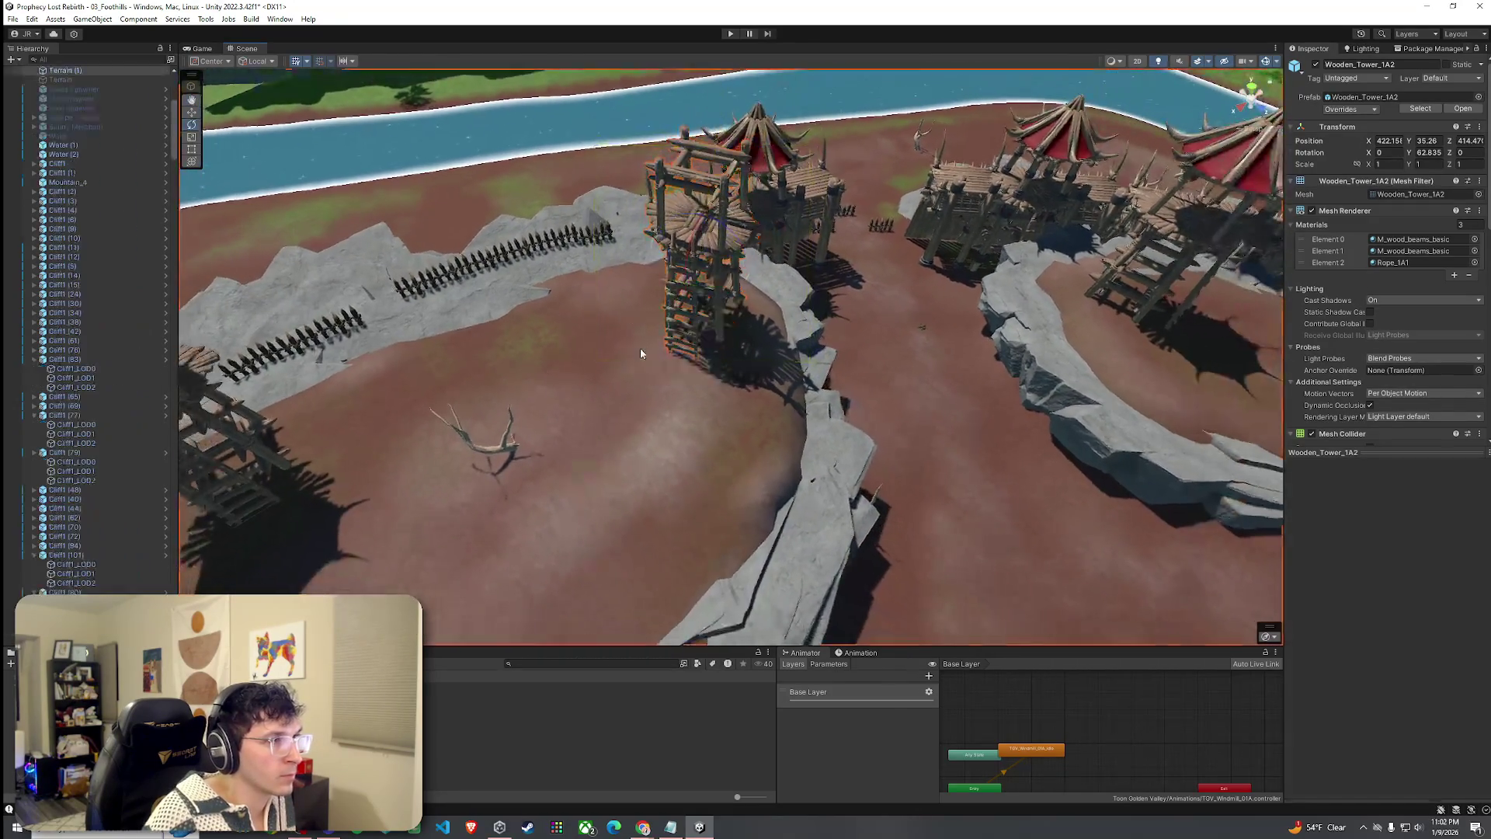
pyautogui.click(640, 353)
pyautogui.scroll(-5, 621, 355)
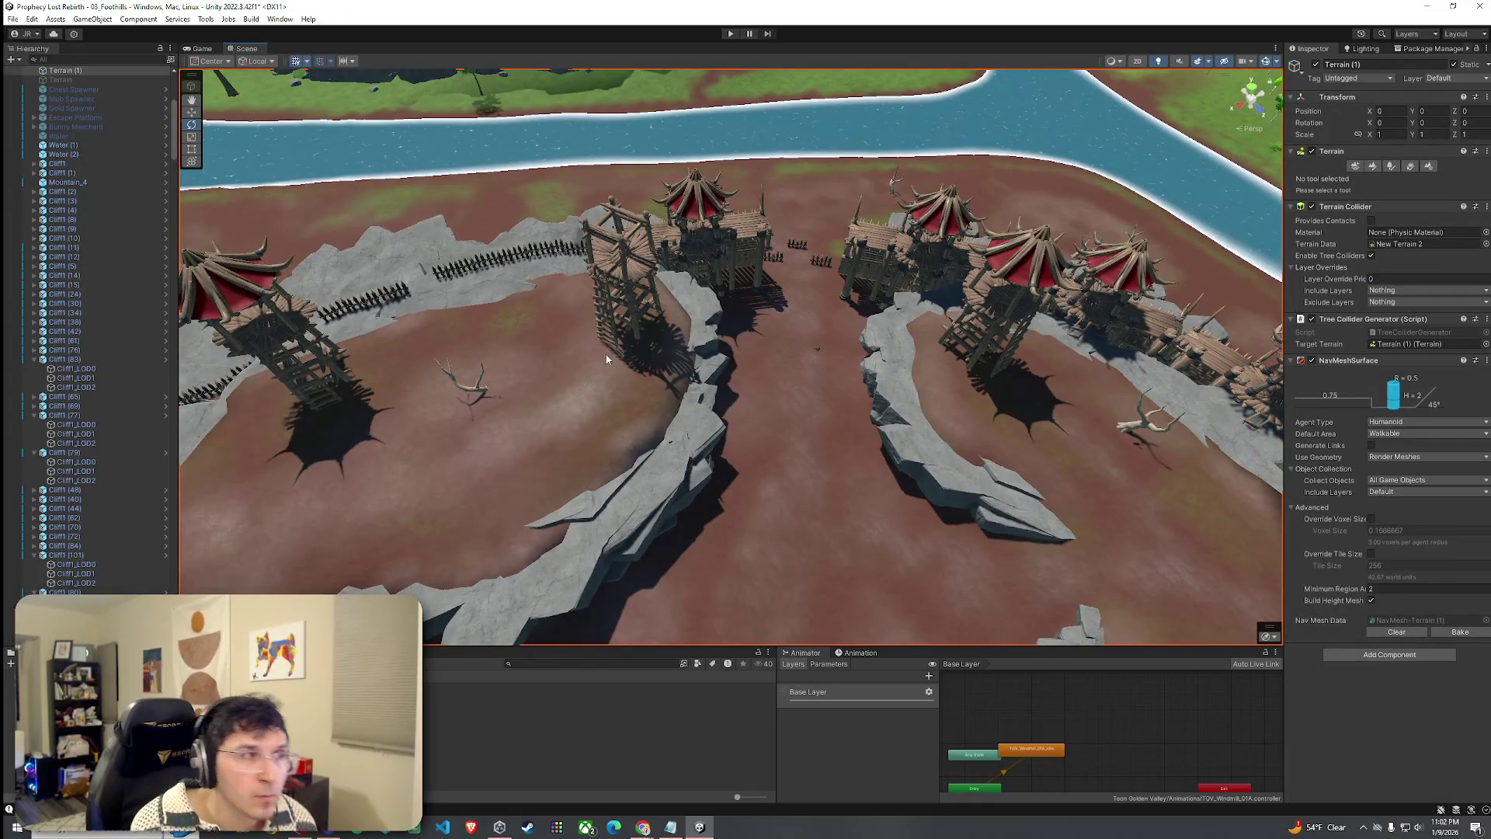
pyautogui.moveTo(597, 363)
pyautogui.mouseDown()
pyautogui.moveTo(802, 323)
pyautogui.moveTo(808, 356)
pyautogui.moveTo(1359, 244)
pyautogui.moveTo(1433, 205)
pyautogui.moveTo(1381, 195)
pyautogui.moveTo(1338, 216)
pyautogui.moveTo(1385, 213)
pyautogui.moveTo(1412, 189)
pyautogui.mouseUp()
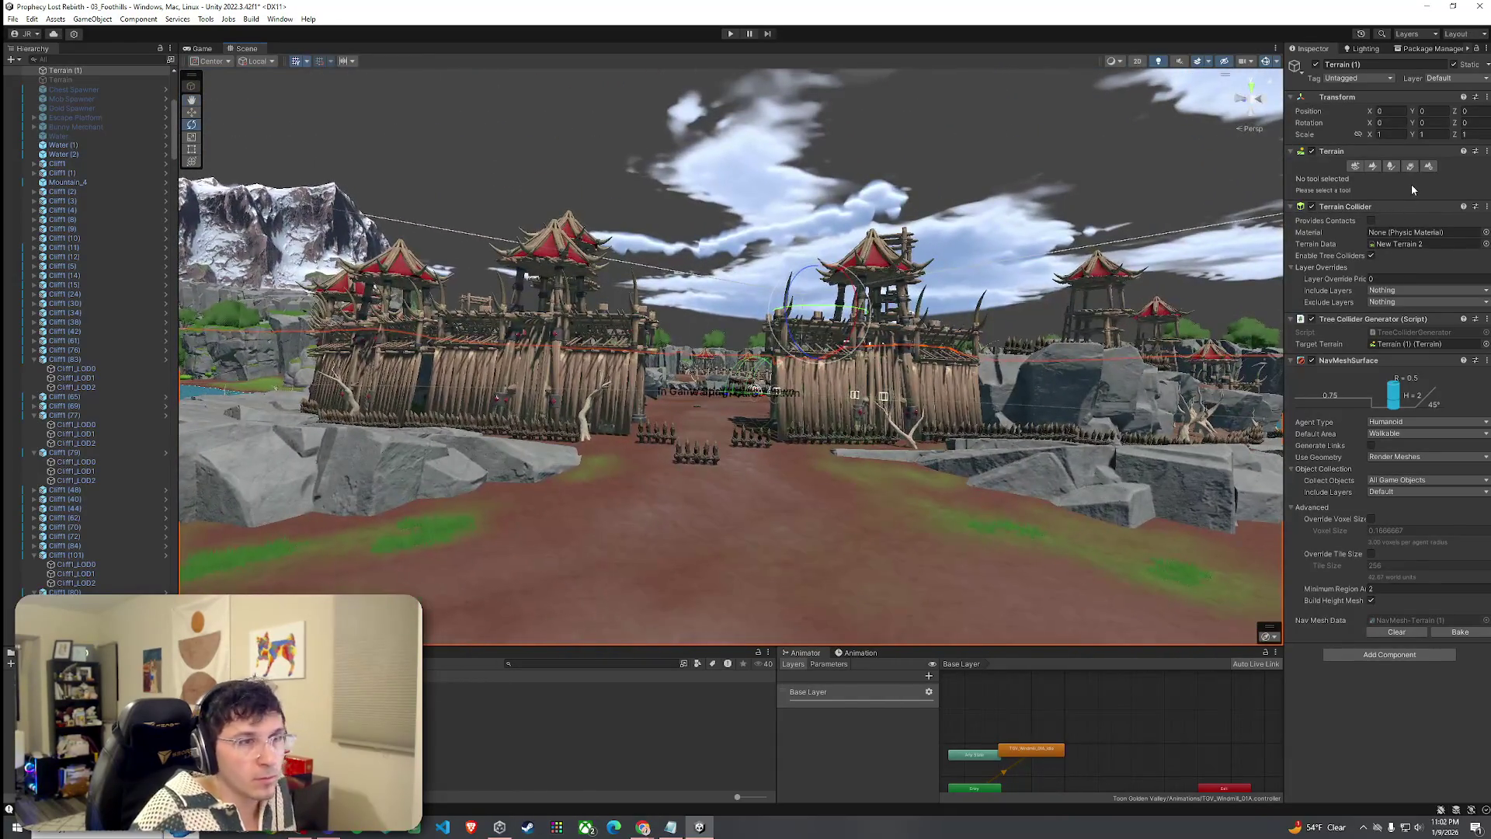
pyautogui.click(13, 18)
pyautogui.click(394, 136)
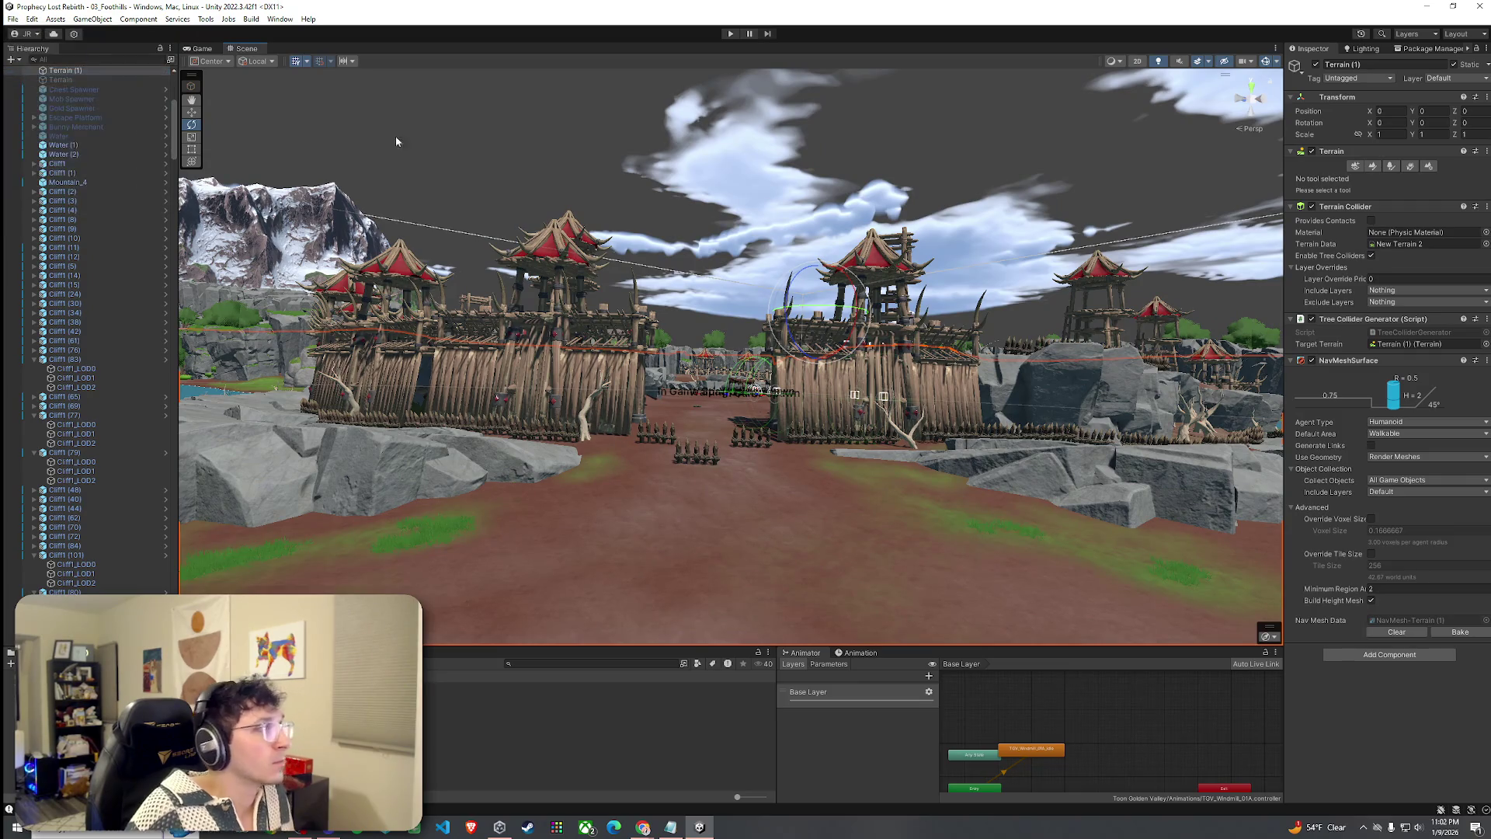
pyautogui.moveTo(652, 392); pyautogui.dragTo(671, 405)
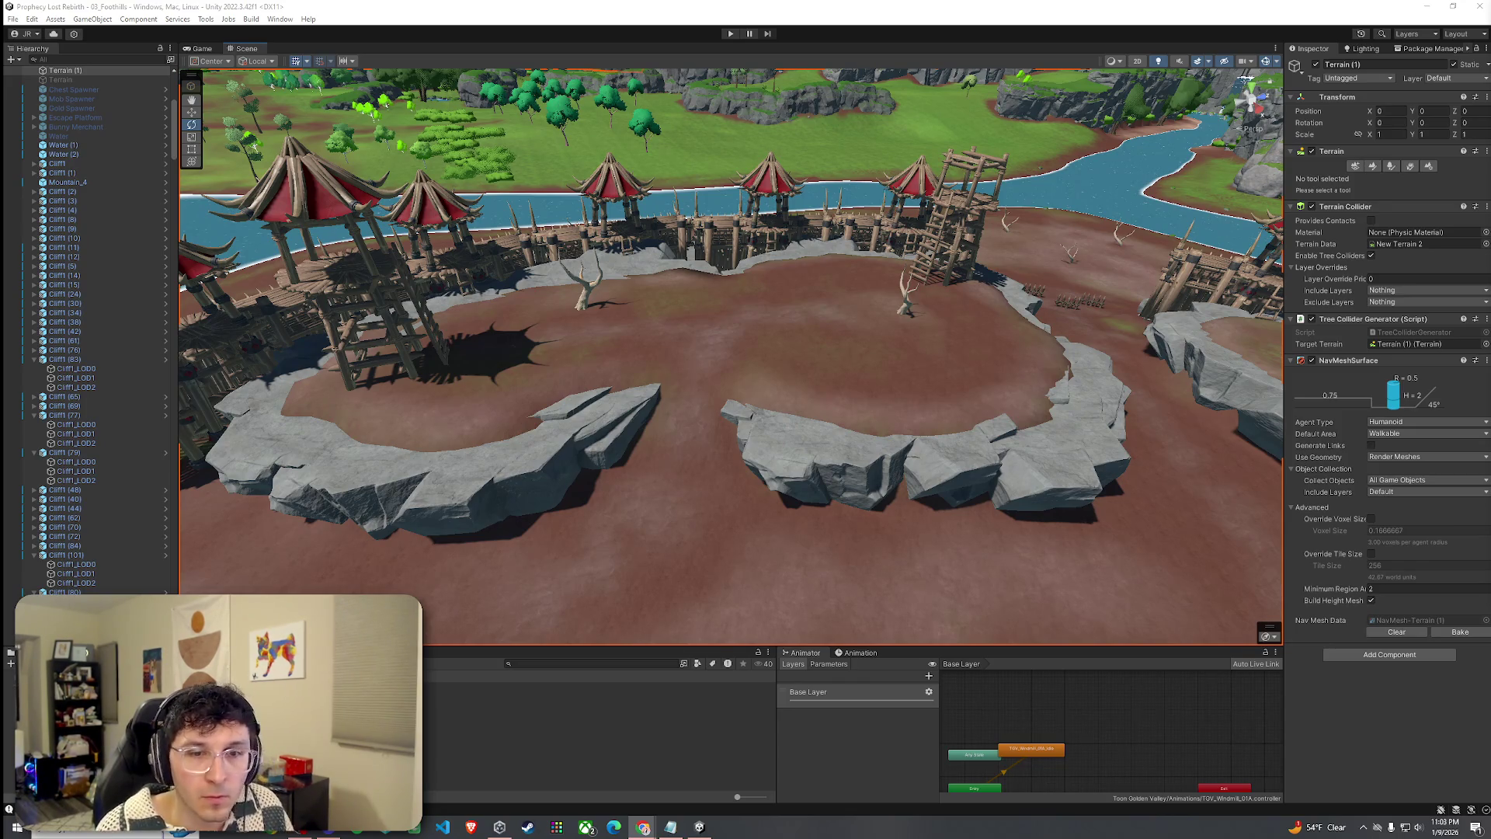
# Duplicate a tower as Wooden_Tower_1A2 (2), move it onto a rock slab and rotate it to about -17.55° Y.
pyautogui.click(12, 18)
pyautogui.click(220, 197)
pyautogui.moveTo(457, 307)
pyautogui.mouseDown()
pyautogui.moveTo(844, 280)
pyautogui.moveTo(678, 306)
pyautogui.moveTo(356, 272)
pyautogui.moveTo(721, 306)
pyautogui.moveTo(501, 463)
pyautogui.moveTo(500, 481)
pyautogui.mouseUp()
pyautogui.click(722, 307)
pyautogui.hotkey('ctrl', 'd')
pyautogui.press('w')
pyautogui.moveTo(348, 301)
pyautogui.mouseDown()
pyautogui.moveTo(758, 380)
pyautogui.moveTo(882, 375)
pyautogui.mouseUp()
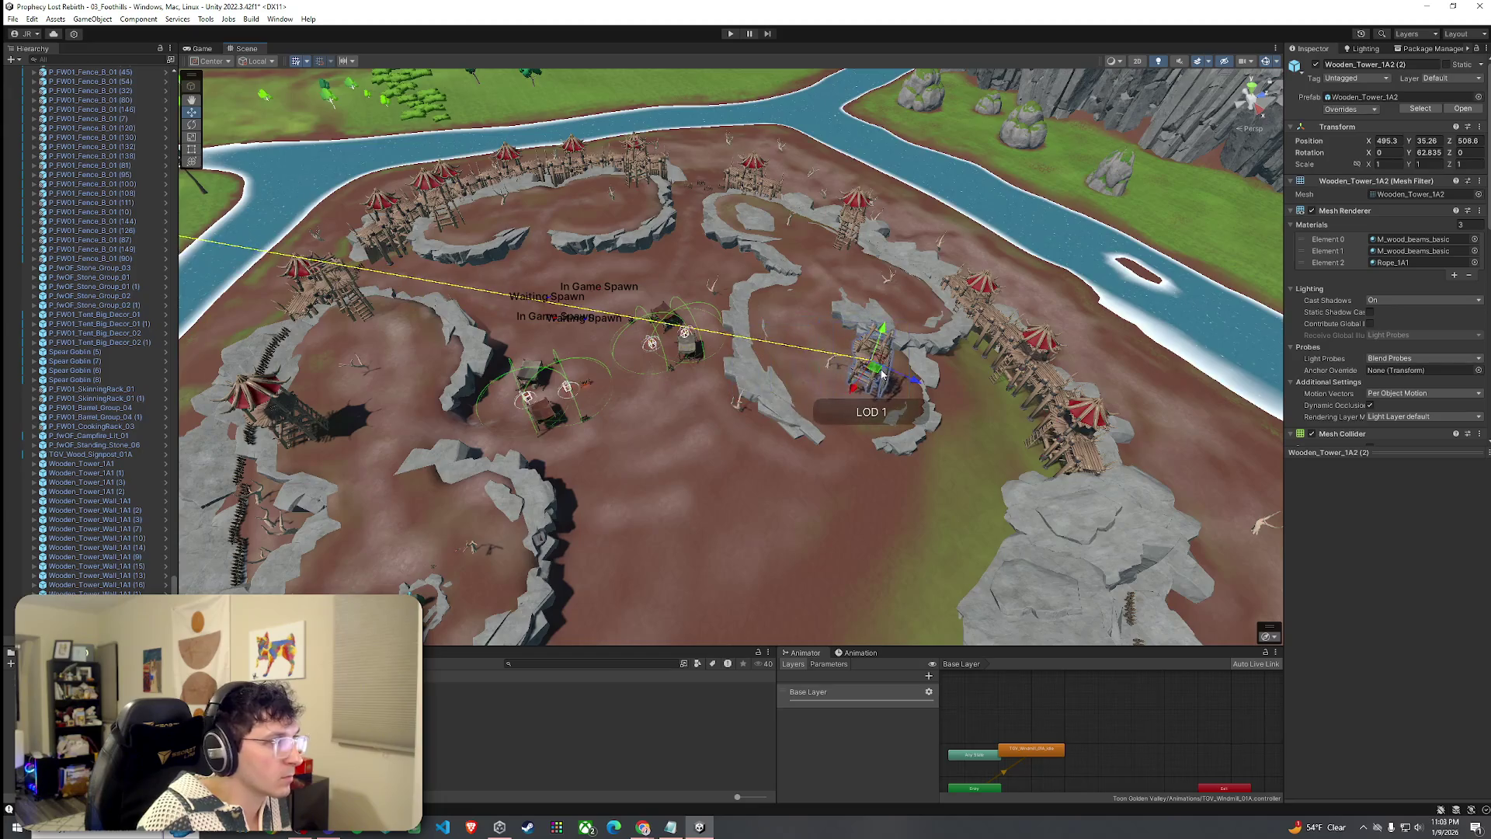
pyautogui.scroll(-1, 152, 501)
pyautogui.press('f')
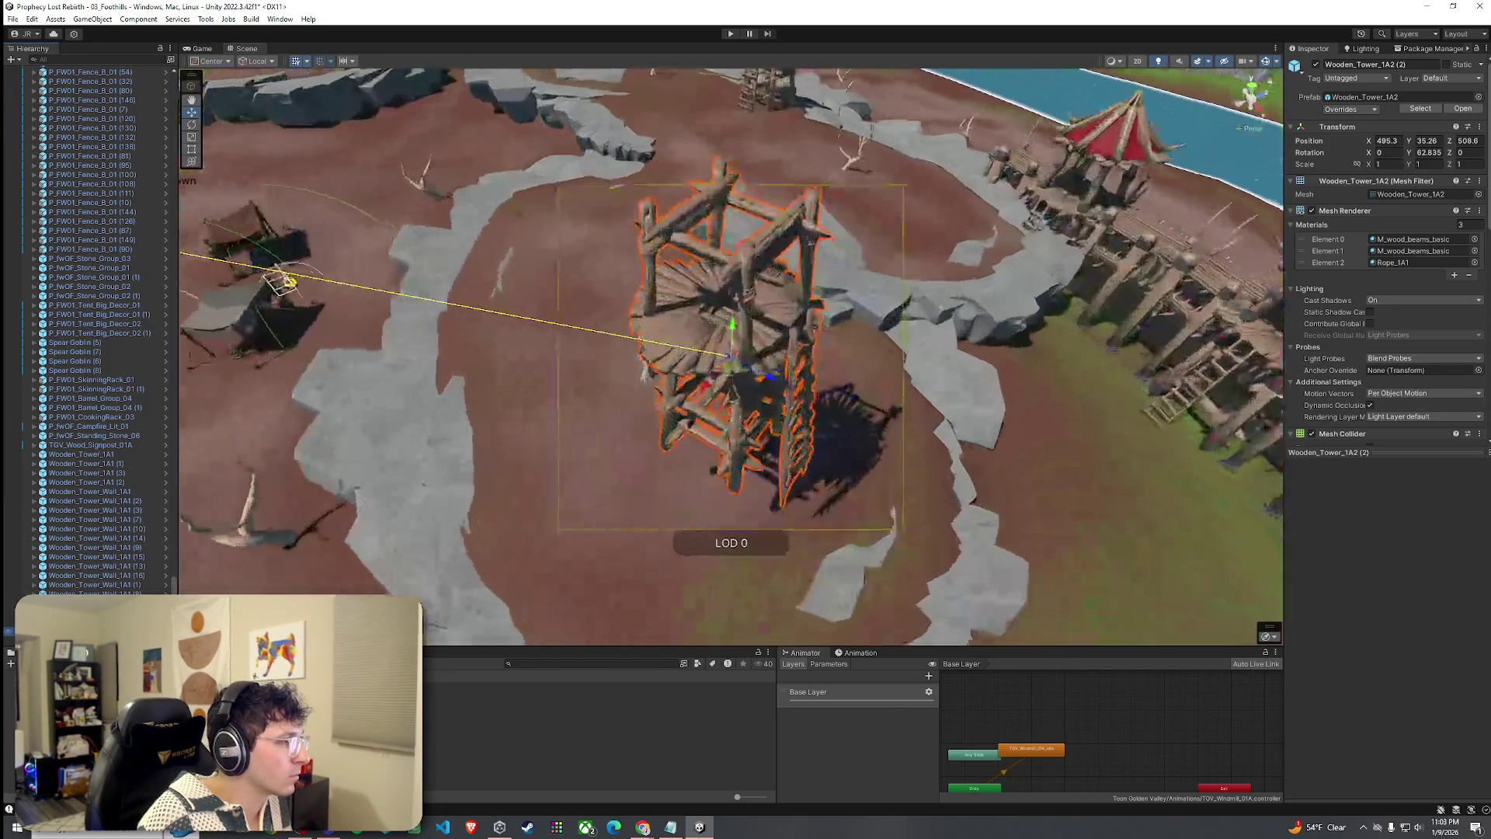
pyautogui.press('e')
pyautogui.moveTo(785, 404)
pyautogui.mouseDown()
pyautogui.moveTo(848, 399)
pyautogui.moveTo(839, 373)
pyautogui.moveTo(679, 424)
pyautogui.moveTo(578, 211)
pyautogui.moveTo(584, 302)
pyautogui.moveTo(562, 309)
pyautogui.moveTo(513, 233)
pyautogui.moveTo(610, 224)
pyautogui.mouseUp()
pyautogui.press('w')
# Pull the view back to a wide overview of the arena's spawn area.
pyautogui.click(562, 309)
pyautogui.click(13, 19)
pyautogui.press('Escape')
pyautogui.scroll(-3, 446, 466)
pyautogui.moveTo(447, 466); pyautogui.dragTo(467, 474)
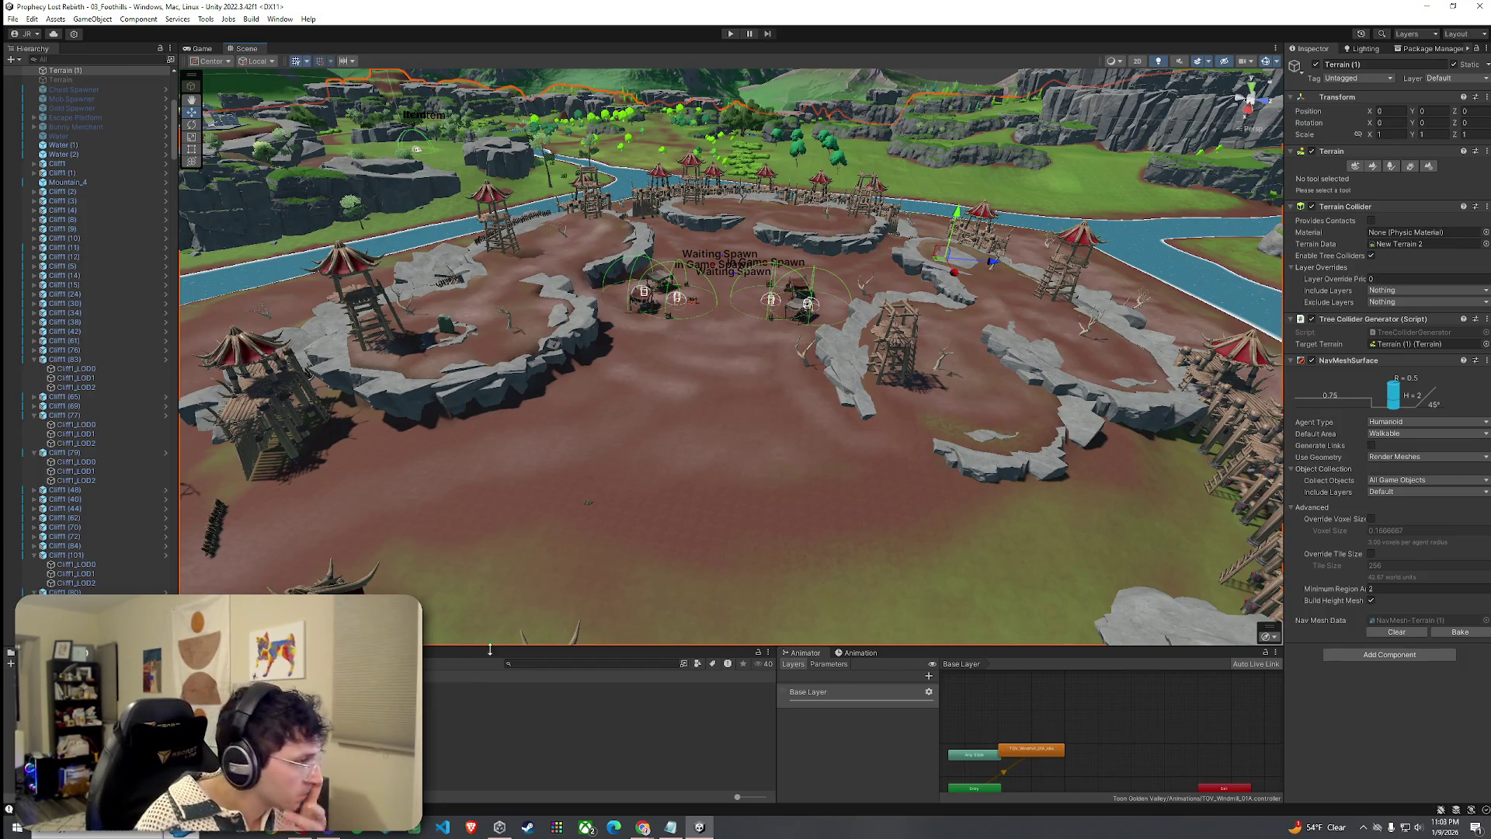
pyautogui.click(543, 723)
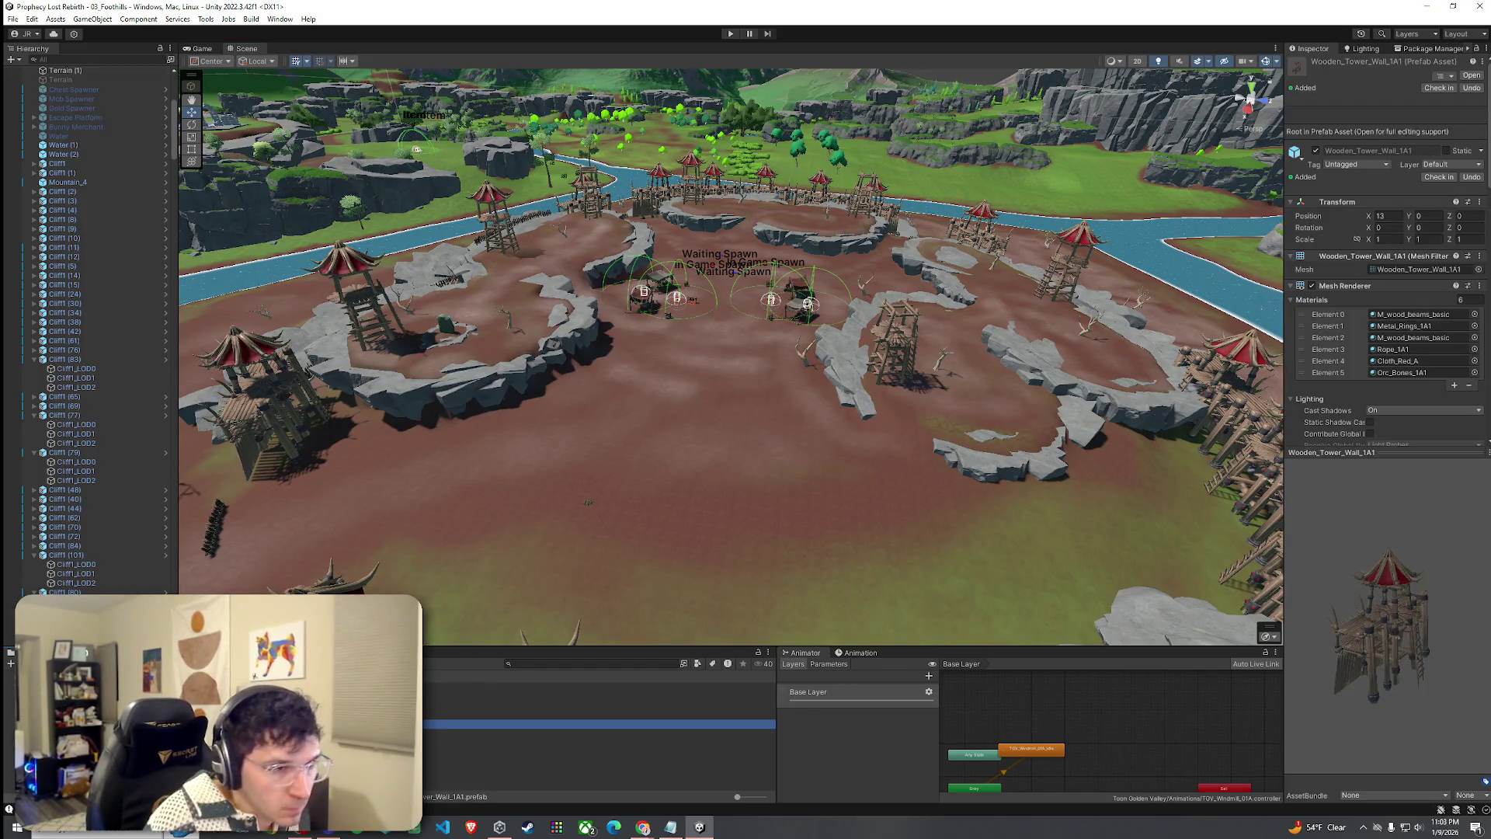
# Open Wooden_Tower_1B2 in Prefab Mode and set LOD0's two materials to M_wood_beams_basic.
pyautogui.moveTo(1454, 619); pyautogui.dragTo(1211, 646)
pyautogui.doubleClick(435, 715)
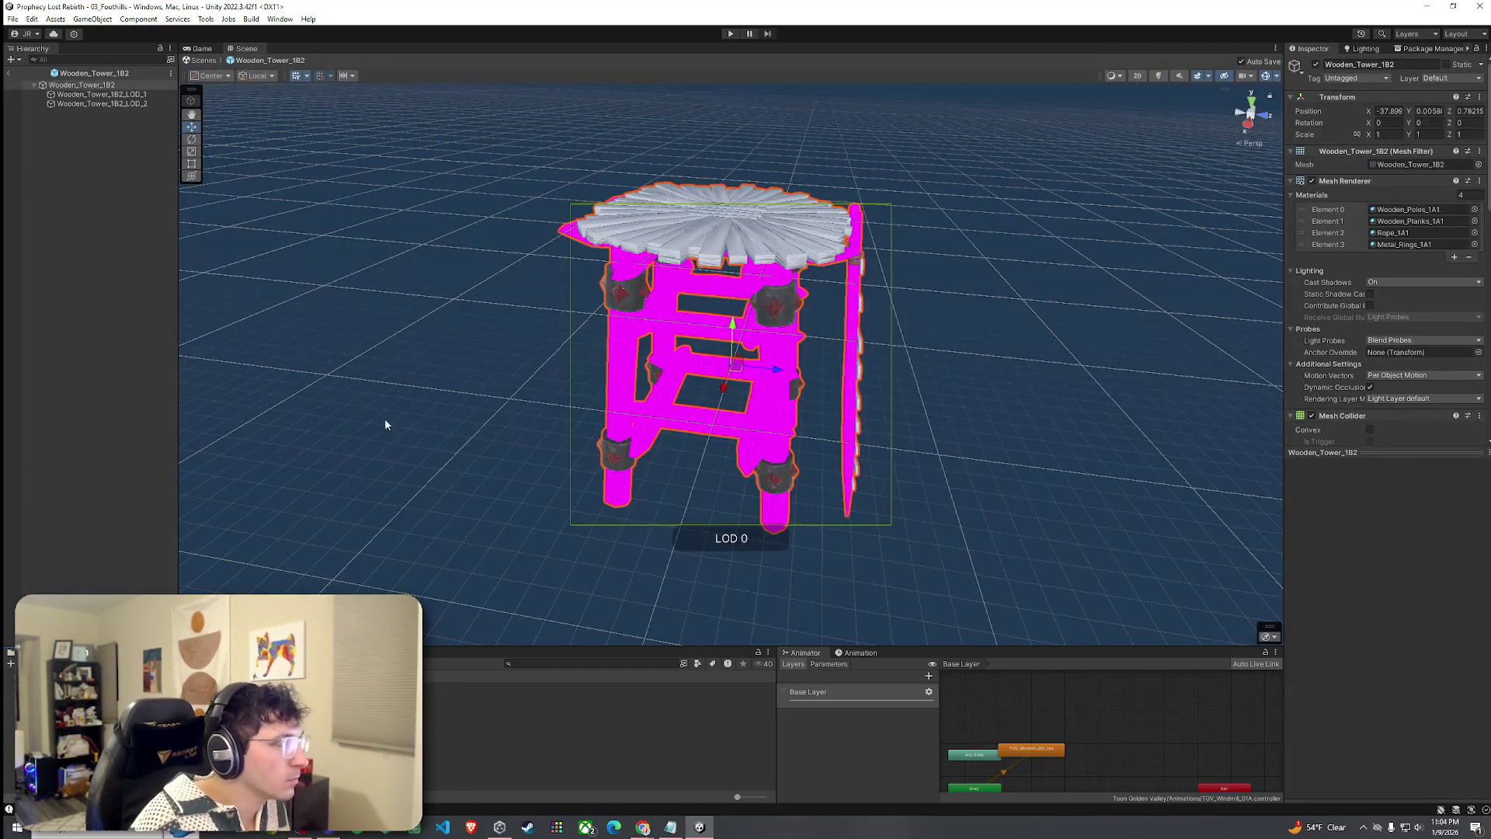
pyautogui.click(1474, 209)
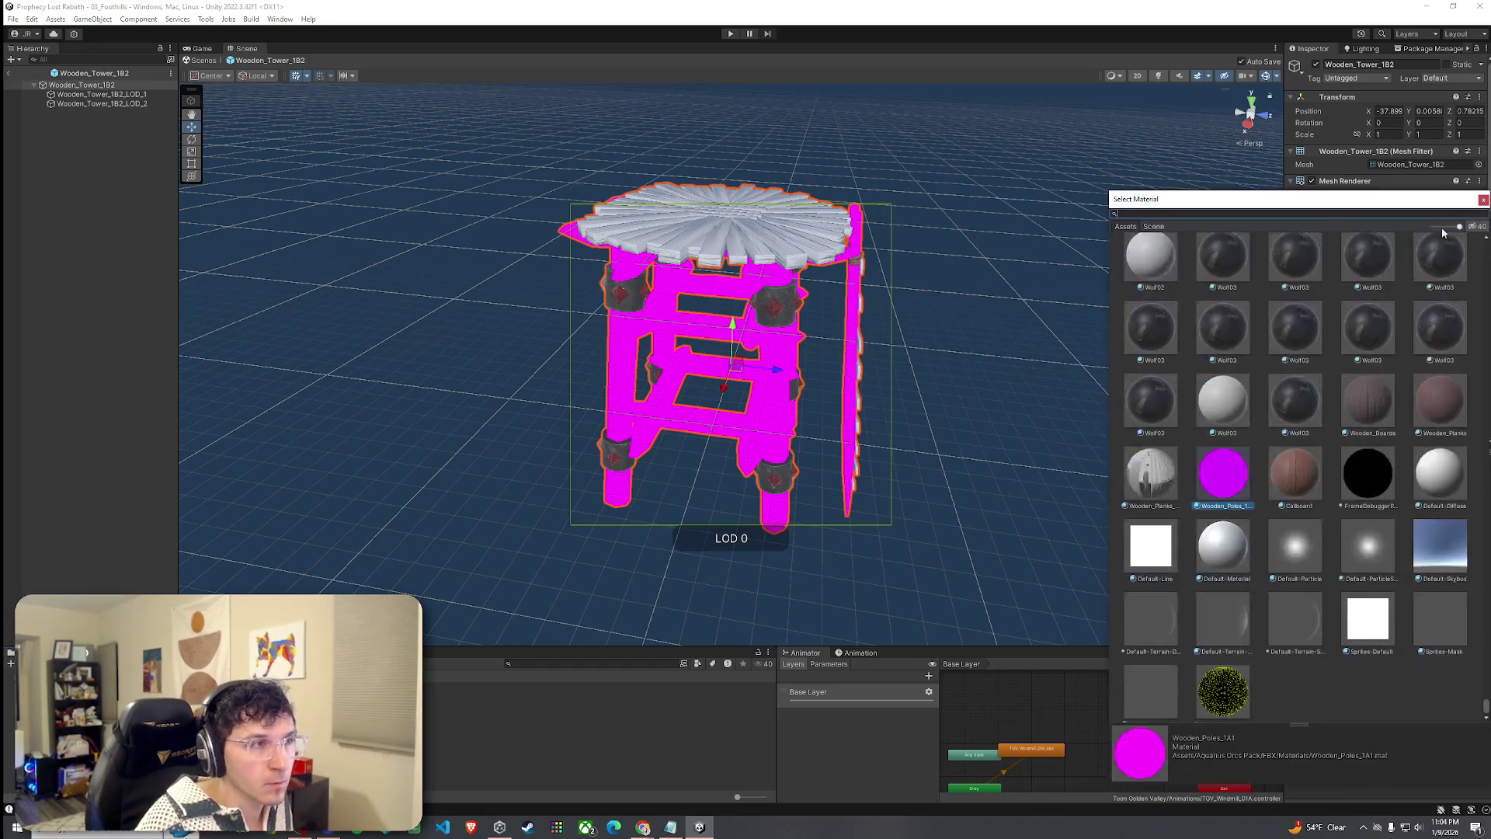
pyautogui.write('beams_')
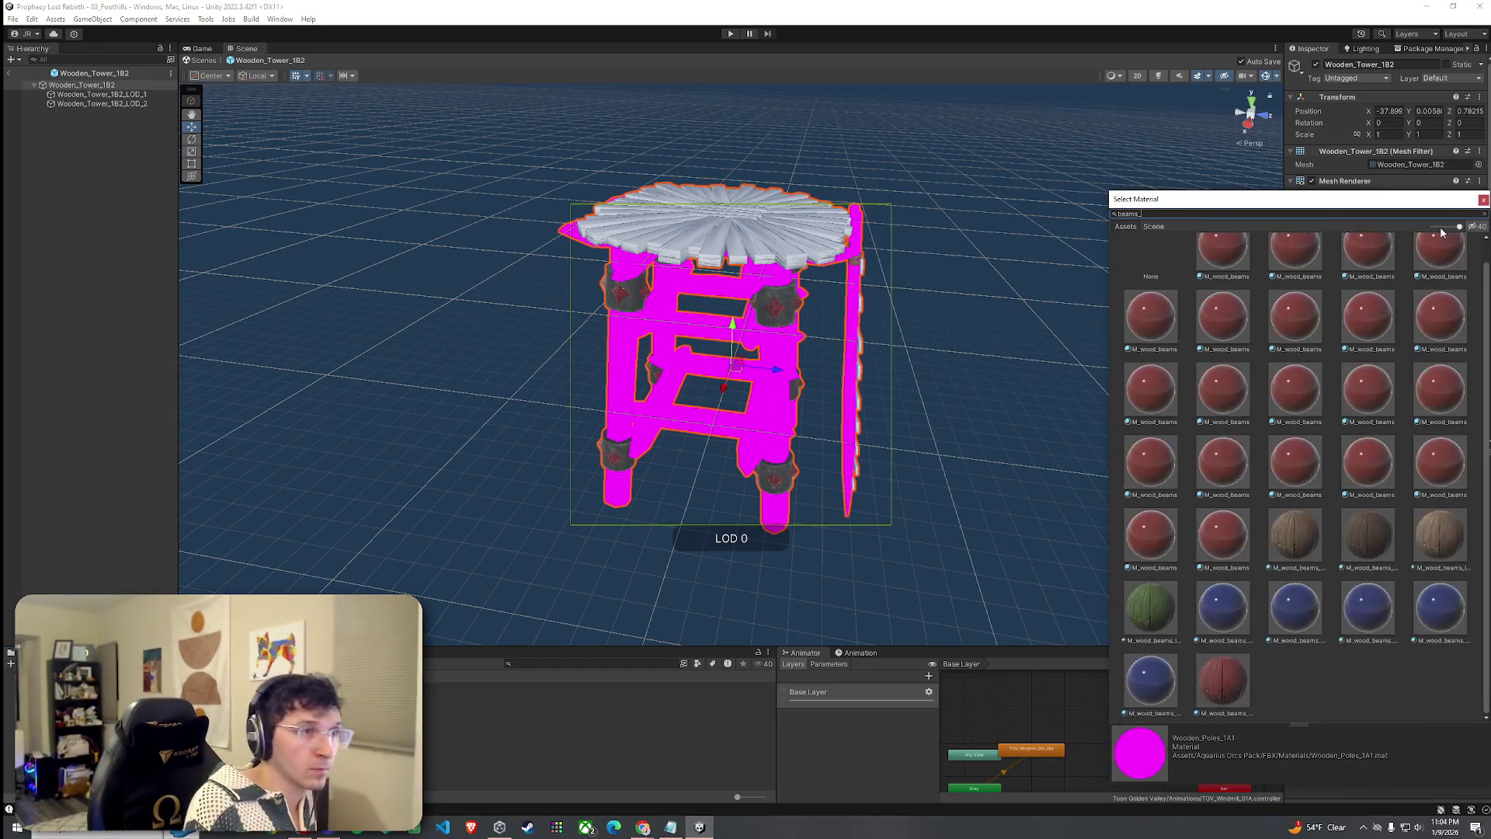
pyautogui.write('basic')
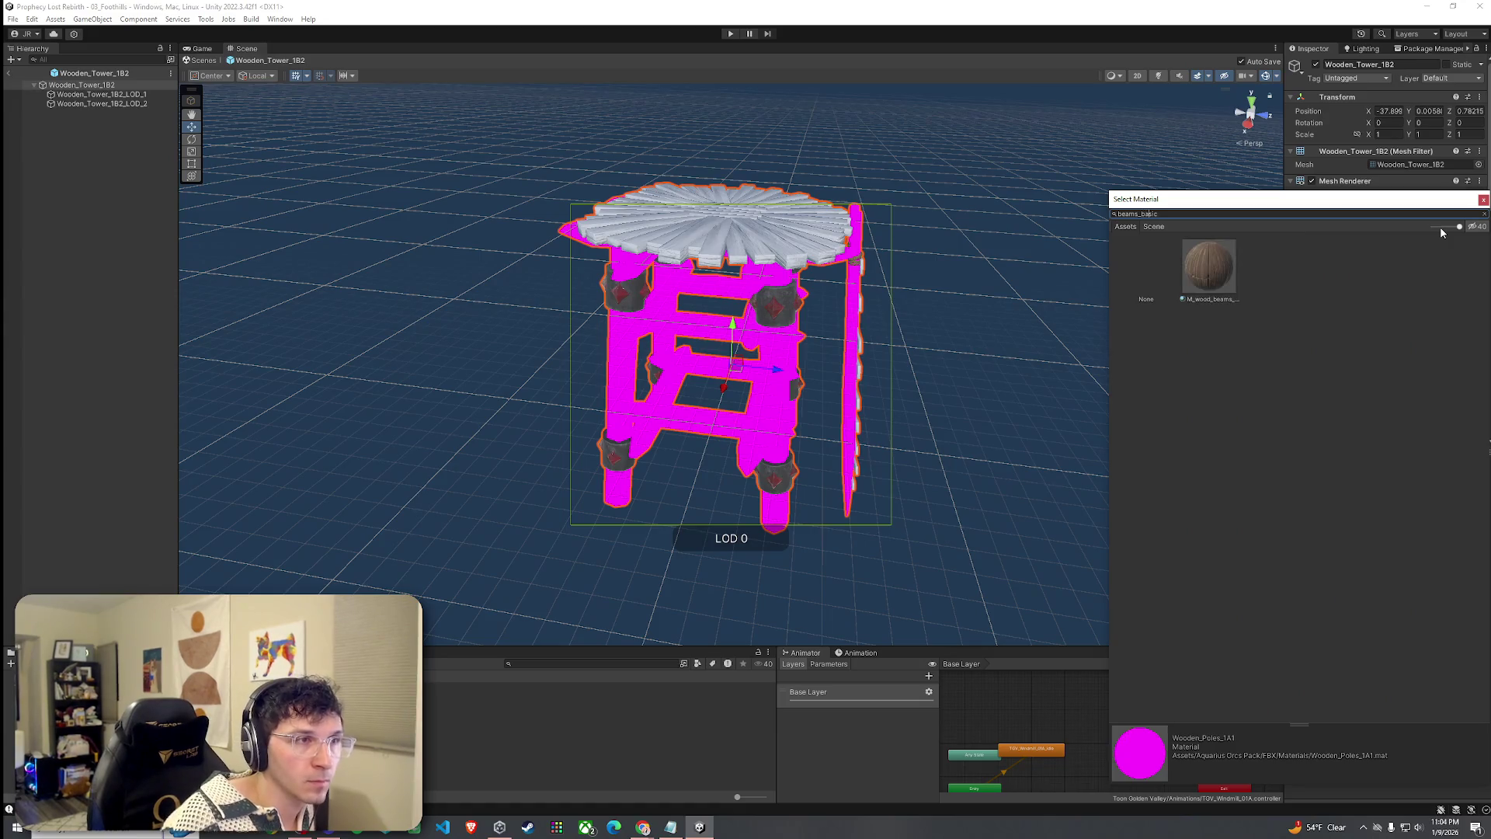
pyautogui.doubleClick(1232, 286)
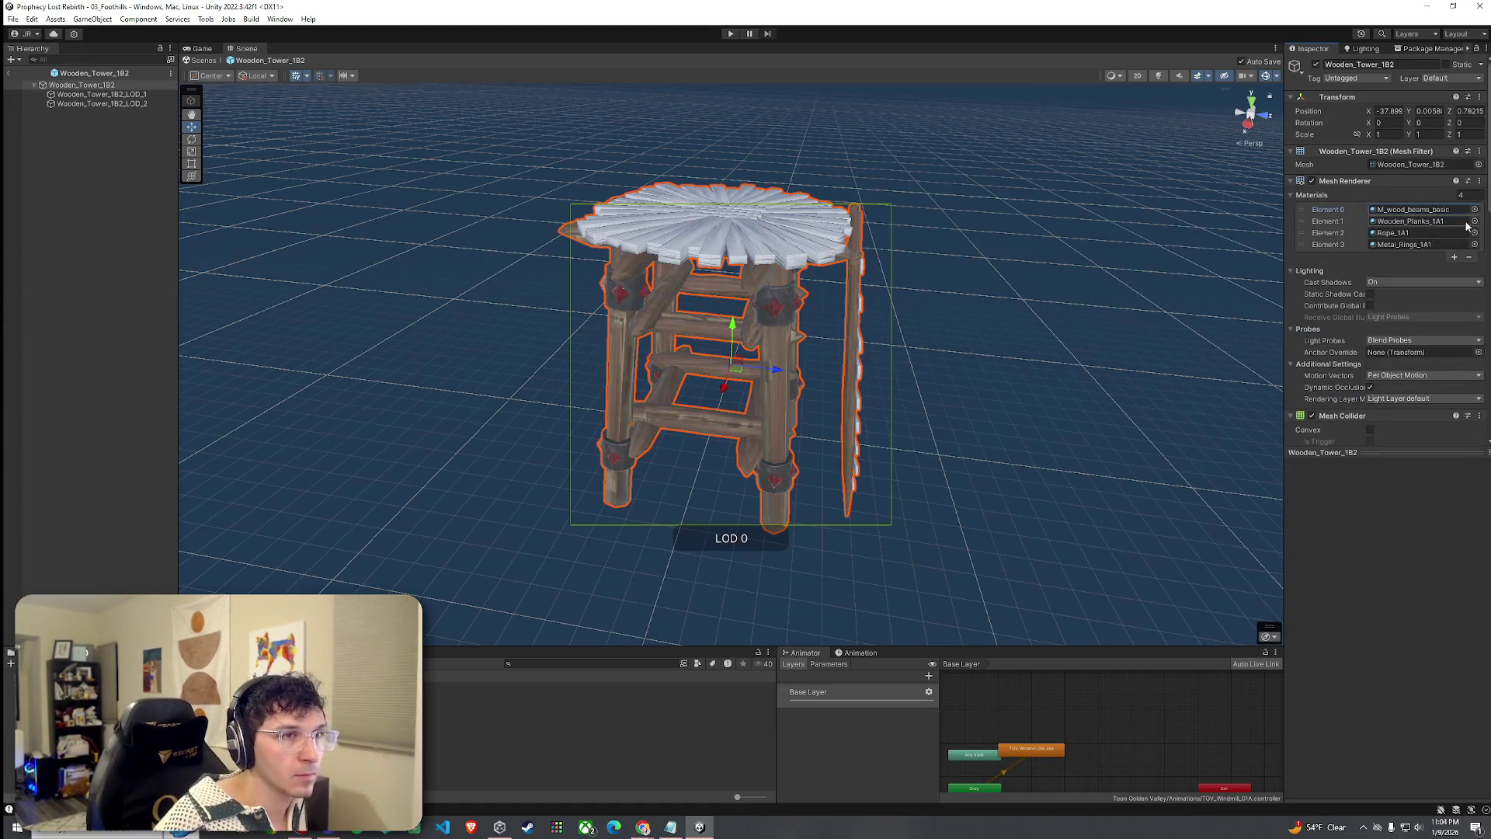
pyautogui.click(1474, 221)
pyautogui.write('ms_basic')
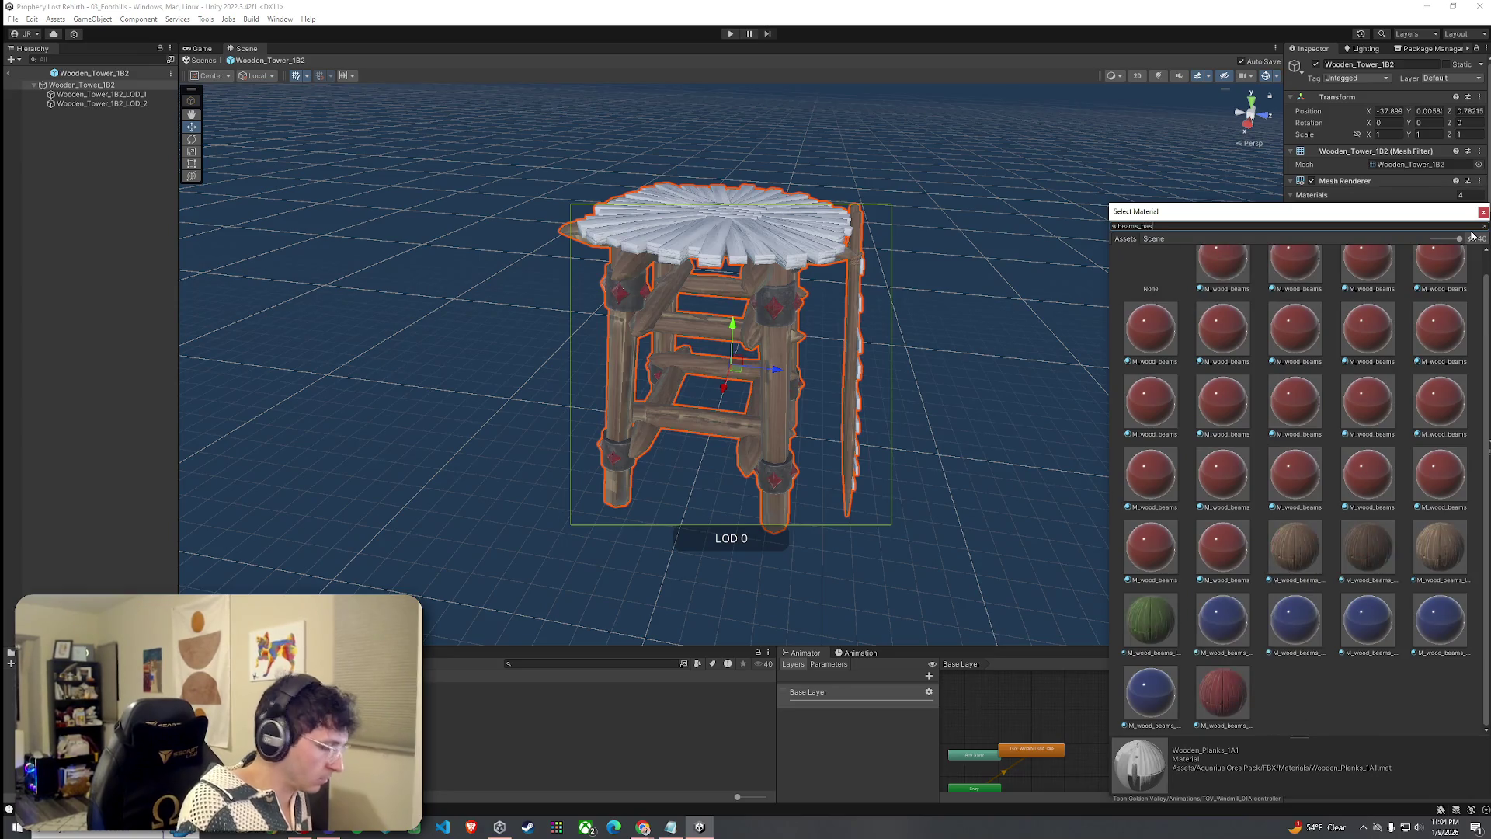
pyautogui.doubleClick(1210, 287)
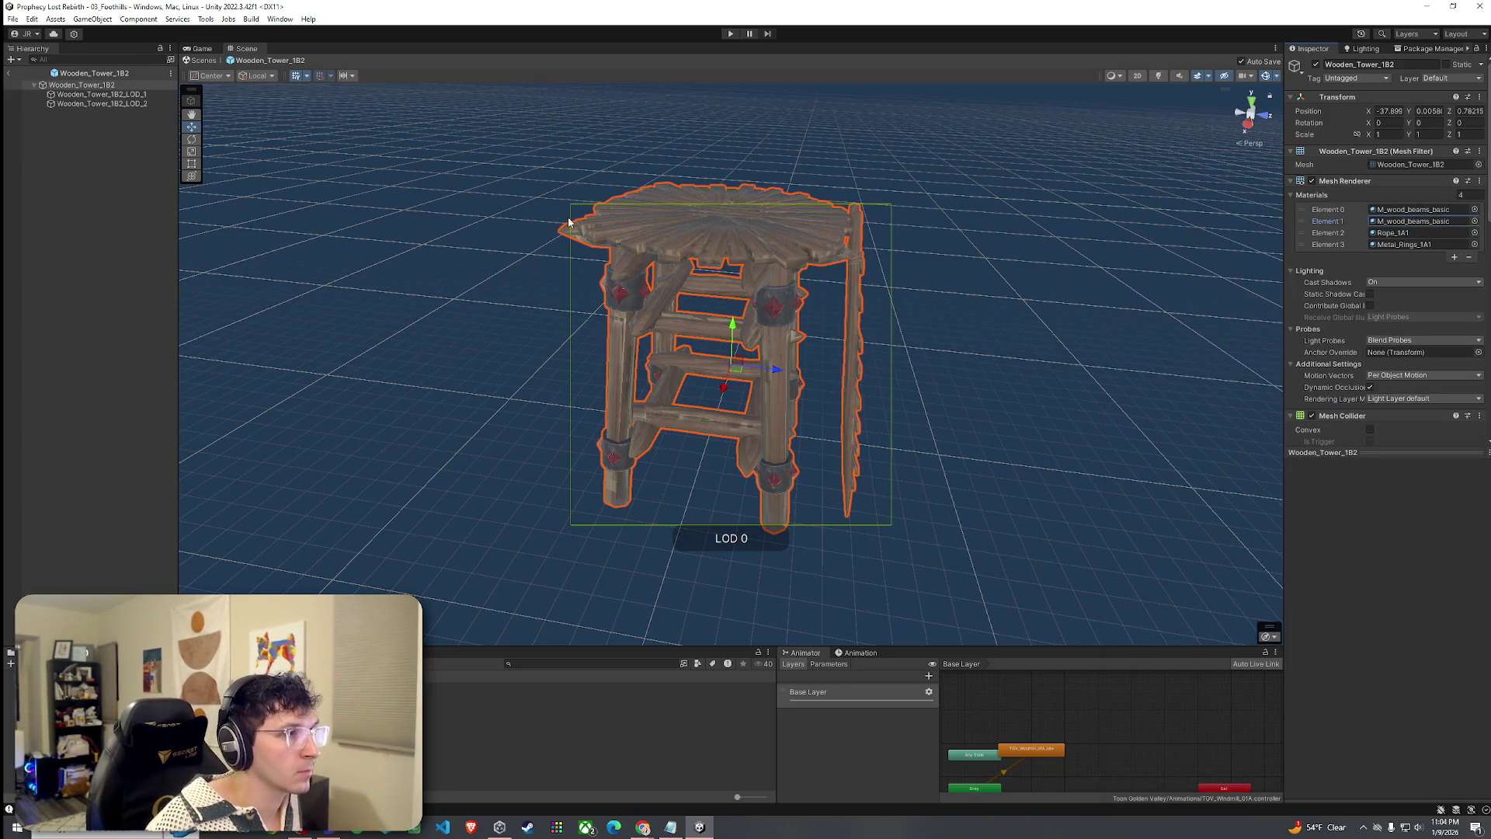
# Set both of LOD_1's material slots to M_wood_beams_basic.
pyautogui.moveTo(755, 261)
pyautogui.mouseDown()
pyautogui.moveTo(619, 243)
pyautogui.moveTo(641, 272)
pyautogui.mouseUp()
pyautogui.click(101, 94)
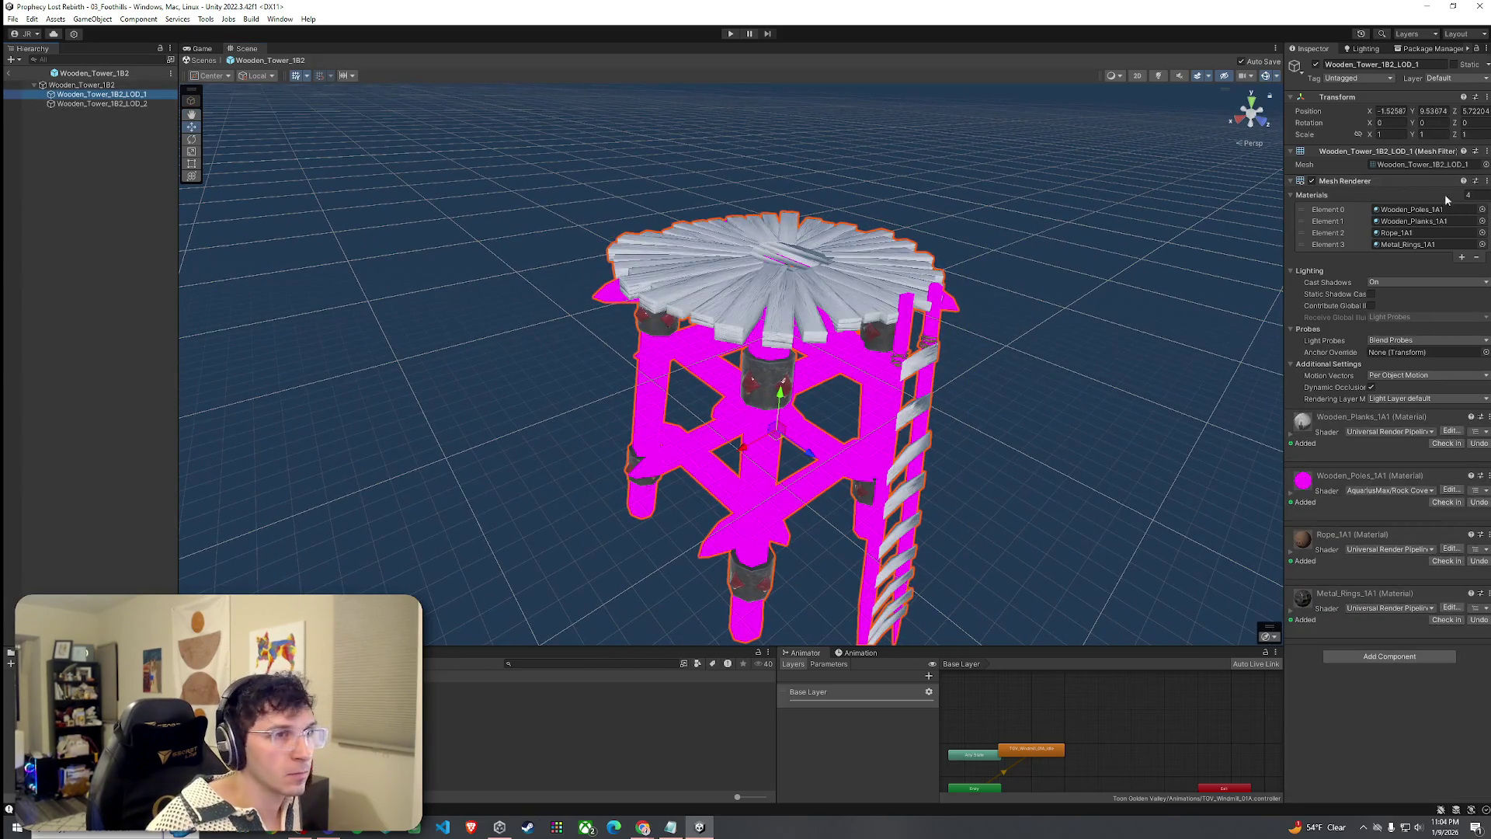
pyautogui.click(1482, 211)
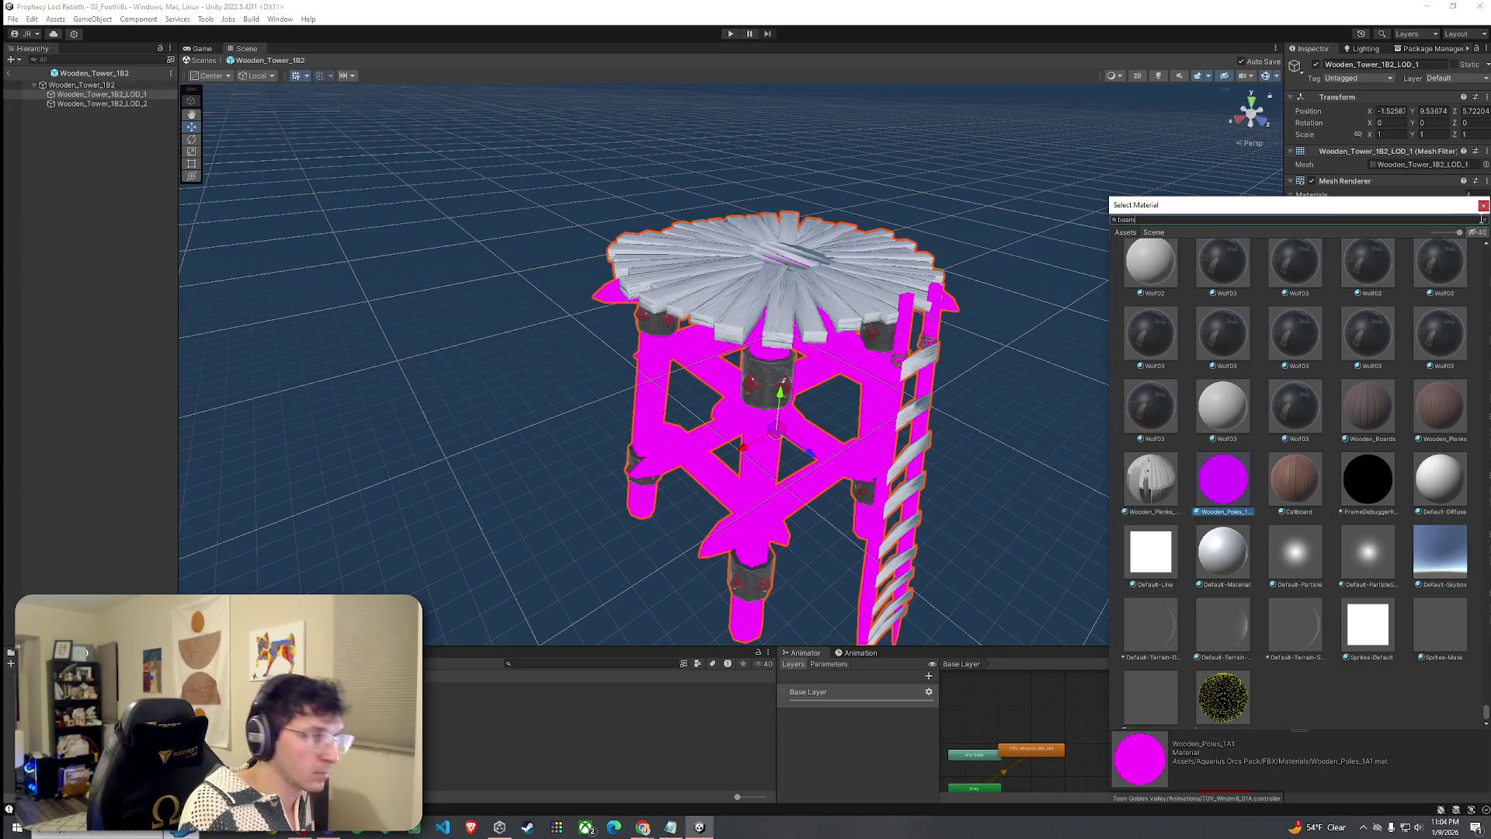
pyautogui.doubleClick(1148, 268)
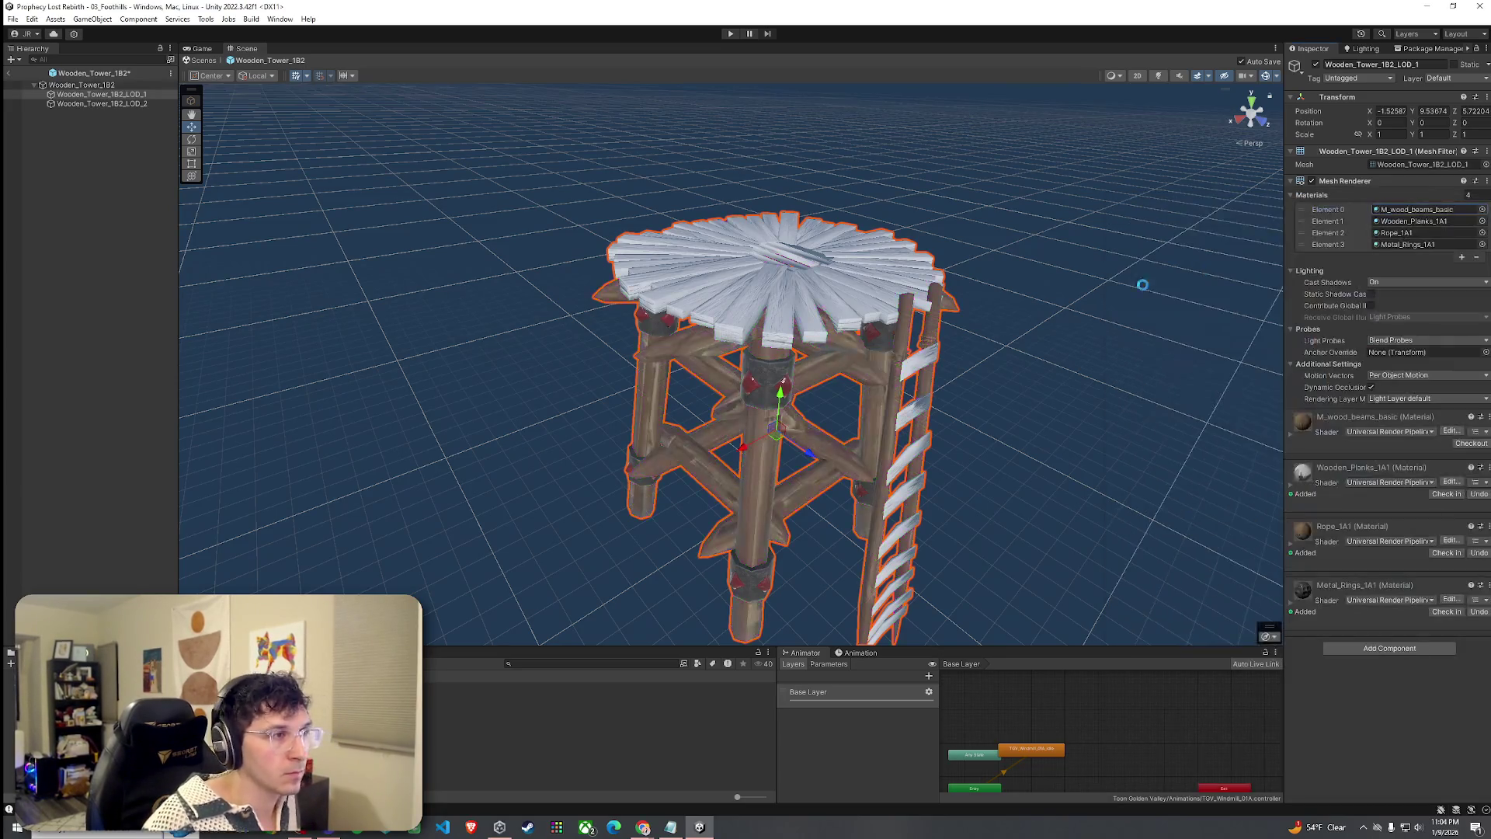
pyautogui.click(1482, 220)
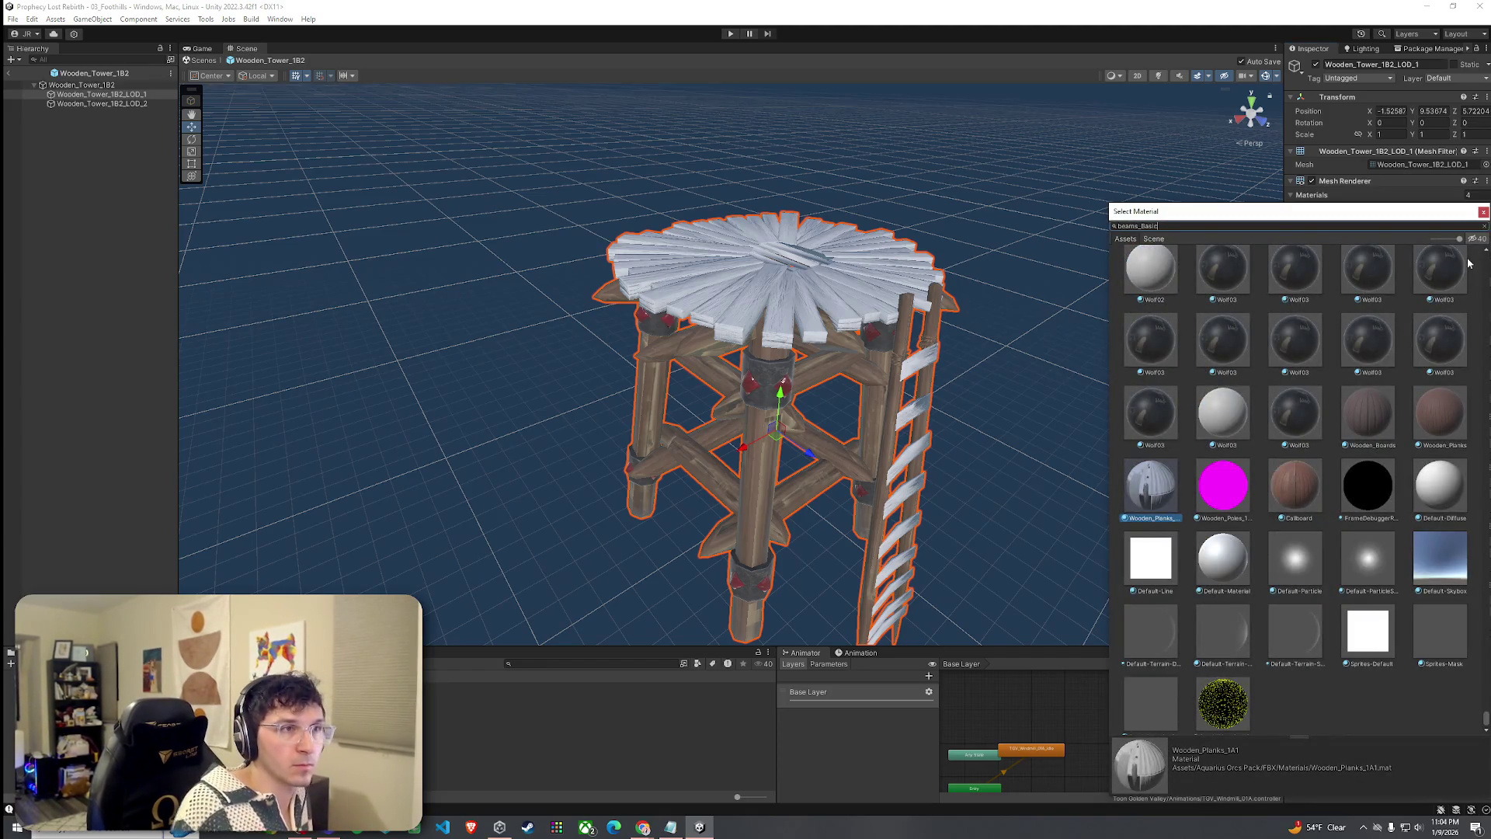
pyautogui.doubleClick(1200, 295)
# Set LOD_2's first two material slots to M_wood_beams_basic and exit Prefab Mode.
pyautogui.click(106, 104)
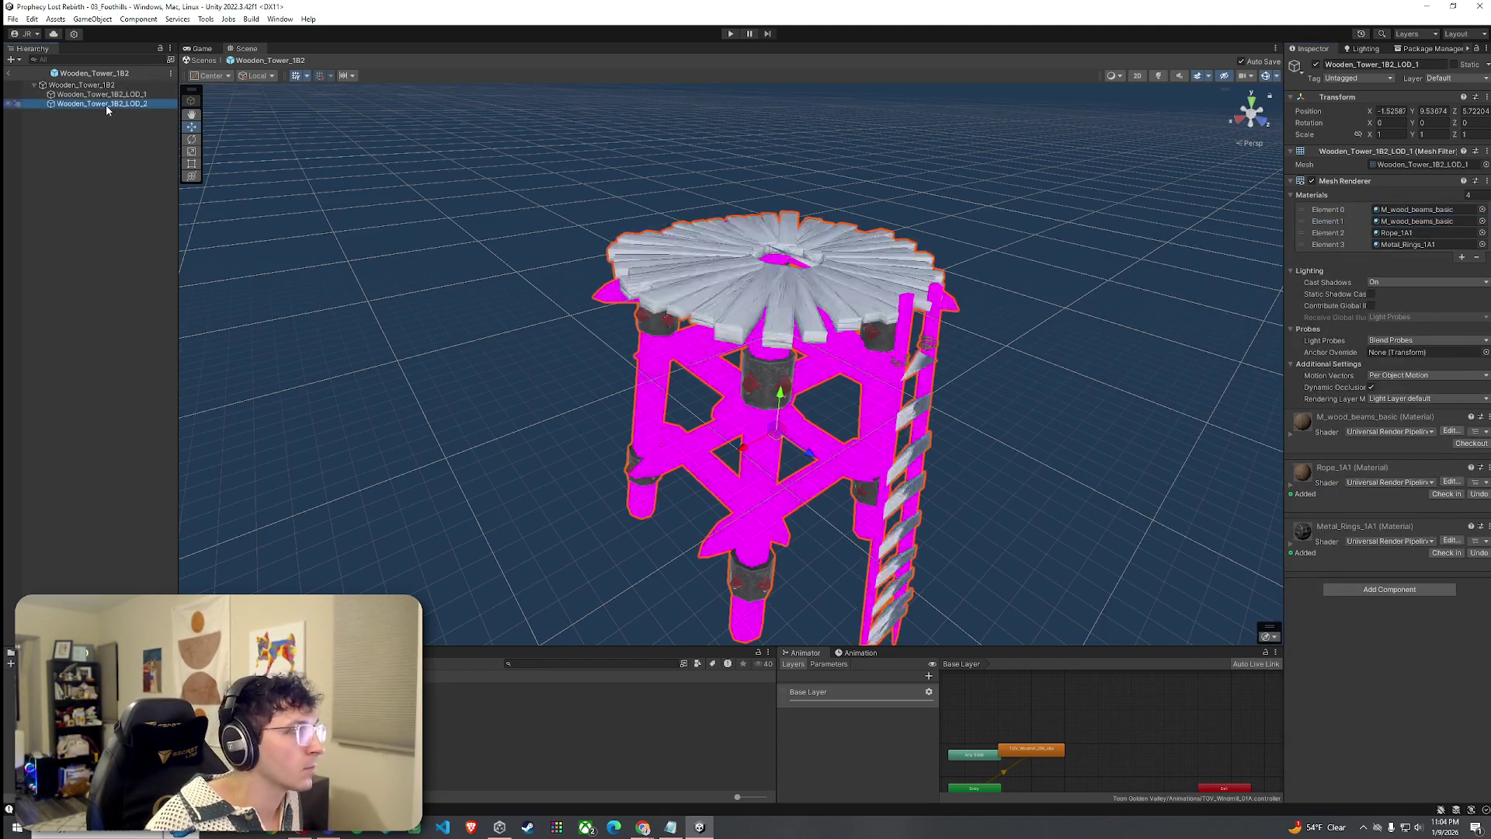
pyautogui.click(1482, 221)
pyautogui.write('beam')
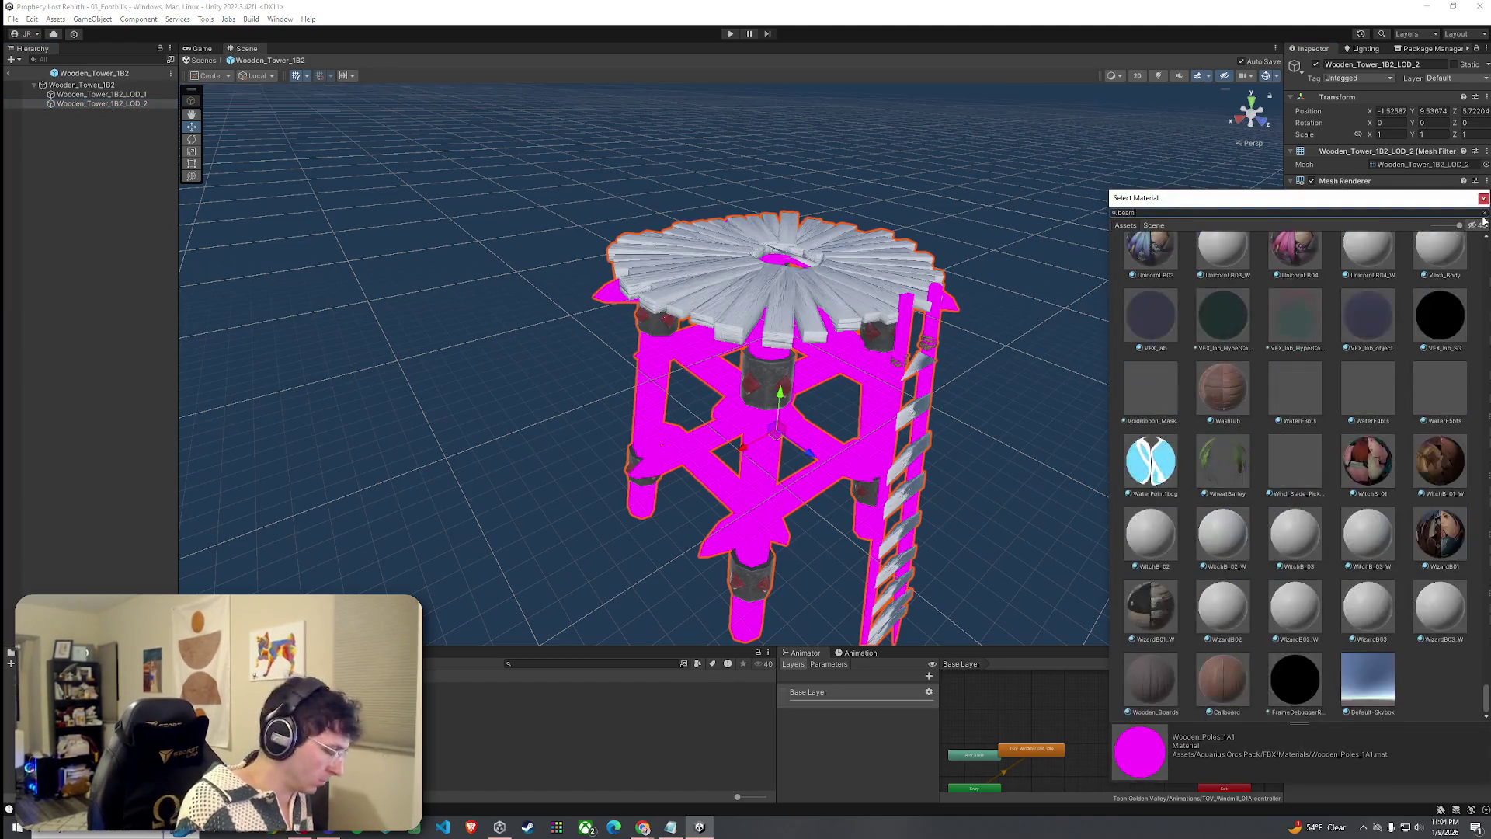
pyautogui.write('s_basic')
pyautogui.press('Return')
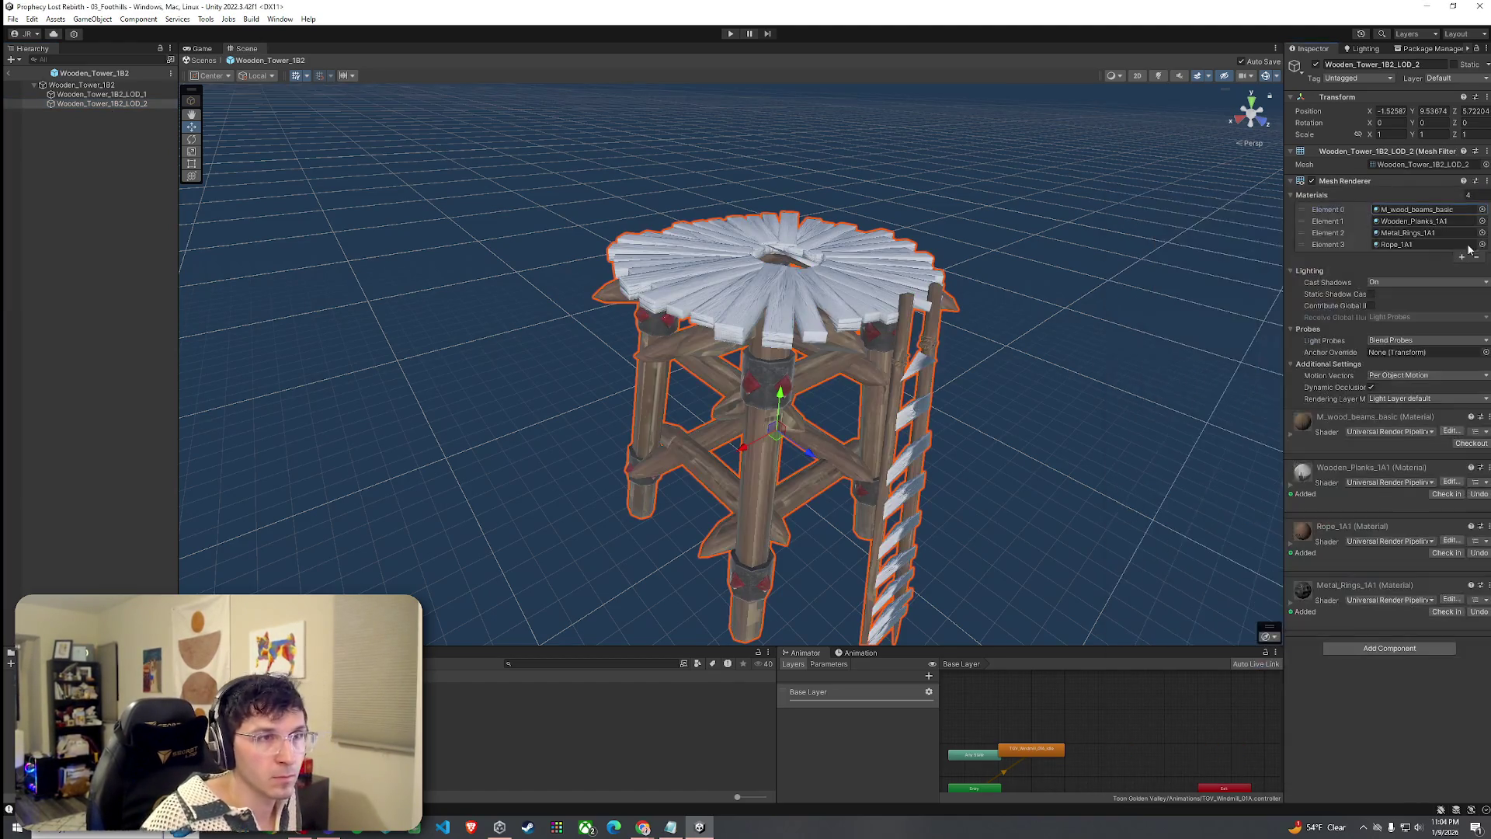
pyautogui.click(1481, 221)
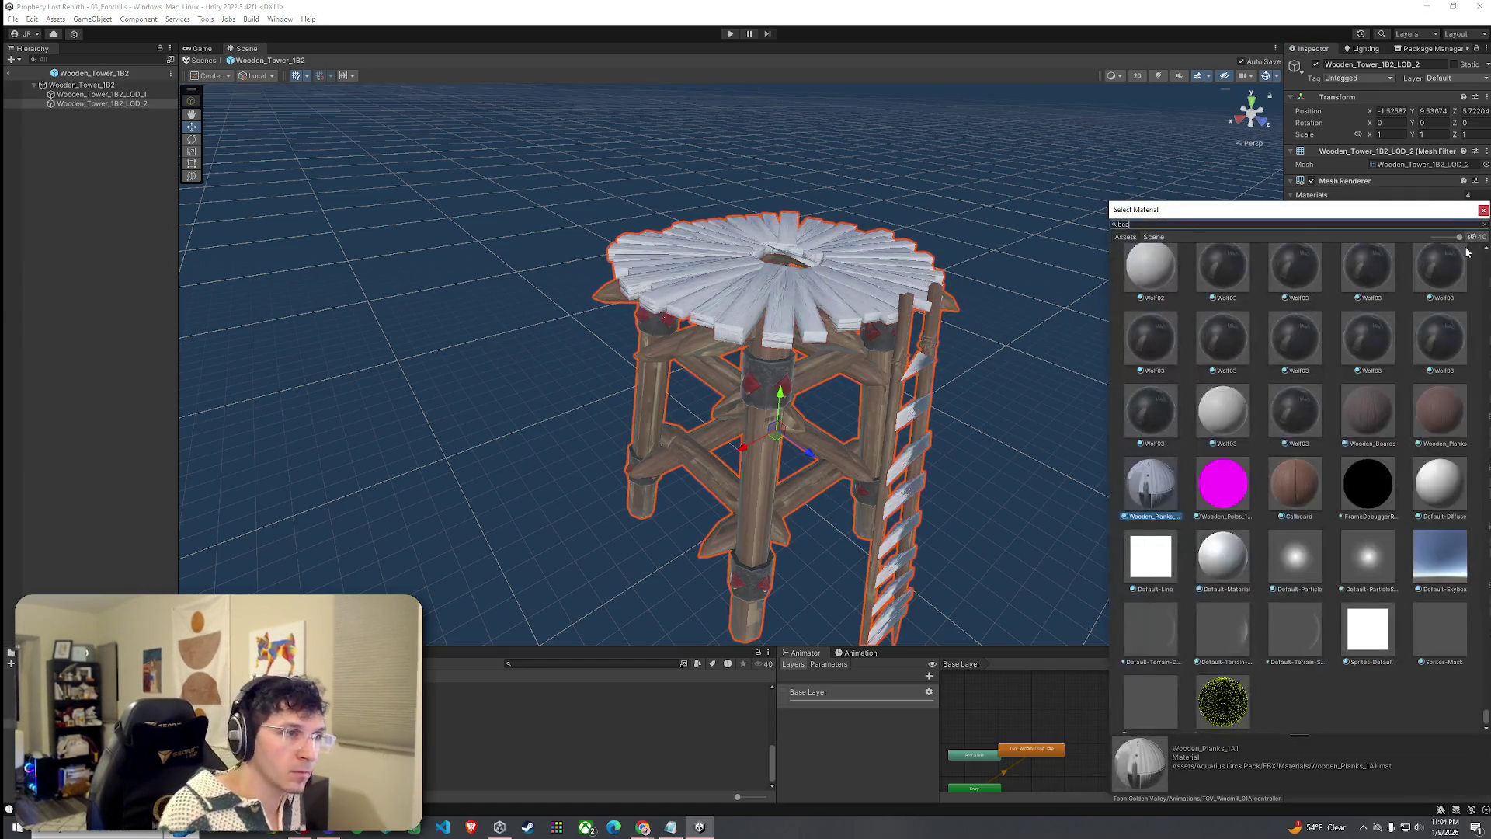
pyautogui.write('beams')
pyautogui.write('_v')
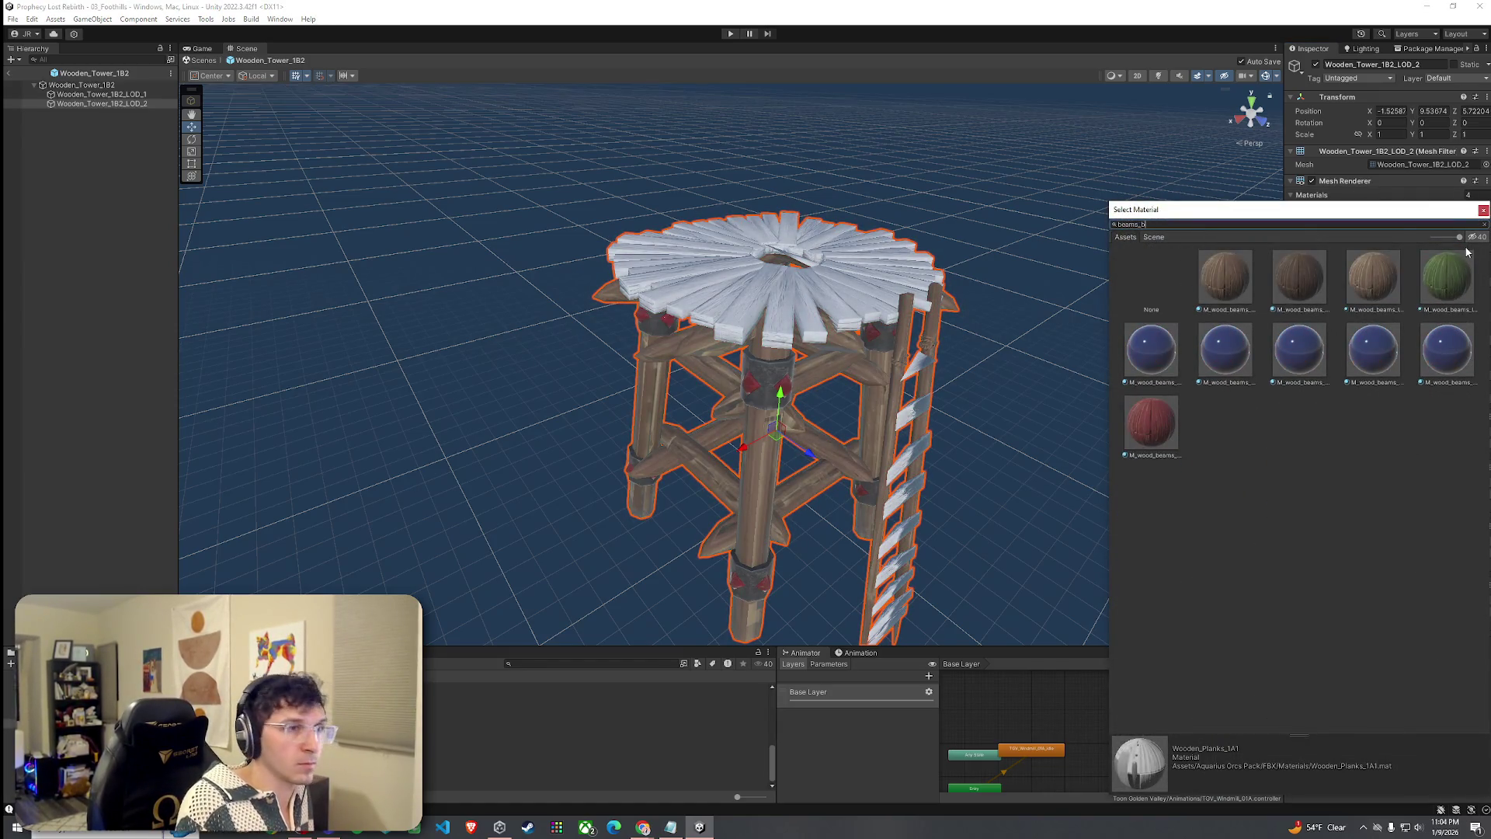
pyautogui.click(1177, 299)
pyautogui.press('Return')
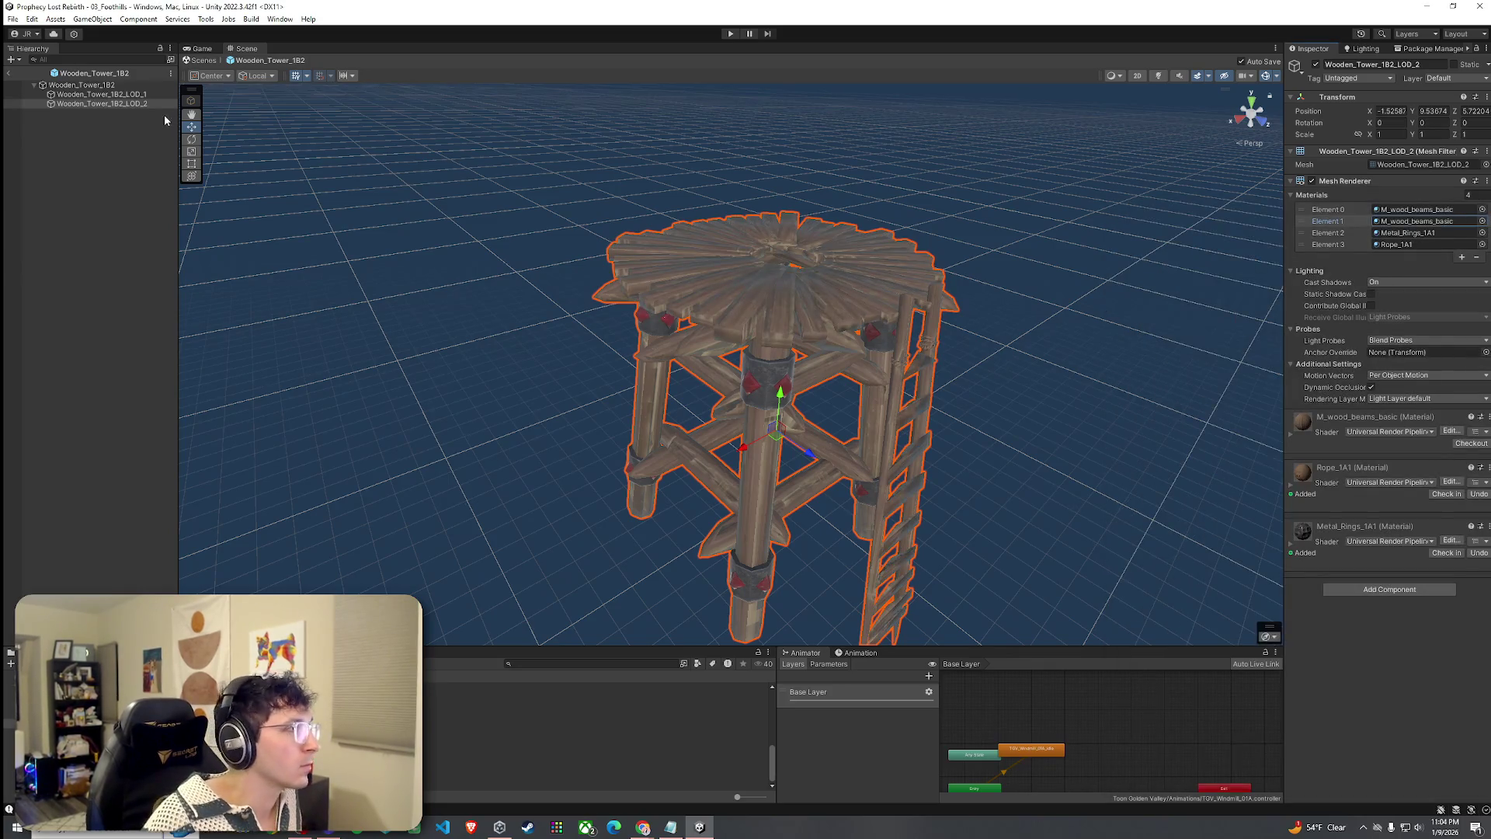
pyautogui.click(9, 74)
pyautogui.moveTo(326, 310)
pyautogui.mouseDown()
pyautogui.moveTo(304, 309)
pyautogui.moveTo(236, 130)
pyautogui.mouseUp()
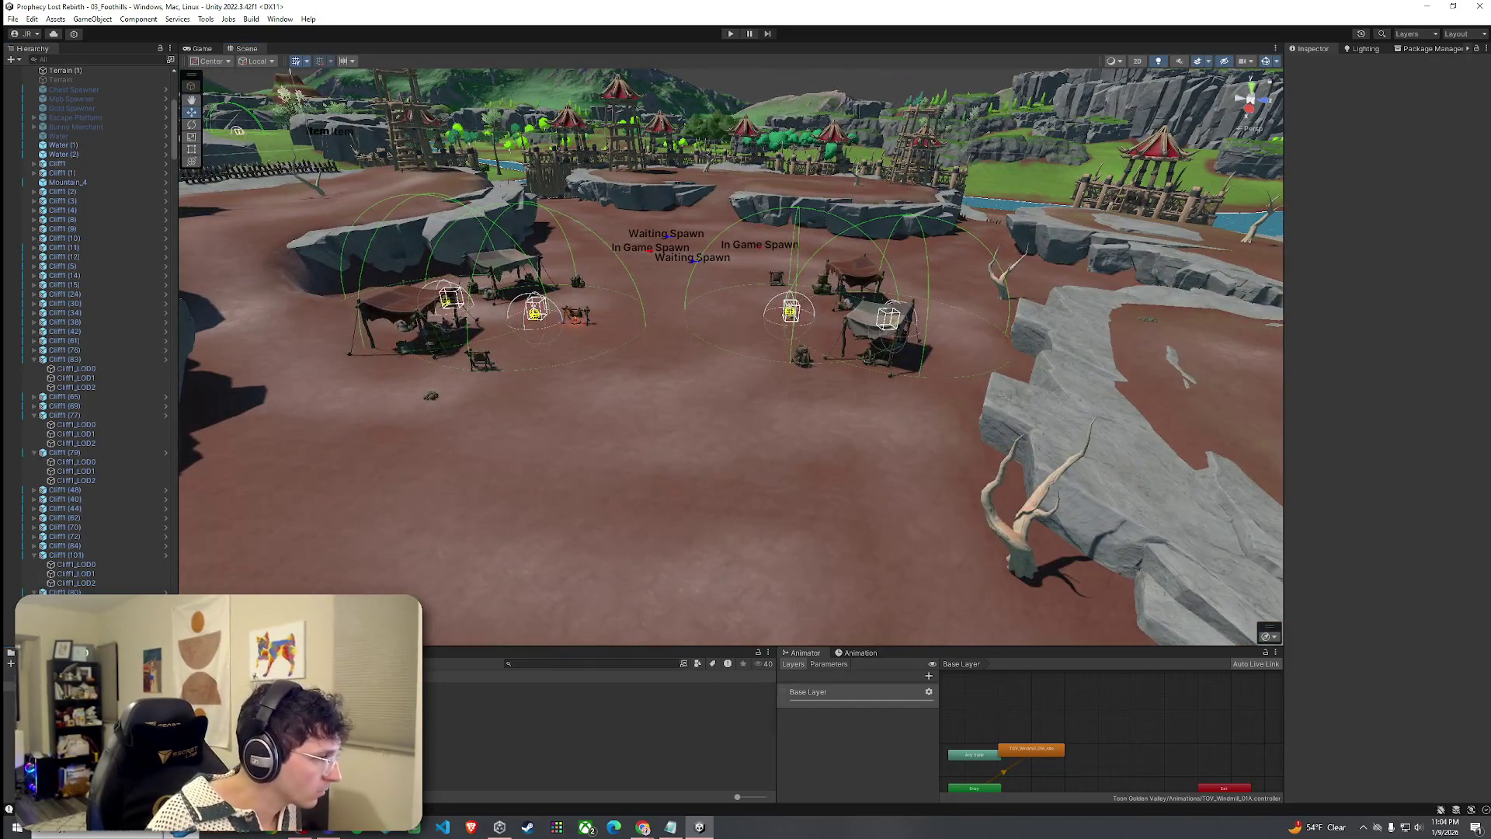
# Browse the Scenery prefabs past Wooden_Tower_1B2 and open Wooden_Tower_1B1 in Prefab Mode.
pyautogui.click(466, 705)
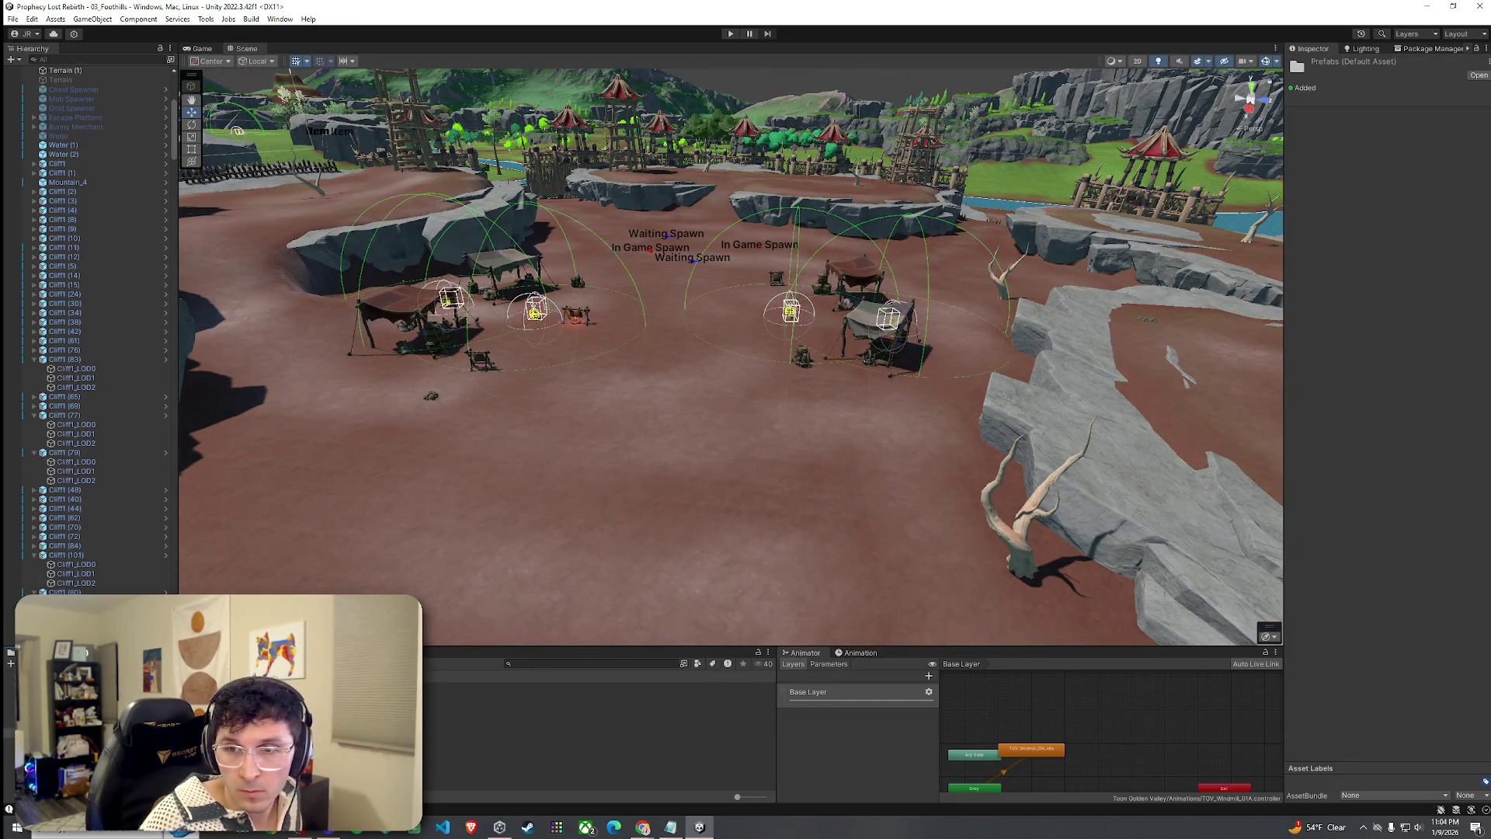
pyautogui.hotkey('alt', 'Tab')
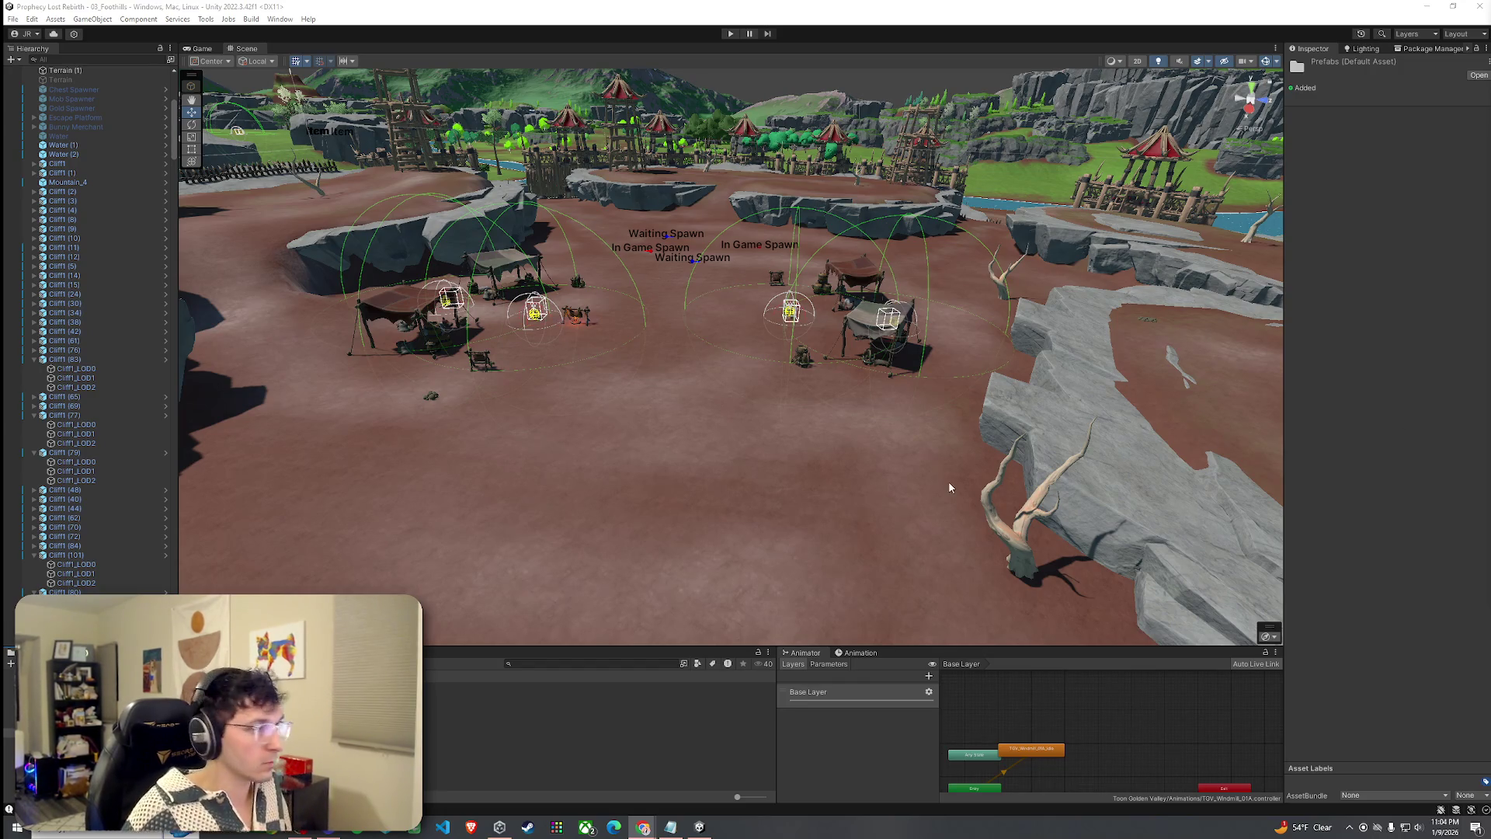
pyautogui.hotkey('alt', 'Tab')
pyautogui.press('Down')
pyautogui.press('Down')
pyautogui.press('Down')
pyautogui.press('Down')
pyautogui.press('Down')
pyautogui.press('Down')
pyautogui.press('Up')
pyautogui.press('Up')
pyautogui.press('Up')
pyautogui.press('Down')
pyautogui.press('Down')
pyautogui.press('Down')
pyautogui.press('Down')
pyautogui.press('Up')
pyautogui.press('Up')
pyautogui.press('Down')
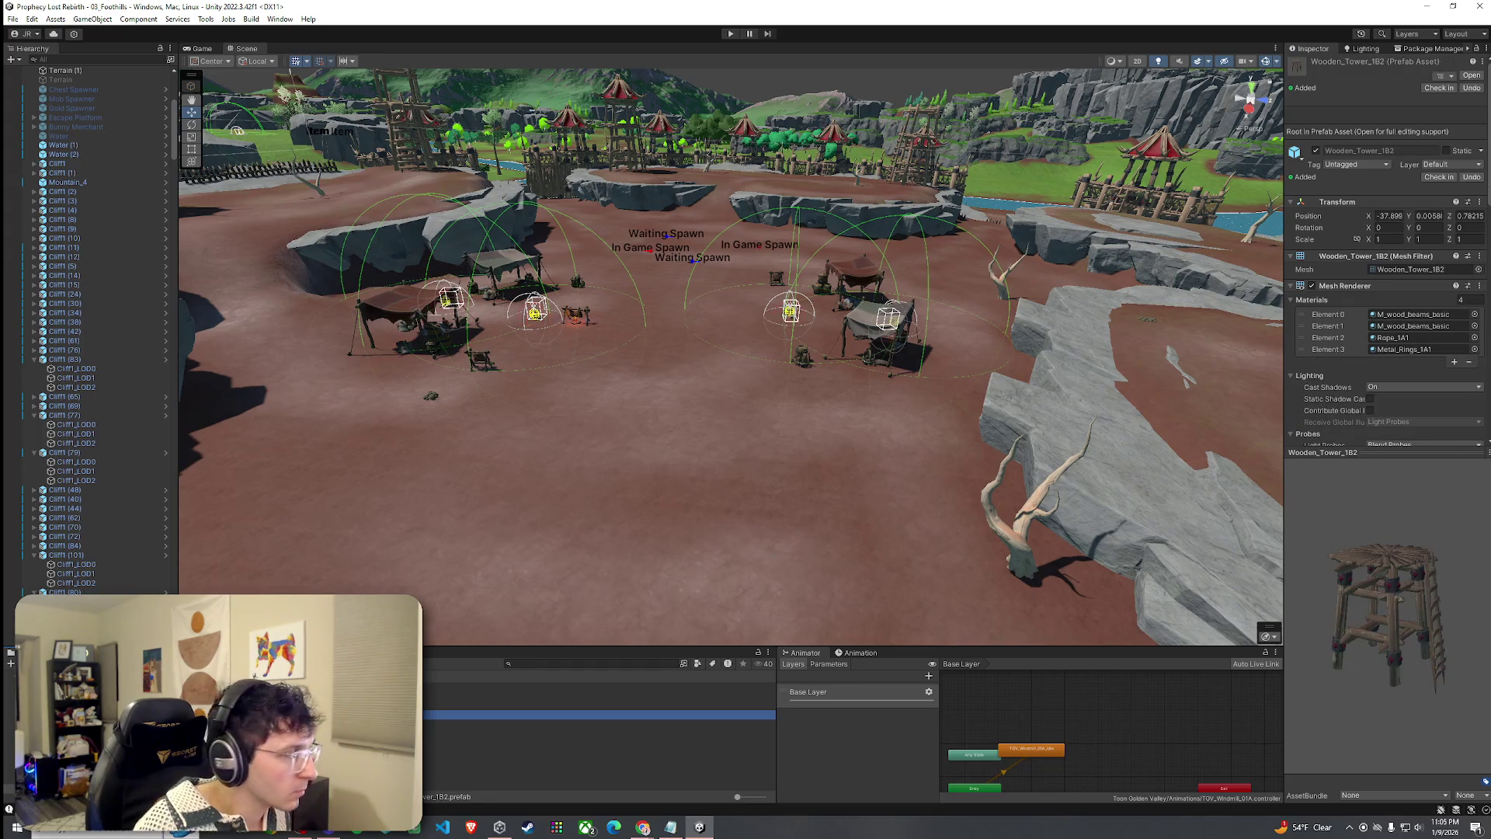
pyautogui.press('Up')
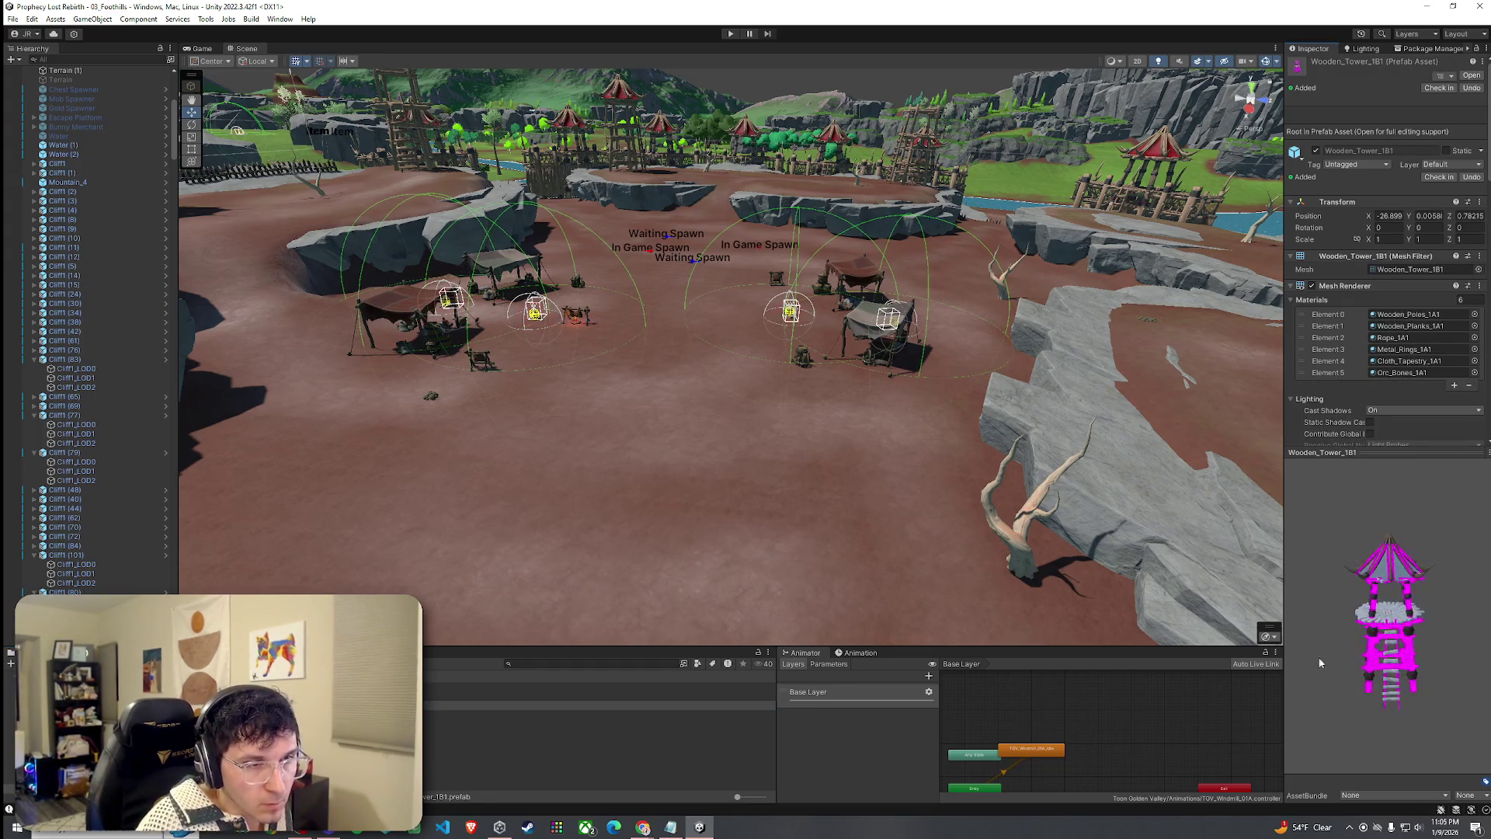
pyautogui.press('Return')
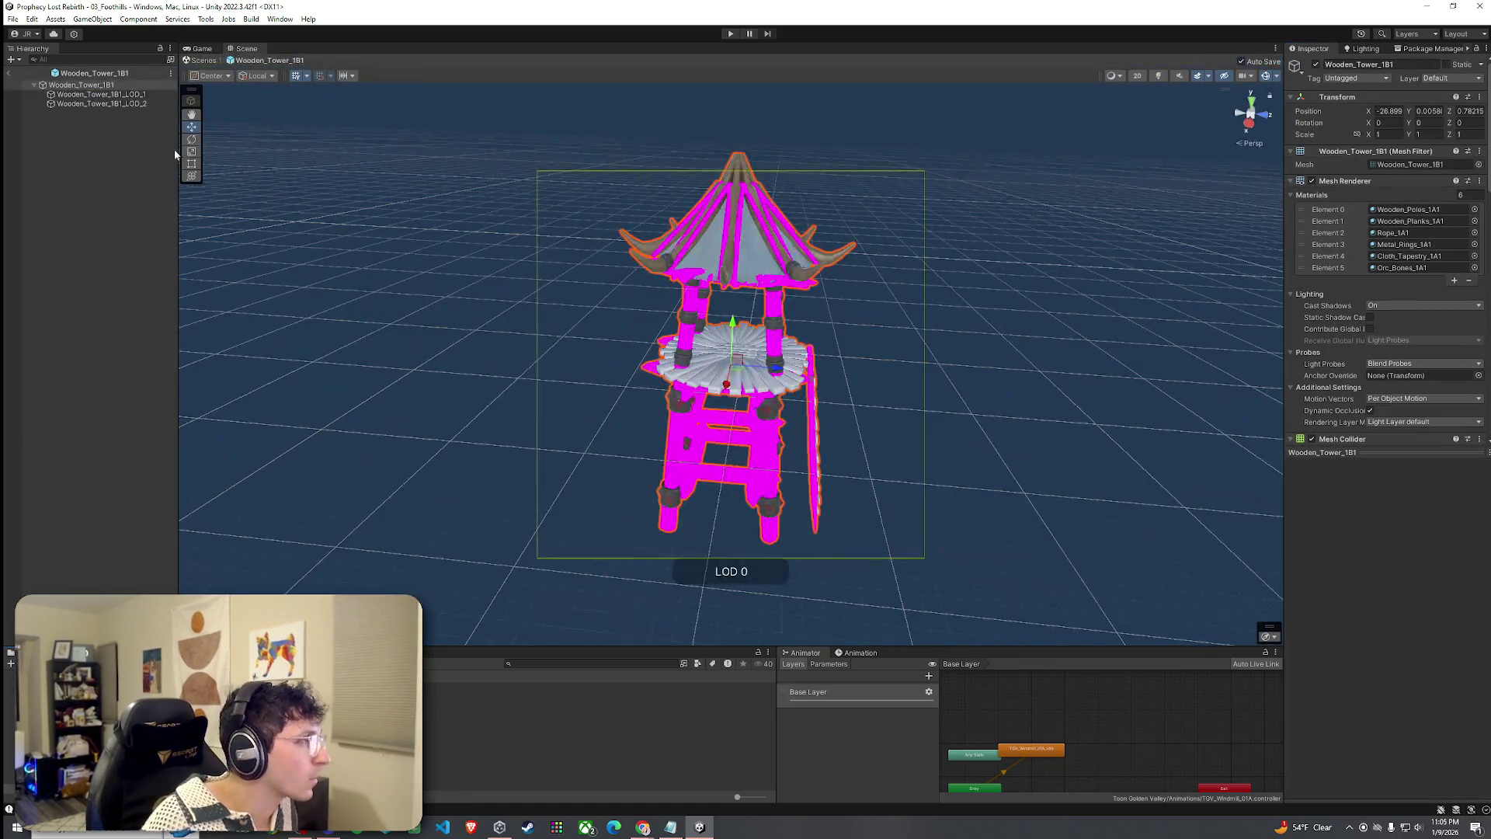
# Try M_wood_beams_basic on the main tower's first slot, undo it, and give the roof Cloth_Red_A.
pyautogui.click(1474, 209)
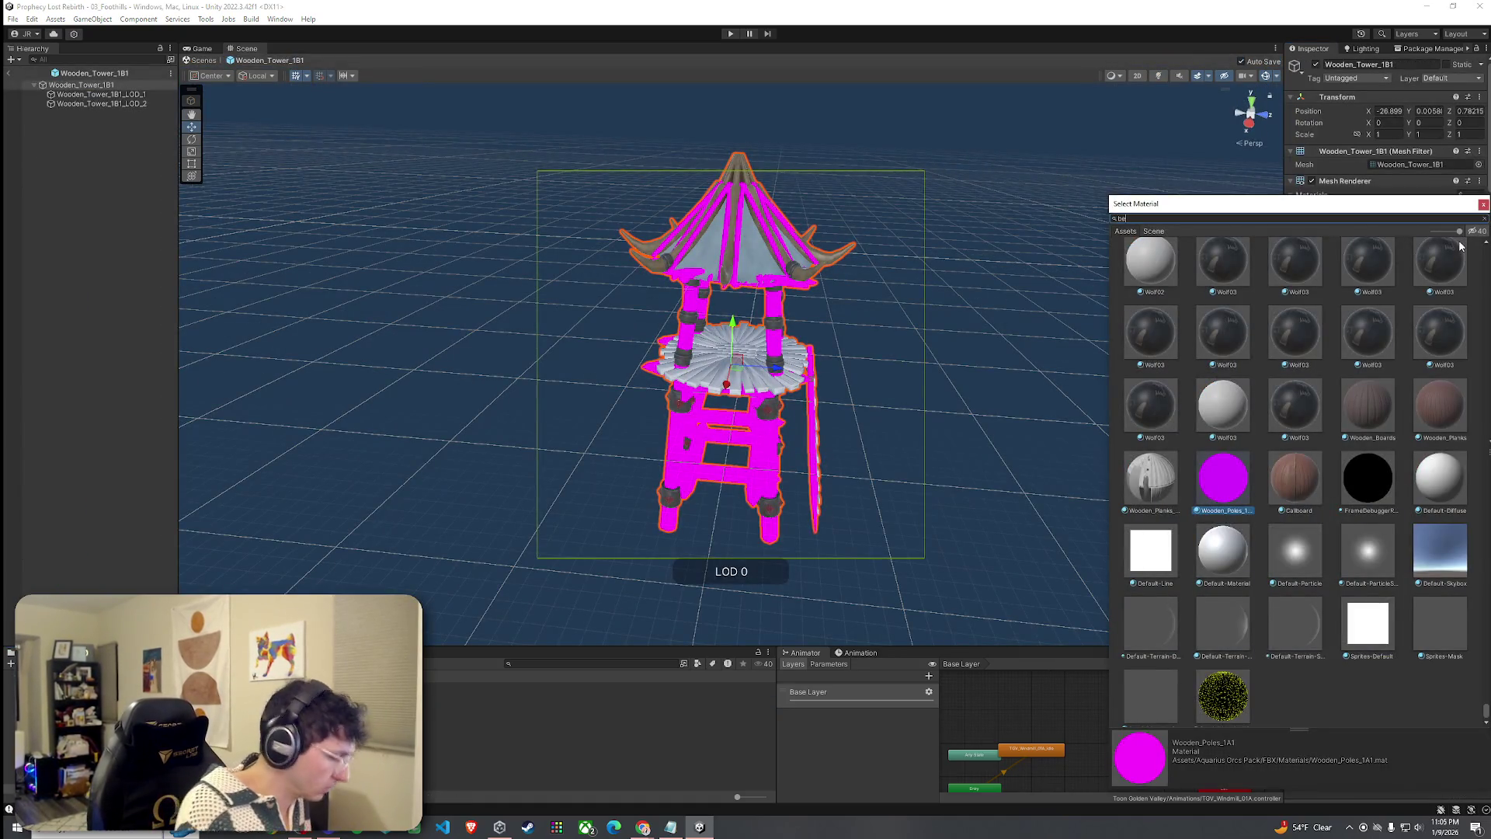
pyautogui.write('ams_basics')
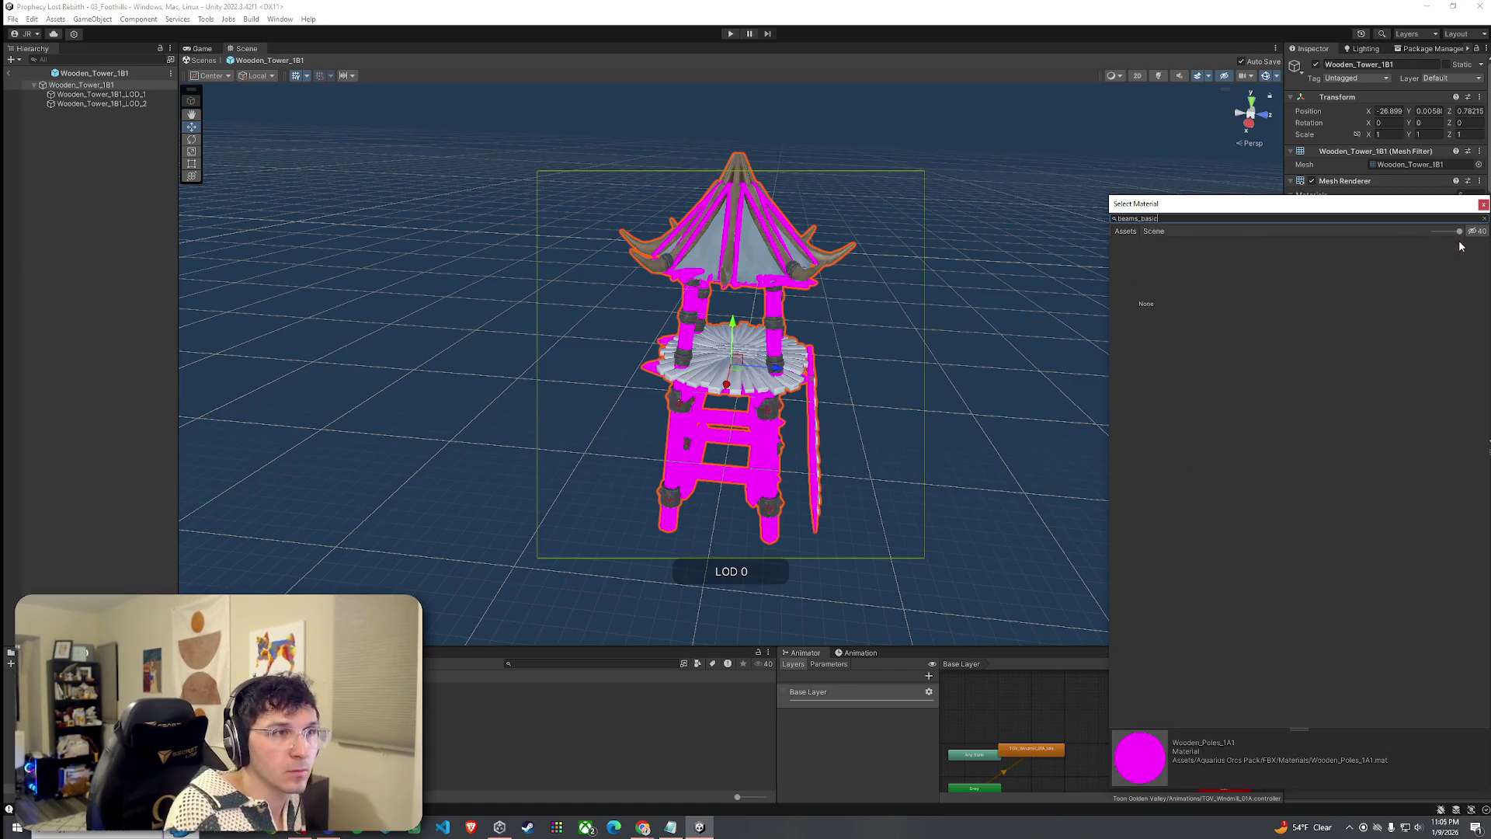
pyautogui.doubleClick(1207, 276)
pyautogui.hotkey('ctrl', 'z')
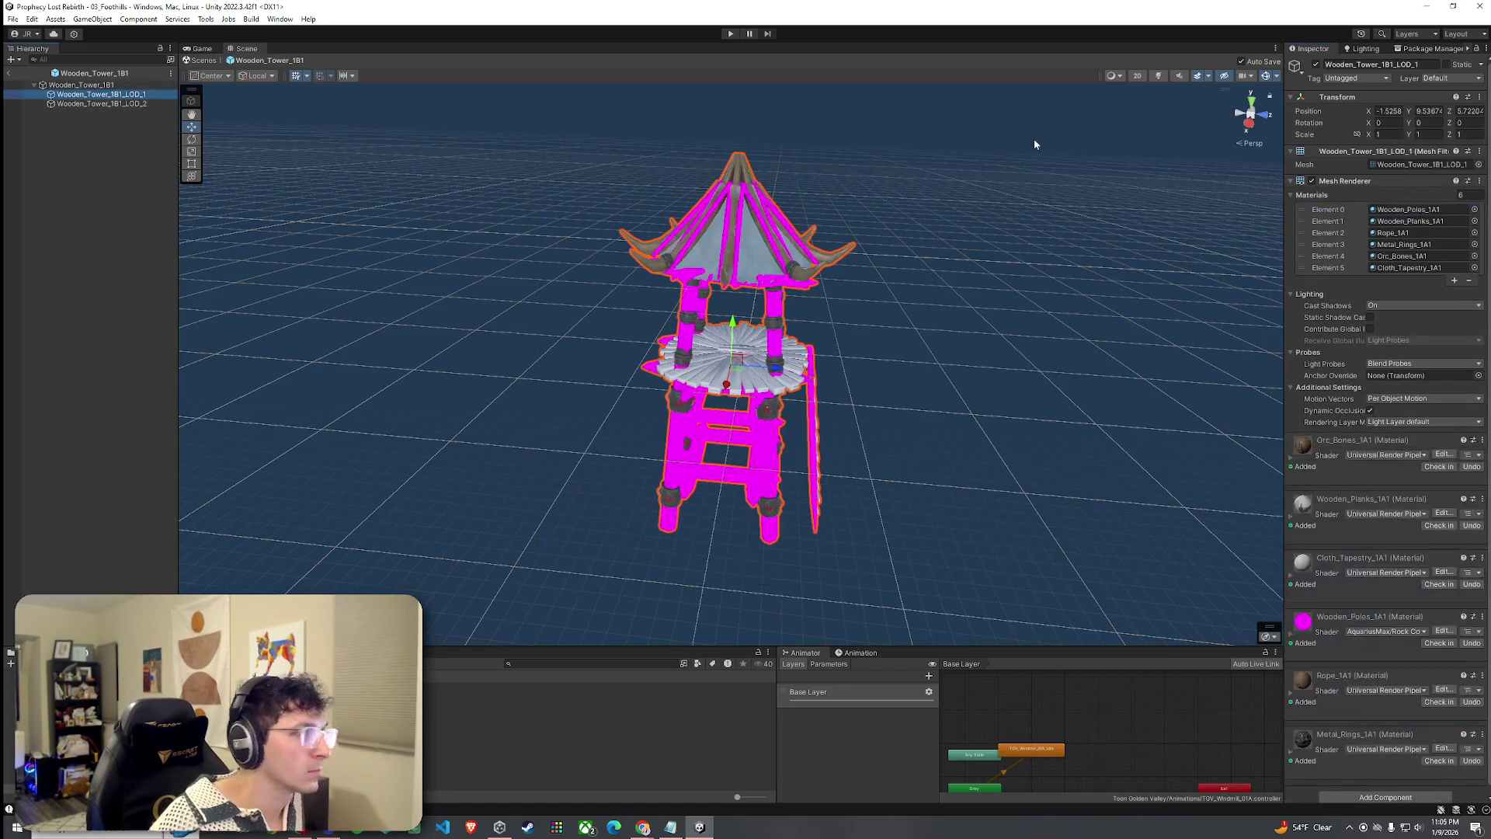
pyautogui.hotkey('ctrl', 'z')
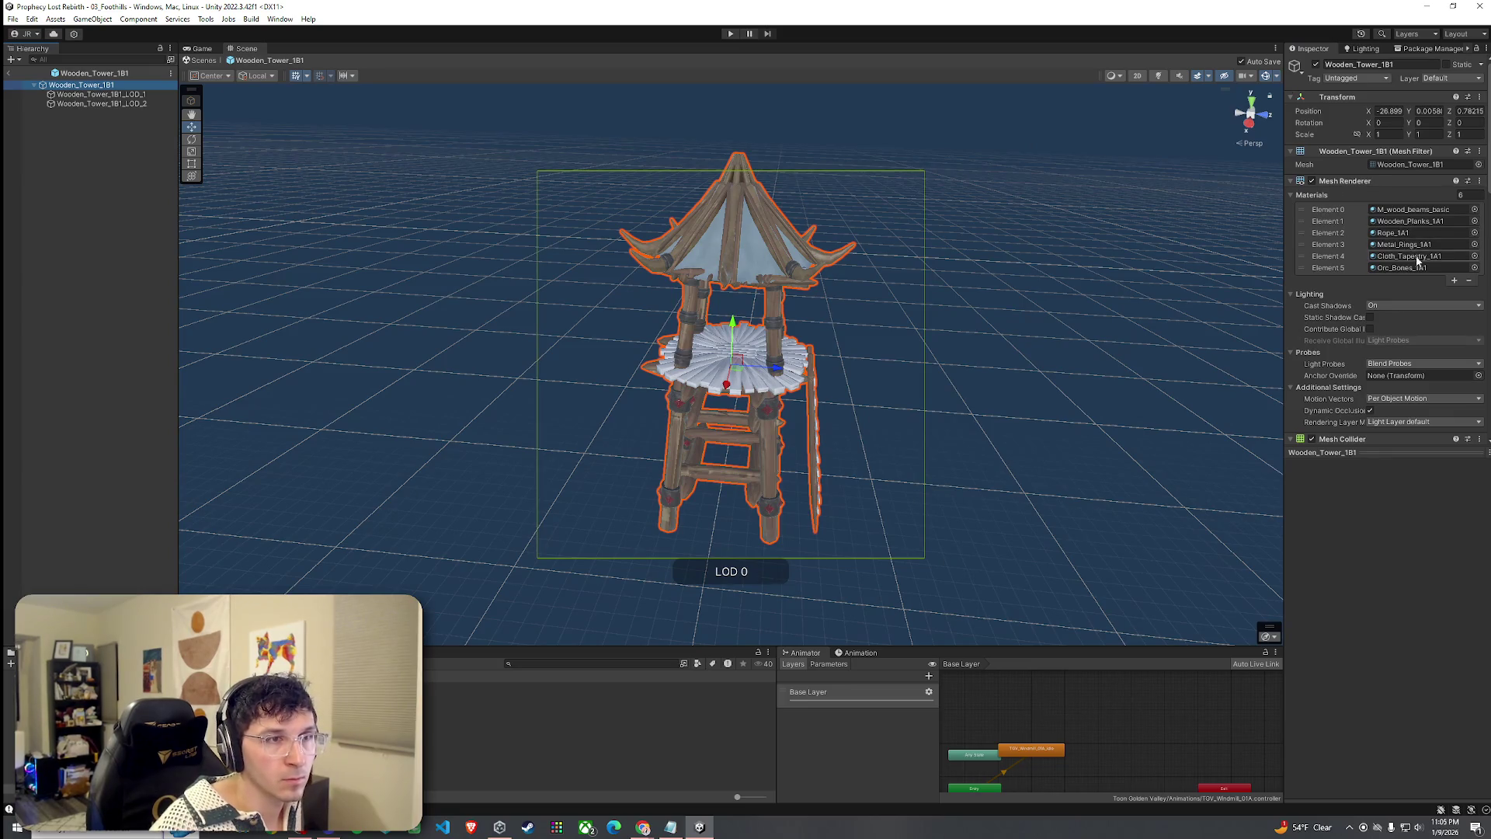
pyautogui.click(1474, 256)
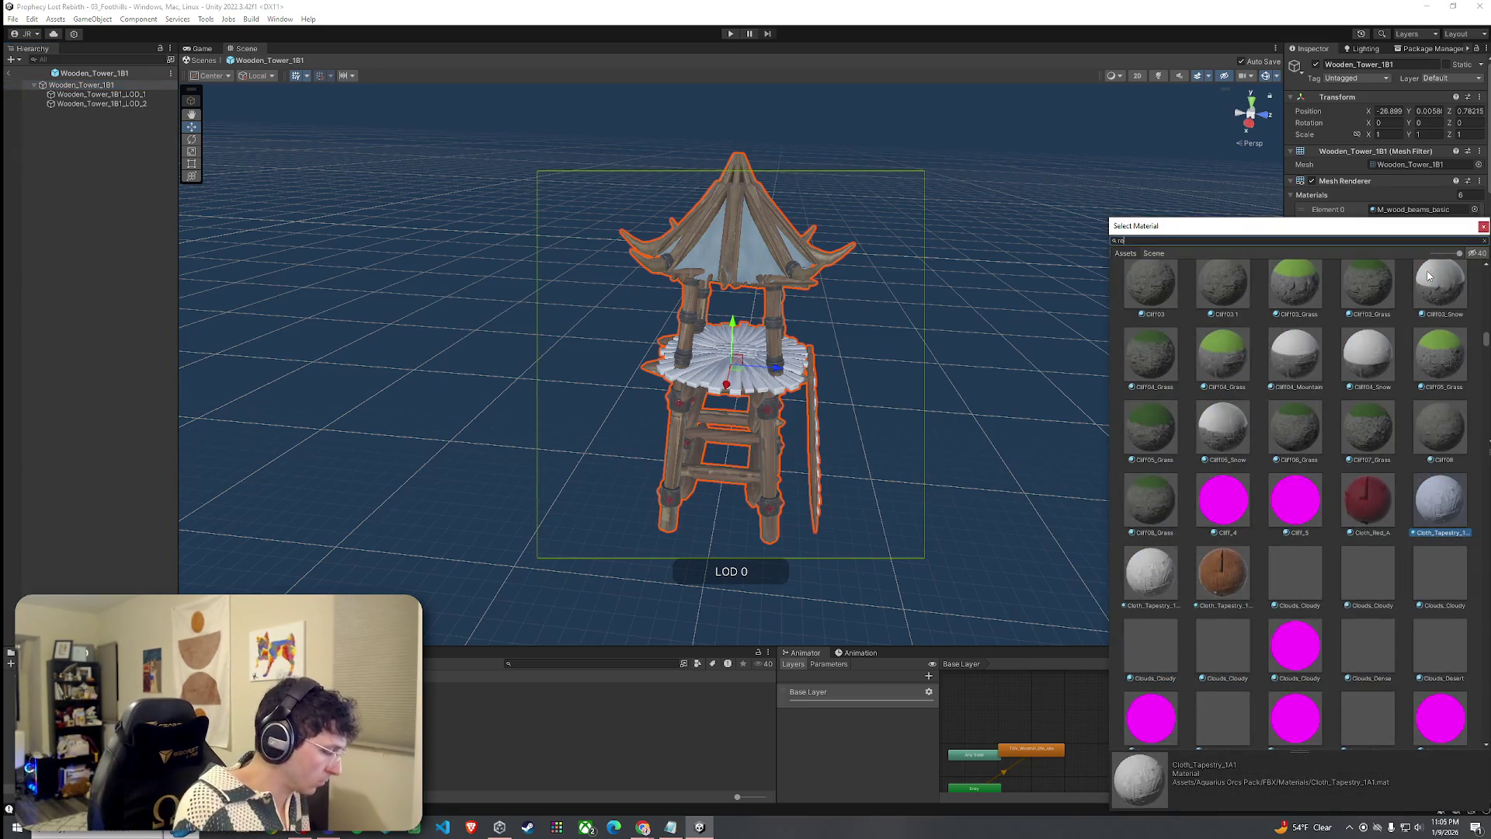
pyautogui.doubleClick(1215, 286)
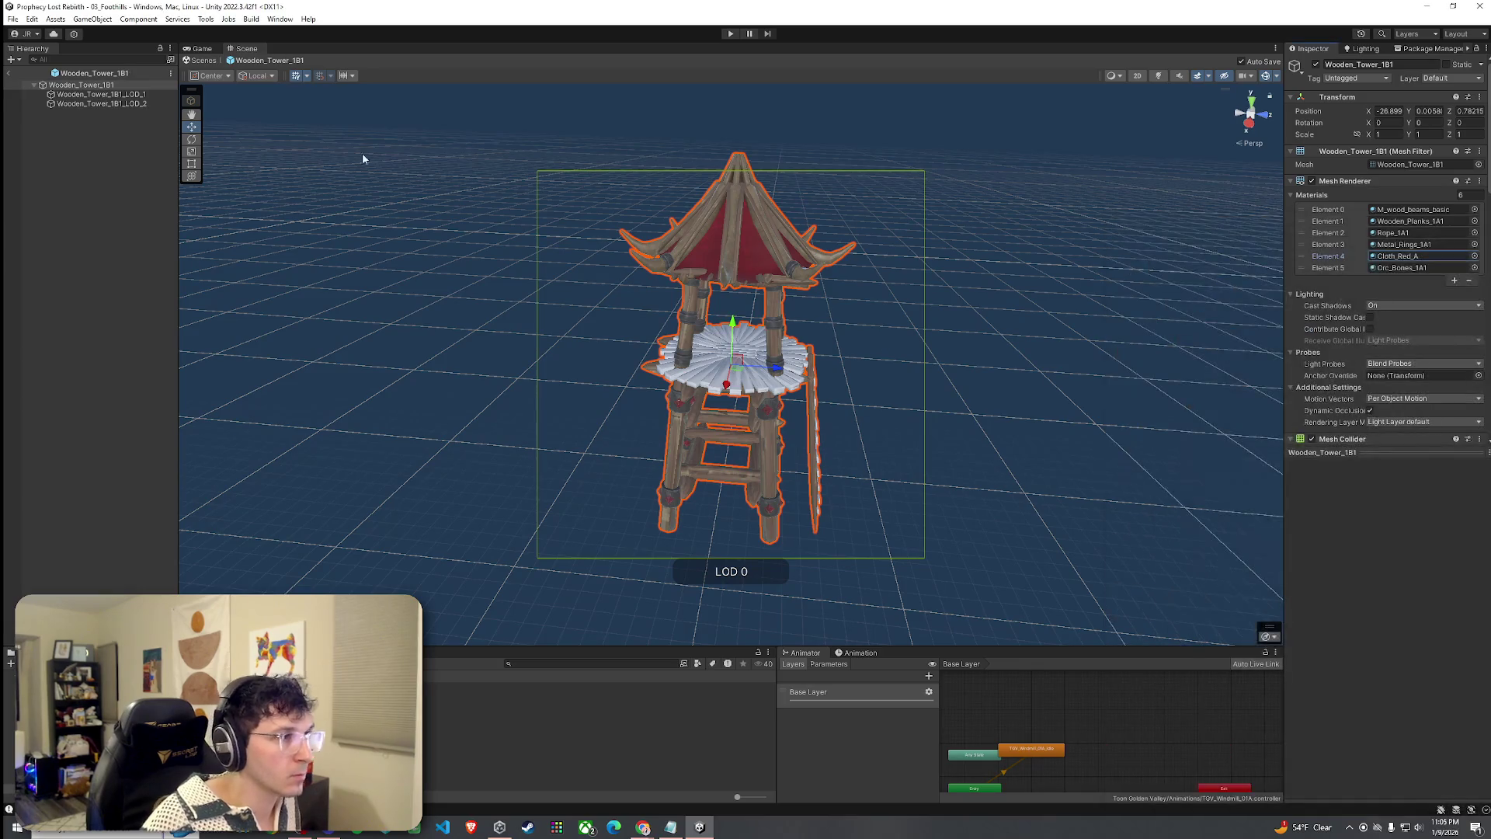
# On the LOD 1 tower, set the poles and planks to M_wood_beams_basic and the cloth to Cloth_Red_A.
pyautogui.click(121, 95)
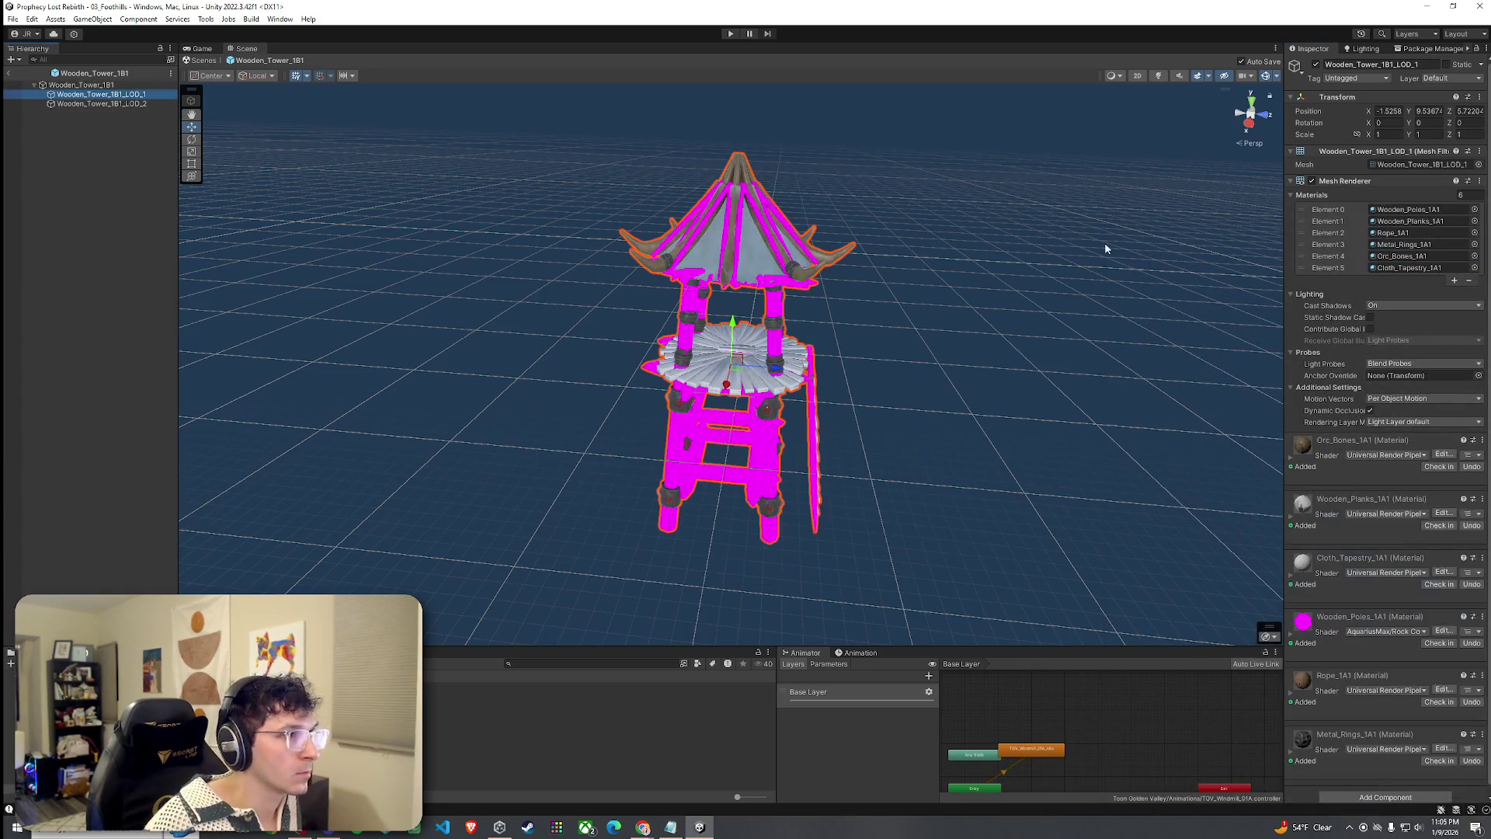
pyautogui.click(1474, 210)
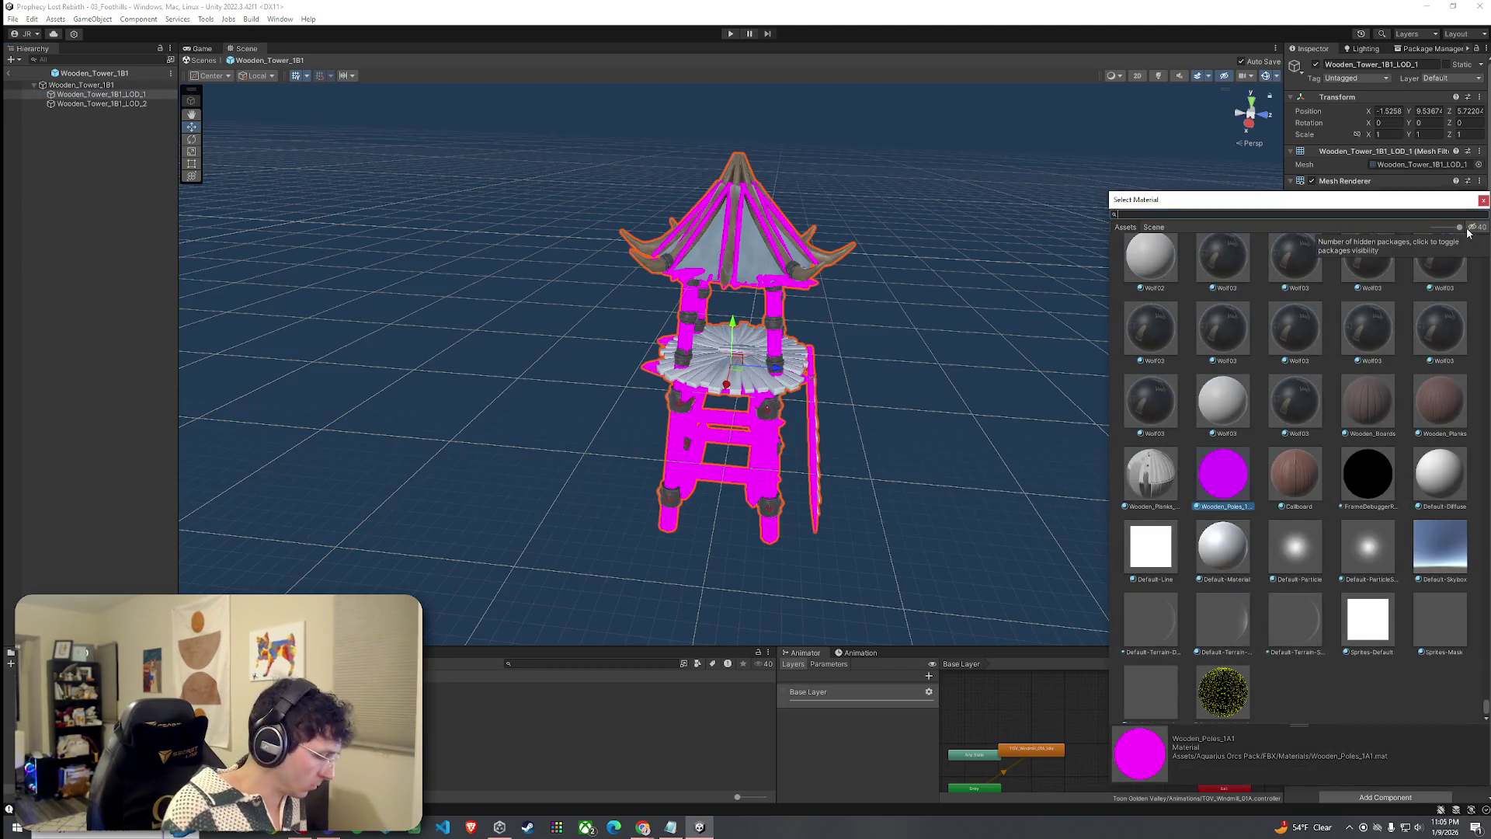
pyautogui.write('beams_basic')
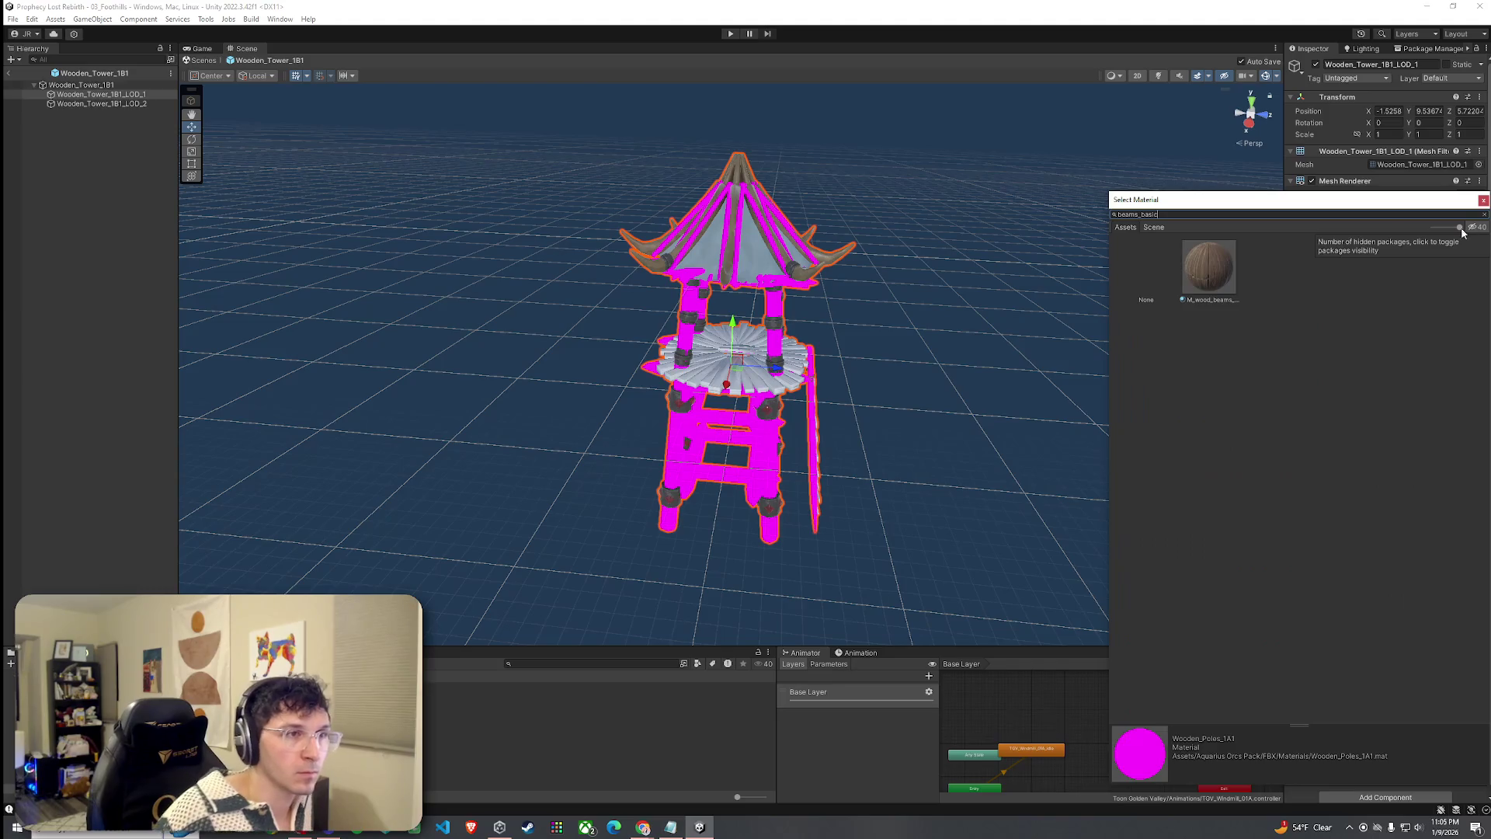
pyautogui.doubleClick(1223, 248)
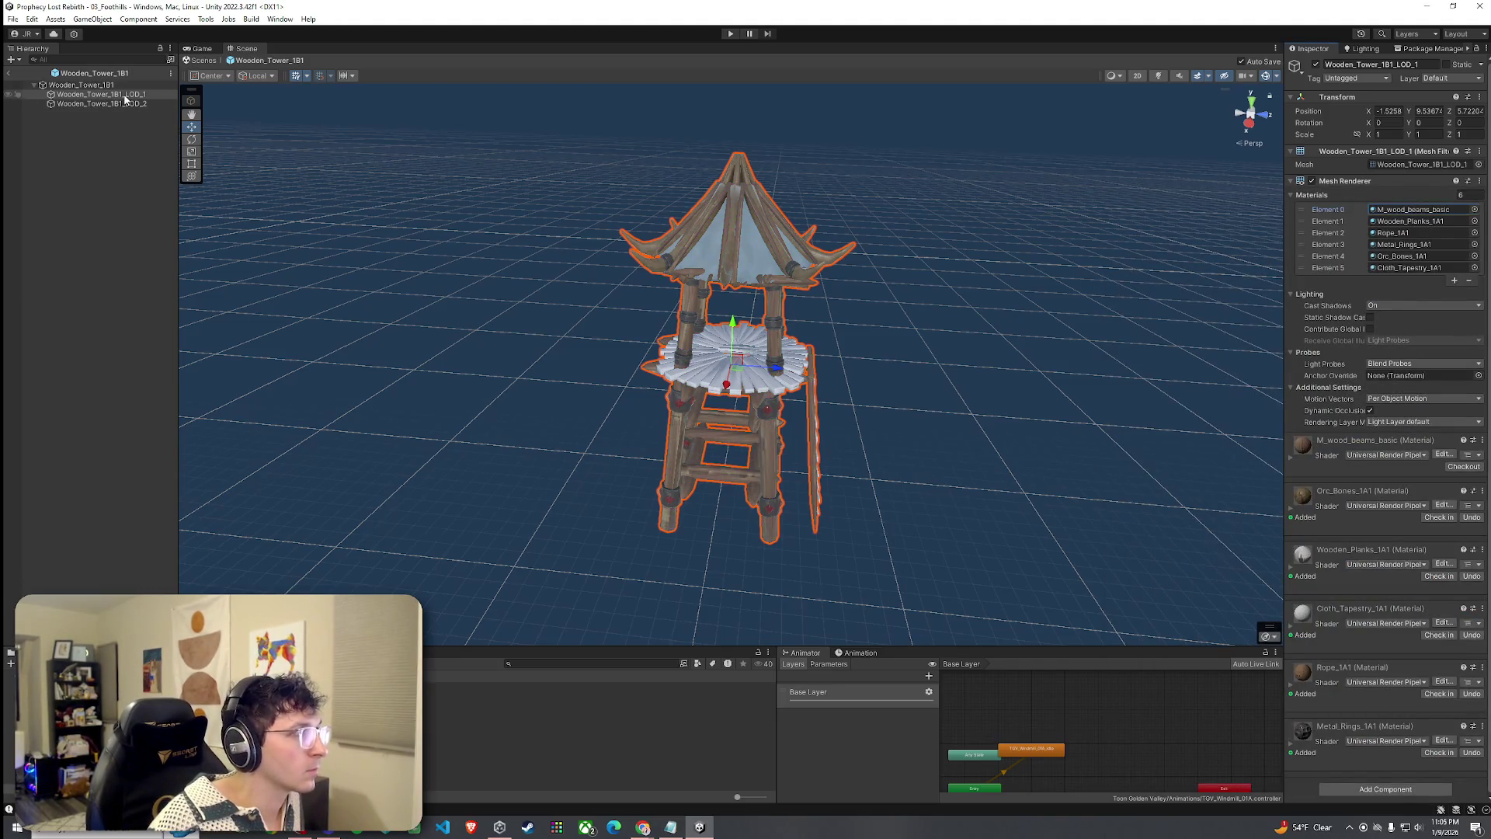
pyautogui.click(1475, 223)
pyautogui.write('beams_basic')
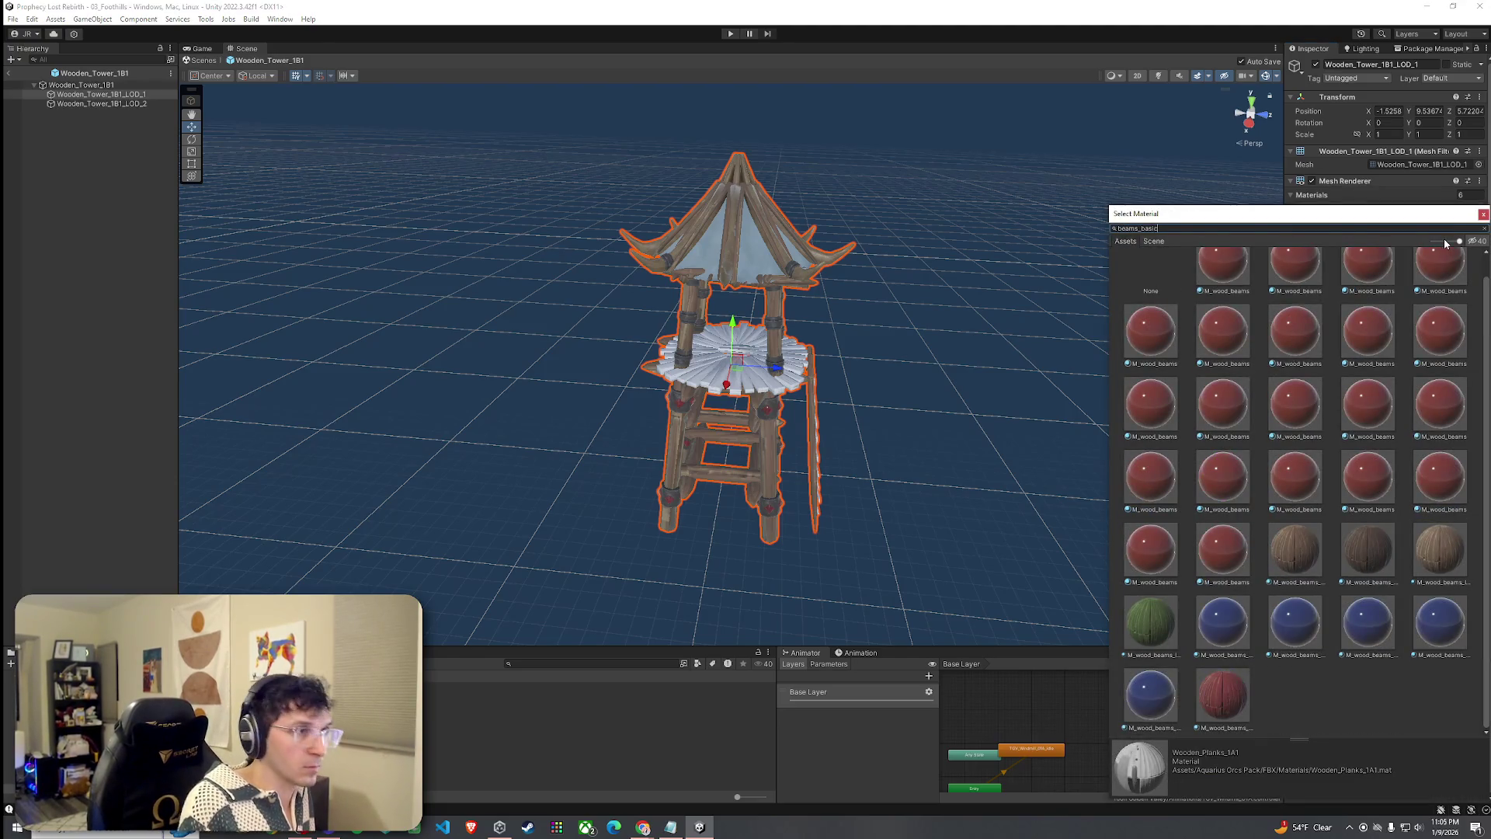
pyautogui.doubleClick(1223, 268)
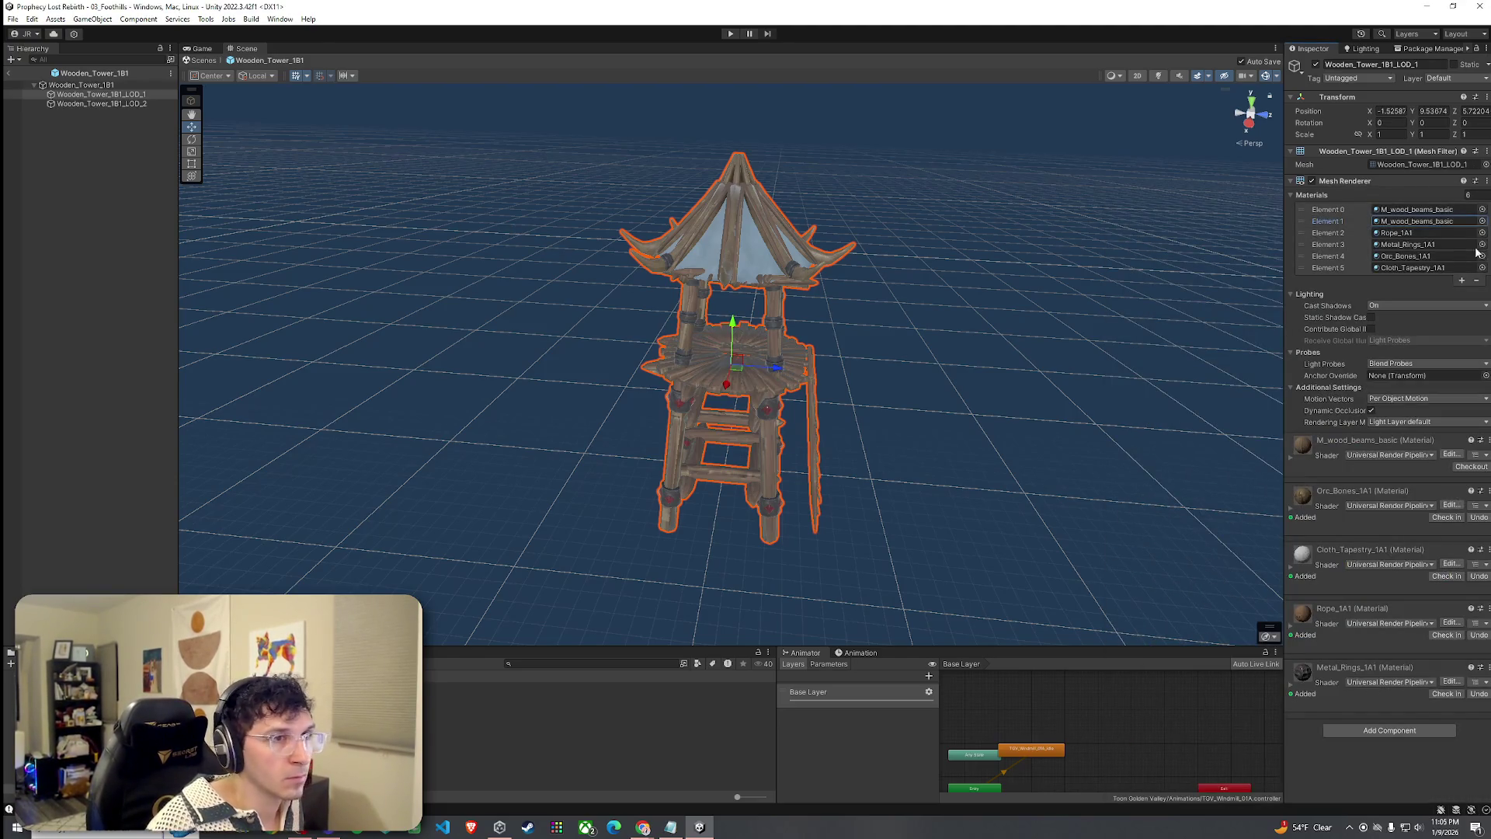
pyautogui.click(1482, 267)
pyautogui.write('ro')
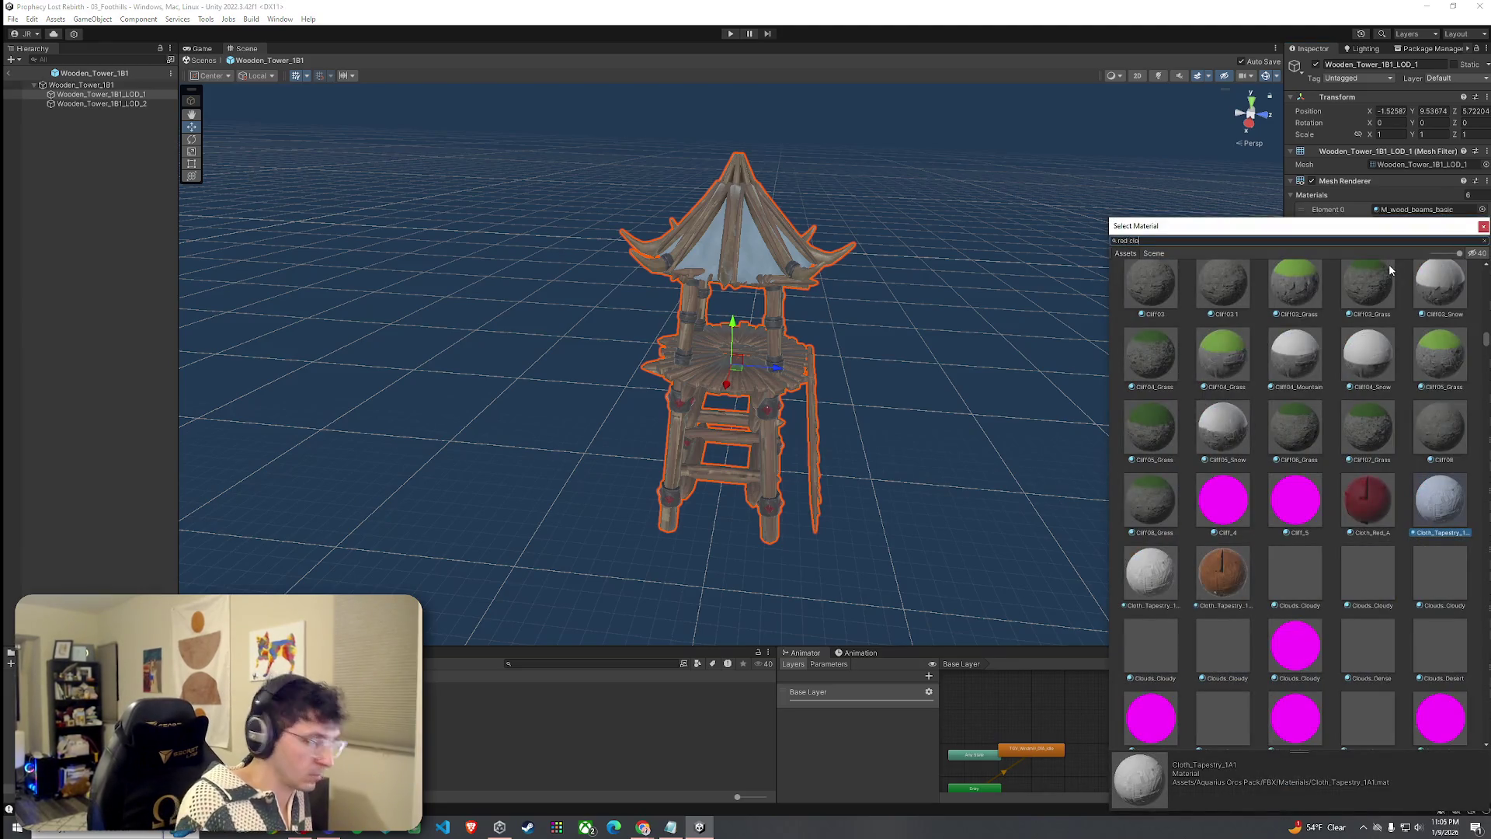
pyautogui.doubleClick(1222, 287)
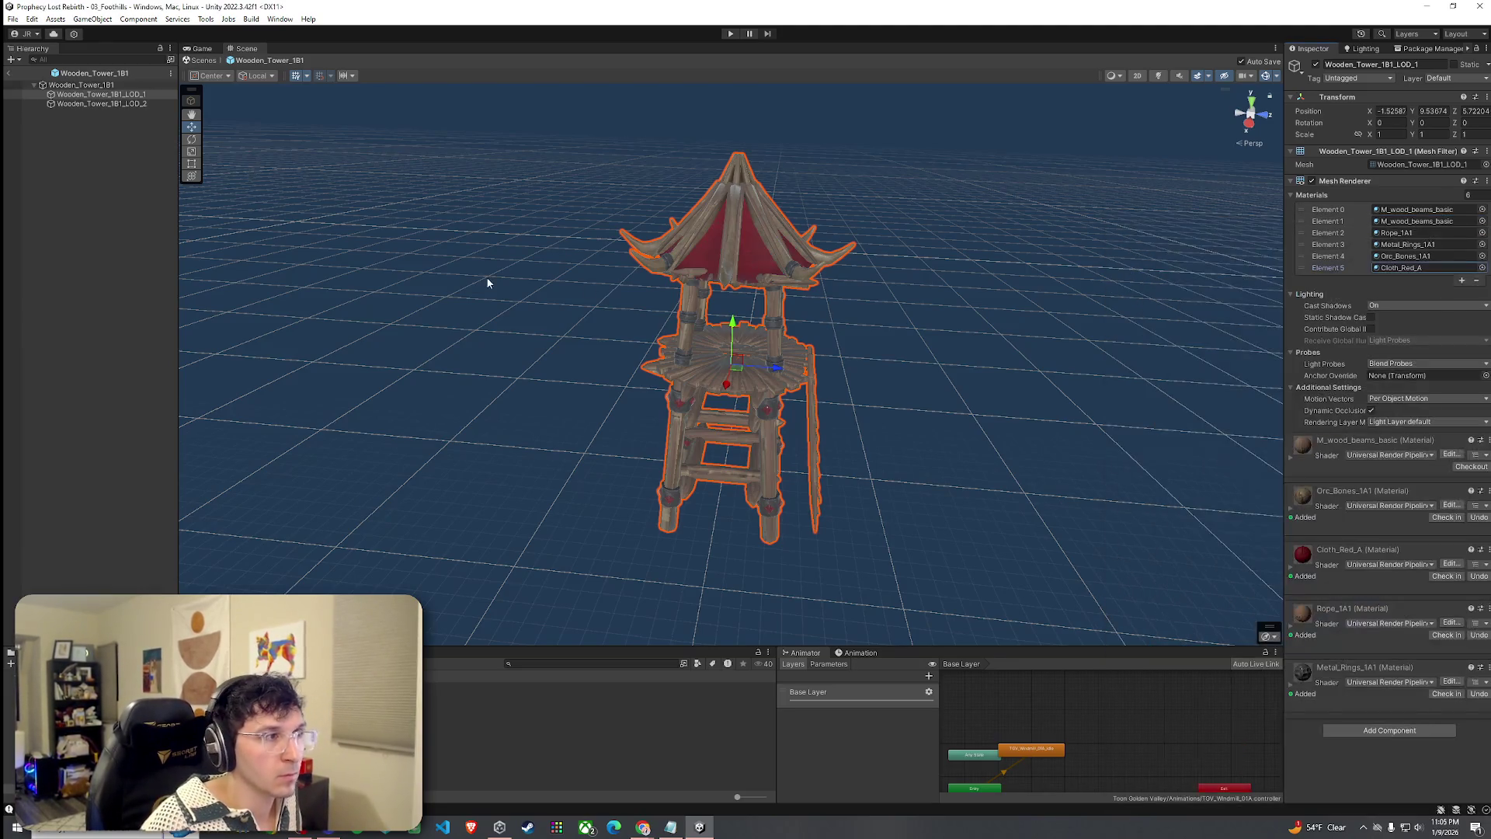
# Set the main tower's planks material to M_wood_beams_basic.
pyautogui.click(81, 85)
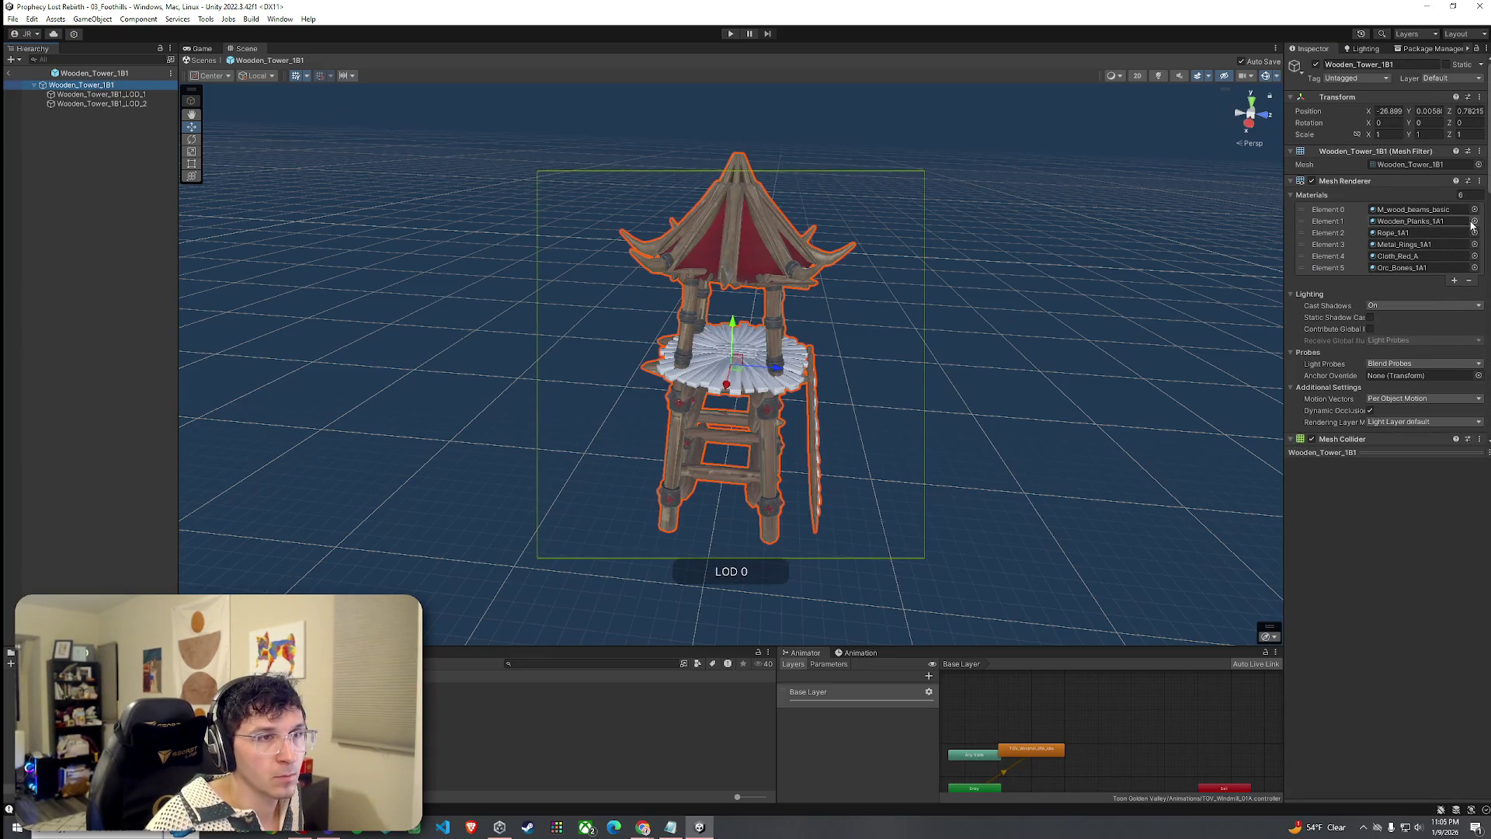
pyautogui.click(1474, 221)
pyautogui.write('beams_bas')
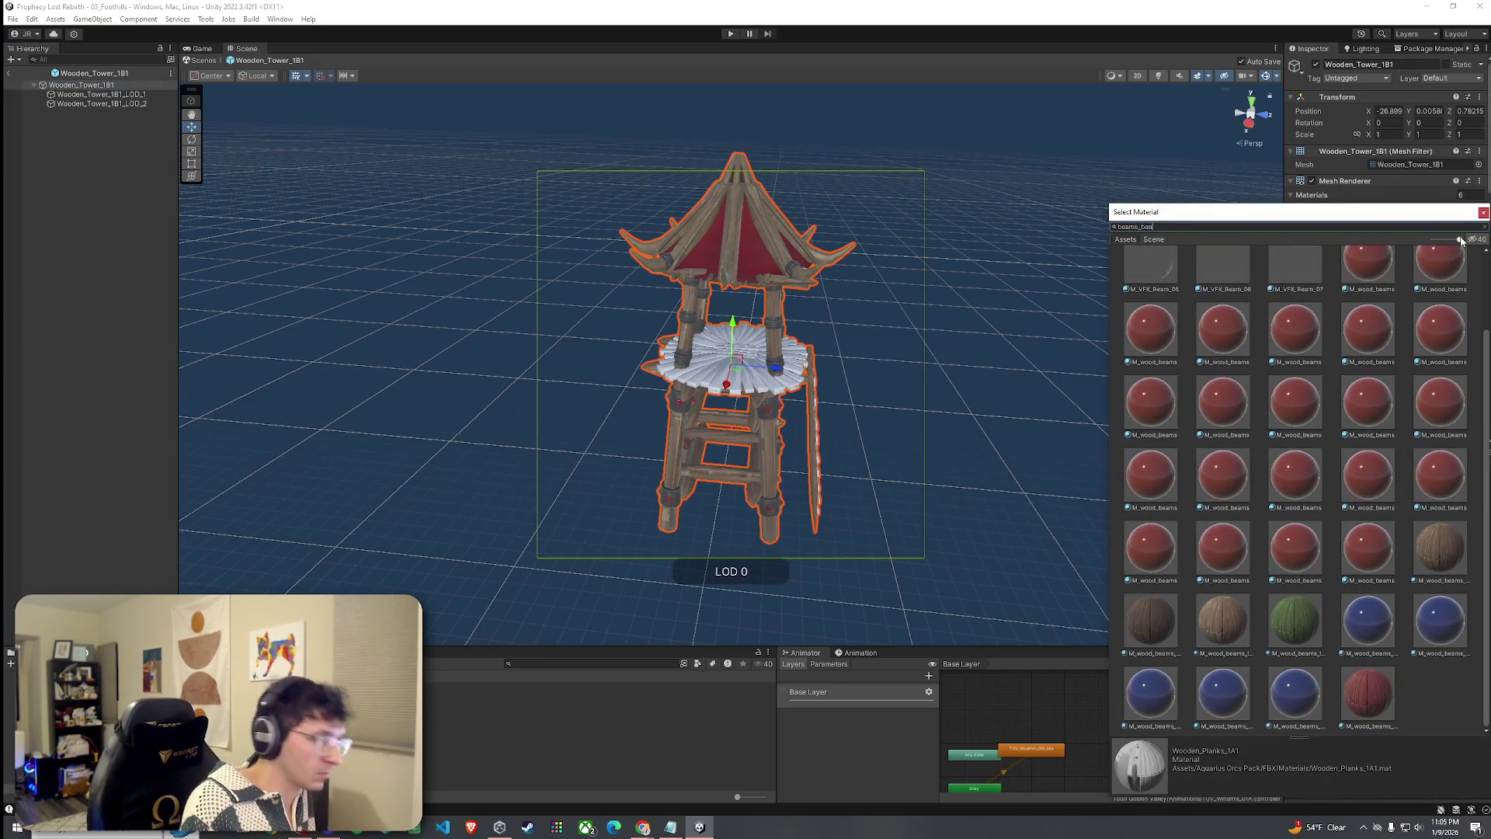
pyautogui.write('ic')
pyautogui.doubleClick(1233, 285)
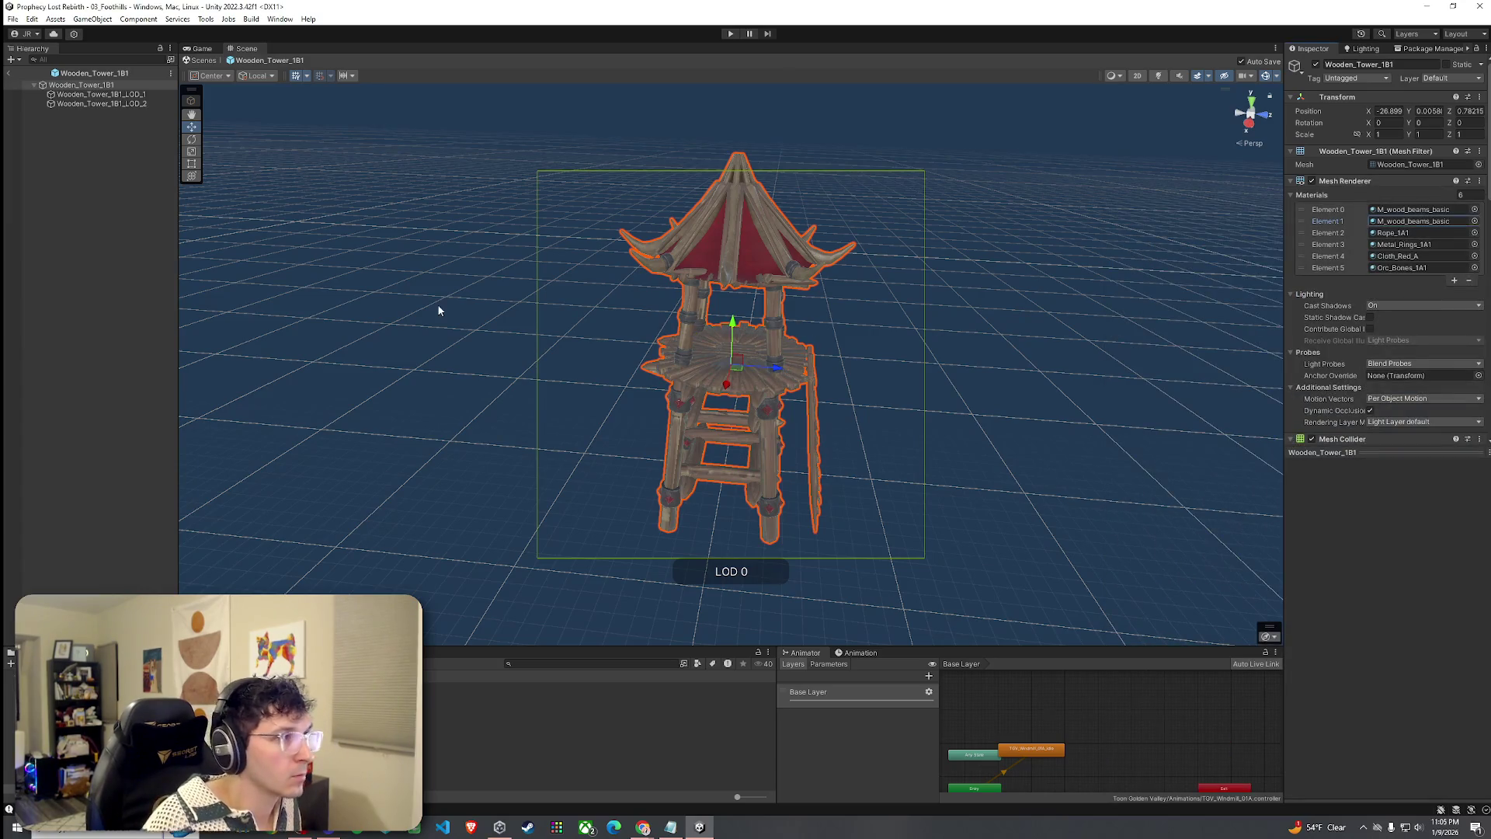
pyautogui.click(128, 104)
pyautogui.click(118, 95)
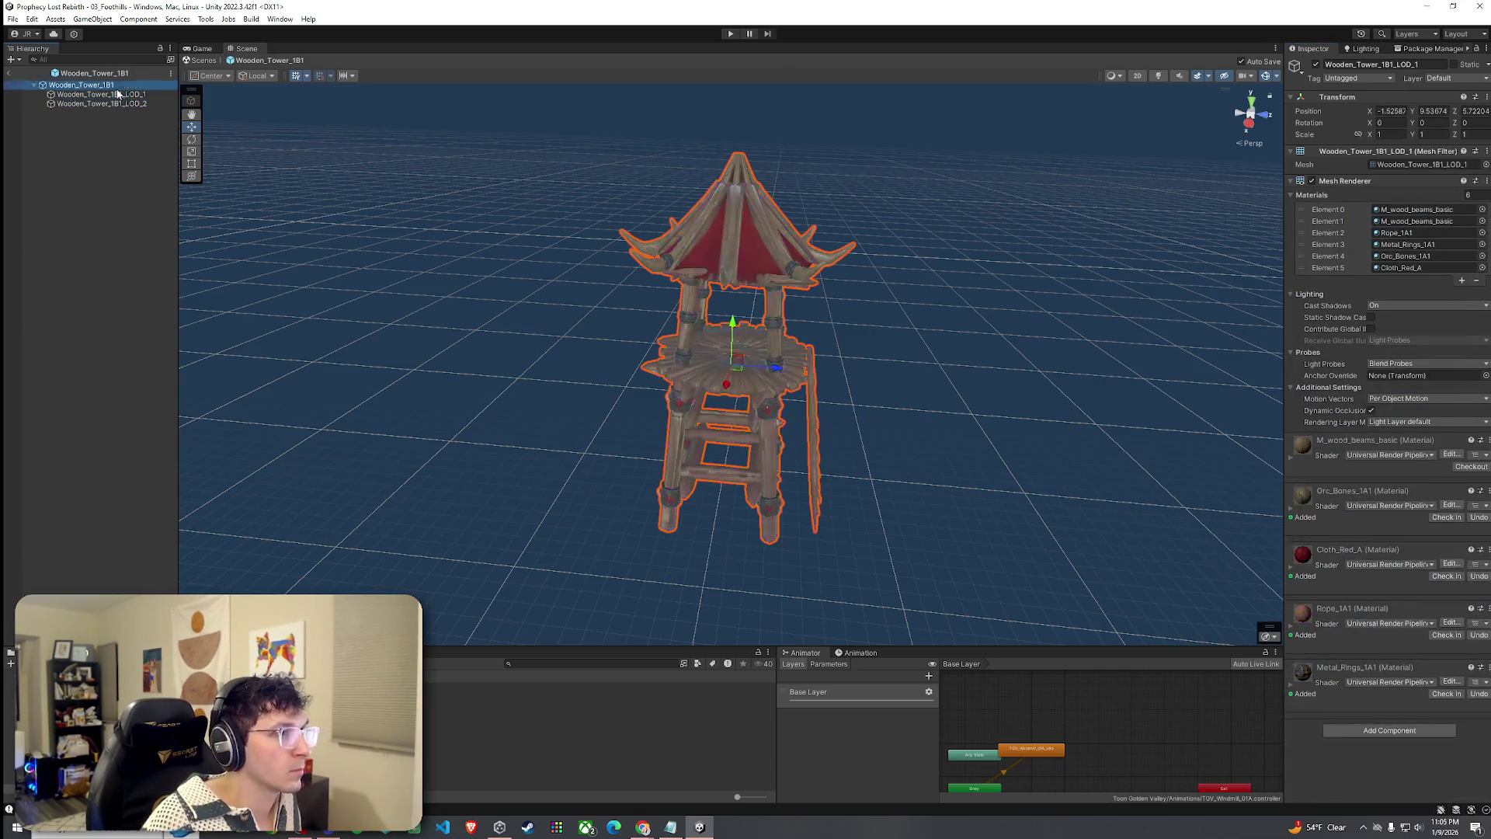
pyautogui.click(118, 104)
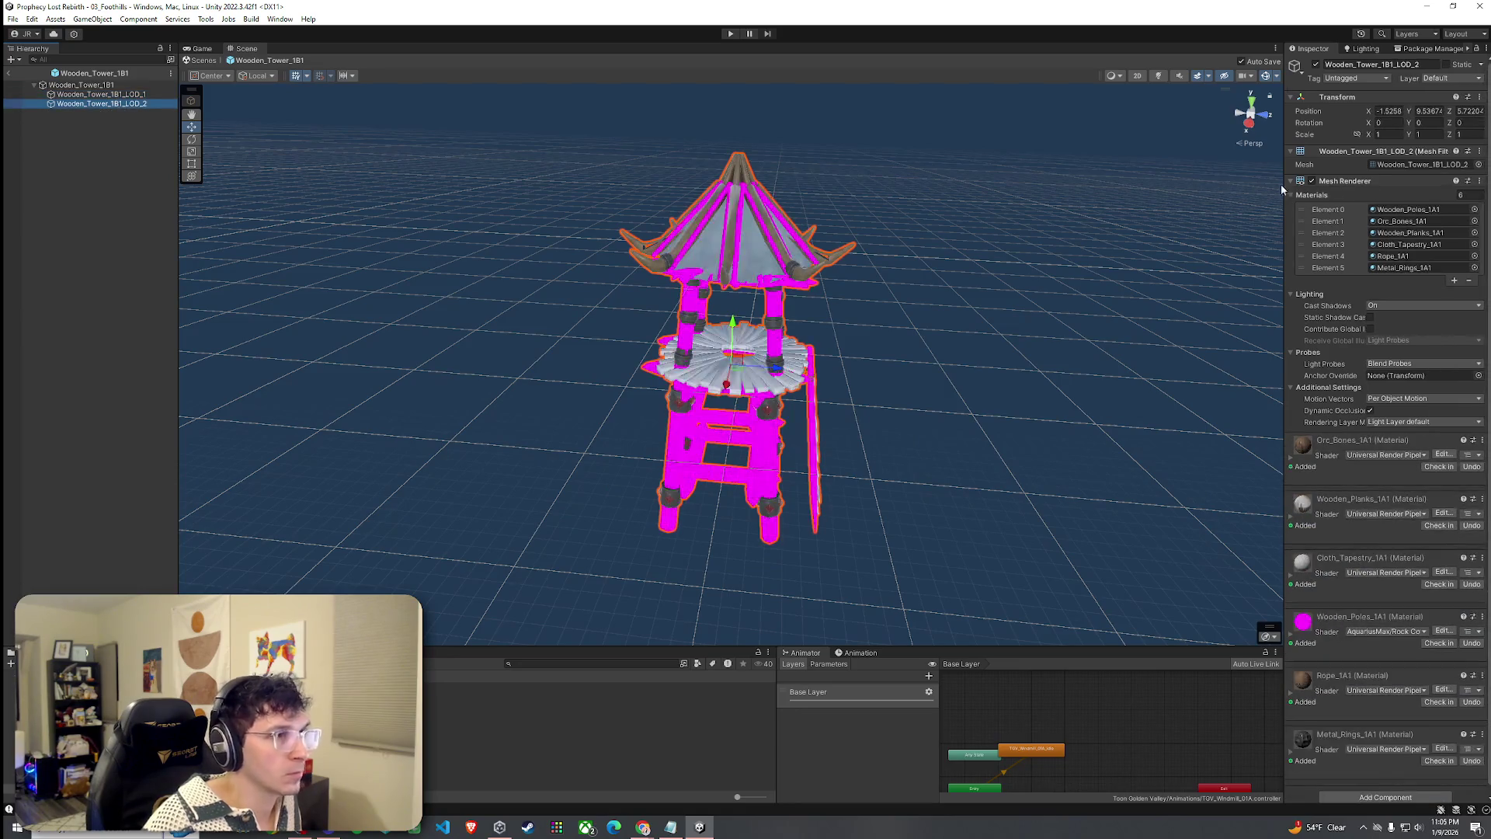
# Give LOD 2 a Cloth_Red_A roof and M_wood_beams_basic poles and planks, then exit prefab mode.
pyautogui.click(1474, 245)
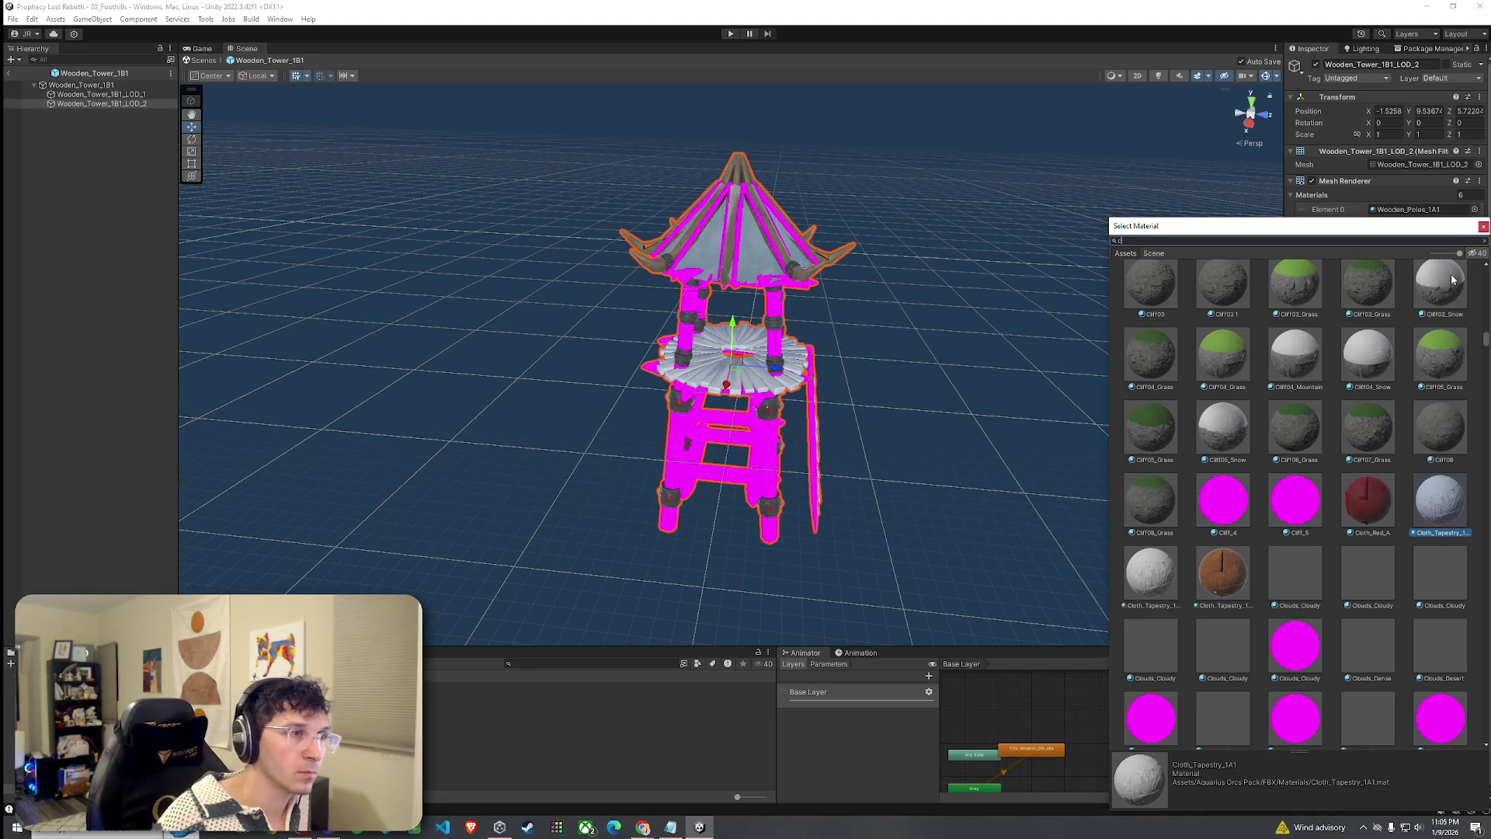
pyautogui.write('loth')
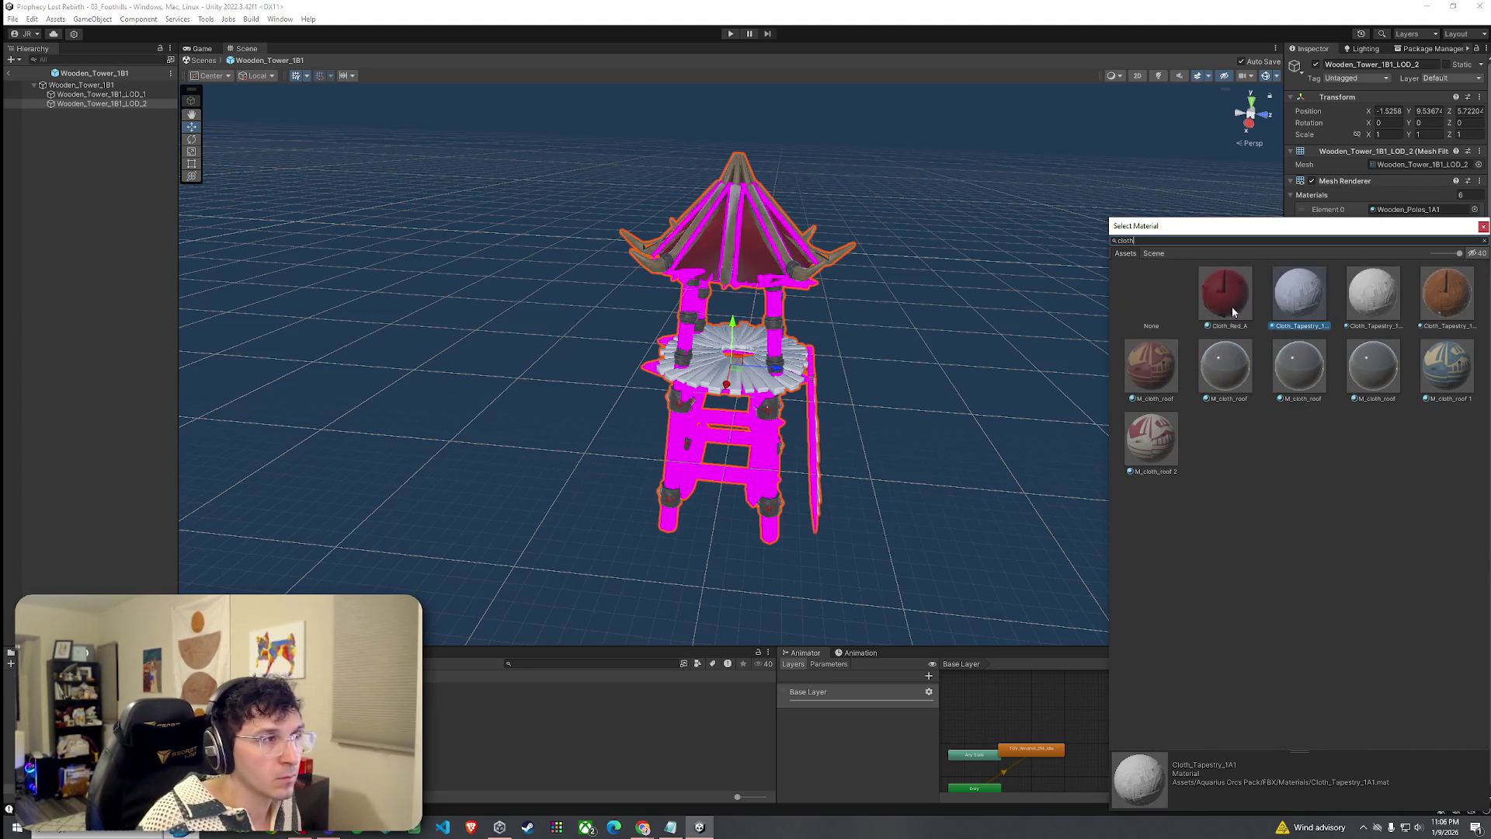
pyautogui.doubleClick(1232, 309)
pyautogui.click(1474, 224)
pyautogui.write('bea')
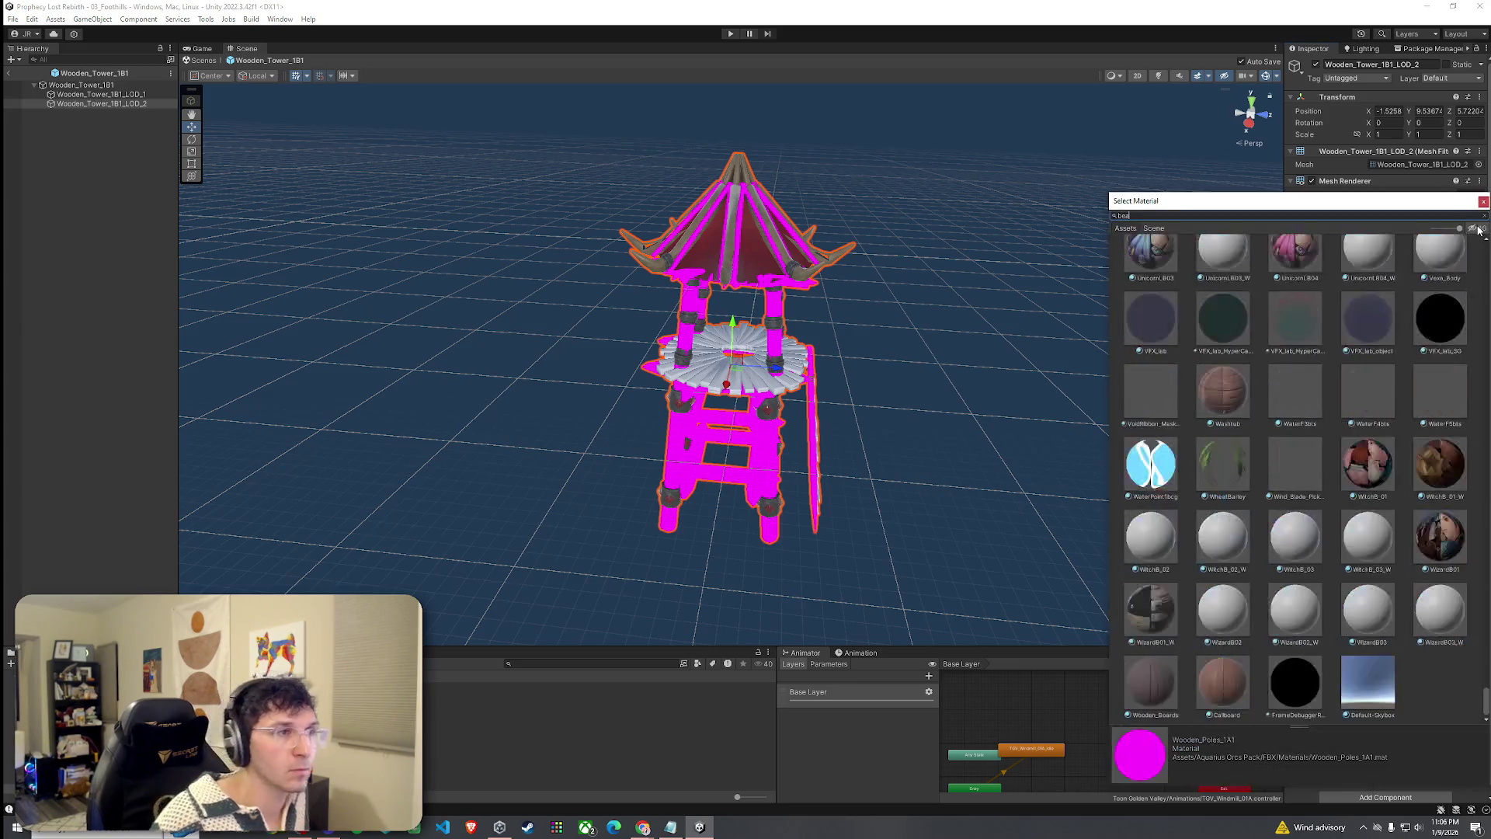
pyautogui.write('ms_basic')
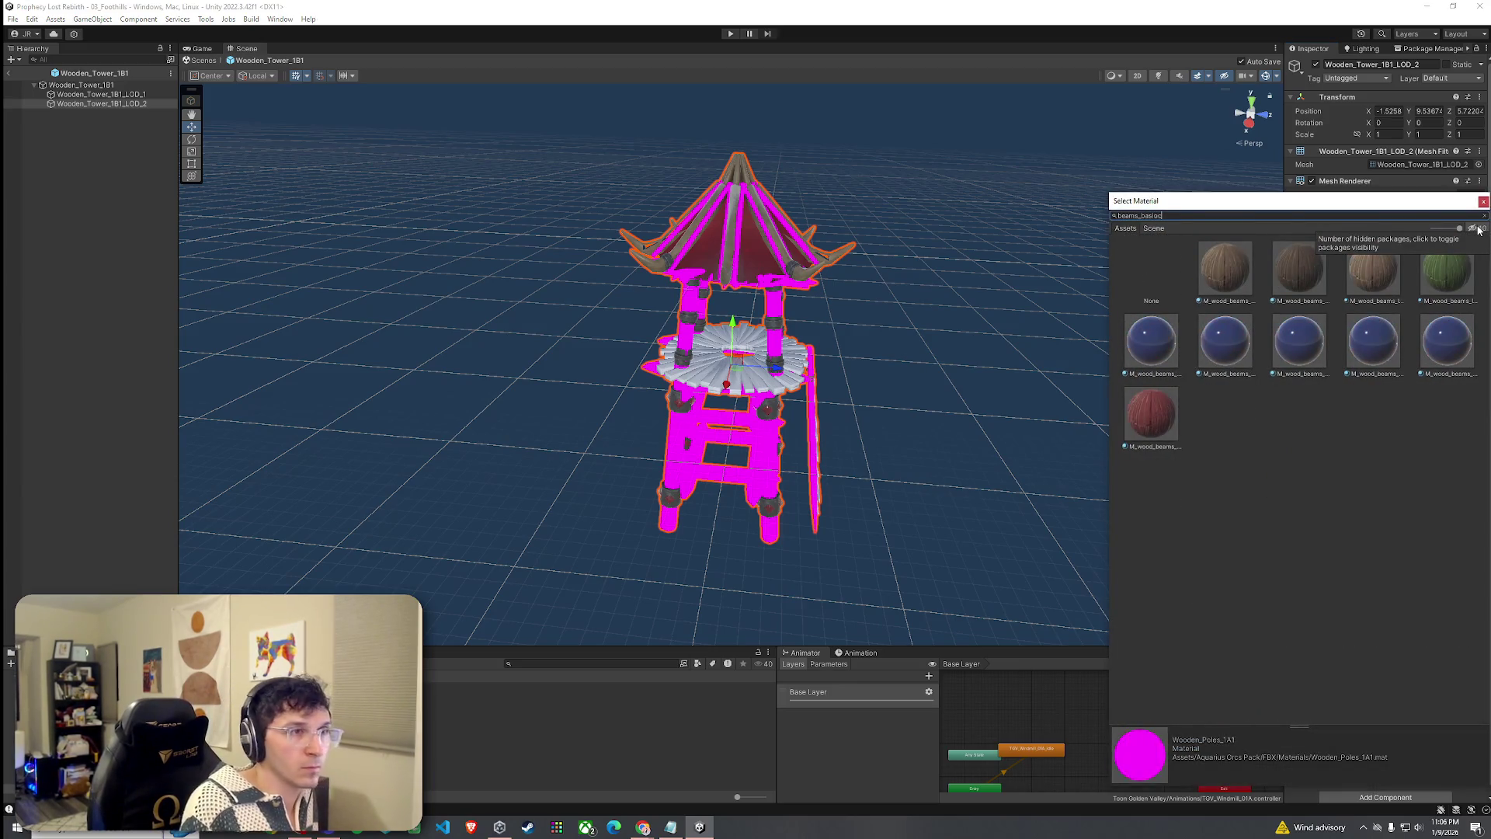
pyautogui.doubleClick(1210, 270)
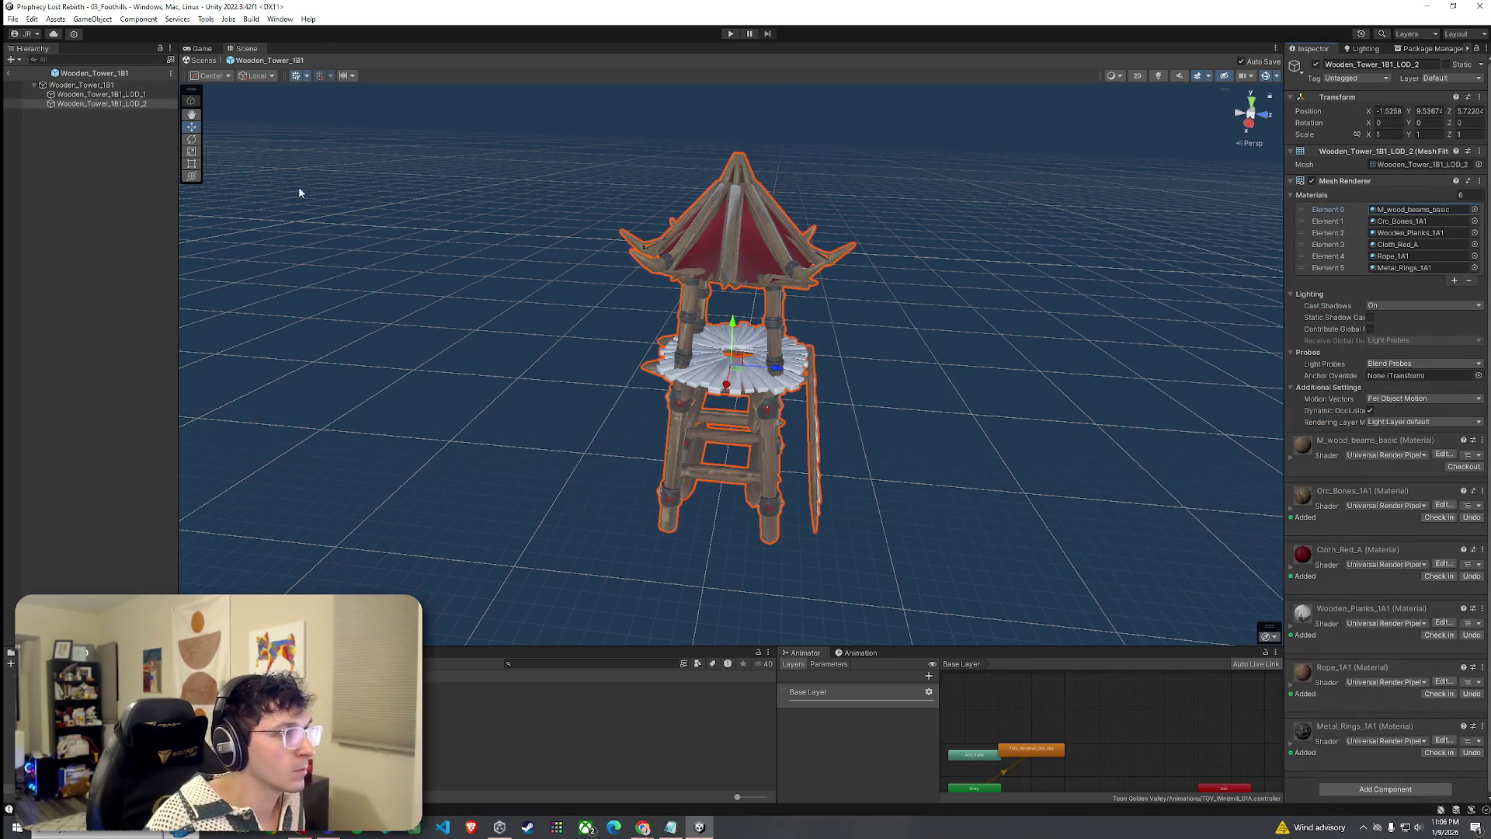
pyautogui.click(1474, 232)
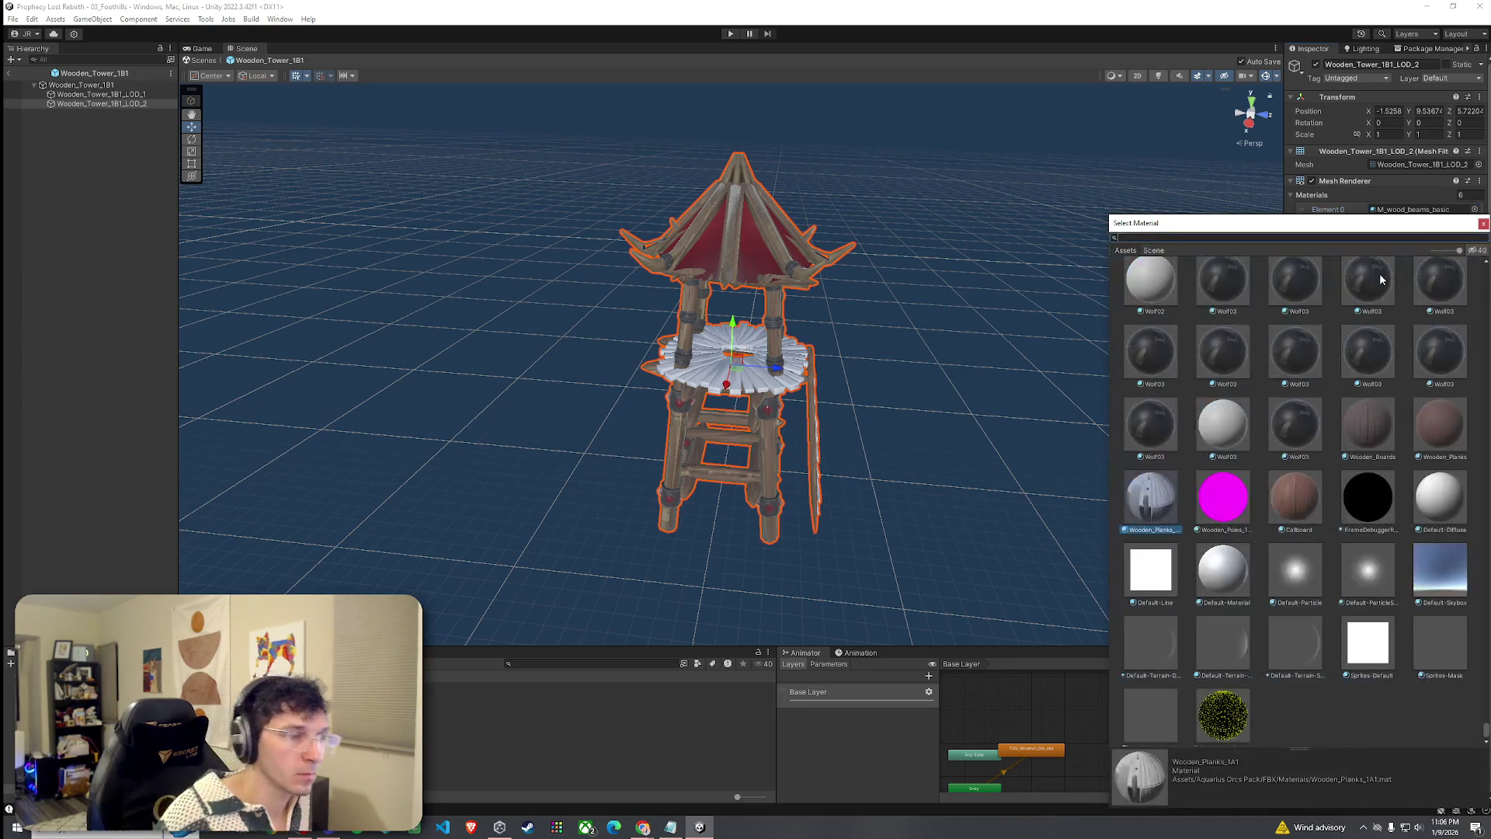
pyautogui.write('beams_basic')
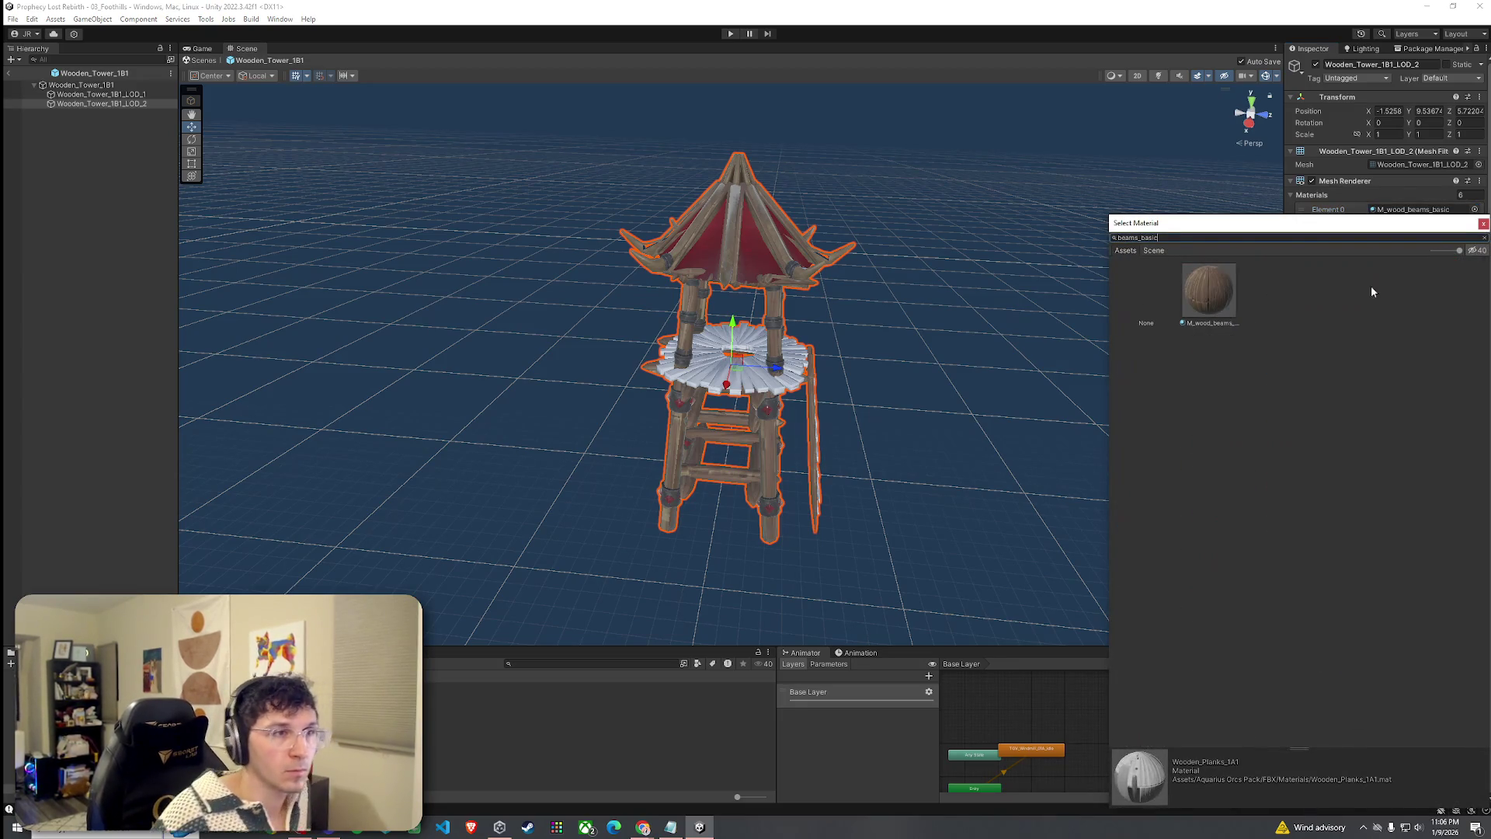
pyautogui.doubleClick(1221, 299)
pyautogui.click(9, 74)
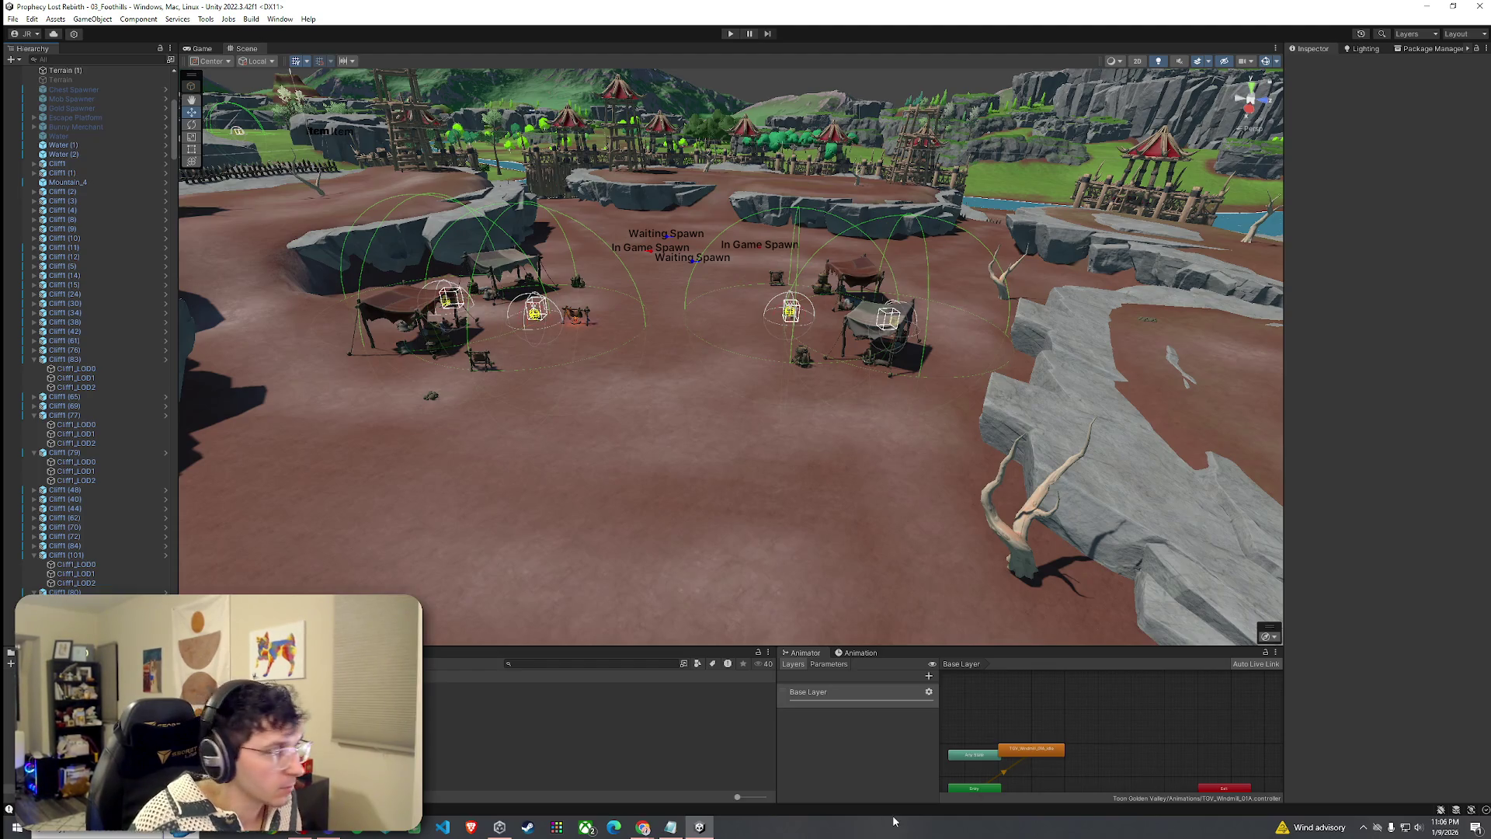
pyautogui.click(466, 723)
# Place a Wooden_Tower_1B2 tower in the arena, turning it and shrinking it slightly.
pyautogui.press('Up')
pyautogui.press('Up')
pyautogui.press('Up')
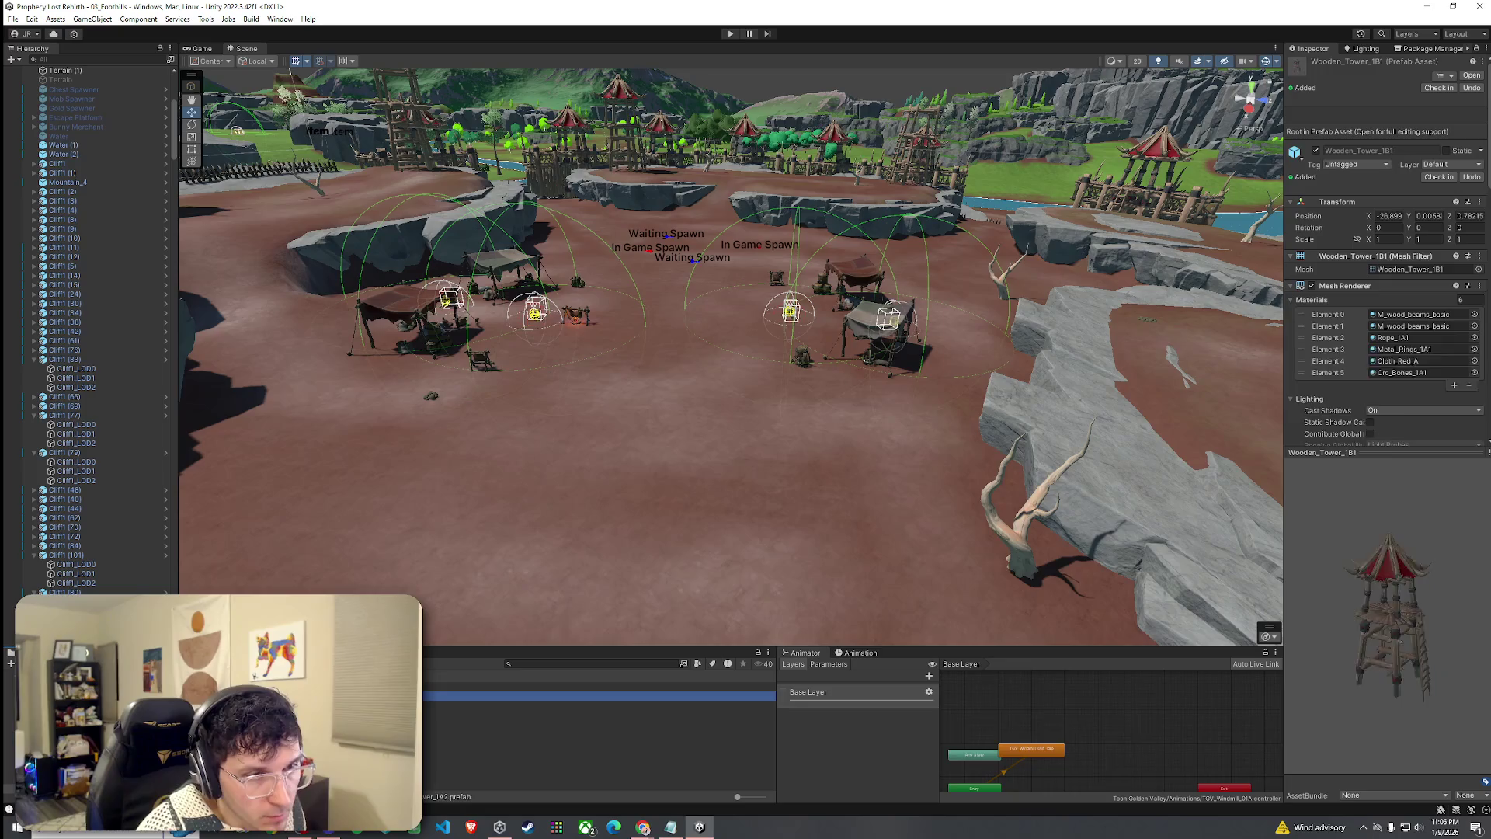
pyautogui.press('Down')
pyautogui.press('Down')
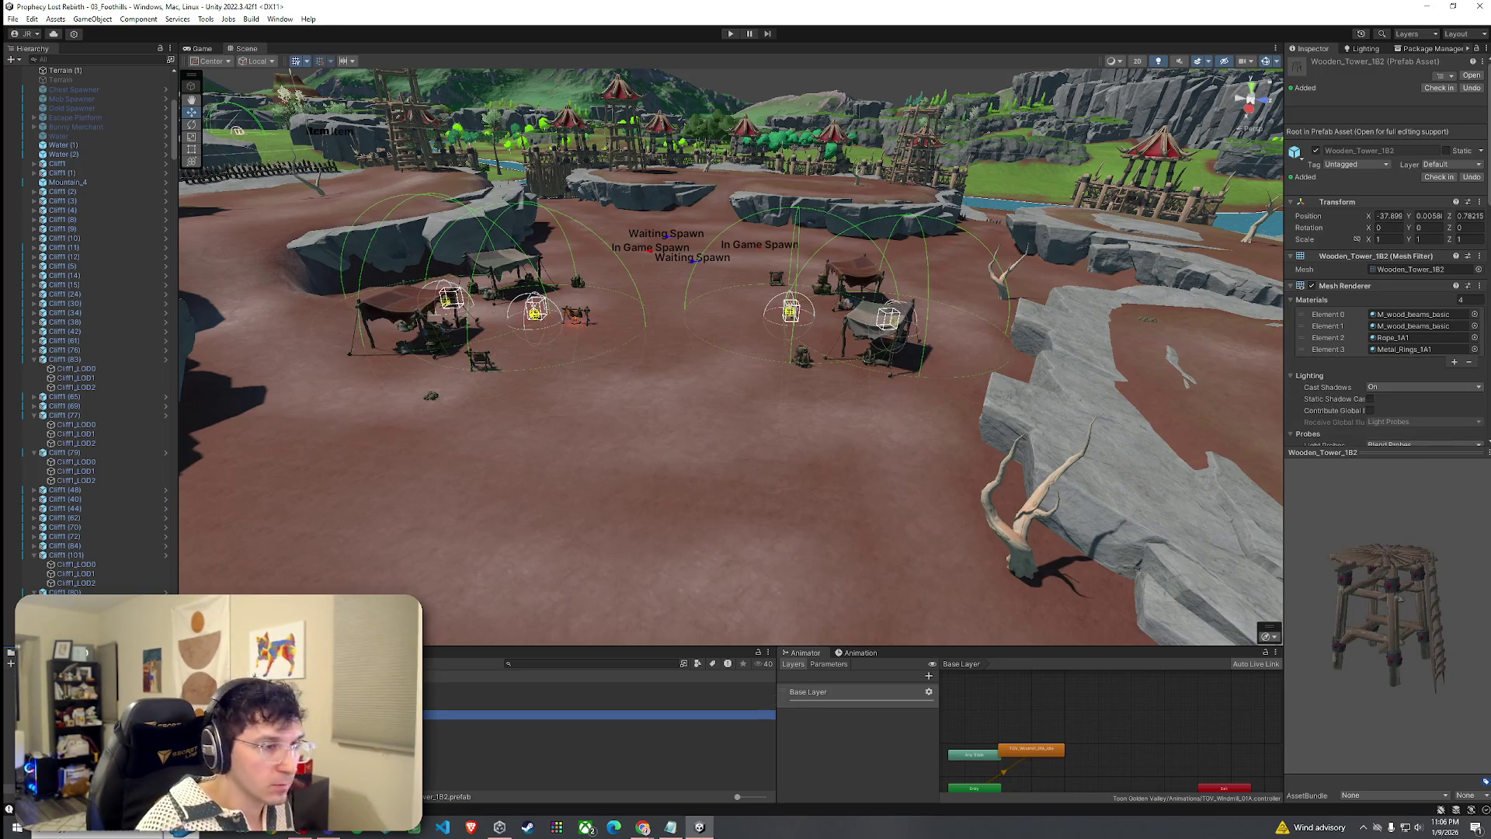
pyautogui.moveTo(505, 714)
pyautogui.mouseDown()
pyautogui.moveTo(804, 513)
pyautogui.moveTo(807, 453)
pyautogui.mouseUp()
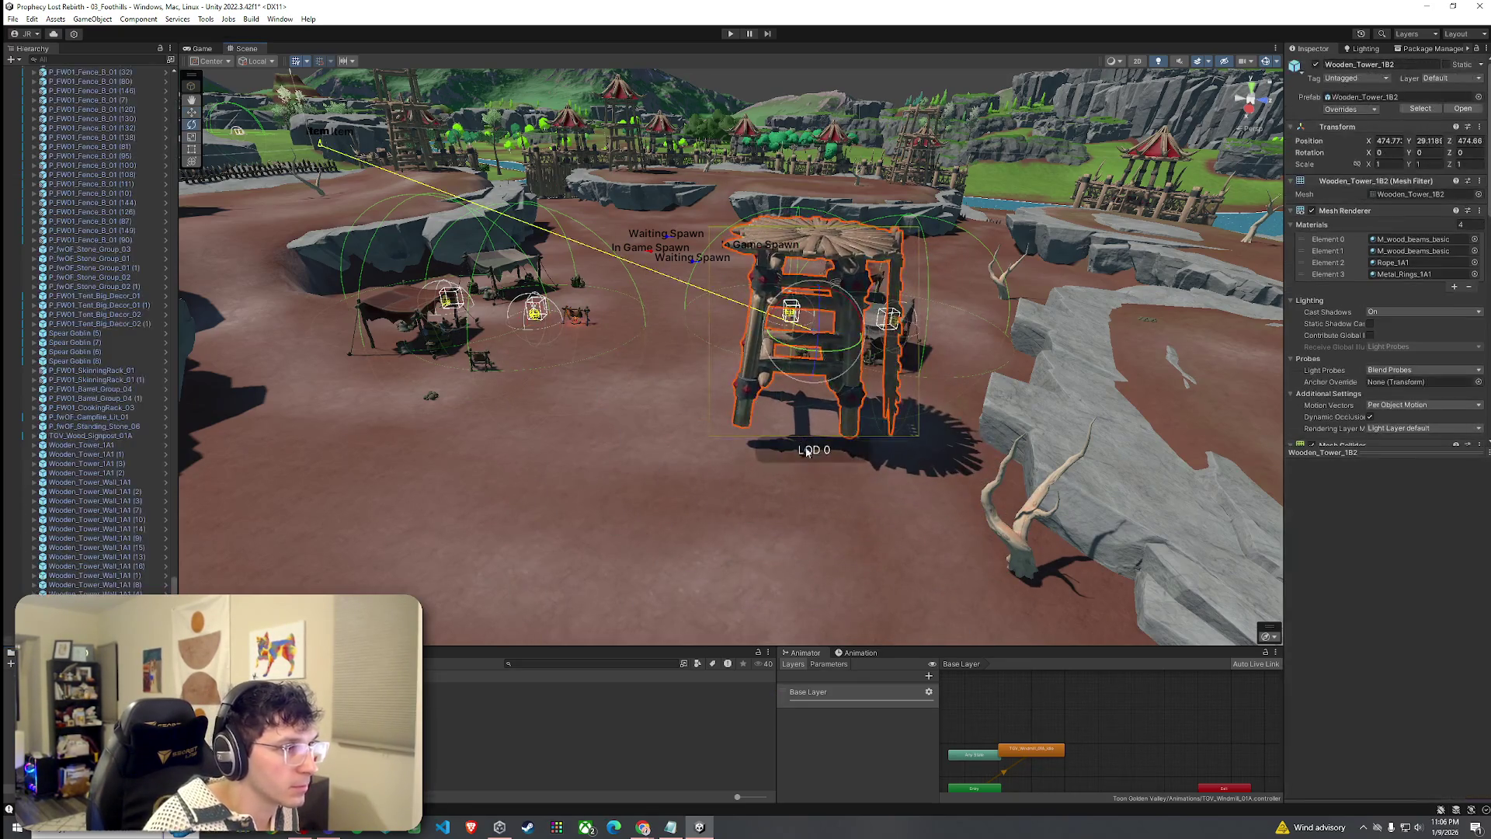
pyautogui.moveTo(798, 352)
pyautogui.mouseDown()
pyautogui.moveTo(935, 369)
pyautogui.moveTo(1119, 425)
pyautogui.moveTo(808, 319)
pyautogui.moveTo(960, 286)
pyautogui.moveTo(729, 407)
pyautogui.moveTo(928, 298)
pyautogui.moveTo(841, 286)
pyautogui.moveTo(850, 262)
pyautogui.mouseUp()
pyautogui.press('r')
pyautogui.press('w')
pyautogui.click(846, 267)
pyautogui.click(852, 257)
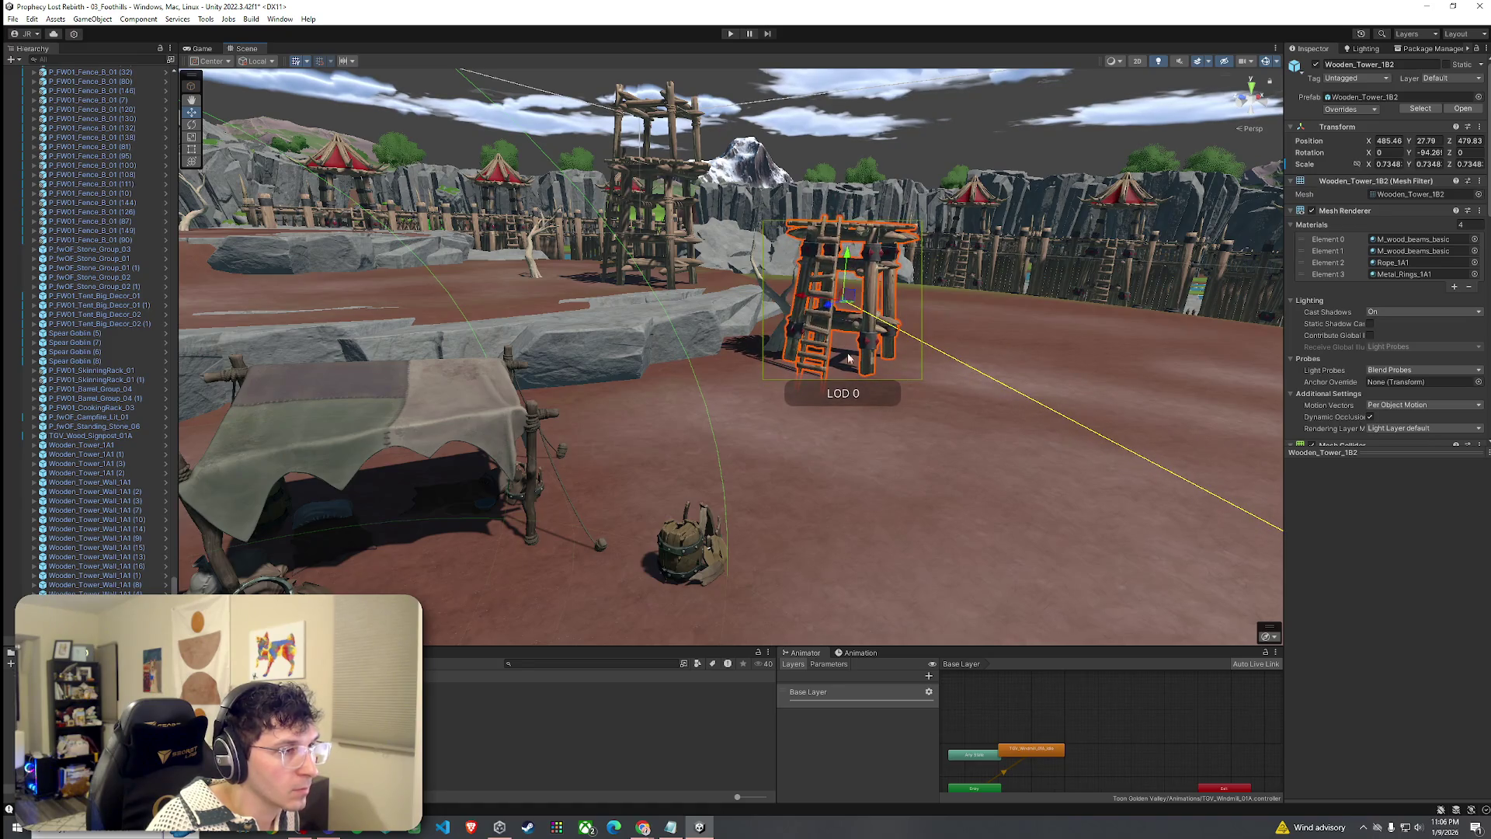
# Rotate the placed tower a bit further around its vertical axis.
pyautogui.click(849, 357)
pyautogui.press('w')
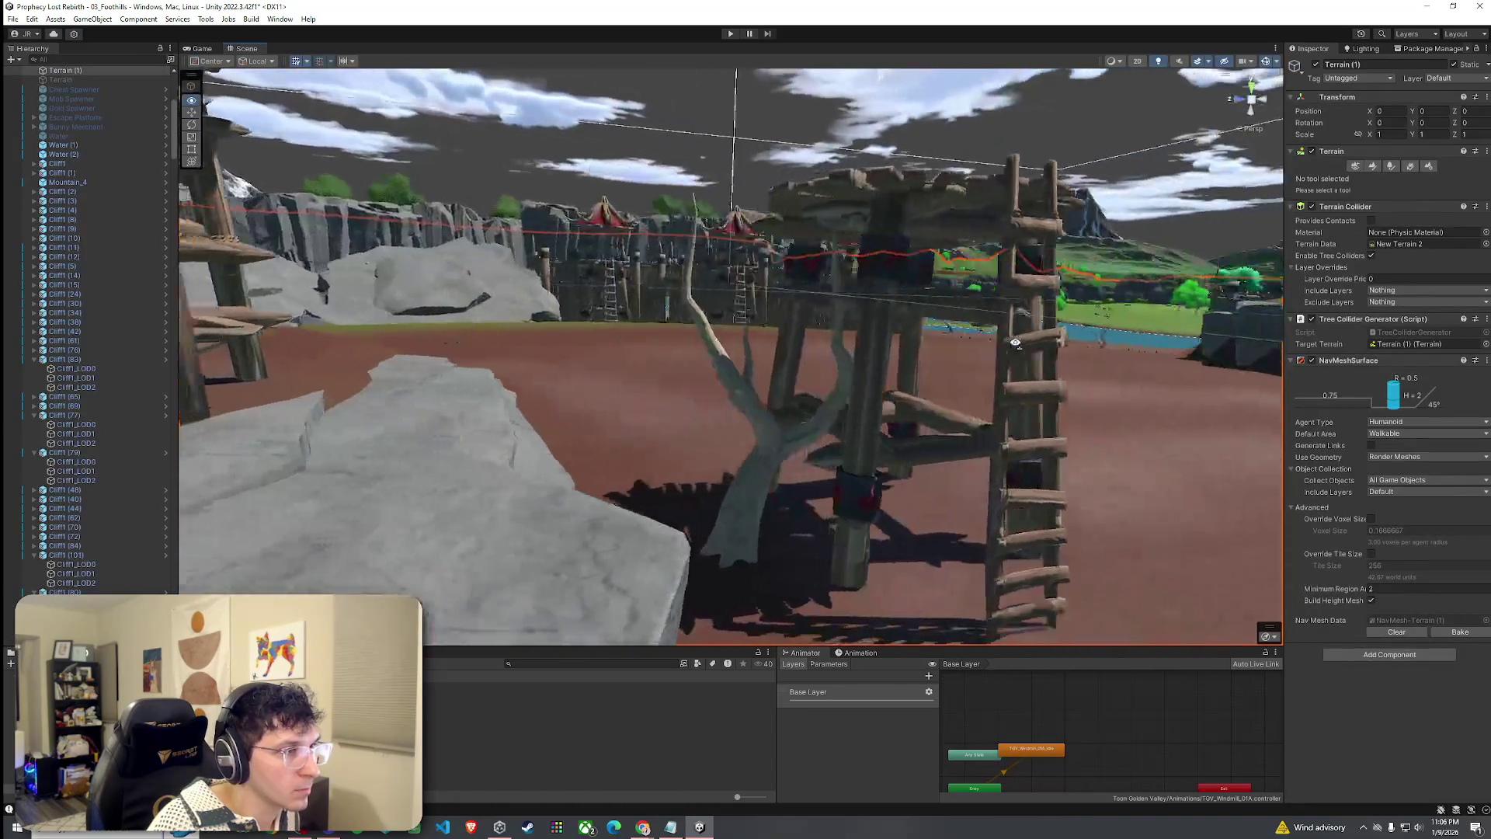
pyautogui.click(752, 316)
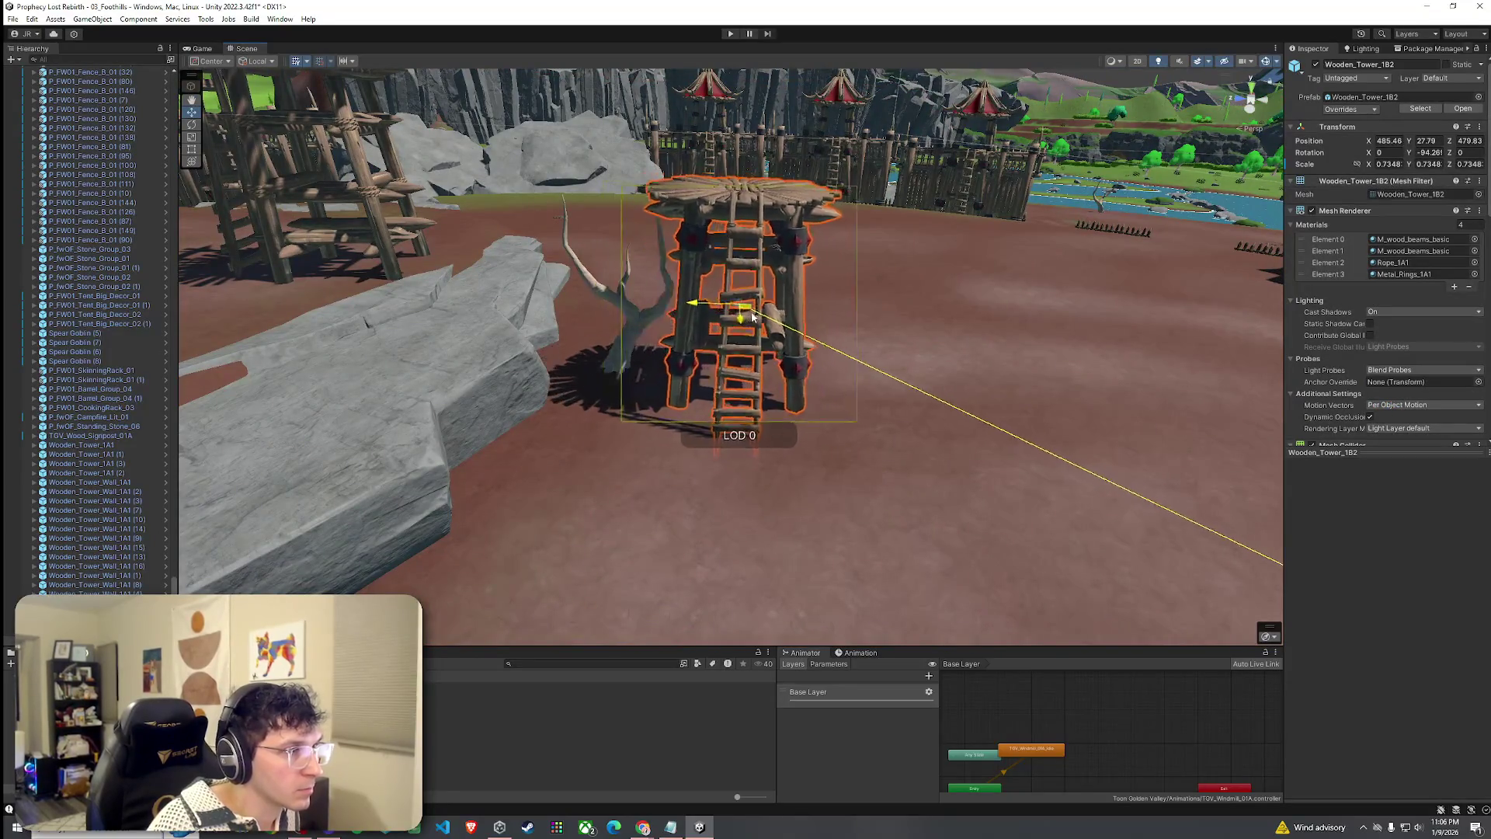
pyautogui.press('e')
pyautogui.moveTo(746, 366)
pyautogui.mouseDown()
pyautogui.moveTo(795, 350)
pyautogui.moveTo(813, 396)
pyautogui.mouseUp()
pyautogui.press('w')
# Duplicate the tower and move the copy to another spot in the arena.
pyautogui.hotkey('ctrl', 'd')
pyautogui.moveTo(608, 281)
pyautogui.mouseDown()
pyautogui.moveTo(921, 200)
pyautogui.moveTo(901, 227)
pyautogui.mouseUp()
pyautogui.press('f')
pyautogui.scroll(5, 951, 146)
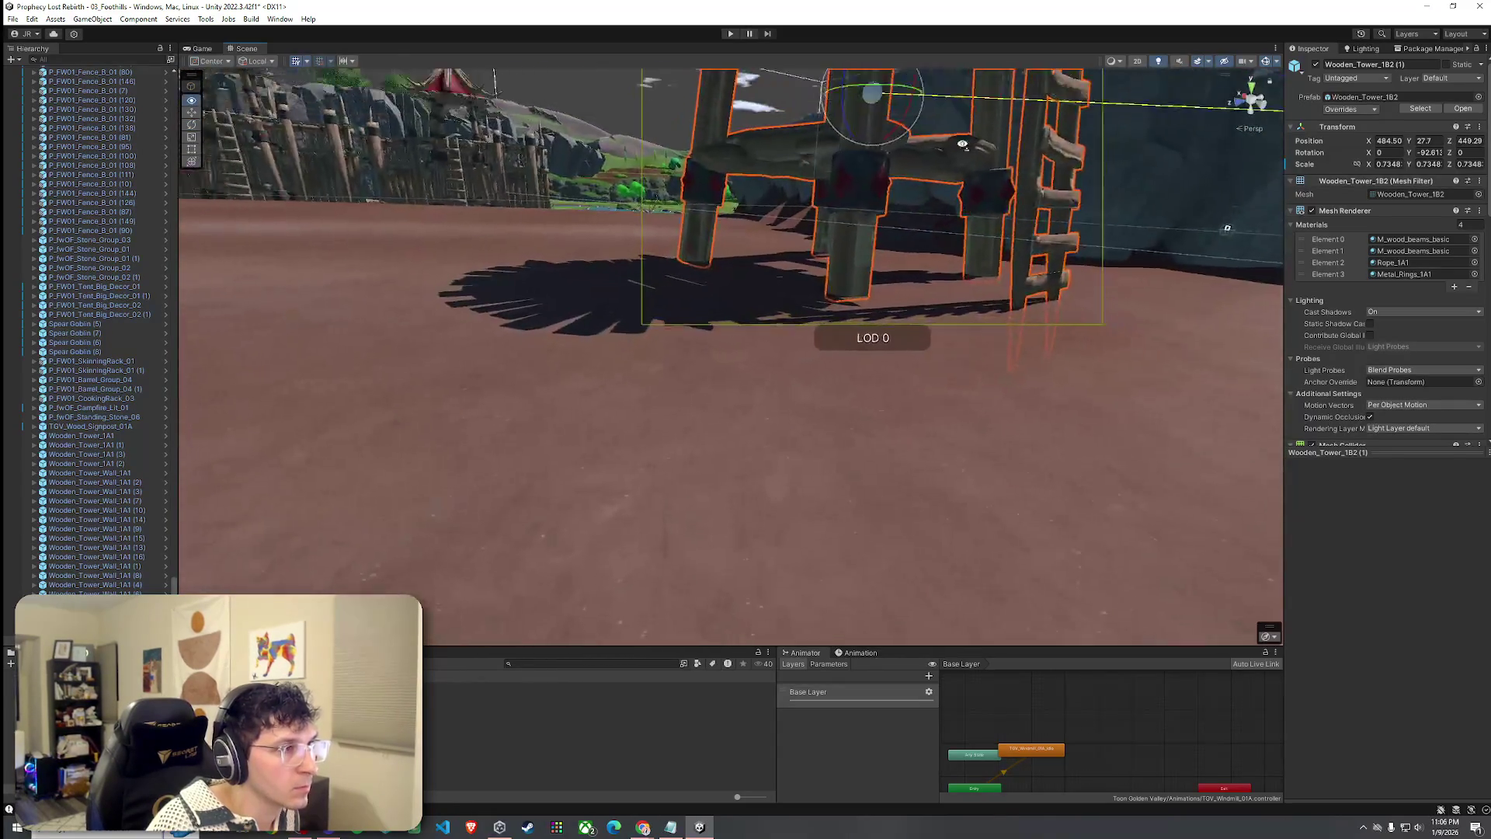
pyautogui.scroll(-10, 777, 310)
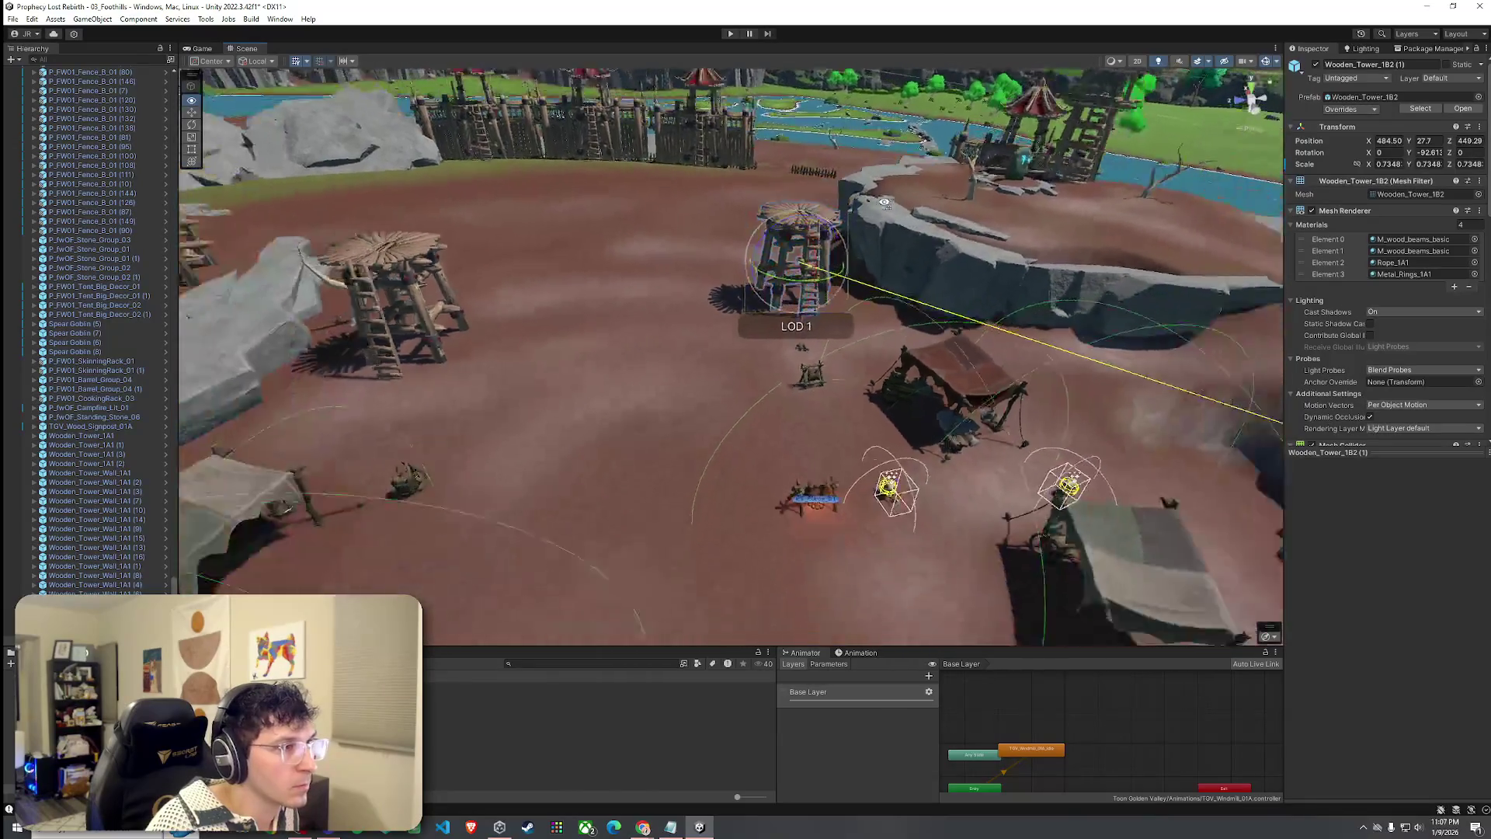
pyautogui.click(682, 364)
pyautogui.moveTo(682, 364)
pyautogui.mouseDown()
pyautogui.moveTo(873, 389)
pyautogui.moveTo(1110, 358)
pyautogui.moveTo(1065, 383)
pyautogui.moveTo(1182, 396)
pyautogui.moveTo(709, 282)
pyautogui.moveTo(644, 326)
pyautogui.mouseUp()
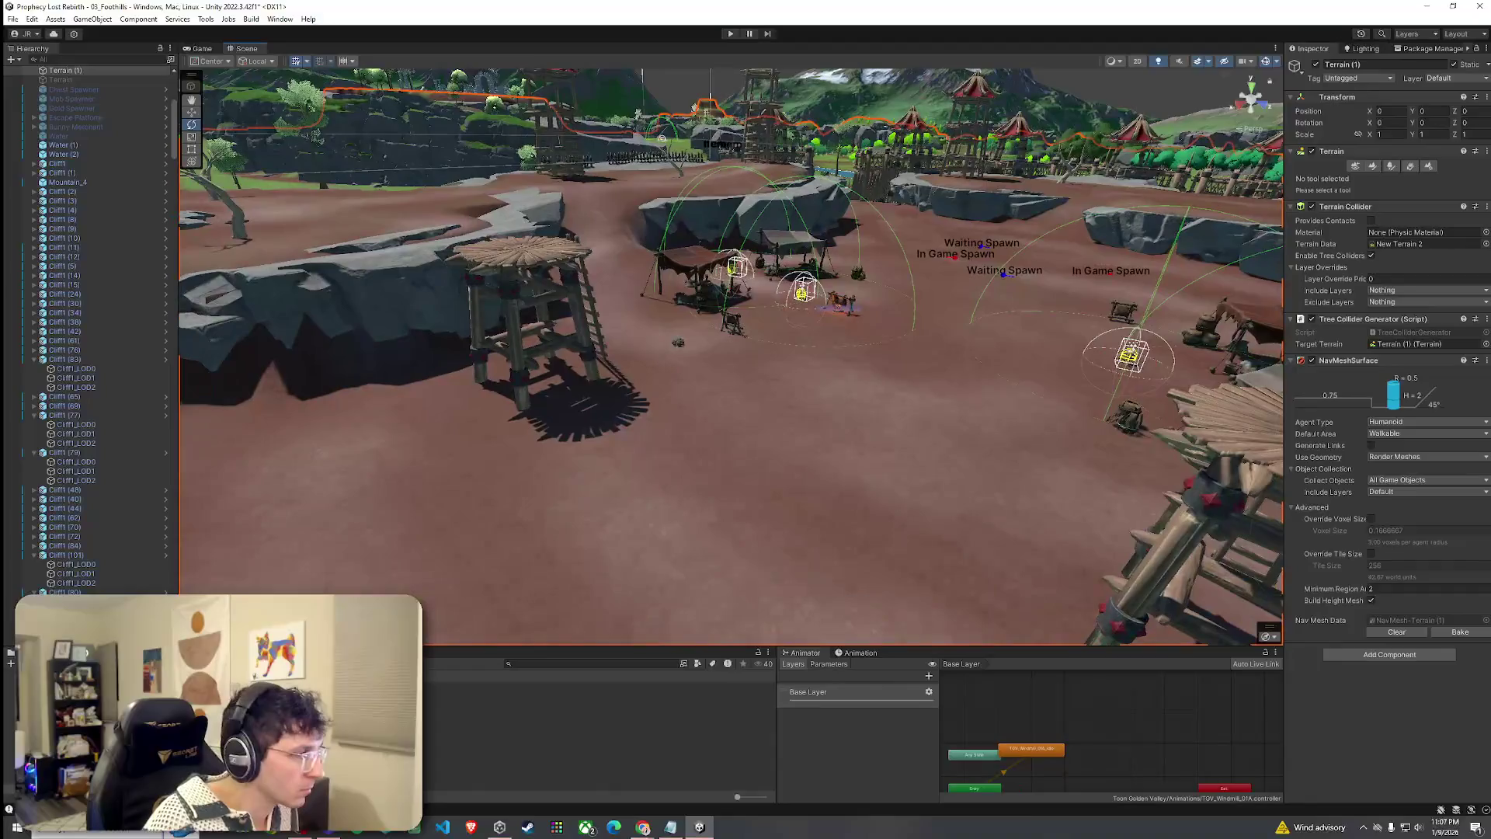
# Compare the Wooden_Tower_1A1 and Wooden_Tower_1B1 previews, then place a Wooden_Tower_1B1 tower.
pyautogui.click(590, 704)
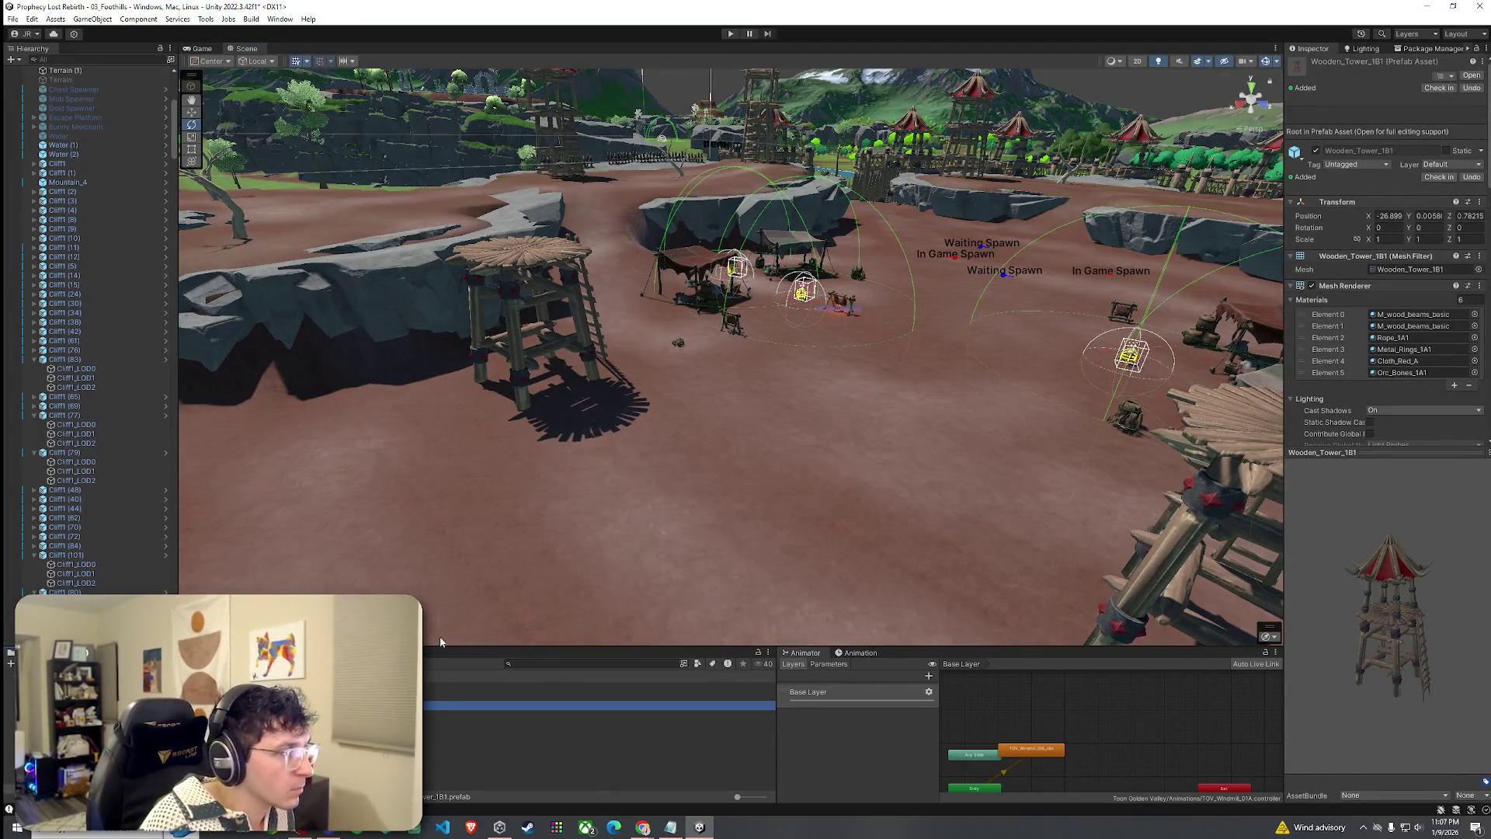
pyautogui.moveTo(590, 704)
pyautogui.mouseDown()
pyautogui.moveTo(326, 420)
pyautogui.moveTo(380, 493)
pyautogui.moveTo(351, 457)
pyautogui.mouseUp()
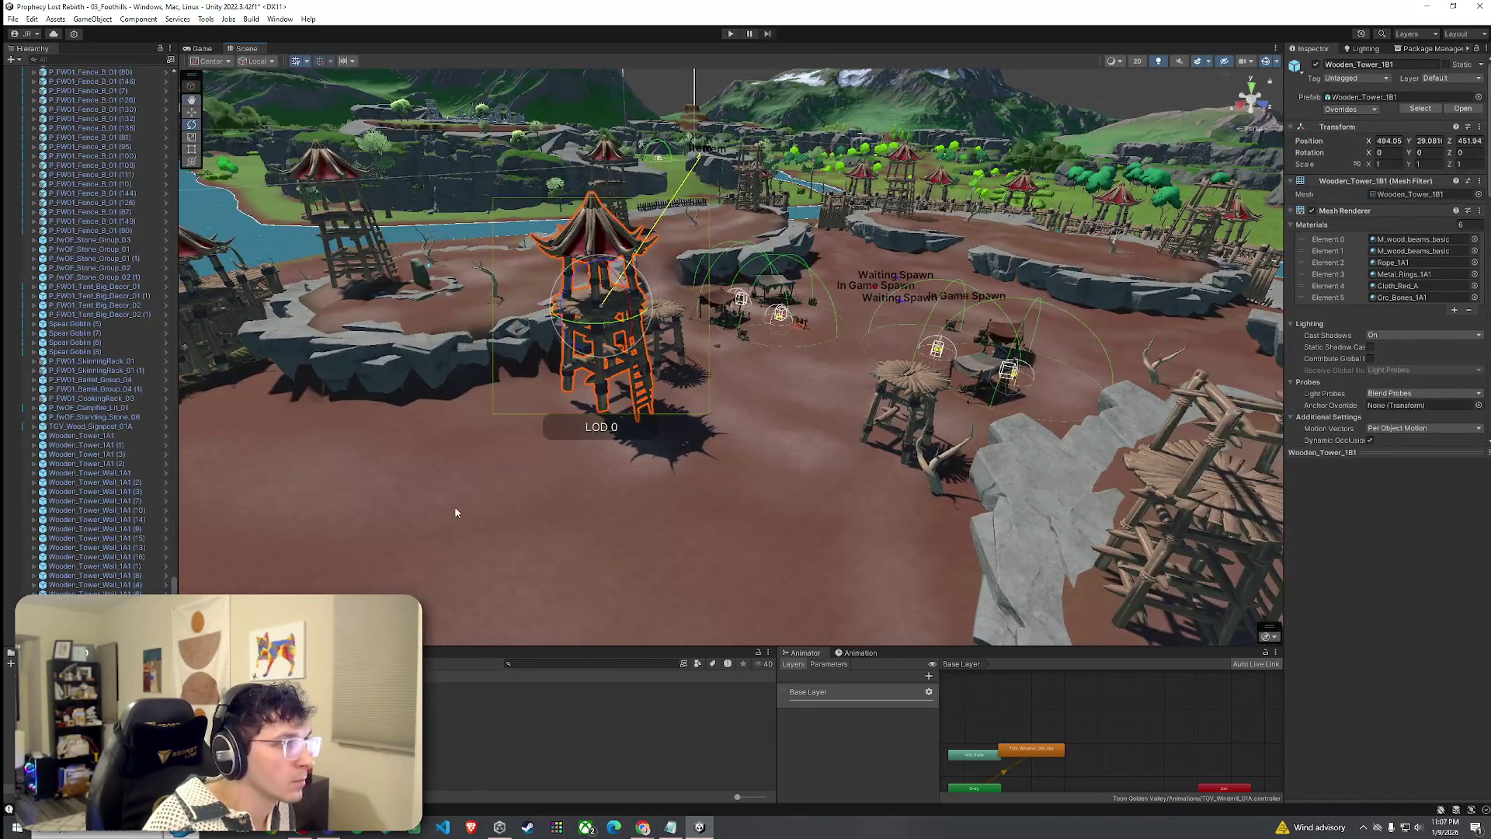
pyautogui.hotkey('ctrl', 'z')
pyautogui.press('Up')
pyautogui.press('Up')
pyautogui.press('Up')
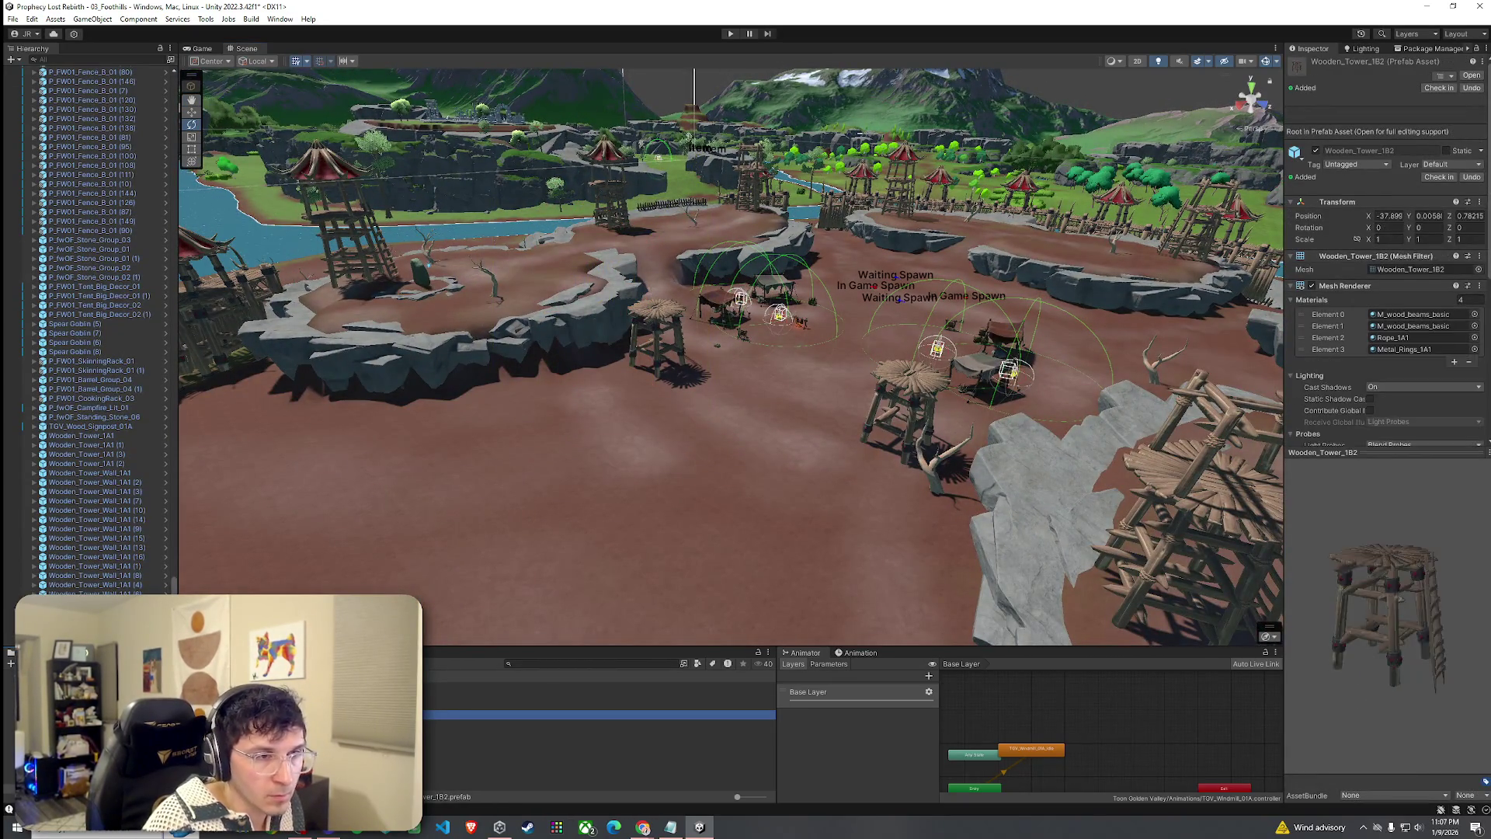
pyautogui.press('Down')
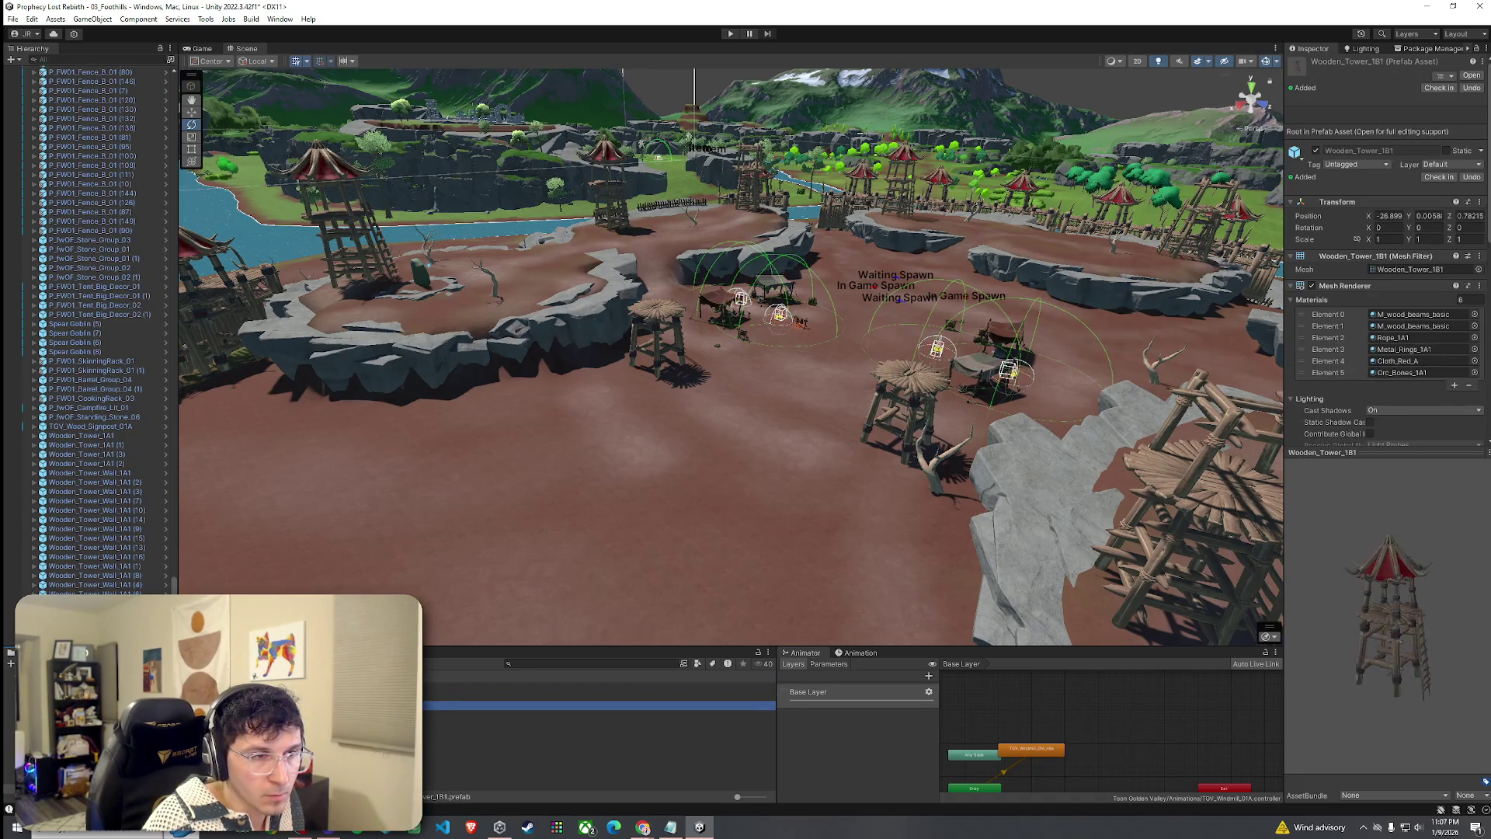
pyautogui.press('Up')
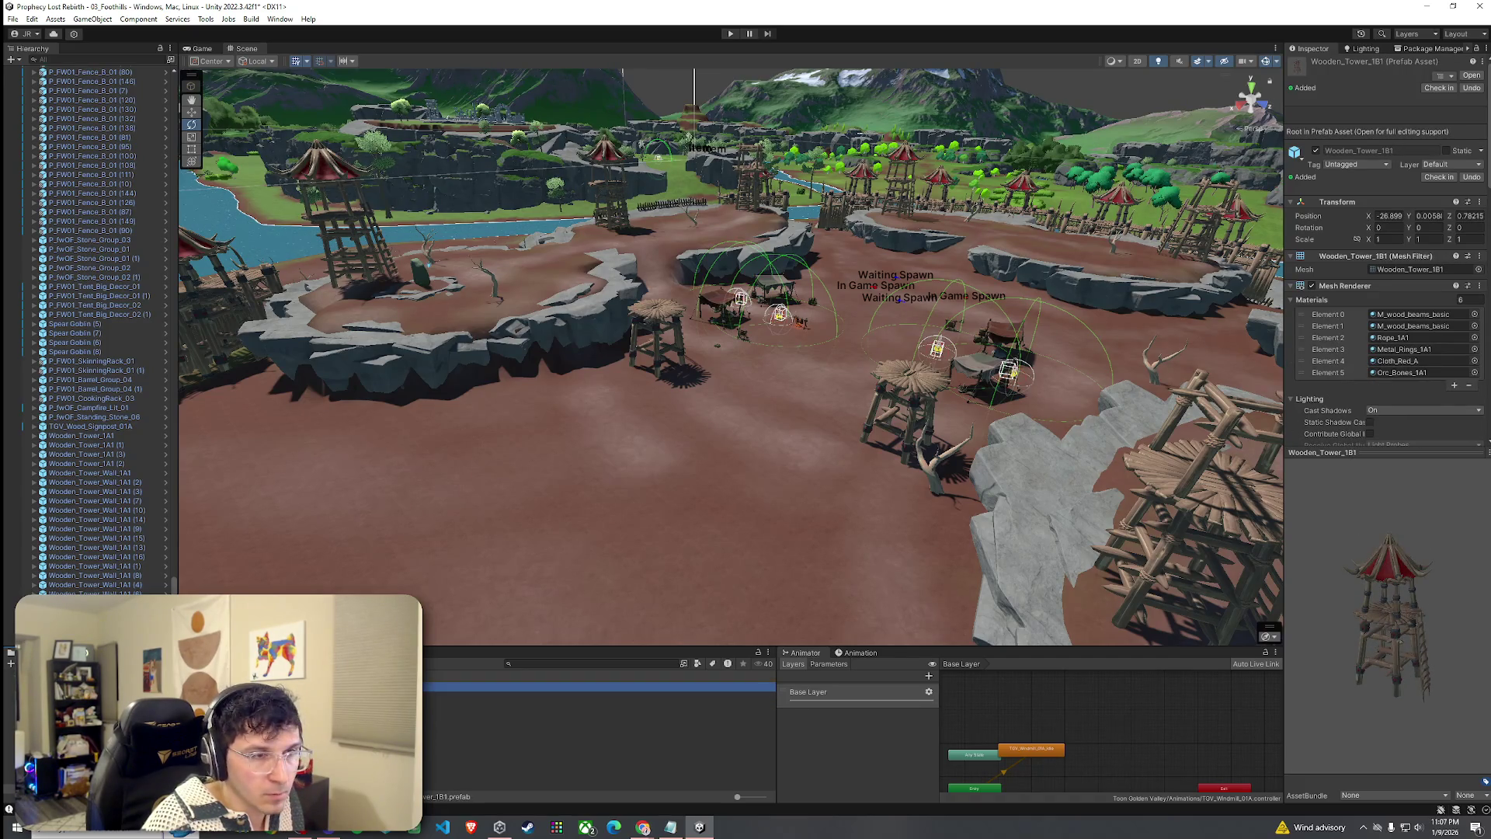
pyautogui.press('Down')
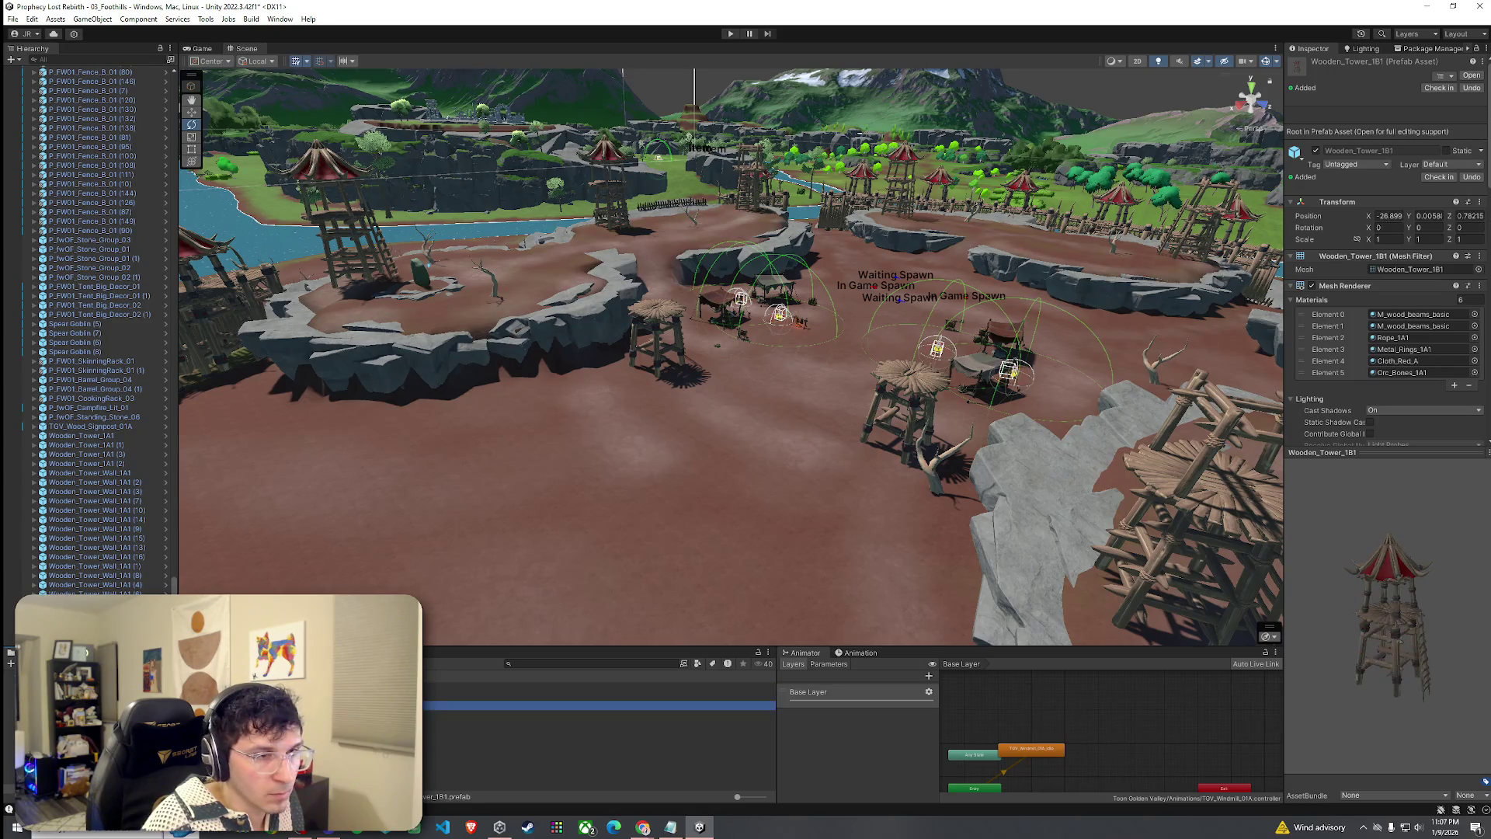
pyautogui.moveTo(598, 704)
pyautogui.mouseDown()
pyautogui.moveTo(608, 526)
pyautogui.moveTo(516, 464)
pyautogui.moveTo(916, 404)
pyautogui.moveTo(846, 277)
pyautogui.moveTo(829, 287)
pyautogui.moveTo(841, 231)
pyautogui.moveTo(761, 279)
pyautogui.moveTo(626, 271)
pyautogui.moveTo(653, 268)
pyautogui.mouseUp()
# Turn the new Wooden_Tower_1B1 and lower it closer to the ground.
pyautogui.press('e')
pyautogui.press('w')
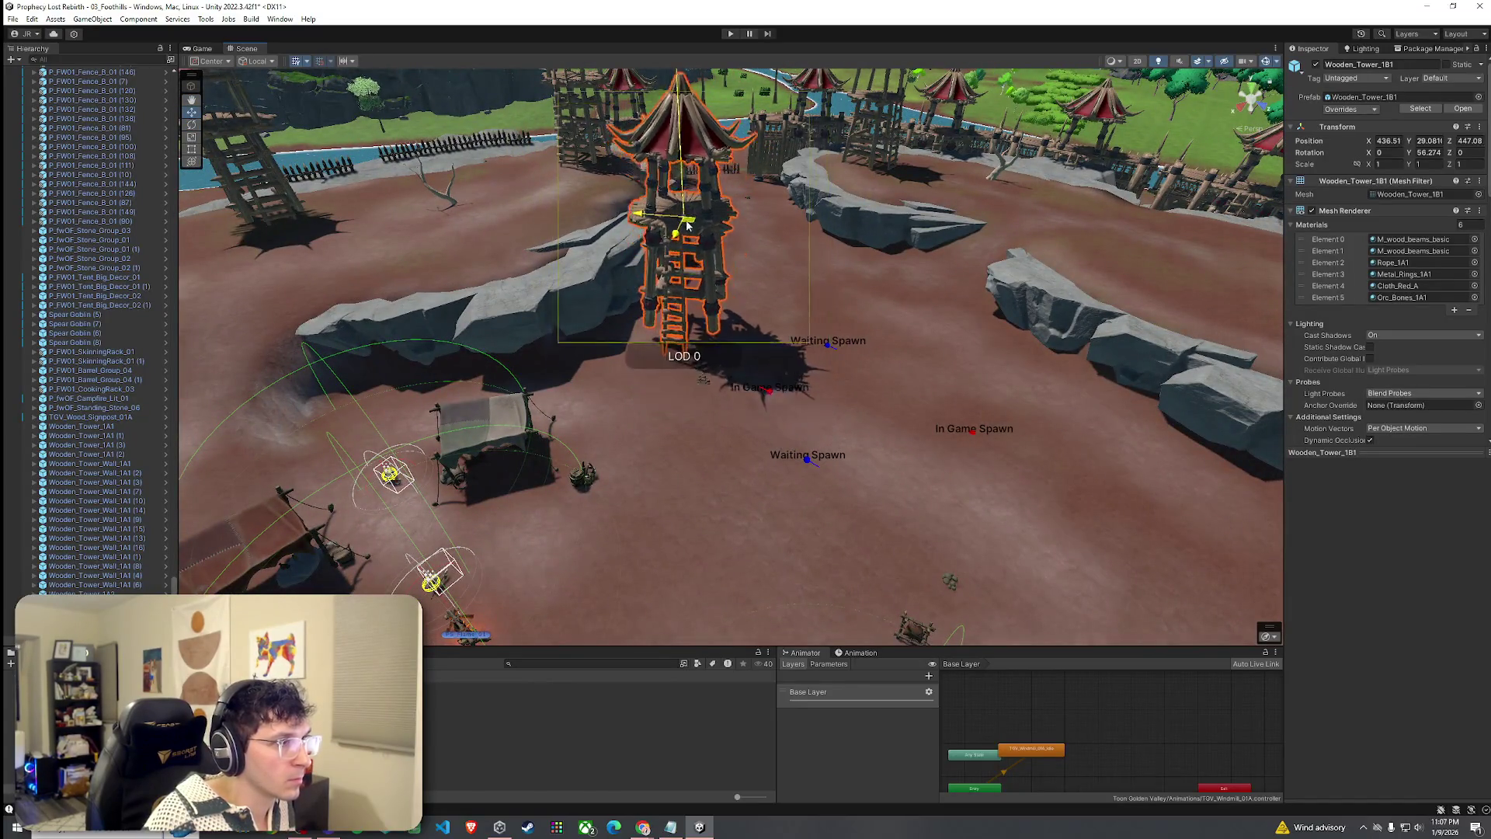
pyautogui.moveTo(687, 195)
pyautogui.mouseDown()
pyautogui.moveTo(726, 230)
pyautogui.moveTo(666, 273)
pyautogui.moveTo(52, 195)
pyautogui.moveTo(1399, 300)
pyautogui.moveTo(1321, 311)
pyautogui.mouseUp()
pyautogui.click(665, 273)
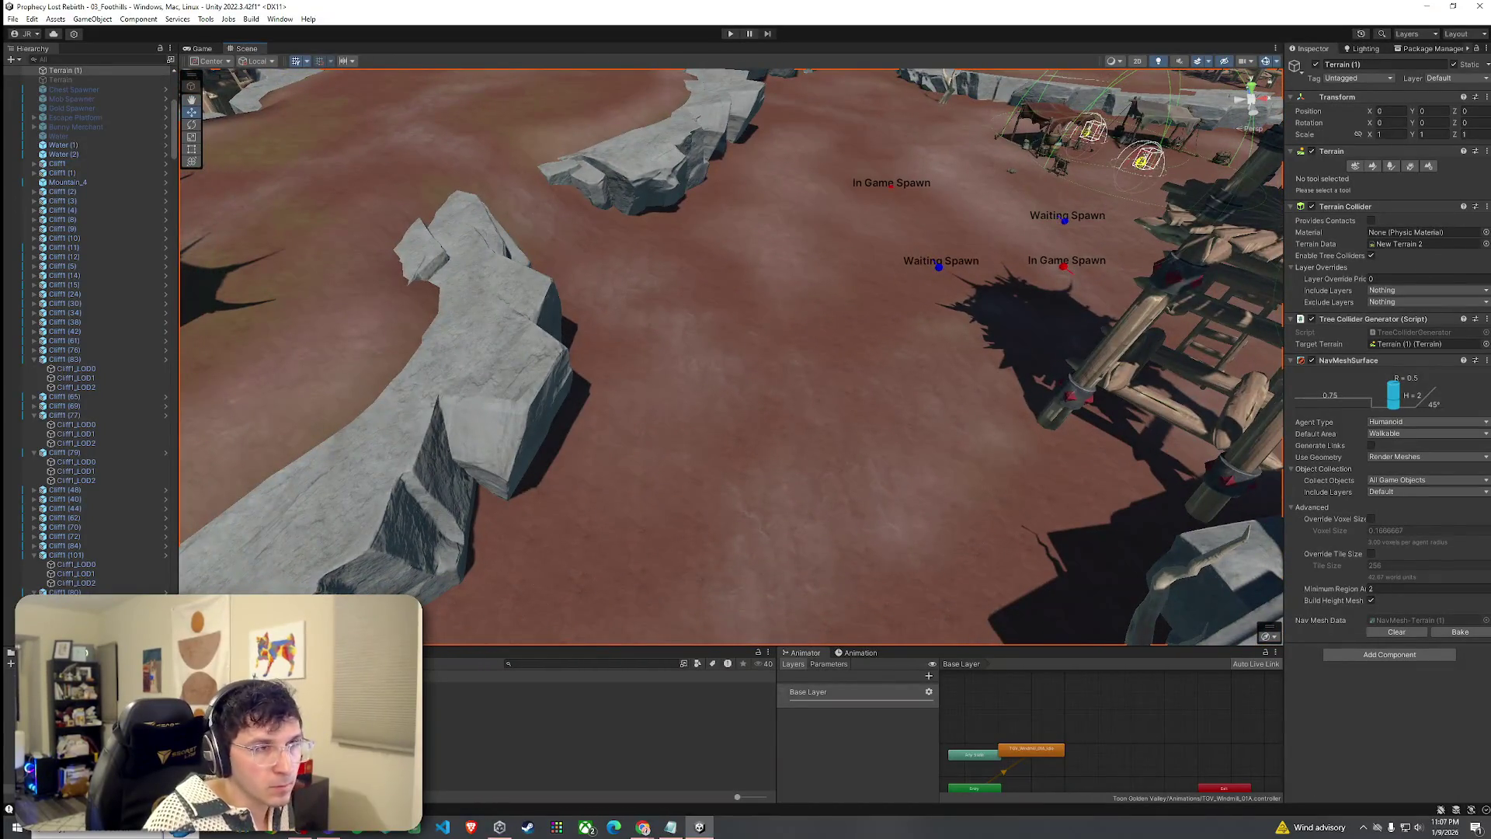
# Add another Wooden_Tower_1B2 scaled to about 0.8, then select the terrain for painting.
pyautogui.click(505, 705)
pyautogui.moveTo(505, 696)
pyautogui.mouseDown()
pyautogui.moveTo(707, 295)
pyautogui.moveTo(722, 335)
pyautogui.mouseUp()
pyautogui.moveTo(706, 284)
pyautogui.mouseDown()
pyautogui.moveTo(678, 264)
pyautogui.moveTo(680, 332)
pyautogui.moveTo(637, 351)
pyautogui.mouseUp()
pyautogui.click(781, 398)
pyautogui.moveTo(780, 397)
pyautogui.mouseDown()
pyautogui.moveTo(227, 330)
pyautogui.moveTo(233, 342)
pyautogui.moveTo(249, 326)
pyautogui.moveTo(241, 412)
pyautogui.moveTo(594, 314)
pyautogui.mouseUp()
pyautogui.click(1029, 352)
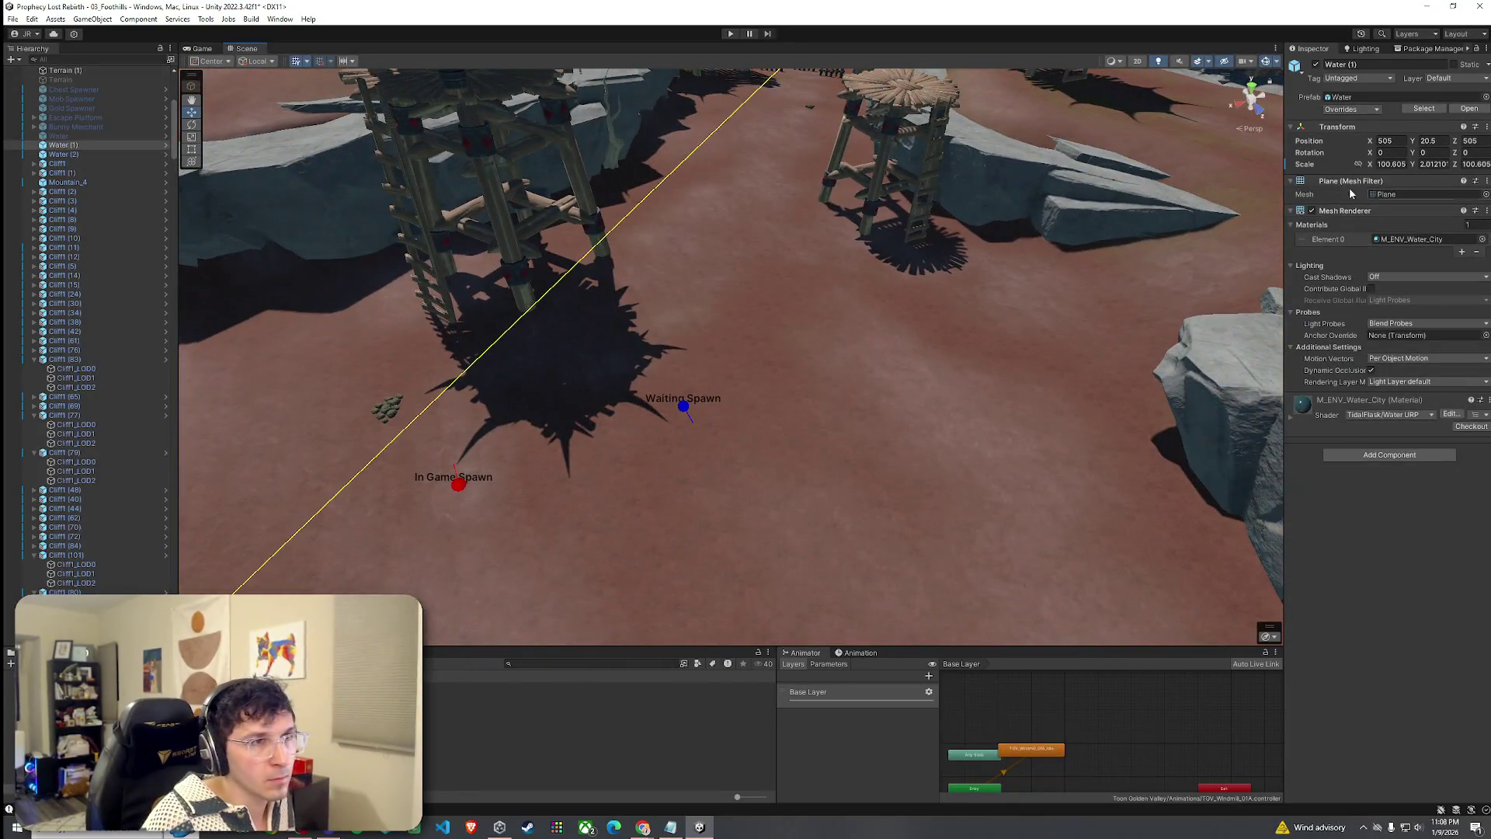
pyautogui.click(765, 408)
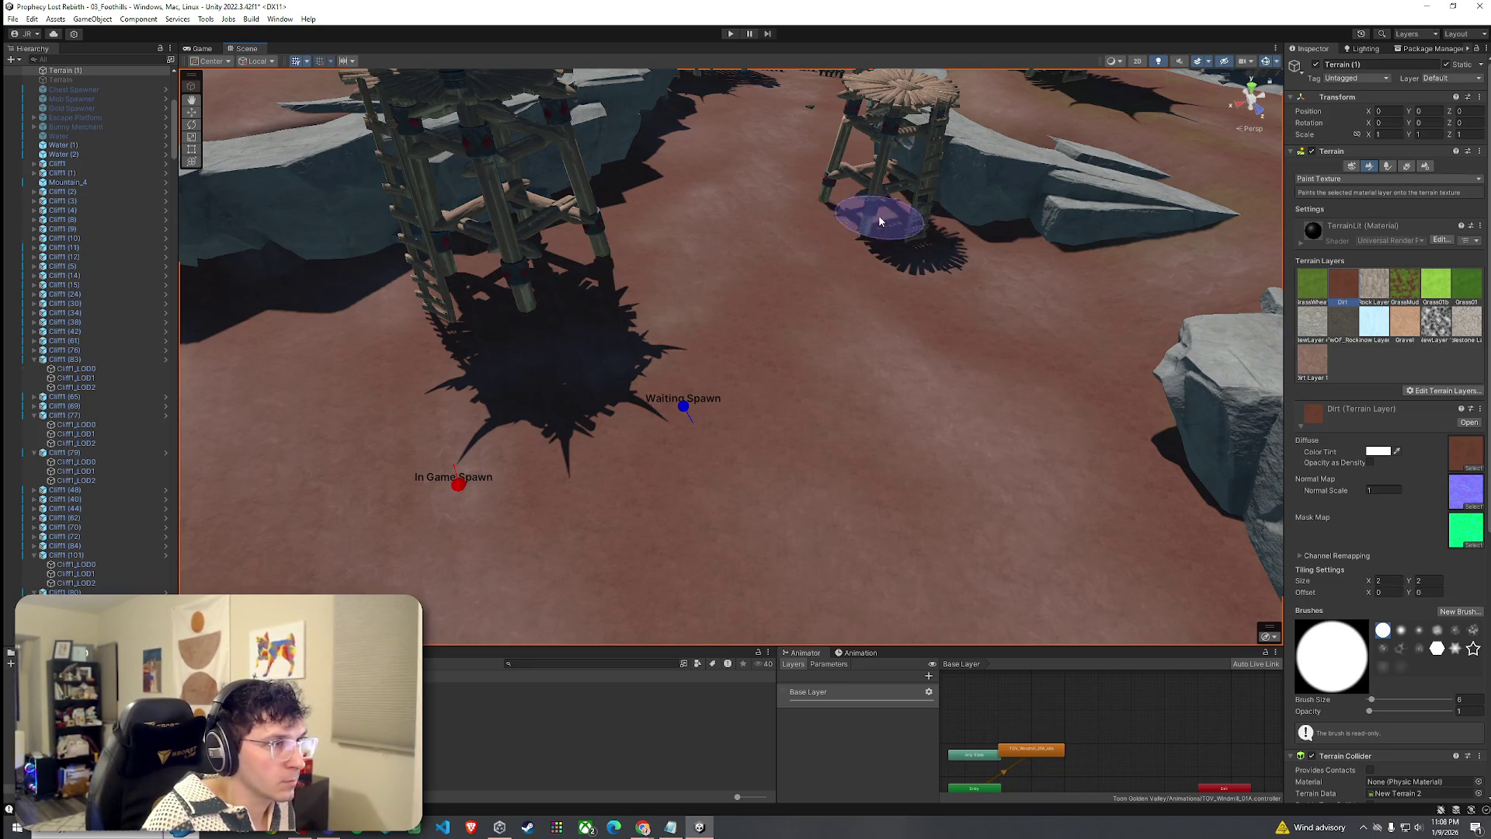
# Save the Foothills scene via File > Save and orbit up to an overview of the fort.
pyautogui.scroll(-10, 875, 280)
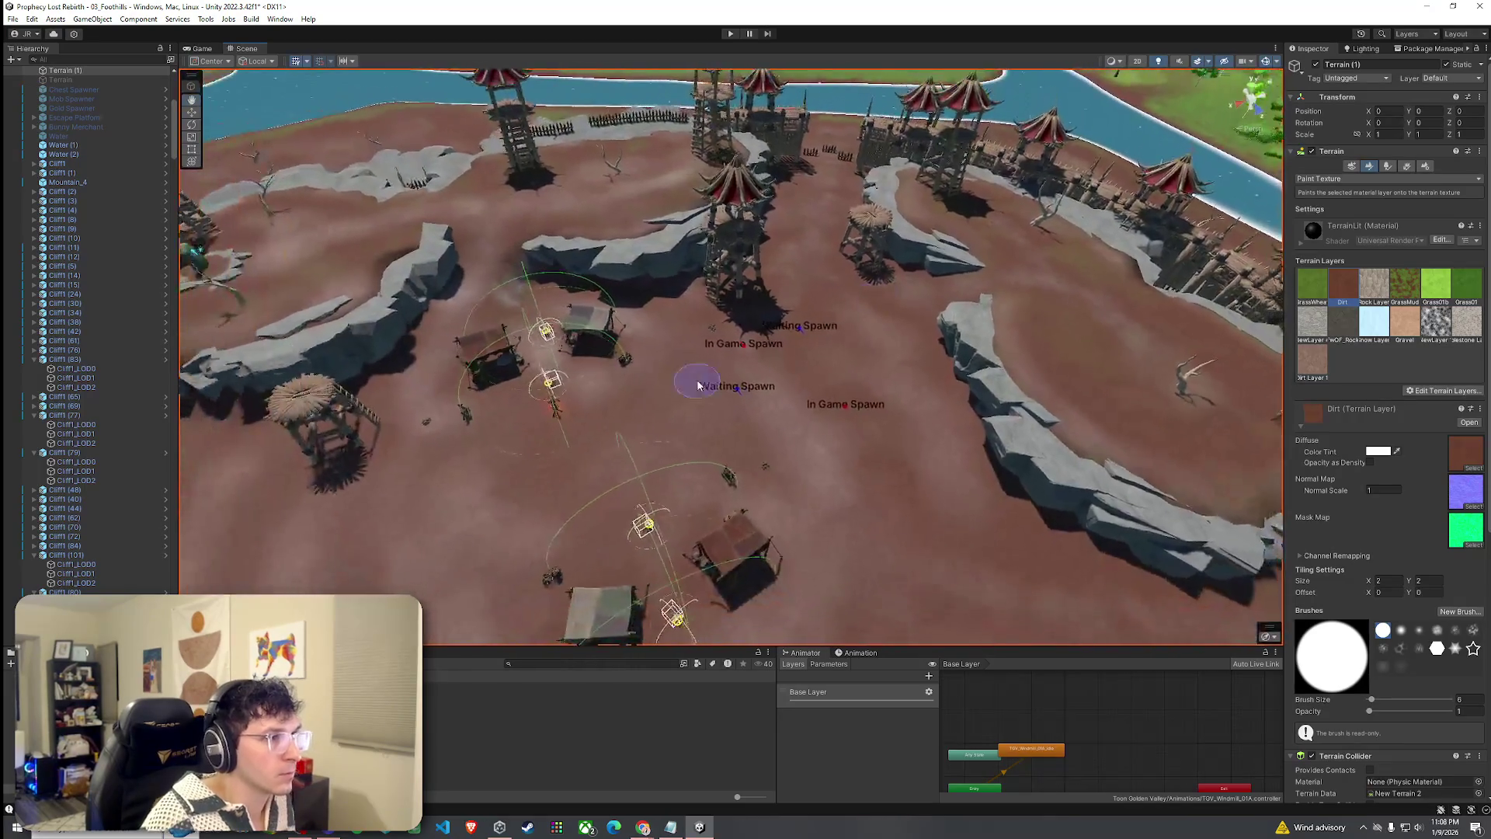
pyautogui.click(13, 18)
pyautogui.click(31, 74)
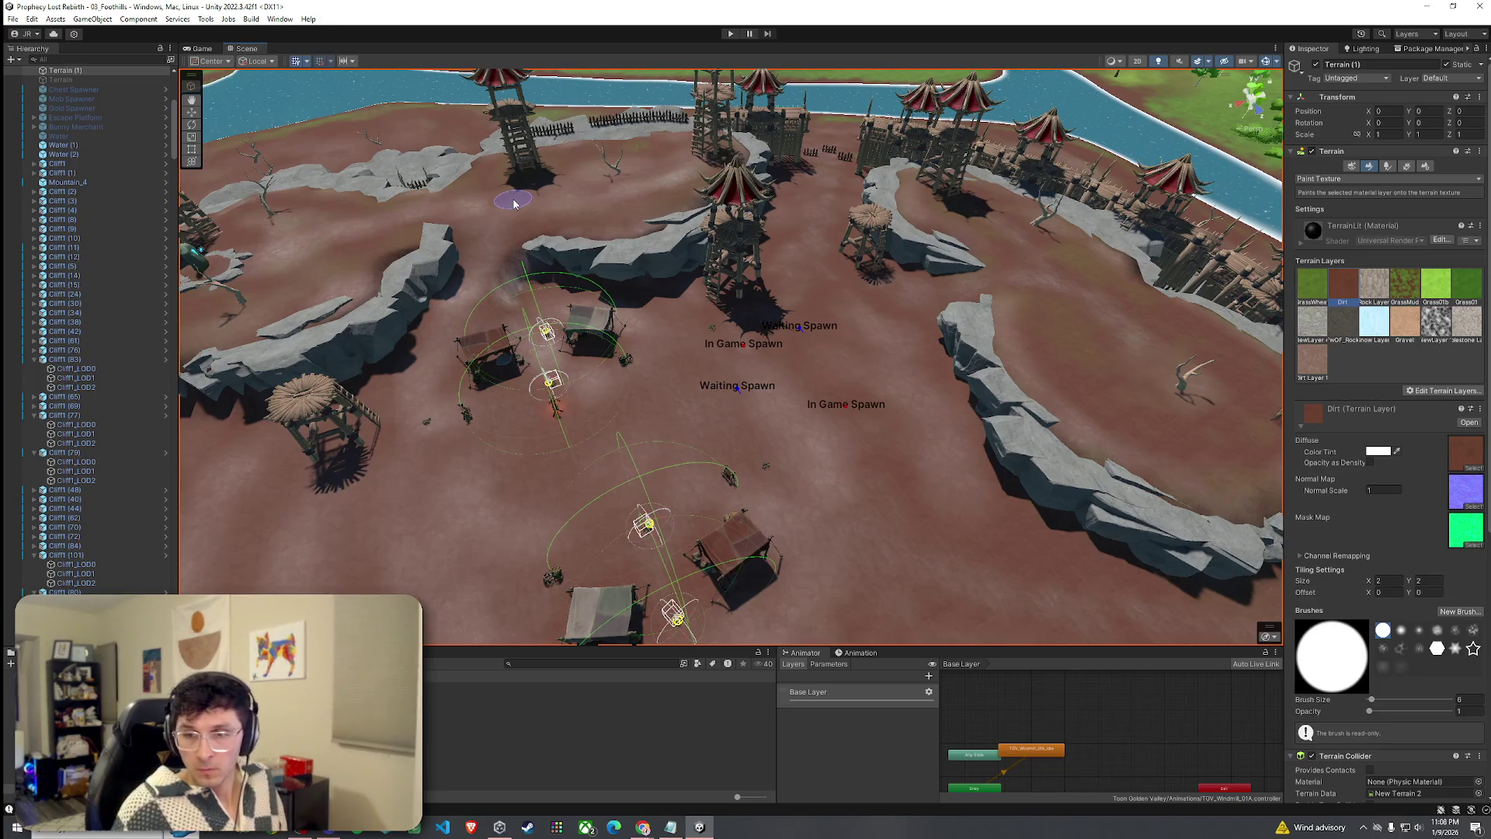
pyautogui.moveTo(761, 437)
pyautogui.mouseDown()
pyautogui.moveTo(758, 396)
pyautogui.moveTo(1020, 322)
pyautogui.moveTo(756, 339)
pyautogui.moveTo(786, 336)
pyautogui.mouseUp()
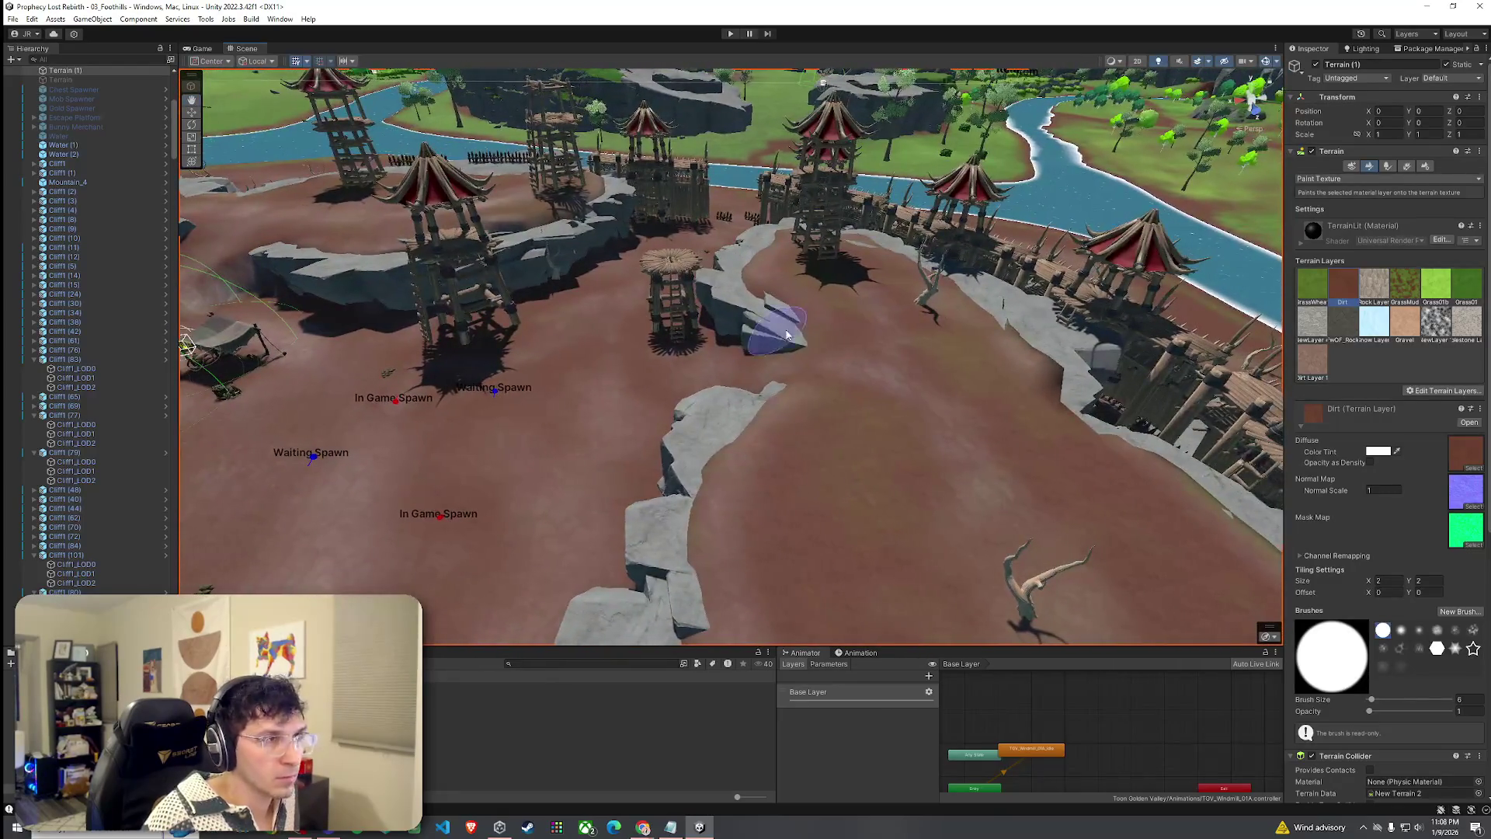
pyautogui.click(12, 18)
pyautogui.press('Escape')
pyautogui.moveTo(590, 342)
pyautogui.mouseDown()
pyautogui.moveTo(630, 344)
pyautogui.moveTo(566, 400)
pyautogui.moveTo(566, 349)
pyautogui.mouseUp()
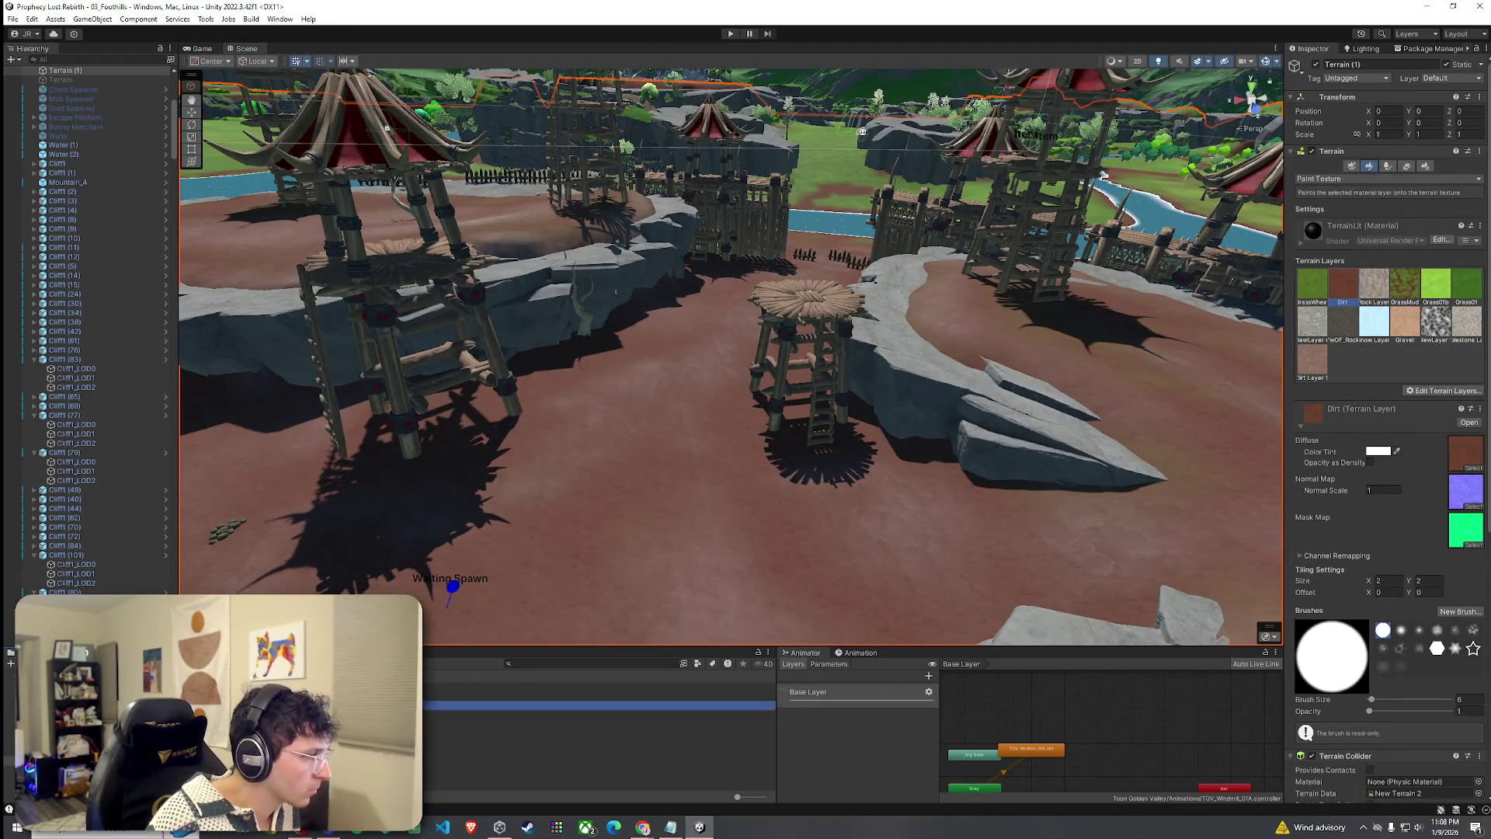
pyautogui.click(543, 686)
# Browse the Wooden_Tower_Wall and Hut_Structure_Piece 1A1 to 1A8 prefab previews.
pyautogui.press('Down')
pyautogui.press('Down')
pyautogui.press('Down')
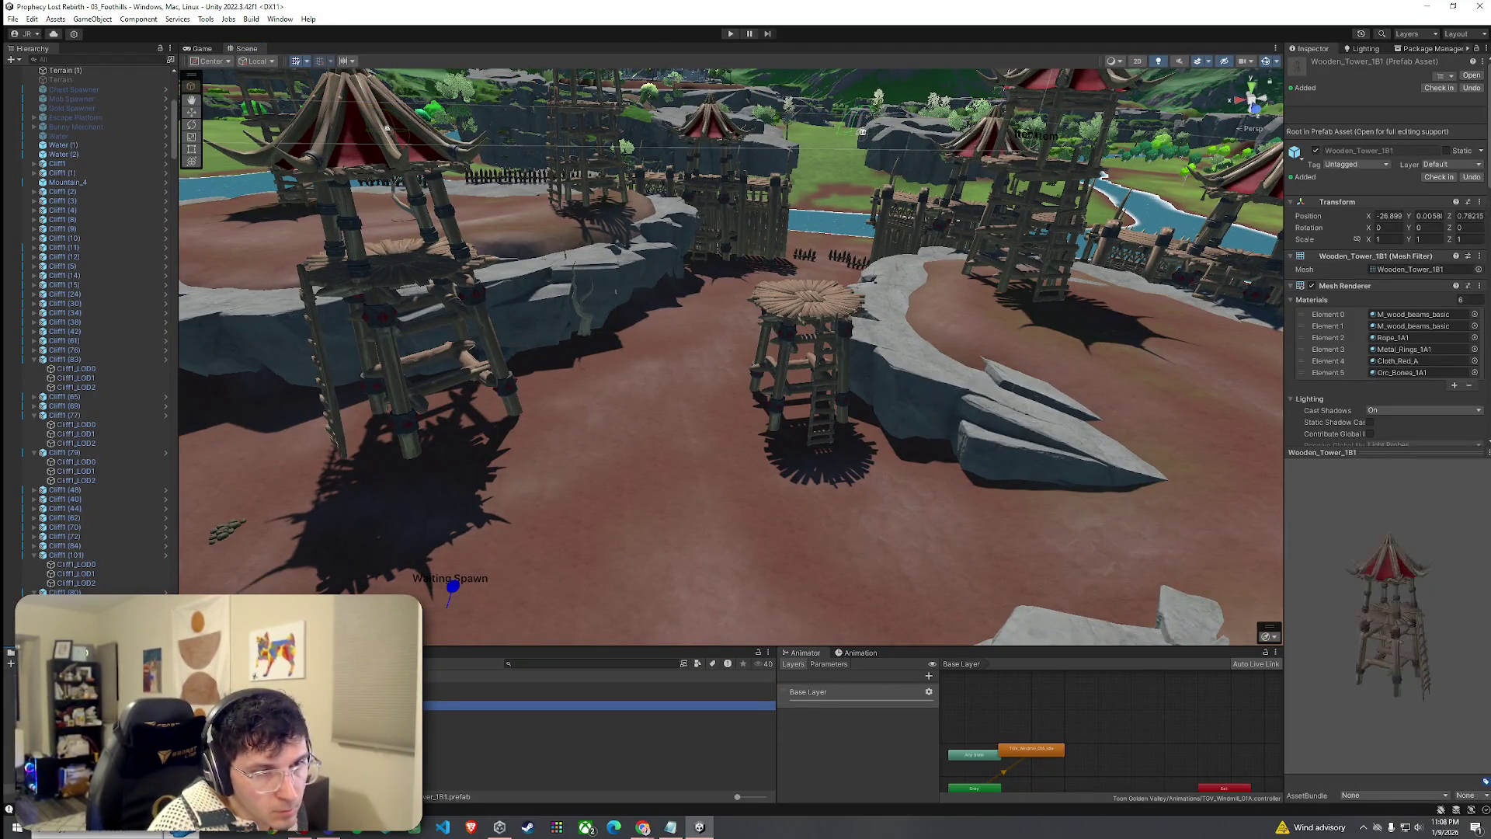
pyautogui.press('Up')
pyautogui.press('Up')
pyautogui.press('Up')
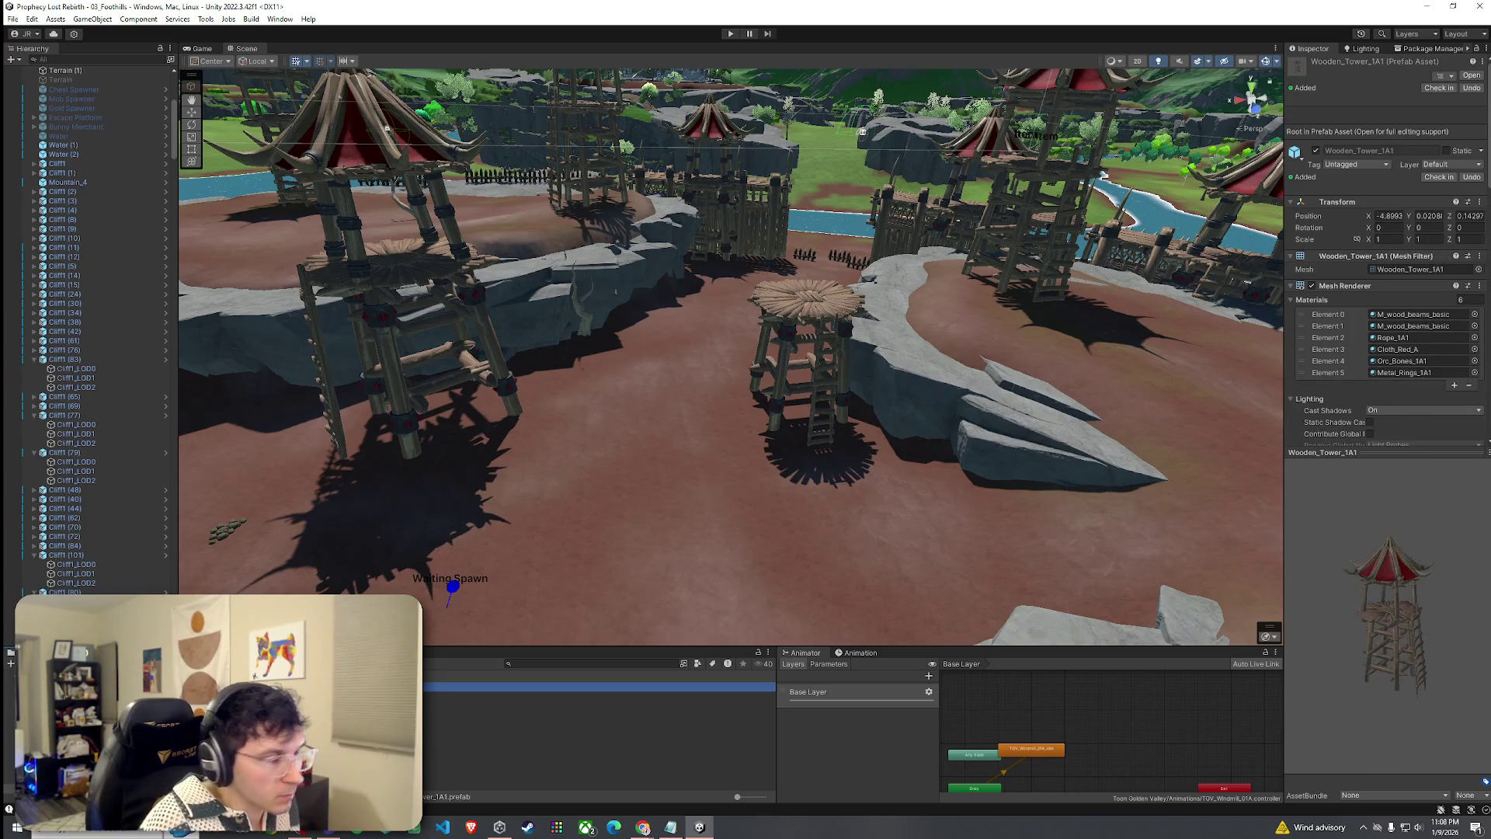
pyautogui.press('Up')
pyautogui.press('Up')
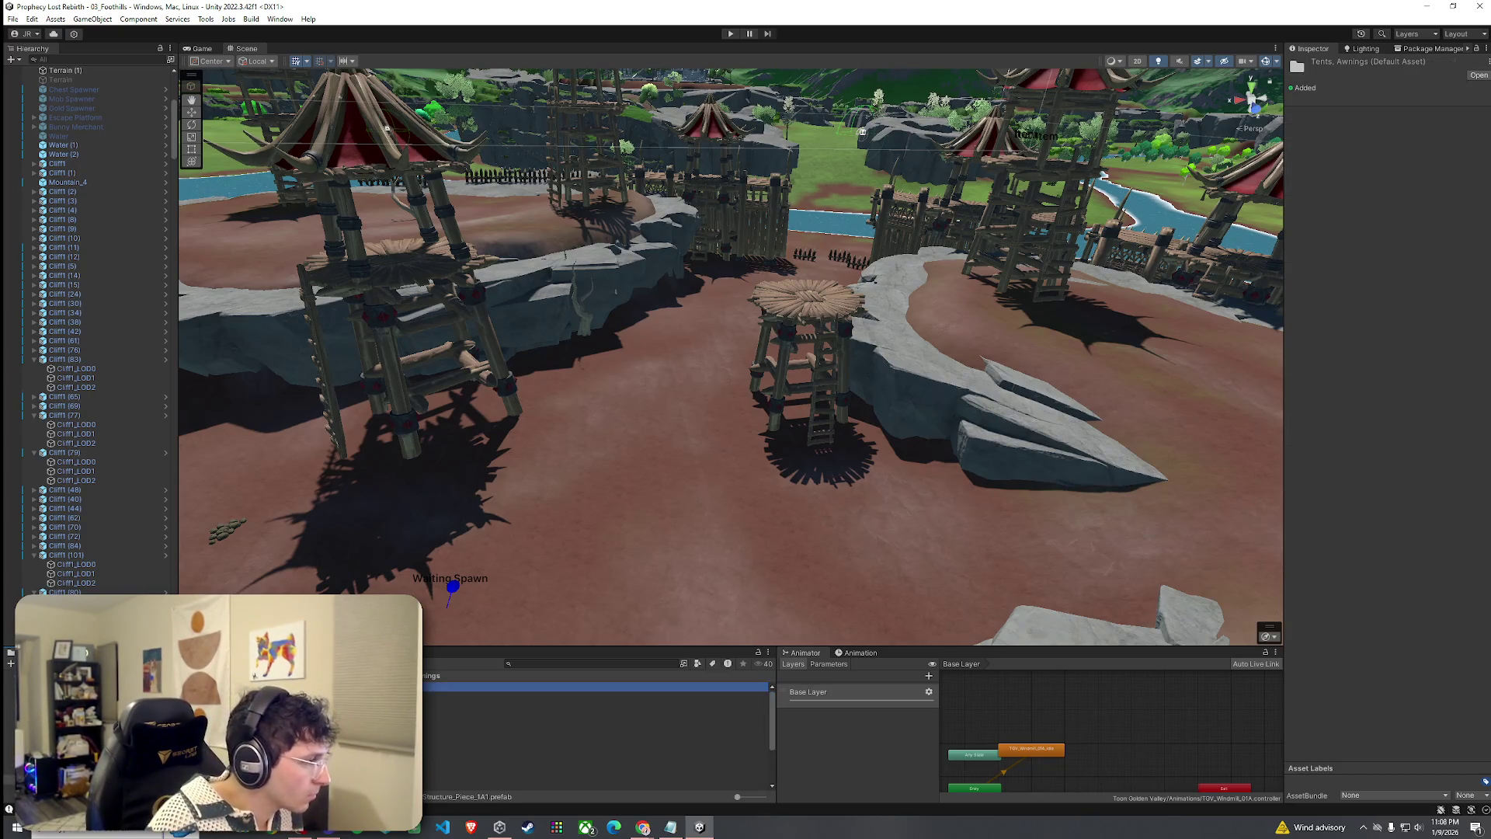
pyautogui.press('Down')
pyautogui.press('Down')
pyautogui.click(962, 692)
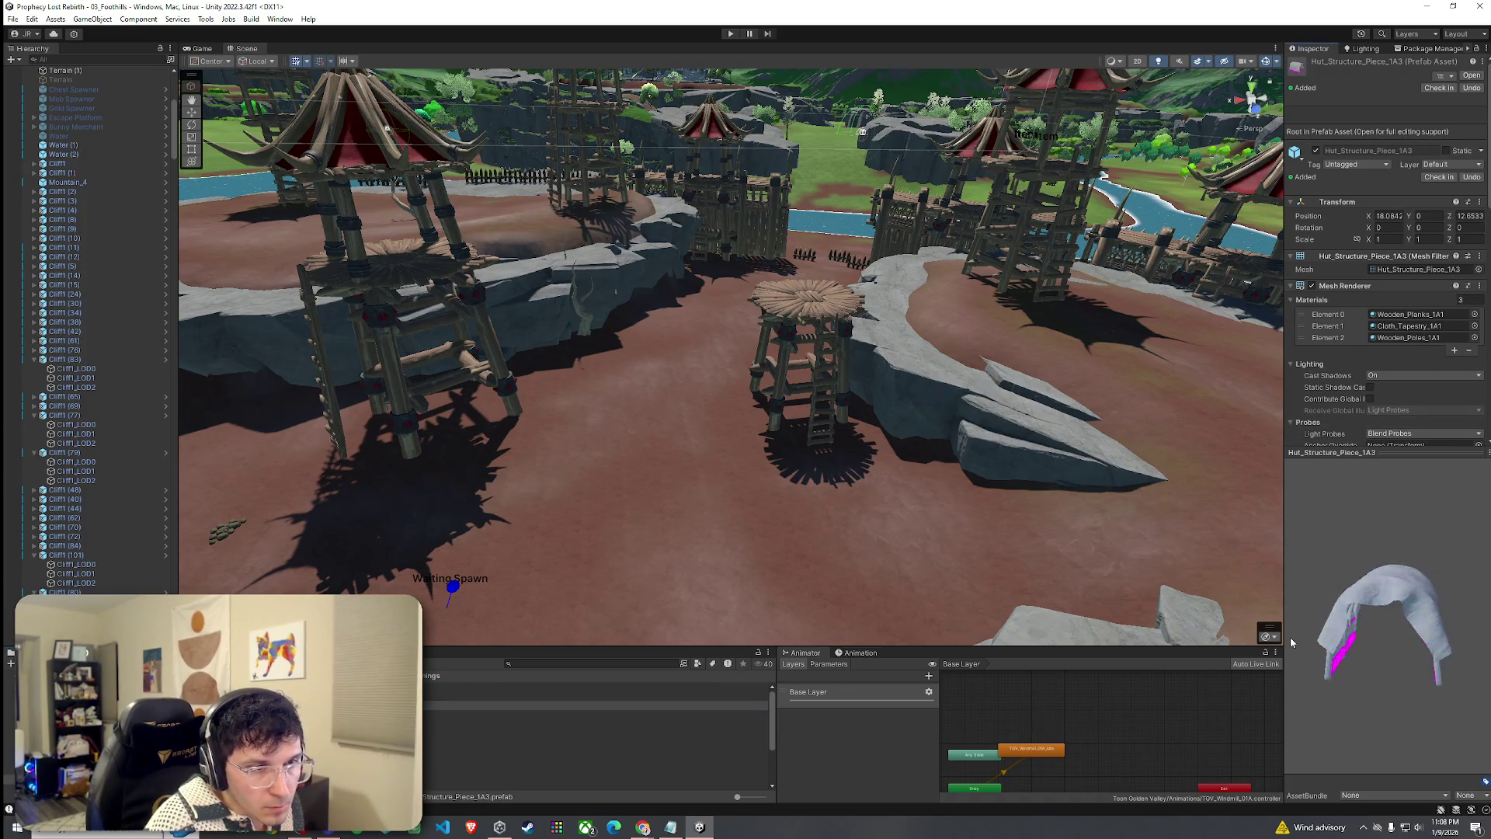
pyautogui.press('Down')
pyautogui.press('Down')
pyautogui.press('Down')
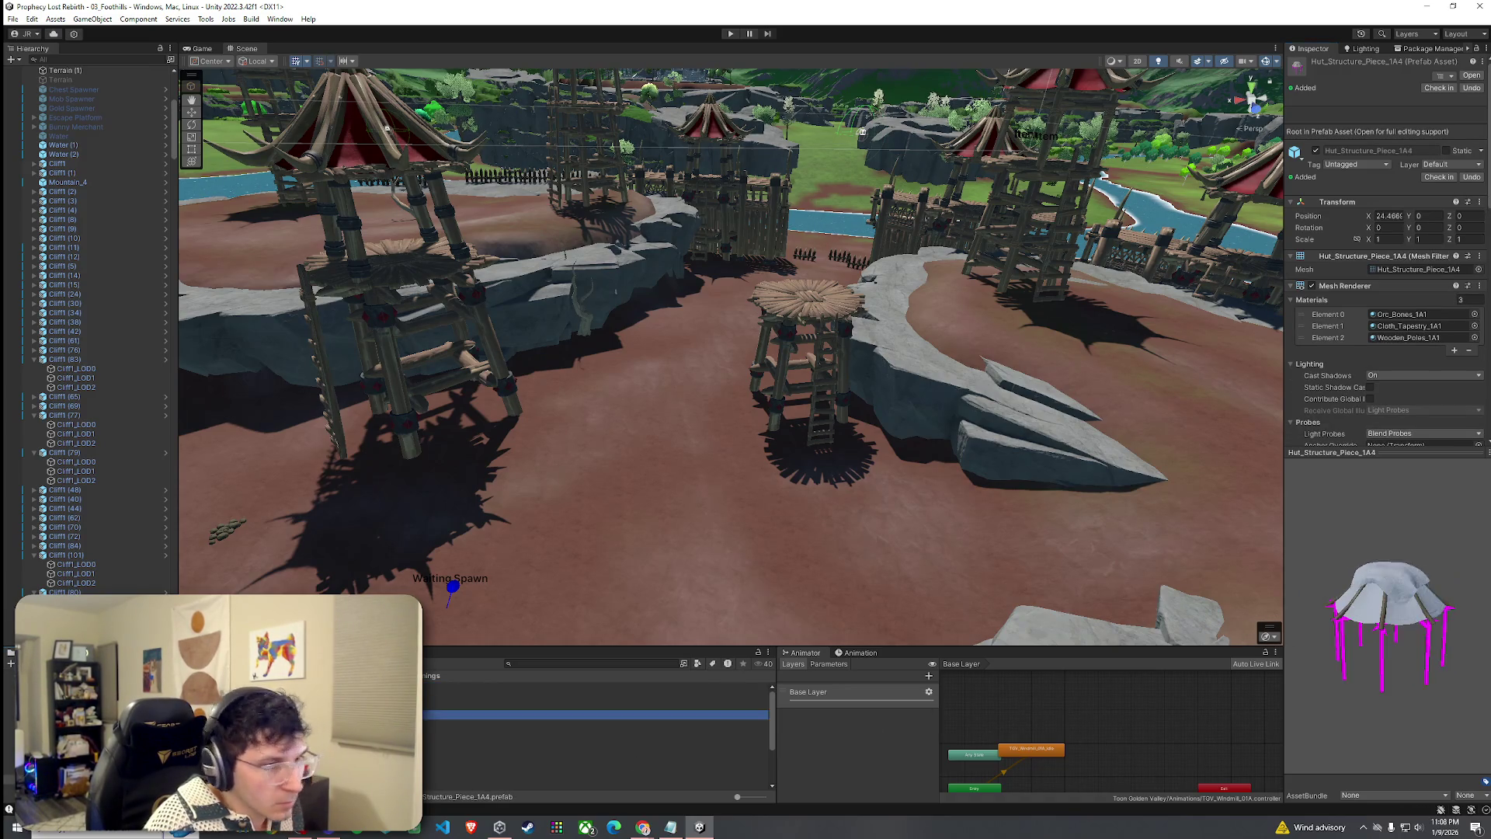
pyautogui.press('Down')
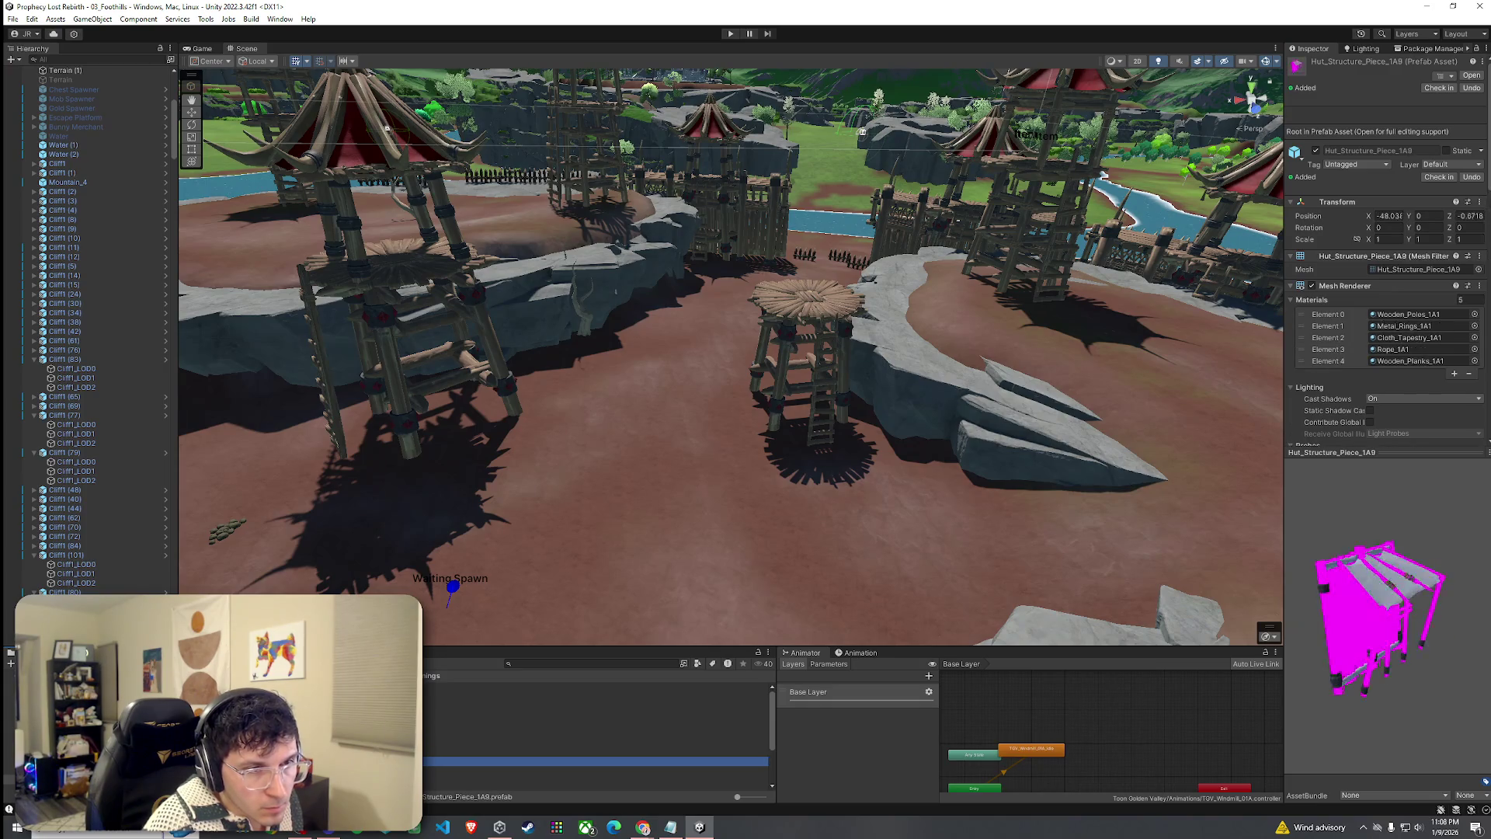
pyautogui.press('Up')
pyautogui.press('Up')
pyautogui.press('Up')
pyautogui.press('Up')
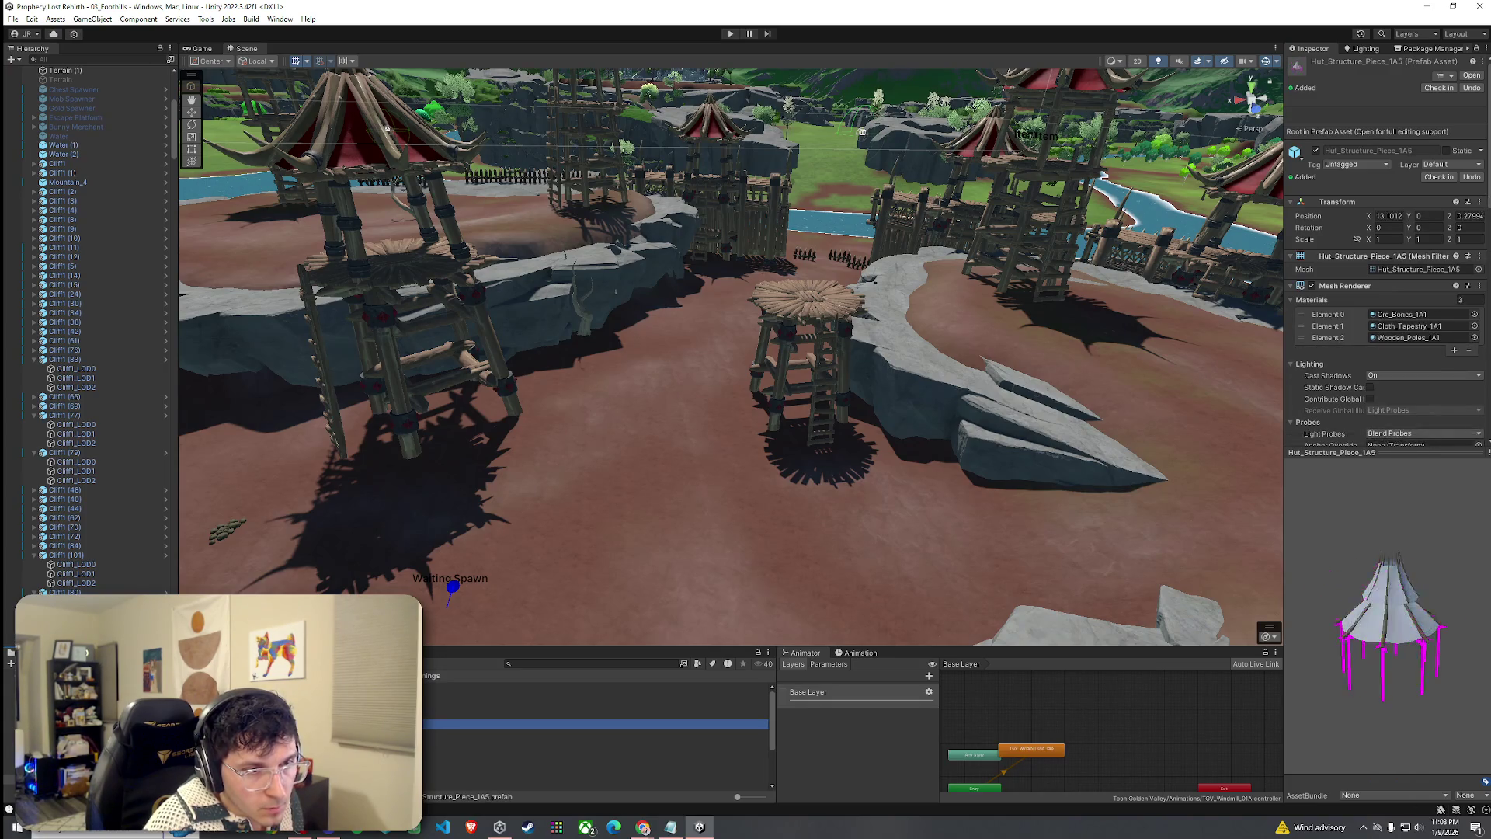
pyautogui.moveTo(710, 538); pyautogui.dragTo(414, 557)
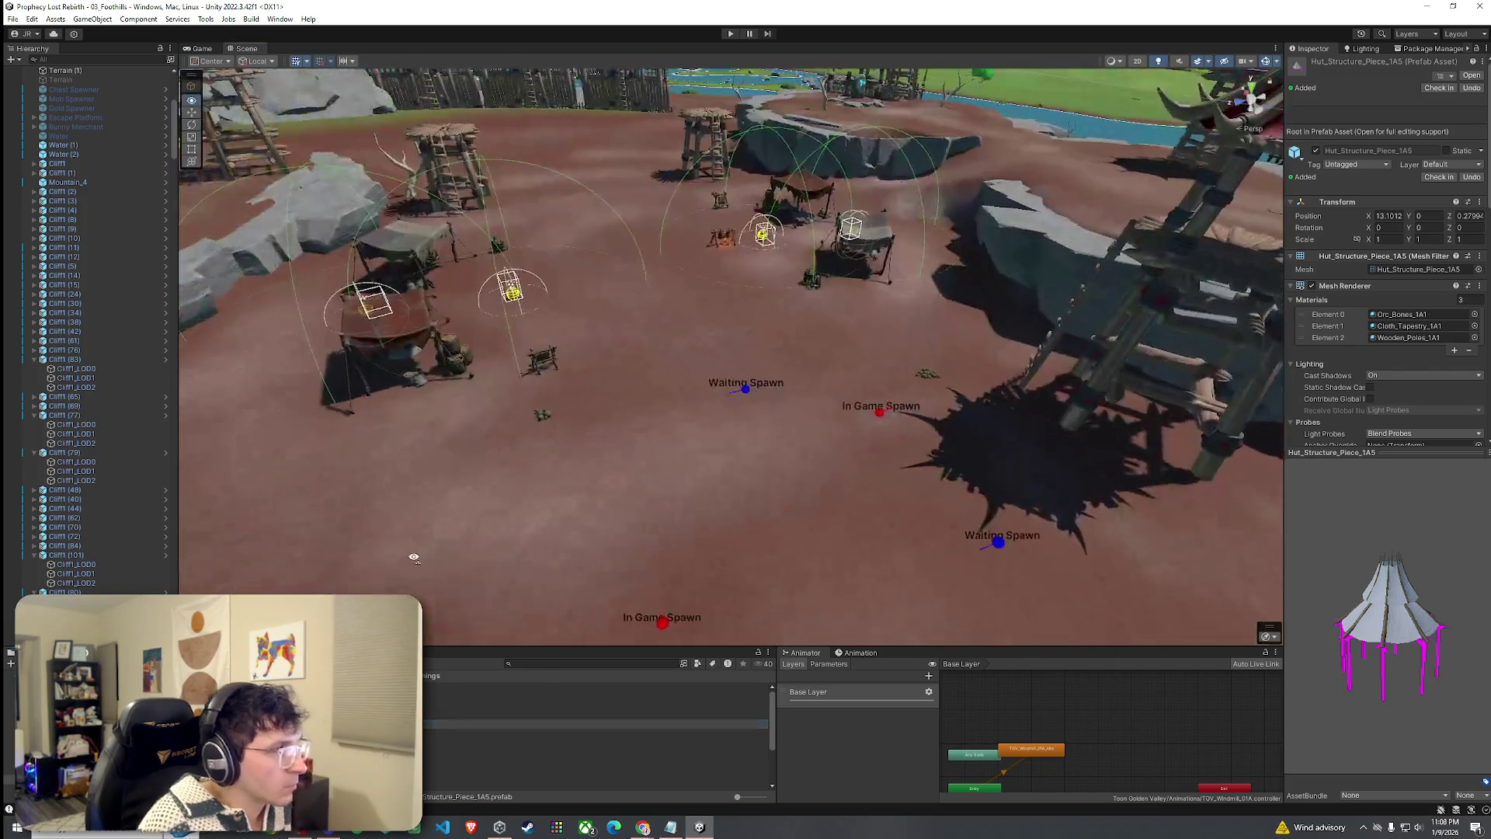
# Preview the awning and thatch pieces, then open Hut_Structure_Piece_1A5 in Prefab Mode.
pyautogui.press('Down')
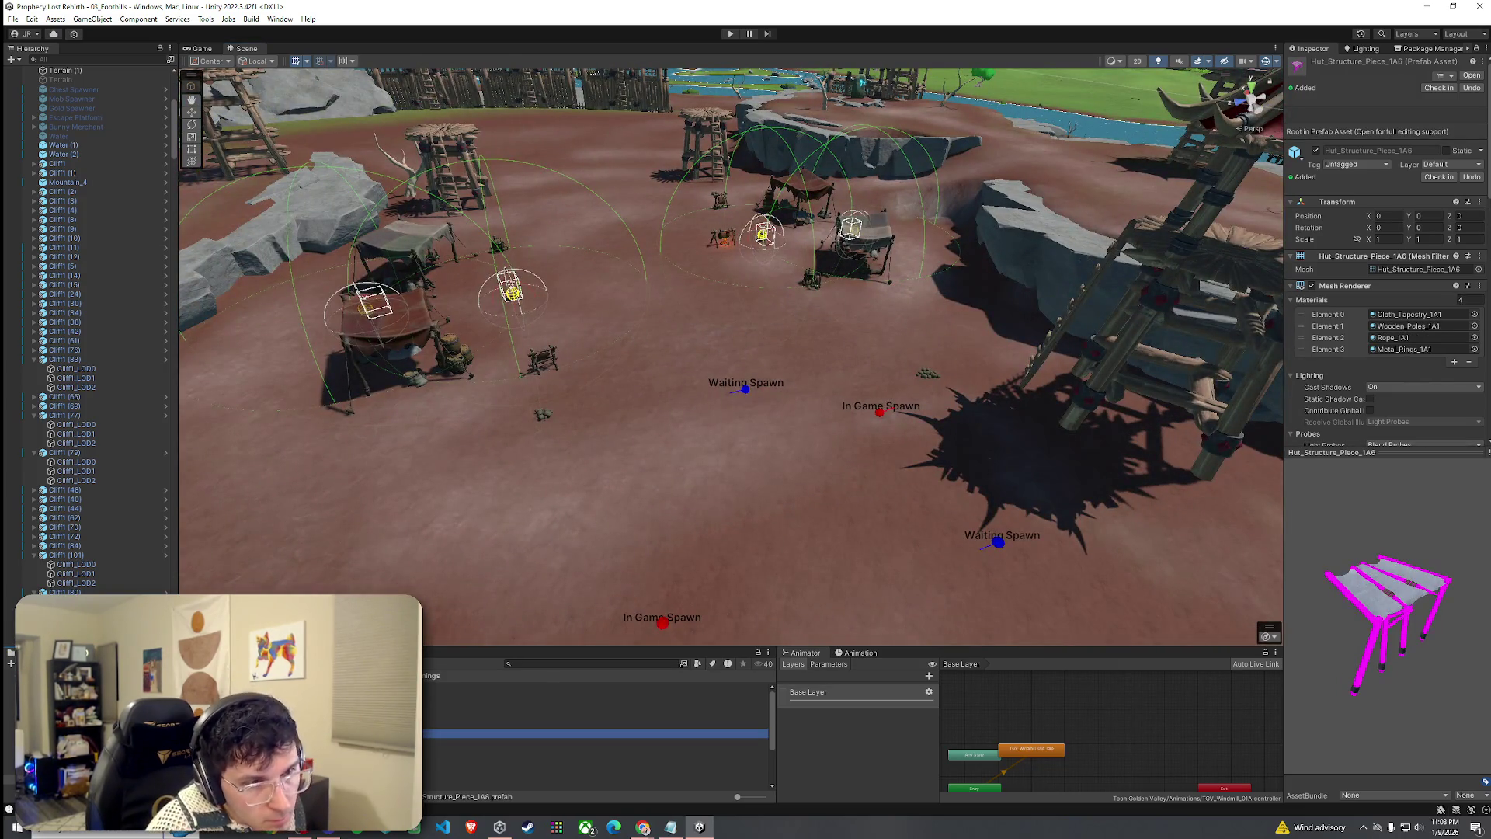
pyautogui.press('Down')
pyautogui.press('Down')
pyautogui.press('Down')
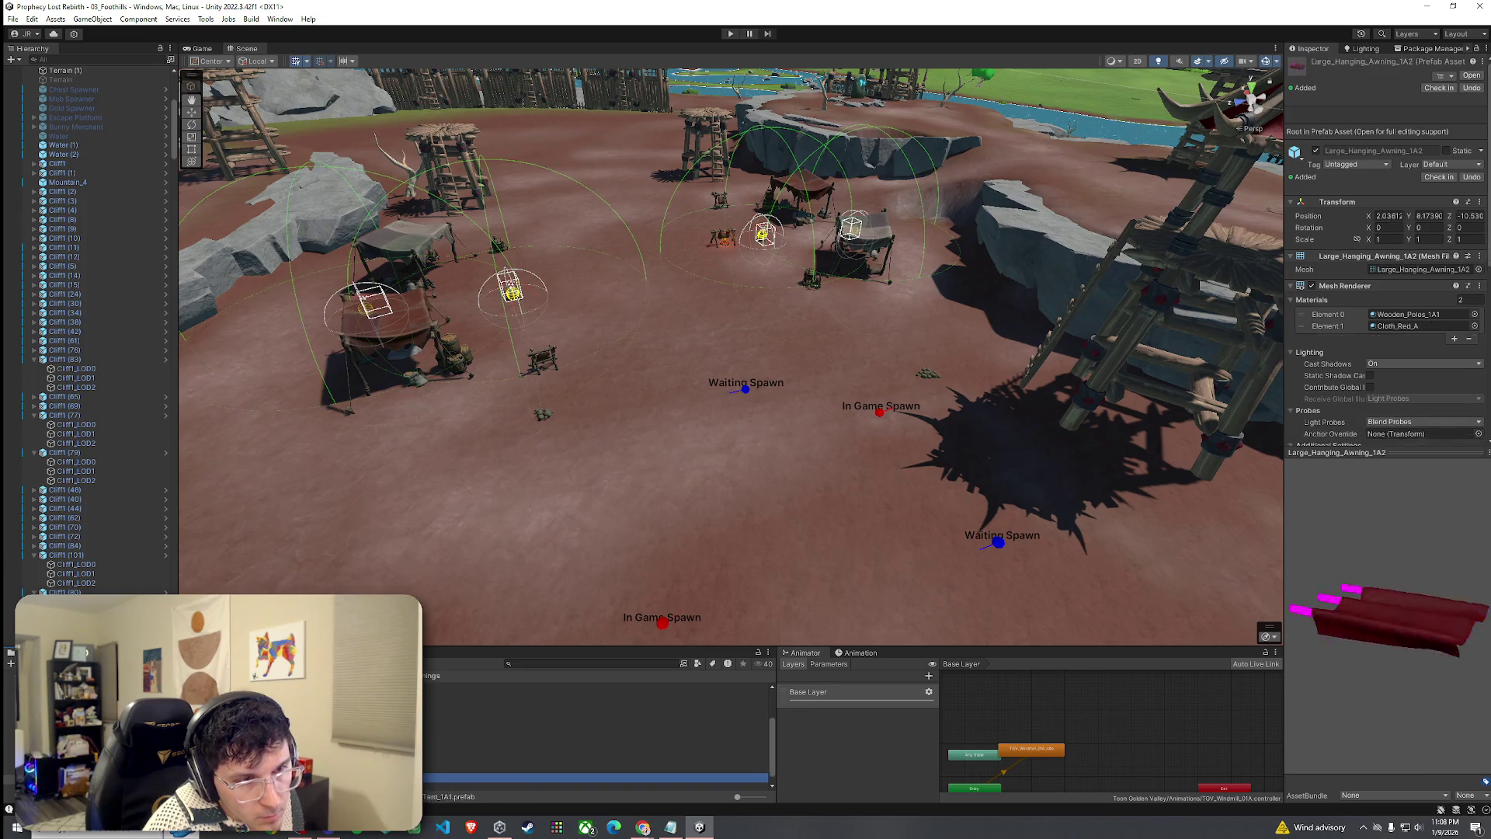
pyautogui.press('Down')
pyautogui.press('Up')
pyautogui.press('Up')
pyautogui.press('Up')
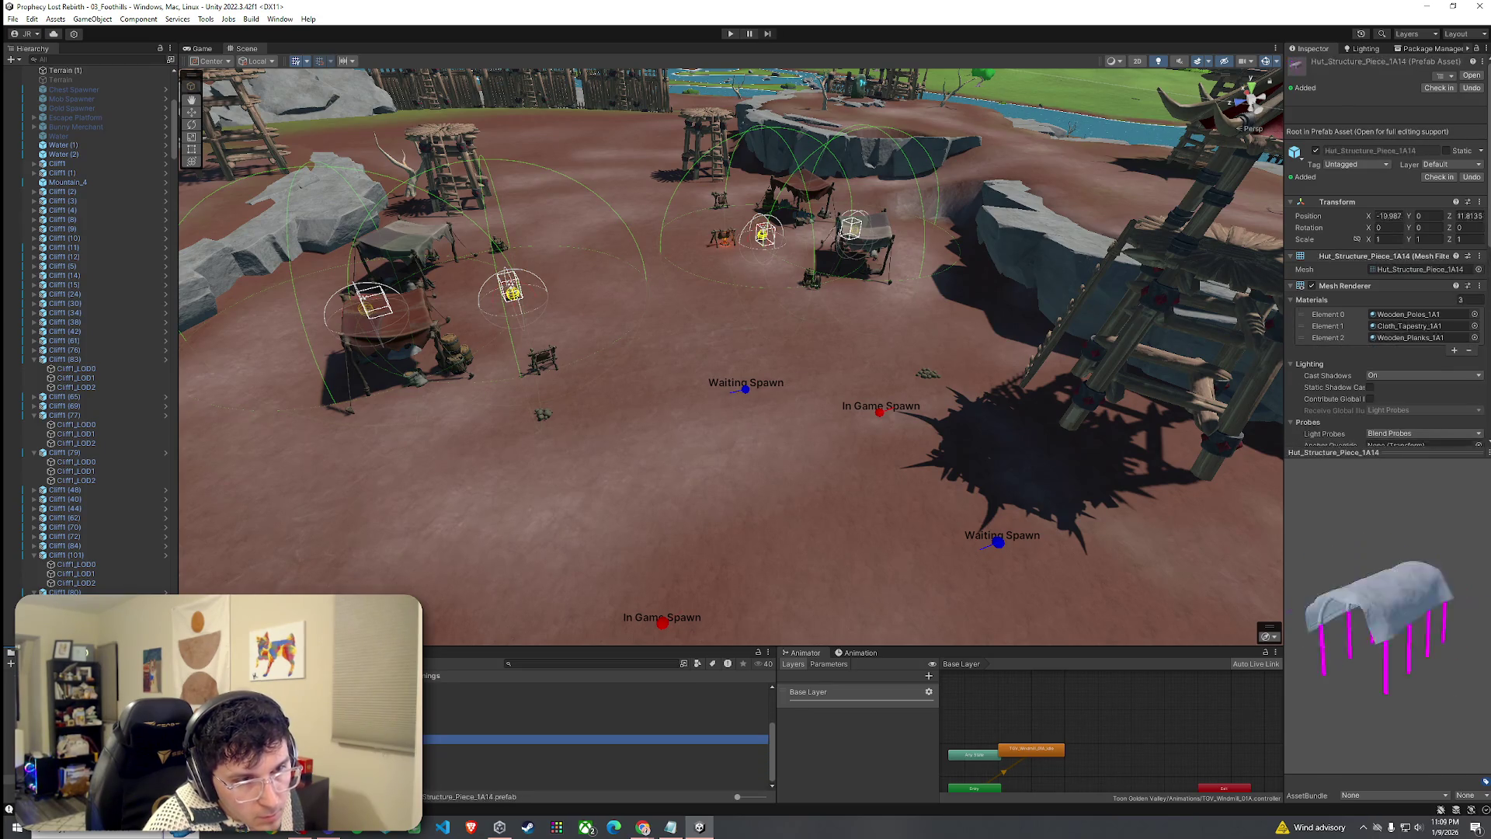
pyautogui.press('Up')
pyautogui.press('Up')
pyautogui.press('Up')
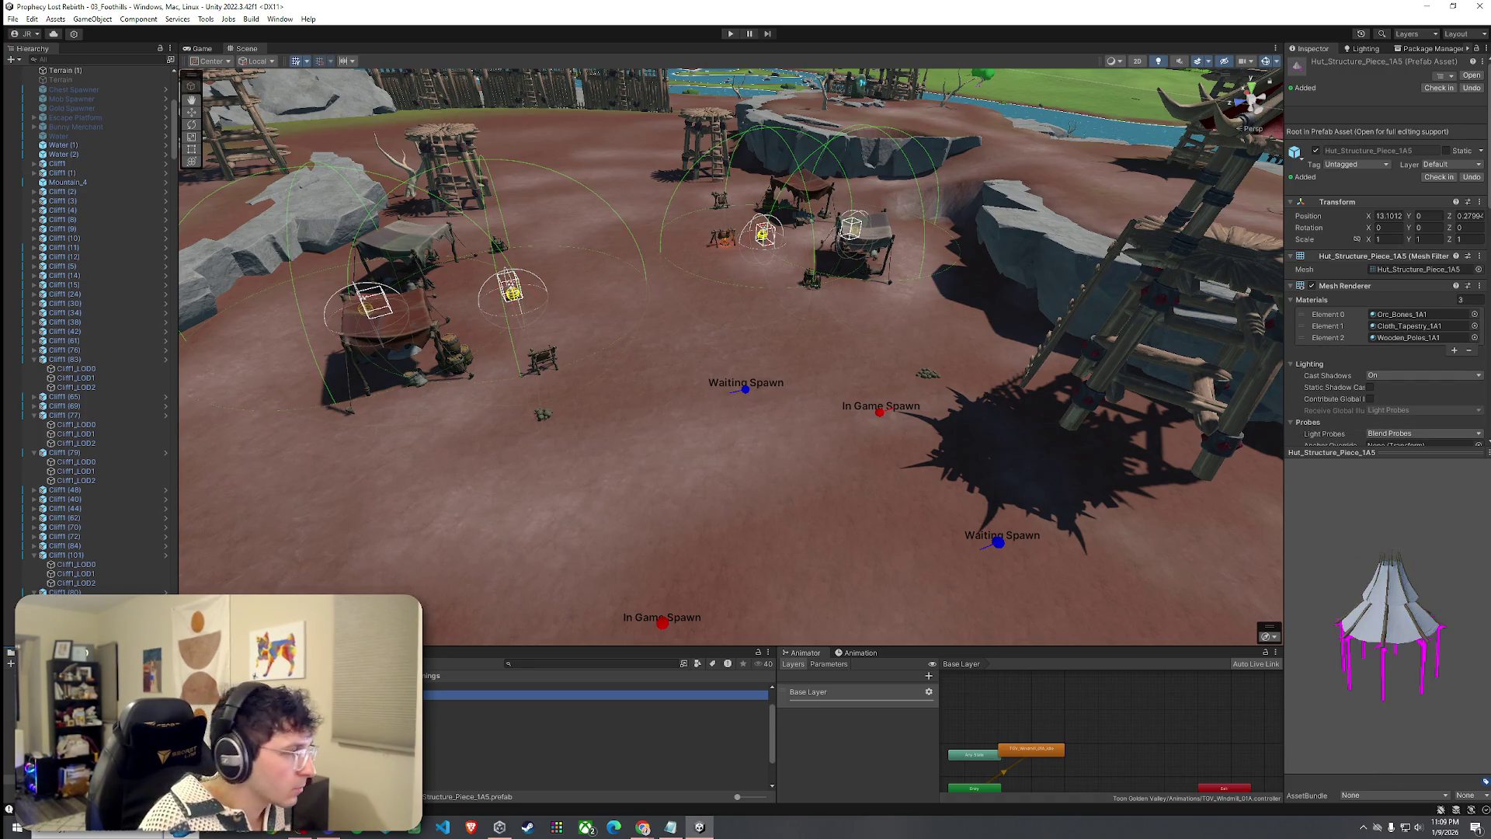
pyautogui.press('Return')
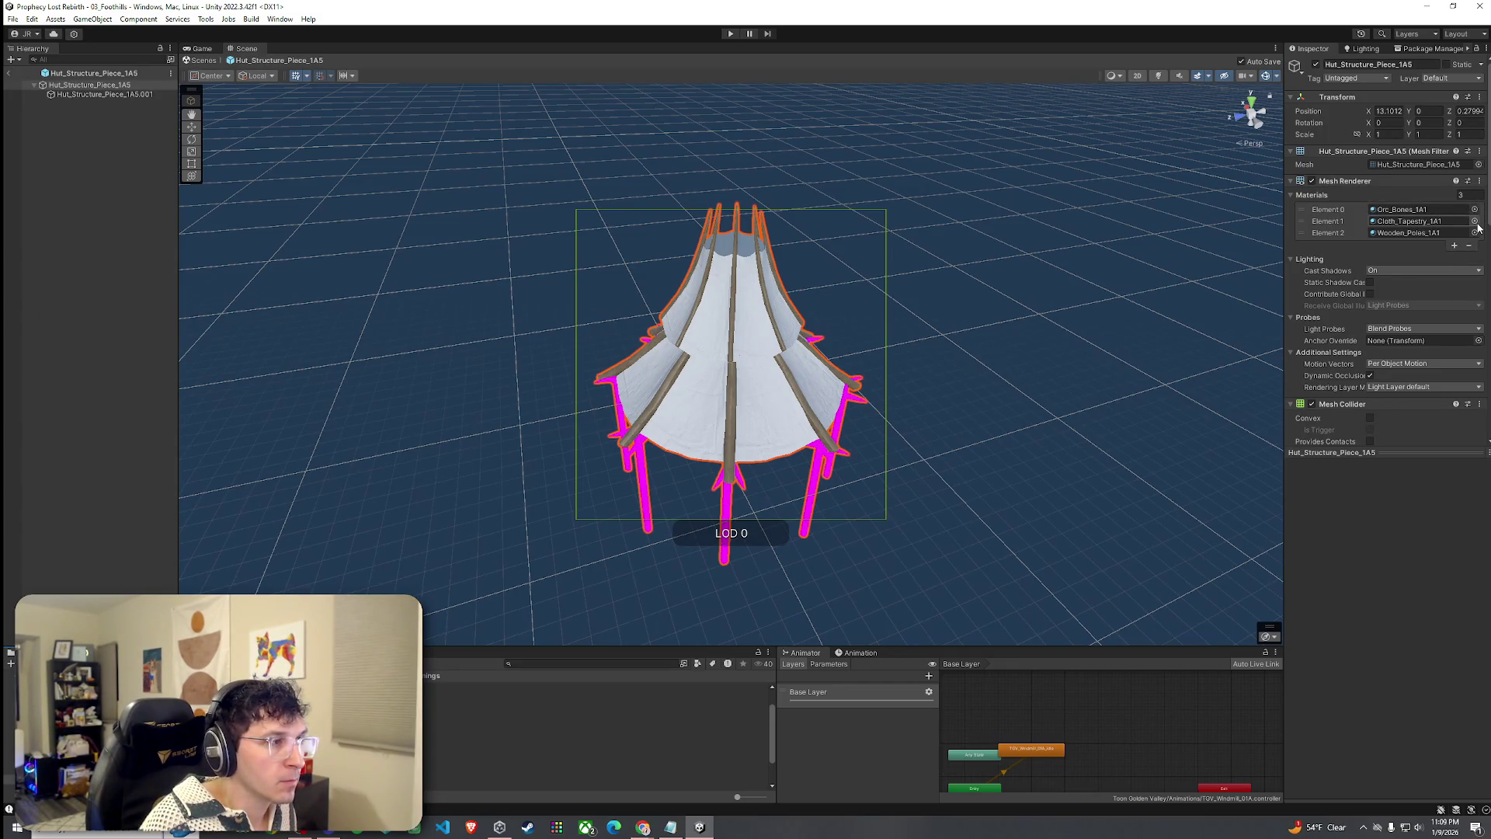
# Give the first tent mesh Cloth_Red_A cloth and M_wood_beams_basic poles.
pyautogui.click(1475, 222)
pyautogui.moveTo(1465, 226); pyautogui.dragTo(1167, 202)
pyautogui.write('cl')
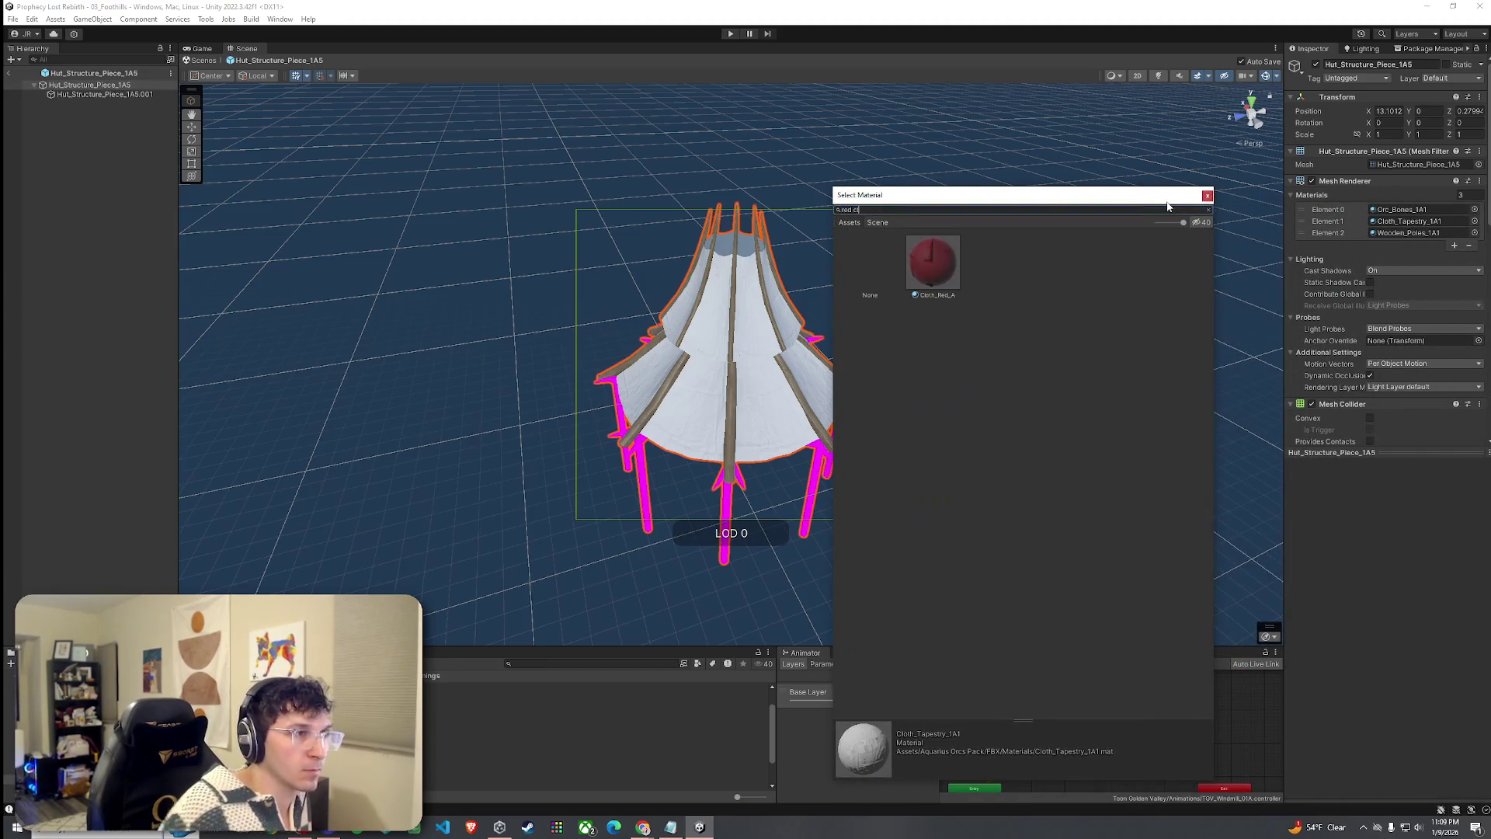
pyautogui.doubleClick(932, 264)
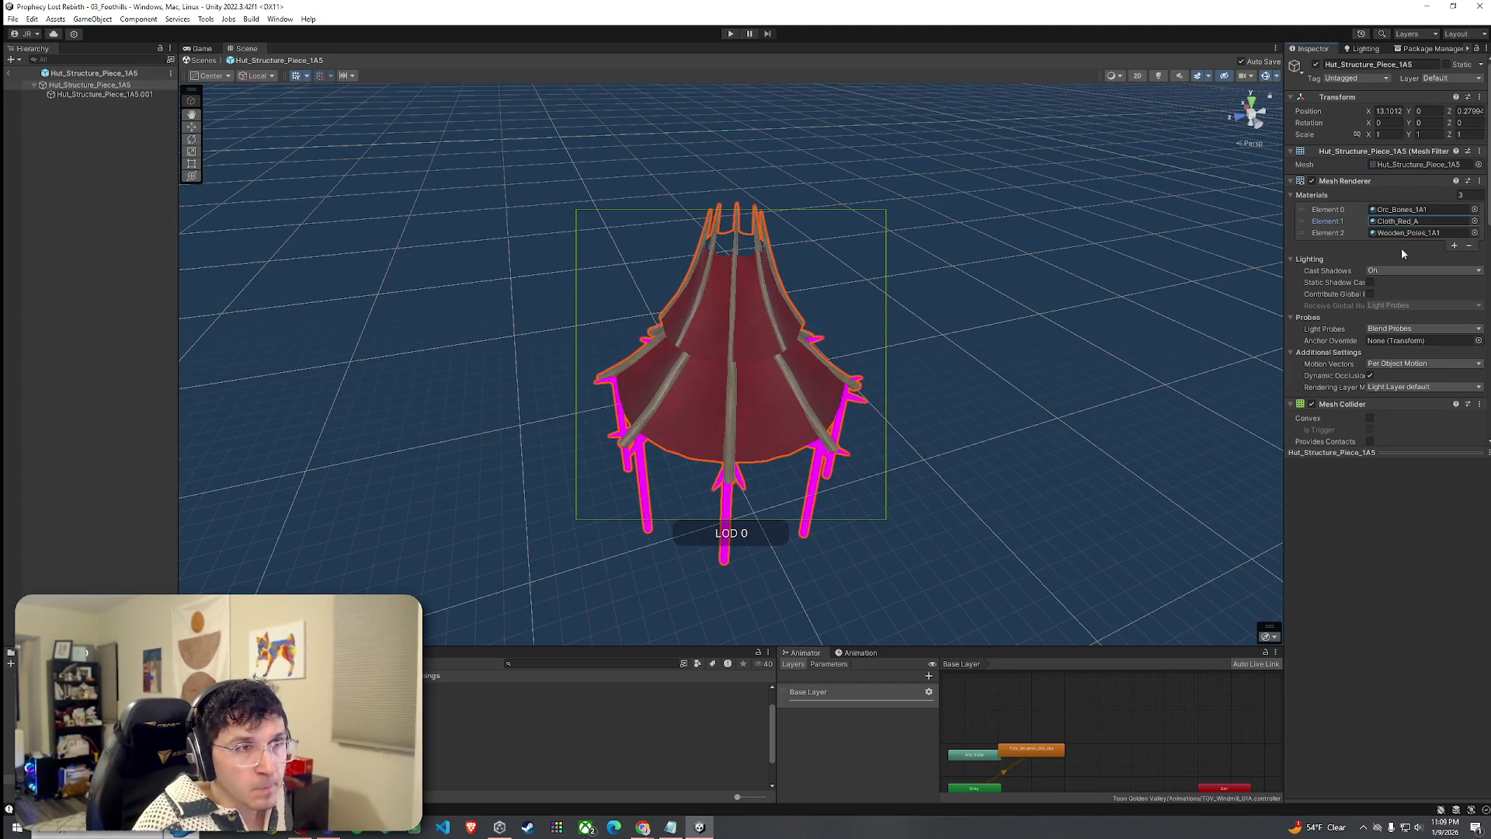
pyautogui.click(1474, 232)
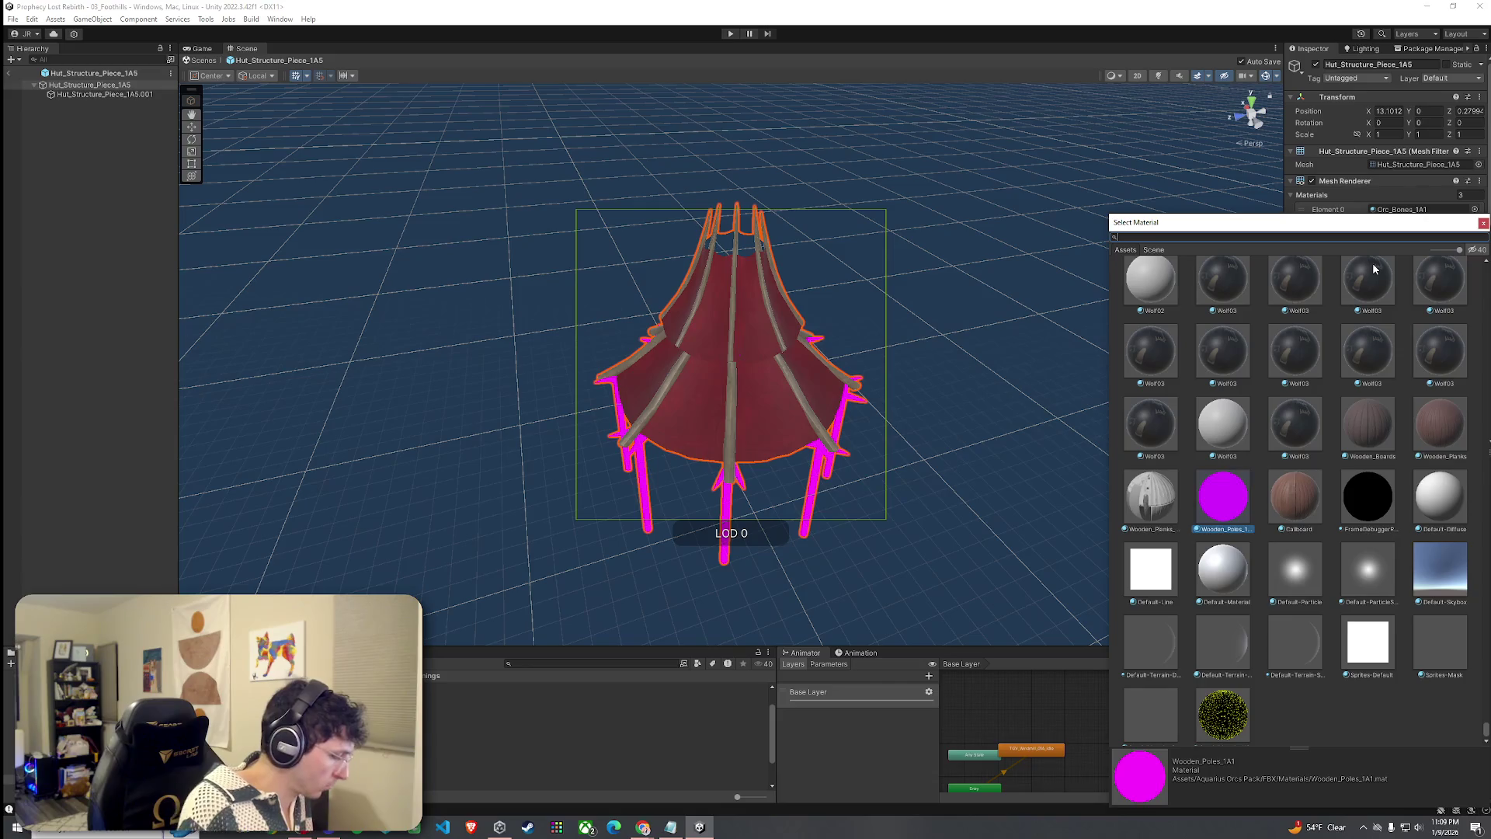
pyautogui.write('beams_Basic')
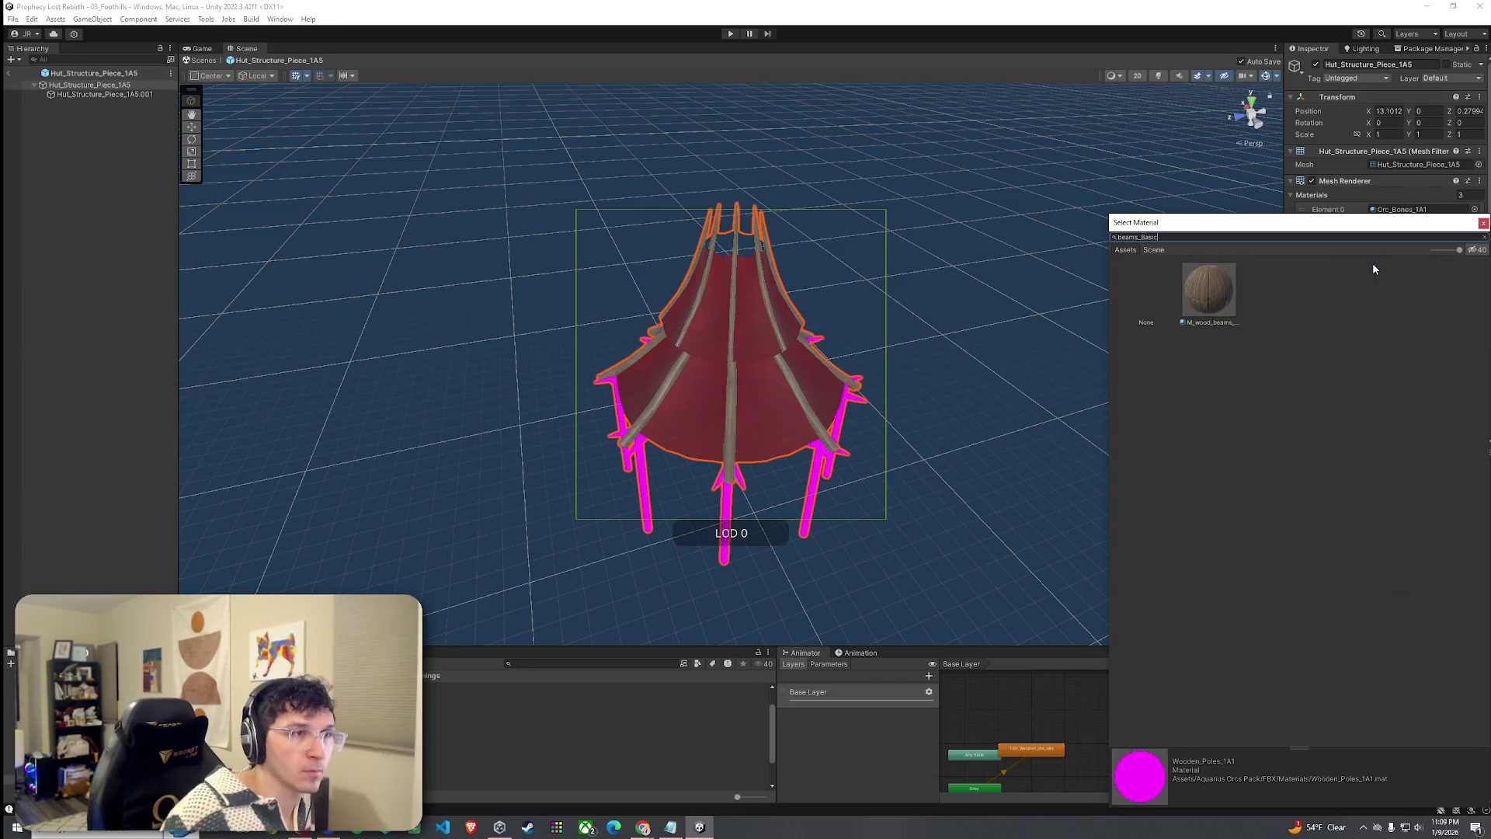
pyautogui.click(1218, 302)
pyautogui.doubleClick(1218, 306)
# Give Hut_Structure_Piece_1A5.001 Cloth_Red_A and M_wood_beams_basic too, then exit prefab mode.
pyautogui.click(159, 94)
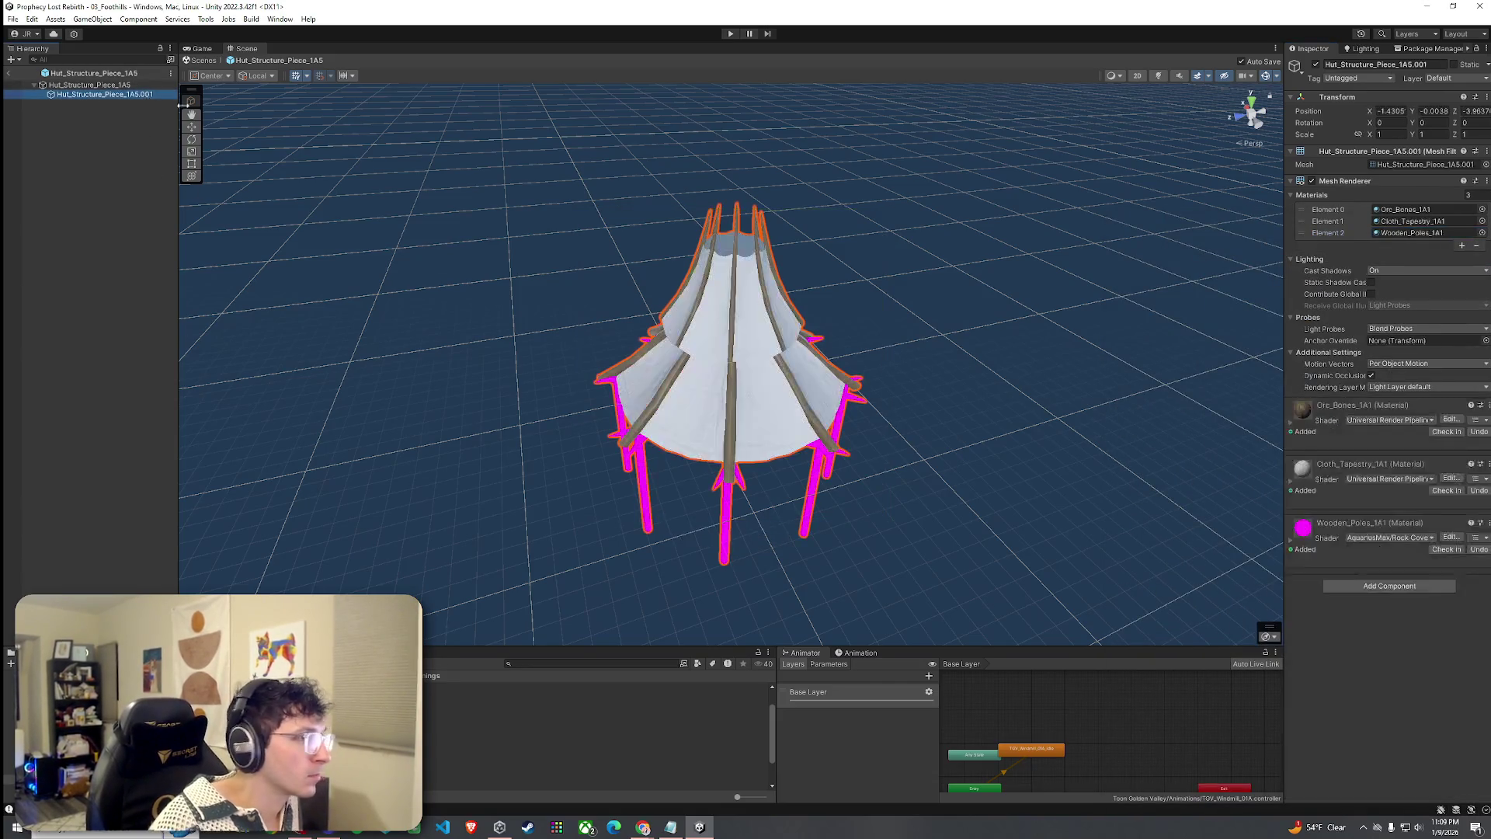
pyautogui.click(1481, 222)
pyautogui.write('red cloth')
pyautogui.doubleClick(1204, 284)
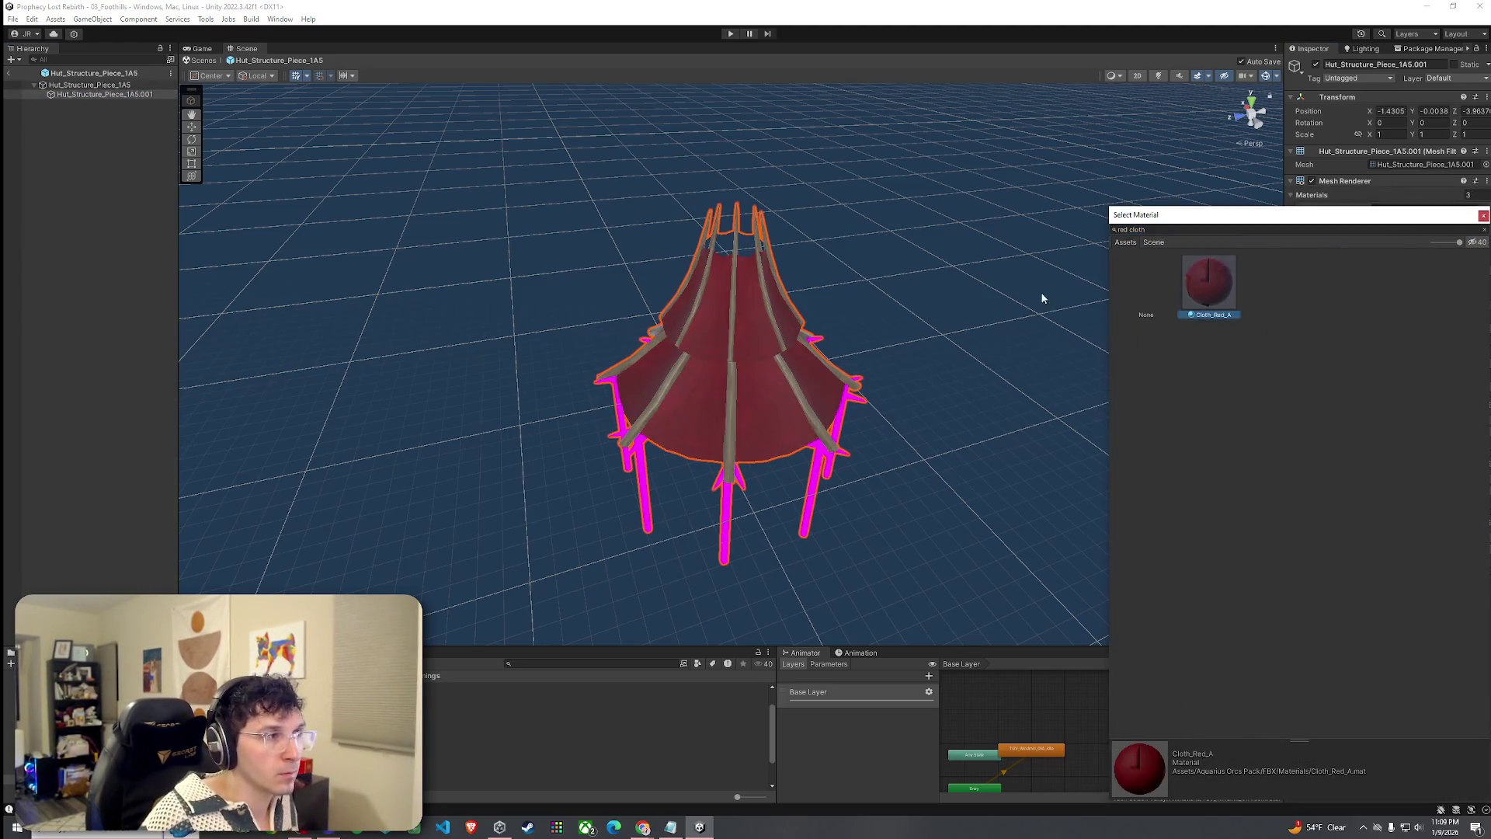
pyautogui.click(1481, 233)
pyautogui.write('bea')
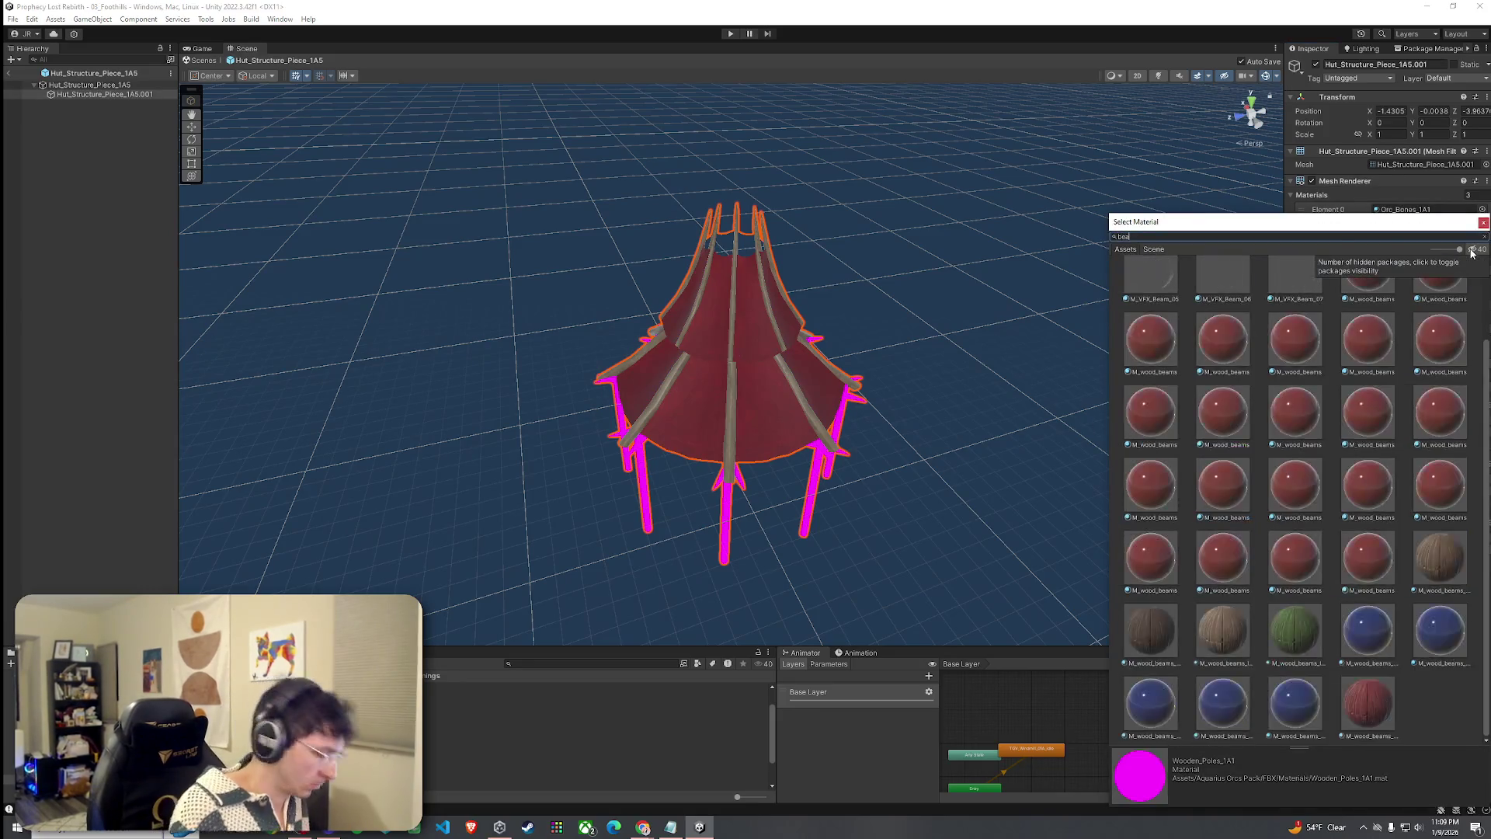
pyautogui.write('ms_basic')
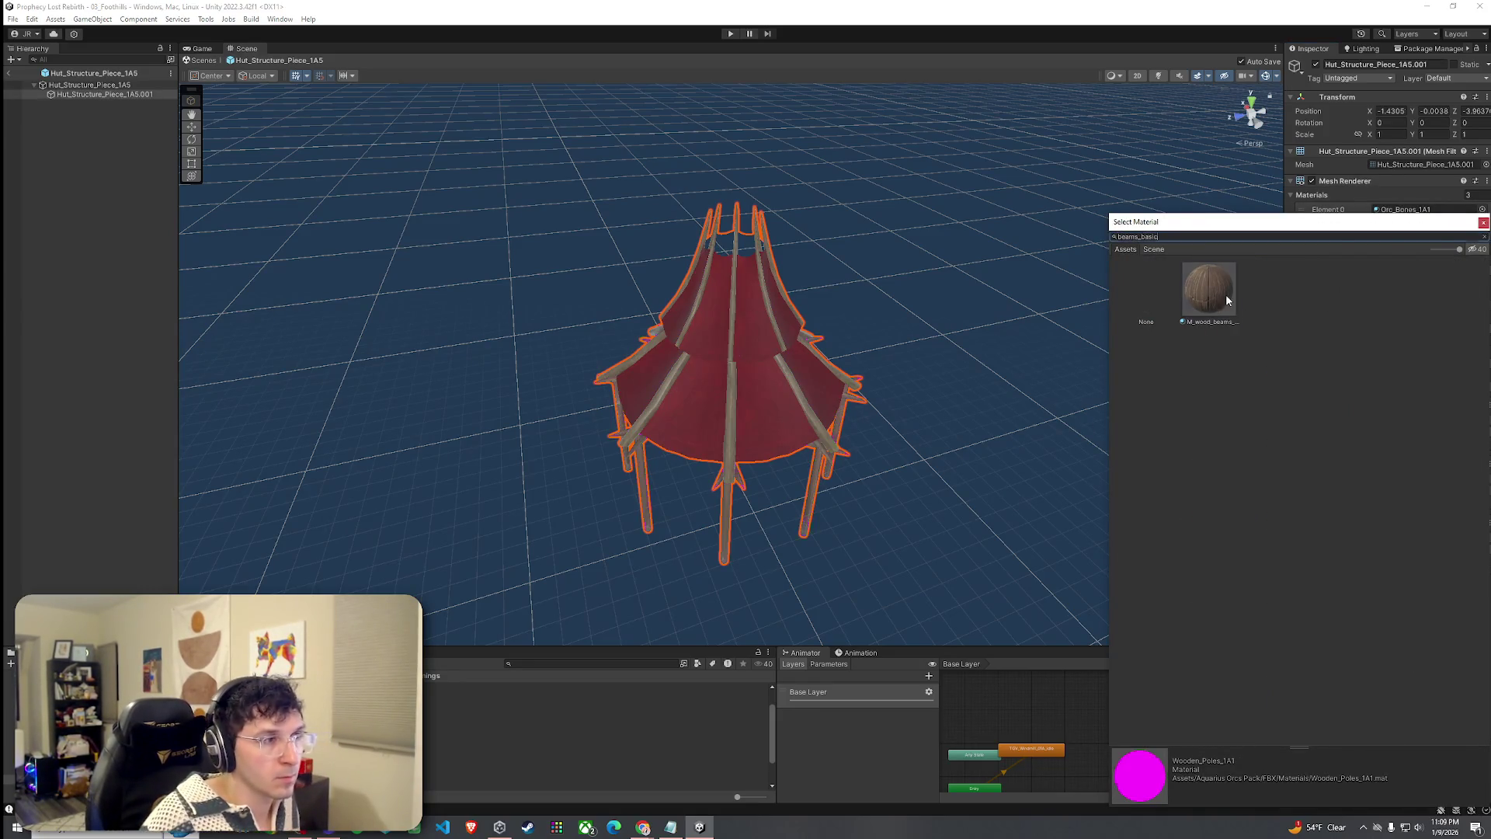
pyautogui.doubleClick(1225, 295)
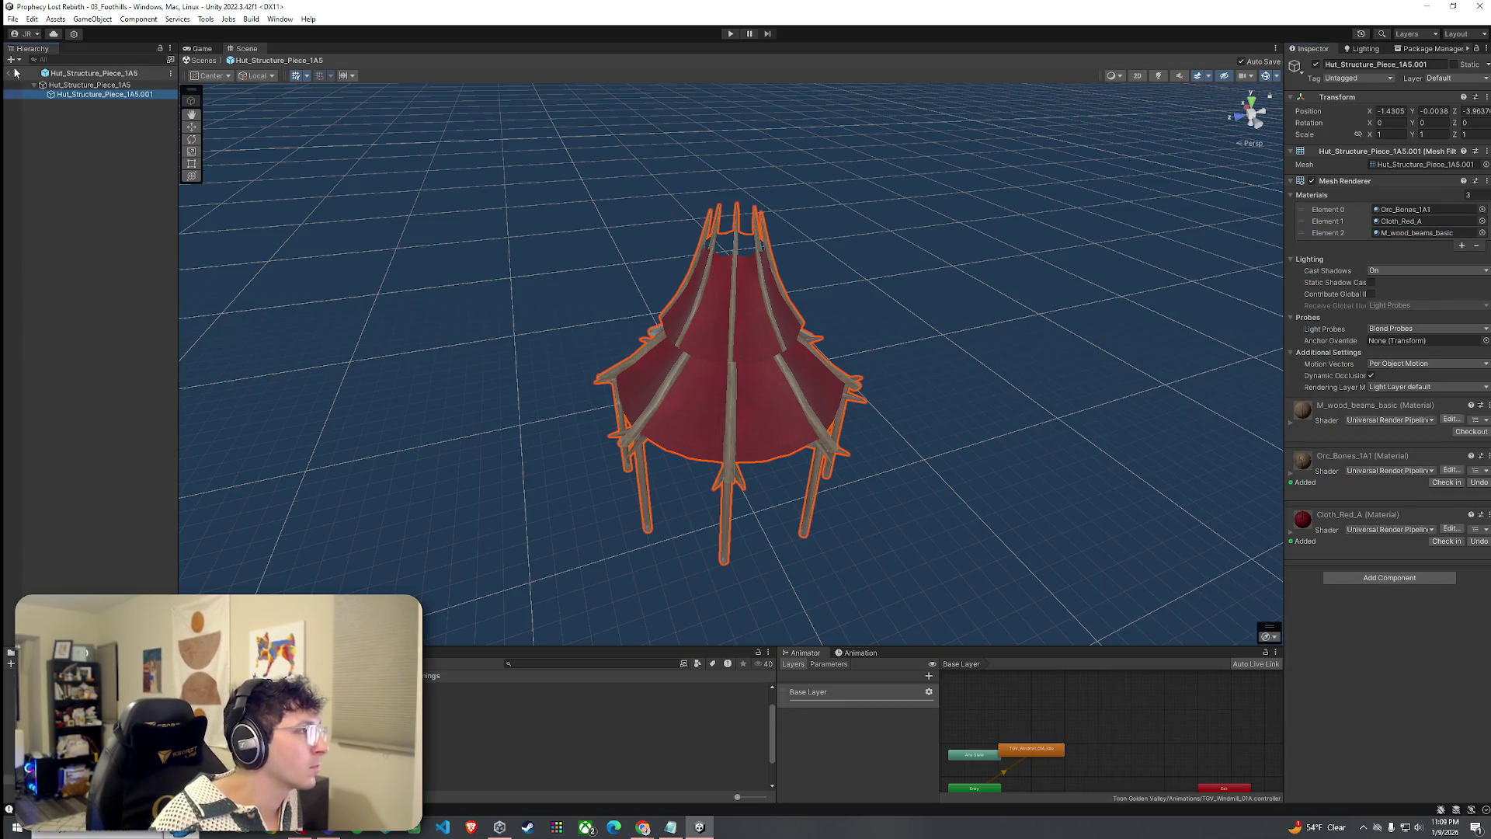
pyautogui.click(15, 72)
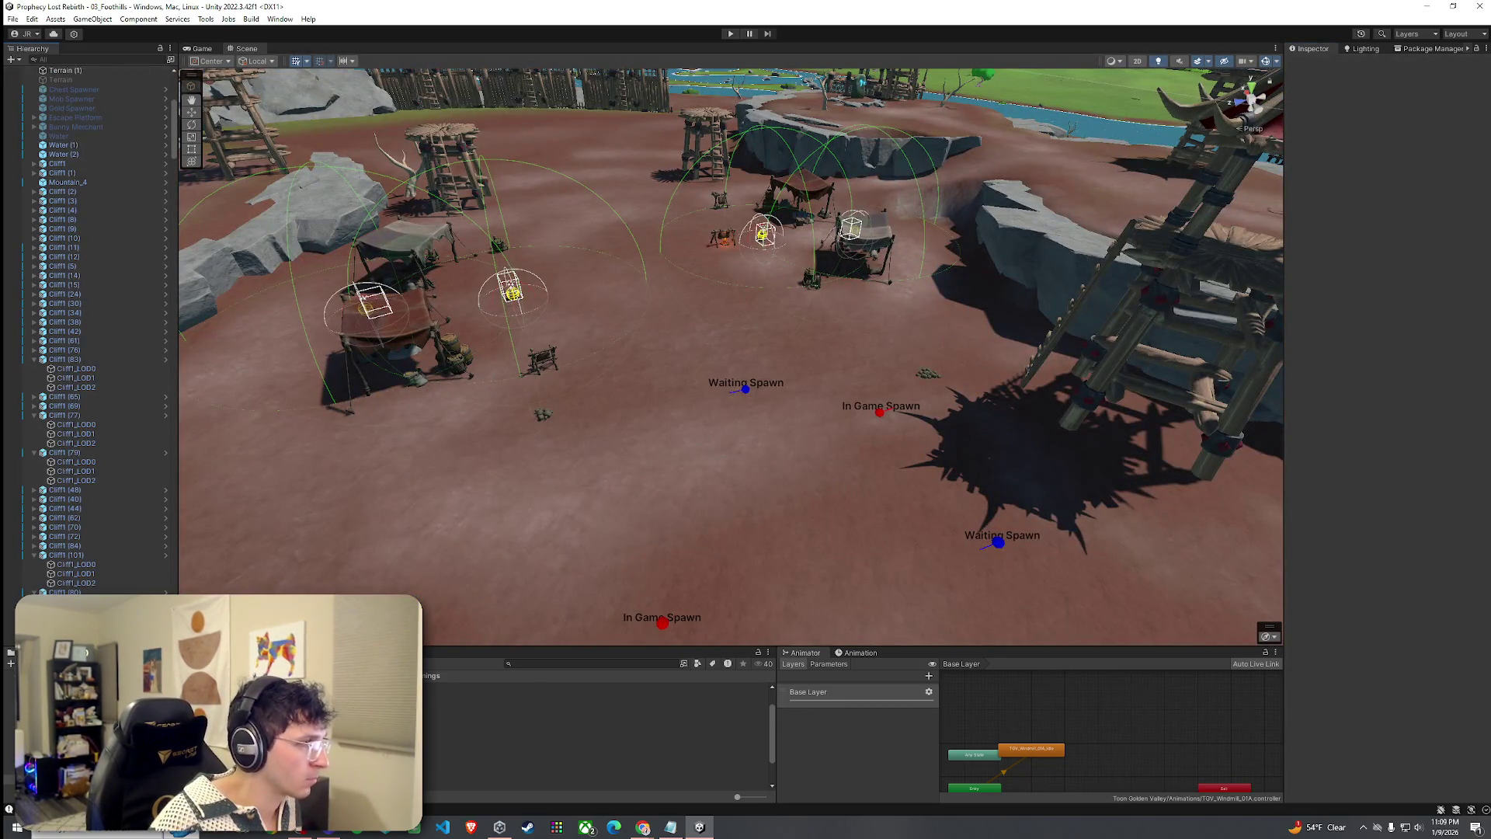
# Drop the Hut_Structure_Piece_1A5 tent into the camp centre and open its Cloth_Red_A material.
pyautogui.click(543, 694)
pyautogui.moveTo(543, 693)
pyautogui.mouseDown()
pyautogui.moveTo(598, 365)
pyautogui.moveTo(633, 306)
pyautogui.mouseUp()
pyautogui.press('f')
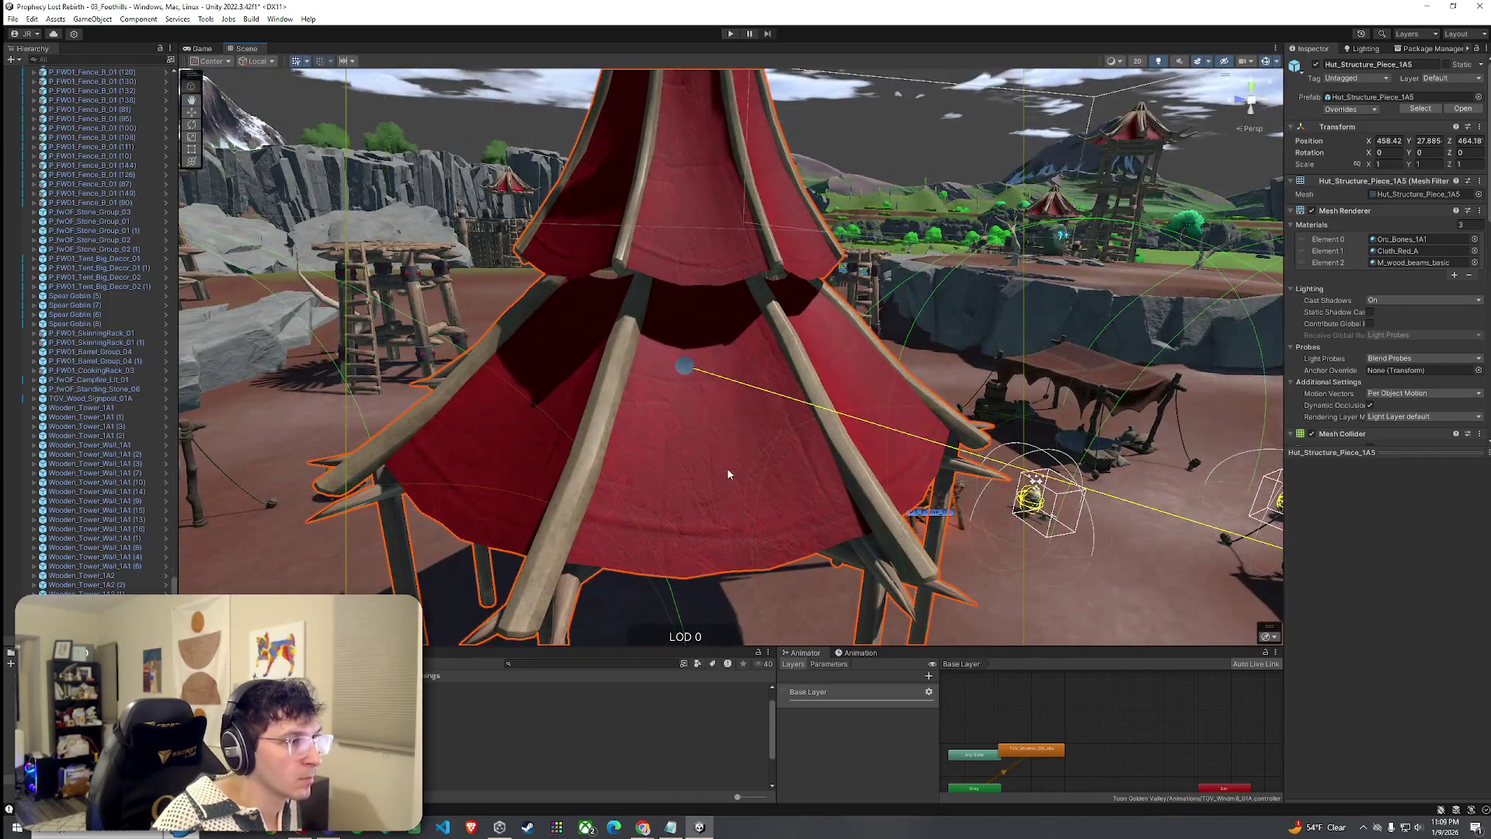
pyautogui.scroll(3, 727, 467)
pyautogui.moveTo(708, 469)
pyautogui.mouseDown()
pyautogui.moveTo(702, 499)
pyautogui.moveTo(439, 409)
pyautogui.moveTo(878, 461)
pyautogui.moveTo(678, 493)
pyautogui.moveTo(759, 533)
pyautogui.moveTo(743, 537)
pyautogui.moveTo(739, 483)
pyautogui.mouseUp()
pyautogui.click(699, 492)
pyautogui.click(756, 330)
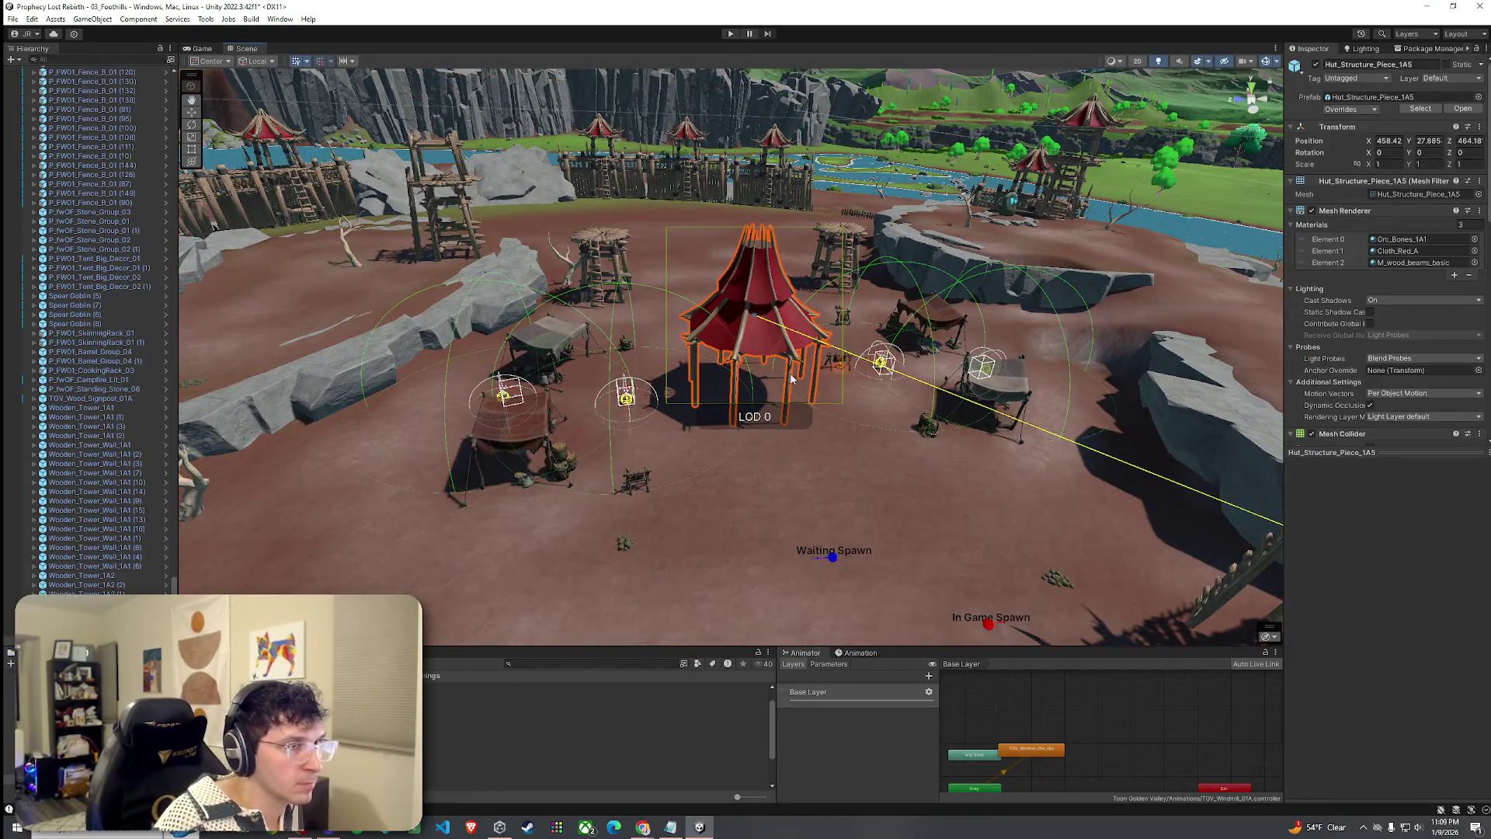
pyautogui.doubleClick(1392, 250)
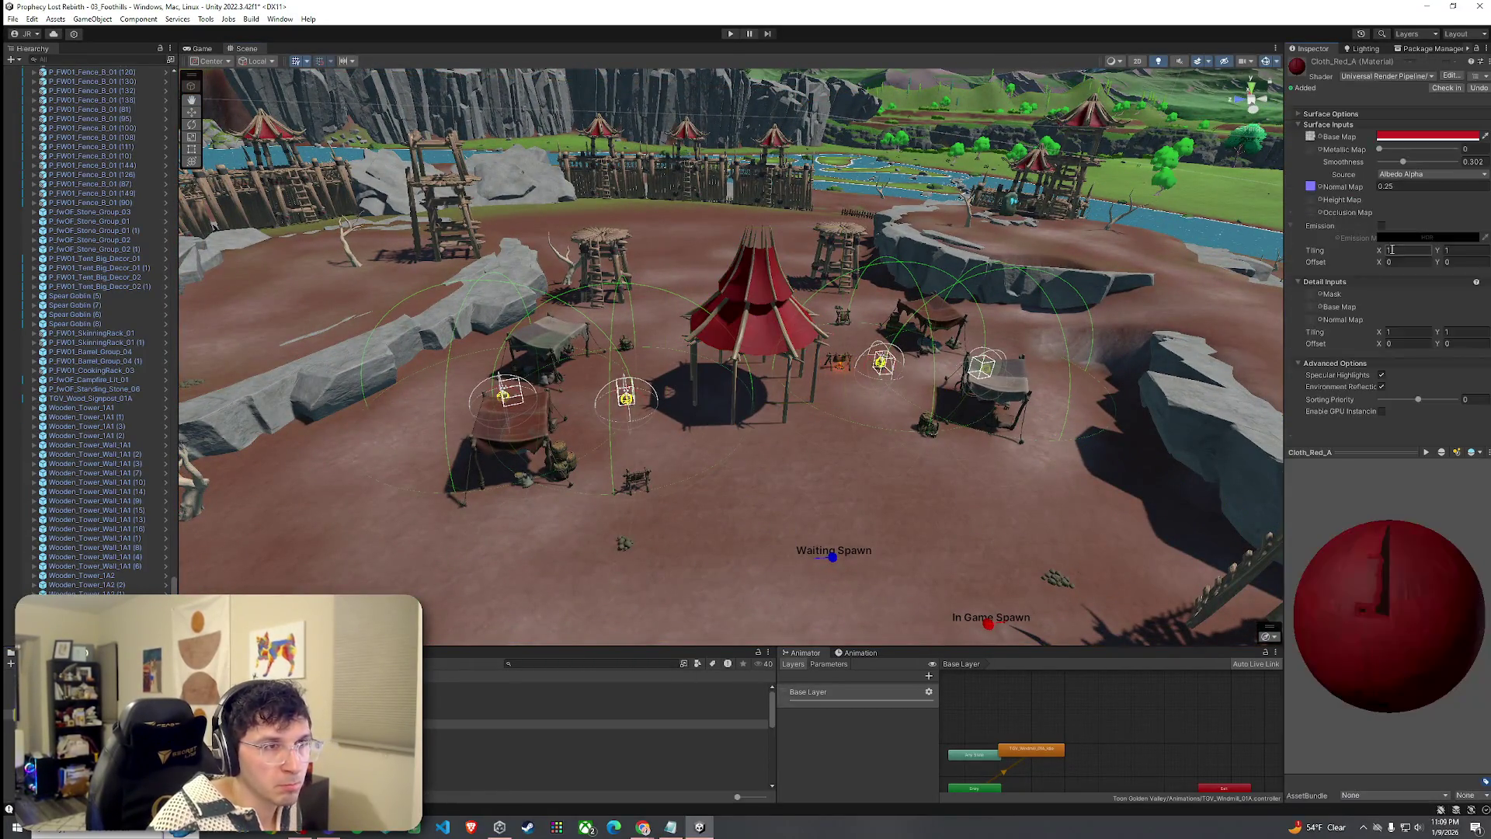
# Darken the Cloth_Red_A Base Map colour to a deeper red.
pyautogui.click(1427, 138)
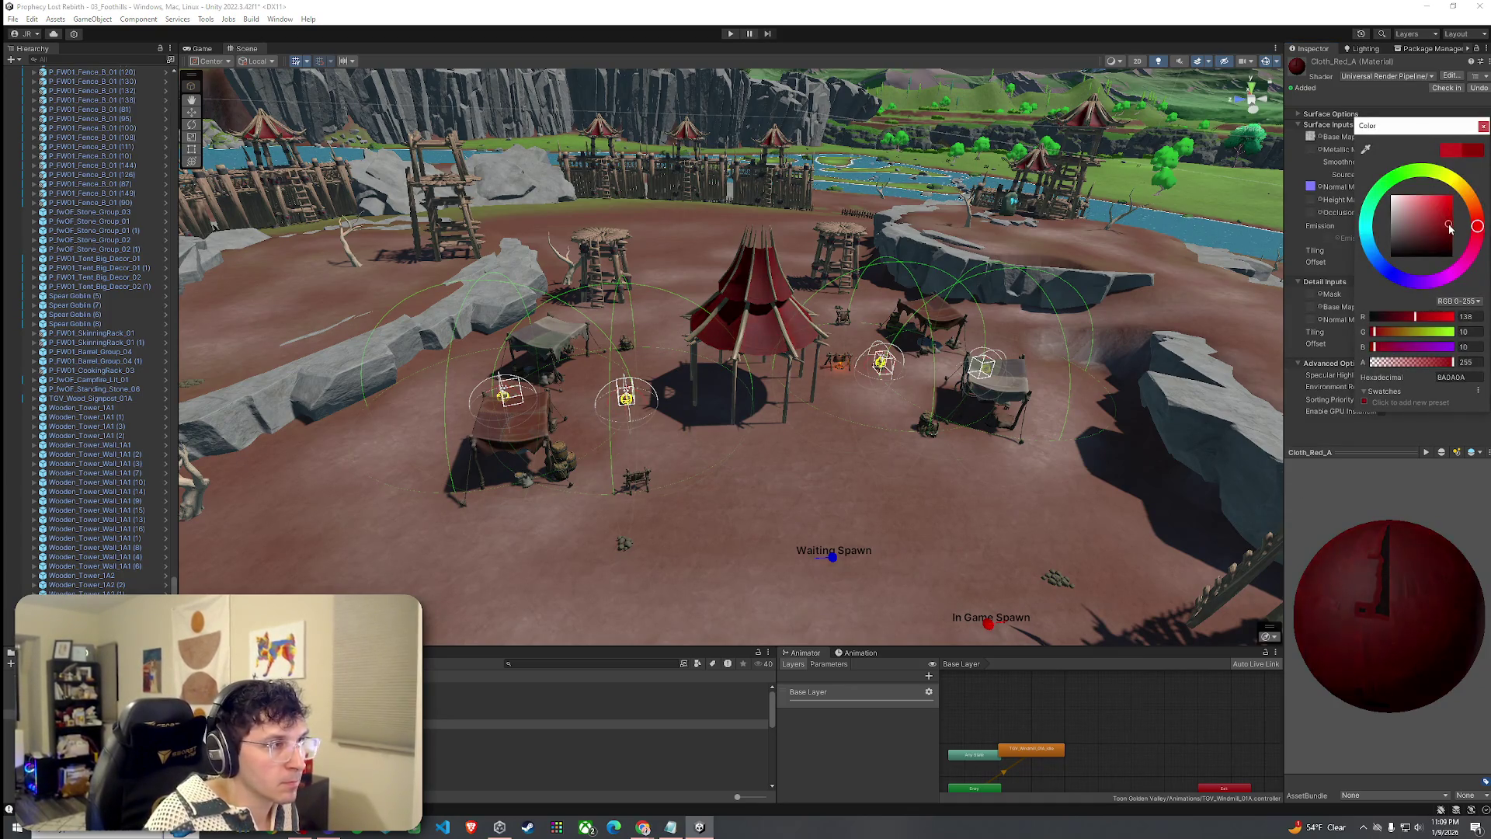
pyautogui.moveTo(1005, 299); pyautogui.dragTo(851, 289)
pyautogui.click(1457, 137)
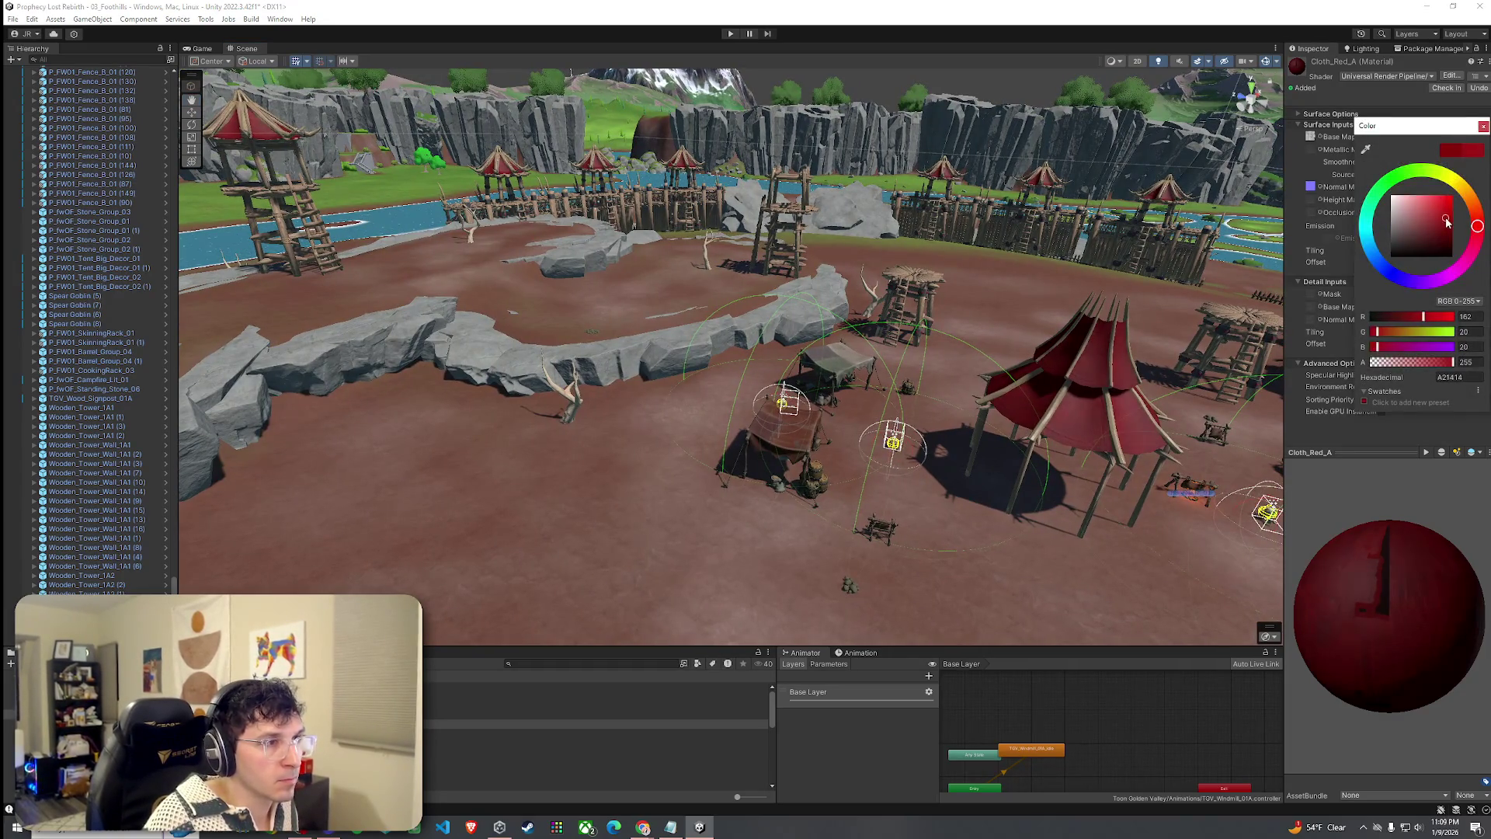
pyautogui.moveTo(1447, 211)
pyautogui.mouseDown()
pyautogui.moveTo(1469, 226)
pyautogui.moveTo(1451, 262)
pyautogui.moveTo(1453, 226)
pyautogui.mouseUp()
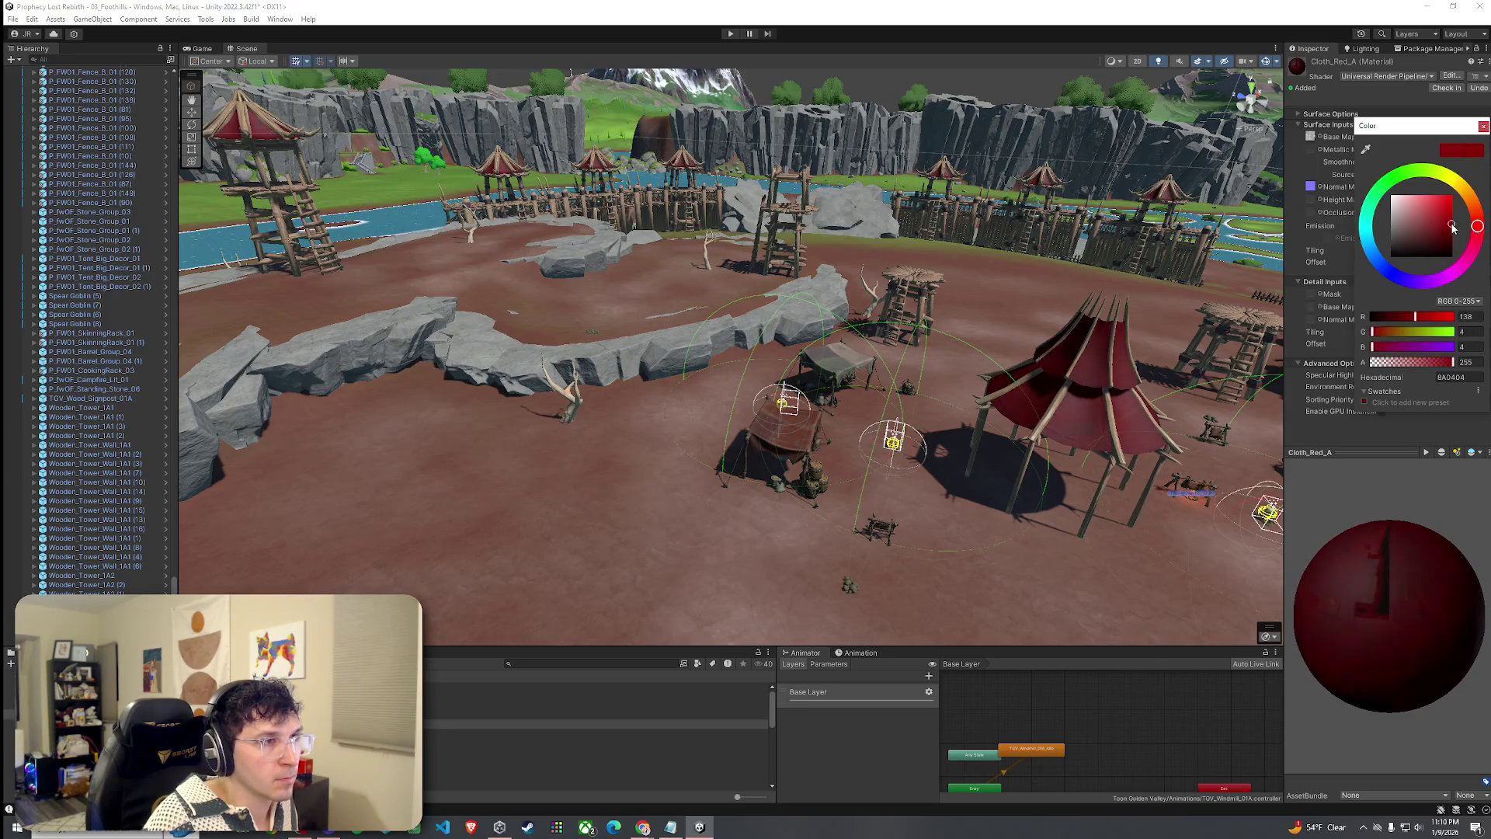
pyautogui.click(1483, 126)
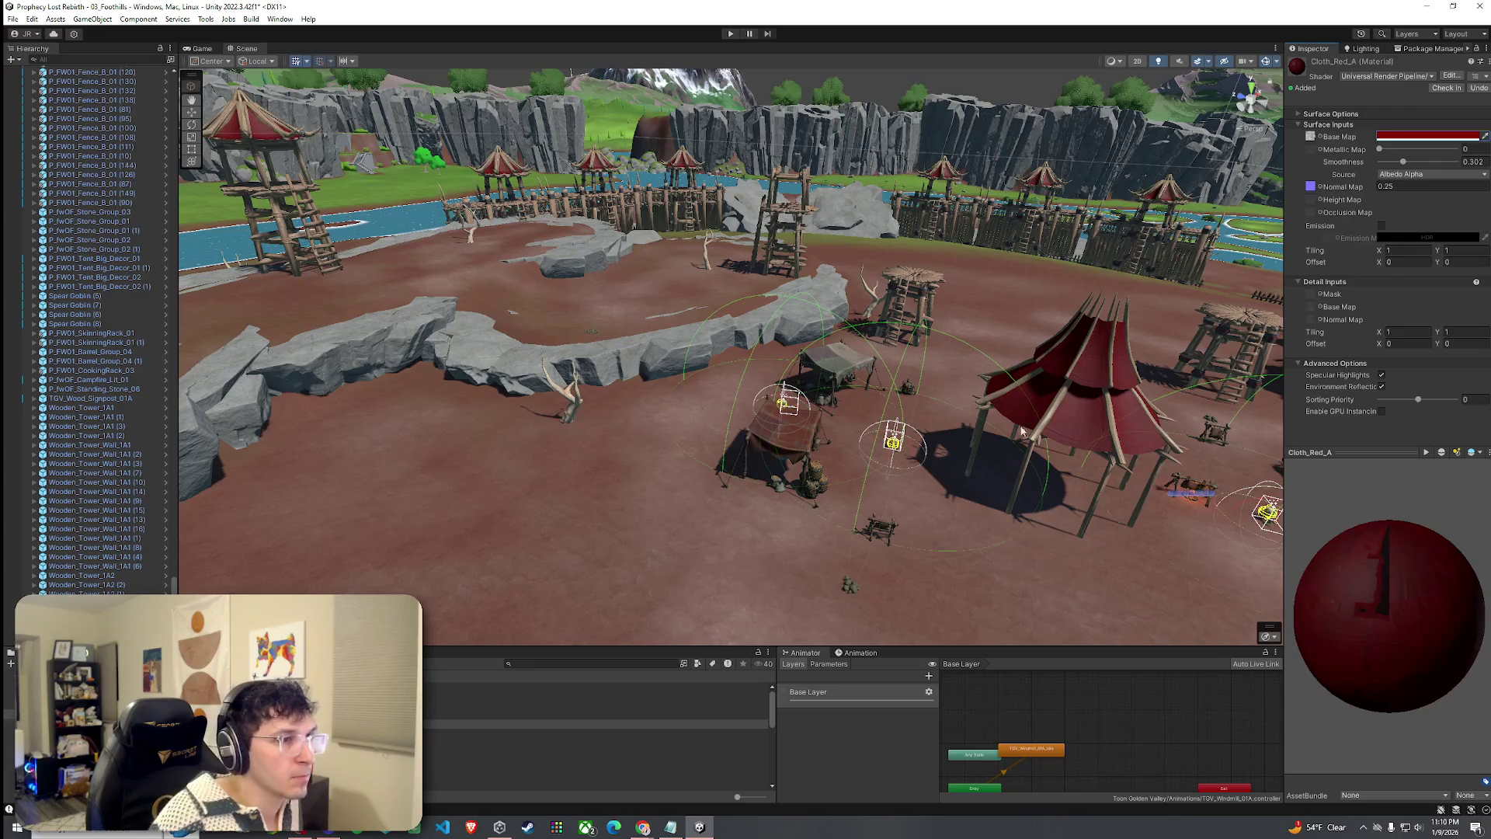
# Move the tent slightly upward to Y 28.84.
pyautogui.click(1076, 381)
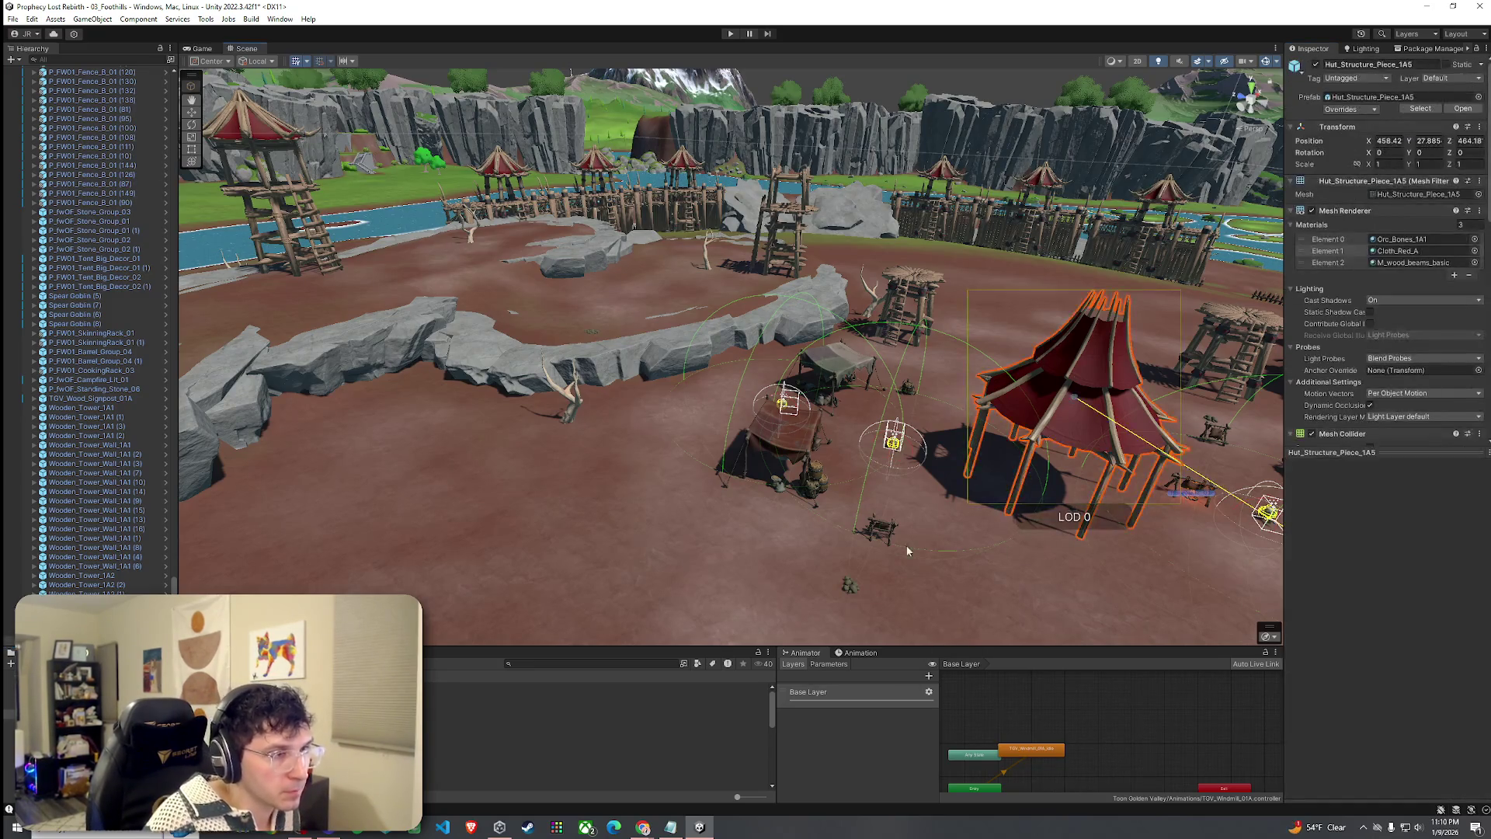
pyautogui.press('f')
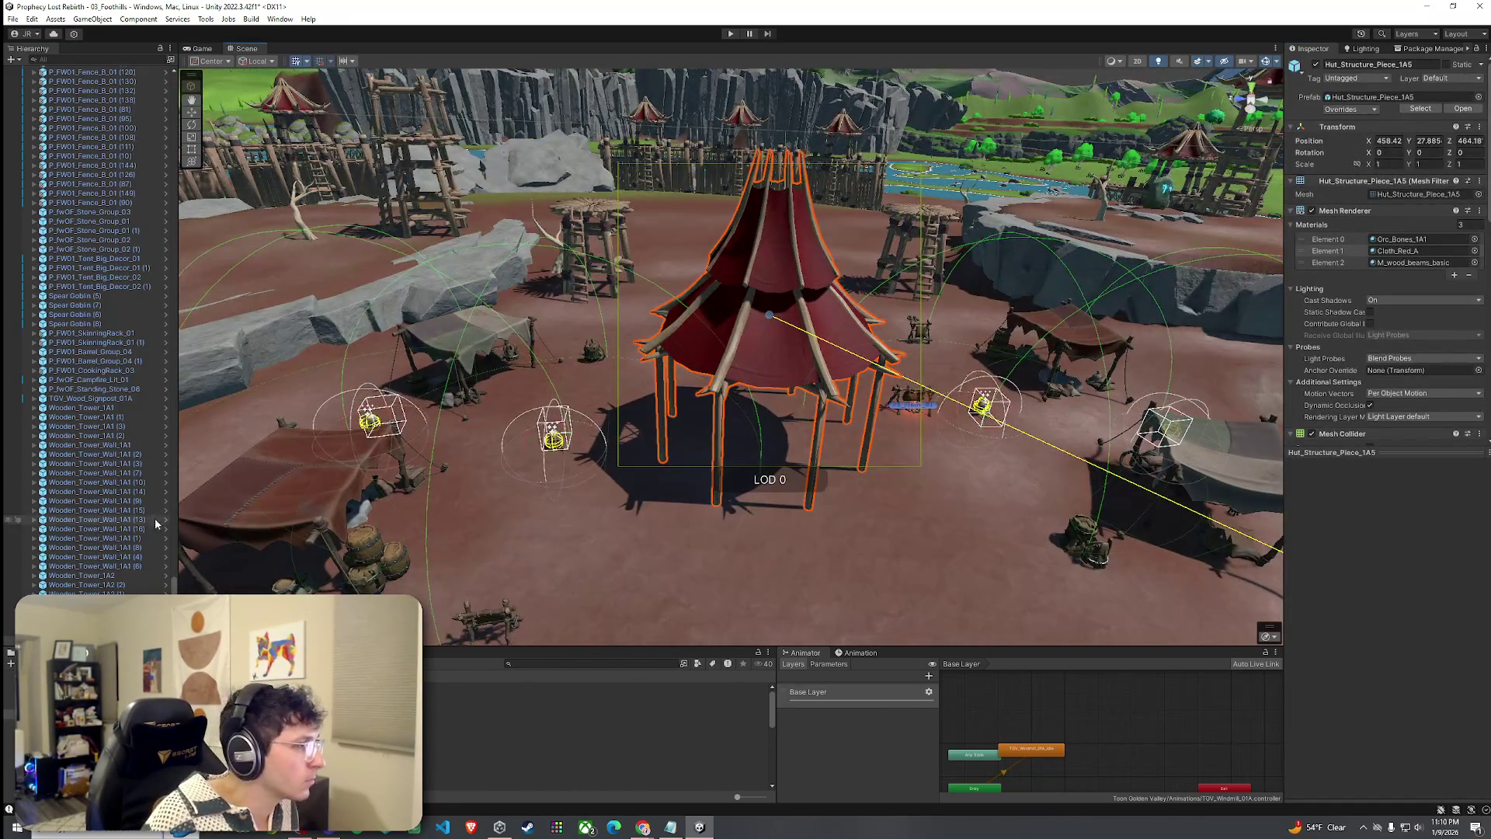
pyautogui.moveTo(768, 289)
pyautogui.mouseDown()
pyautogui.moveTo(777, 279)
pyautogui.moveTo(762, 353)
pyautogui.moveTo(804, 245)
pyautogui.moveTo(798, 436)
pyautogui.moveTo(811, 210)
pyautogui.moveTo(765, 126)
pyautogui.moveTo(753, 416)
pyautogui.moveTo(709, 386)
pyautogui.mouseUp()
# Select Terrain (1) with the Paint Texture tool and fly the view around the tent camp.
pyautogui.click(762, 309)
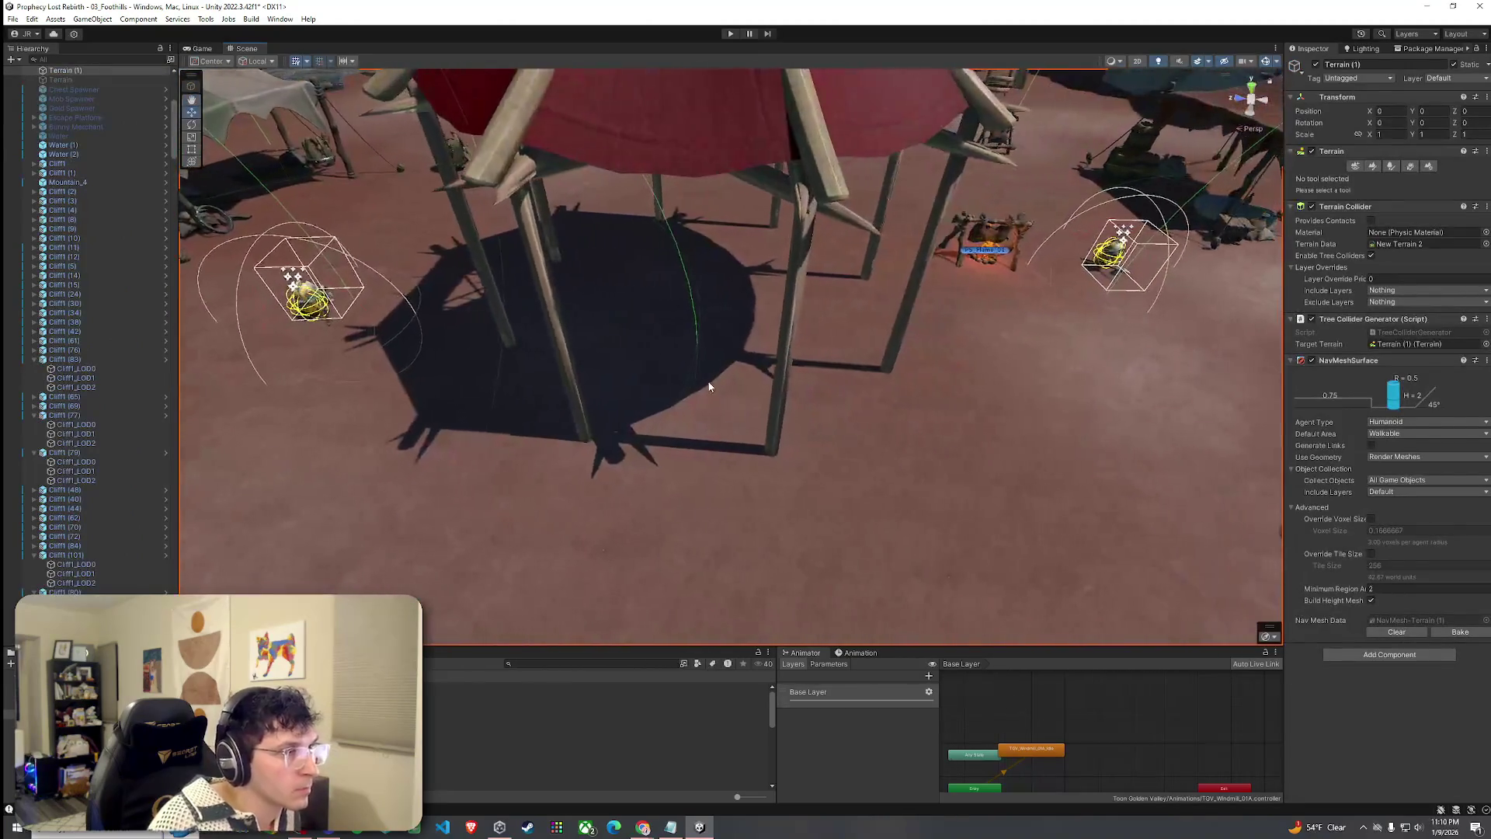
pyautogui.click(1372, 167)
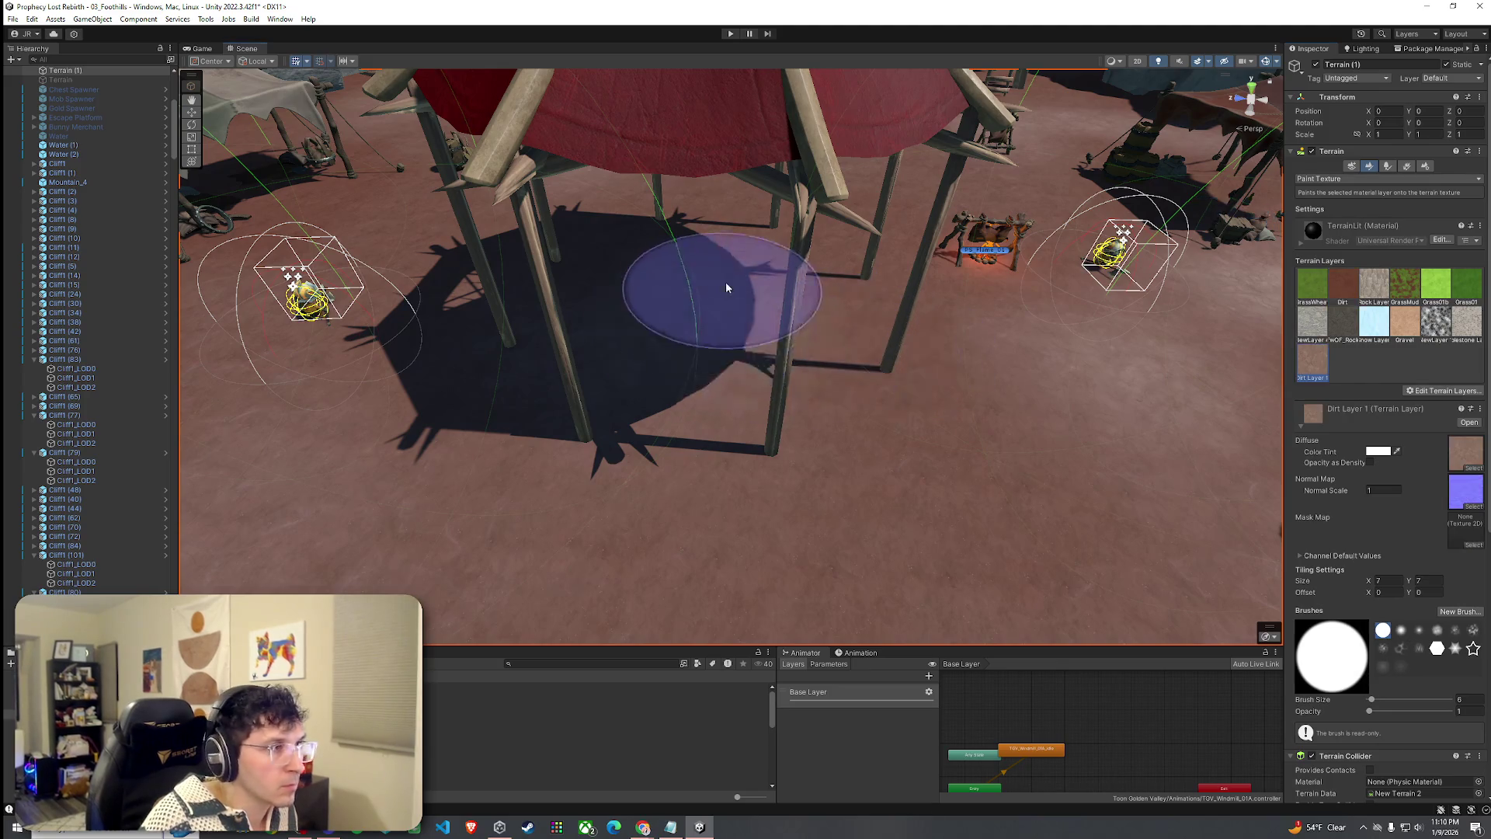
pyautogui.press('w')
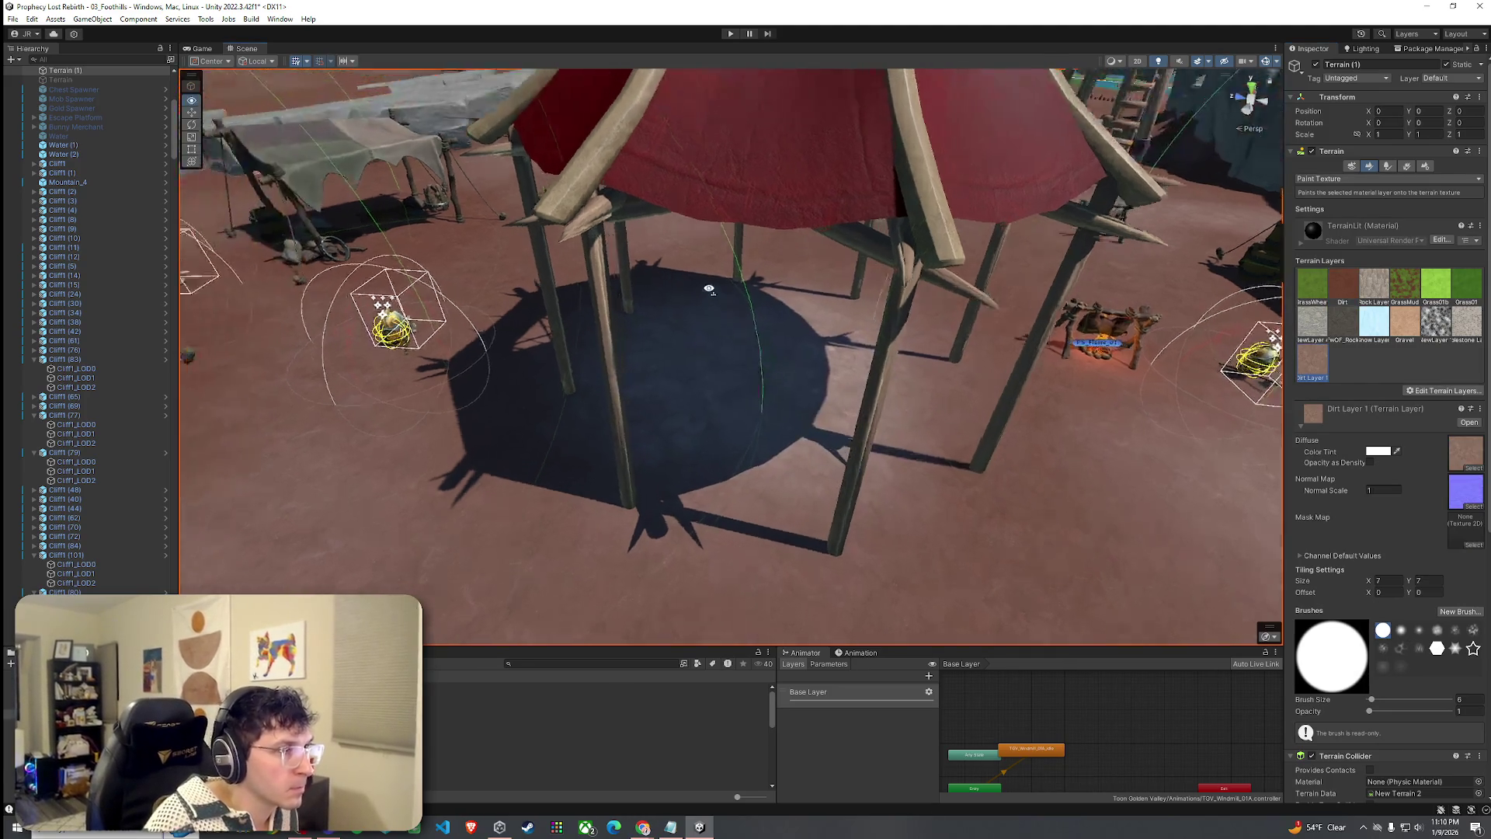
pyautogui.press('s')
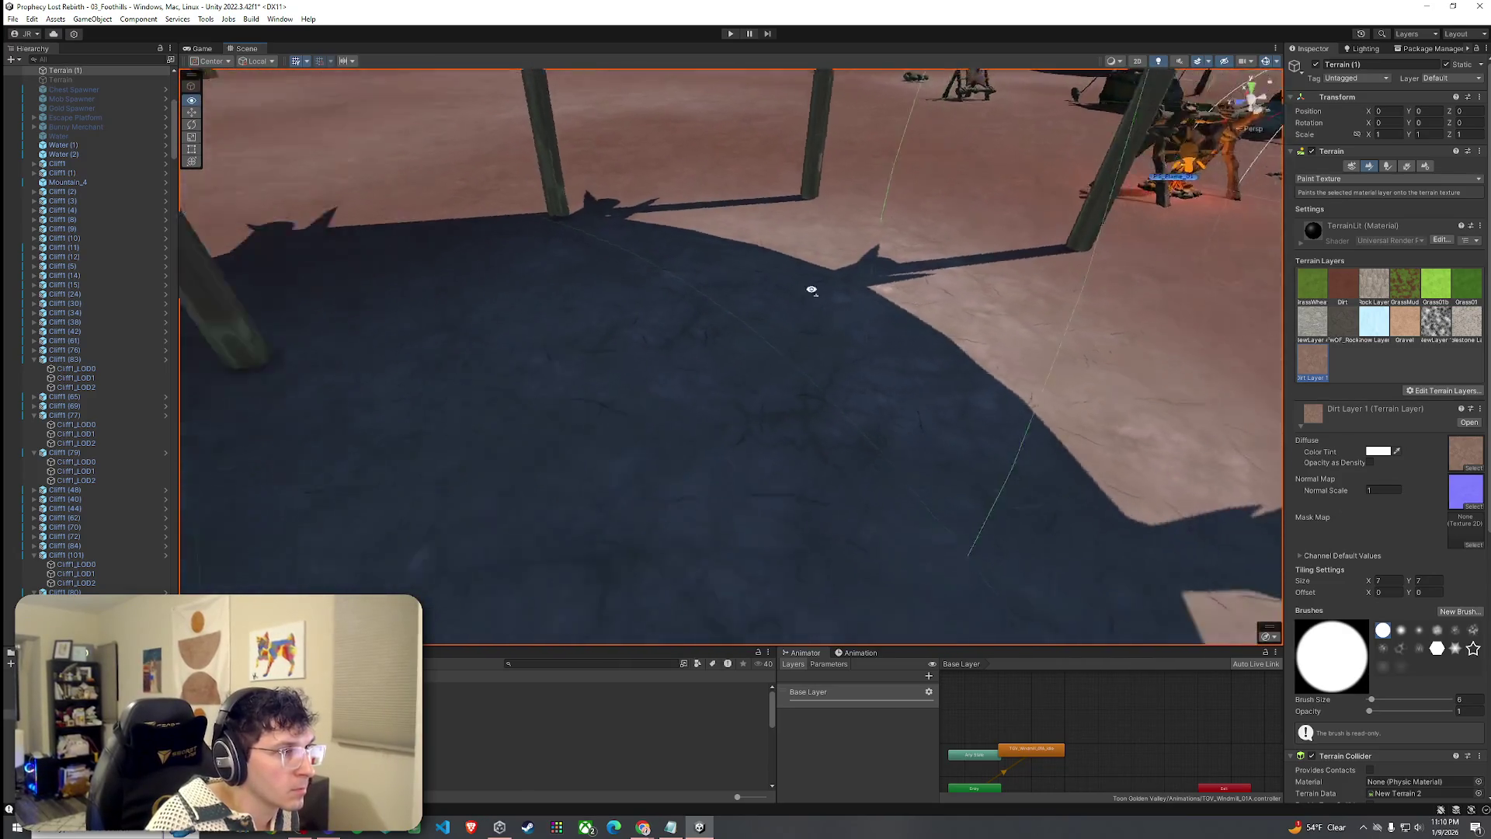
pyautogui.press('w')
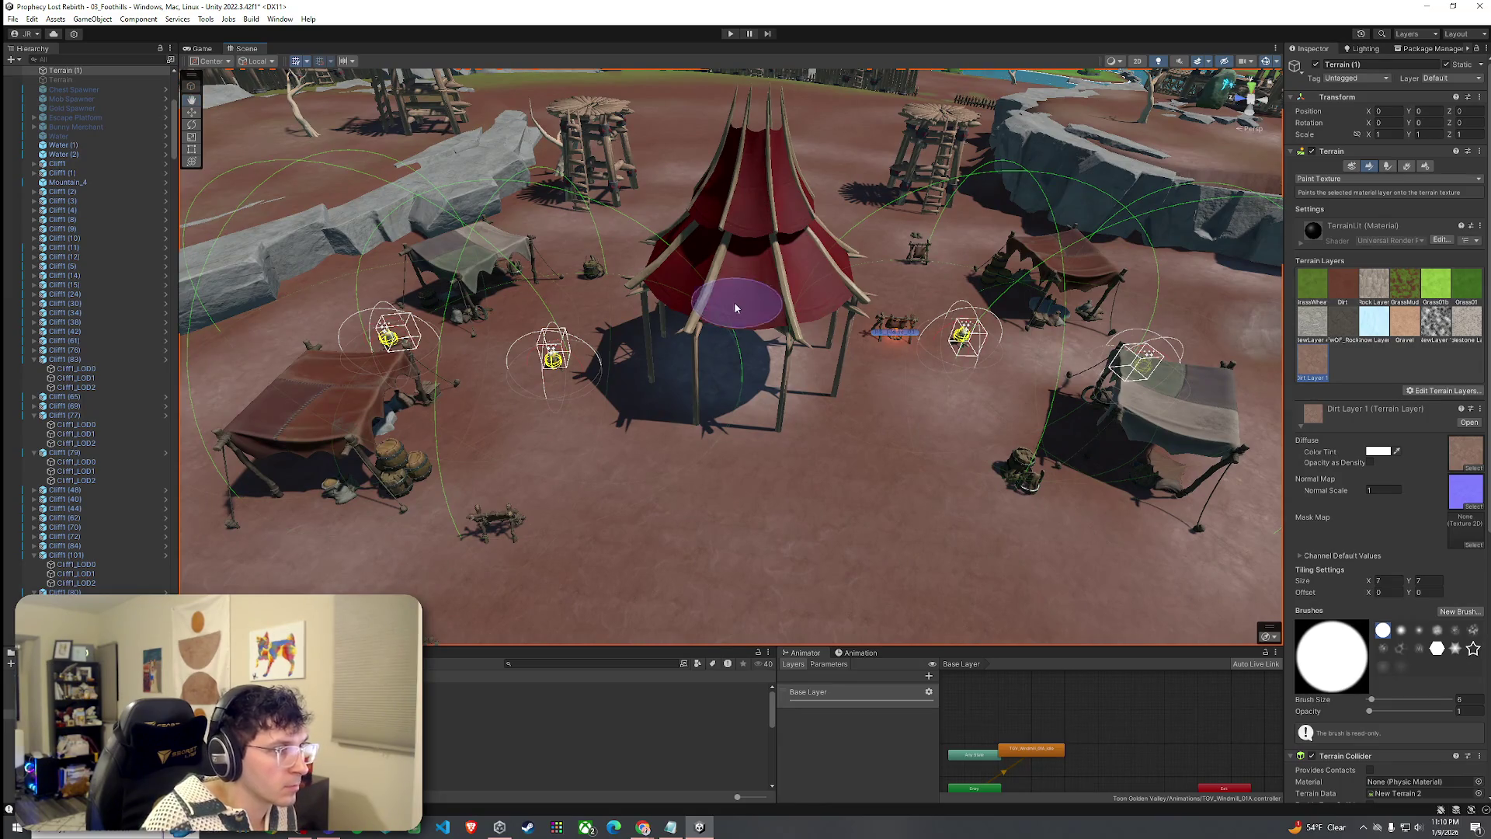
pyautogui.press('w')
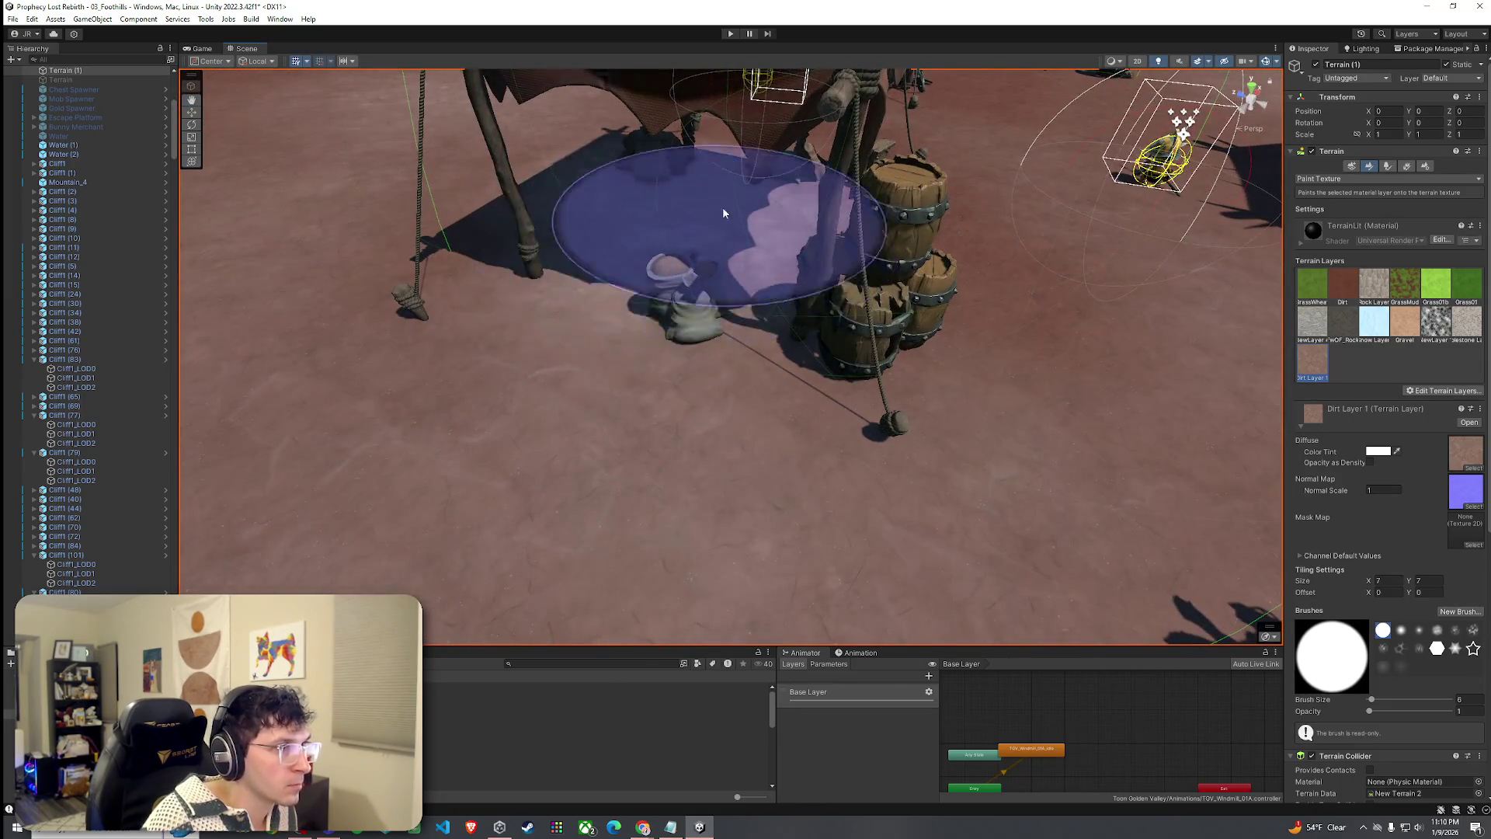
pyautogui.press('s')
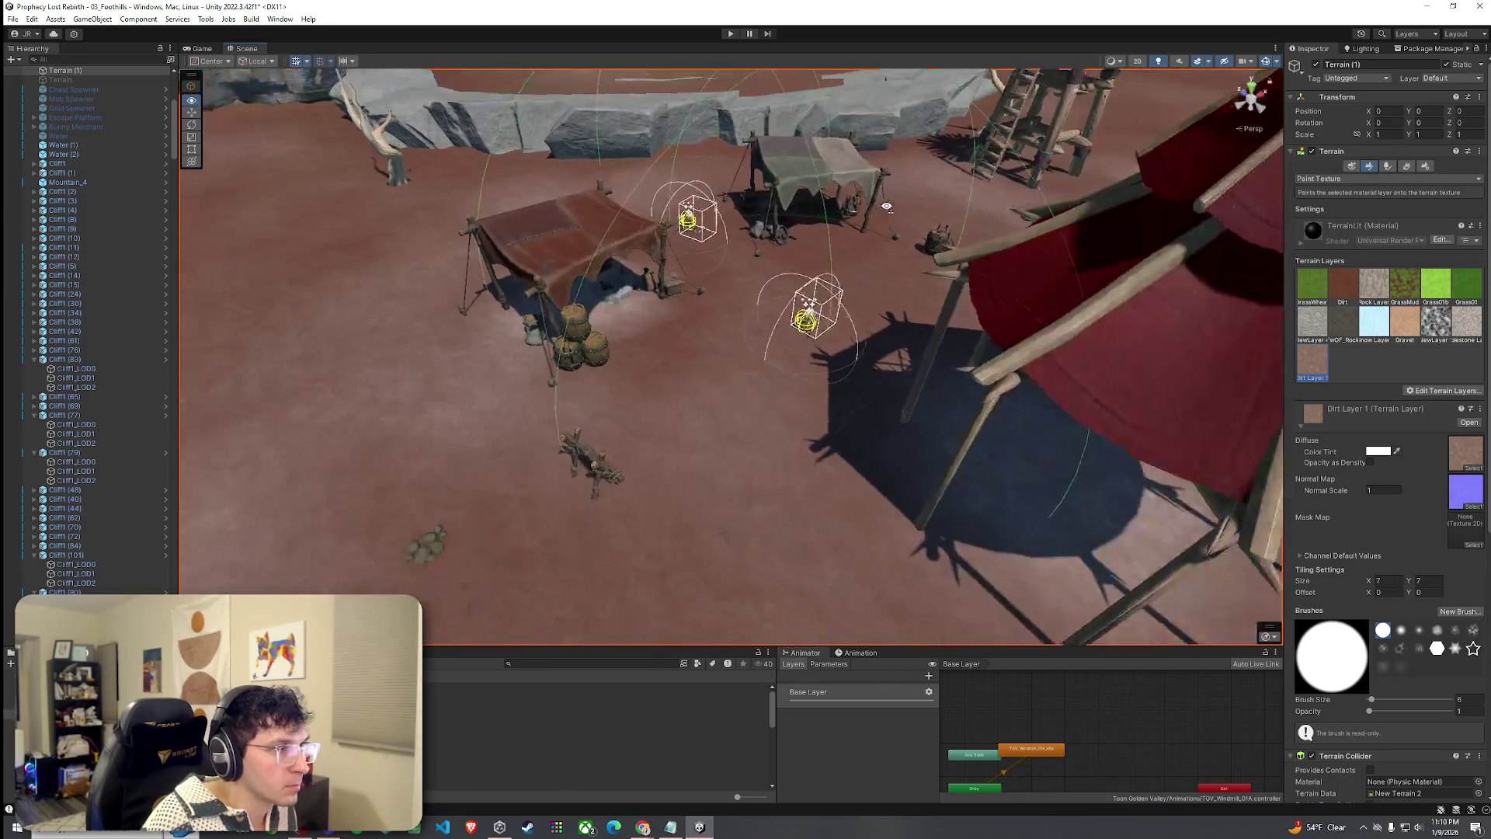
pyautogui.press('s')
pyautogui.press('w')
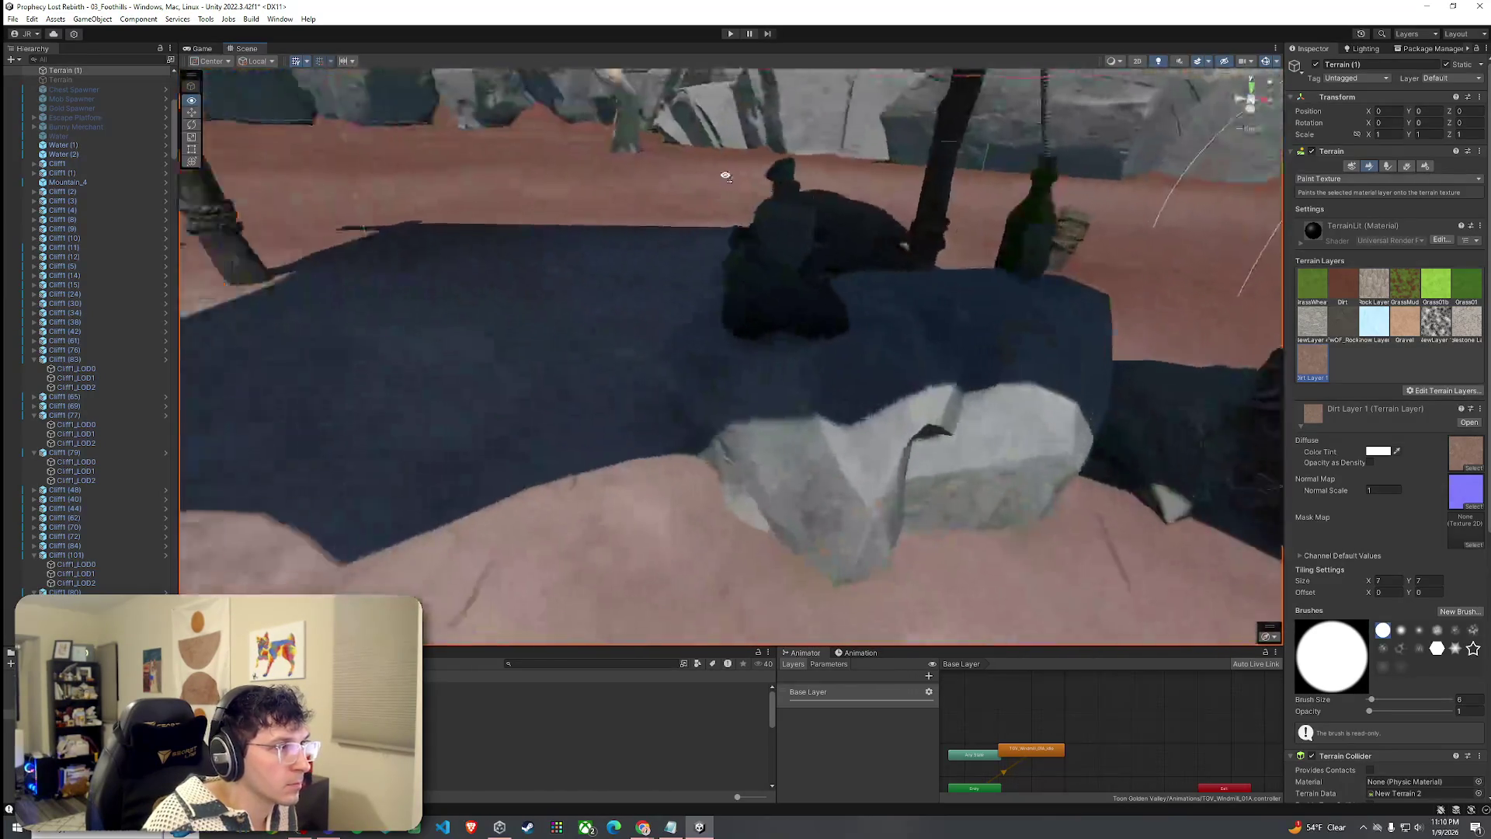
pyautogui.press('s')
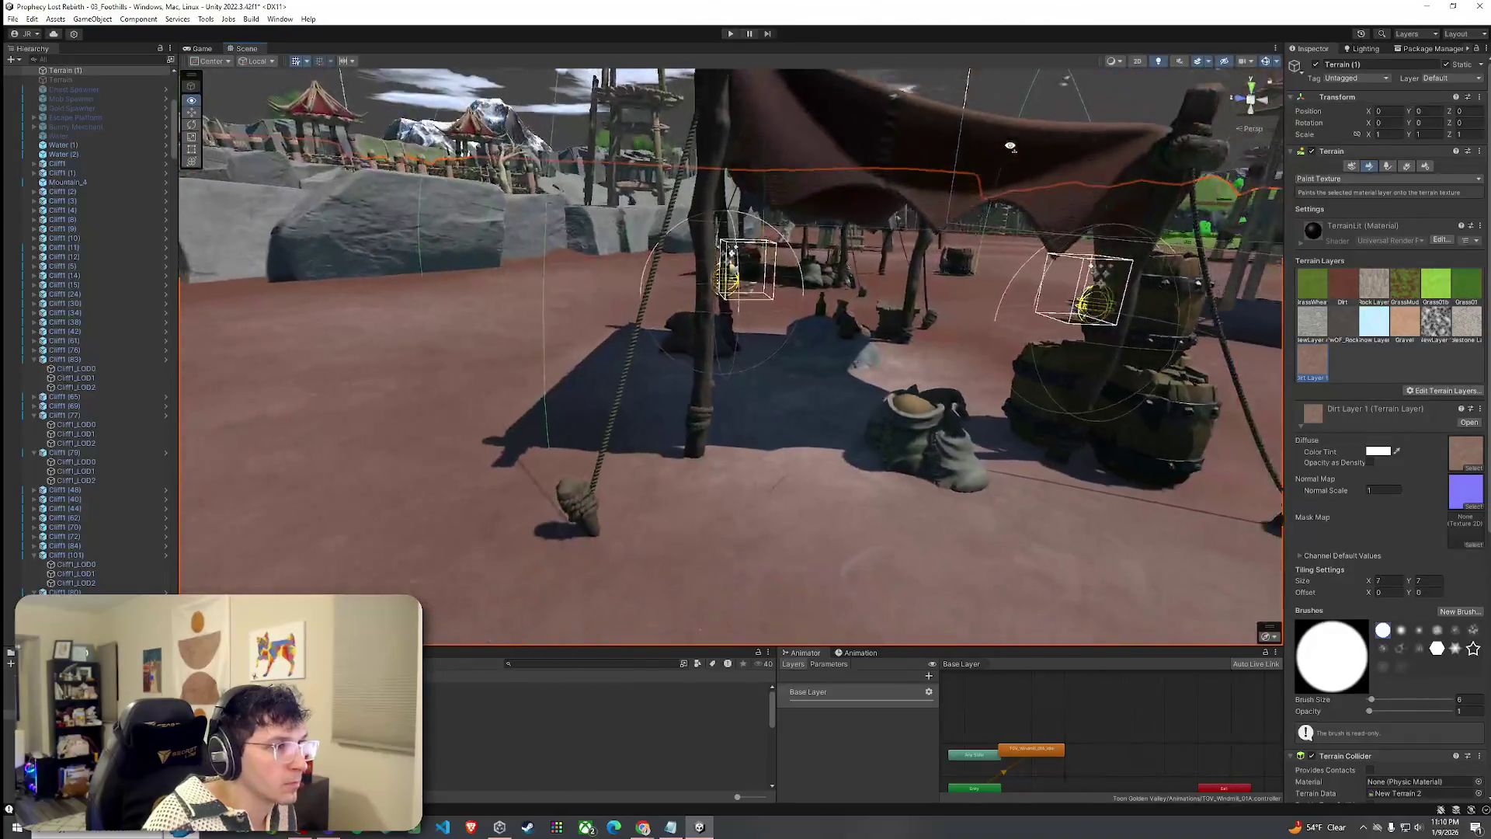
# Pick the Dirt terrain layer and frame the view closely around the red tent.
pyautogui.moveTo(1076, 218); pyautogui.dragTo(789, 444)
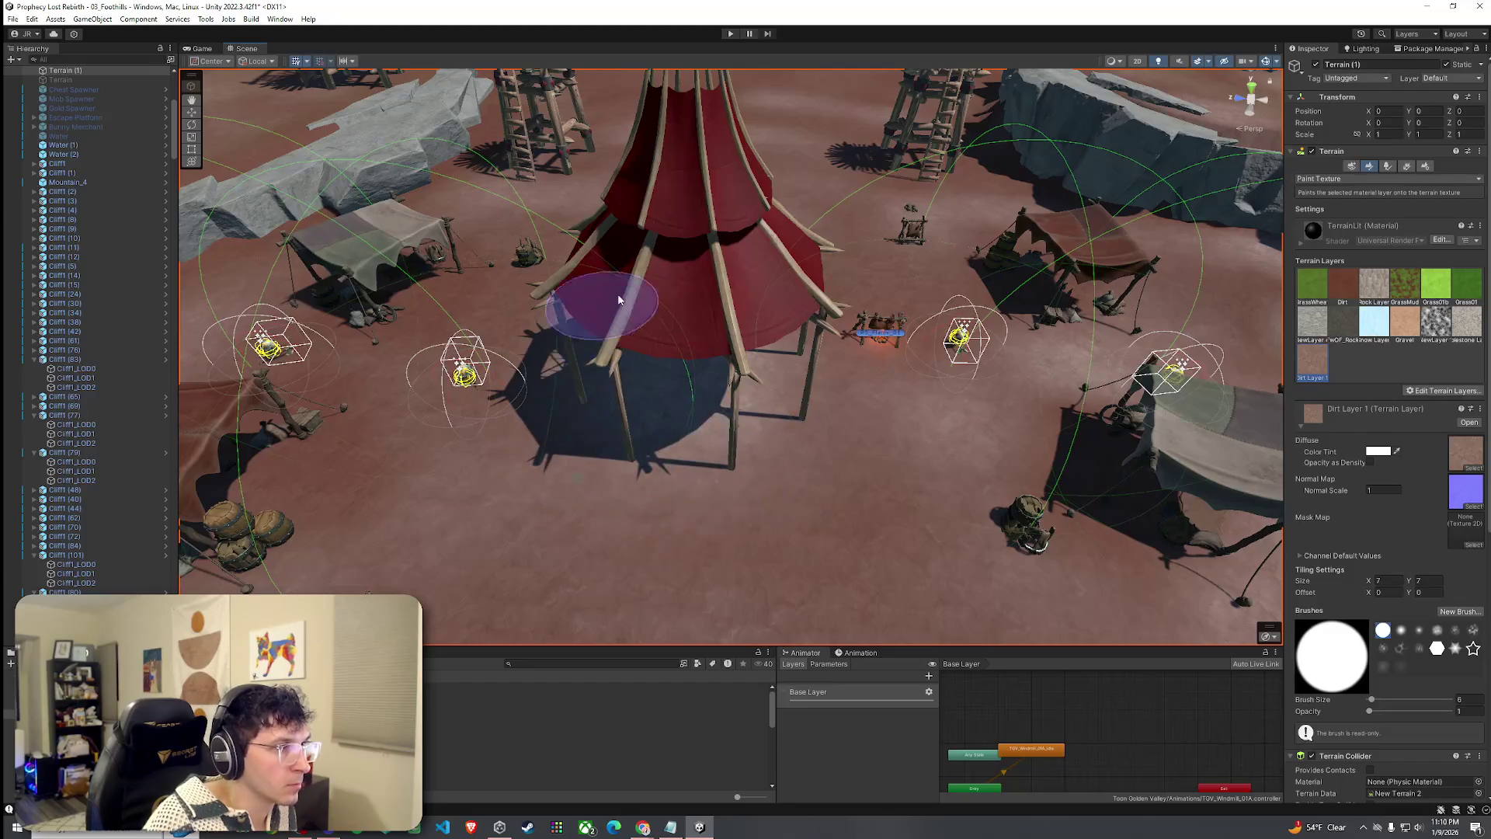
pyautogui.click(1343, 285)
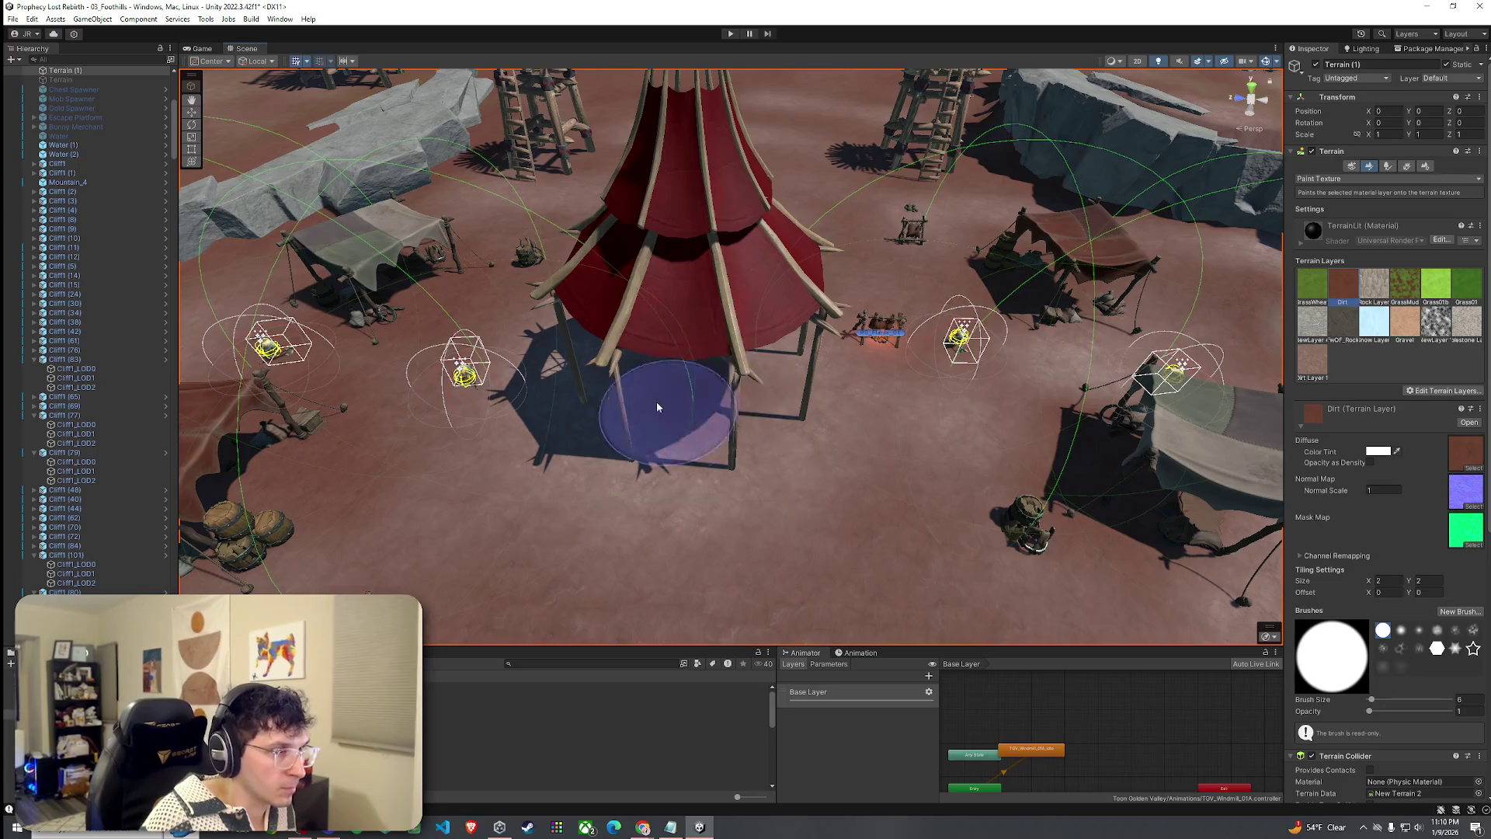
pyautogui.moveTo(676, 358); pyautogui.dragTo(700, 399)
pyautogui.scroll(-5, 700, 398)
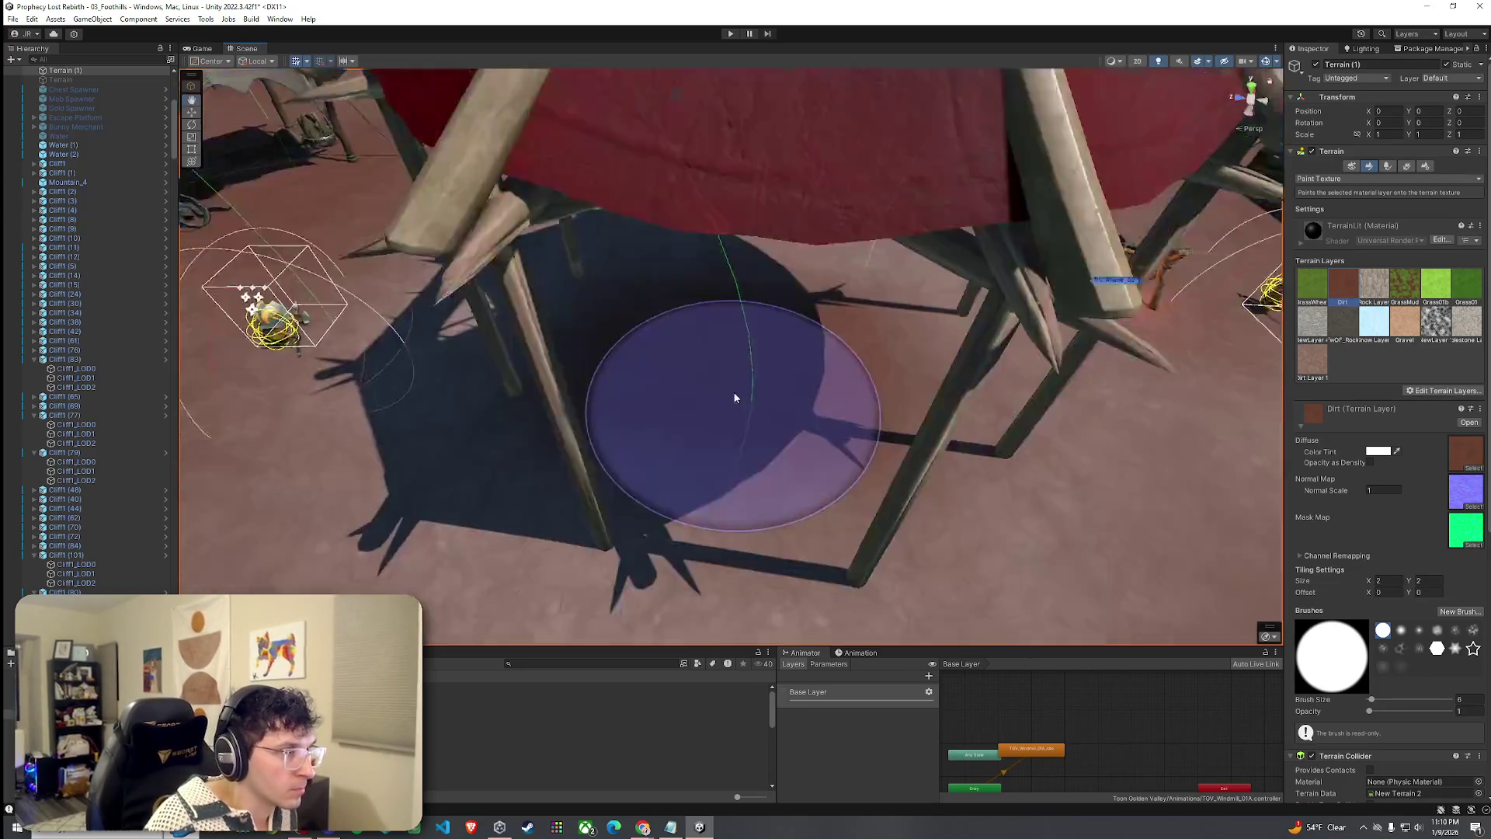
pyautogui.scroll(2, 678, 287)
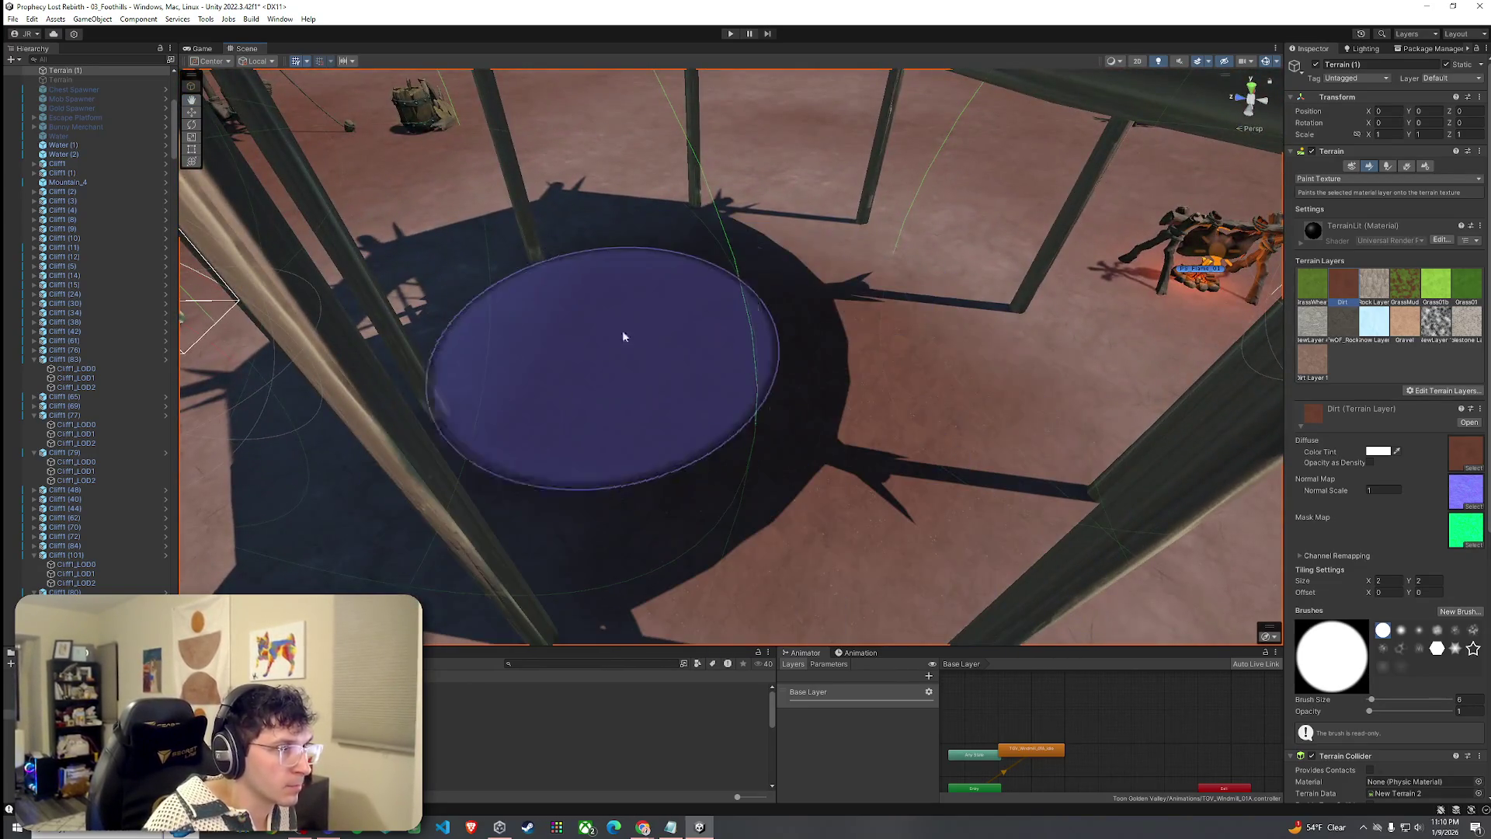
pyautogui.scroll(-8, 925, 463)
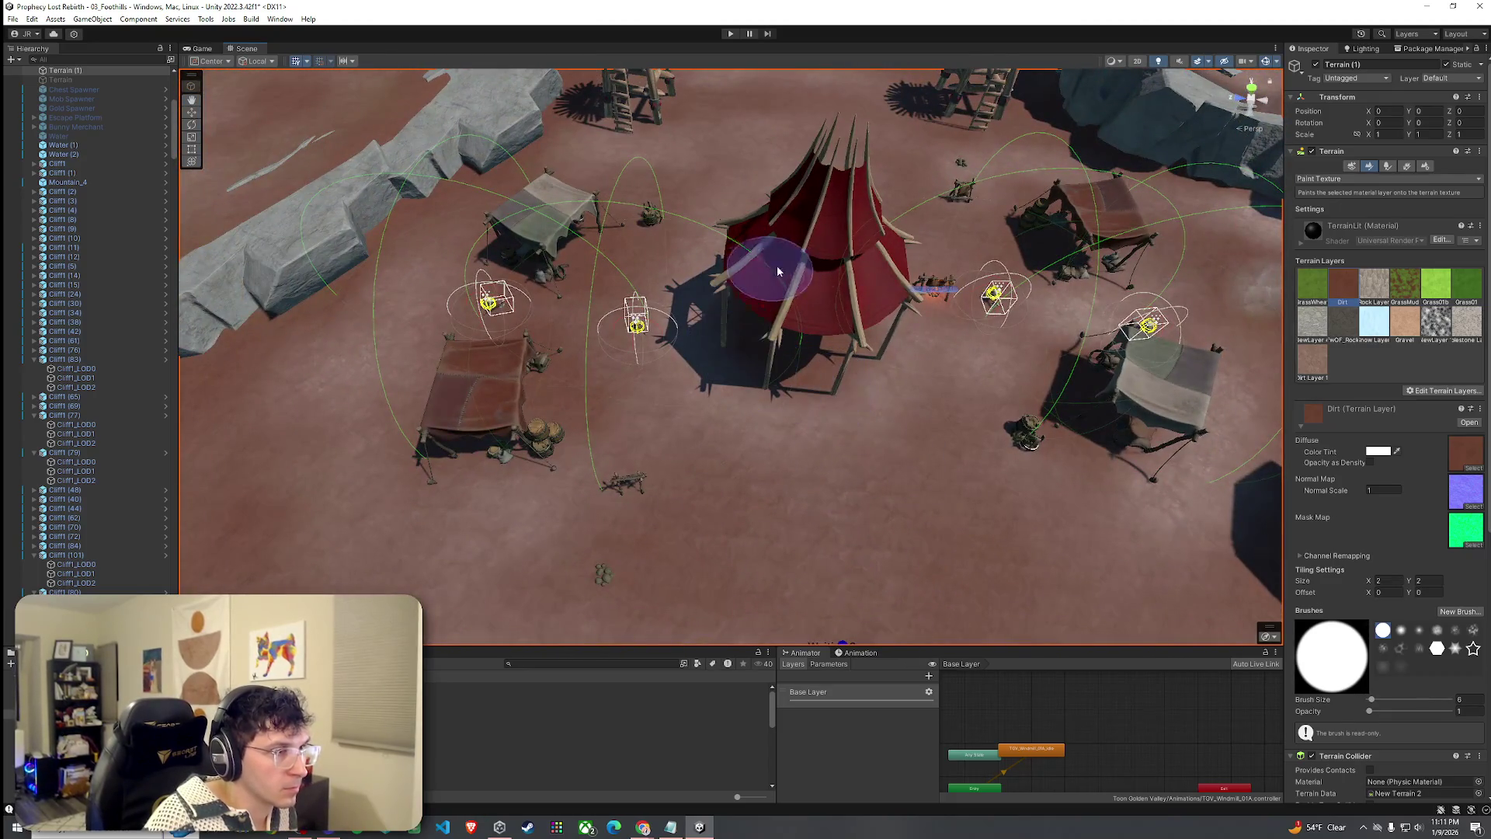
pyautogui.moveTo(859, 326)
pyautogui.mouseDown()
pyautogui.moveTo(637, 325)
pyautogui.moveTo(618, 283)
pyautogui.moveTo(582, 293)
pyautogui.moveTo(787, 252)
pyautogui.moveTo(949, 272)
pyautogui.mouseUp()
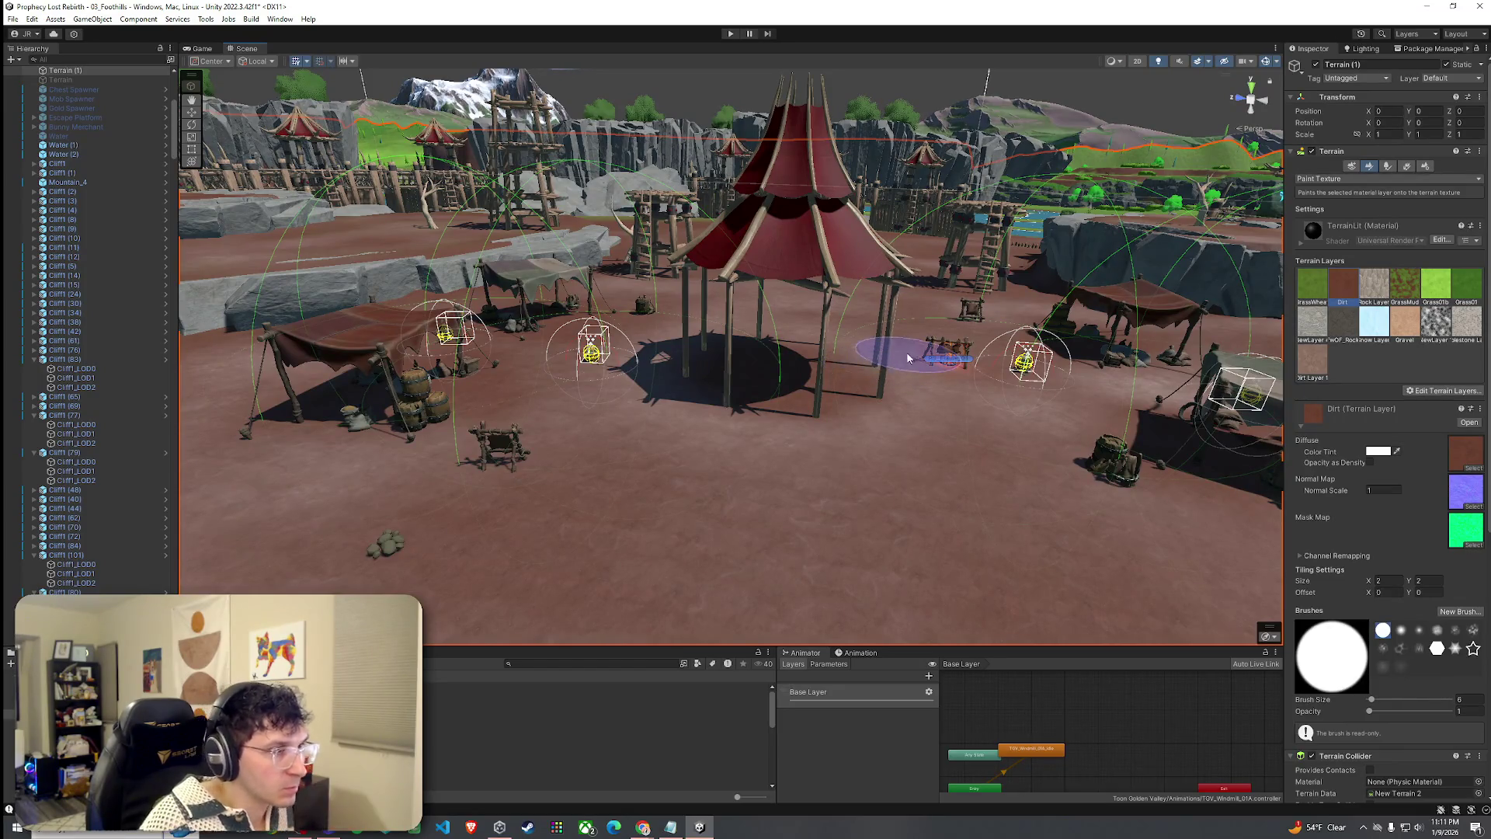
# Open the Cloth_Red_A material and step through alternative cloth materials on the tent.
pyautogui.click(692, 722)
pyautogui.scroll(-5, 769, 514)
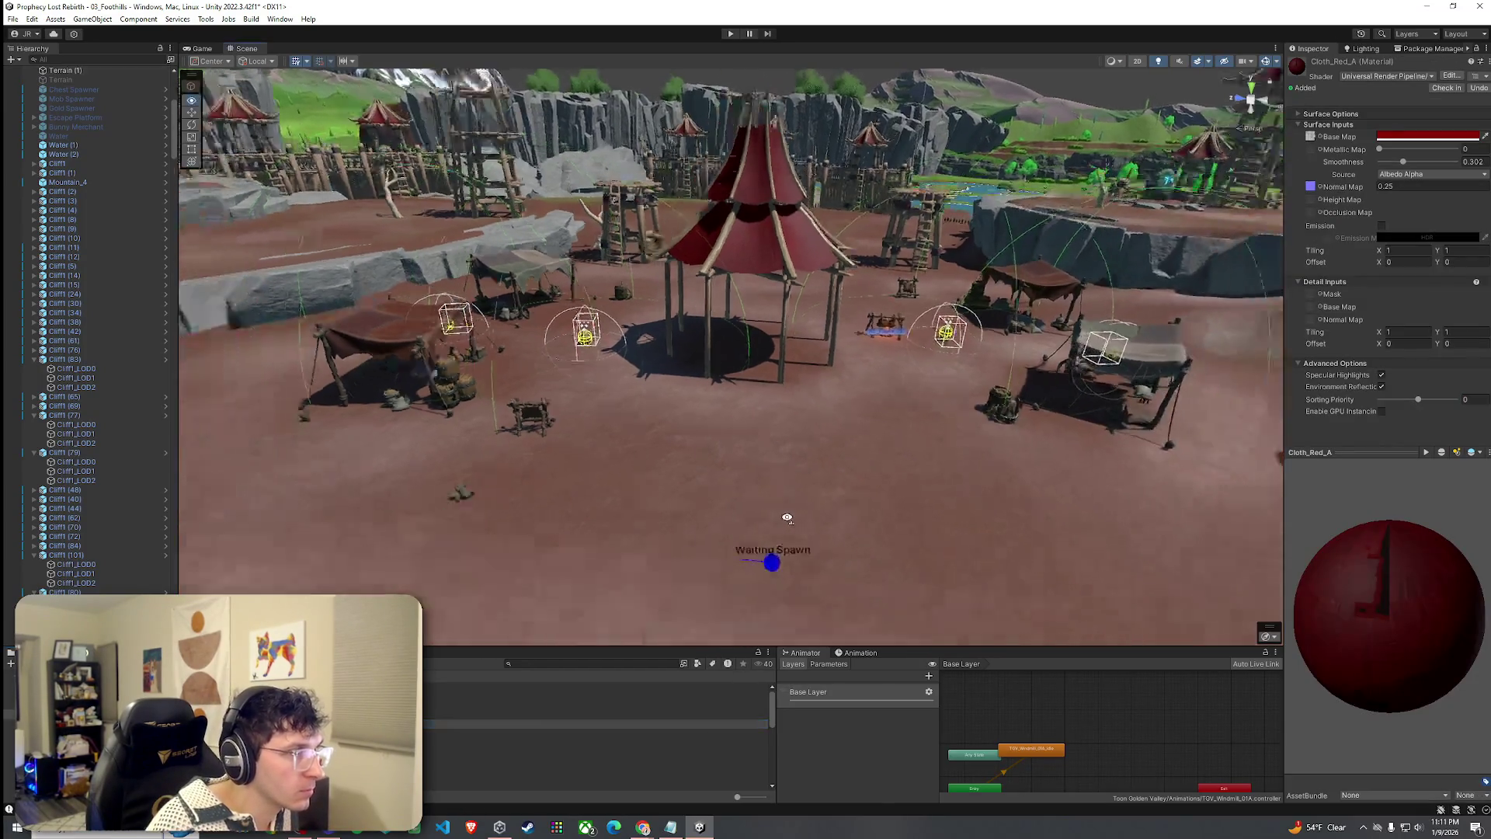
pyautogui.scroll(3, 777, 520)
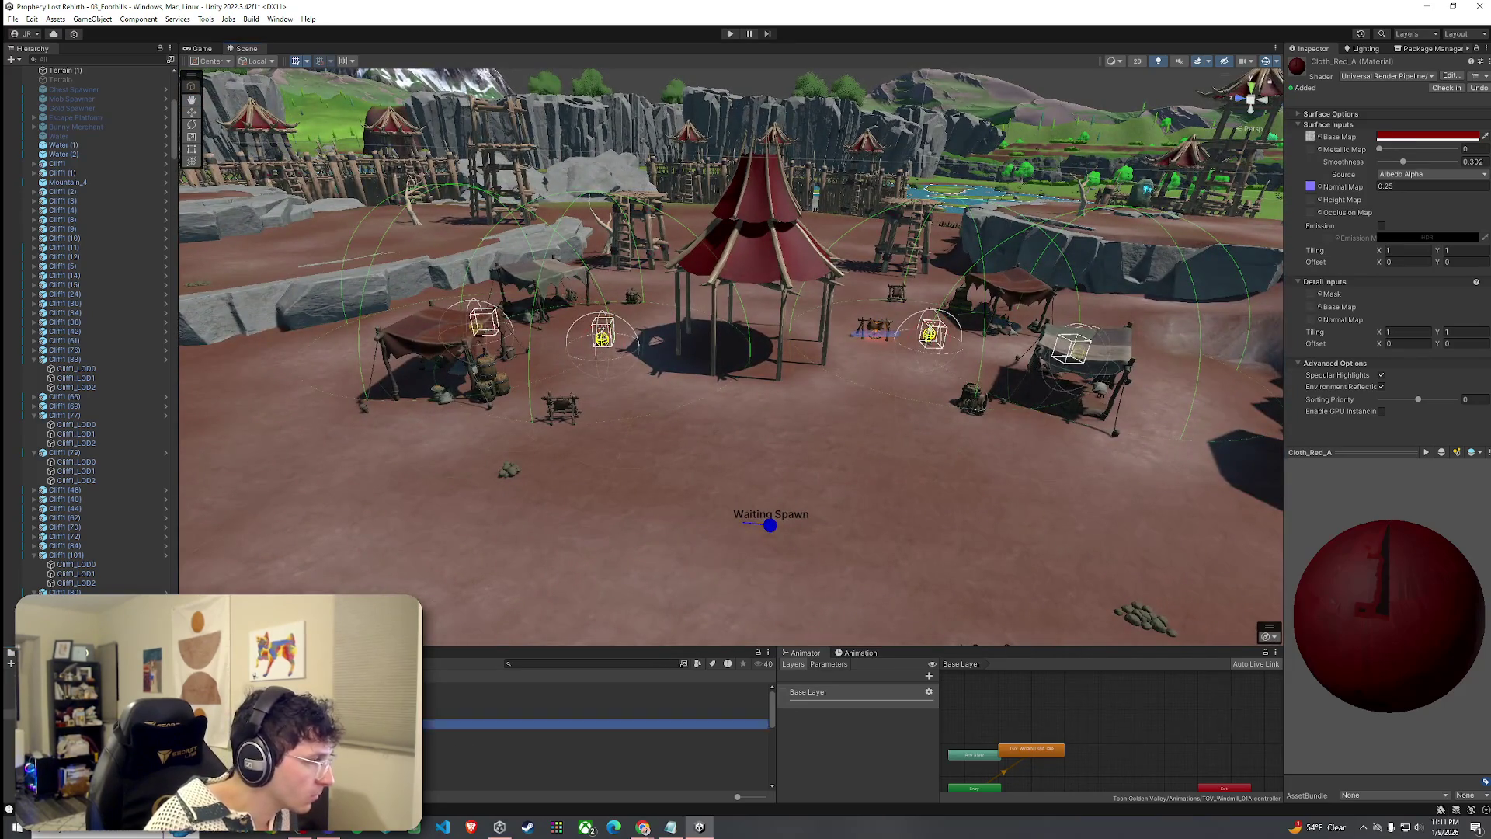
pyautogui.press('Up')
pyautogui.press('Up')
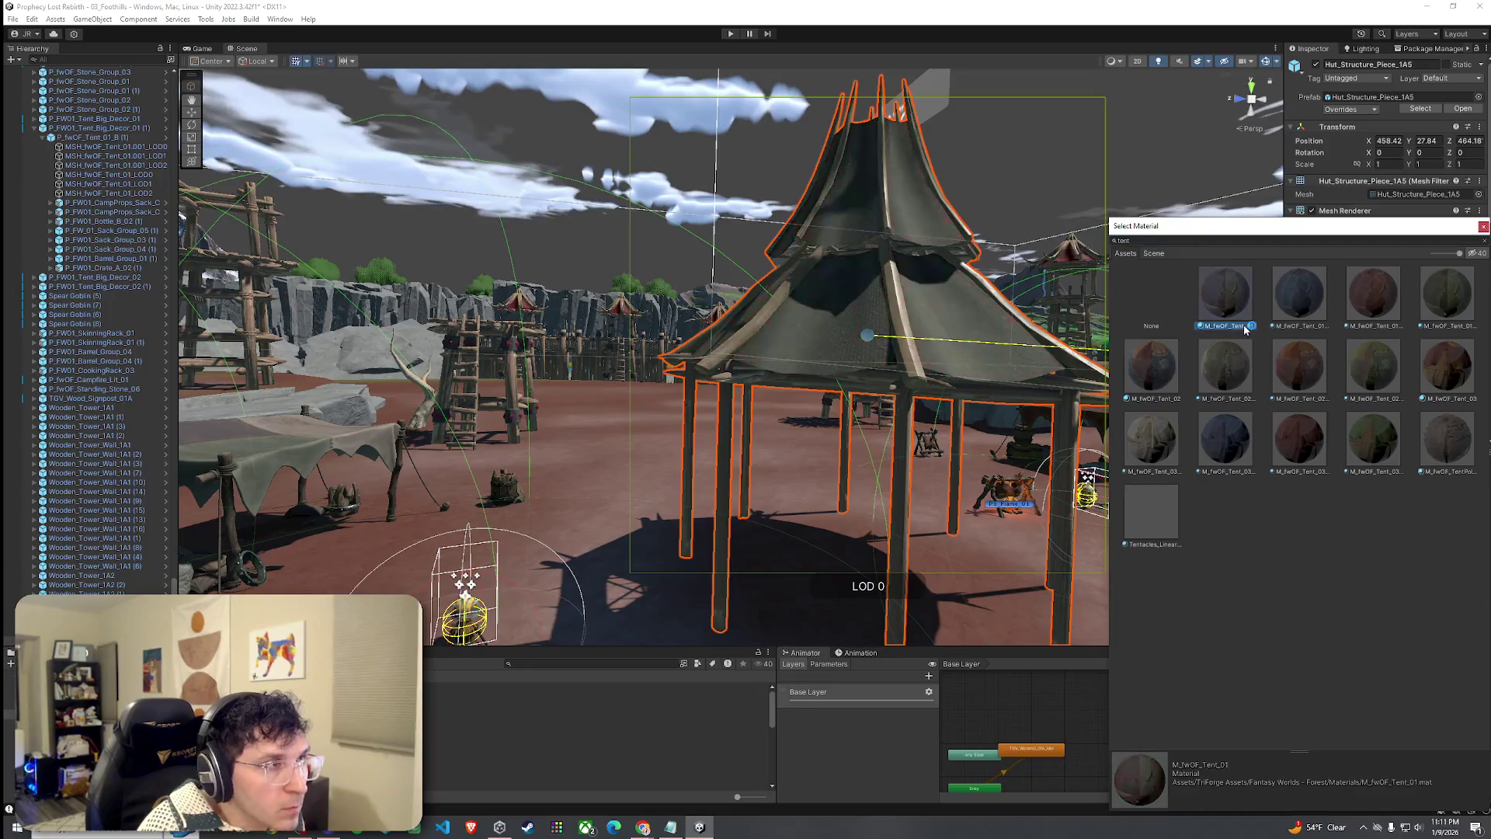
pyautogui.click(1373, 295)
pyautogui.click(1373, 365)
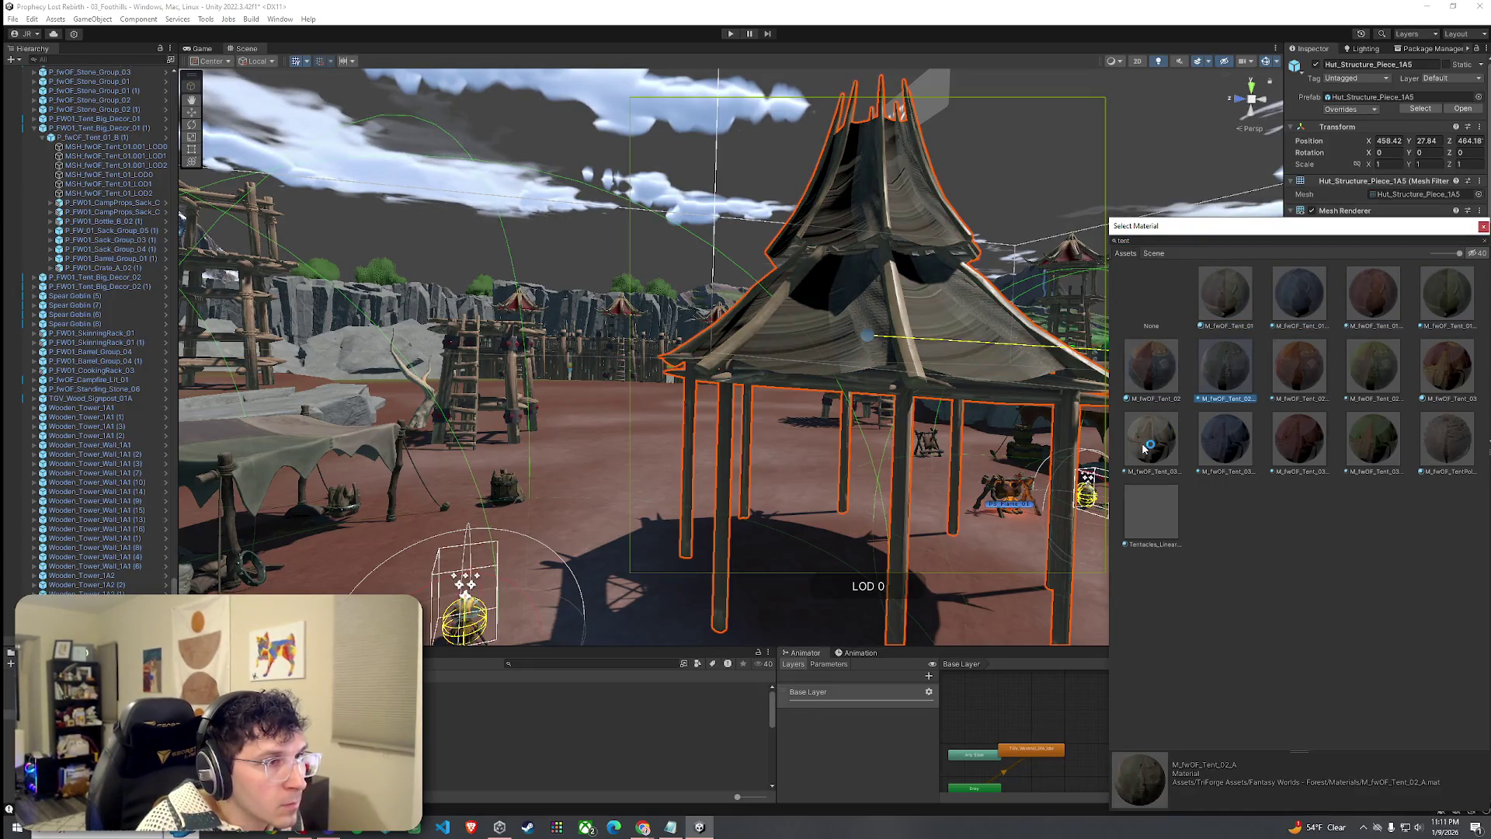
pyautogui.press('Right')
pyautogui.press('Right')
pyautogui.press('Right')
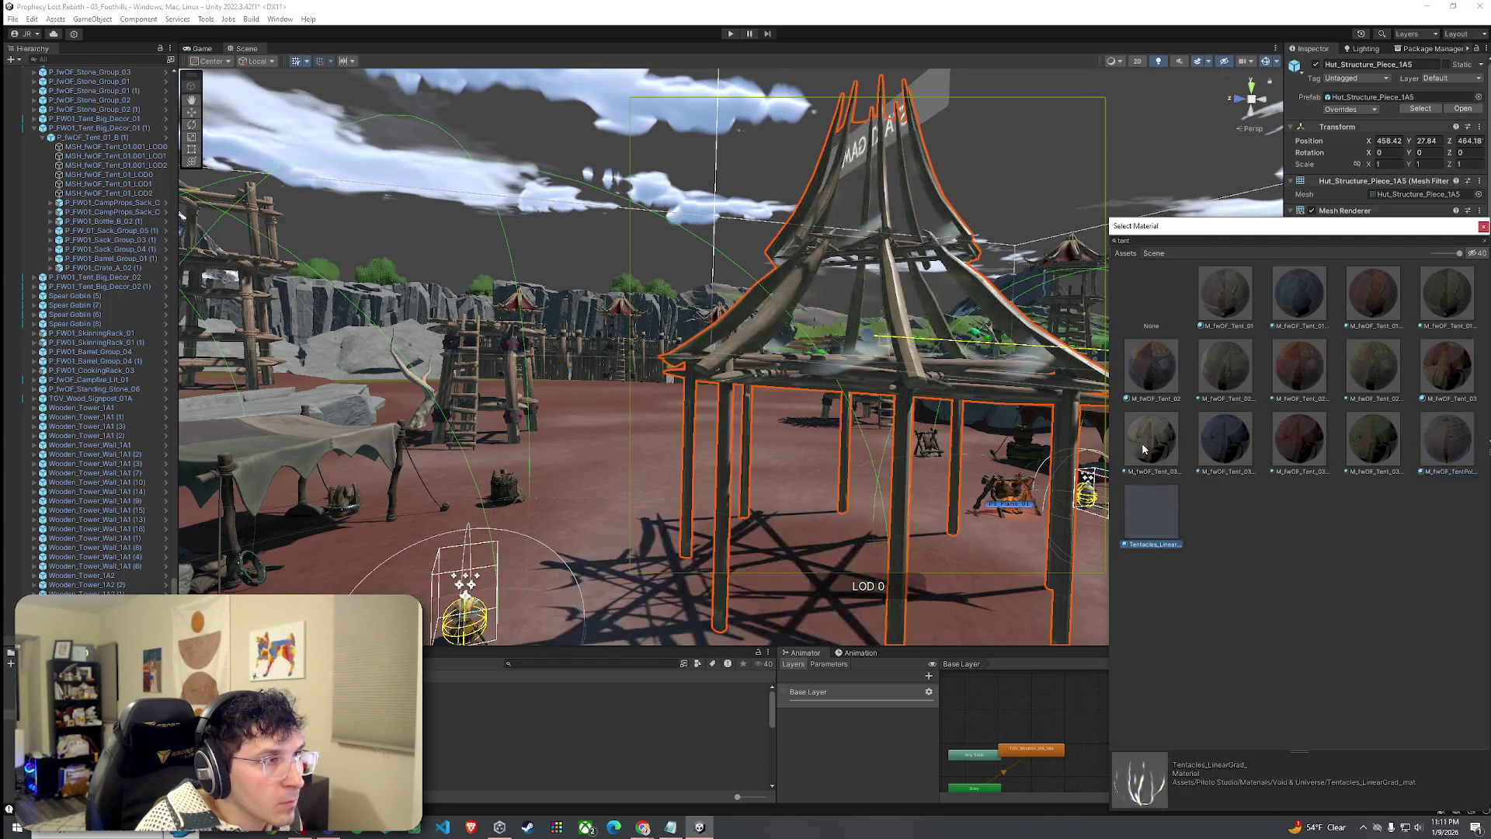
pyautogui.moveTo(956, 370); pyautogui.dragTo(884, 363)
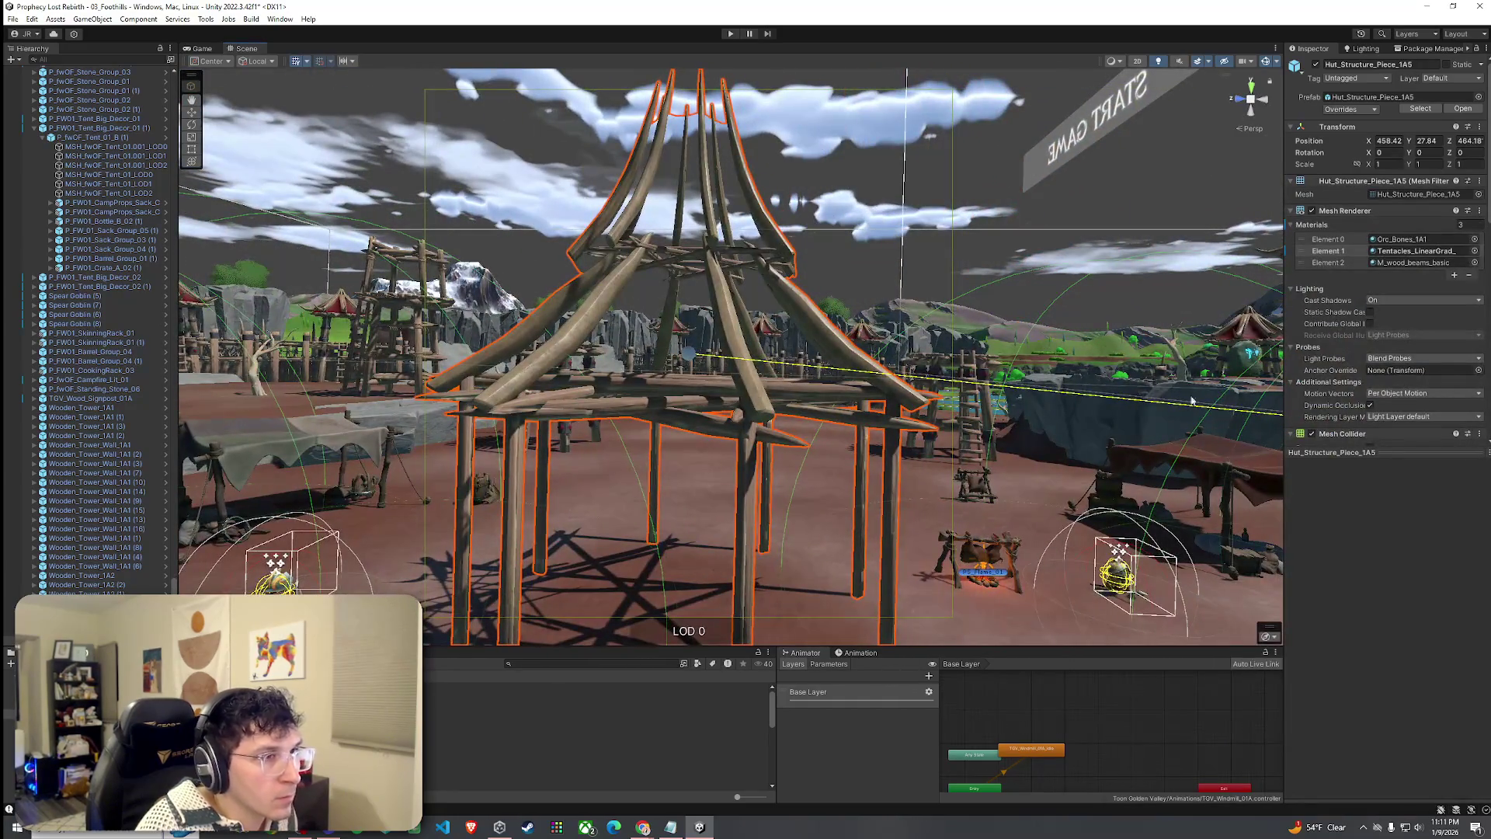
# Search 'tent' in Element 1's picker and set the canopy material to None.
pyautogui.click(1474, 251)
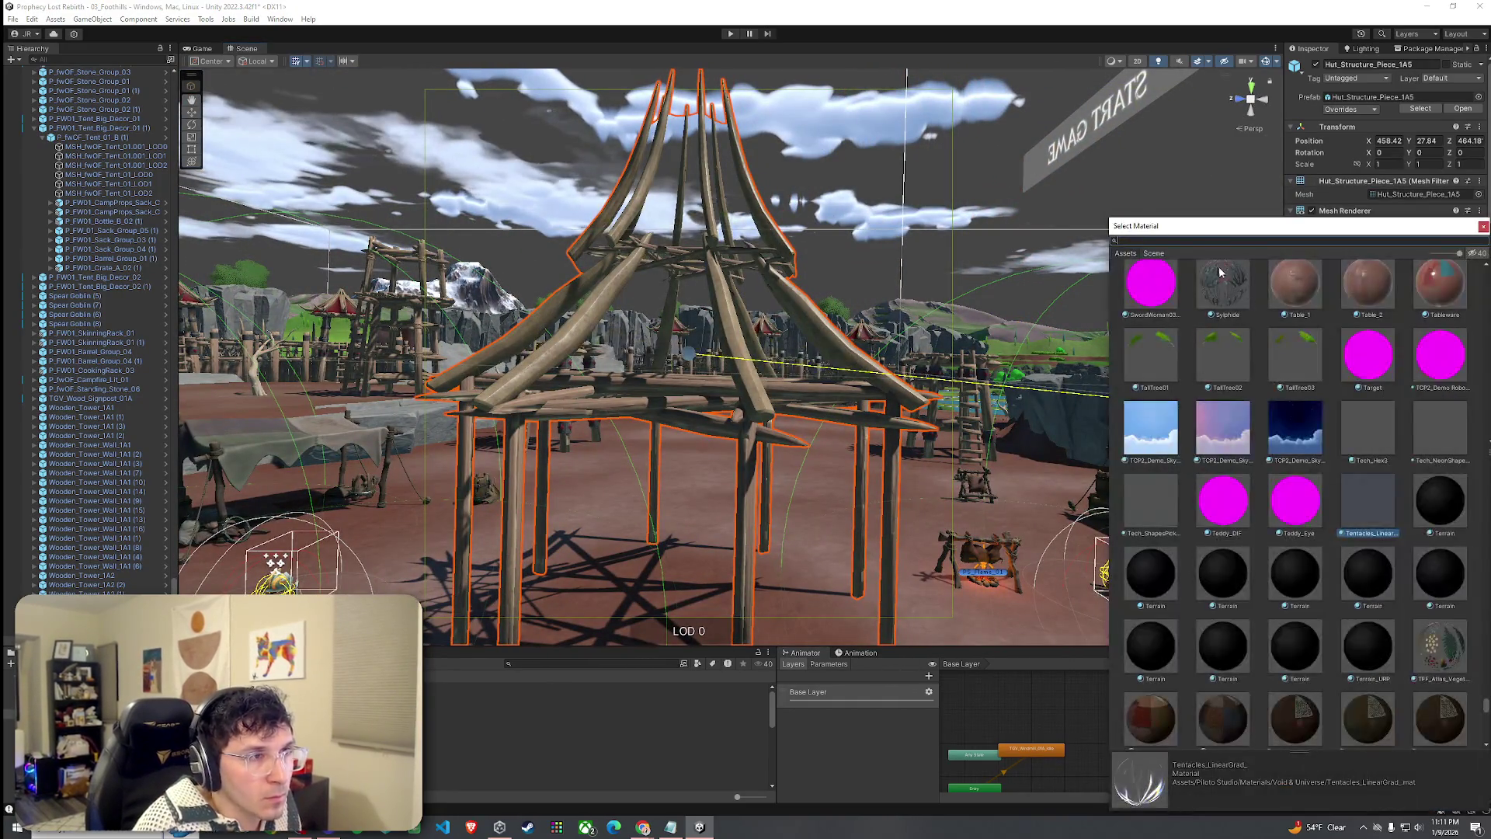
pyautogui.write('tent')
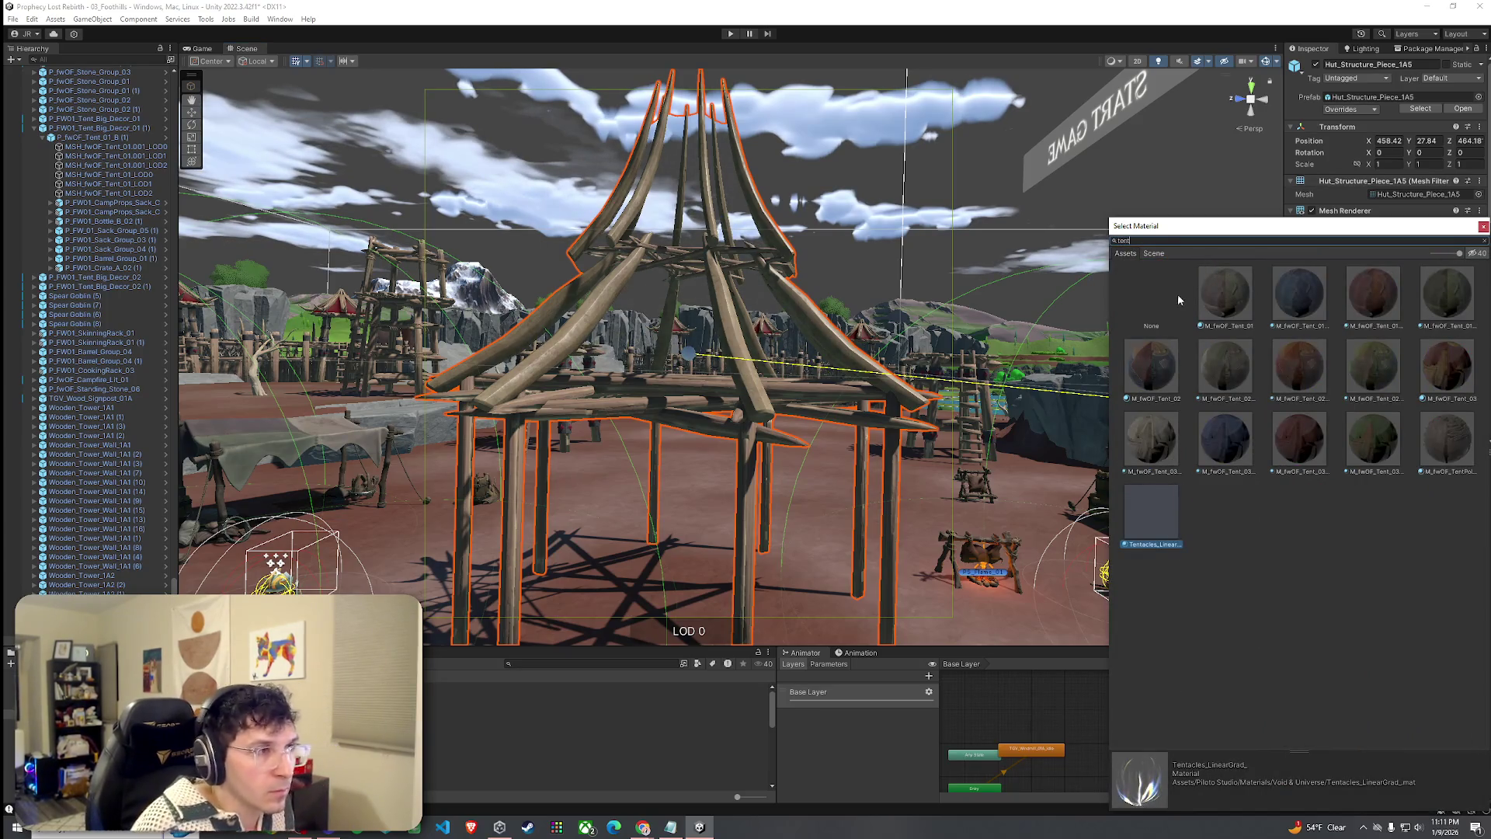
pyautogui.click(1173, 300)
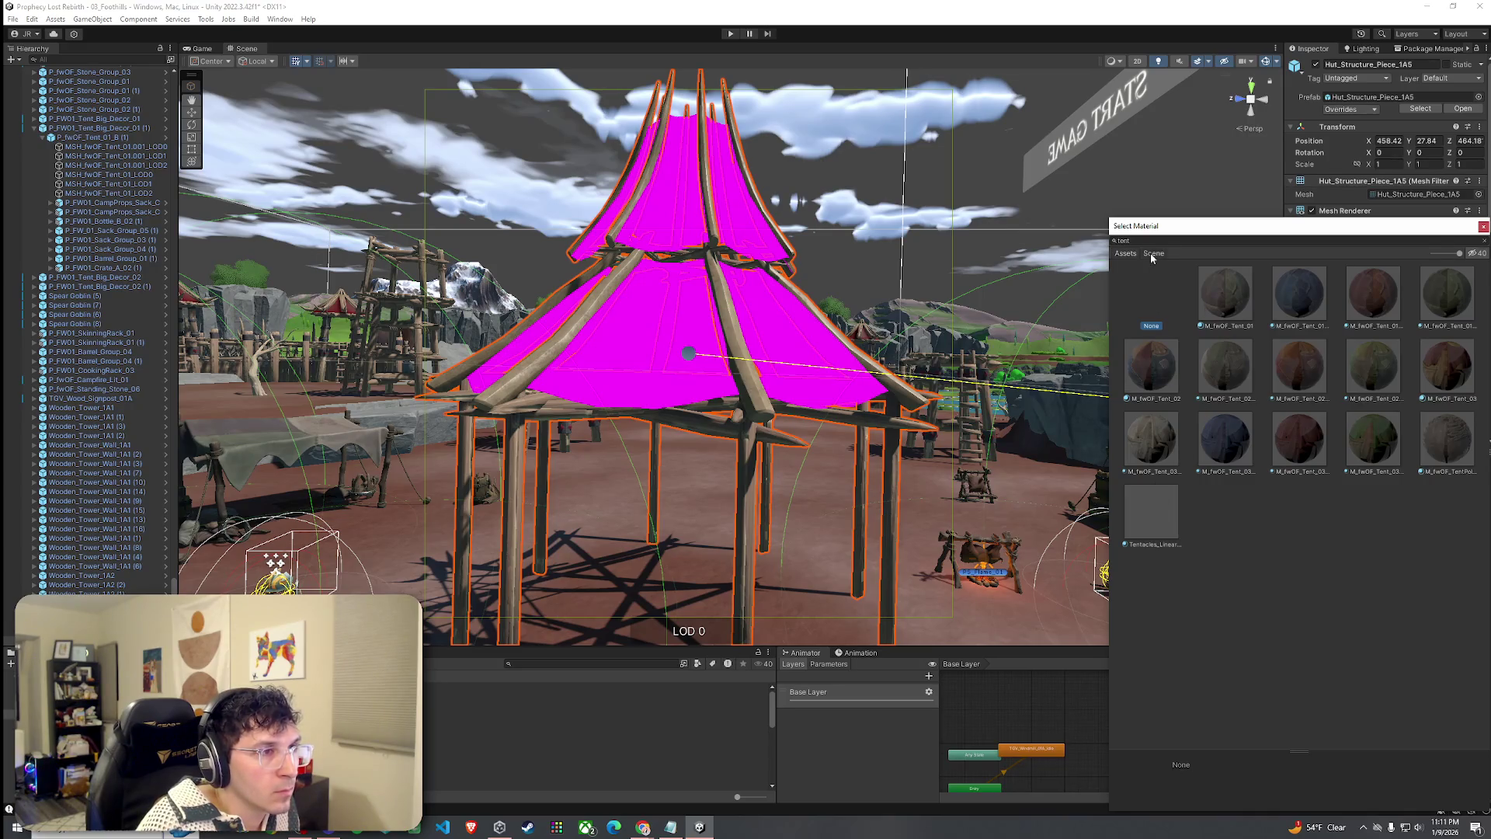
pyautogui.doubleClick(1162, 306)
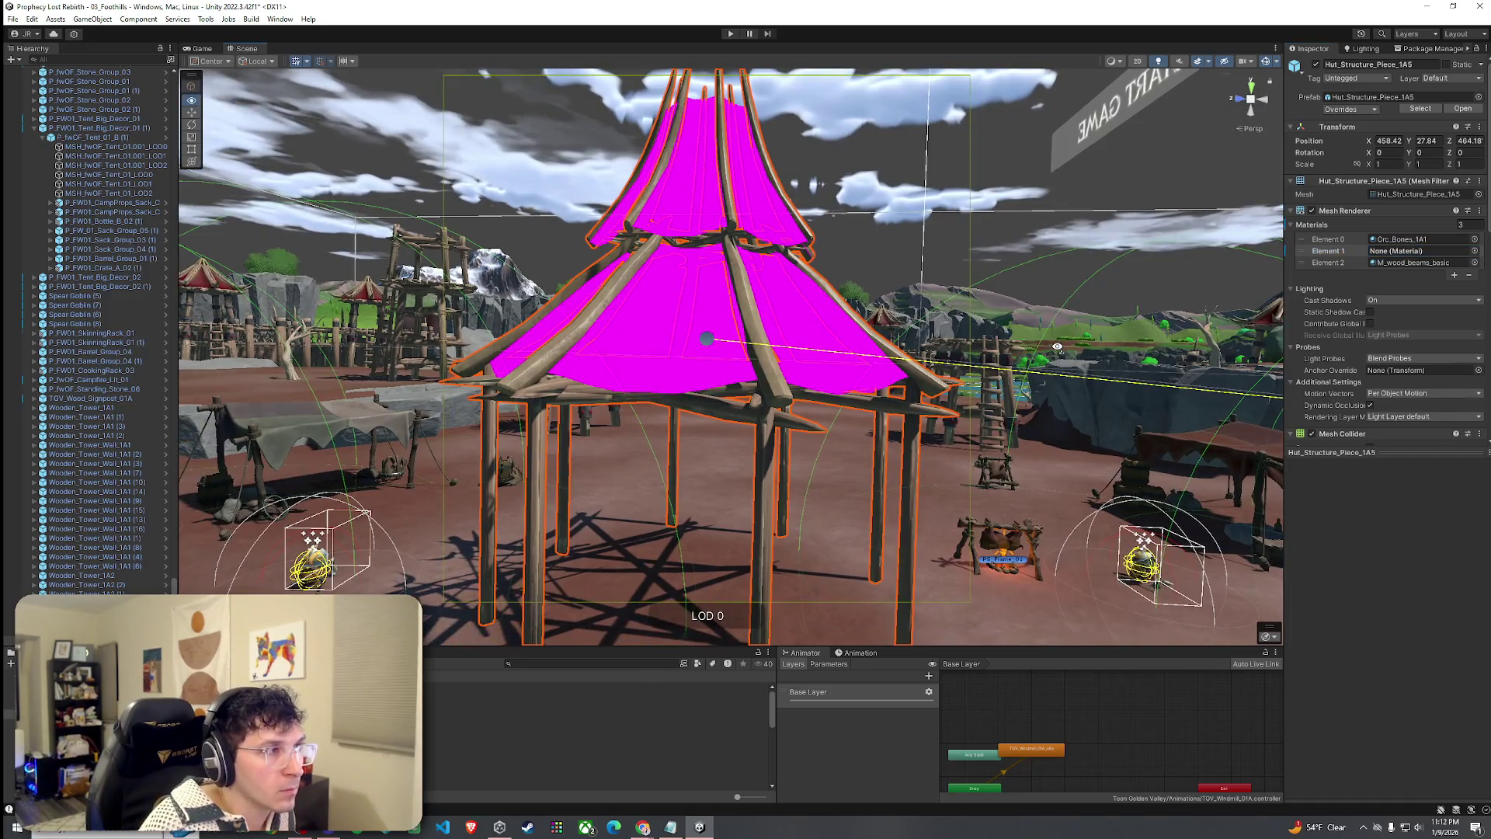
pyautogui.moveTo(1066, 345); pyautogui.dragTo(1487, 248)
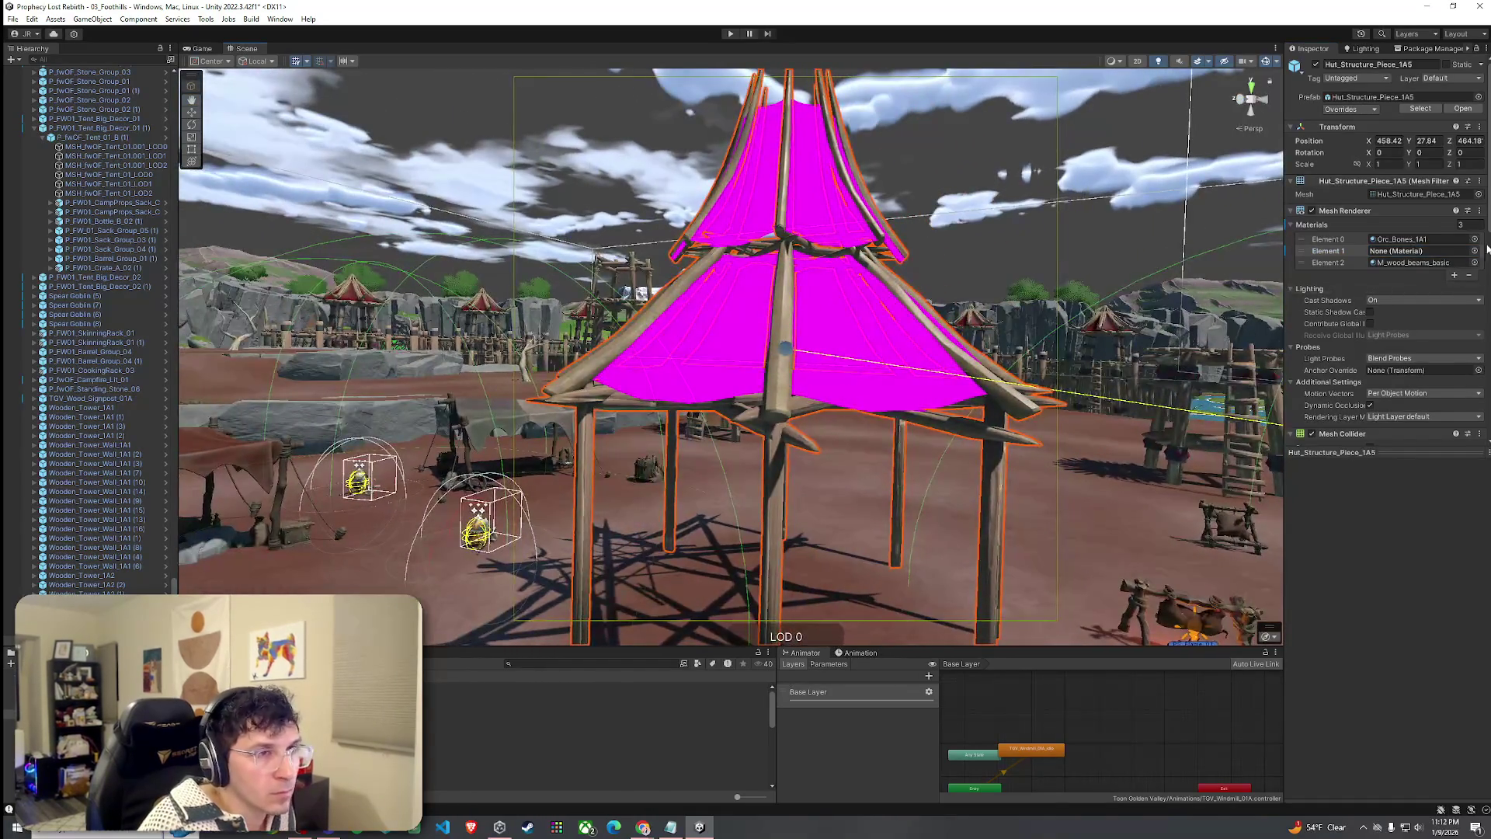
# Search 'tran' and apply Heart_Translucent to the tent cloth, then clear the search.
pyautogui.click(1474, 251)
pyautogui.scroll(-6, 1283, 394)
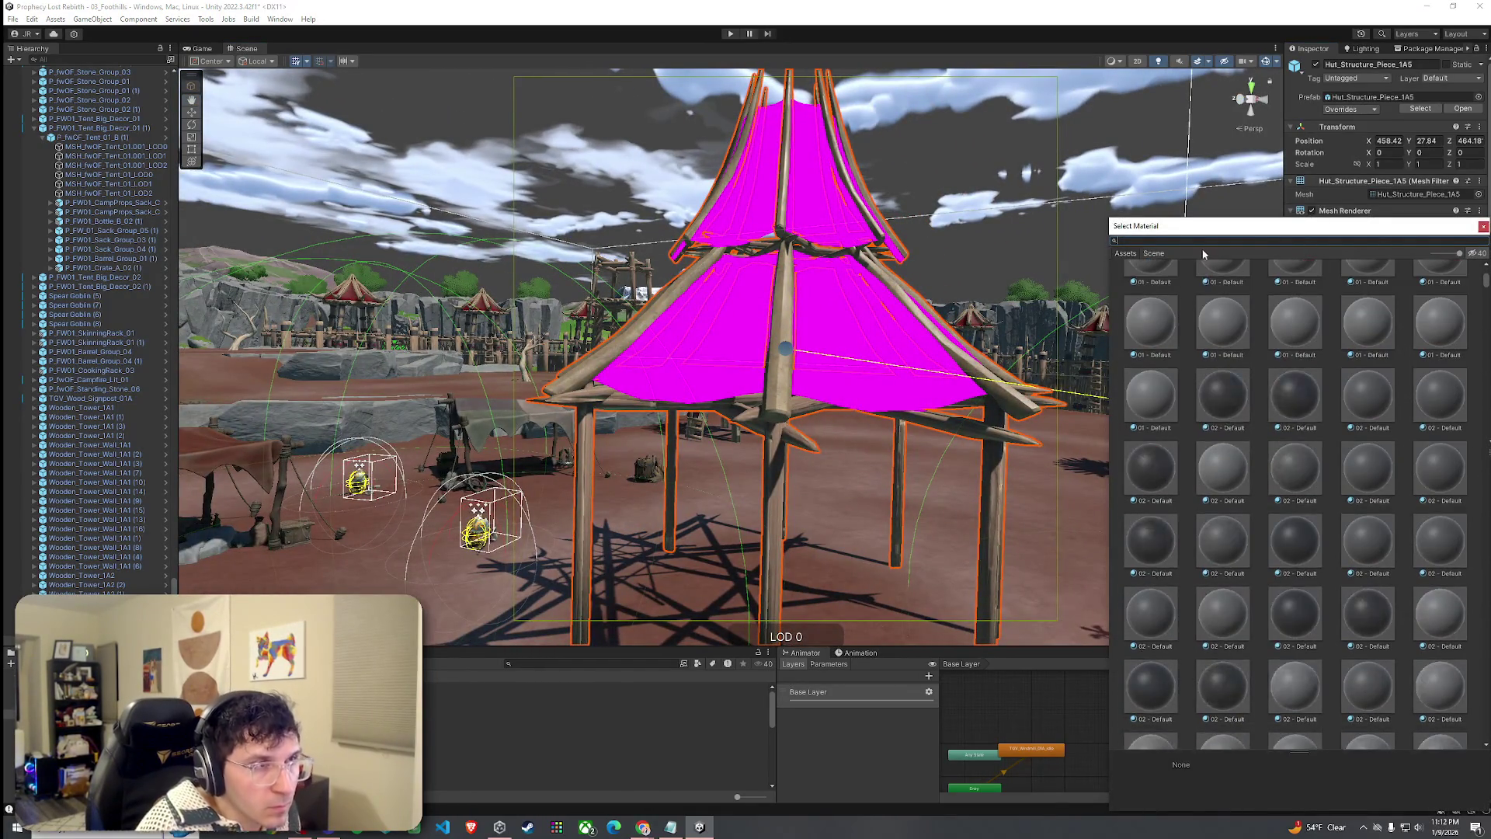
pyautogui.write('tran')
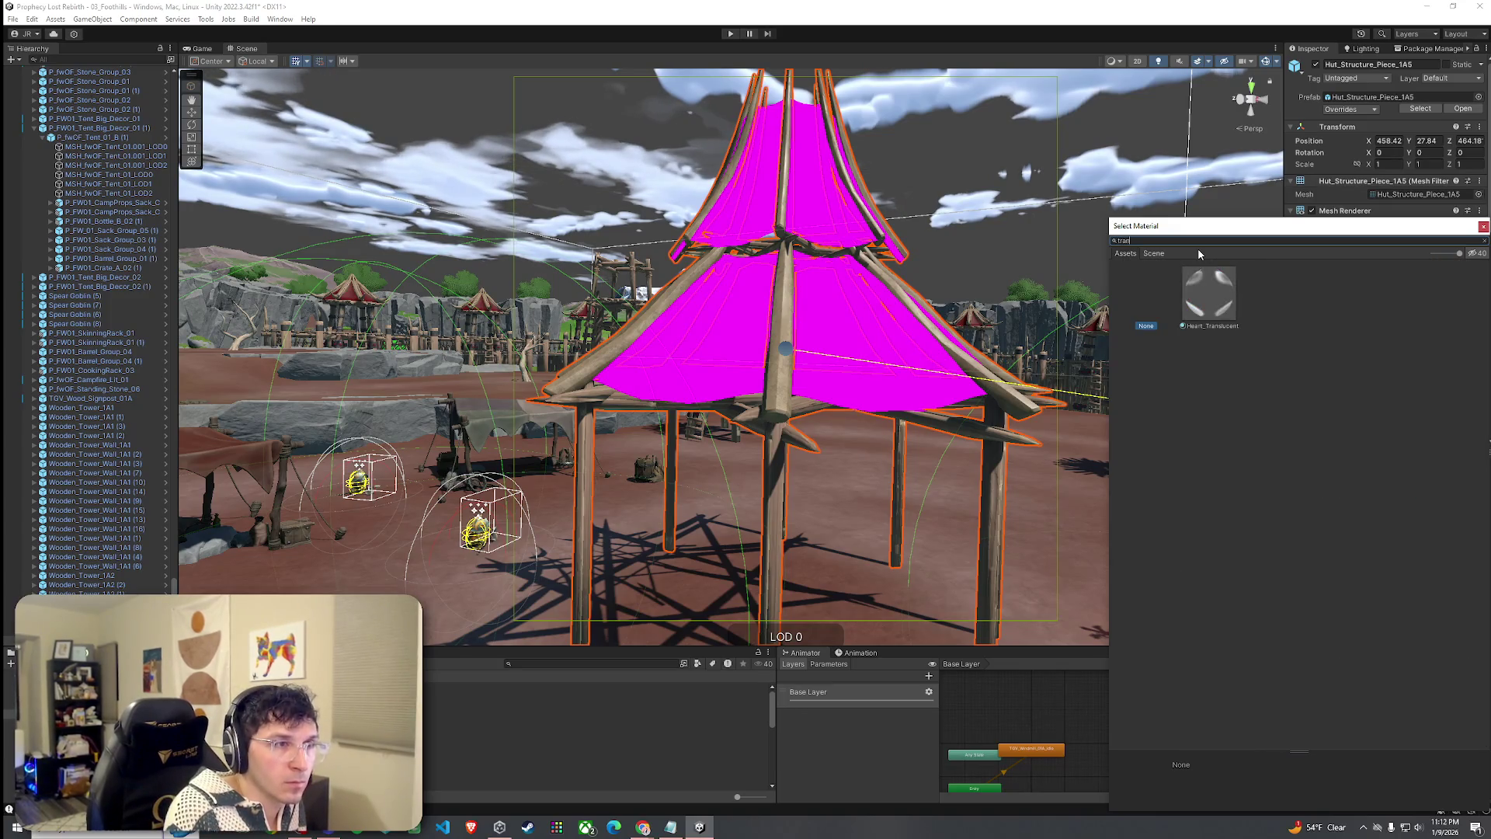
pyautogui.click(1210, 317)
pyautogui.press('BackSpace')
pyautogui.press('BackSpace')
pyautogui.press('BackSpace')
pyautogui.write('clear')
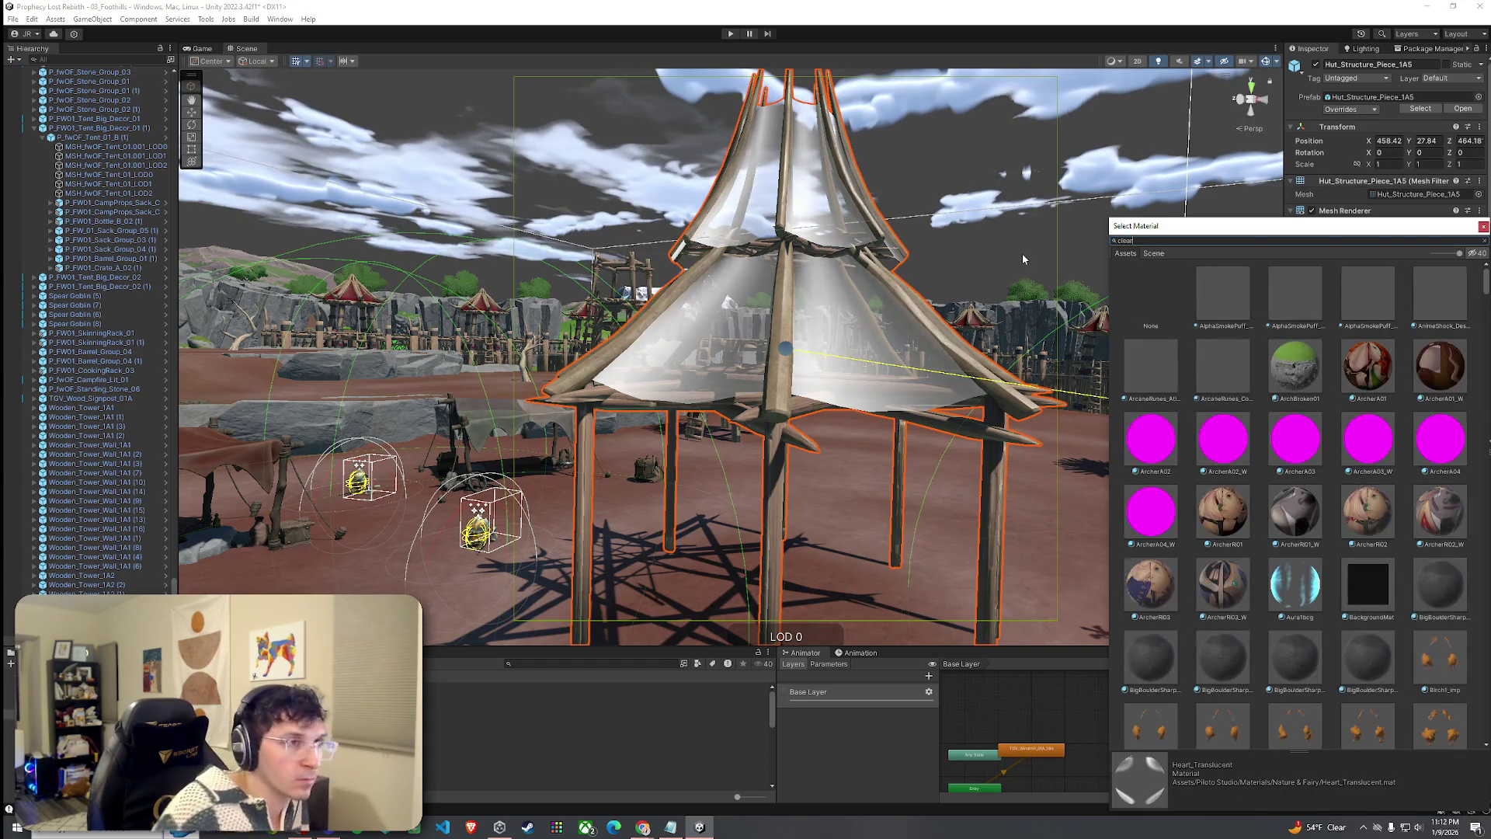
pyautogui.press('BackSpace')
pyautogui.press('BackSpace')
pyautogui.press('BackSpace')
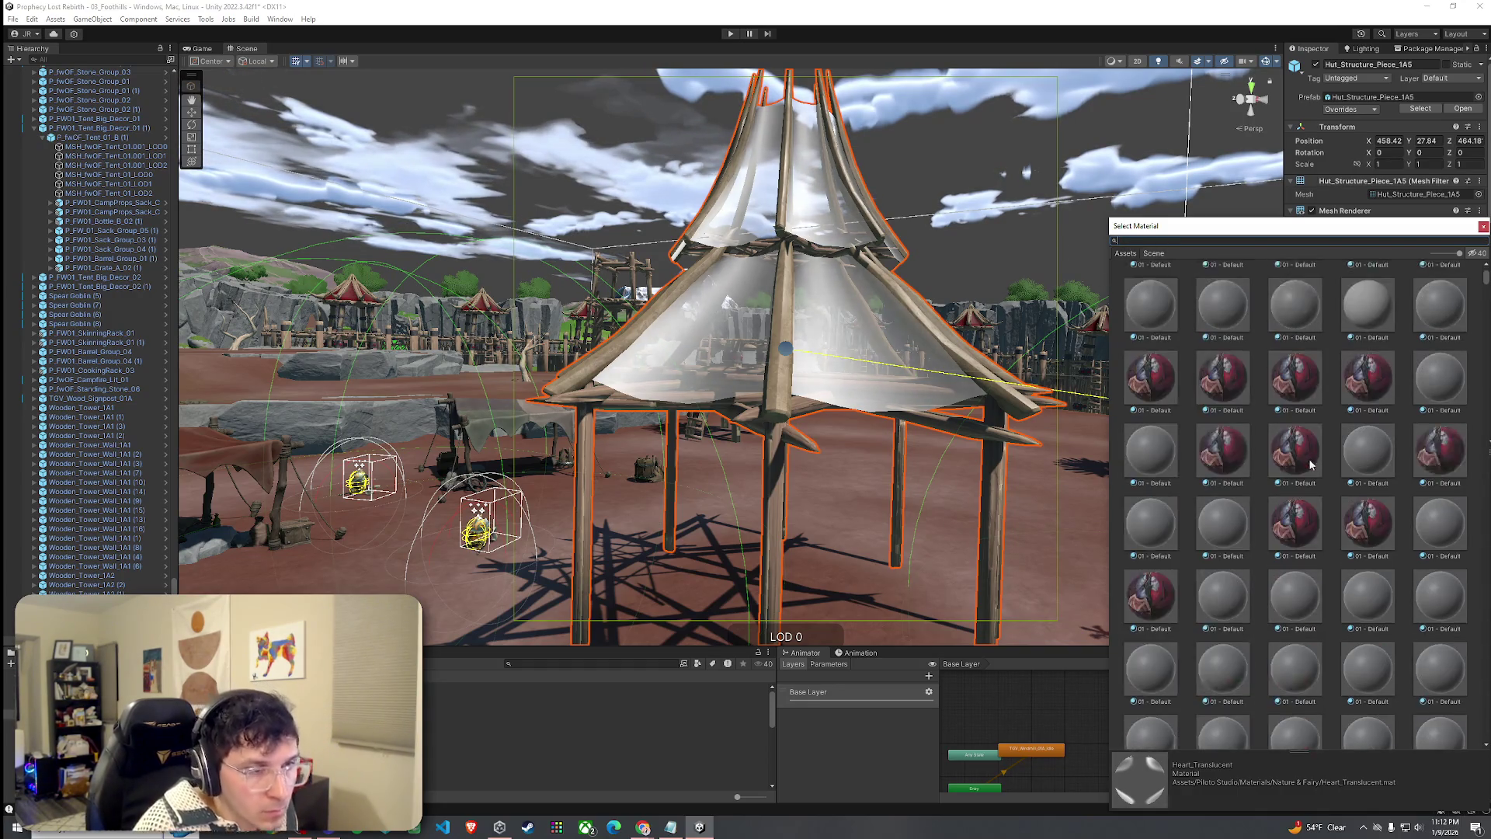
pyautogui.scroll(-5, 1316, 463)
# Try glass materials like M_windows_glass and TGV_Glass_Windows_1A, then set the cloth to None.
pyautogui.write('glass')
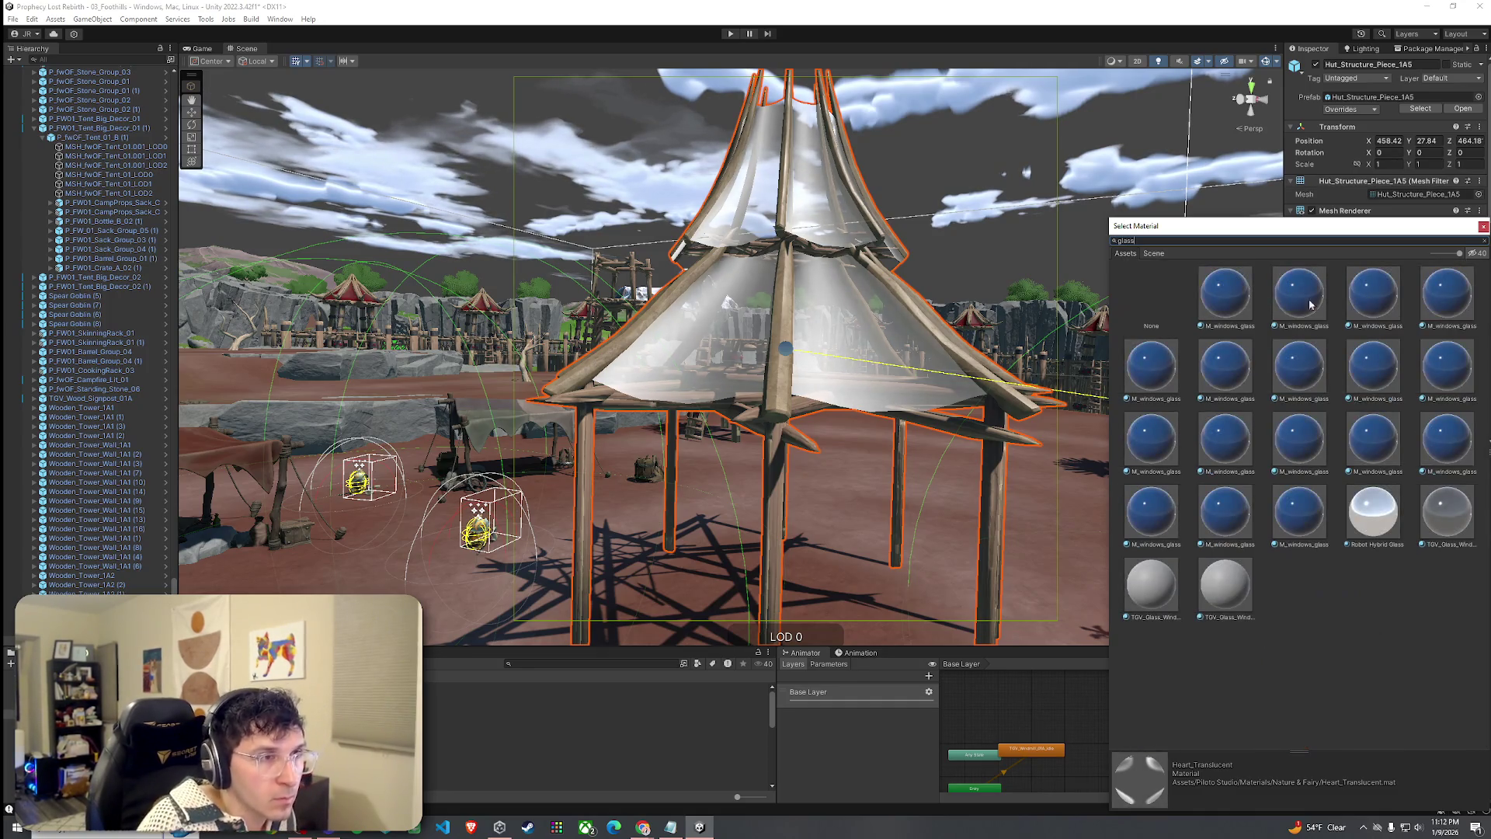
pyautogui.click(1248, 309)
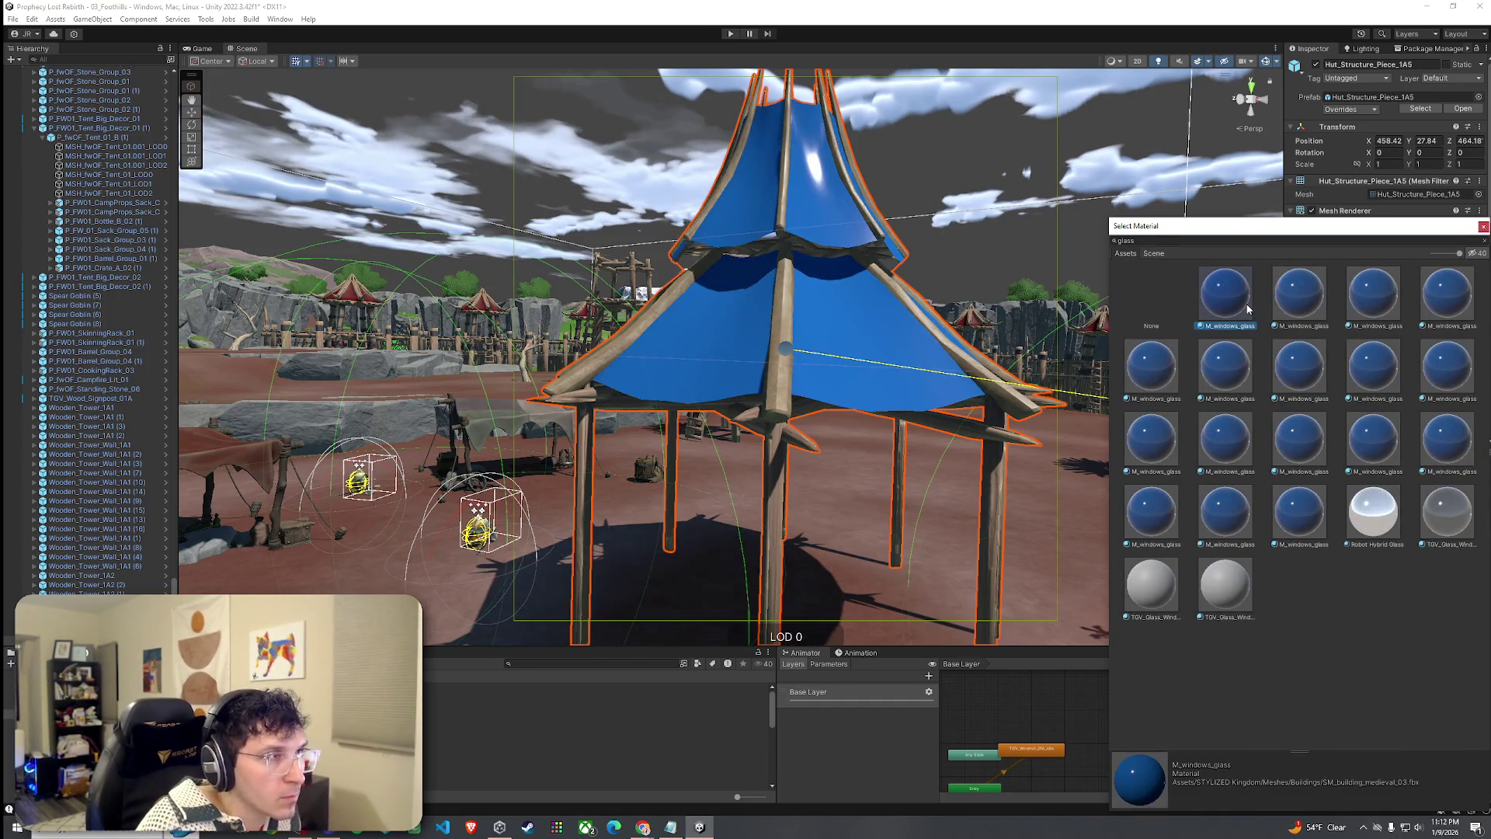
pyautogui.click(1245, 583)
pyautogui.click(1352, 516)
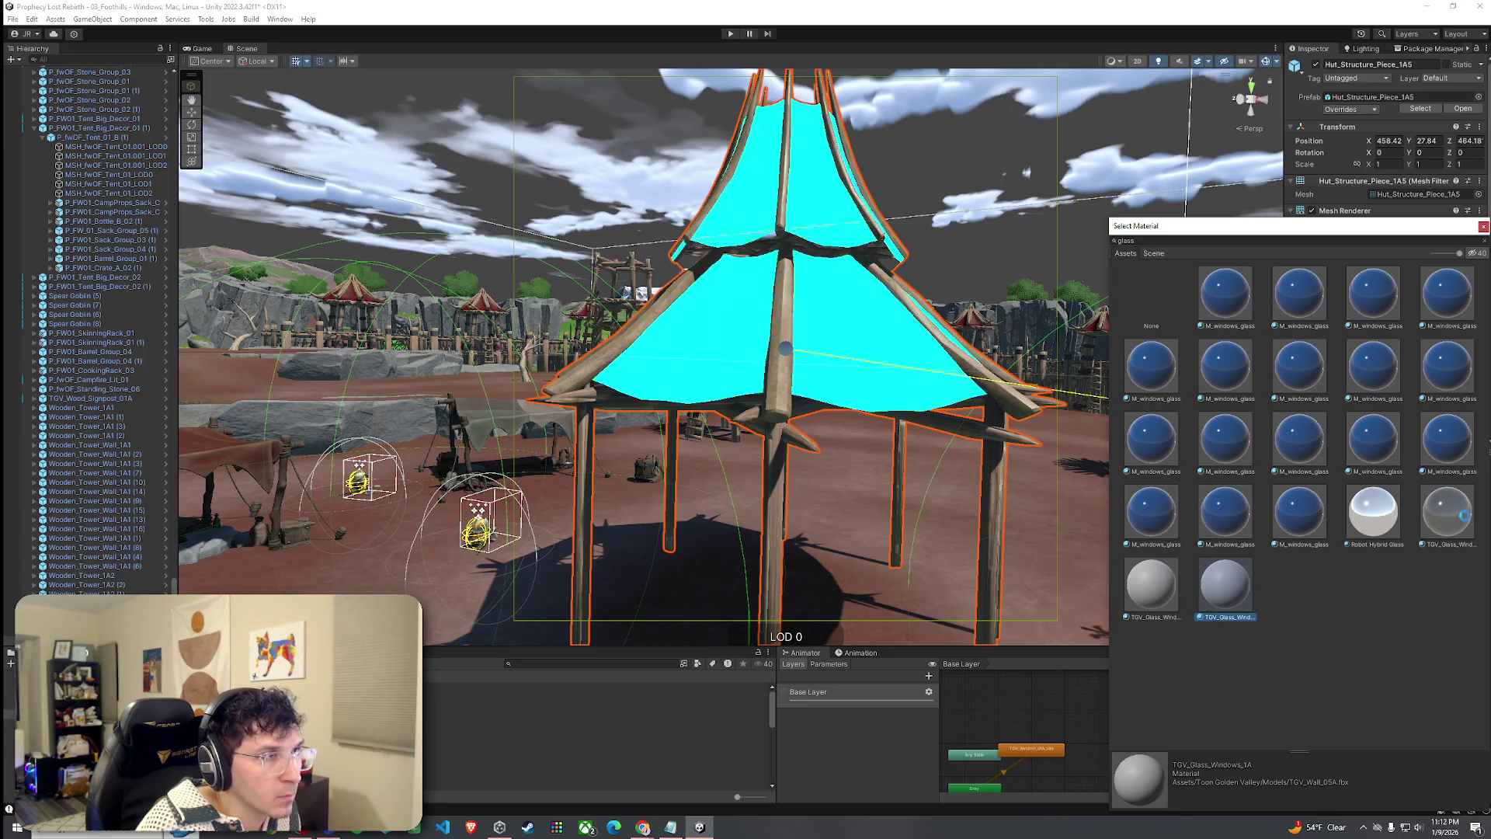
pyautogui.click(1469, 522)
pyautogui.click(1373, 512)
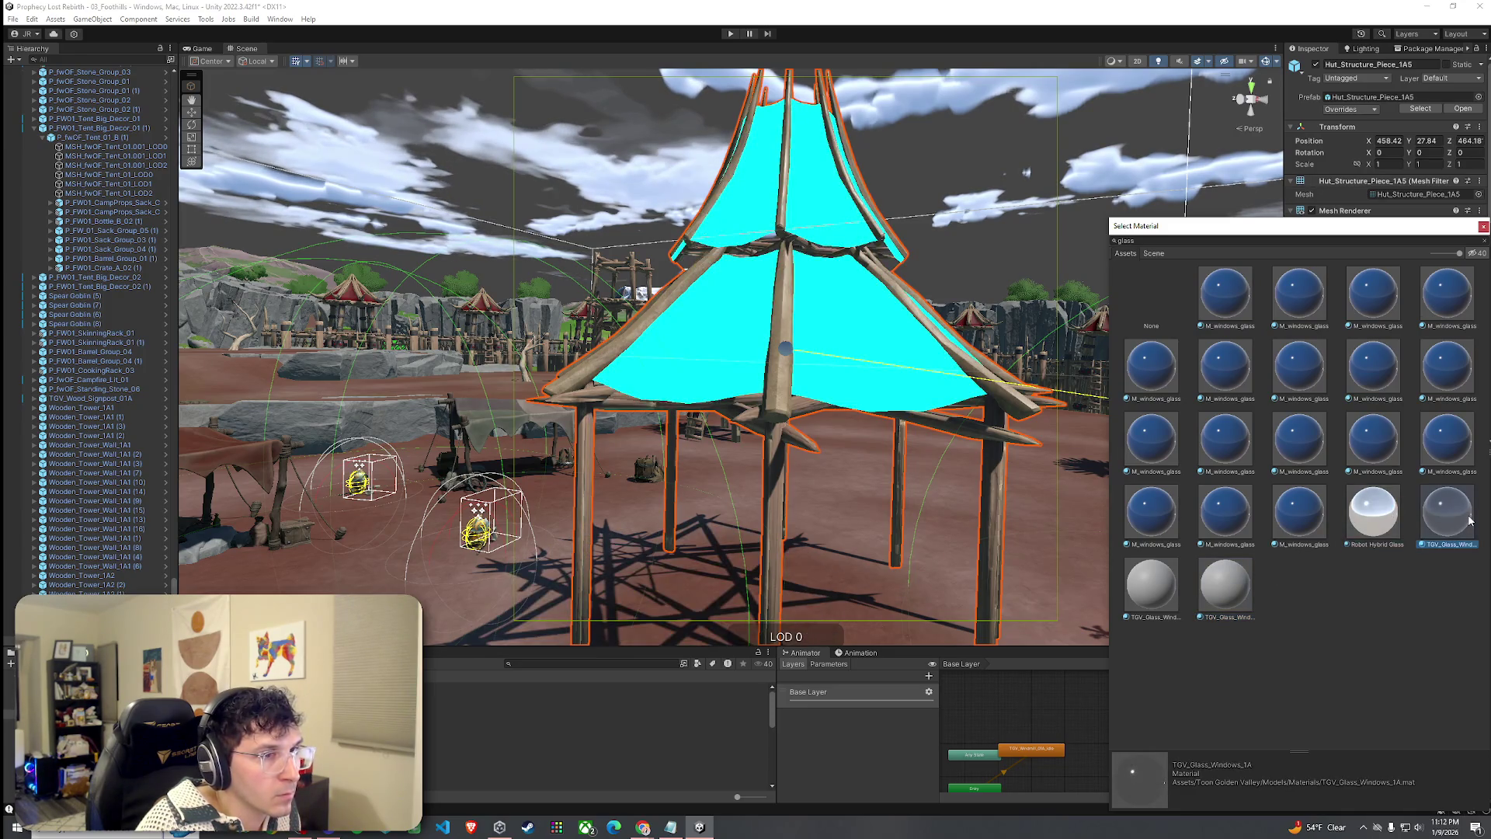
pyautogui.click(1469, 522)
pyautogui.click(1159, 586)
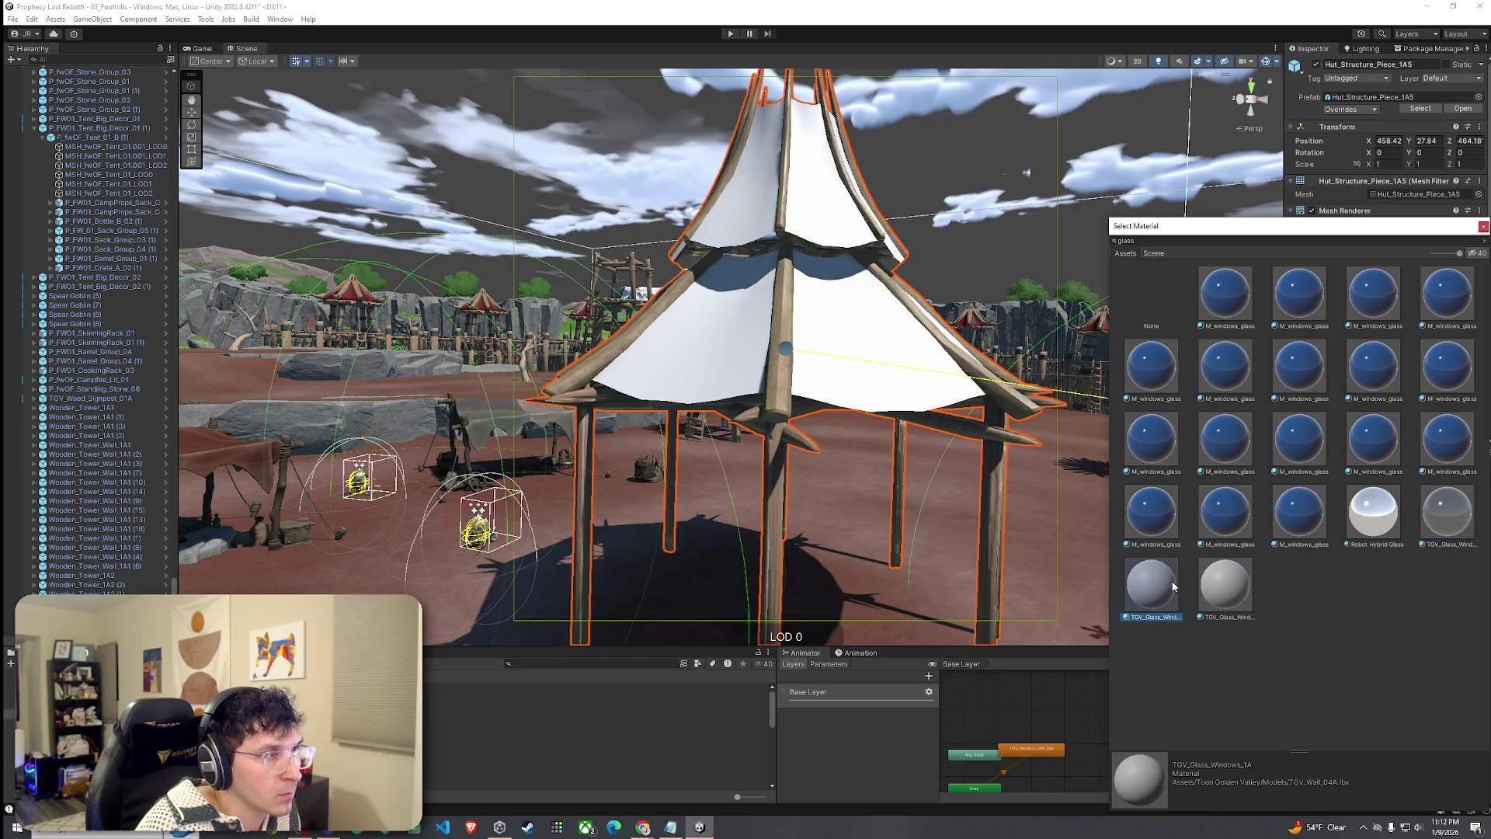
pyautogui.click(1225, 516)
pyautogui.click(1151, 512)
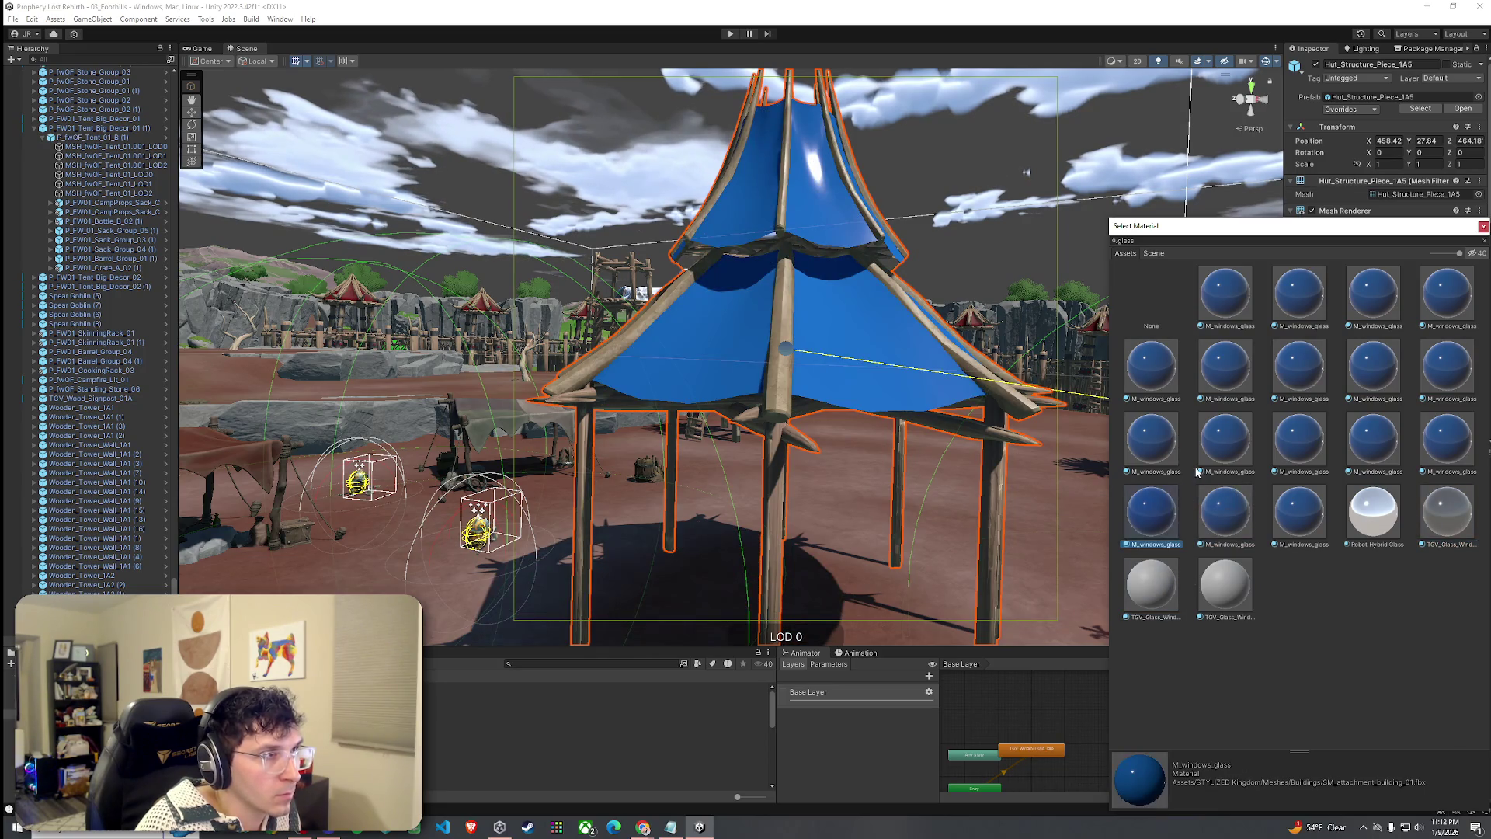
pyautogui.click(1178, 315)
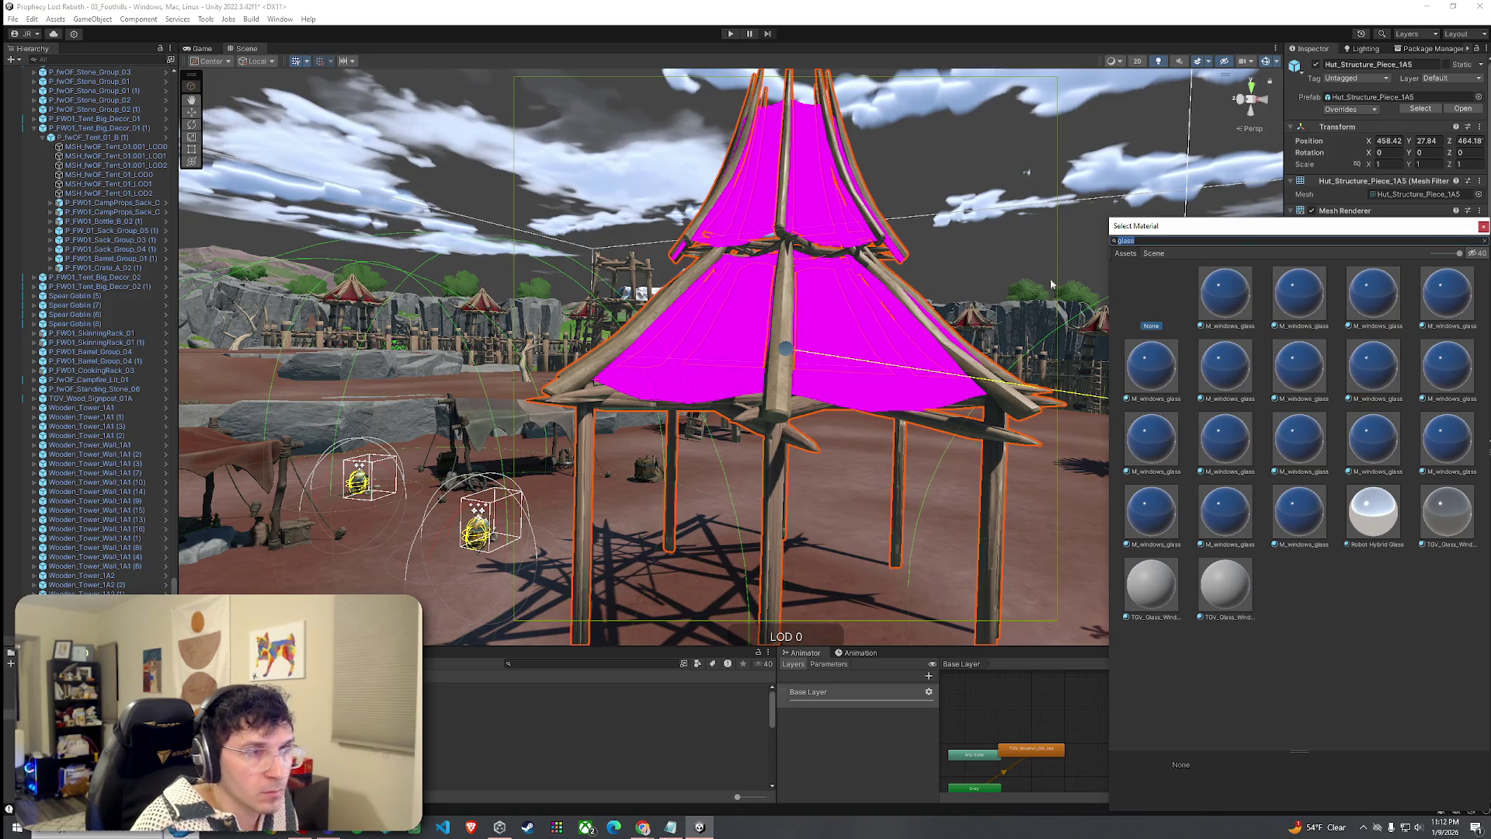
pyautogui.scroll(-15, 1297, 528)
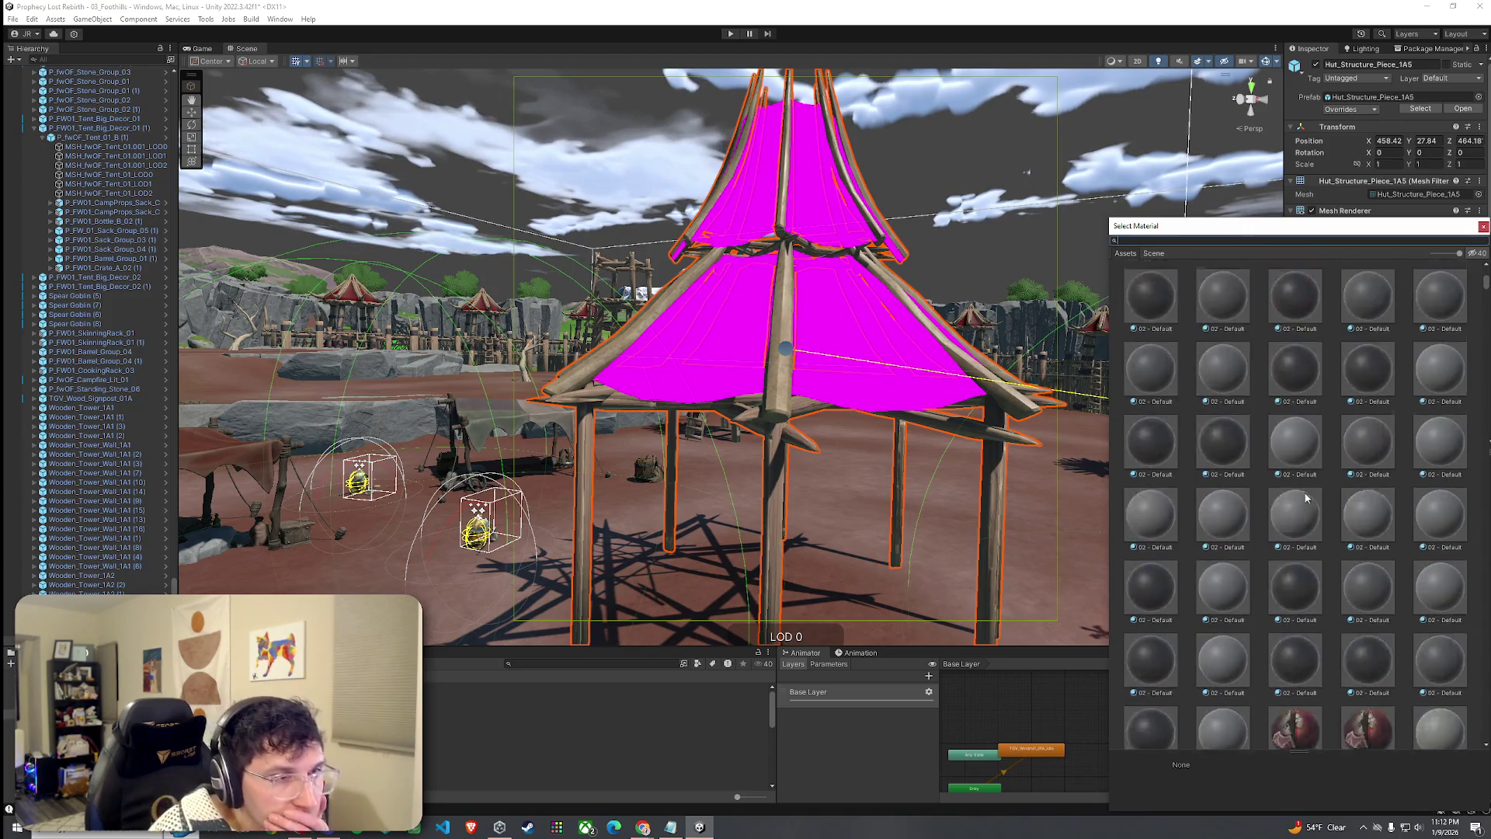
# Try M_ENV_Foliage_Tree_City_01, Tree_City_02 and Grass_City materials on the tent cloth.
pyautogui.scroll(-3, 1367, 404)
pyautogui.moveTo(1486, 291); pyautogui.dragTo(1487, 441)
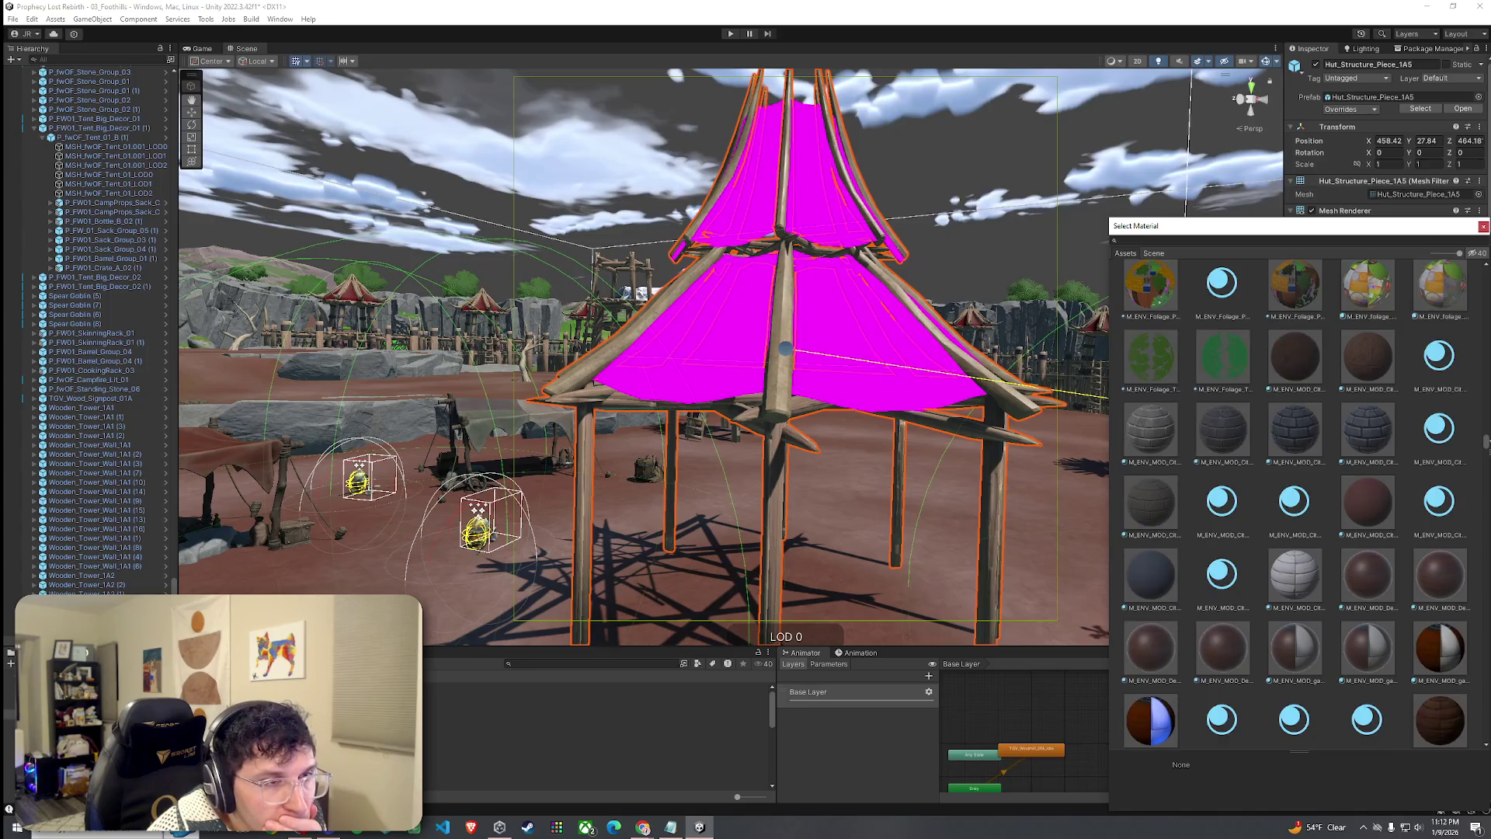
pyautogui.click(1167, 372)
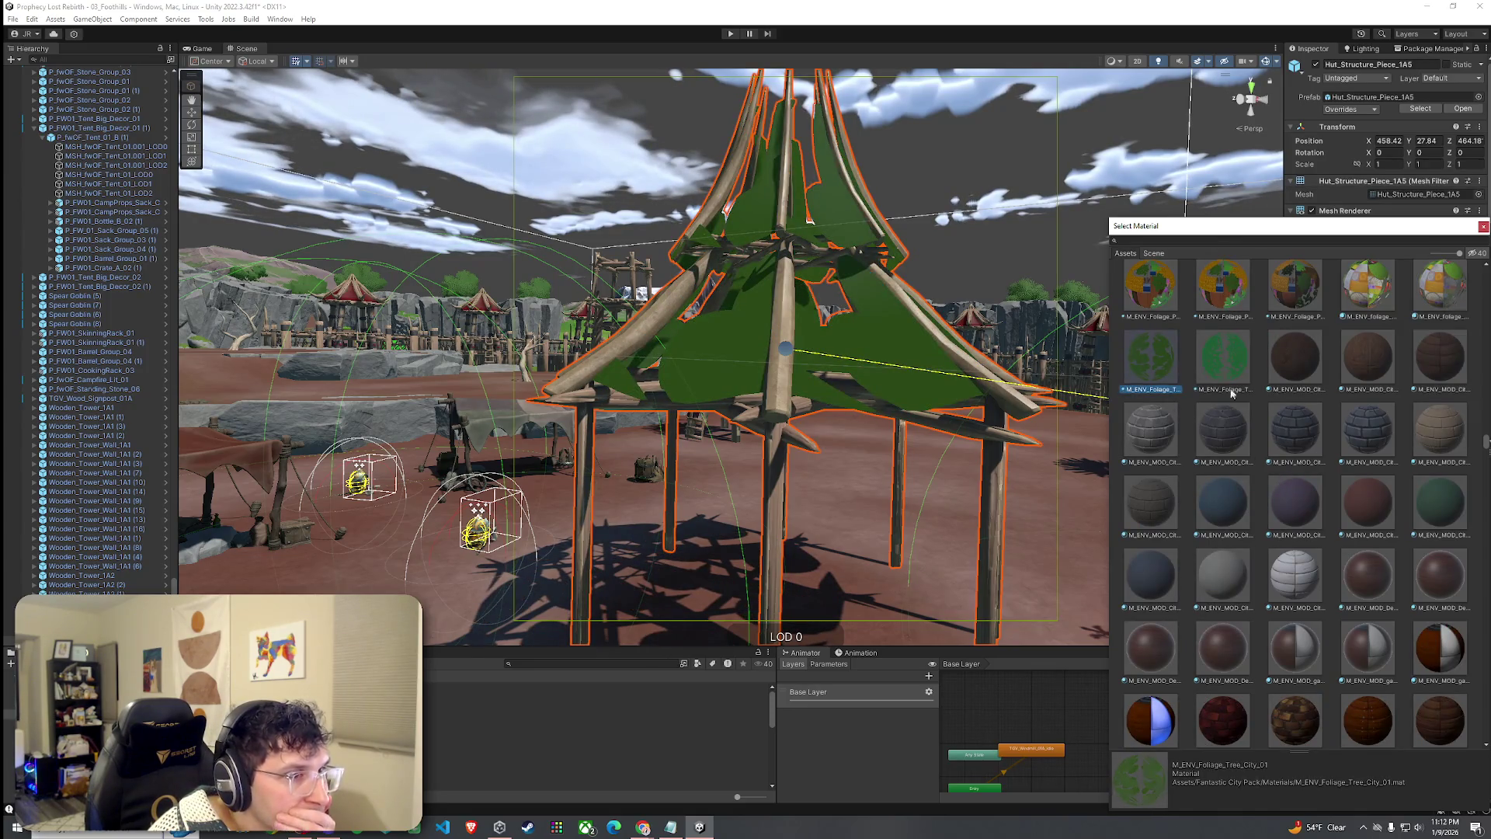
pyautogui.scroll(-4, 1238, 435)
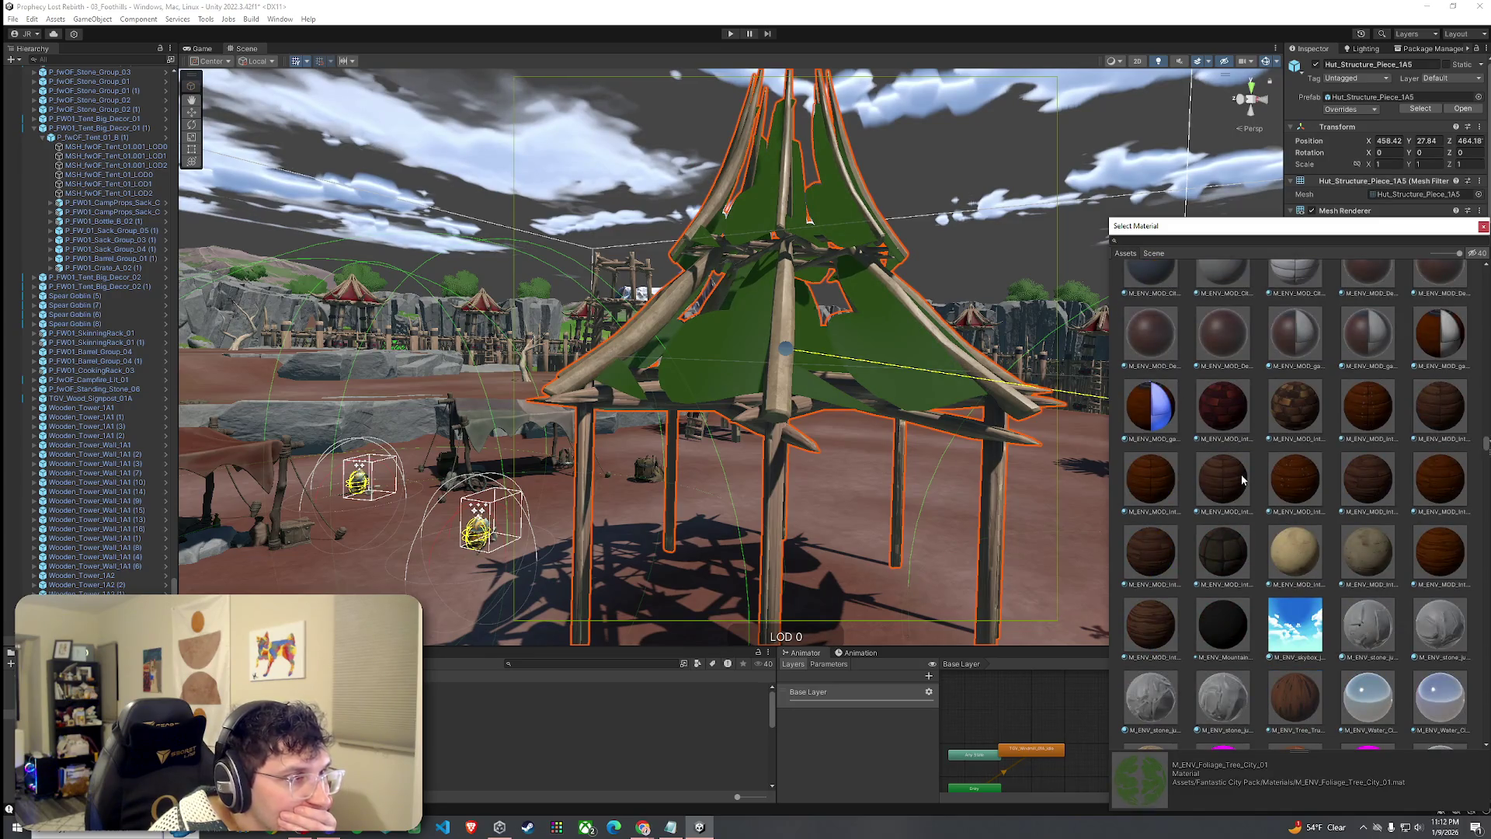
pyautogui.scroll(5, 1241, 480)
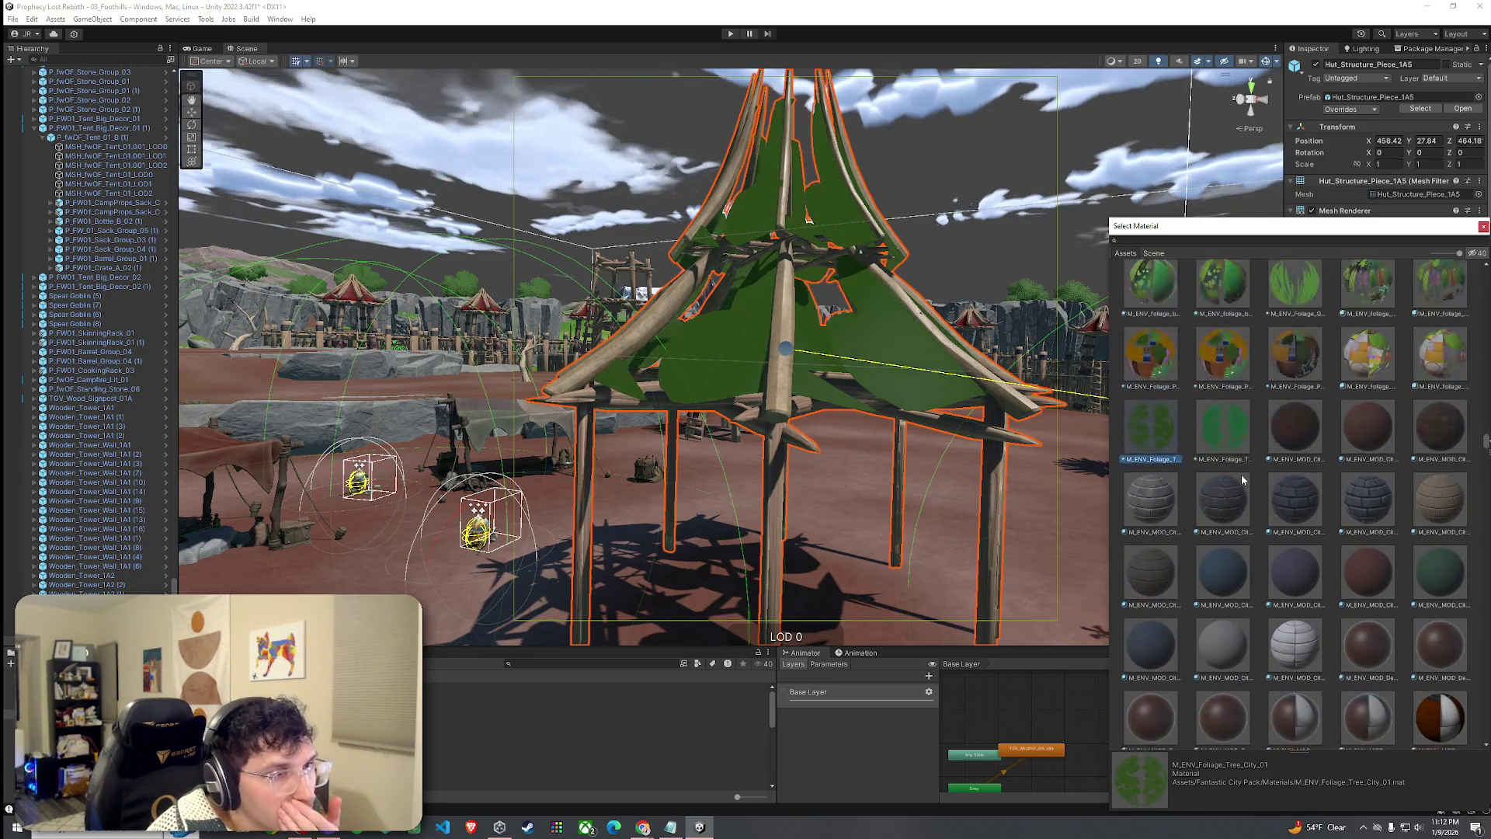
pyautogui.click(1230, 426)
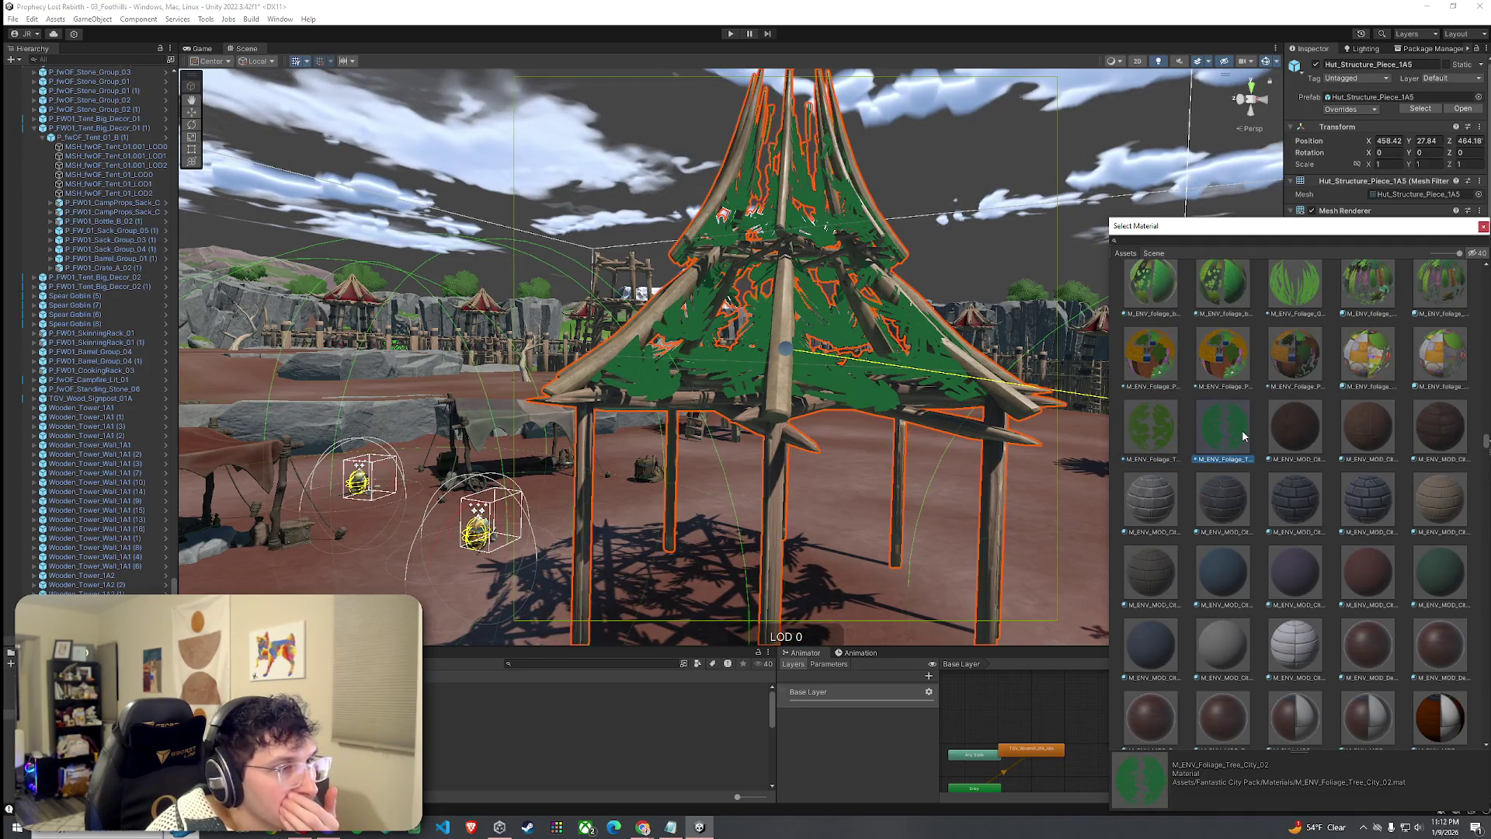
pyautogui.click(1290, 311)
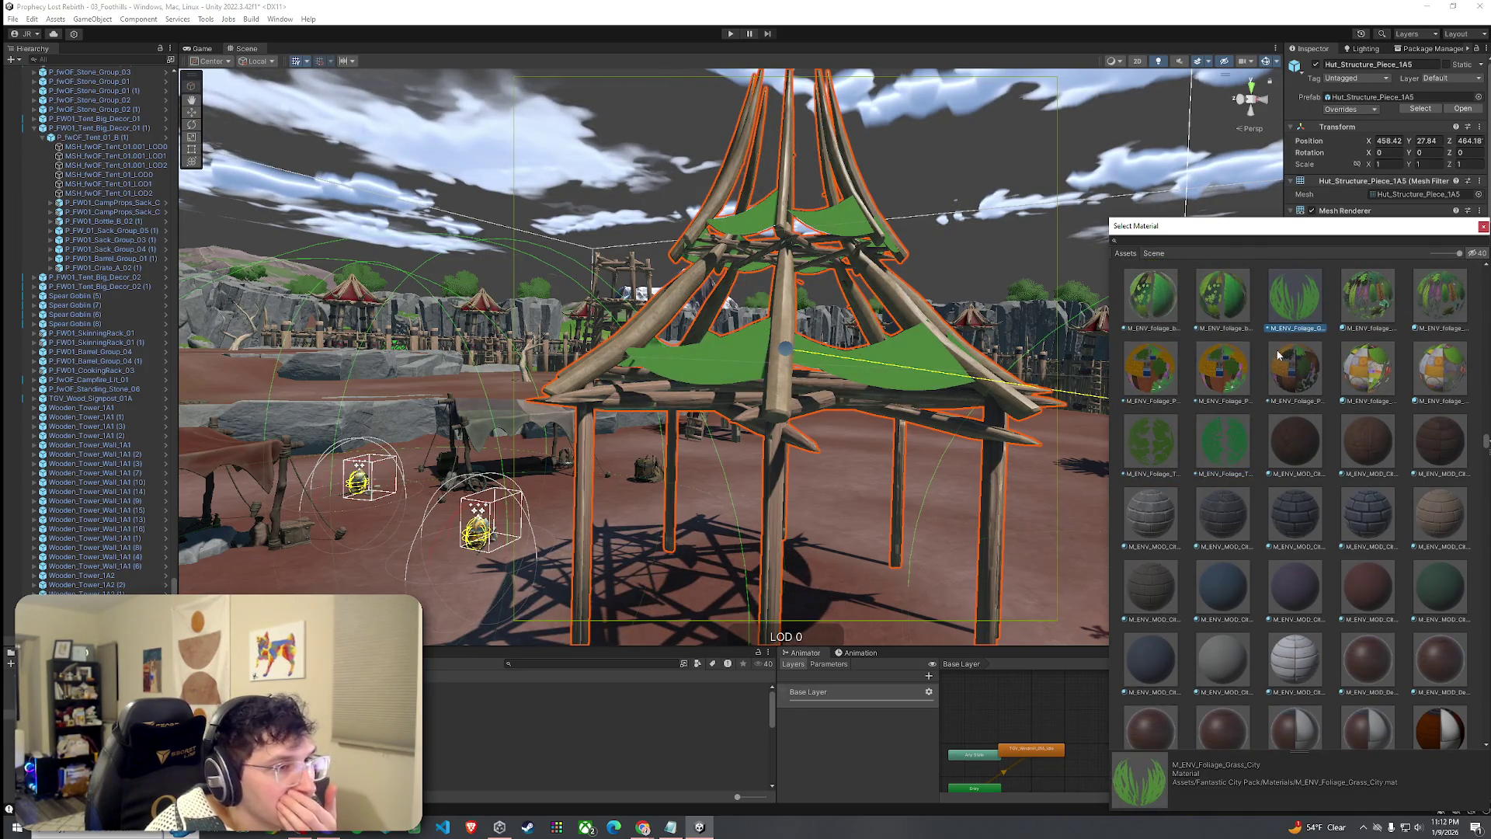
pyautogui.click(1150, 438)
# Apply M_FW01_Particle_Leaf_01 to the tent's Element 1 slot.
pyautogui.scroll(-5, 1242, 486)
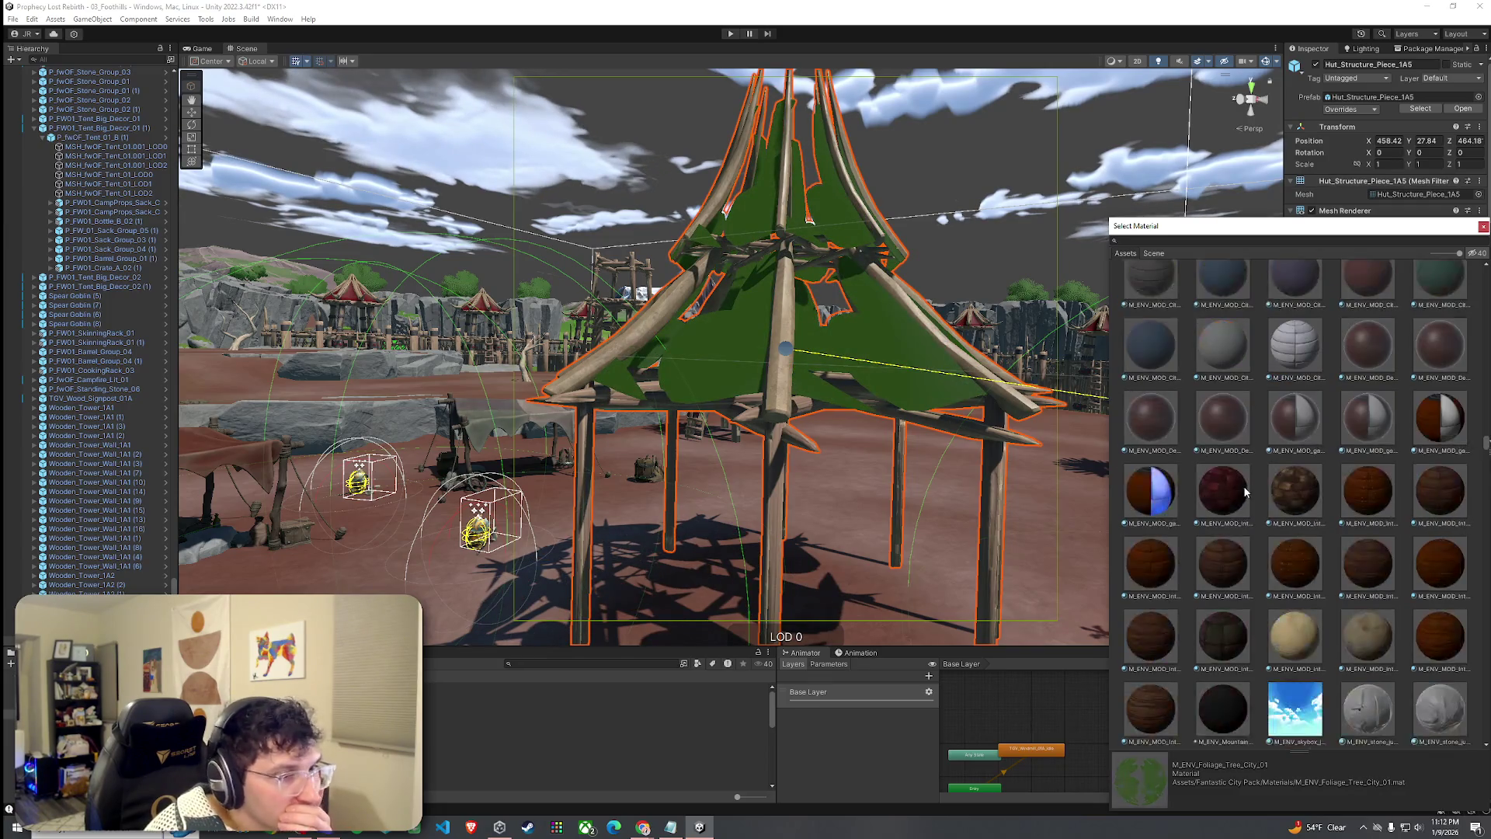
pyautogui.scroll(-15, 1242, 486)
pyautogui.scroll(-6, 1243, 483)
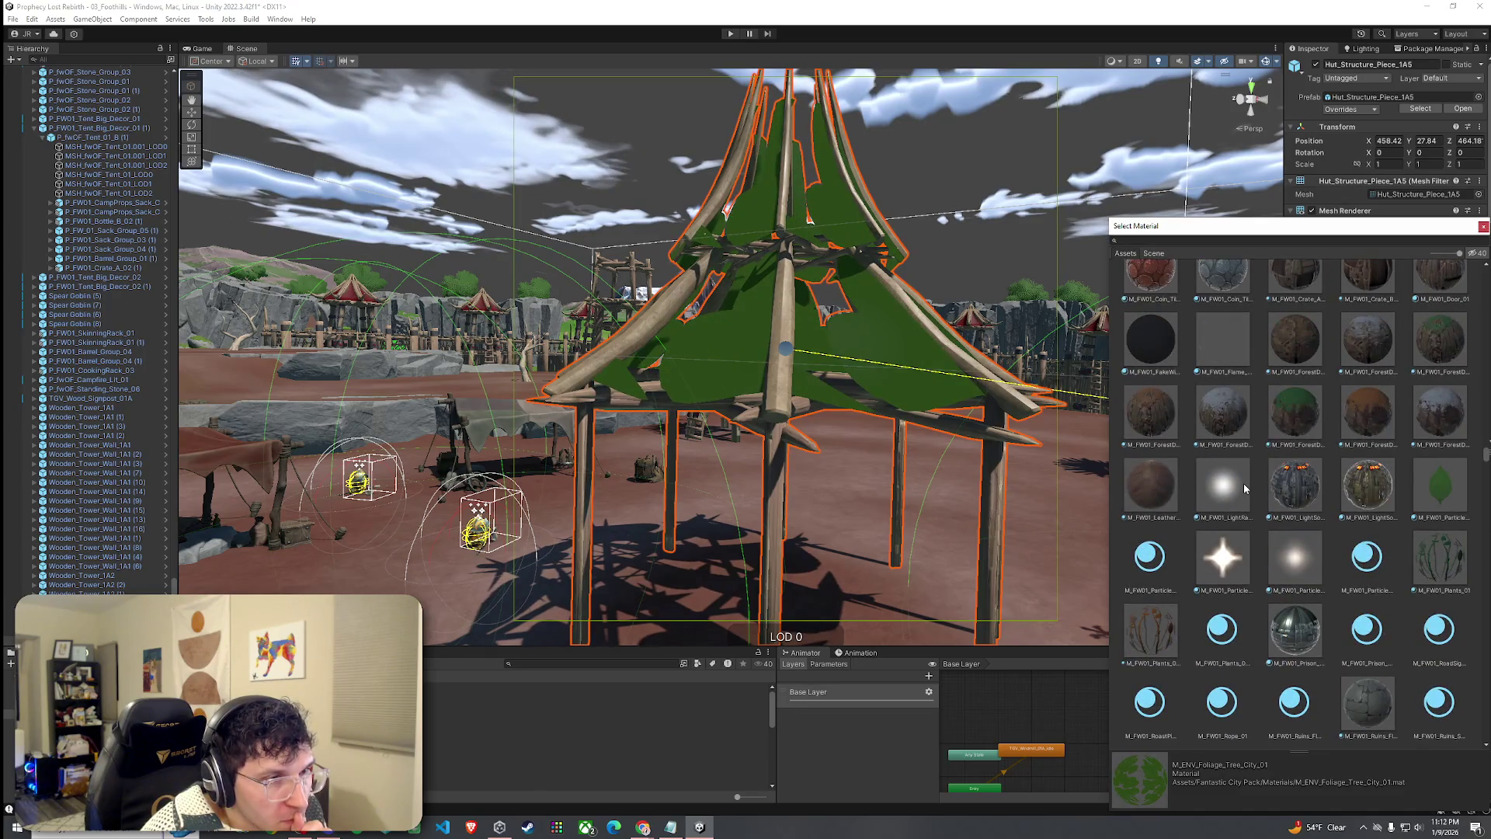
pyautogui.scroll(-3, 1243, 483)
pyautogui.click(1433, 325)
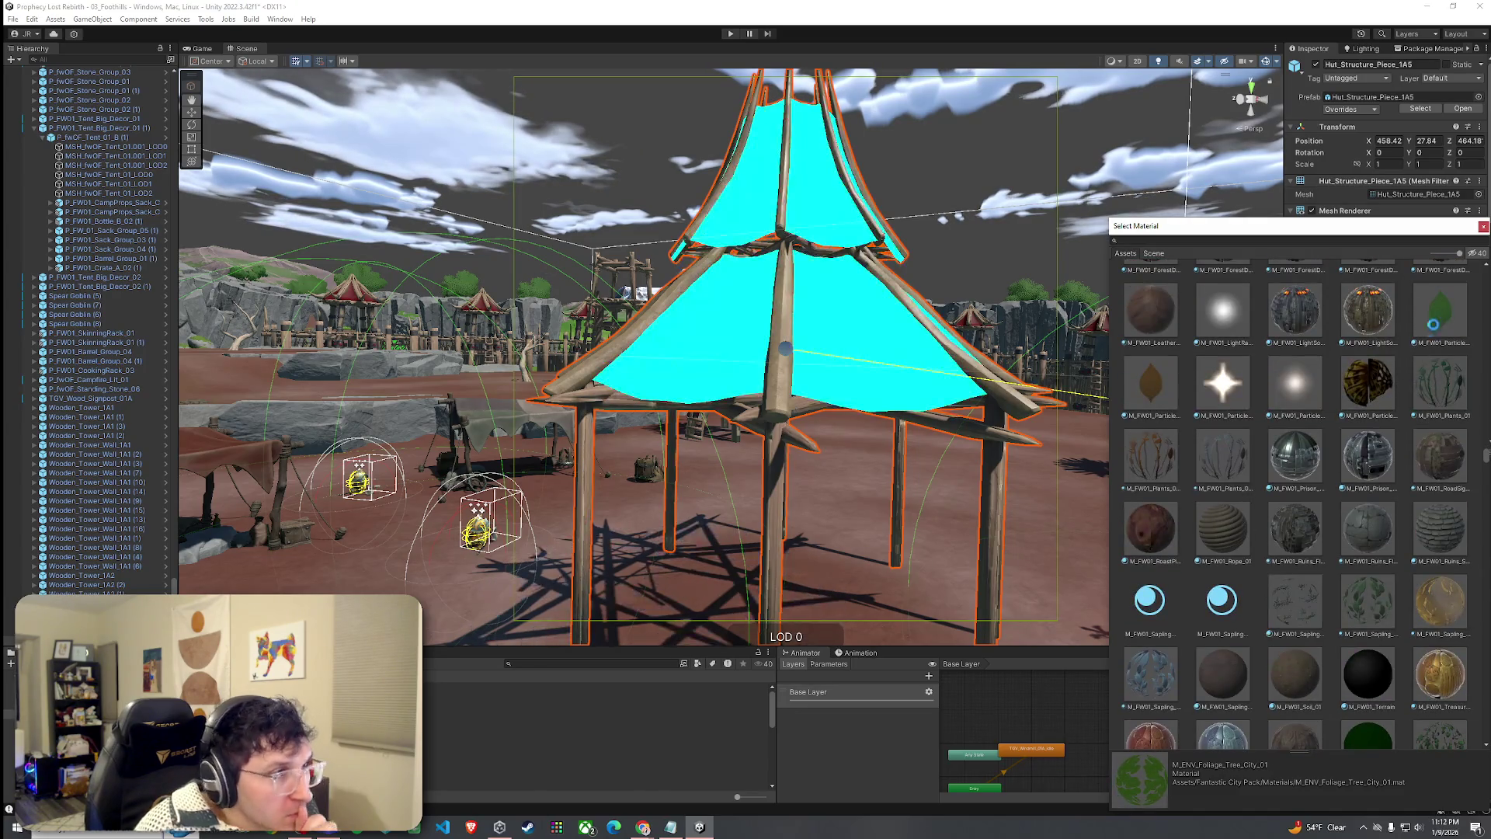
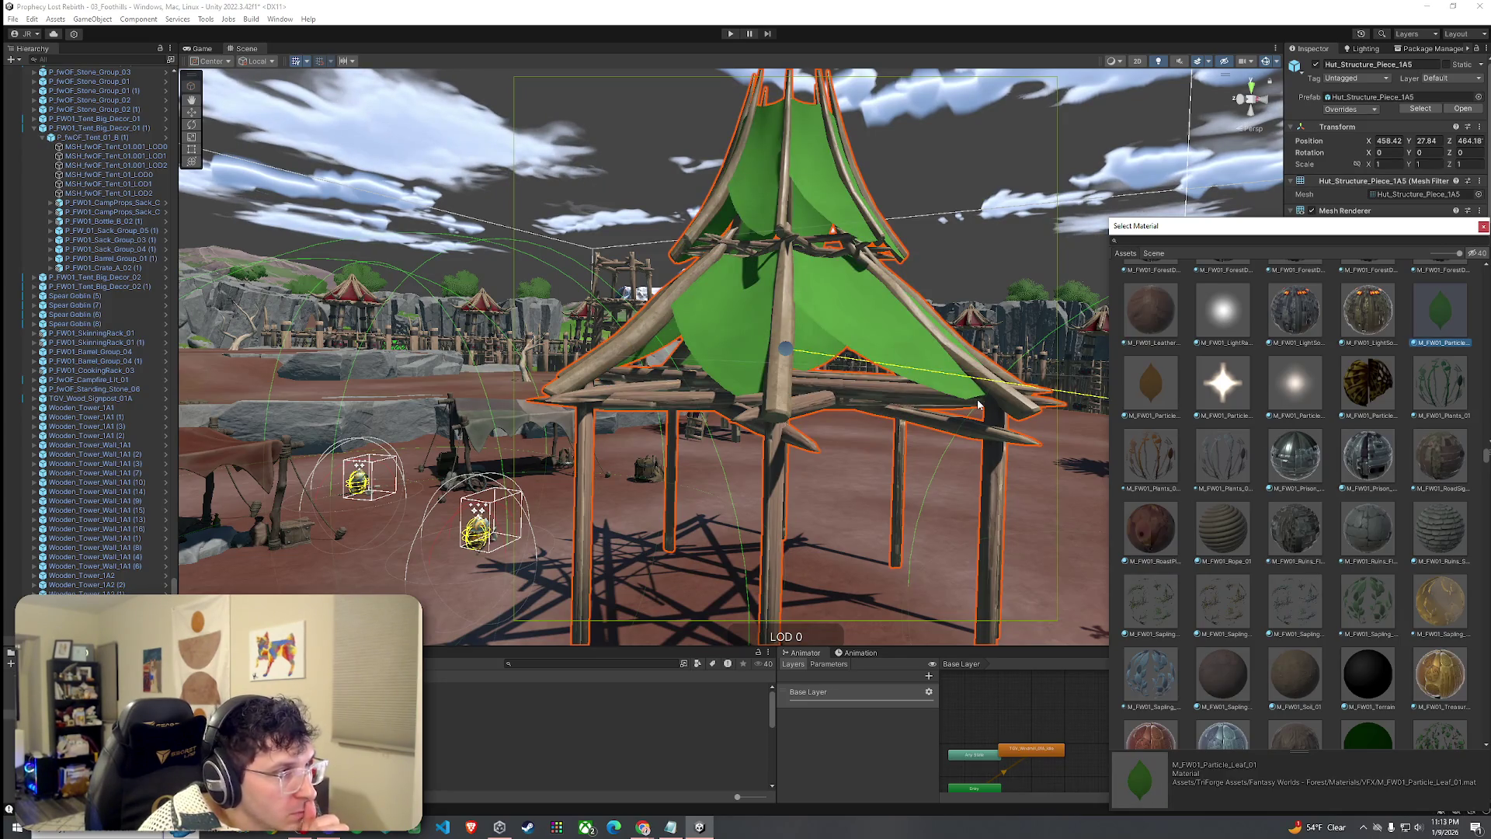
# Duplicate the green M_FW01_Particle_Leaf_01 material with Ctrl+D.
pyautogui.scroll(-10, 846, 400)
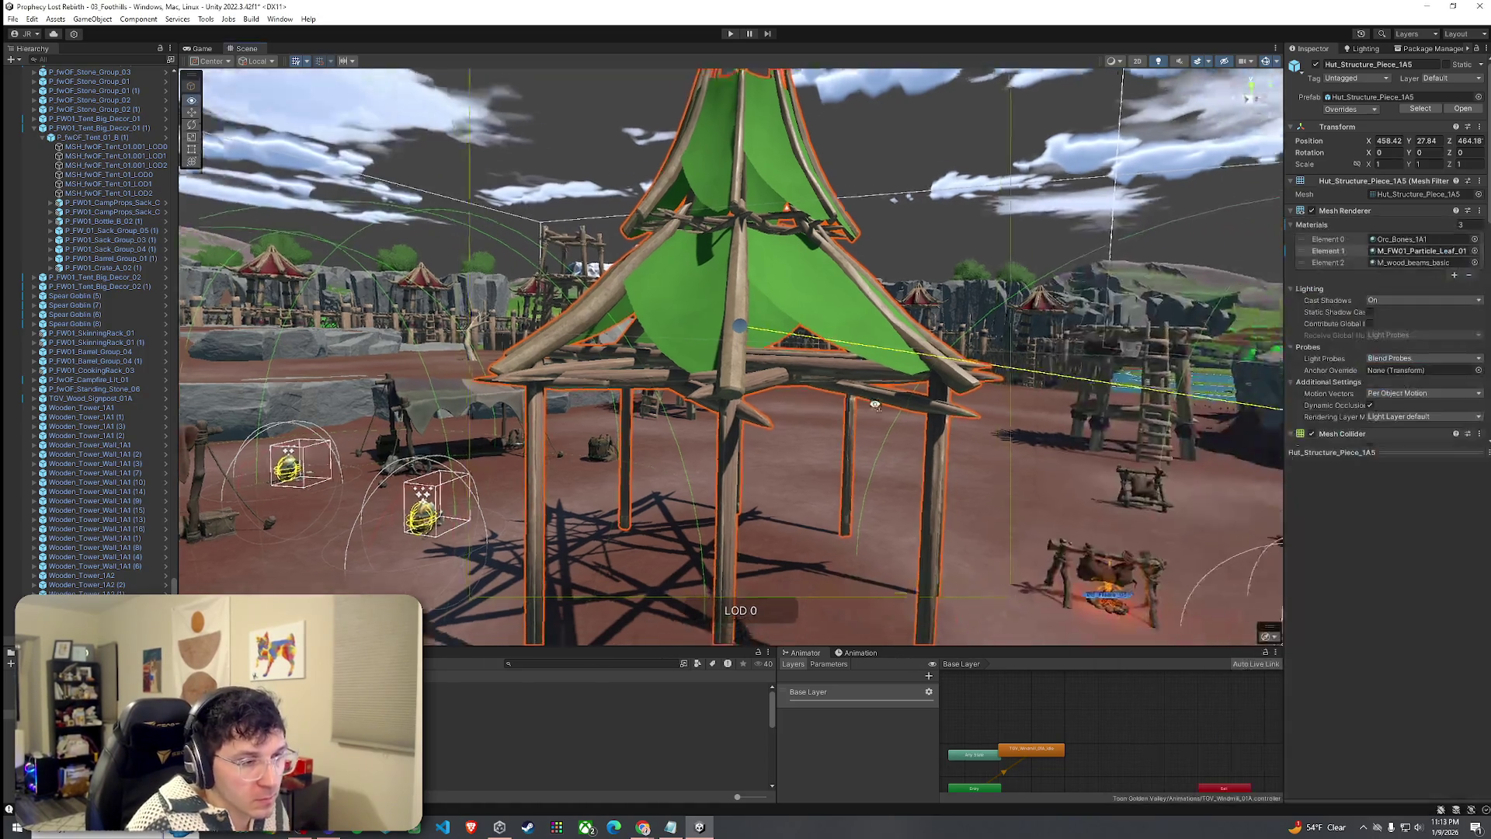
pyautogui.scroll(10, 999, 435)
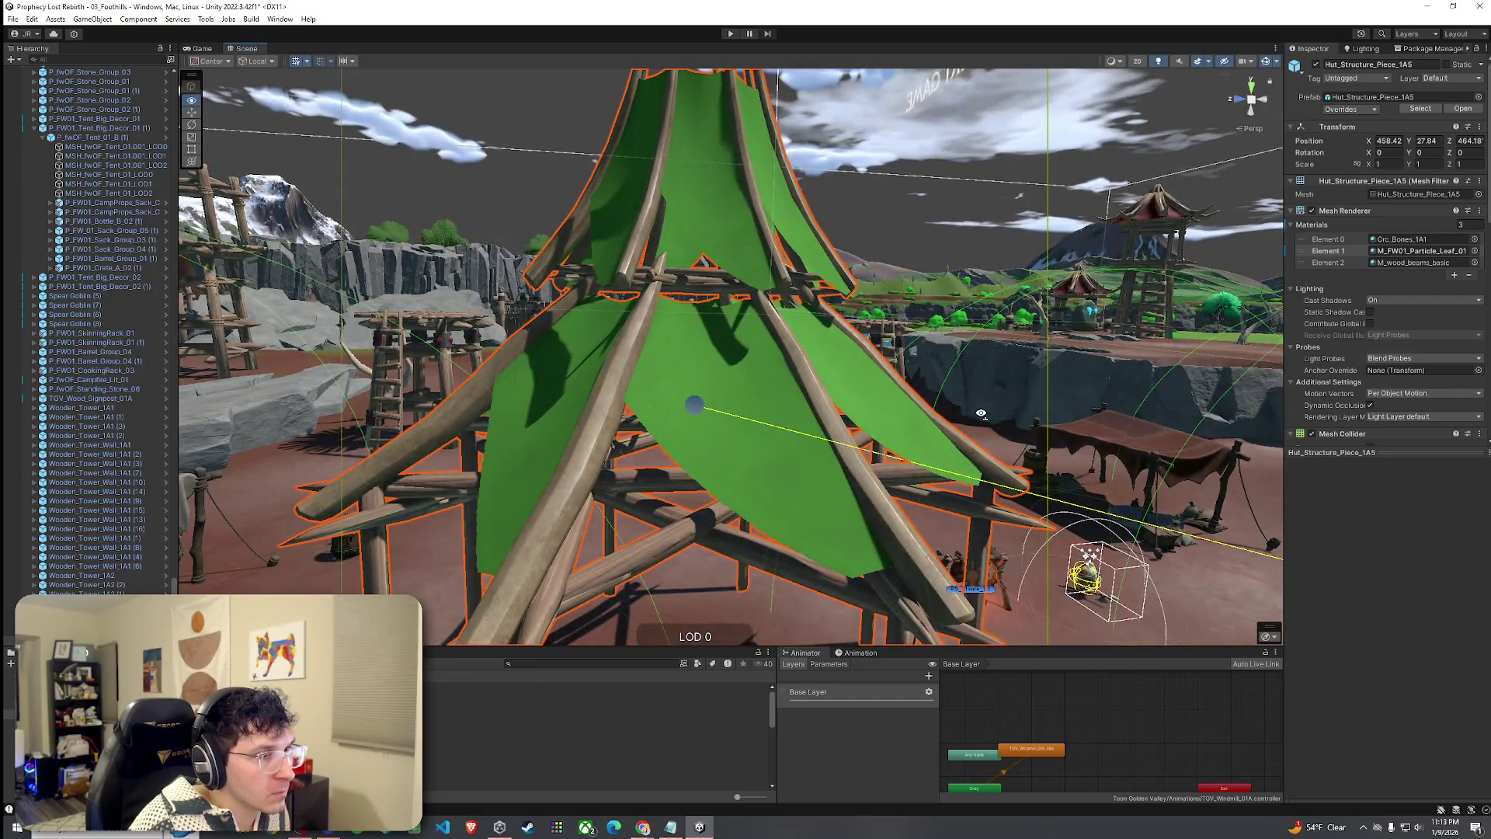
pyautogui.moveTo(981, 413)
pyautogui.mouseDown()
pyautogui.moveTo(939, 467)
pyautogui.moveTo(941, 536)
pyautogui.mouseUp()
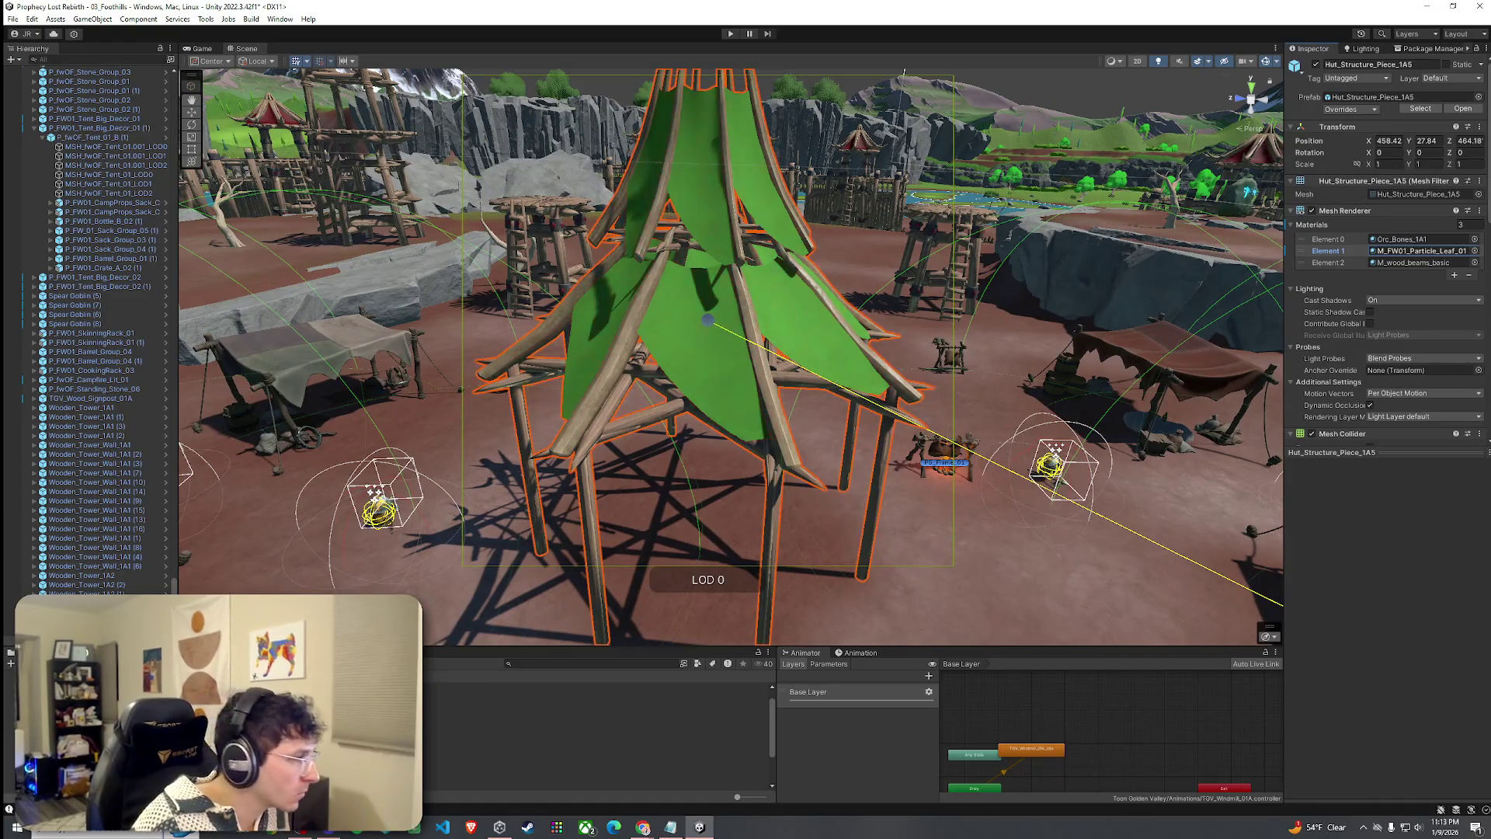
pyautogui.doubleClick(1422, 251)
pyautogui.hotkey('ctrl', 'd')
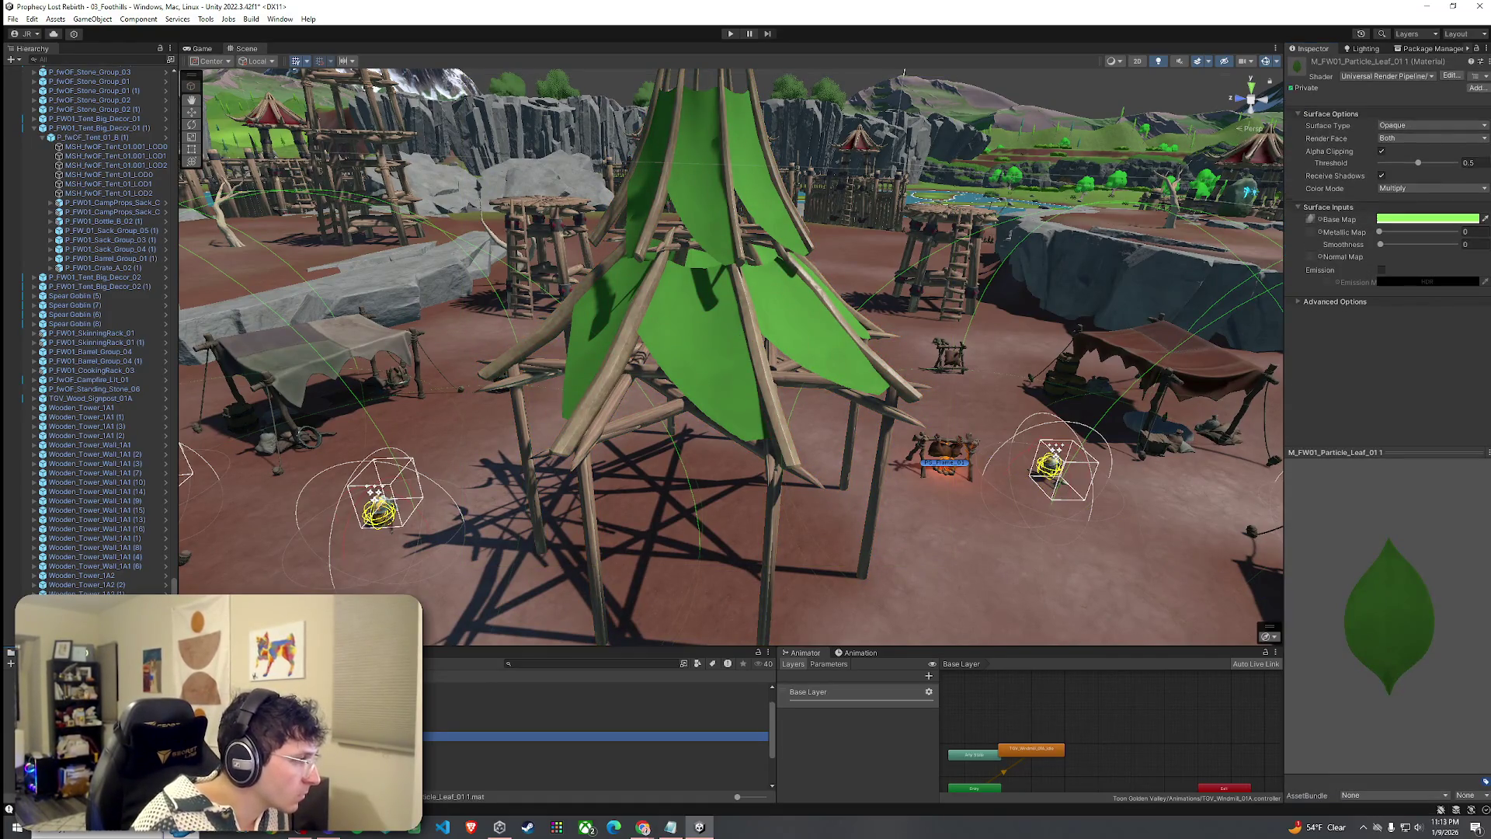
pyautogui.click(598, 746)
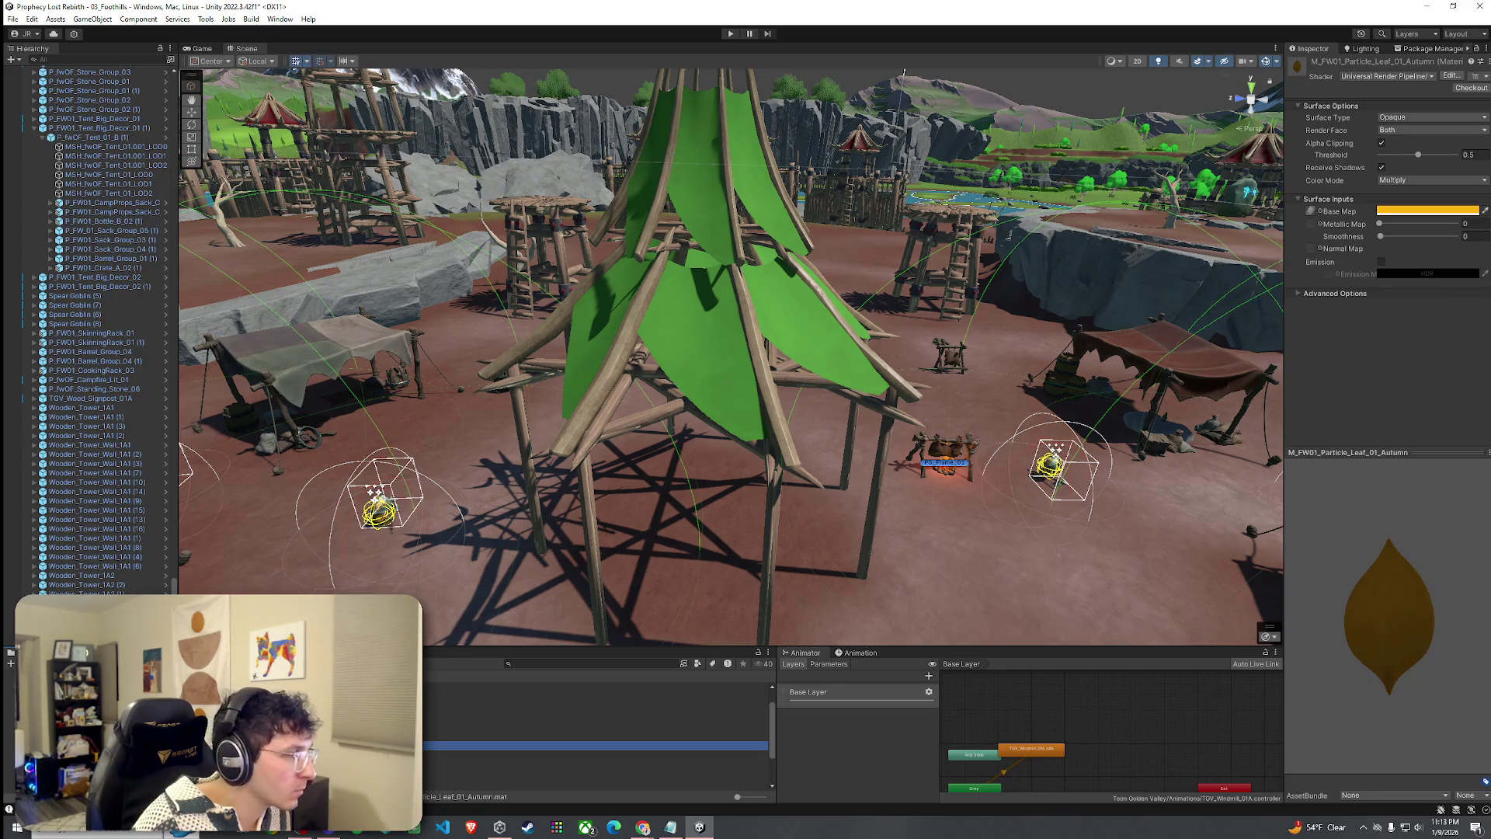
pyautogui.press('Up')
# Keep M_FW01_Particle_Leaf_01 in the hut's Element 1 roof slot and open the copy's settings.
pyautogui.click(764, 424)
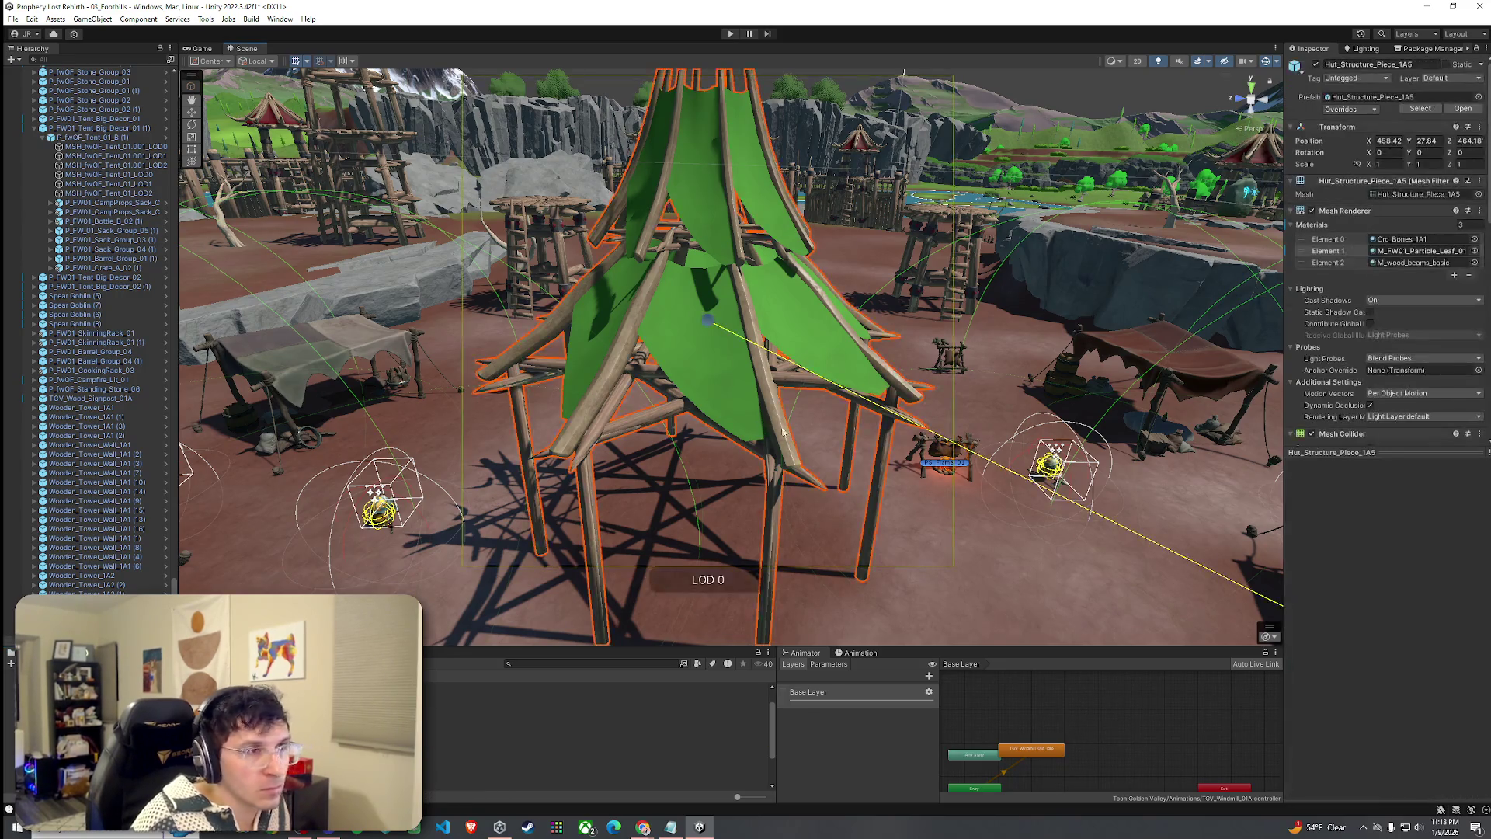
pyautogui.click(1474, 251)
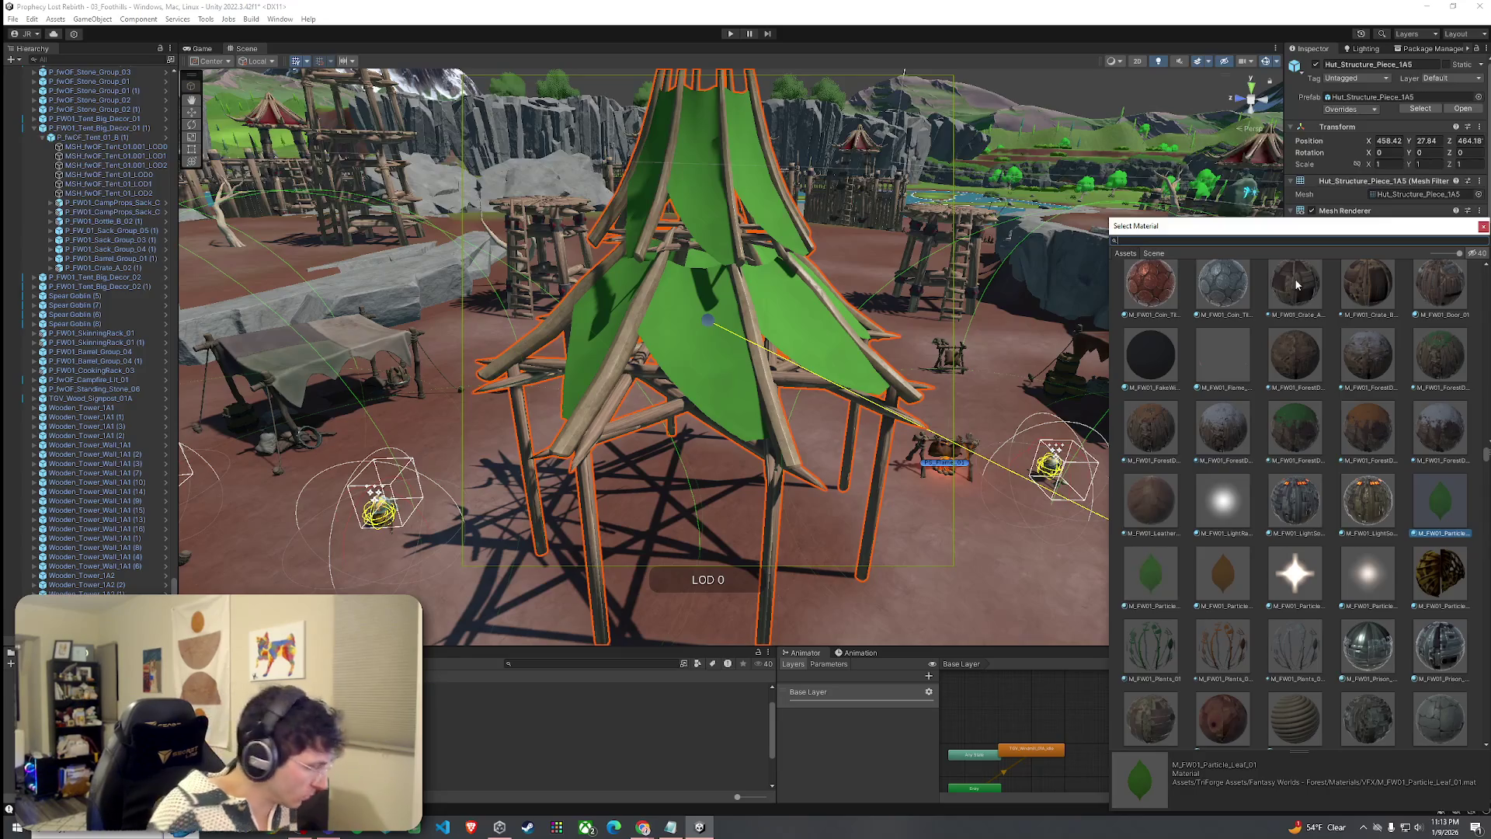
pyautogui.write('M_')
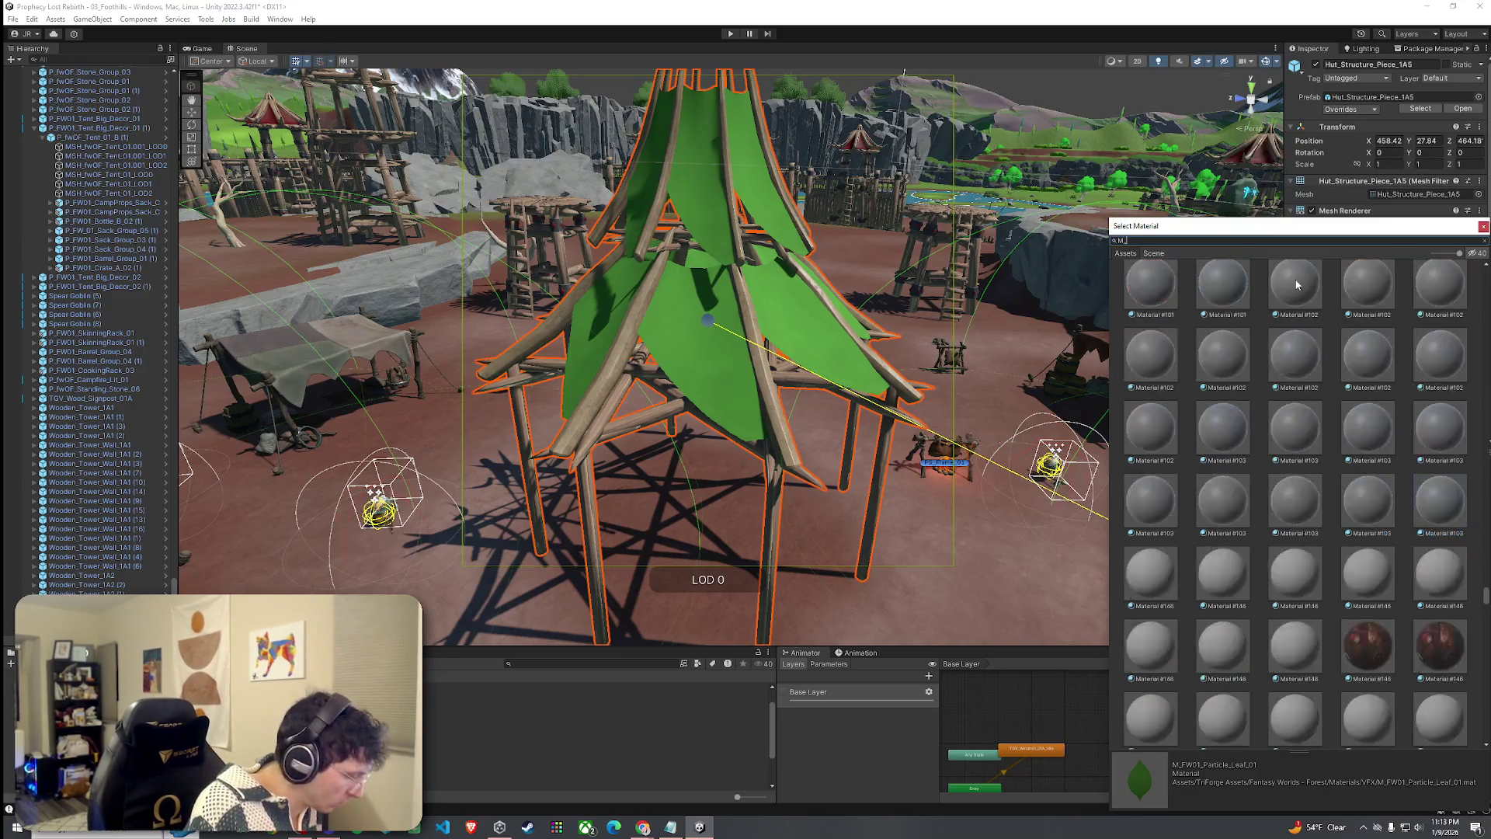
pyautogui.write('FW01_')
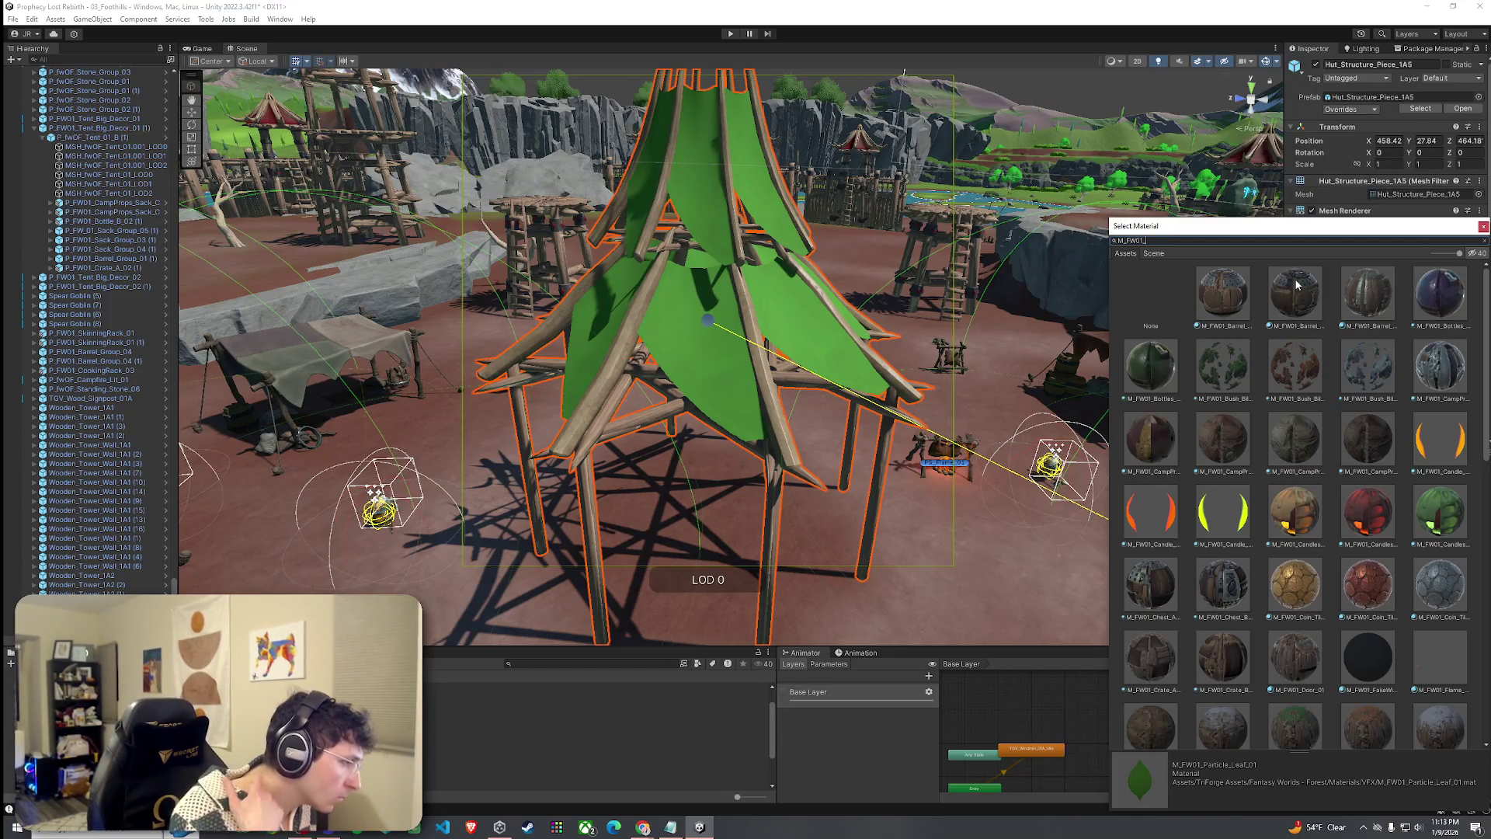
pyautogui.write('Particle_Leaf')
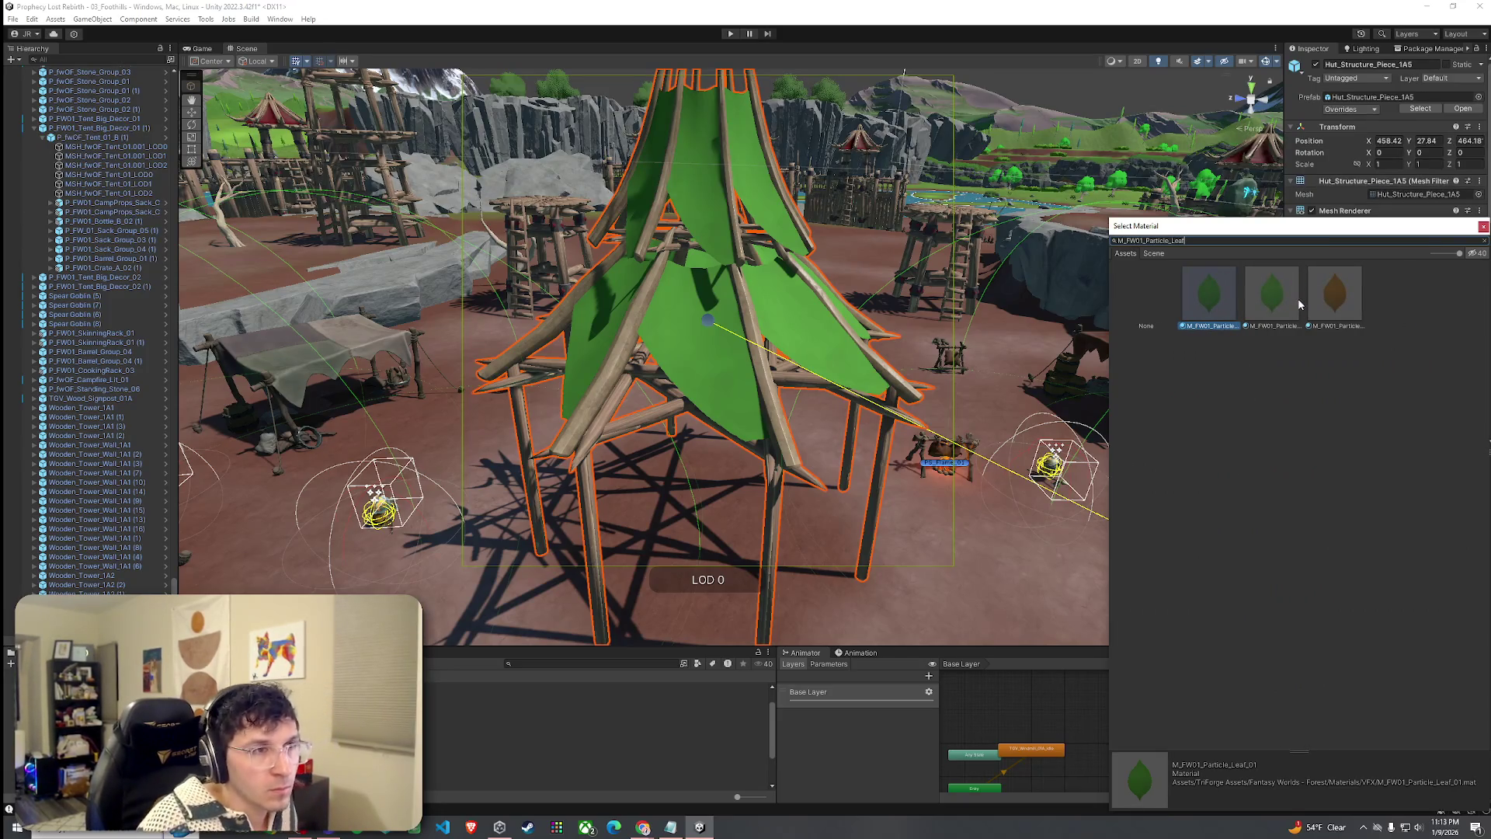
pyautogui.click(1331, 296)
pyautogui.click(1195, 301)
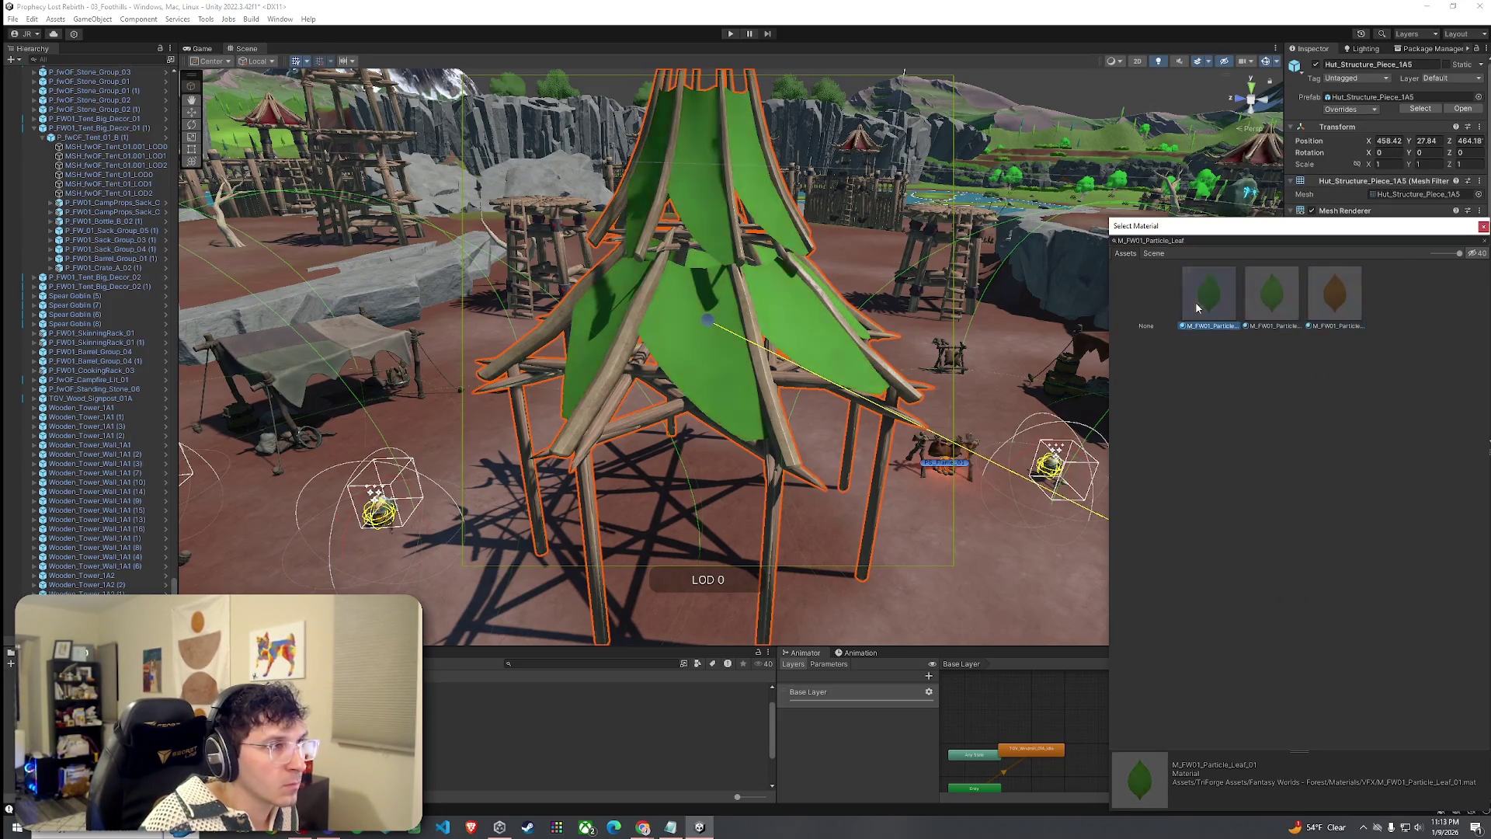
pyautogui.press('Return')
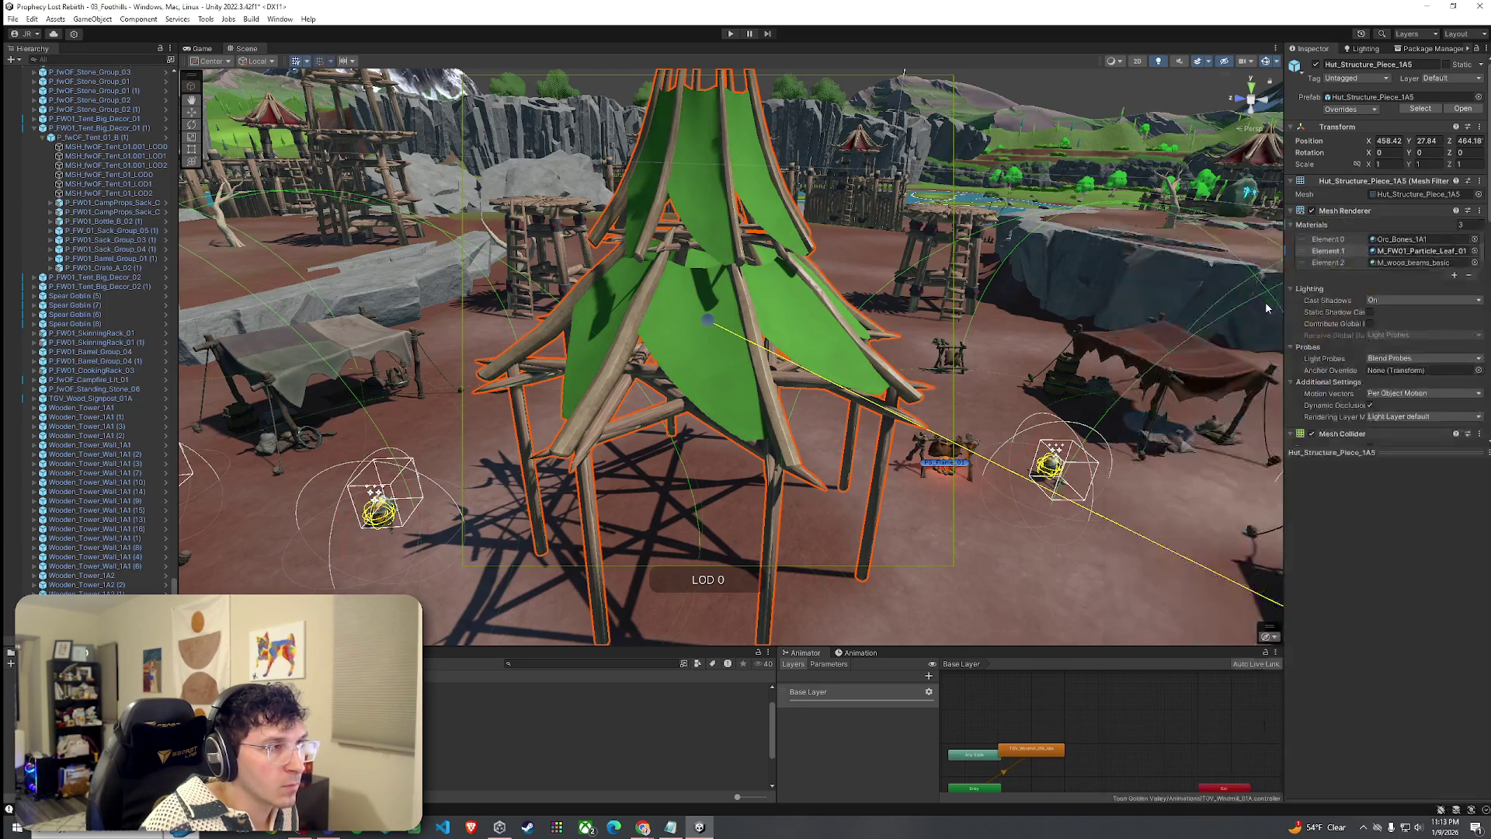
pyautogui.doubleClick(1440, 255)
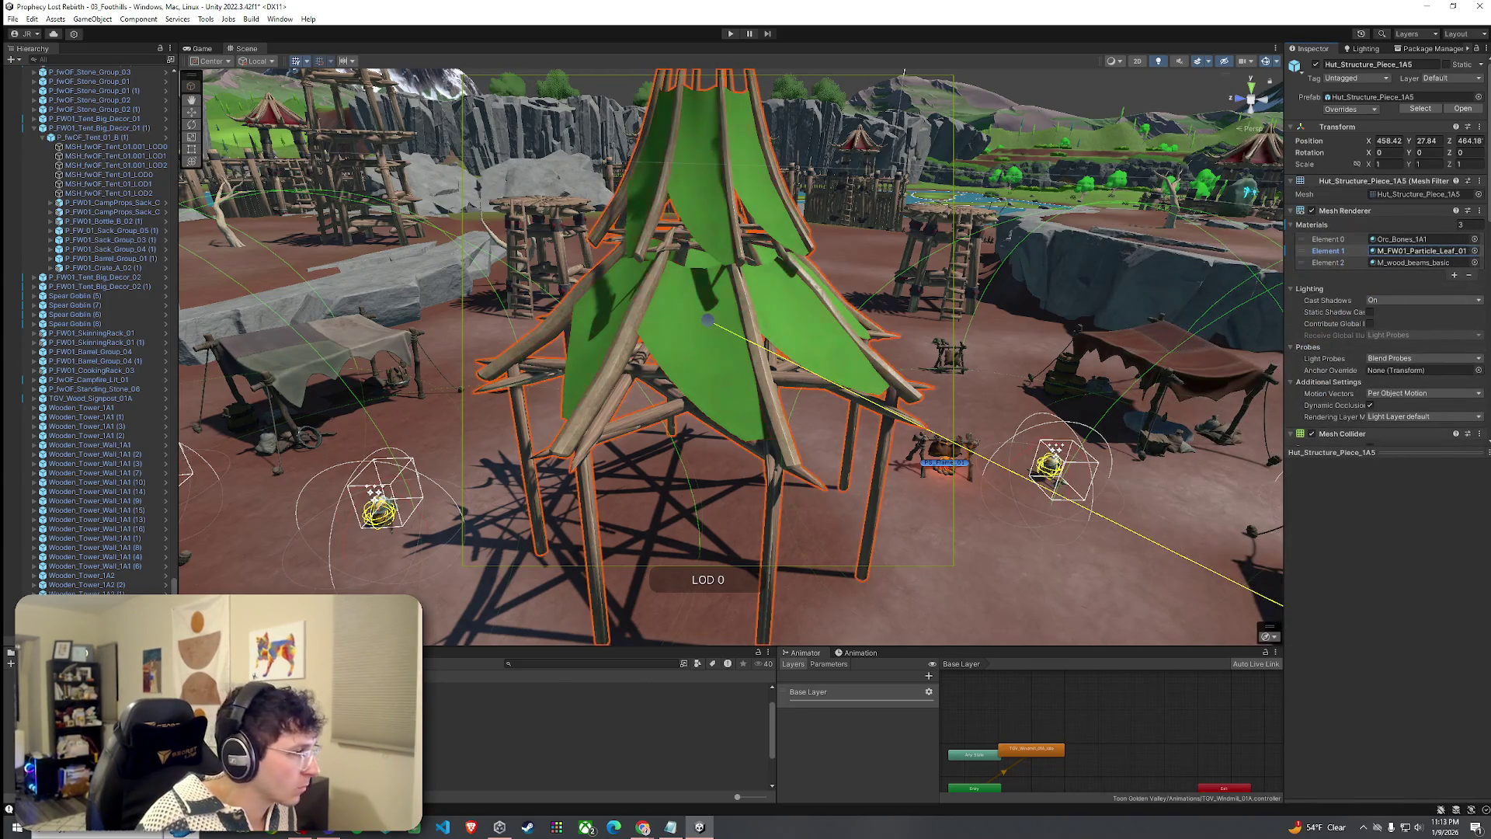
pyautogui.click(1392, 188)
# Try Additive, Subtractive and Overlay colour modes, settle on Multiply, and darken the base colour to deep green.
pyautogui.click(1392, 197)
pyautogui.click(1396, 188)
pyautogui.click(1408, 226)
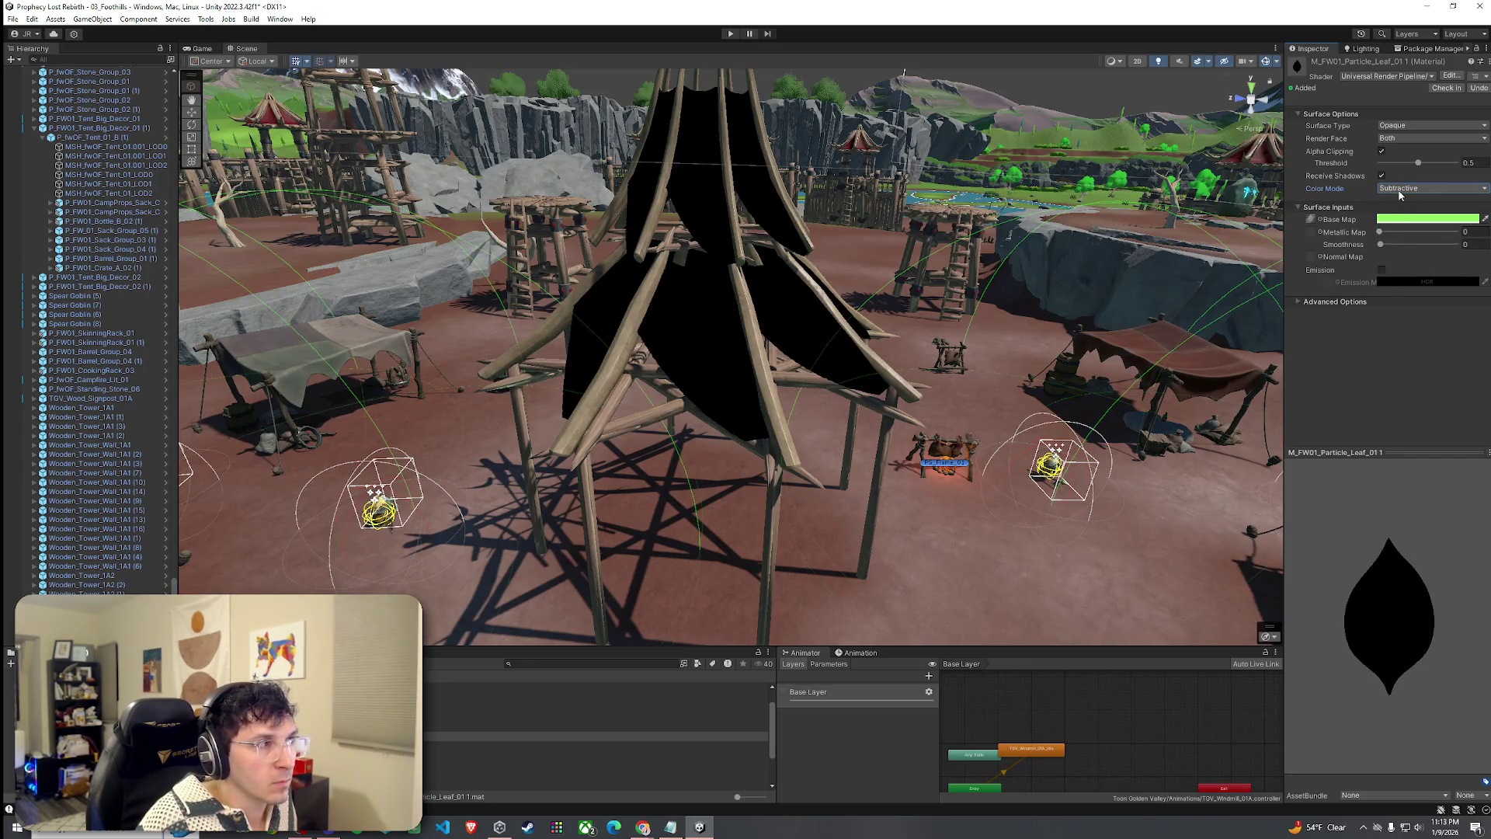
pyautogui.click(1400, 188)
pyautogui.click(1406, 235)
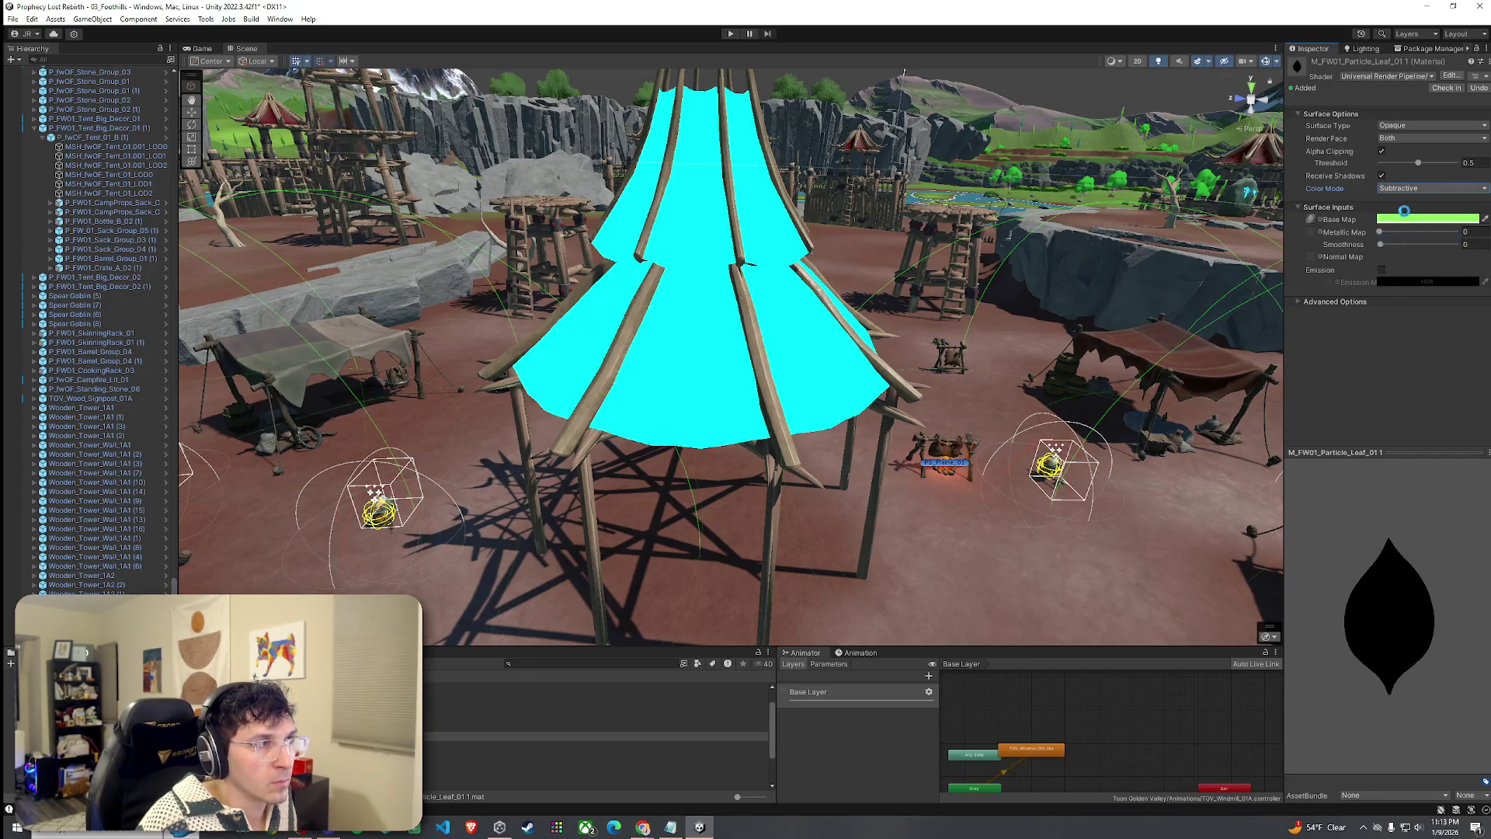
pyautogui.click(1401, 205)
pyautogui.click(1403, 189)
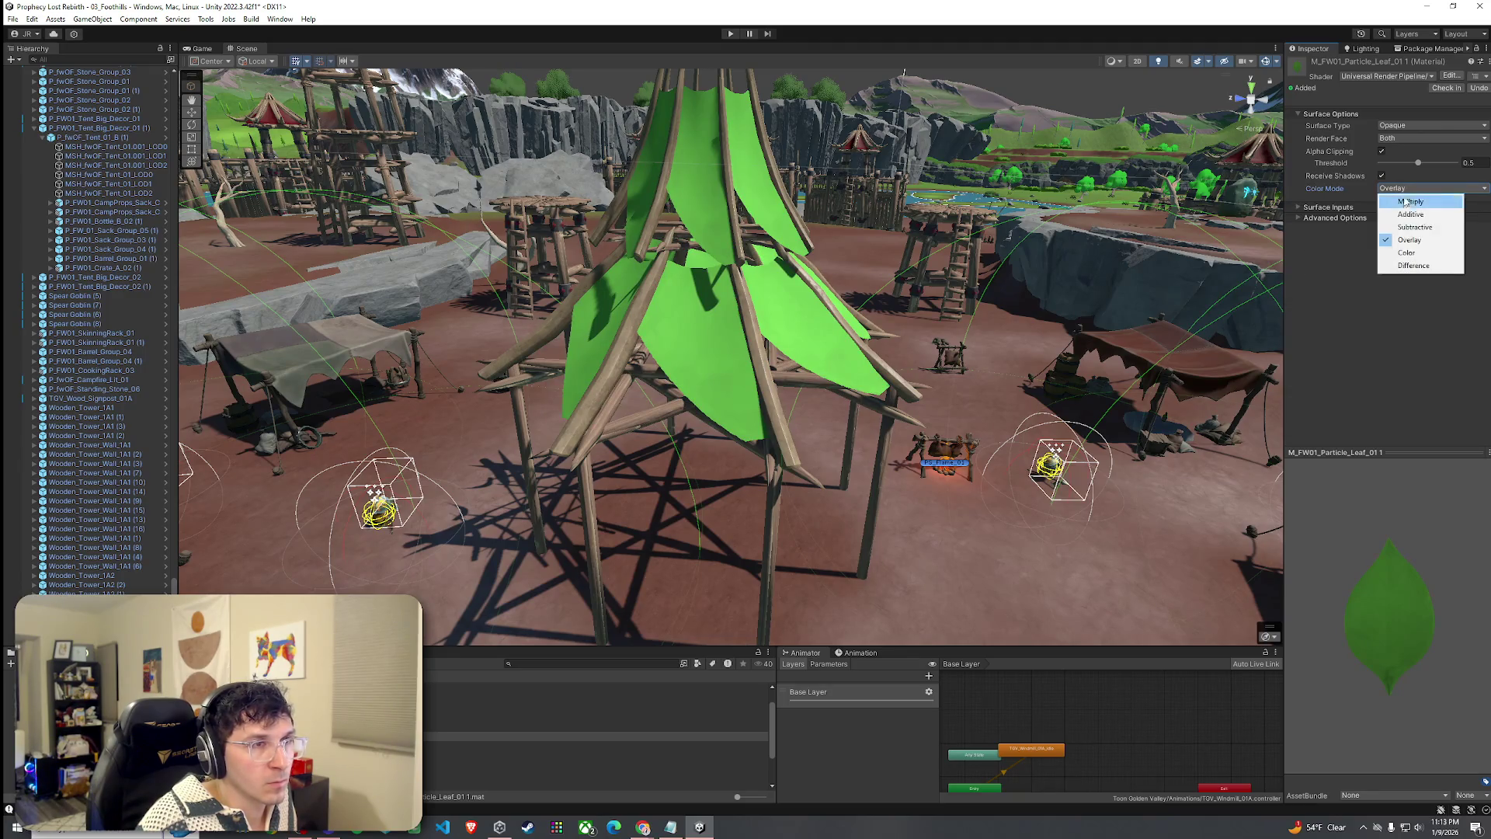
pyautogui.click(1410, 202)
pyautogui.click(1307, 208)
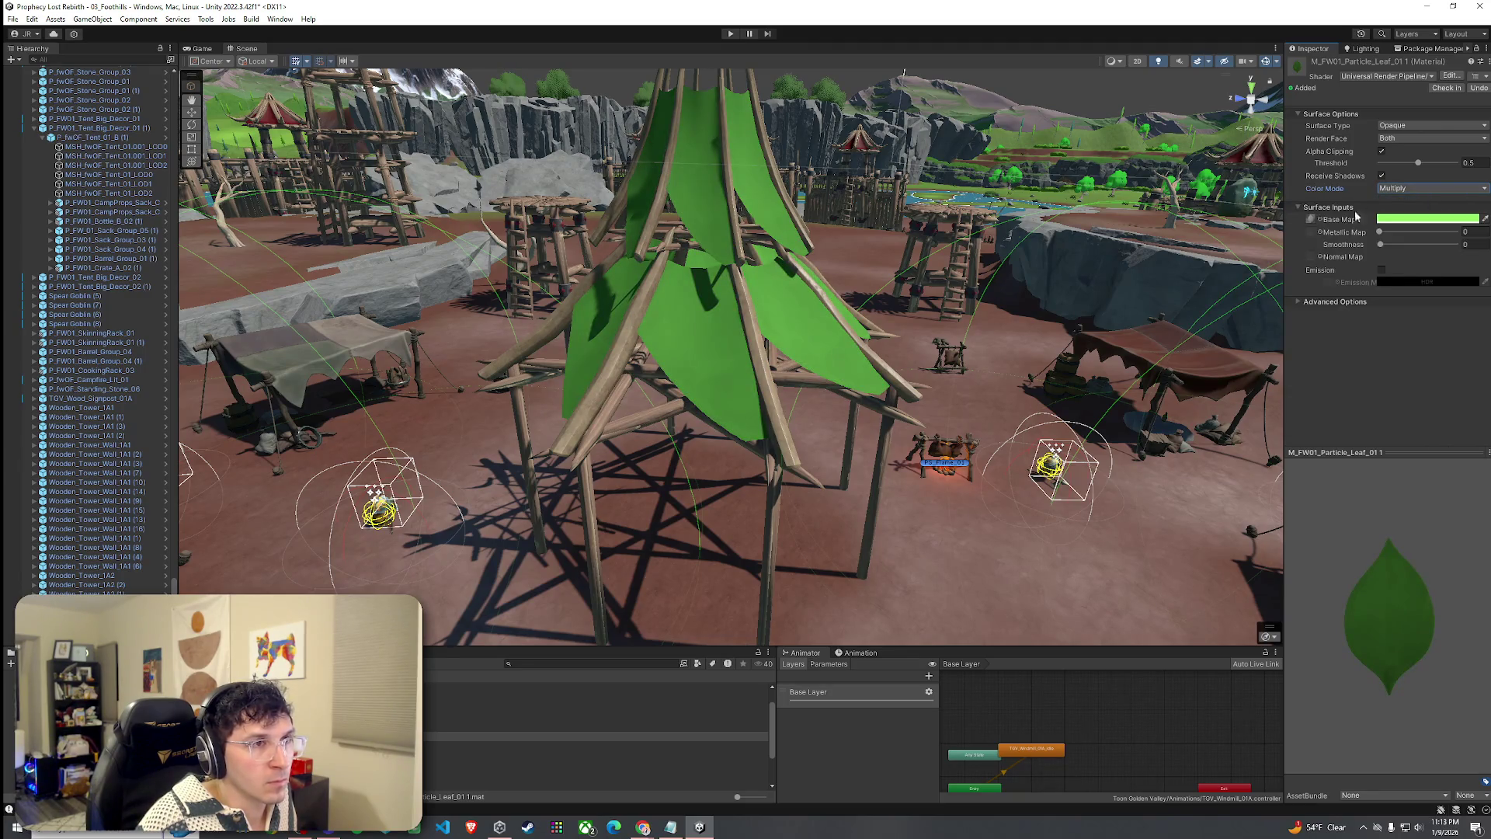
pyautogui.click(1412, 219)
pyautogui.moveTo(1433, 294)
pyautogui.mouseDown()
pyautogui.moveTo(1443, 314)
pyautogui.moveTo(1435, 281)
pyautogui.moveTo(1331, 269)
pyautogui.moveTo(1442, 295)
pyautogui.mouseUp()
pyautogui.click(1482, 207)
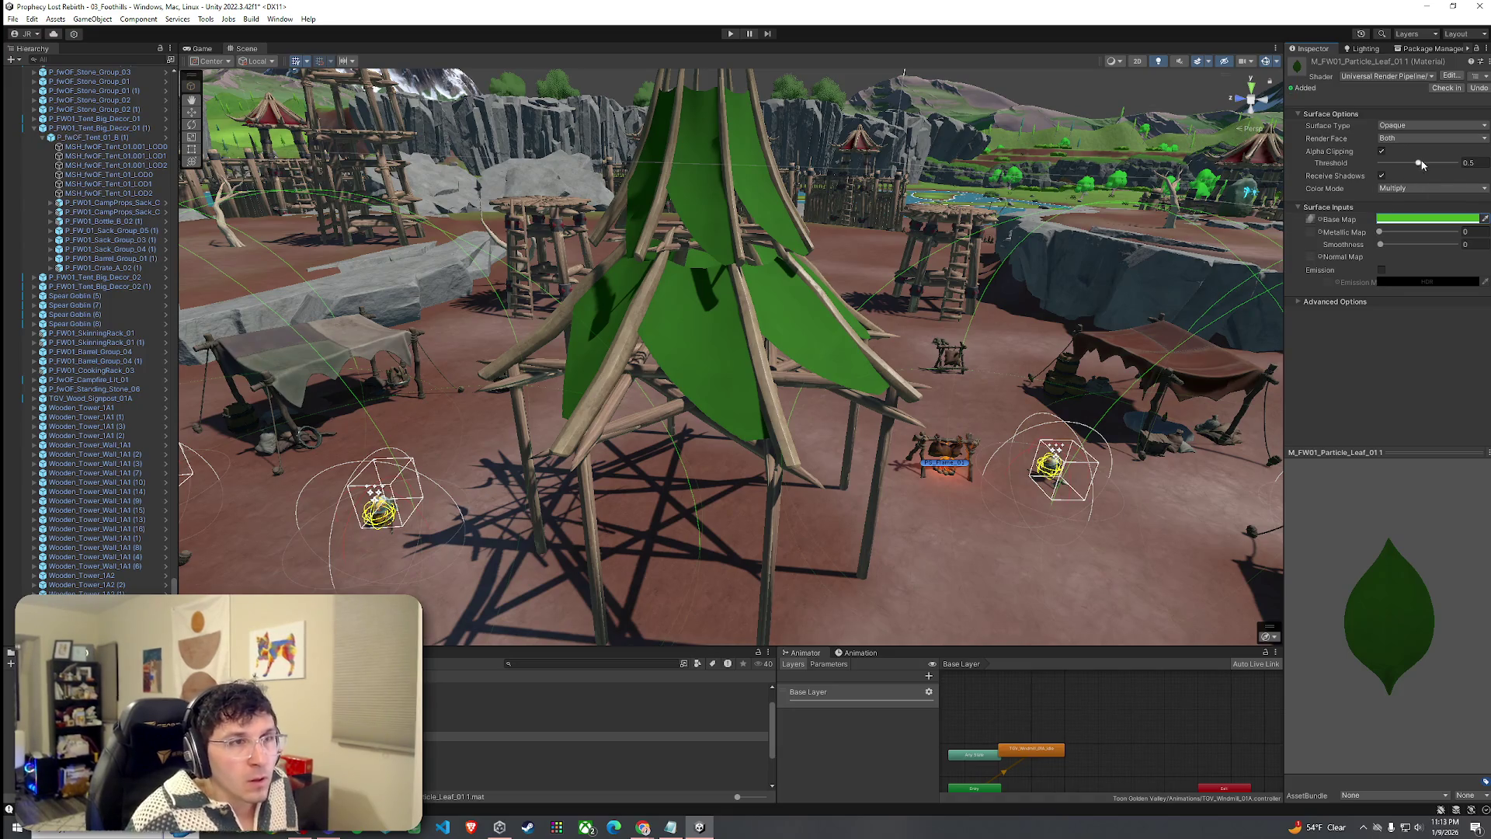
# Make the leaf copy Transparent with Premultiply blending and Alpha Clipping enabled.
pyautogui.moveTo(1421, 165)
pyautogui.mouseDown()
pyautogui.moveTo(1455, 164)
pyautogui.moveTo(1253, 180)
pyautogui.moveTo(1272, 182)
pyautogui.mouseUp()
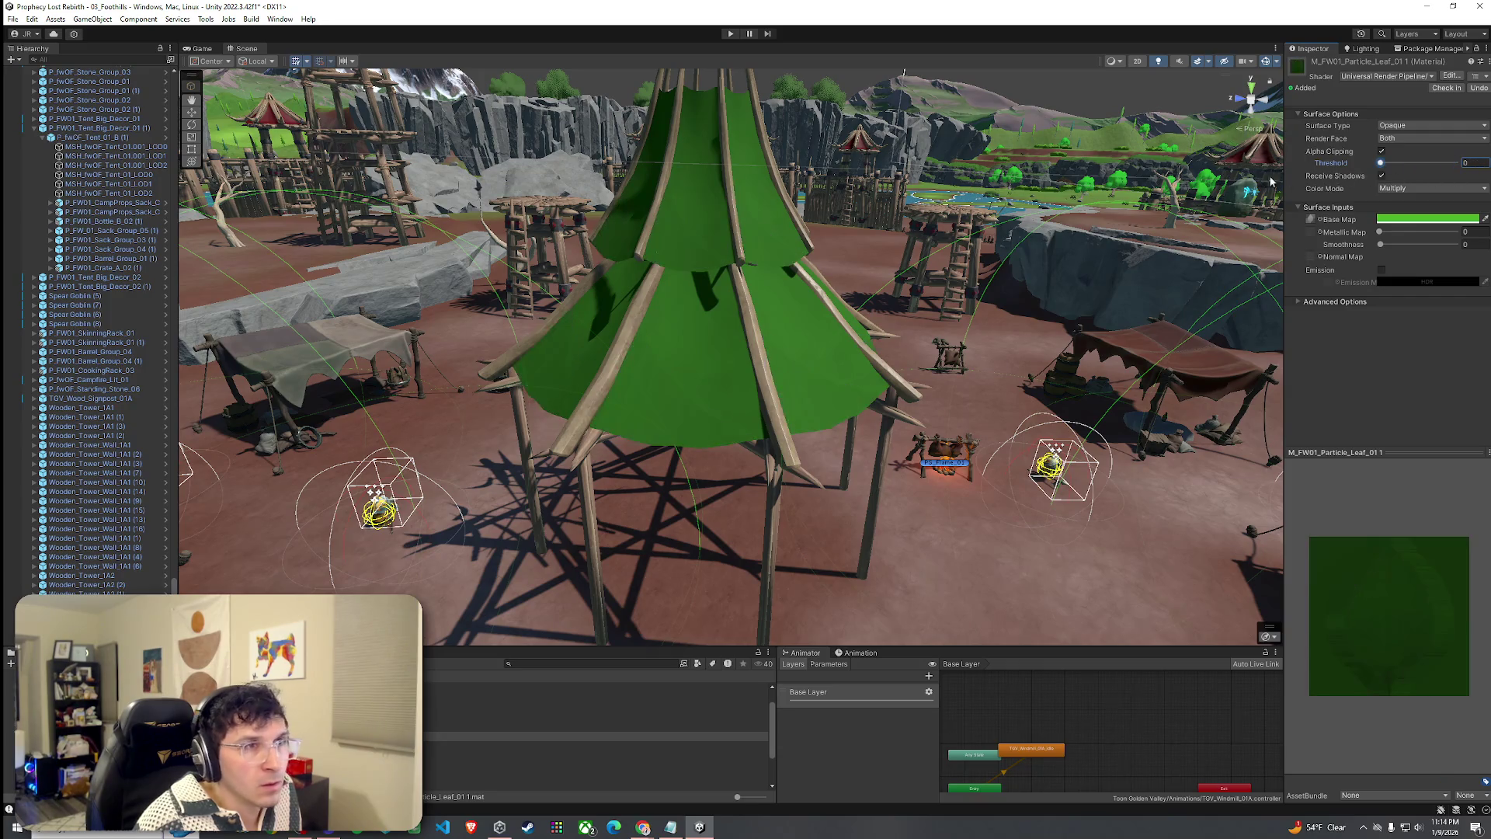
pyautogui.click(1382, 151)
pyautogui.click(1402, 126)
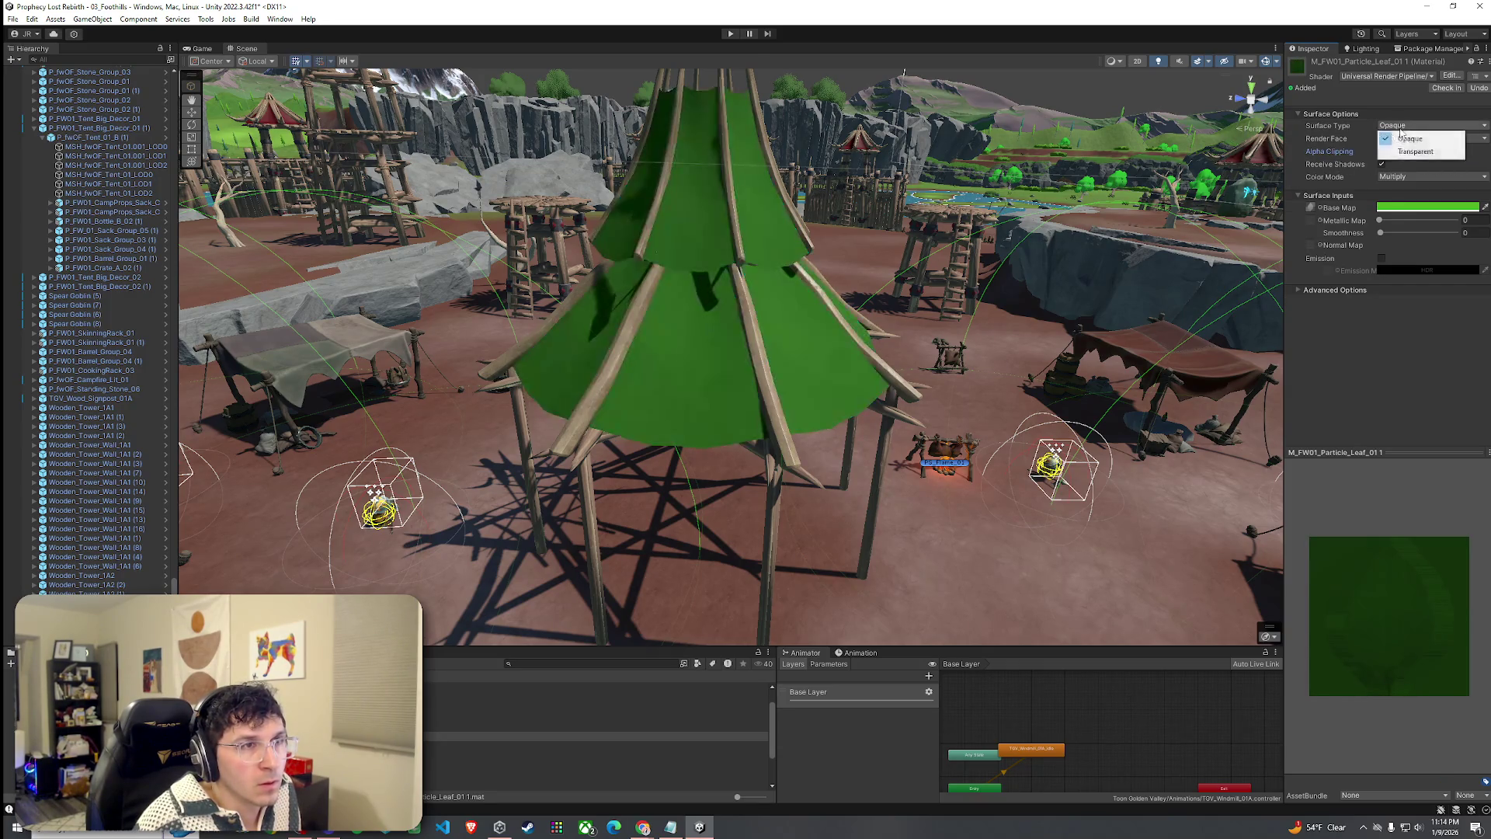
pyautogui.click(1405, 149)
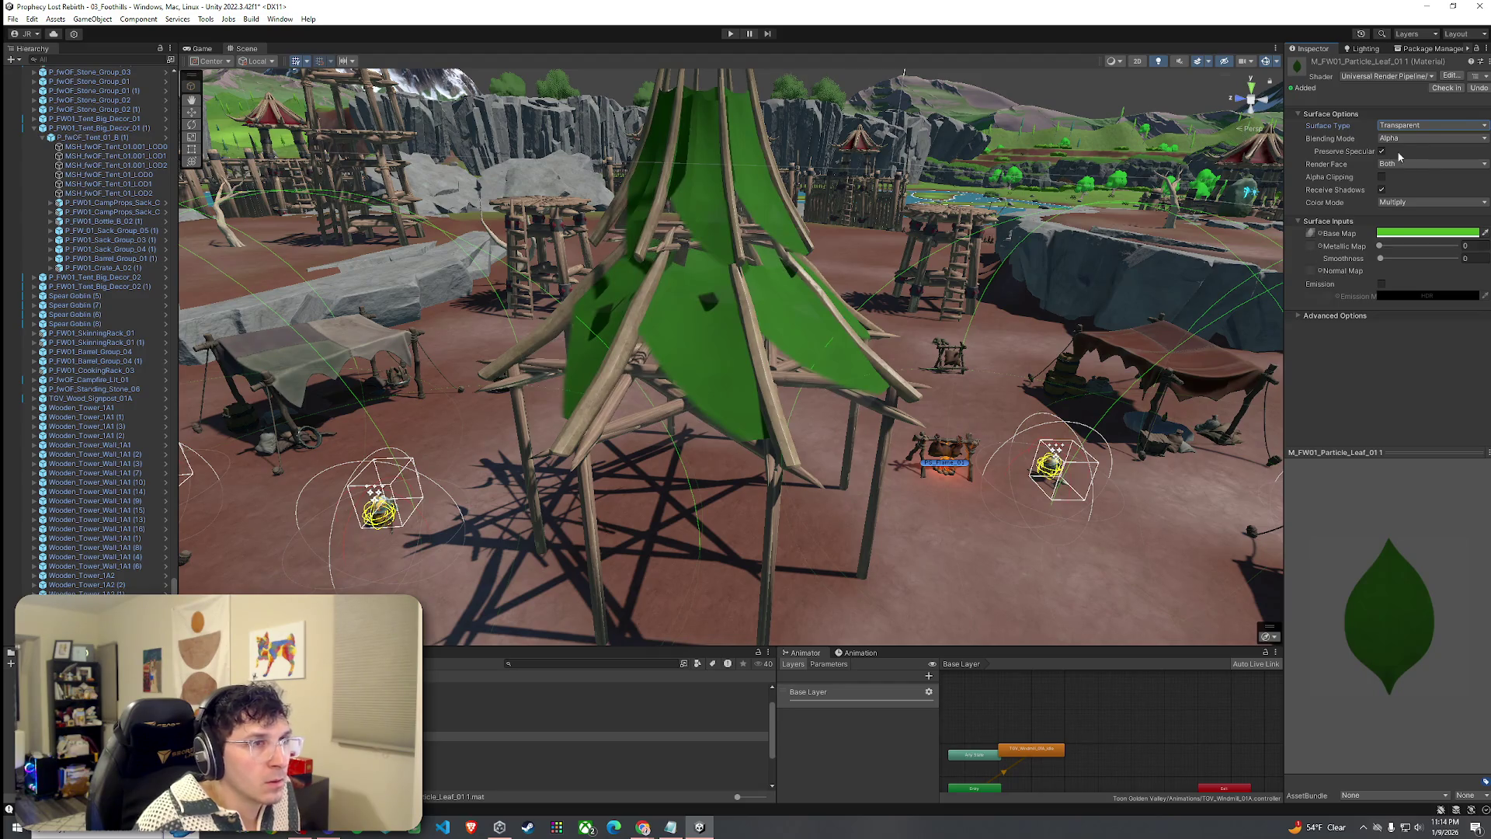
pyautogui.click(1402, 139)
pyautogui.click(1404, 150)
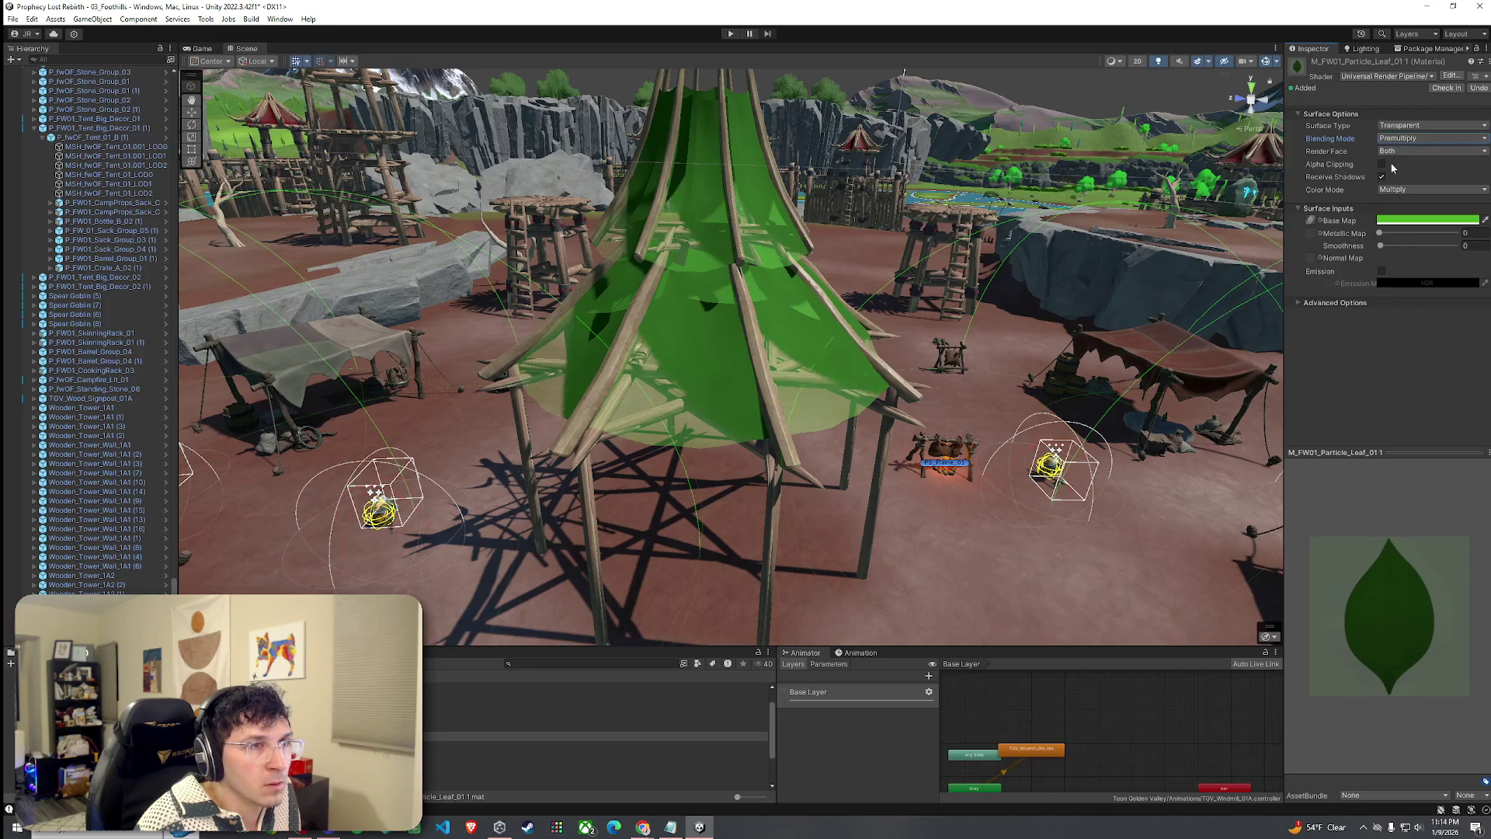
pyautogui.click(1382, 164)
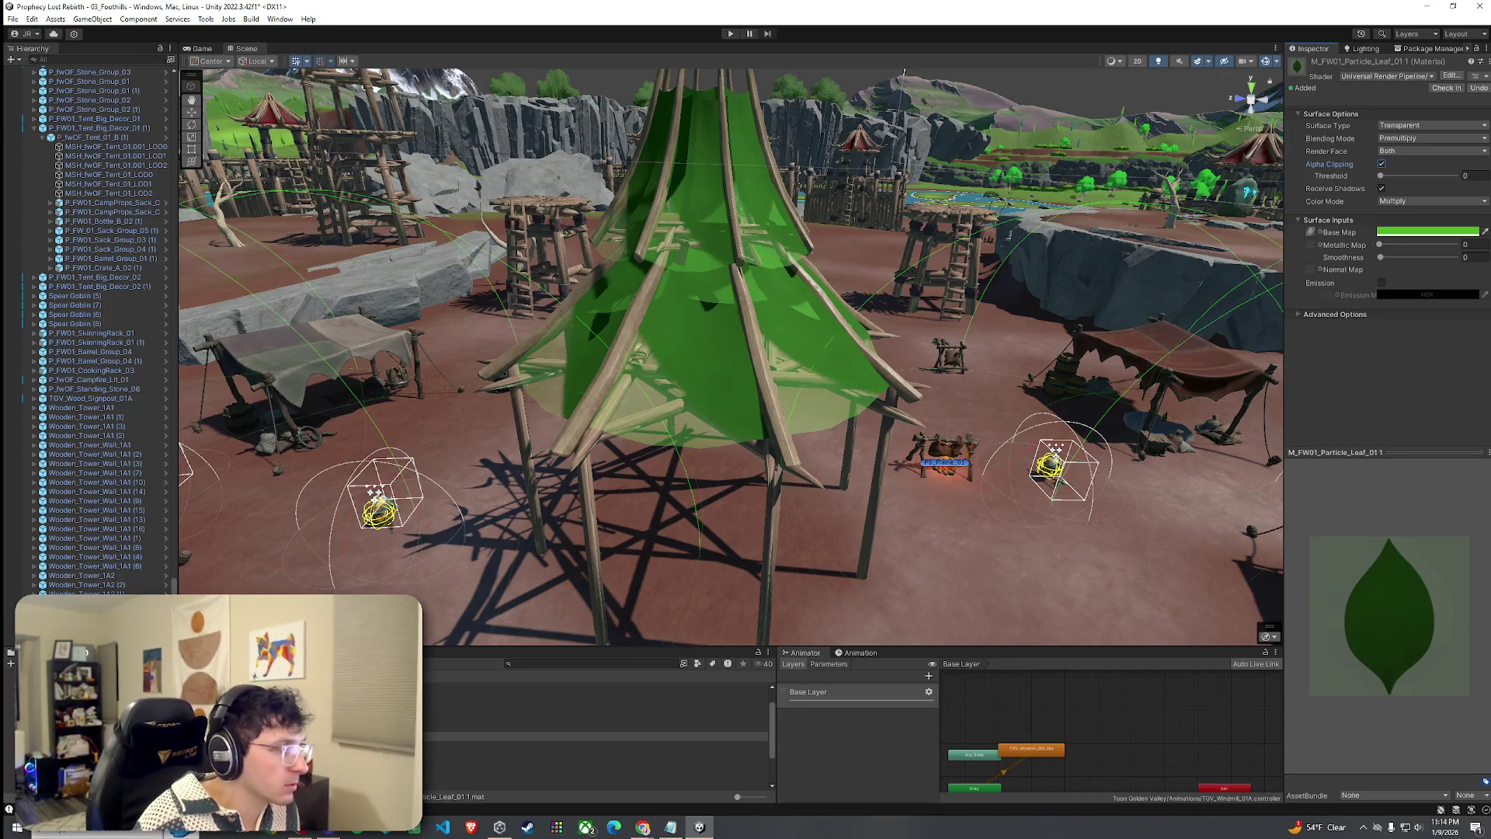
pyautogui.click(594, 726)
pyautogui.click(633, 433)
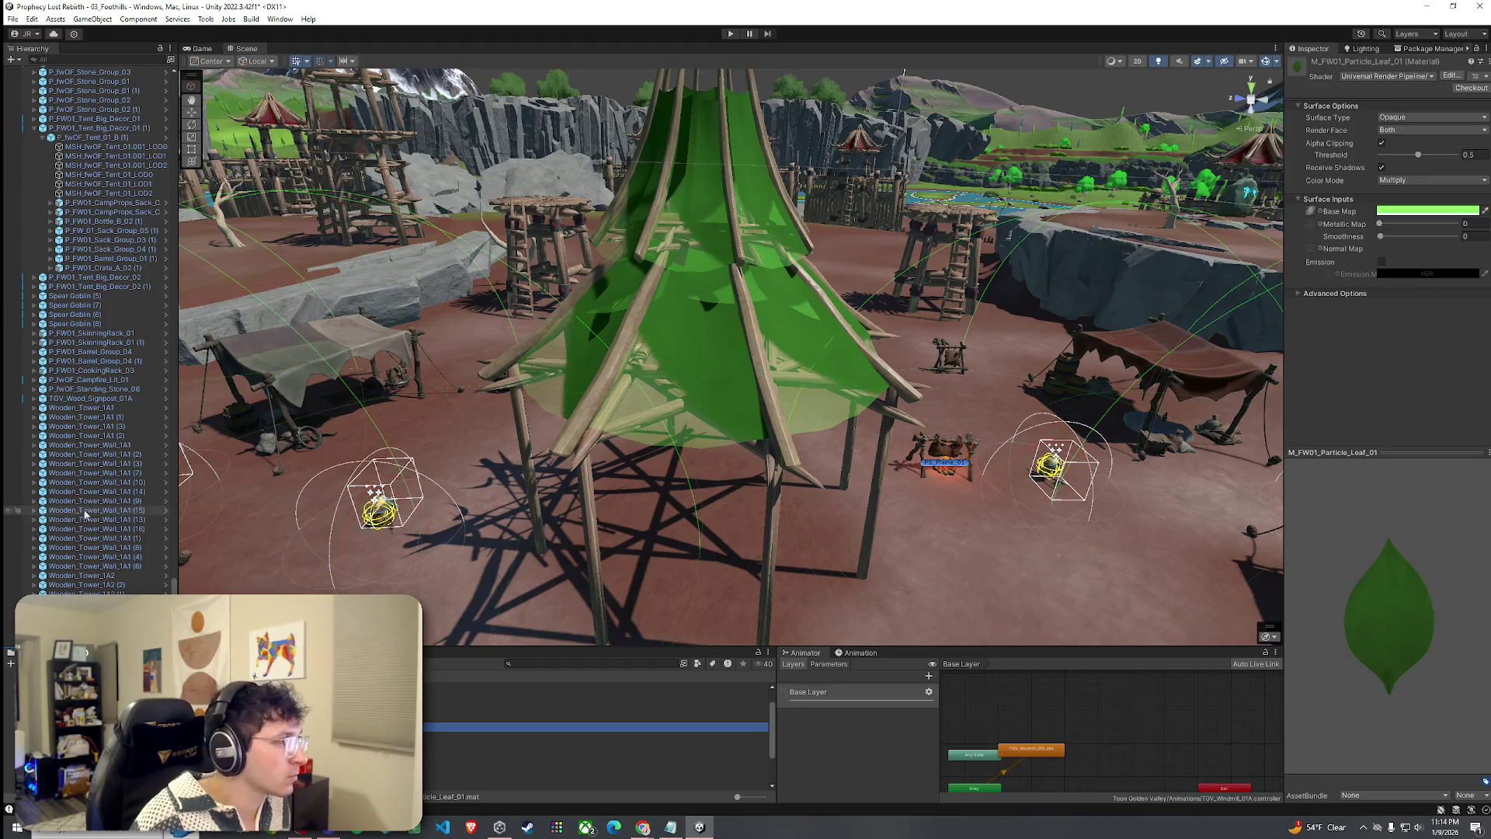
pyautogui.click(681, 405)
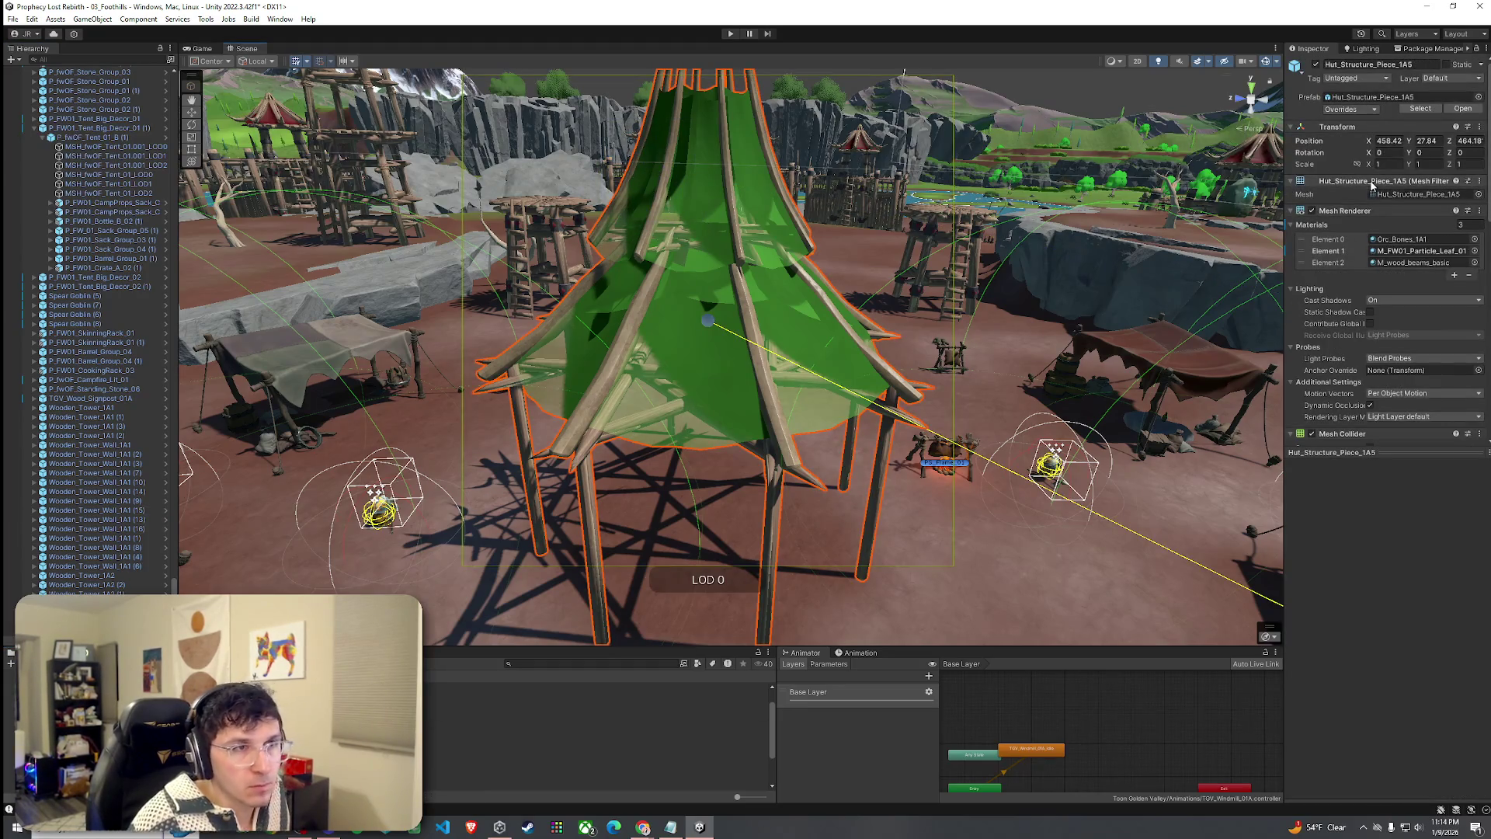
# Preview Treasure_01, Treasure_02 and Treasure_03 on the roof slot, leaving red Treasure_02 applied.
pyautogui.click(1474, 251)
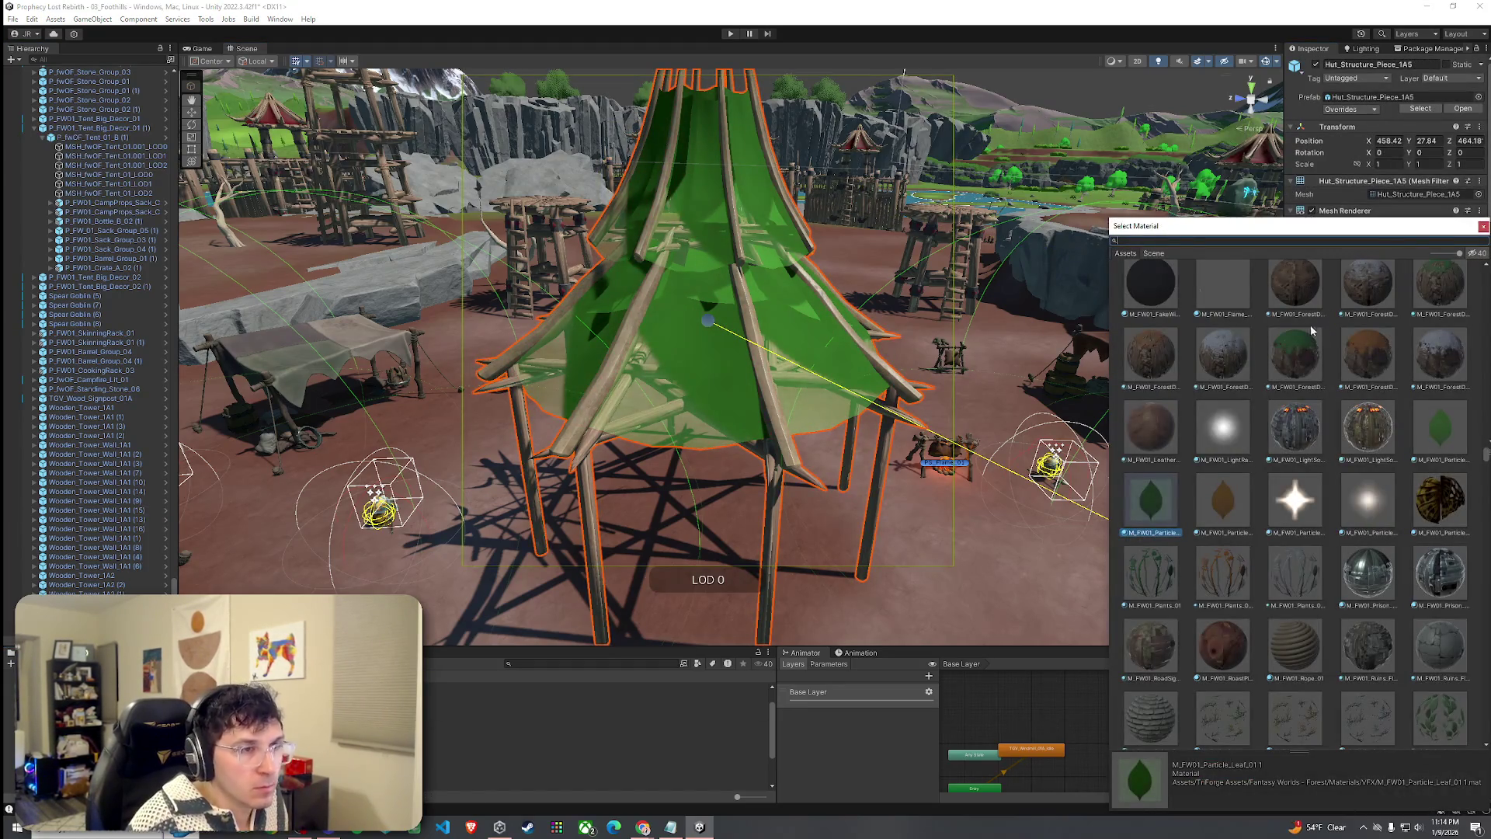
pyautogui.scroll(-10, 1311, 332)
pyautogui.scroll(-2, 1259, 453)
pyautogui.scroll(5, 1243, 442)
pyautogui.click(1191, 427)
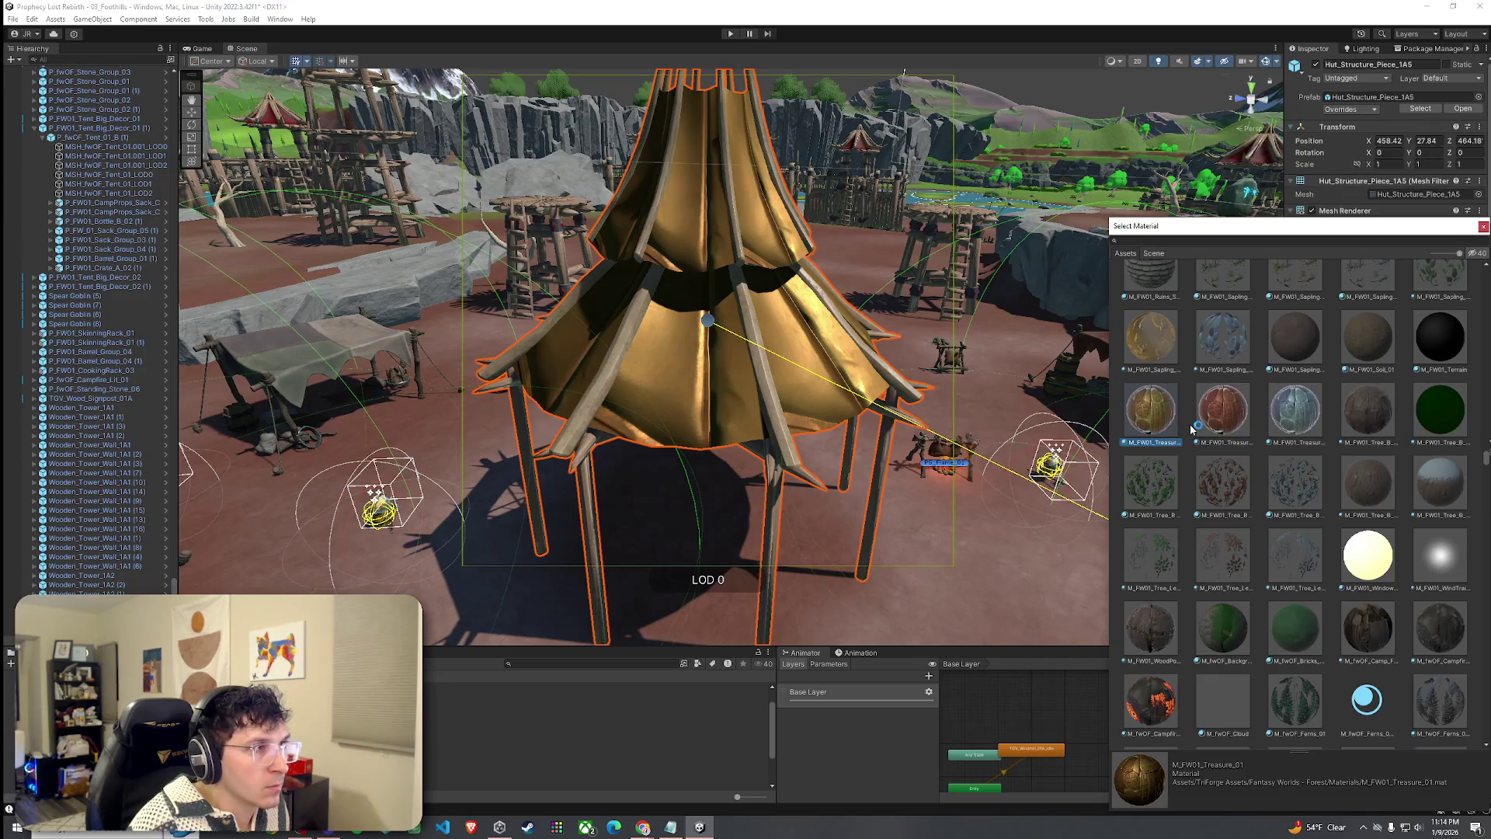
pyautogui.click(1224, 412)
pyautogui.click(1276, 423)
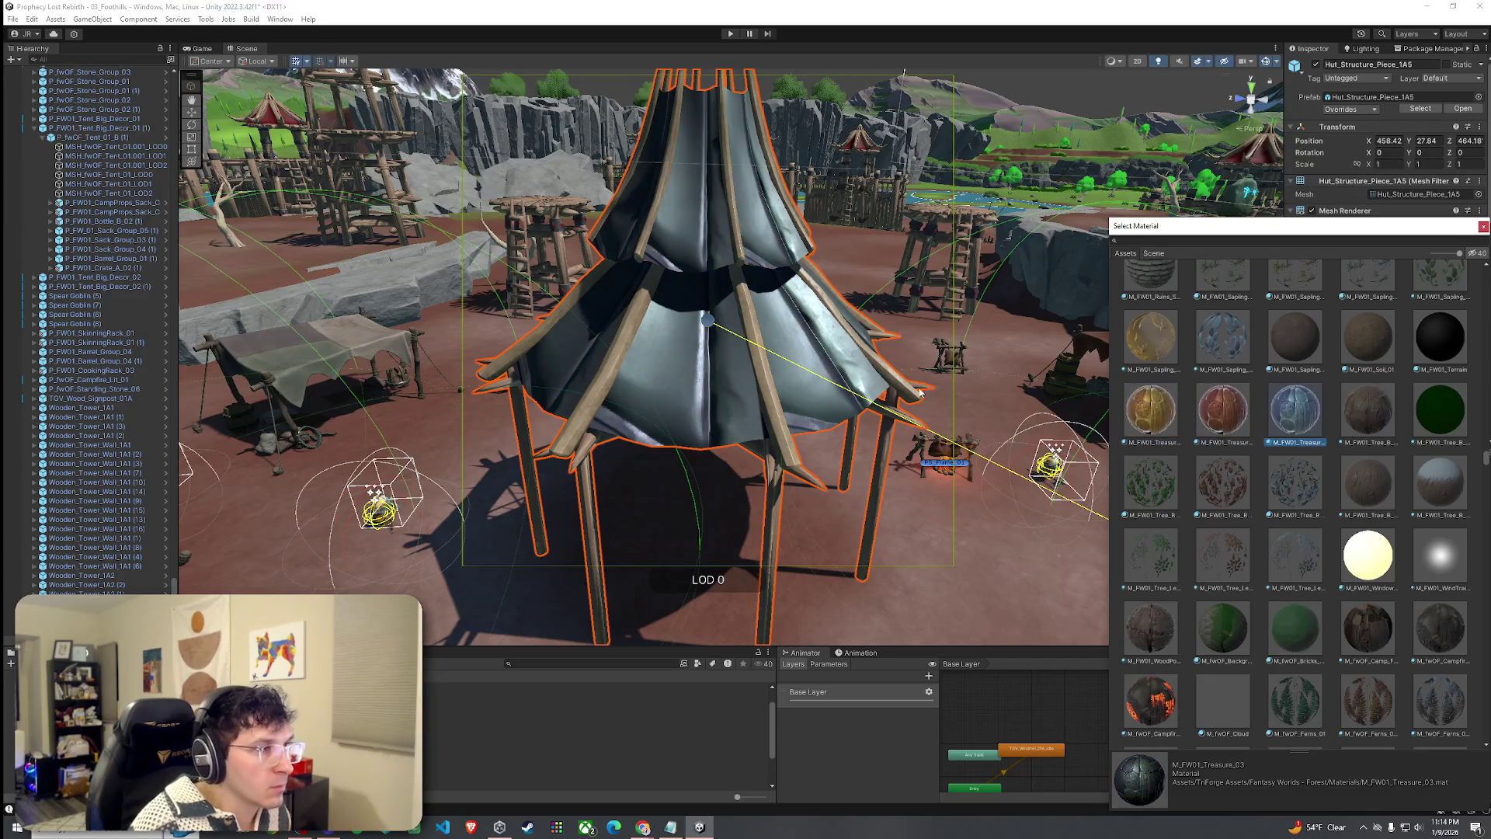
pyautogui.press('Left')
pyautogui.moveTo(921, 394); pyautogui.dragTo(820, 397)
pyautogui.scroll(-4, 901, 399)
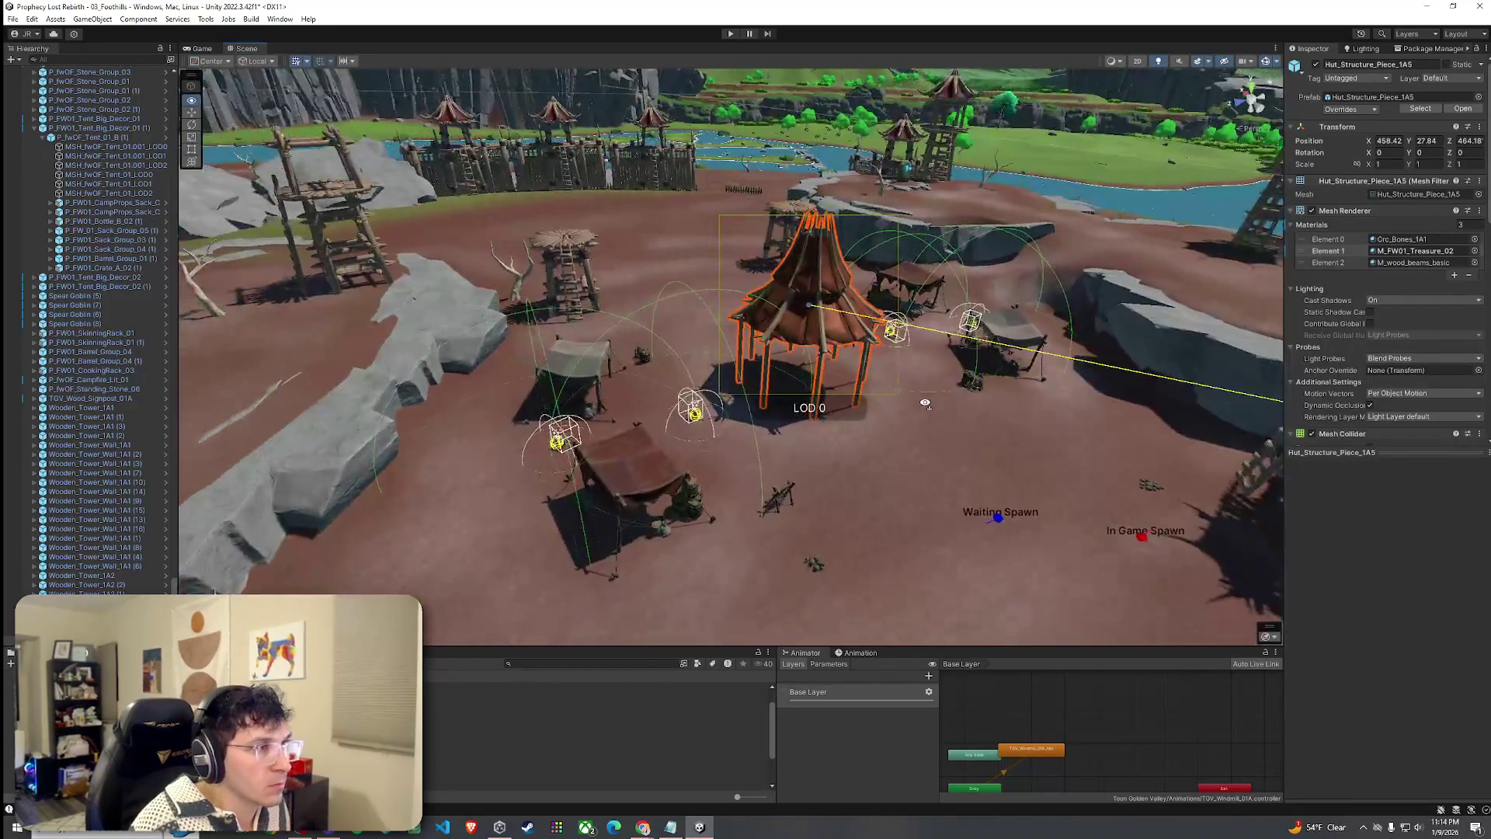
pyautogui.scroll(6, 908, 385)
pyautogui.scroll(6, 910, 380)
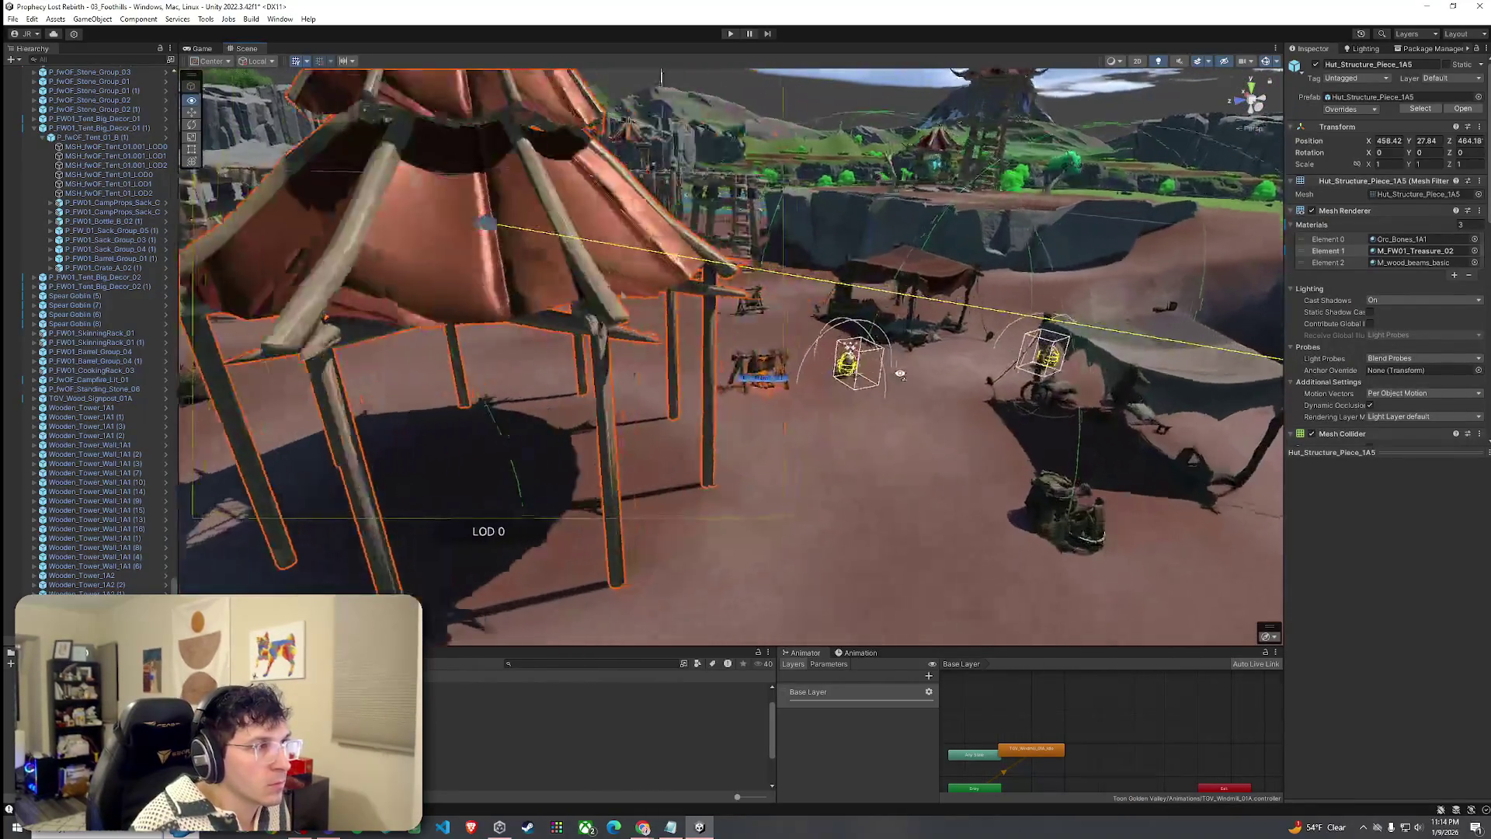
pyautogui.moveTo(792, 333)
pyautogui.keyDown('alt'); pyautogui.mouseDown()
pyautogui.moveTo(696, 339)
pyautogui.moveTo(953, 447)
pyautogui.moveTo(730, 332)
pyautogui.moveTo(847, 395)
pyautogui.moveTo(847, 349)
pyautogui.mouseUp(); pyautogui.keyUp('alt')
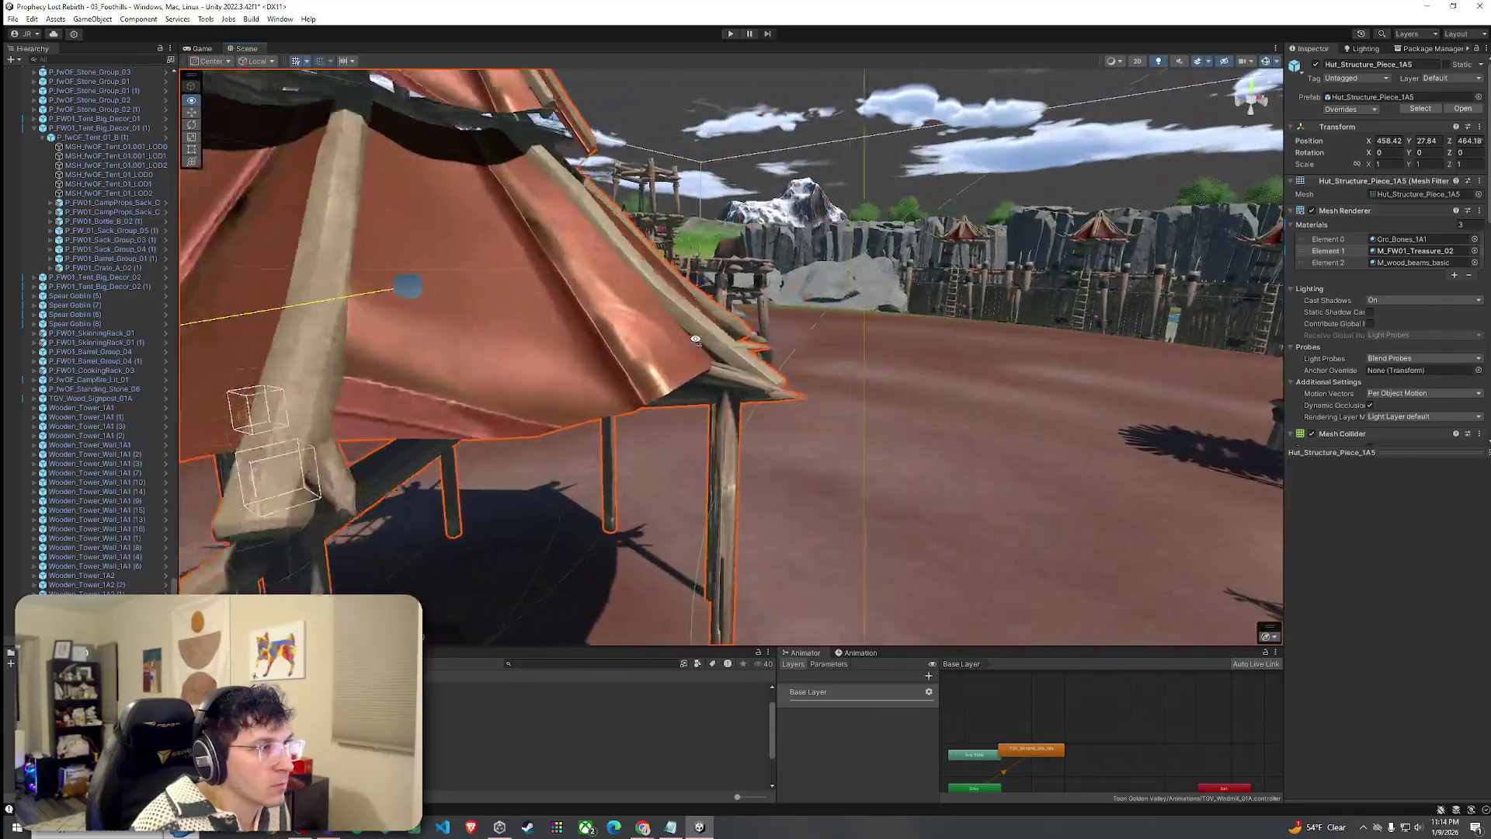
pyautogui.scroll(-8, 696, 340)
pyautogui.scroll(5, 956, 443)
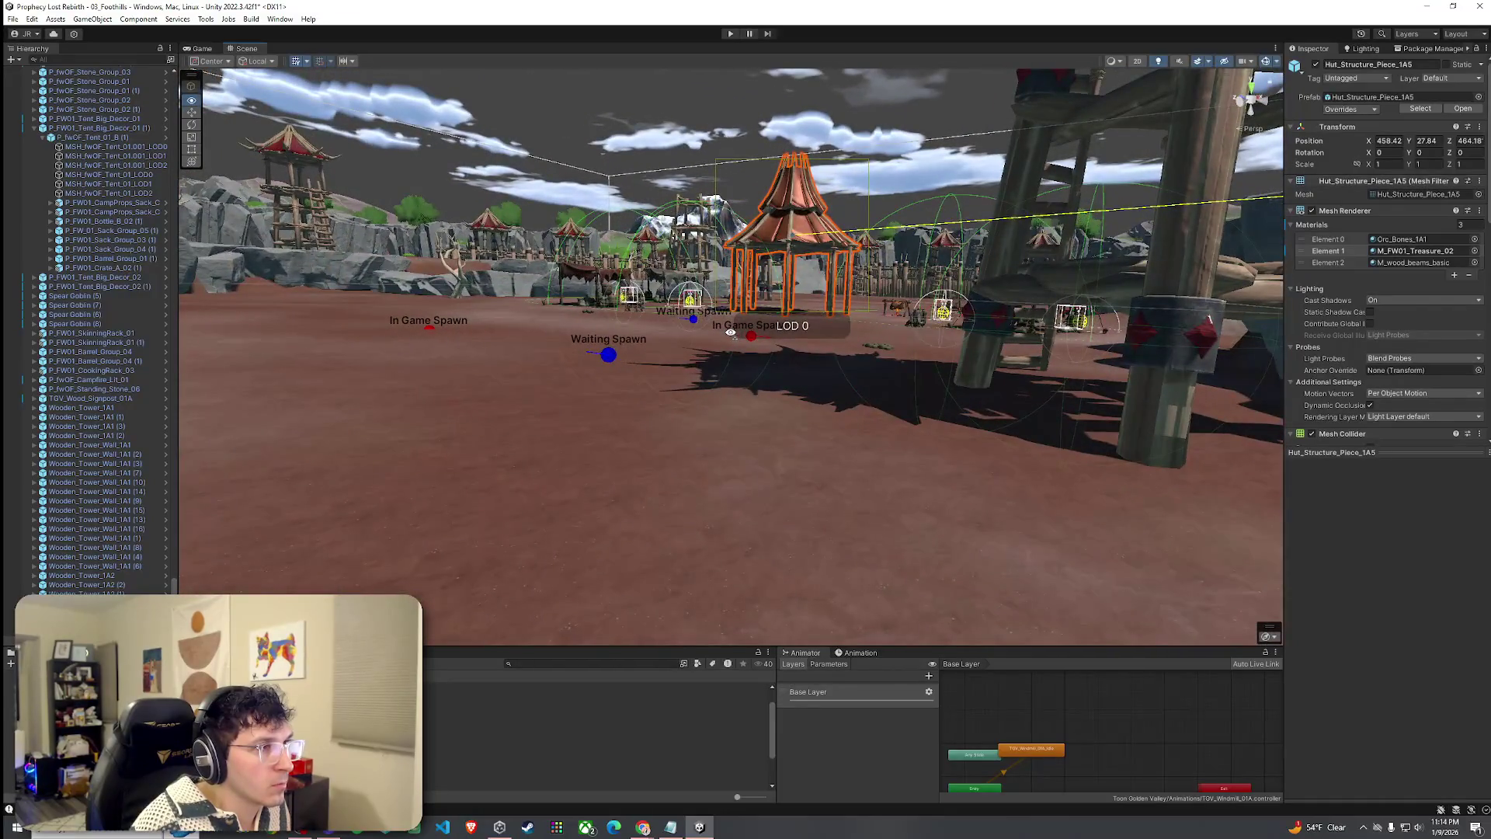
pyautogui.scroll(5, 730, 332)
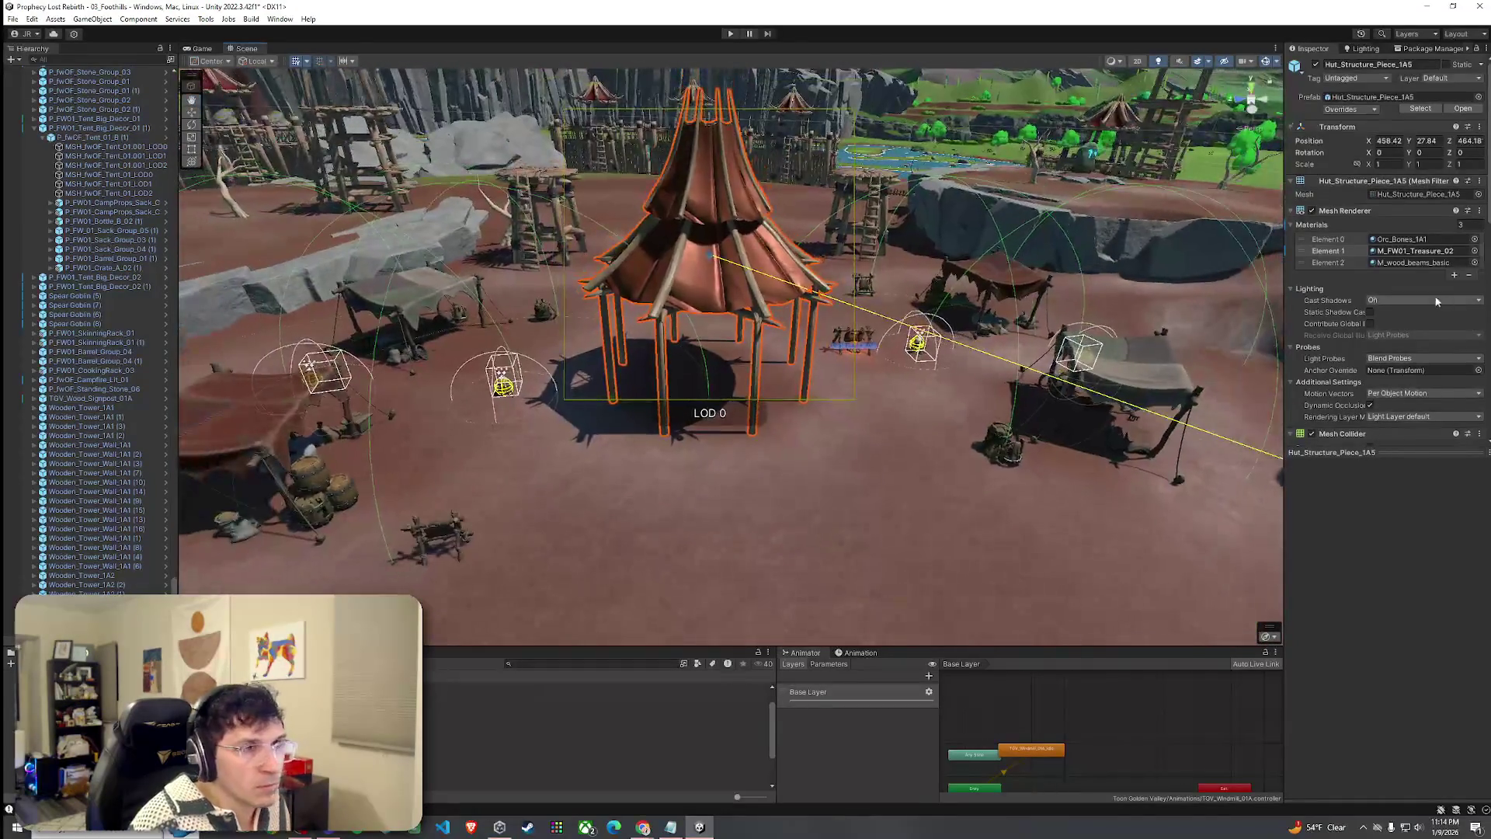
# Preview grey stone, tree billboard and Osmanthus leaf materials on the tent canopy.
pyautogui.click(1475, 251)
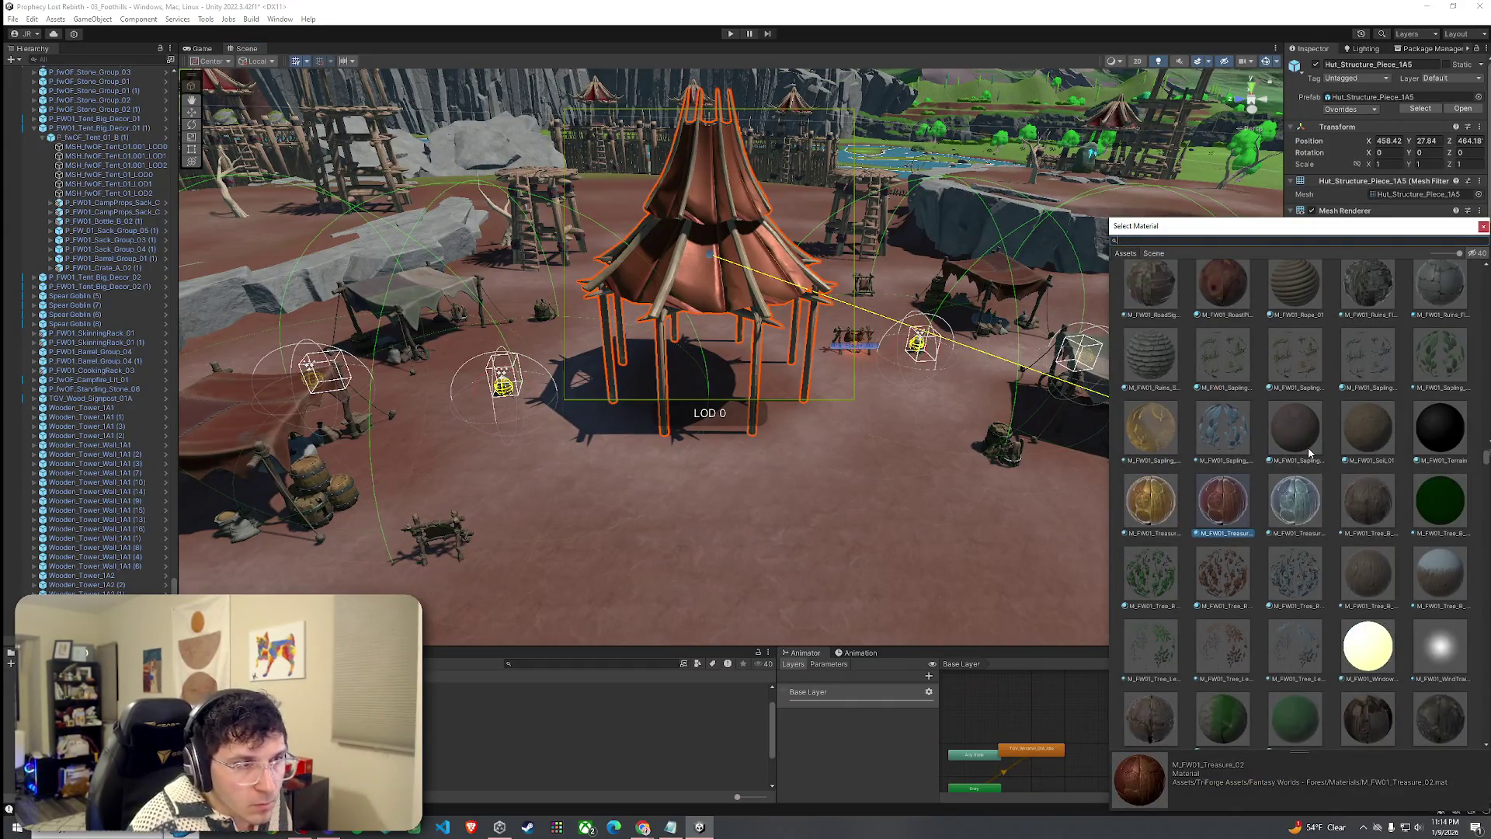
pyautogui.click(1150, 353)
pyautogui.scroll(-10, 1217, 461)
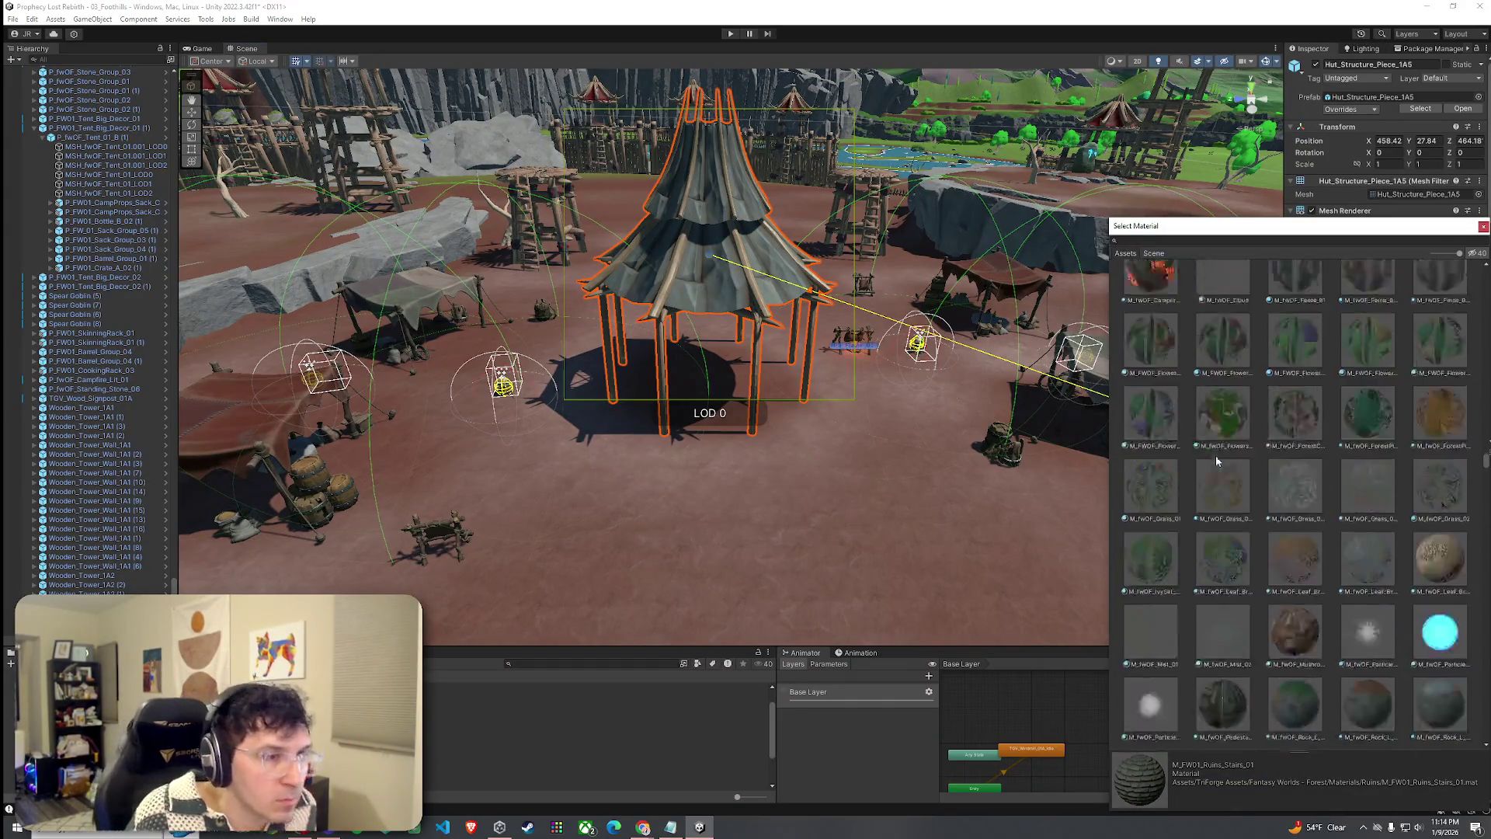
pyautogui.scroll(-15, 1216, 460)
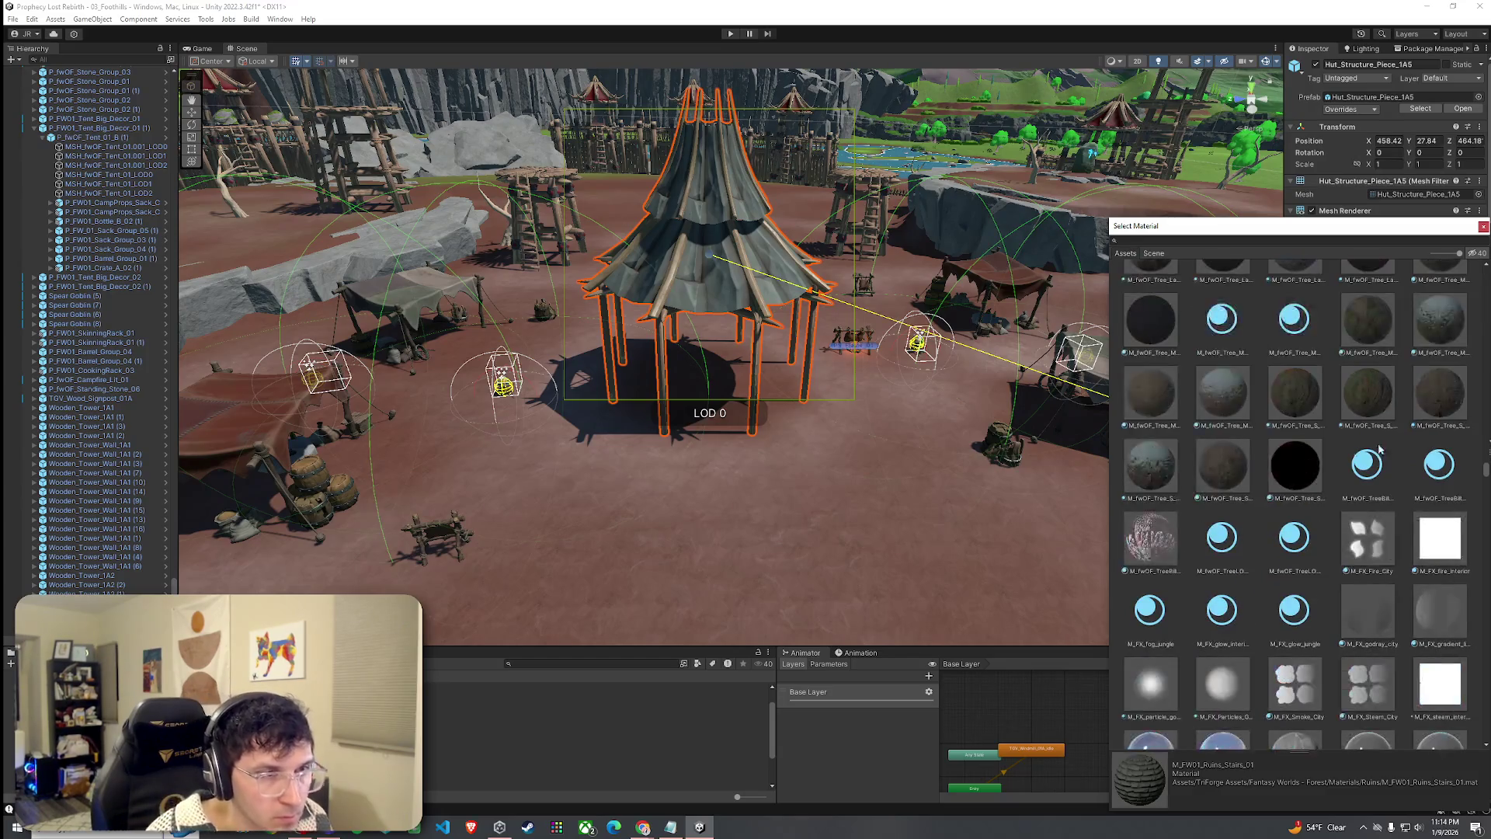
pyautogui.click(1376, 473)
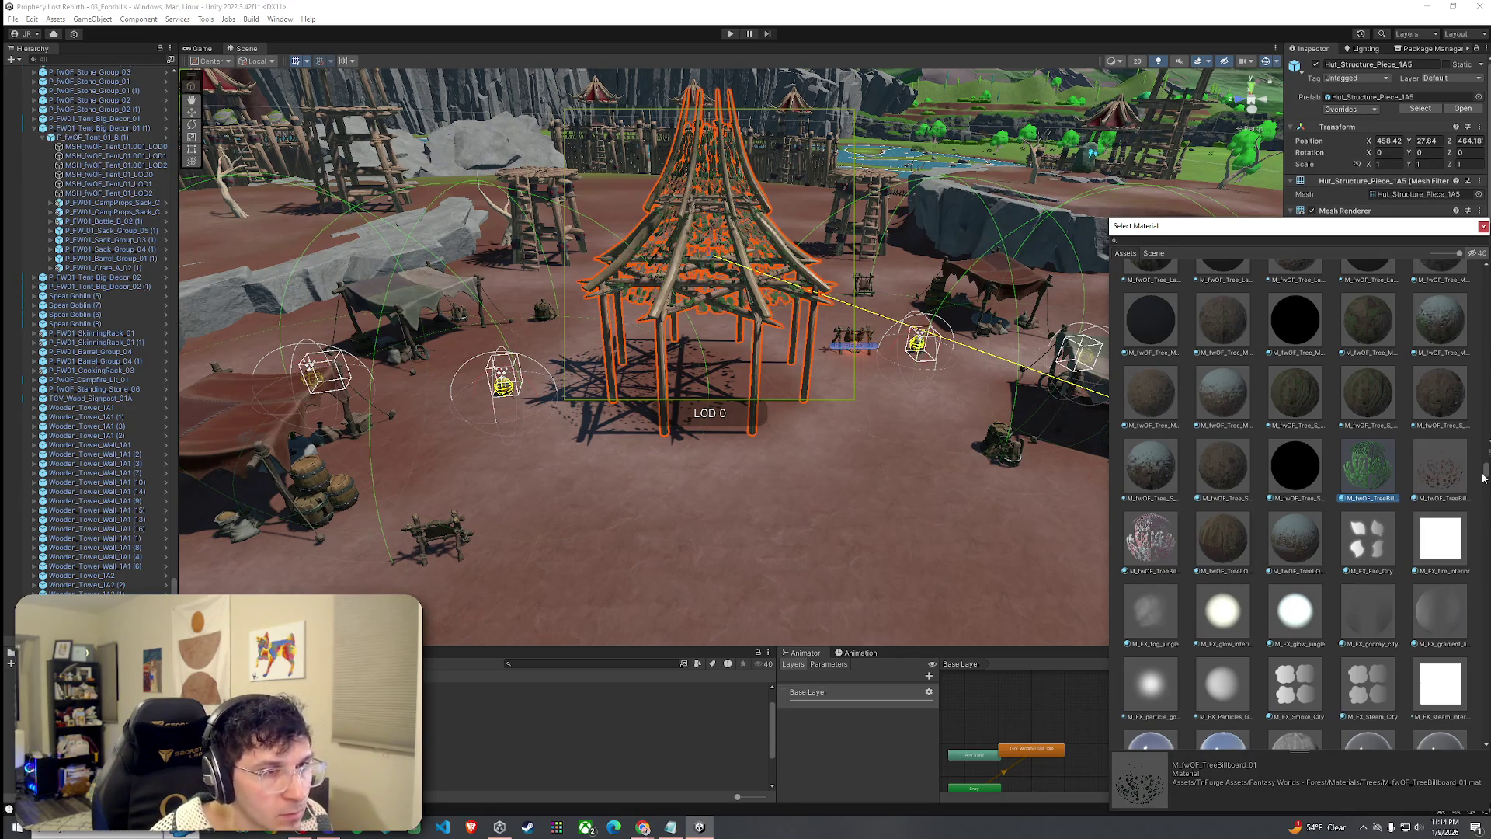
pyautogui.scroll(-10, 1484, 513)
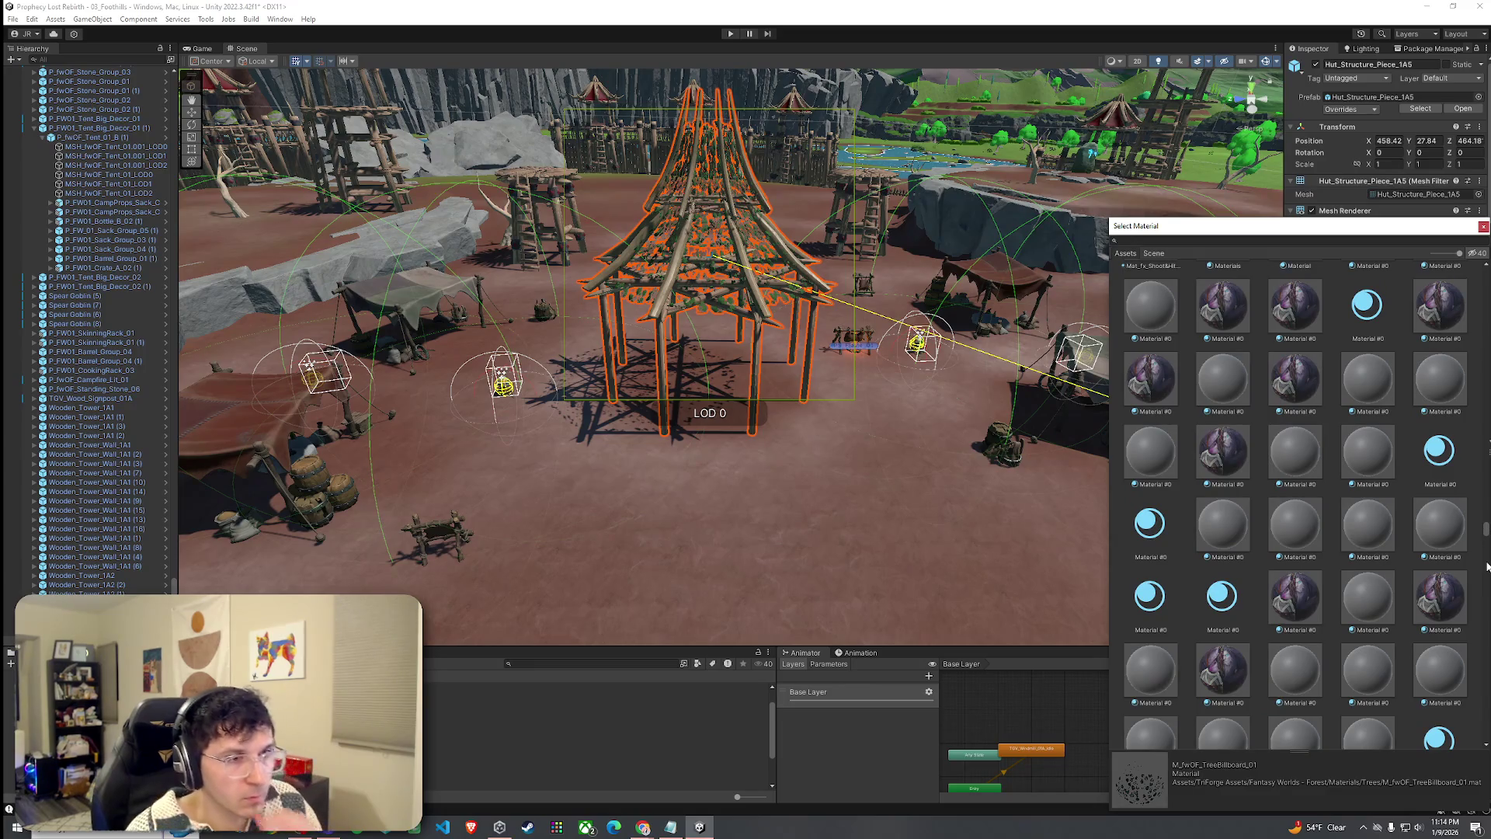
pyautogui.click(1487, 567)
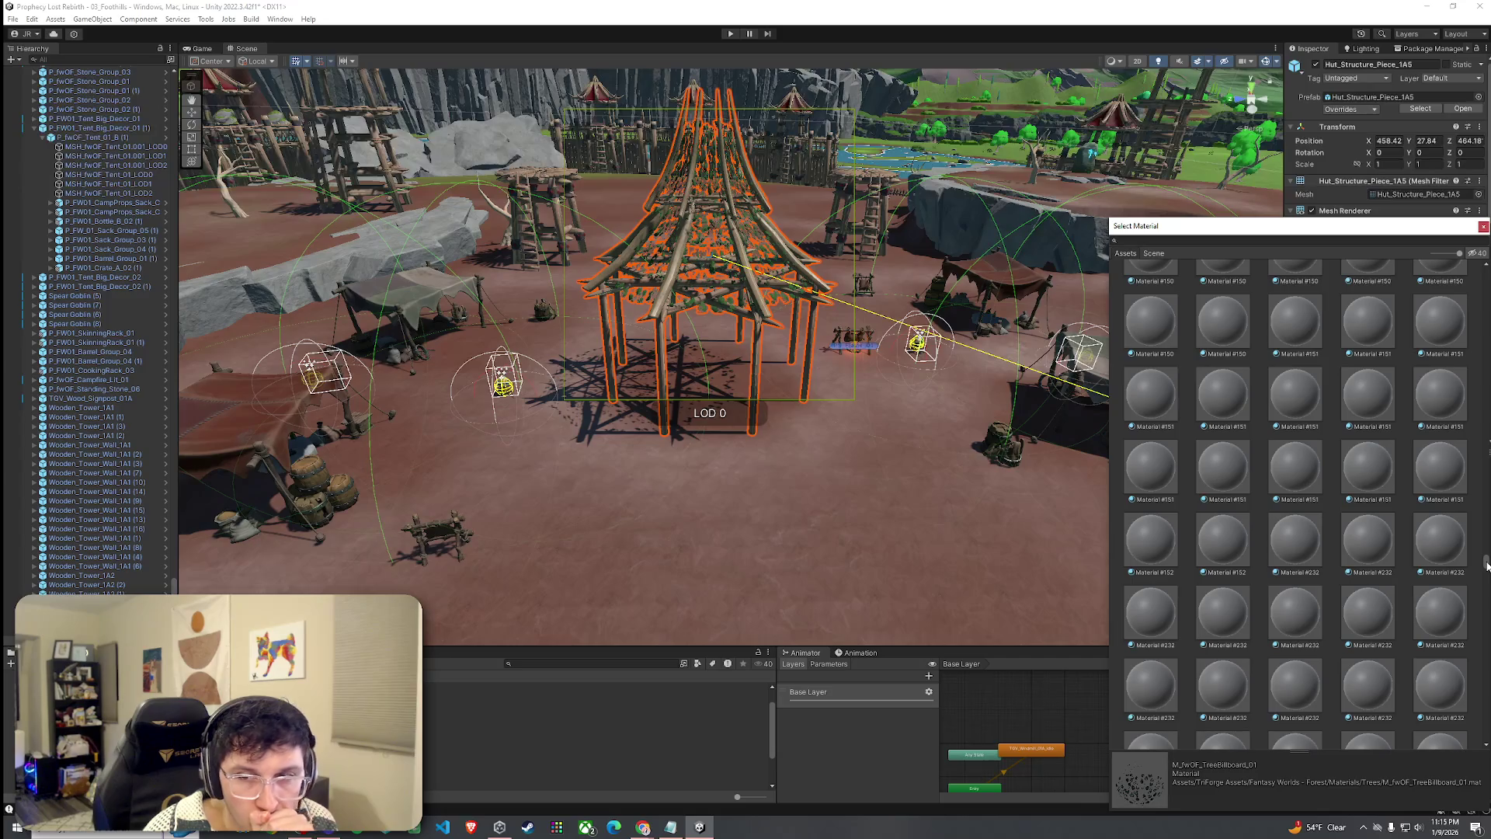
pyautogui.moveTo(1486, 566); pyautogui.dragTo(1487, 625)
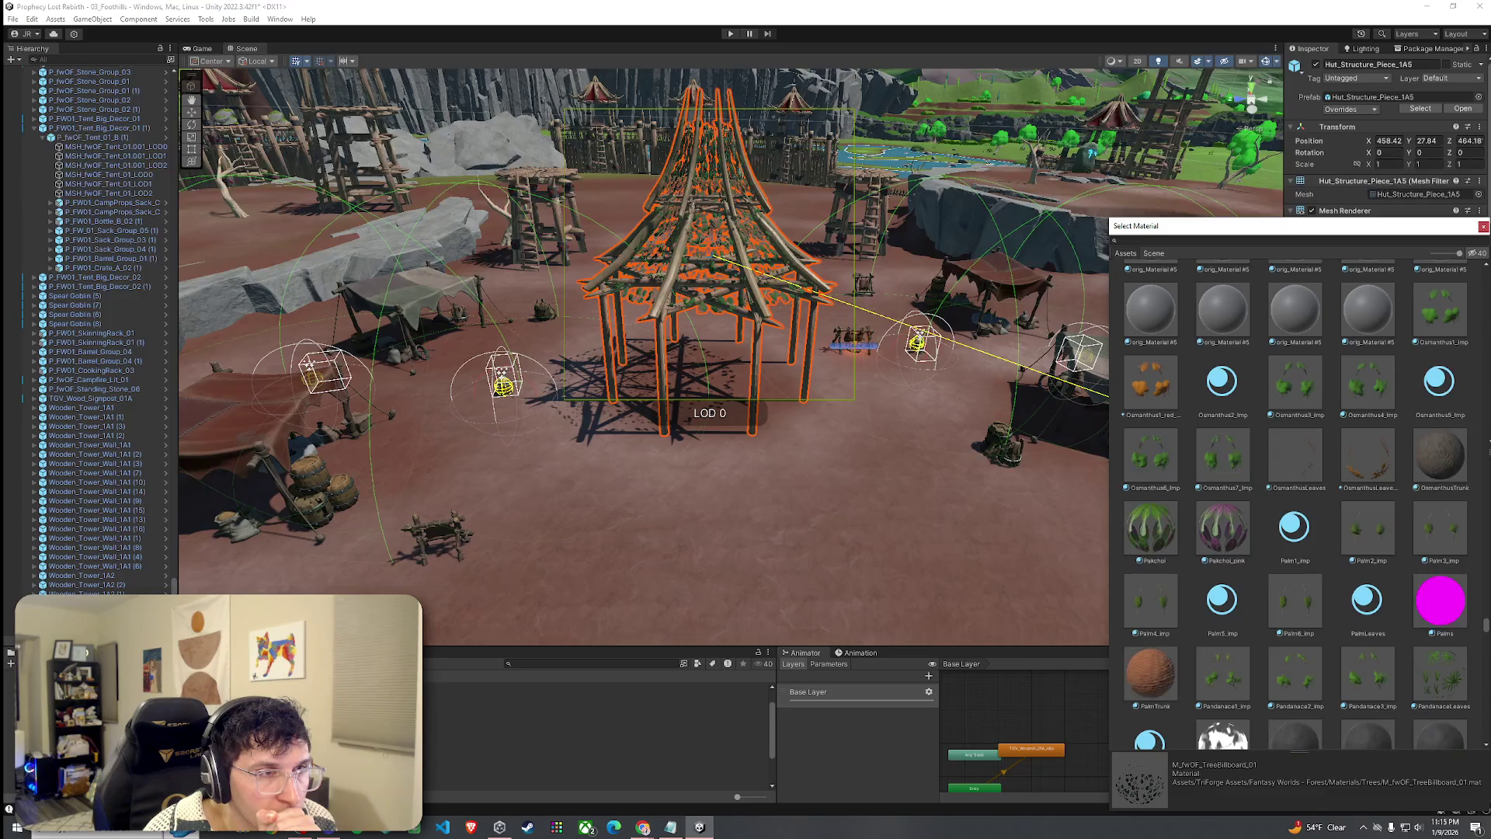
pyautogui.click(1184, 476)
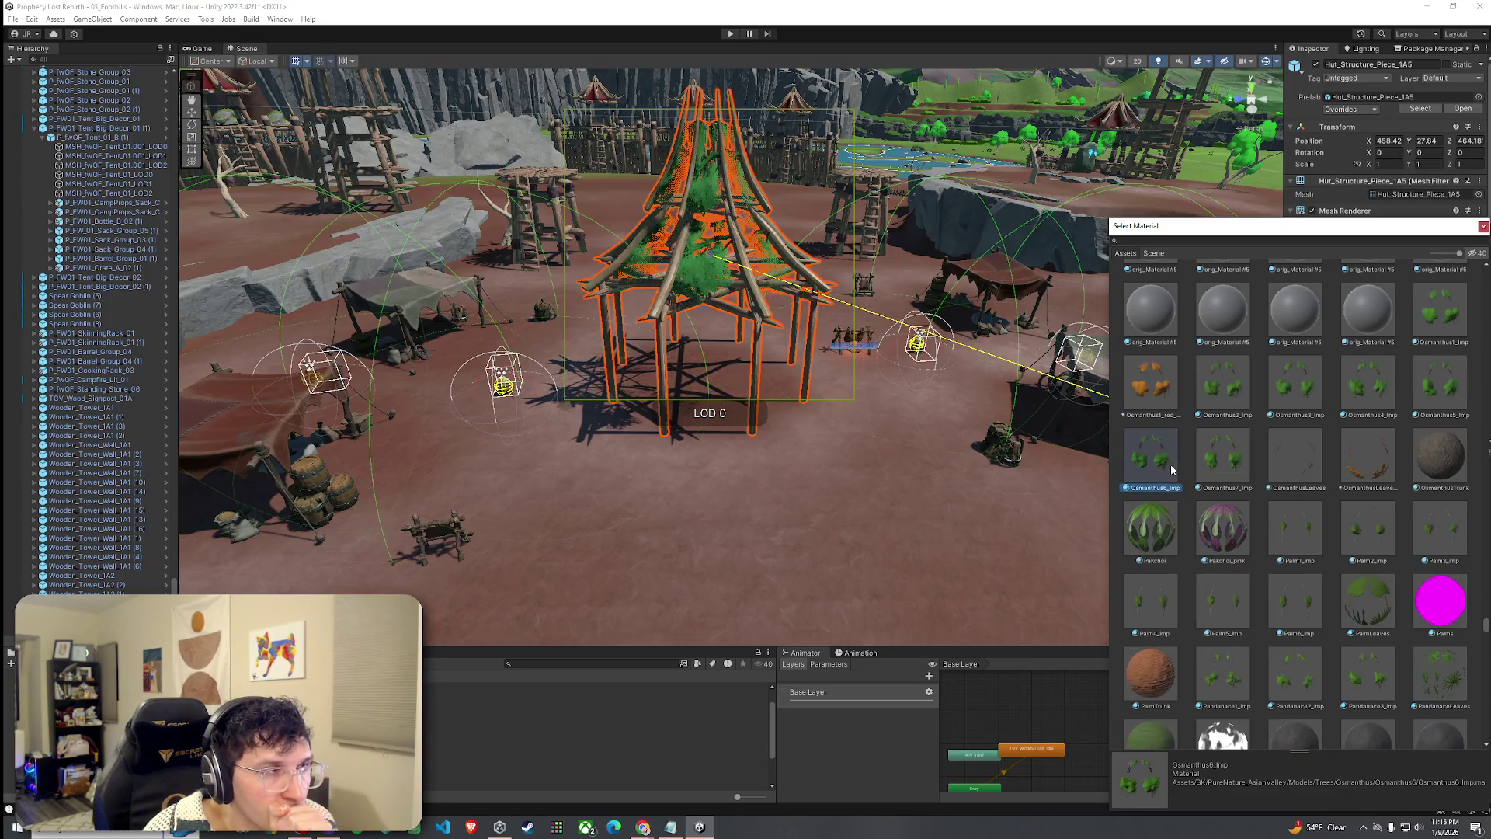
pyautogui.click(1227, 470)
pyautogui.click(1165, 400)
pyautogui.click(1188, 401)
pyautogui.click(1165, 404)
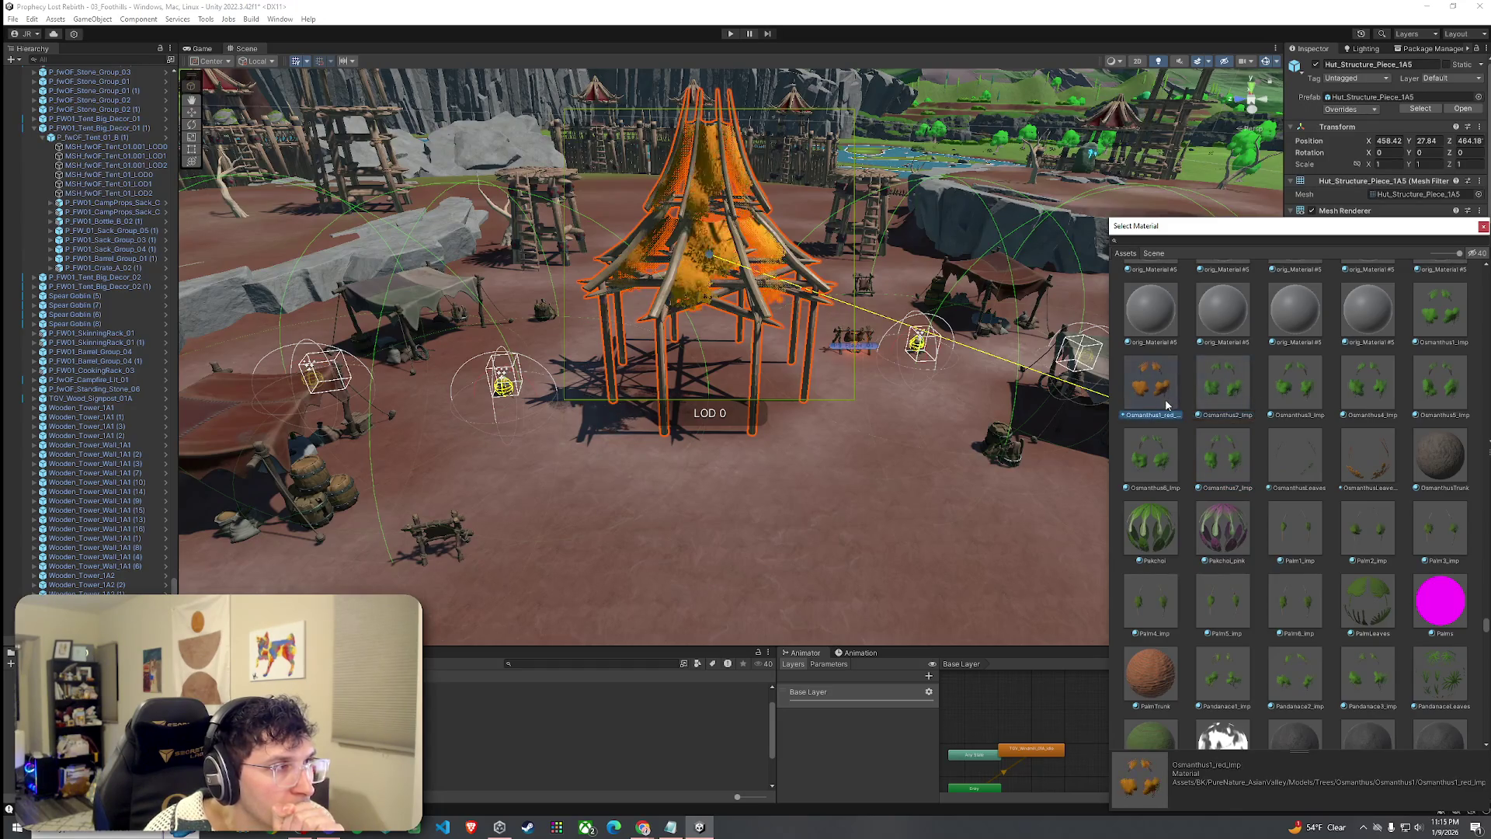
pyautogui.click(1295, 385)
pyautogui.click(1367, 385)
pyautogui.click(1439, 385)
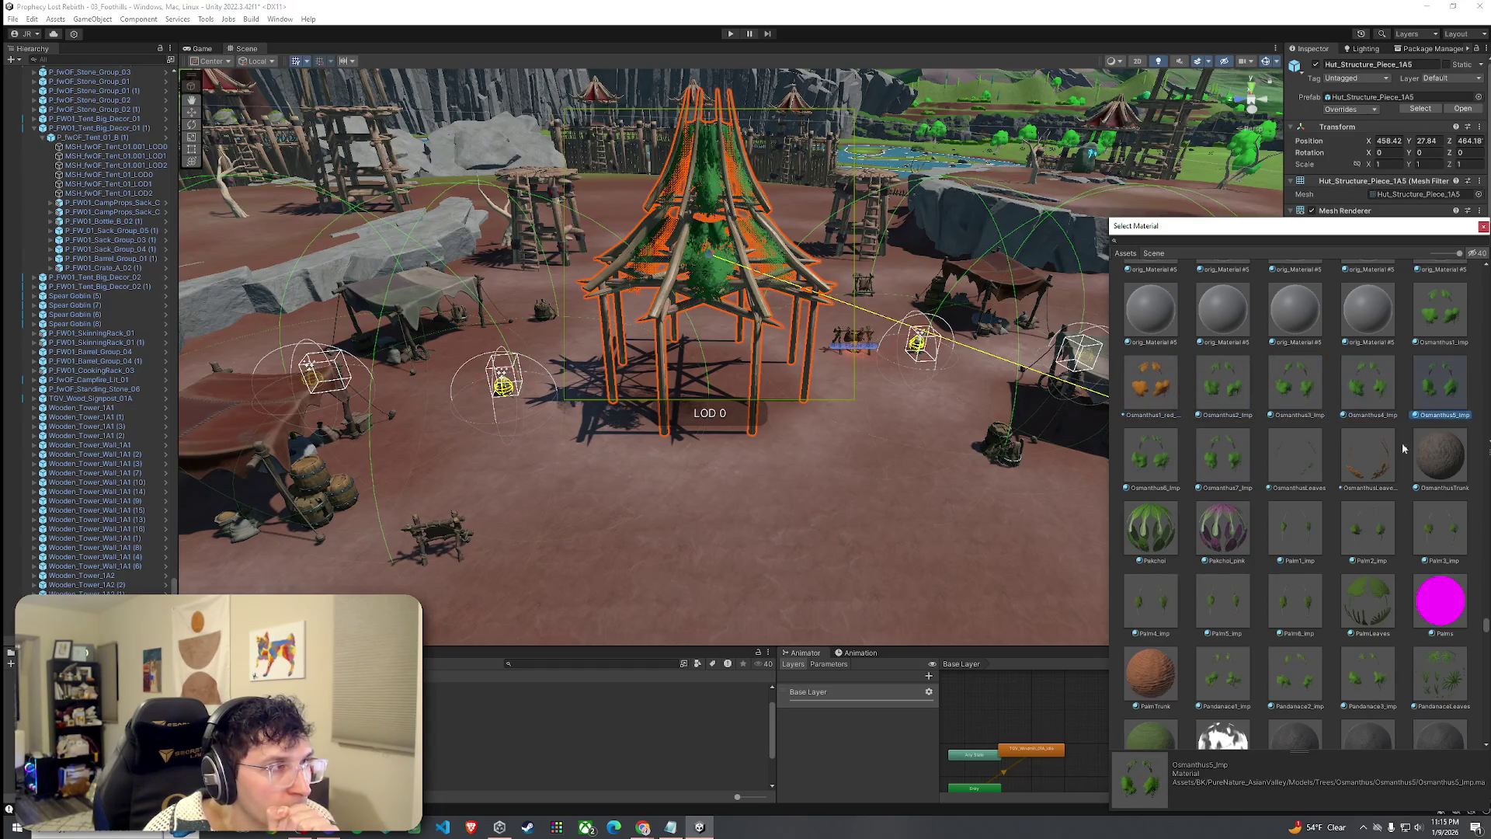
# Preview PalmLeaves, Pandanace, Philo, Pine, Rattle, Rack and RedFirTrunk materials on the canopy.
pyautogui.click(1368, 602)
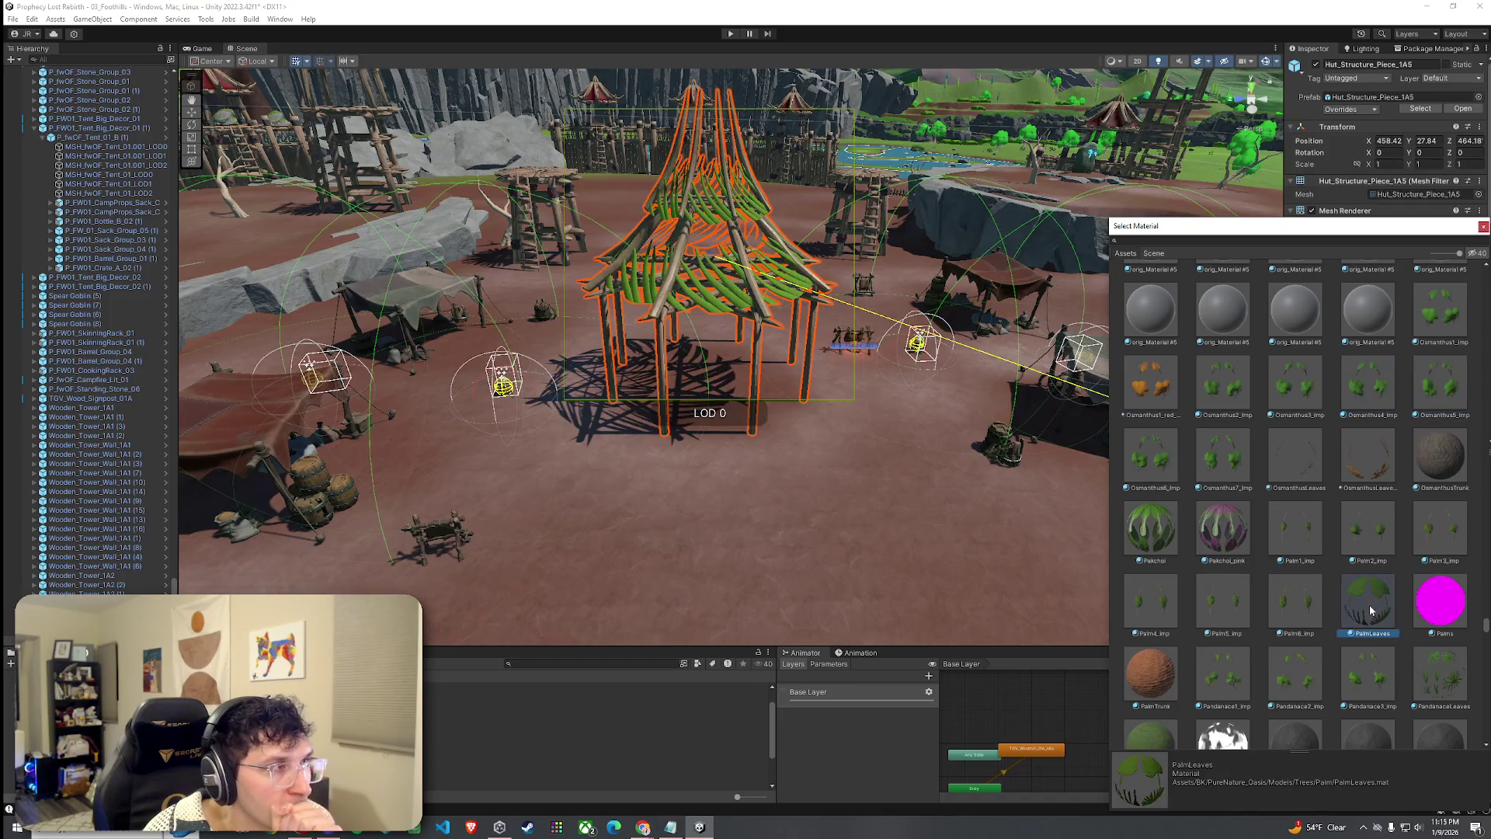
pyautogui.click(1294, 616)
pyautogui.click(1294, 675)
pyautogui.scroll(-3, 1295, 660)
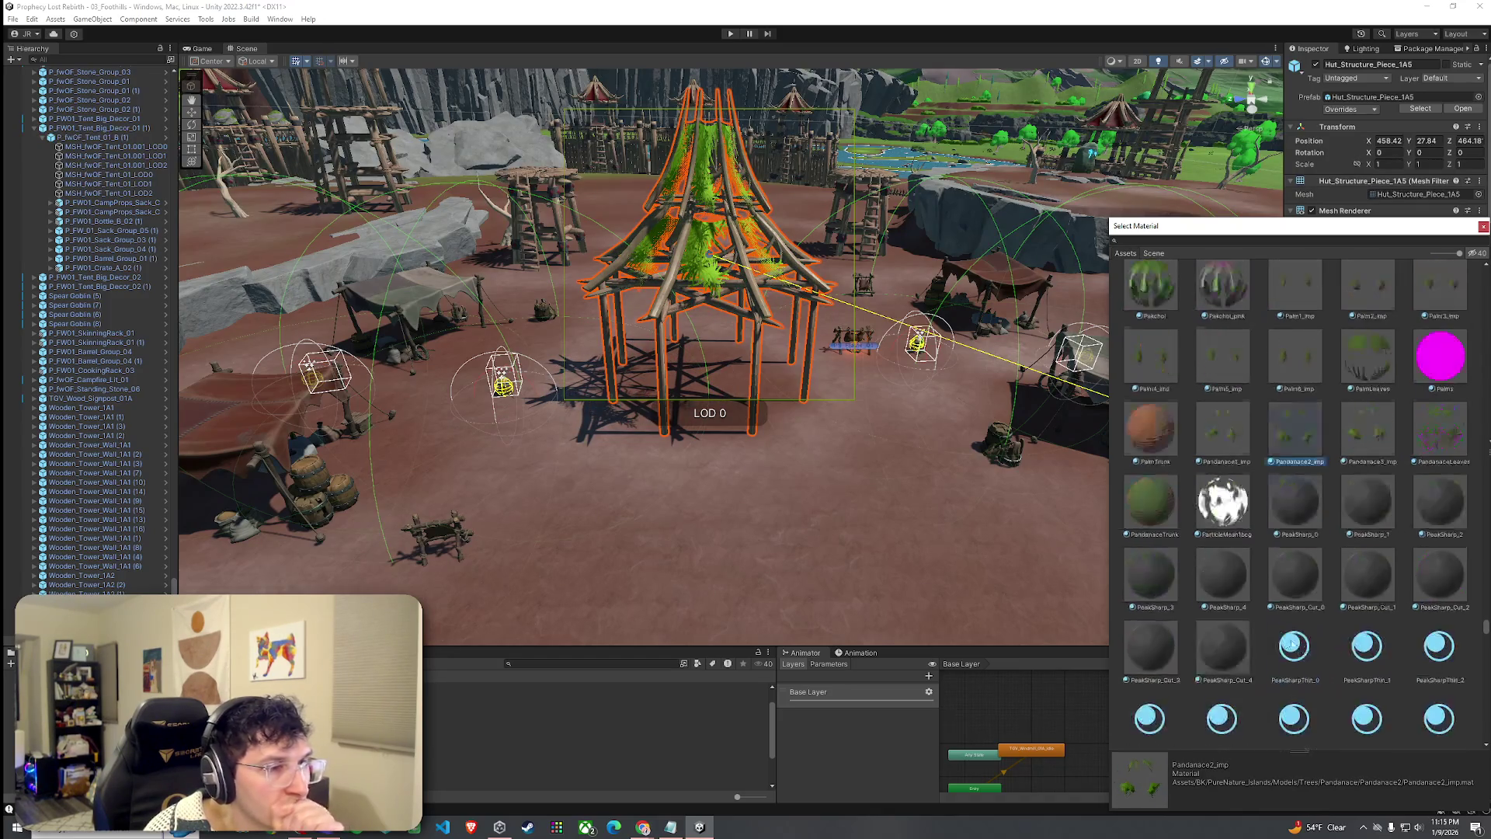
pyautogui.click(1161, 443)
pyautogui.click(1161, 505)
pyautogui.scroll(-3, 1199, 613)
pyautogui.click(1178, 589)
pyautogui.click(1297, 658)
pyautogui.click(1369, 656)
pyautogui.scroll(-3, 1320, 621)
pyautogui.click(1293, 581)
pyautogui.click(1220, 574)
pyautogui.scroll(-4, 1292, 623)
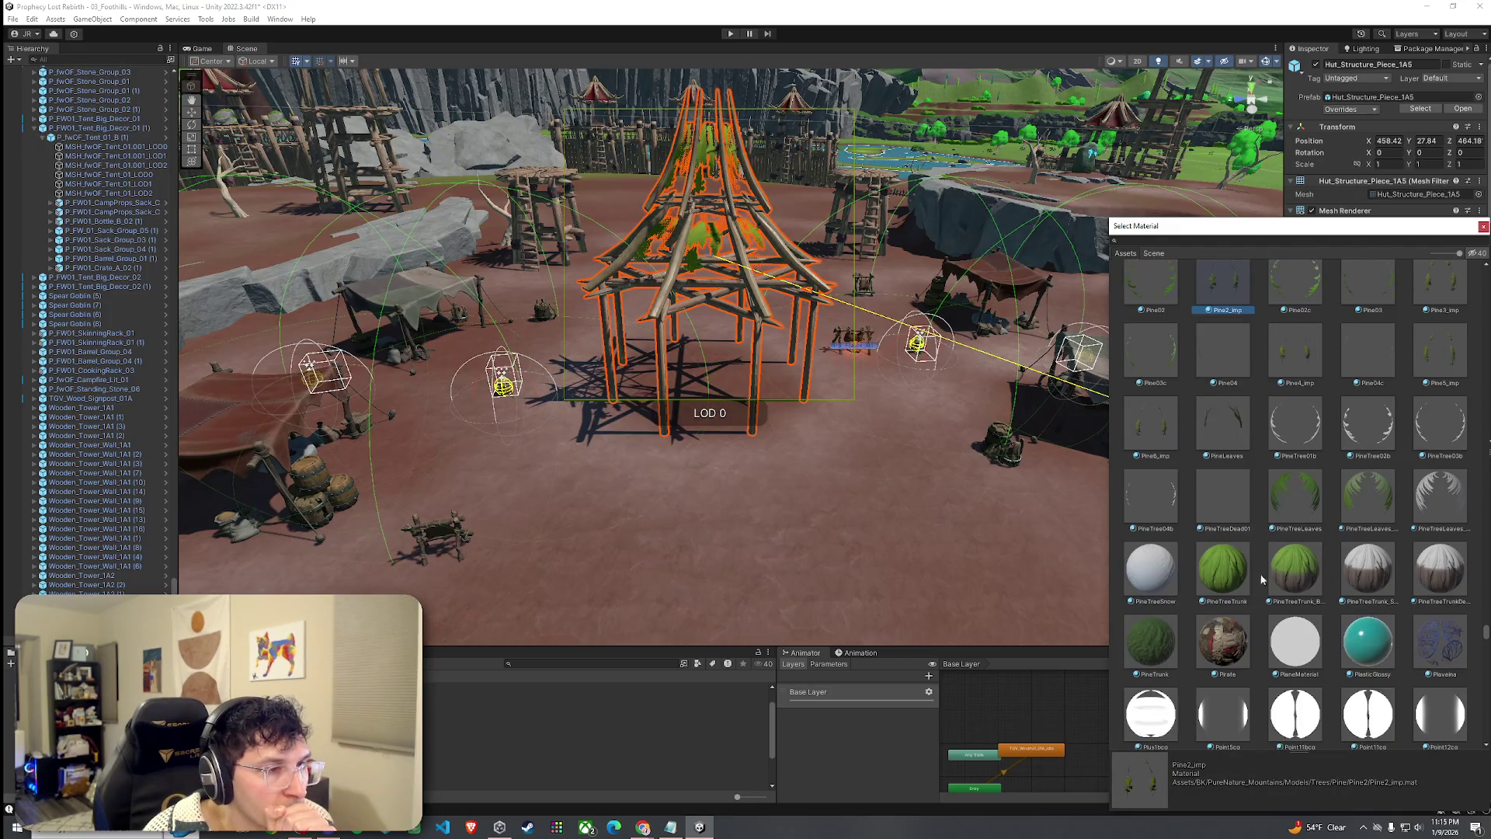
pyautogui.click(1296, 571)
pyautogui.click(1296, 497)
pyautogui.scroll(-3, 1260, 631)
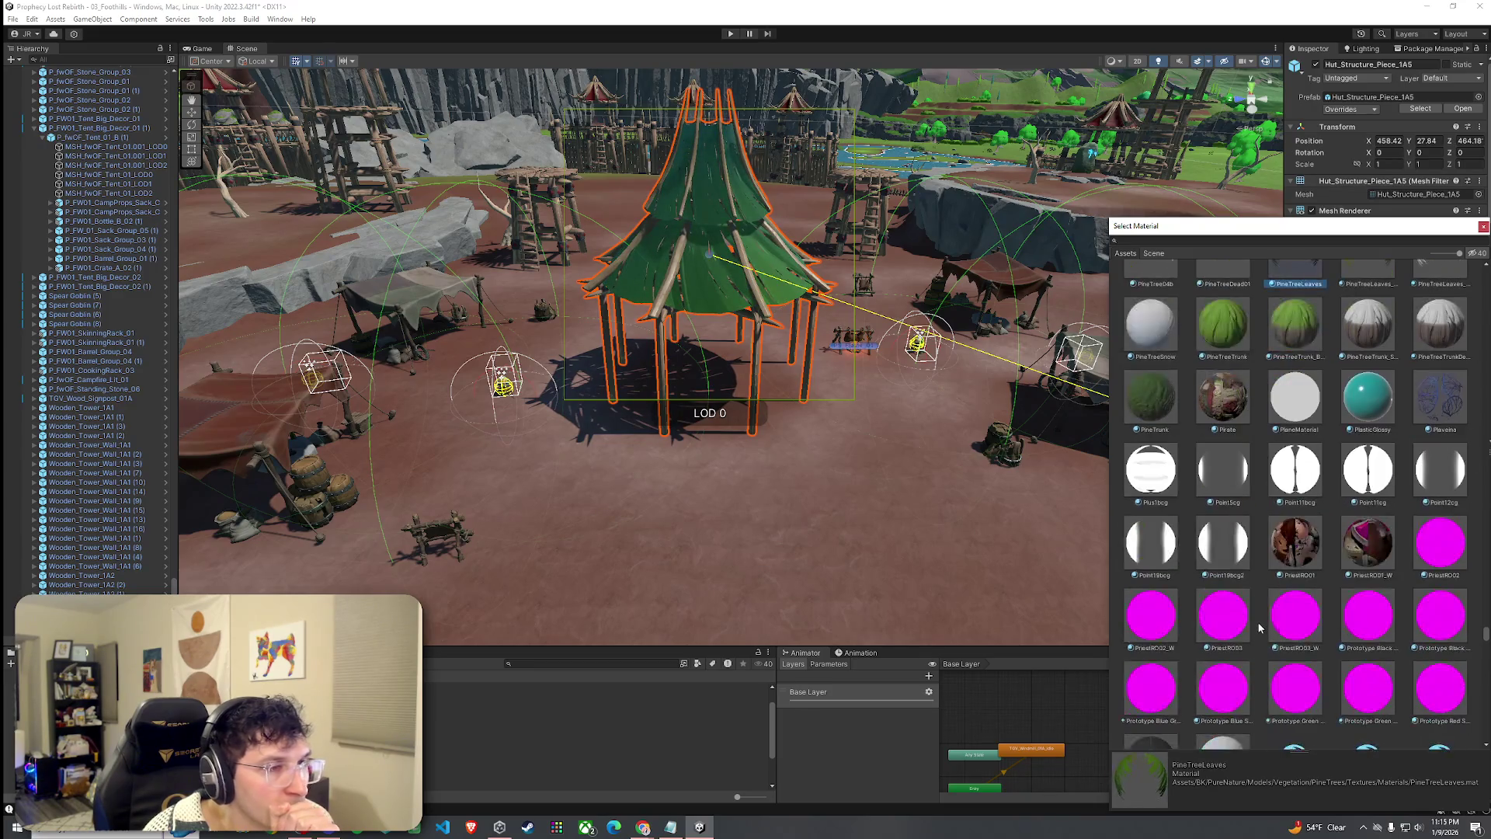
pyautogui.scroll(-5, 1274, 633)
pyautogui.click(1308, 541)
pyautogui.click(1363, 544)
pyautogui.click(1340, 472)
pyautogui.click(1291, 454)
pyautogui.click(1221, 459)
pyautogui.scroll(-4, 1292, 655)
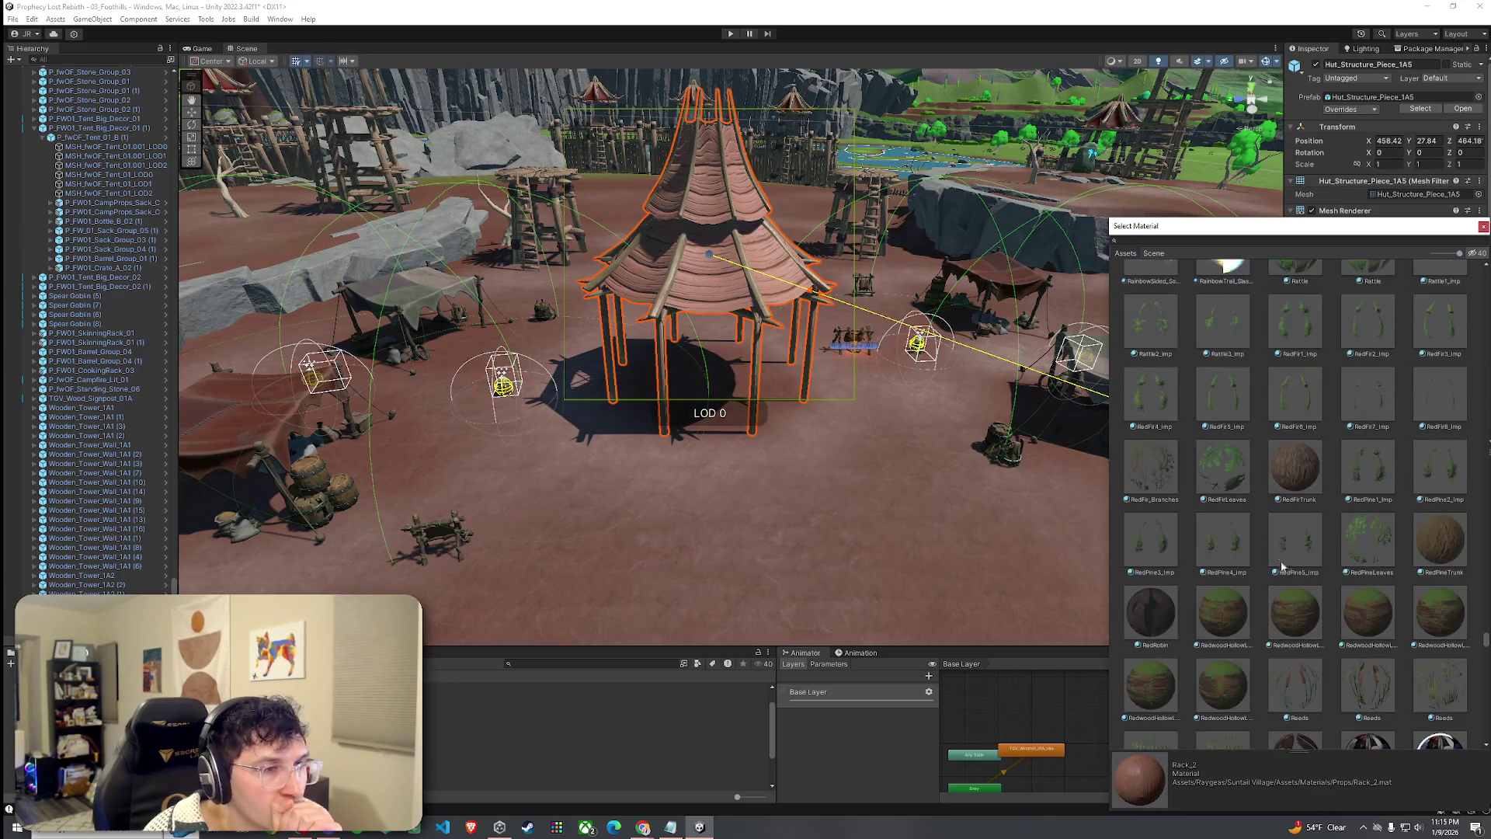
pyautogui.click(1312, 458)
pyautogui.scroll(-3, 1293, 619)
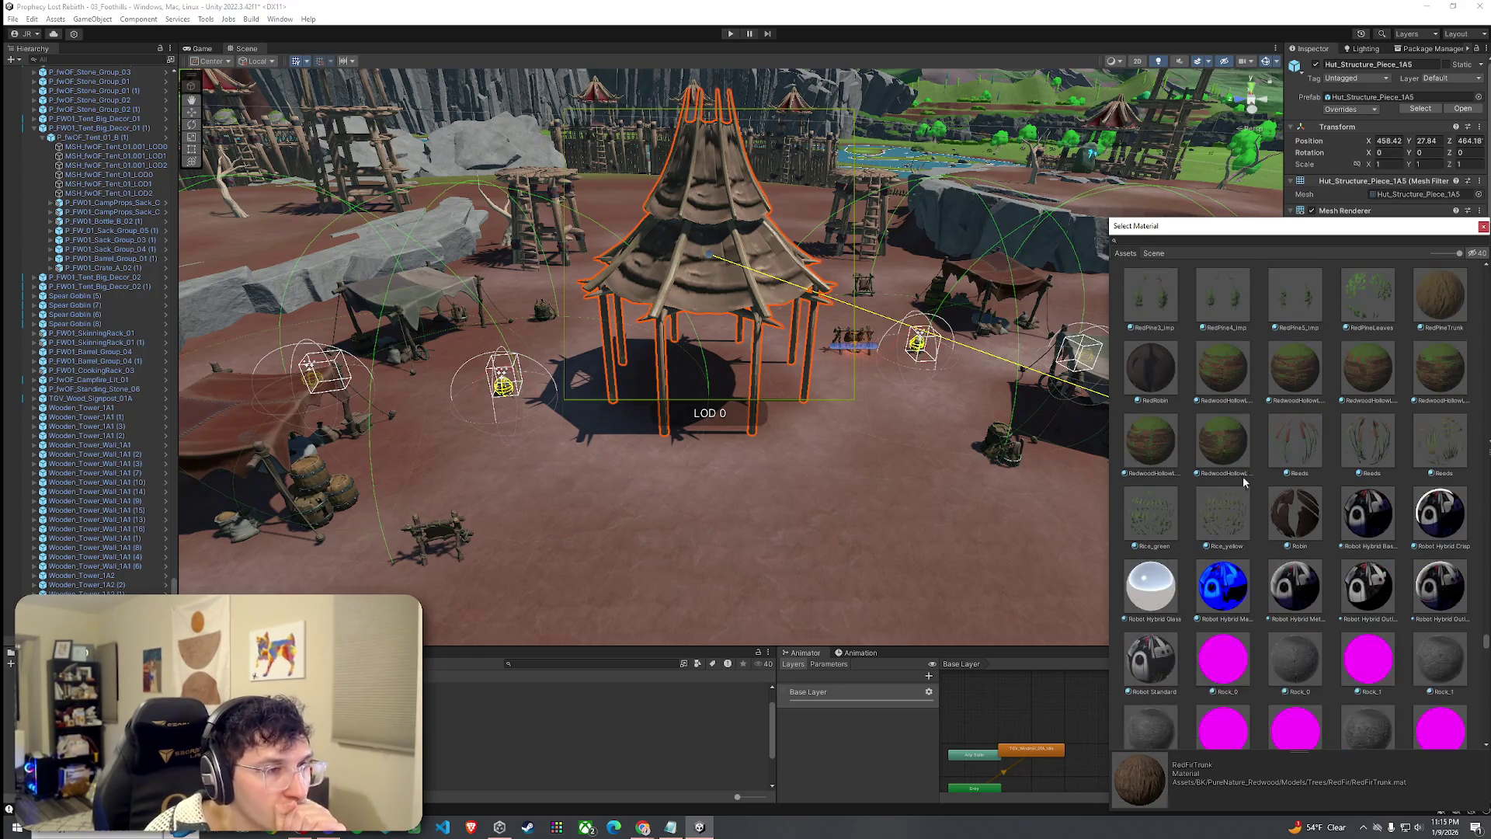
pyautogui.scroll(-5, 1320, 559)
pyautogui.scroll(-4, 1364, 541)
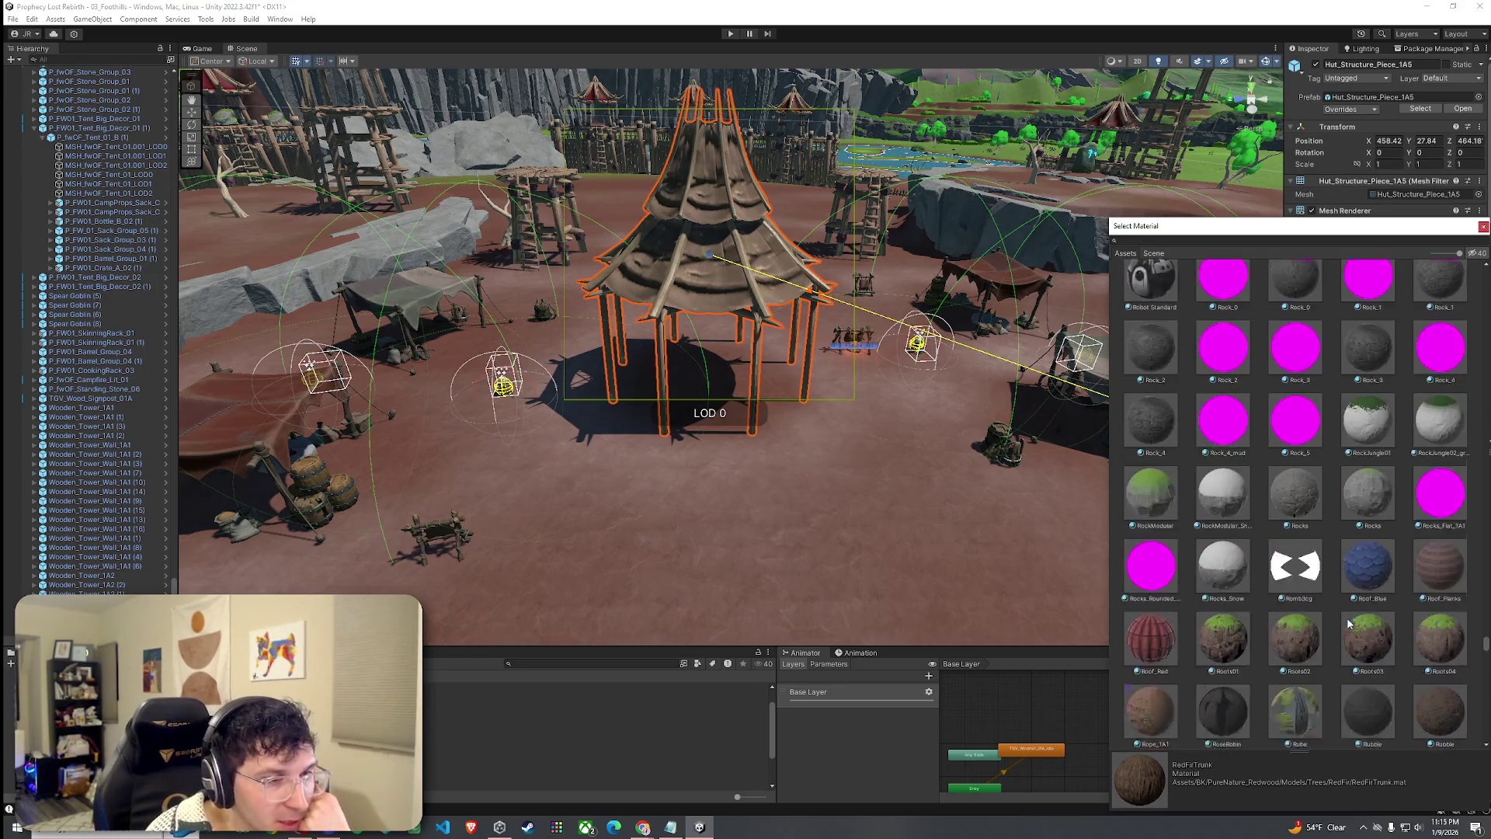
# Compare Roof_Red and the Sand materials, then assign SandGravel to the canopy.
pyautogui.click(1163, 420)
pyautogui.scroll(-4, 1240, 620)
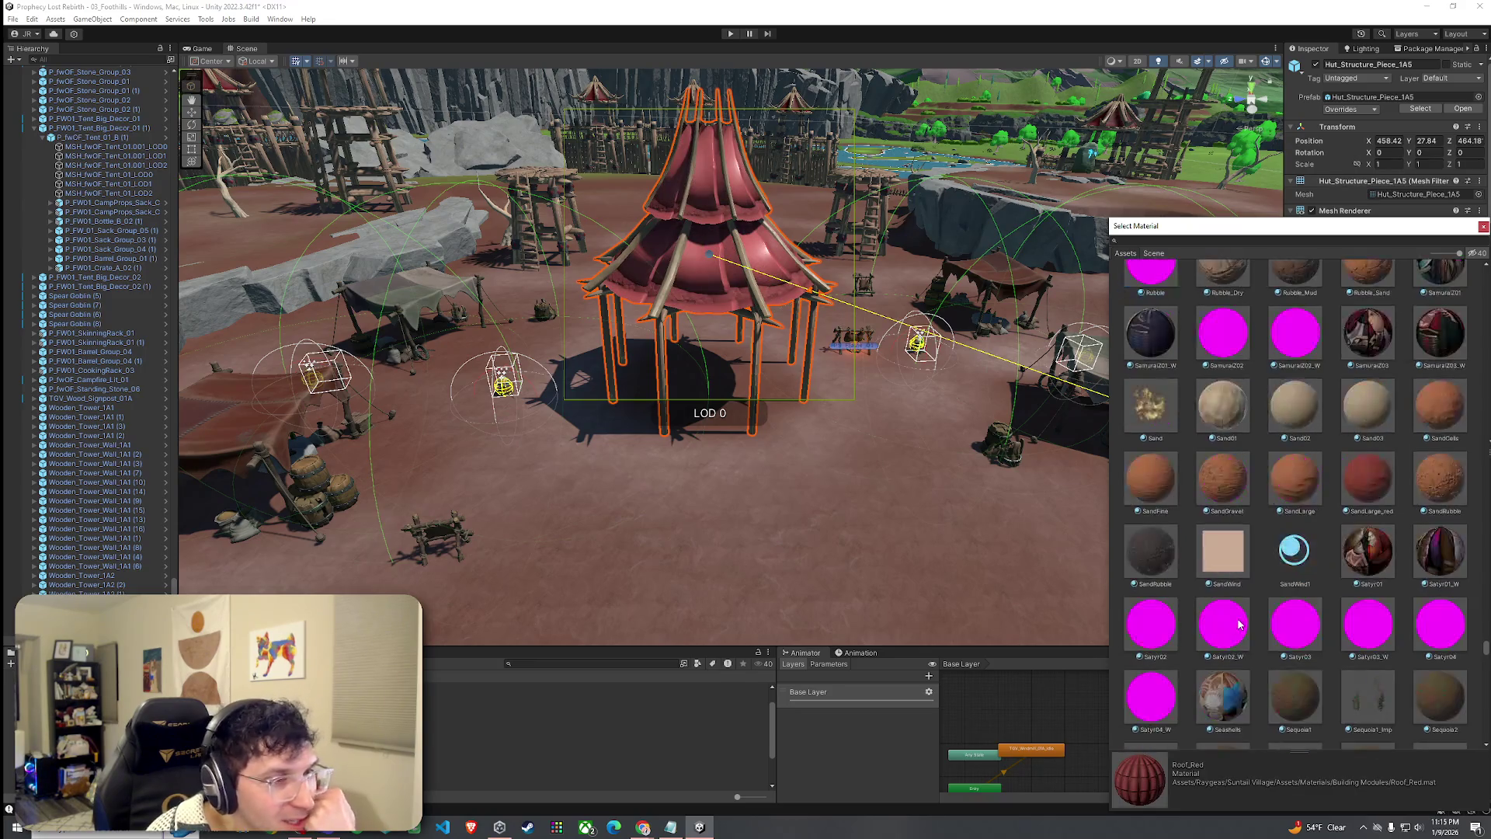
pyautogui.click(1238, 491)
pyautogui.click(1293, 482)
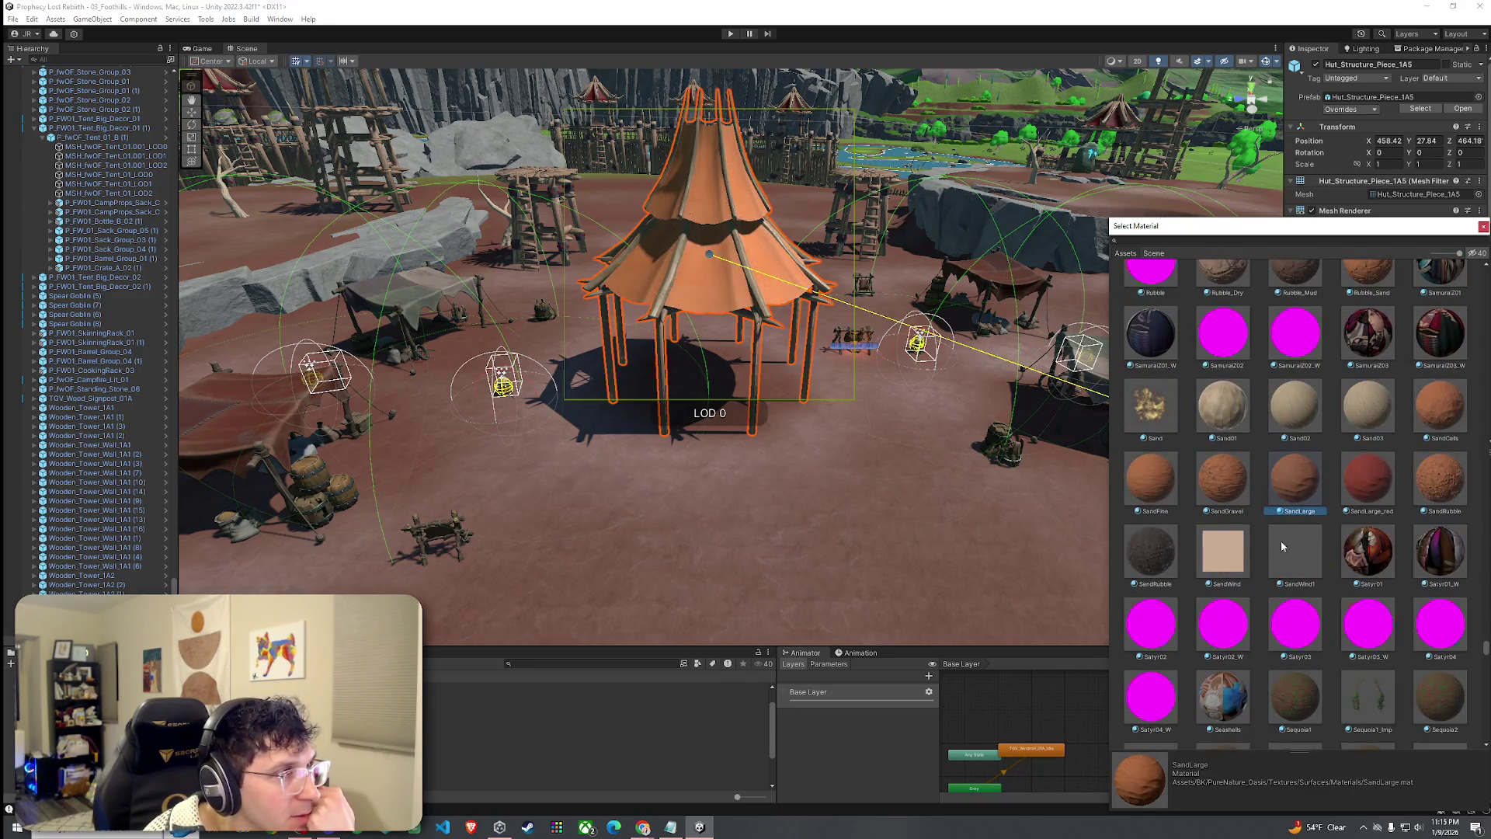
pyautogui.click(1209, 488)
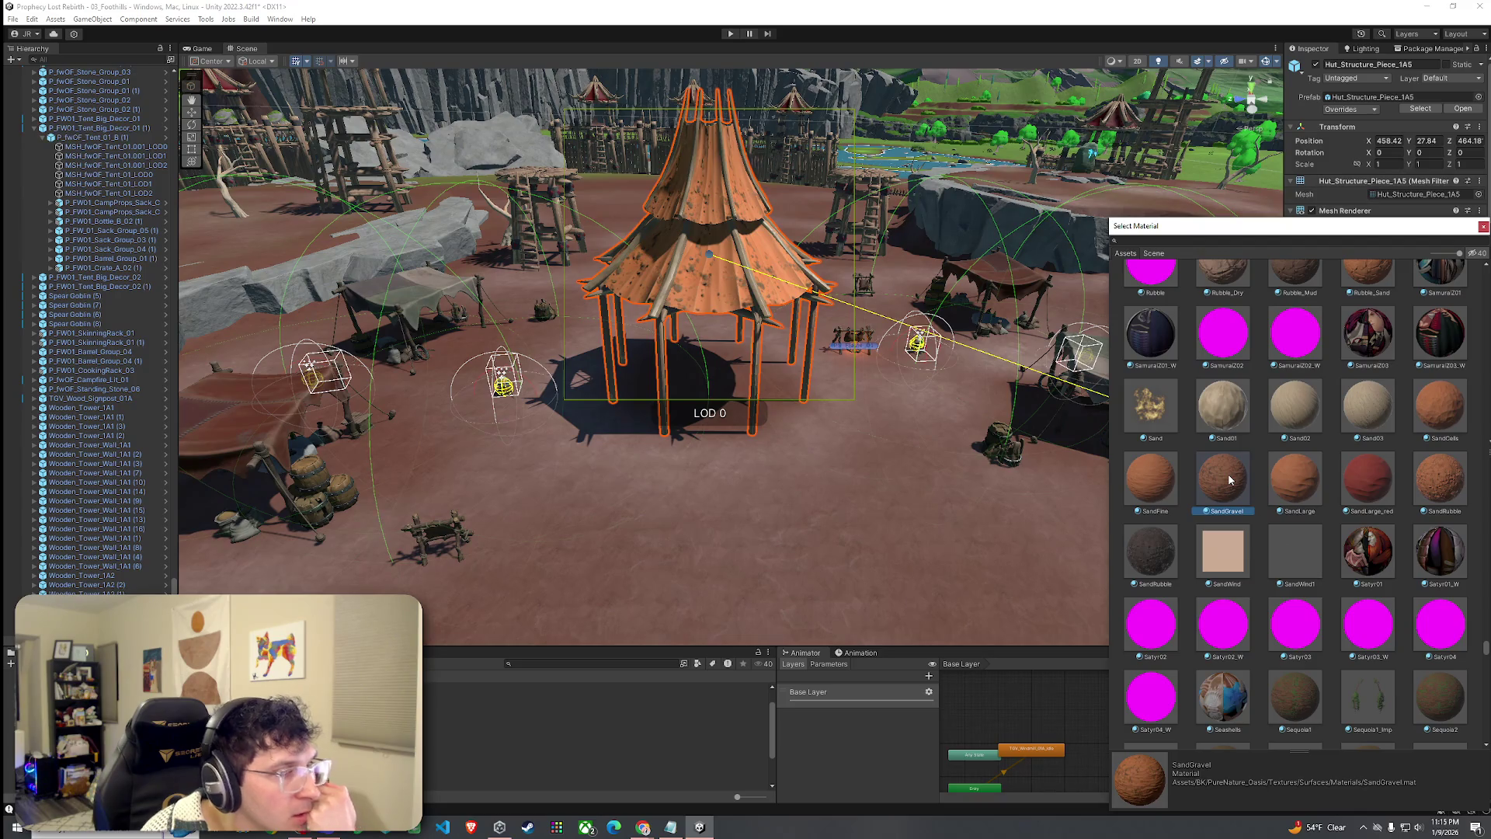
pyautogui.click(1384, 486)
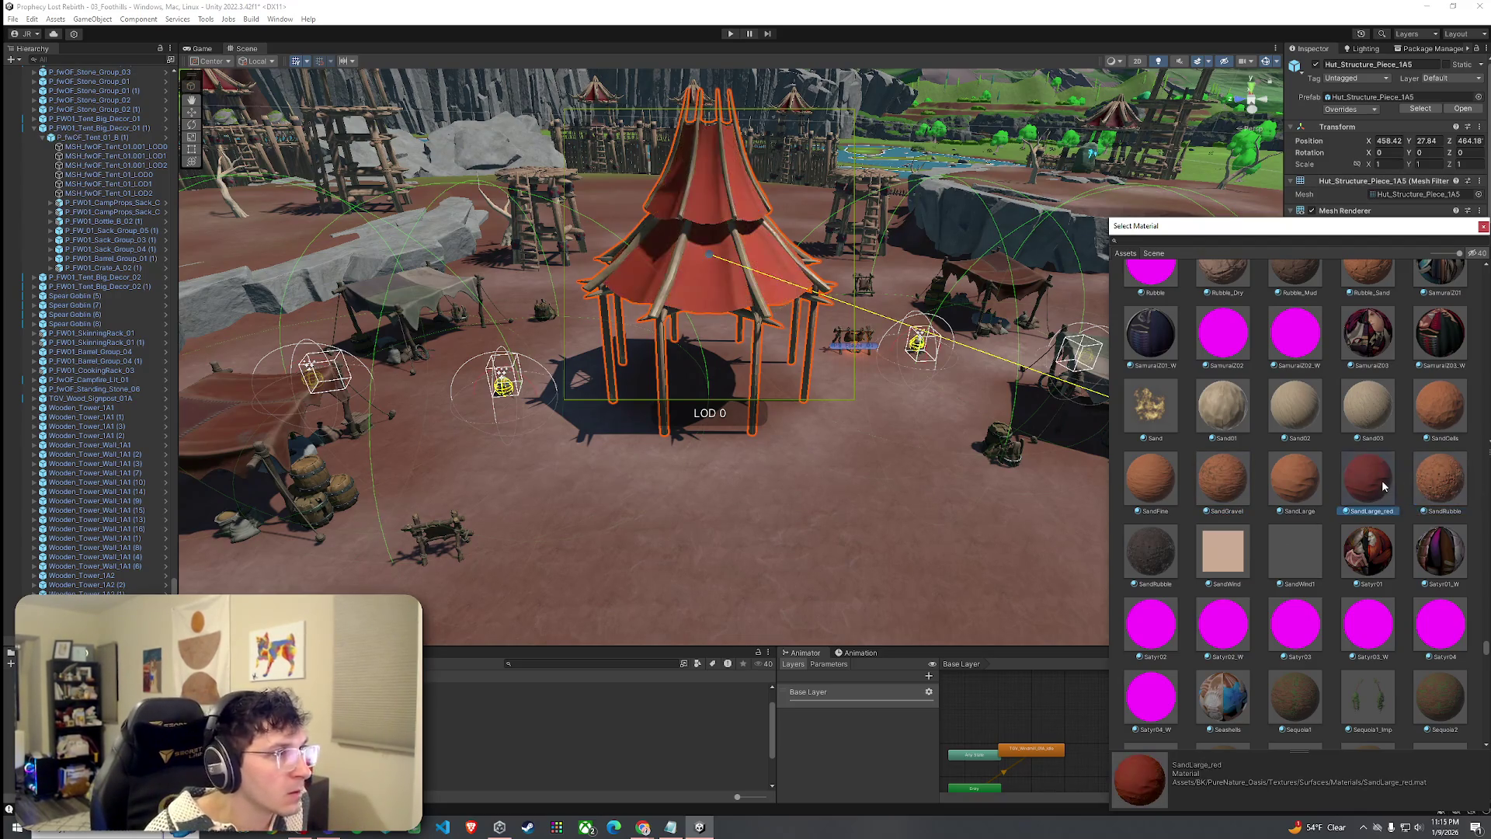
pyautogui.click(1429, 423)
pyautogui.click(1354, 462)
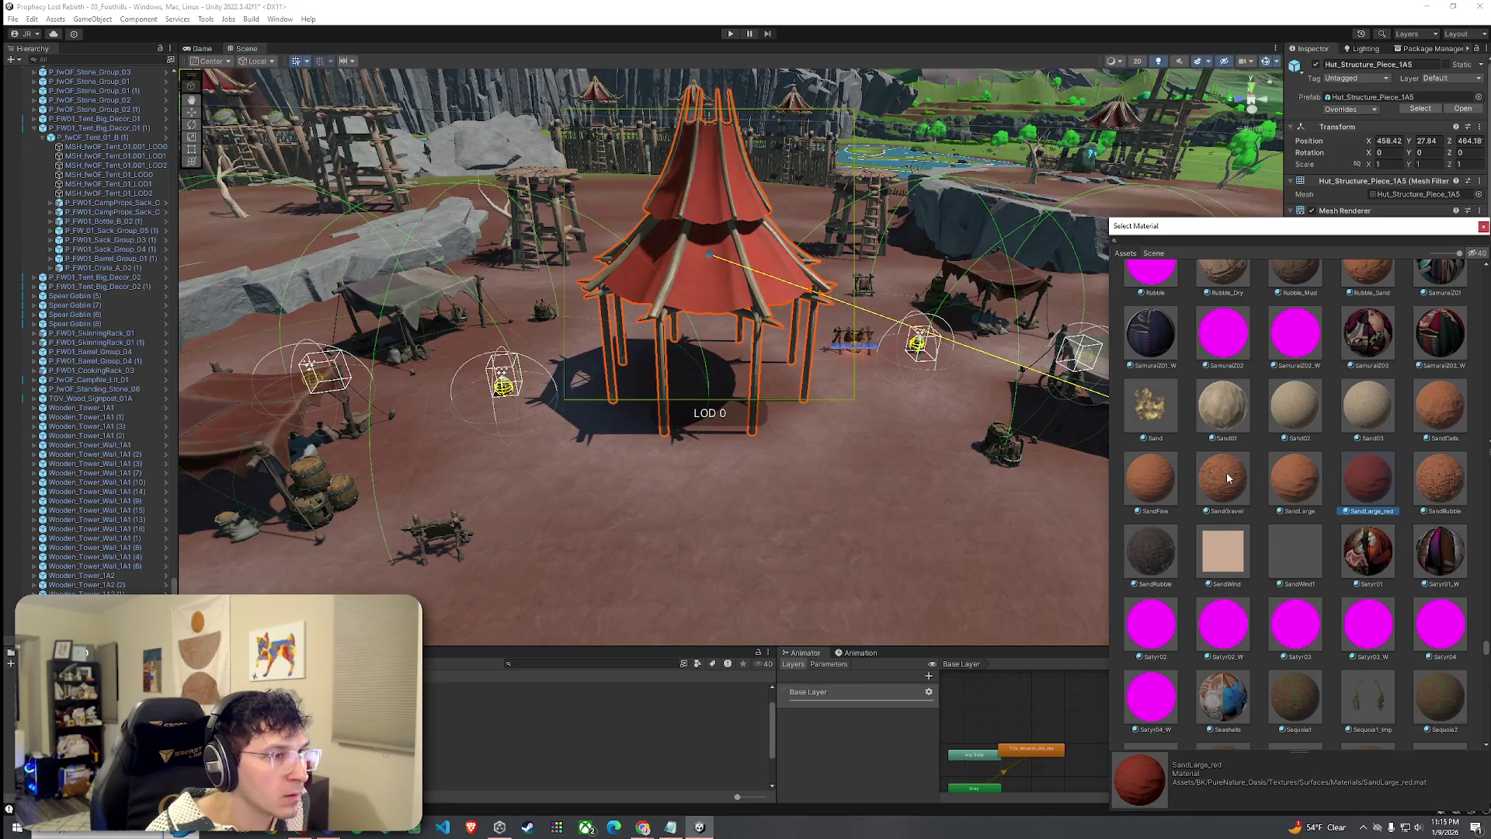
pyautogui.click(1167, 482)
pyautogui.click(1223, 478)
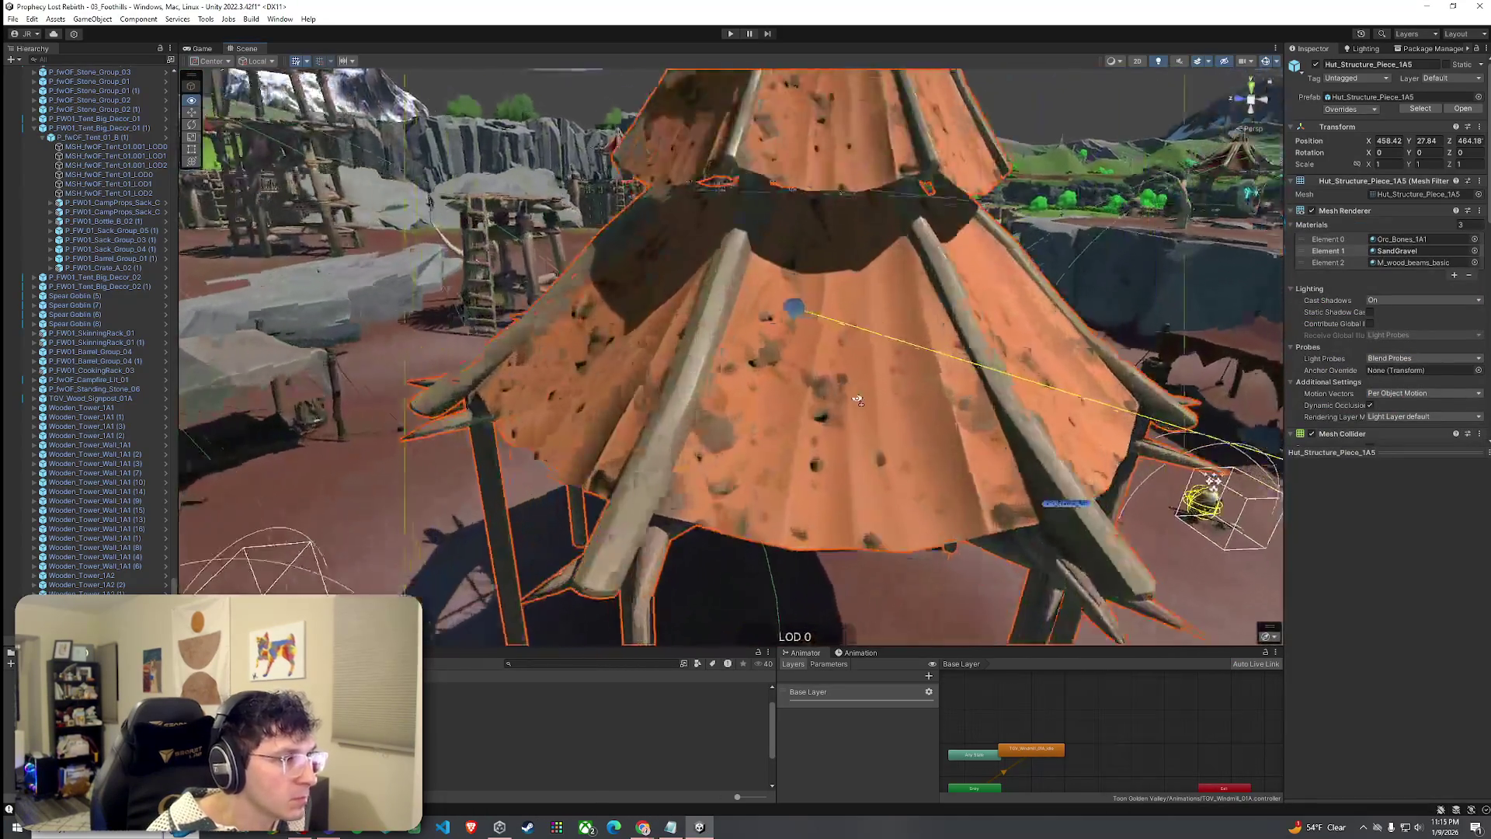
# Duplicate the SandGravel material as SandGravel 1.
pyautogui.moveTo(857, 399); pyautogui.dragTo(1082, 404)
pyautogui.scroll(-5, 1088, 408)
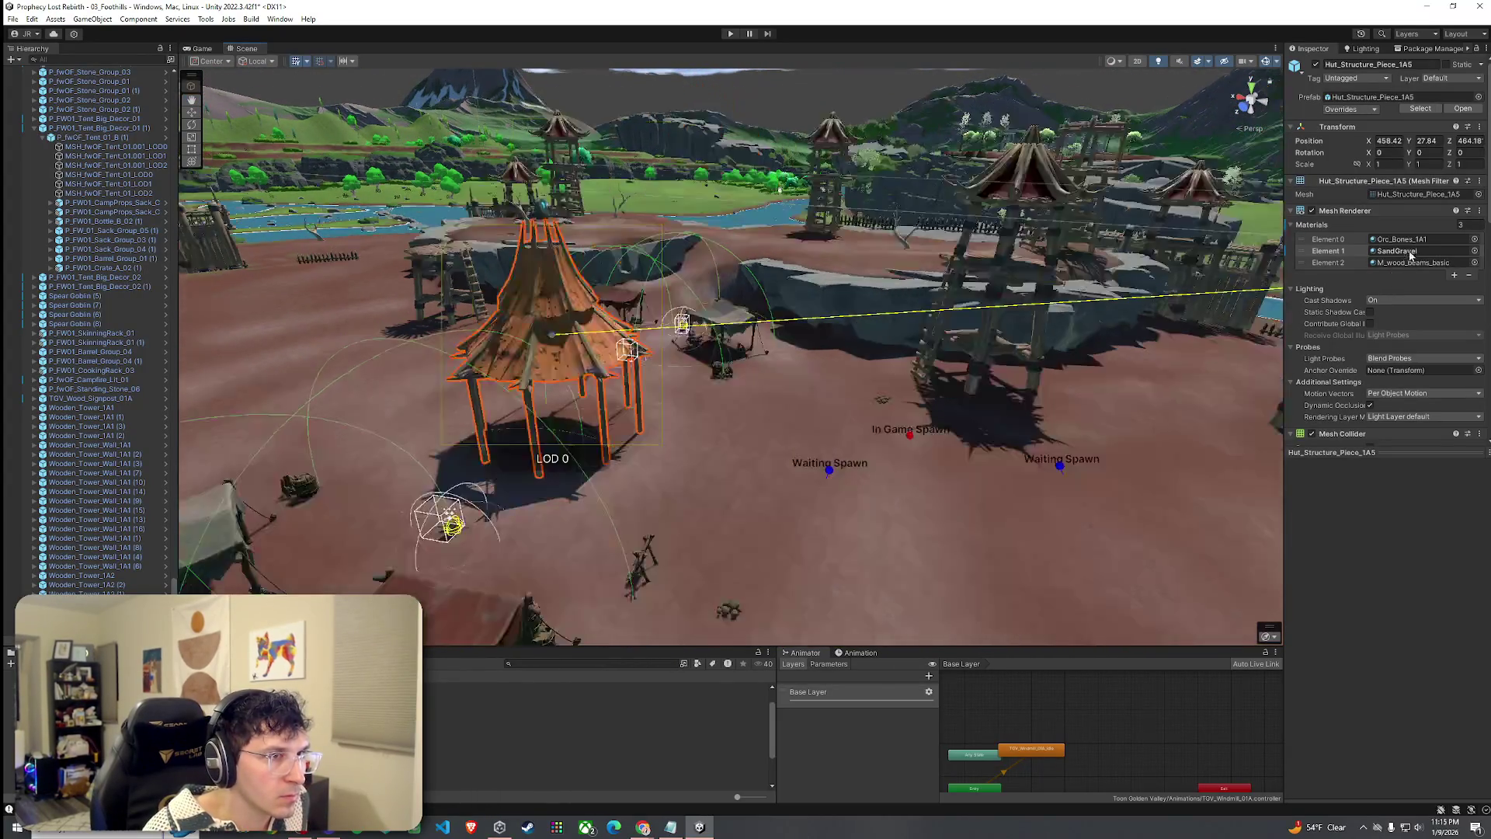
pyautogui.click(1383, 253)
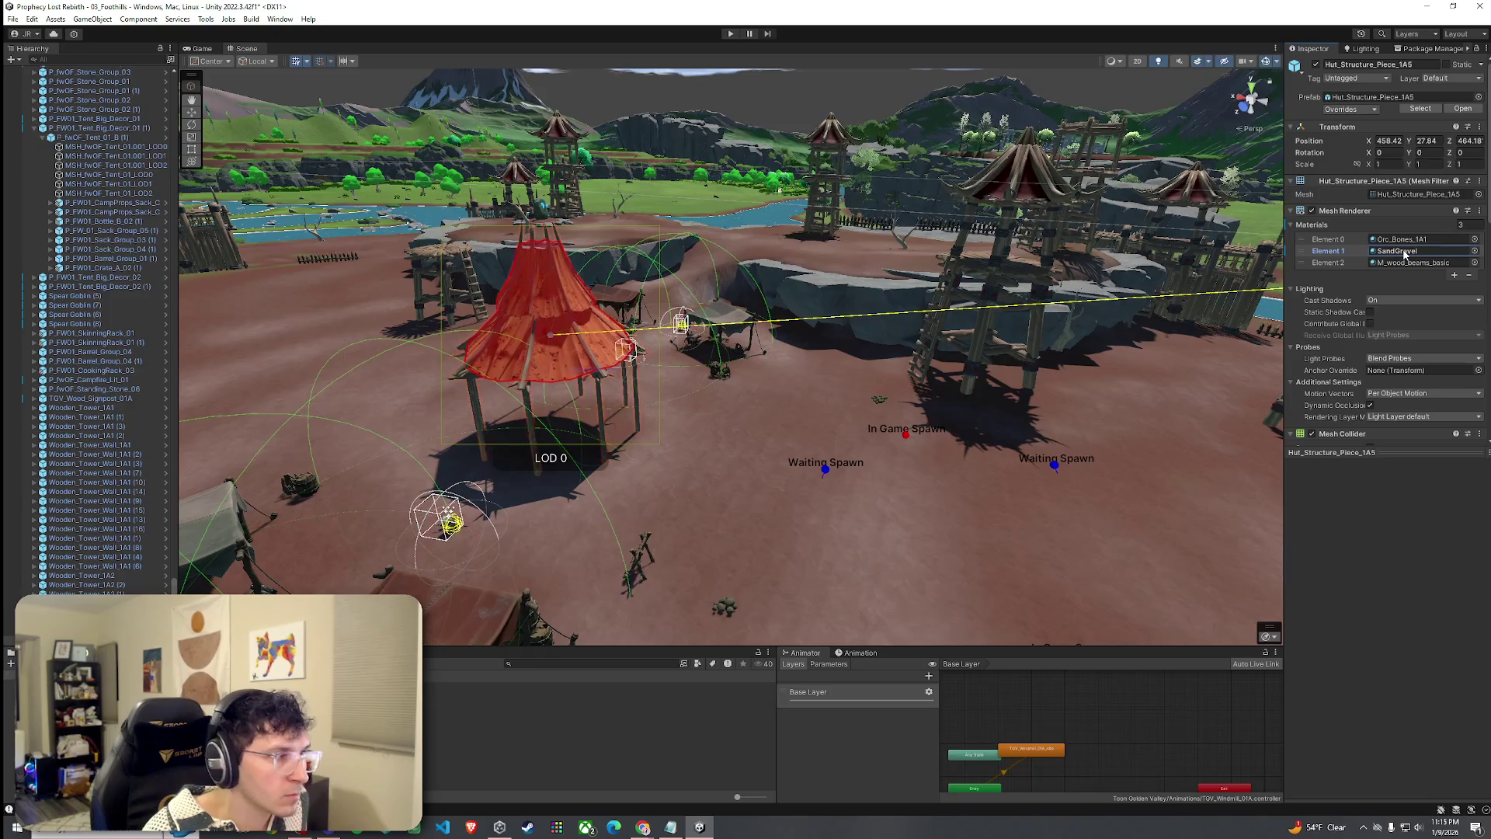
pyautogui.doubleClick(1383, 251)
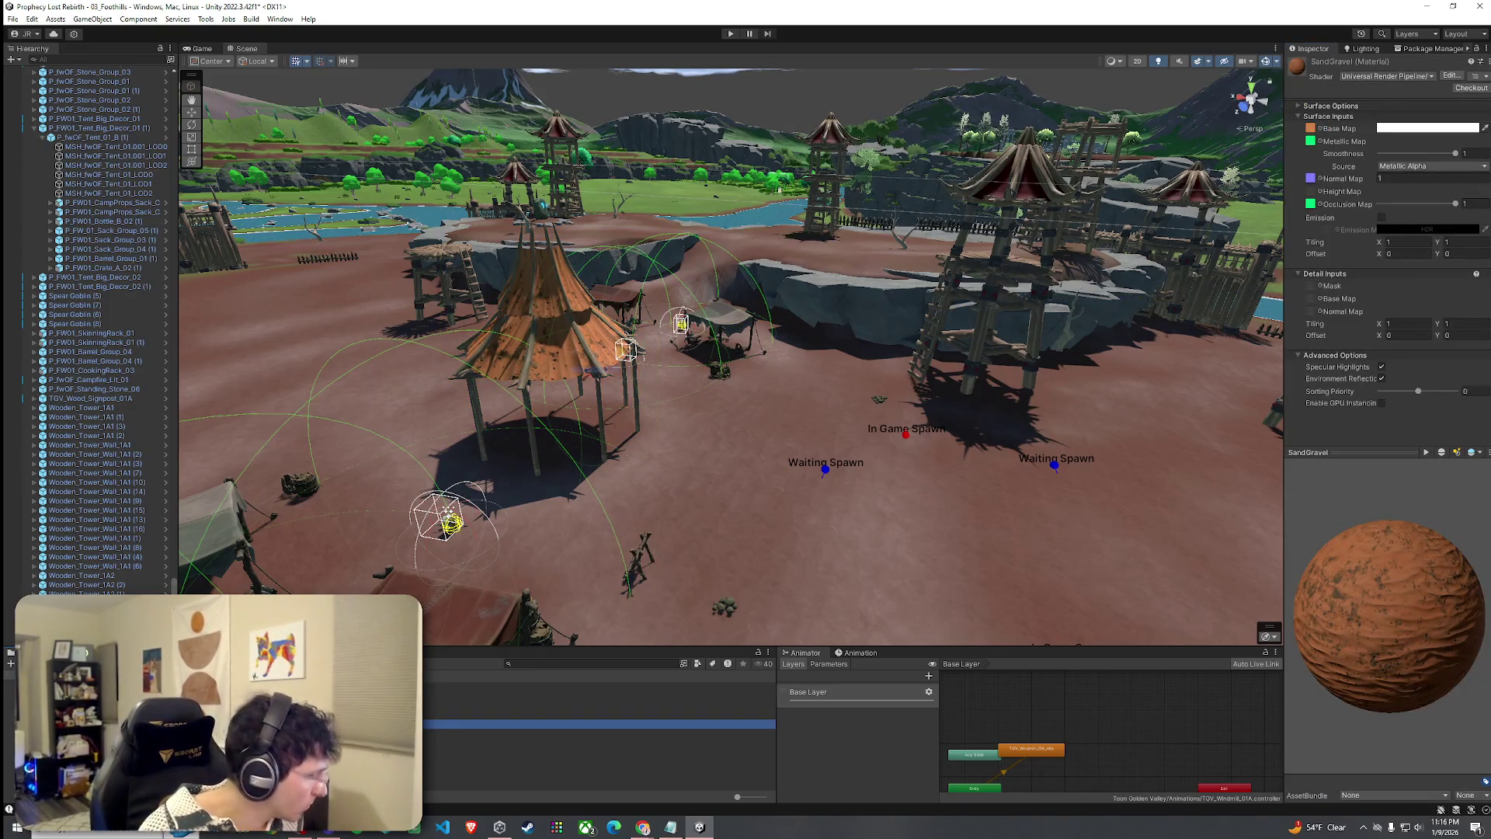
pyautogui.hotkey('ctrl', 'd')
# Assign SandGravel 1 to the tent's Element 1 slot and open its base colour.
pyautogui.click(606, 309)
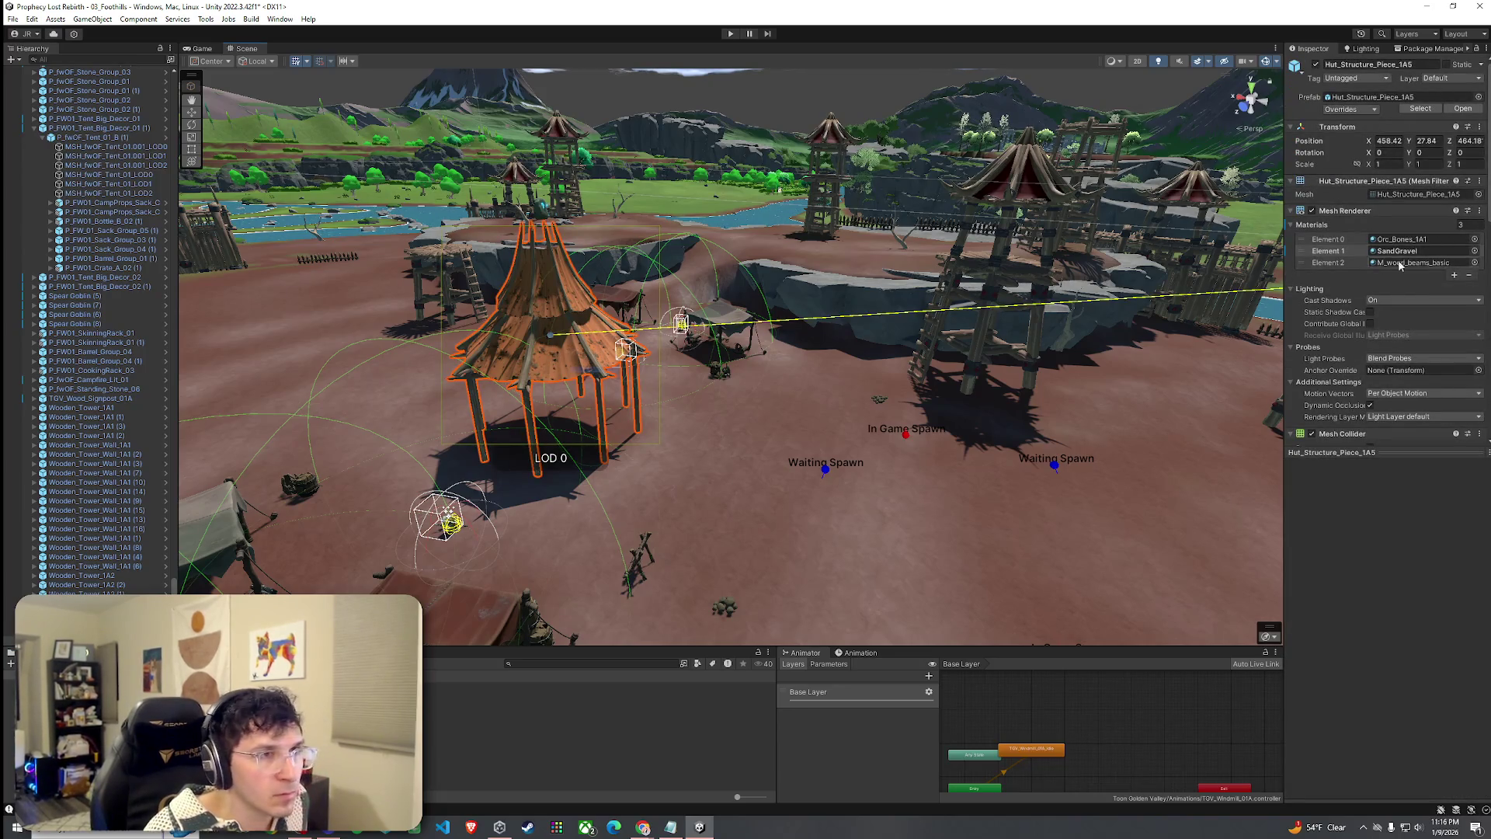
pyautogui.click(1475, 251)
pyautogui.write('ndgravel')
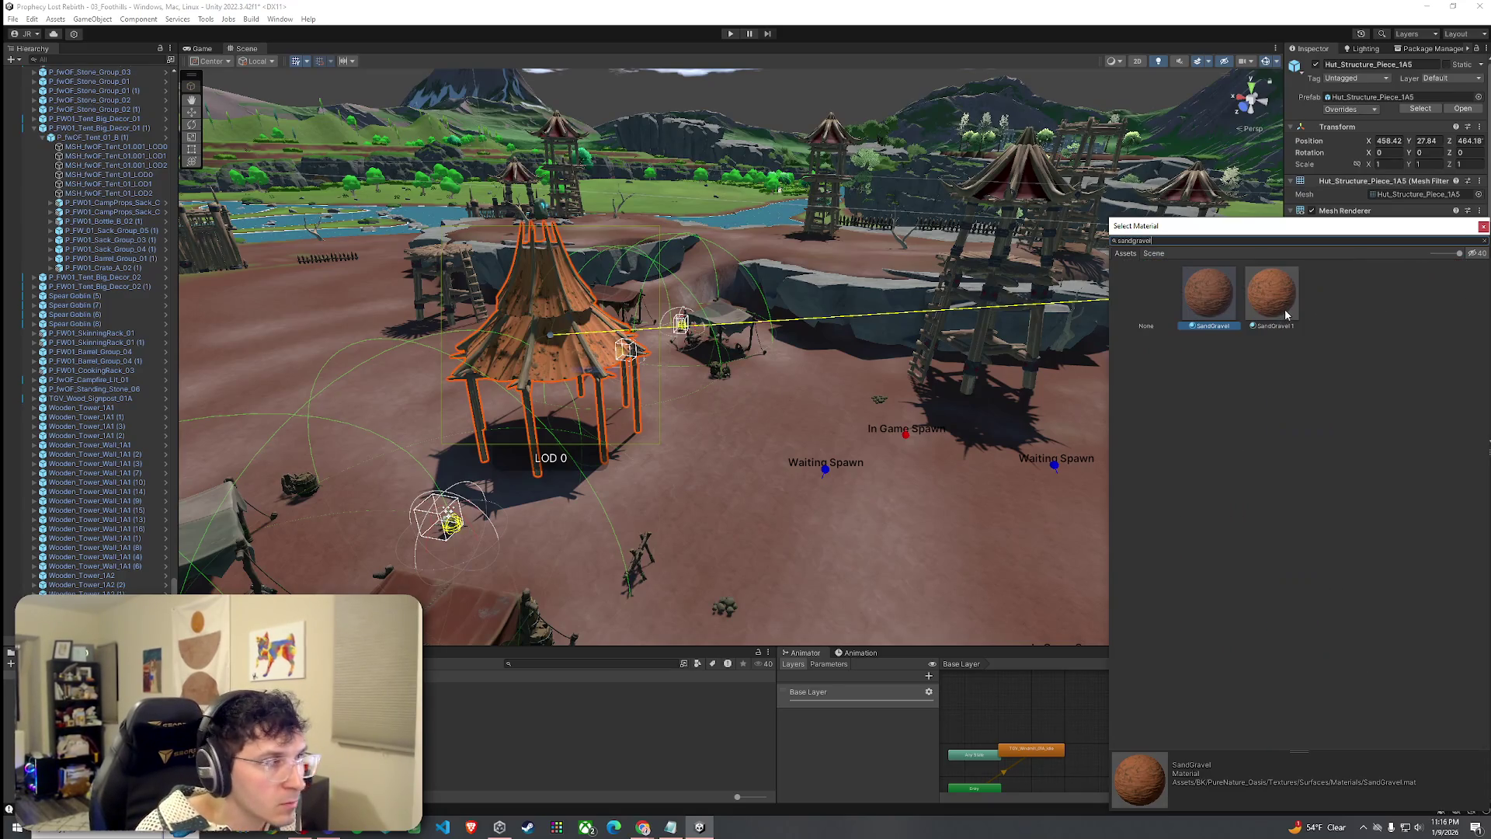
pyautogui.click(1282, 306)
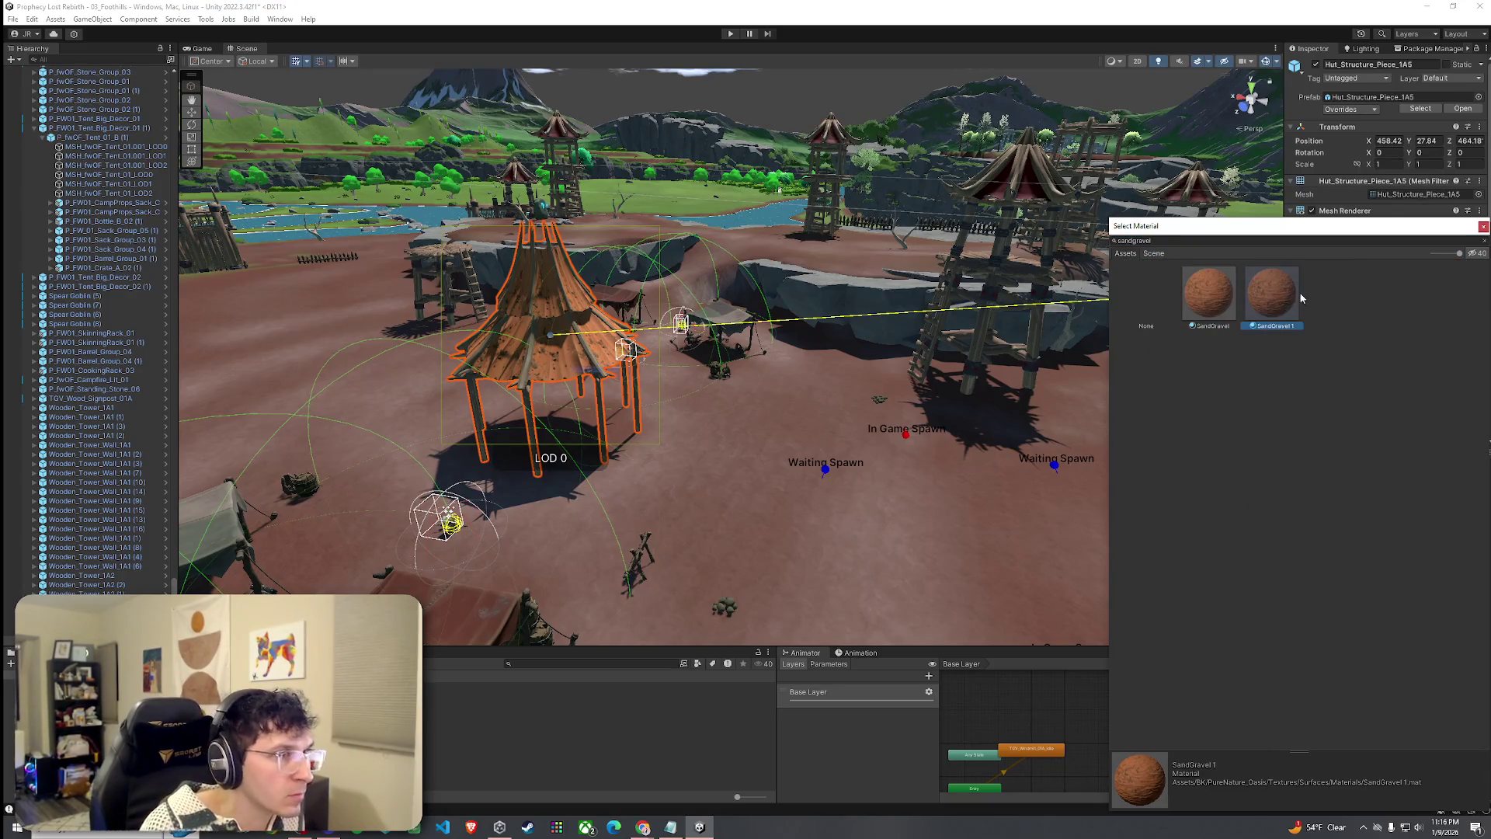
pyautogui.doubleClick(1285, 303)
pyautogui.doubleClick(1398, 251)
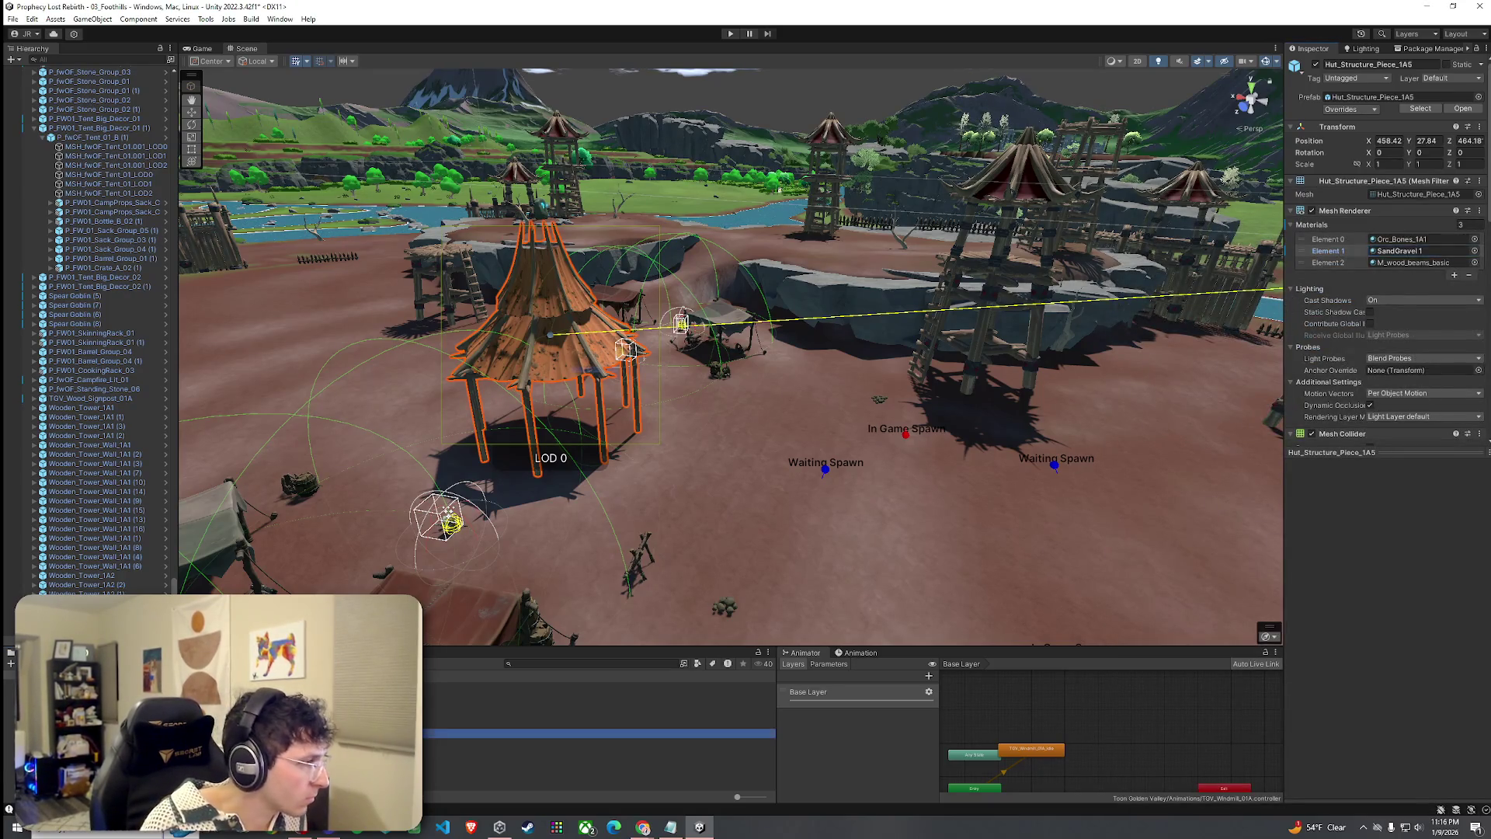
pyautogui.click(1447, 137)
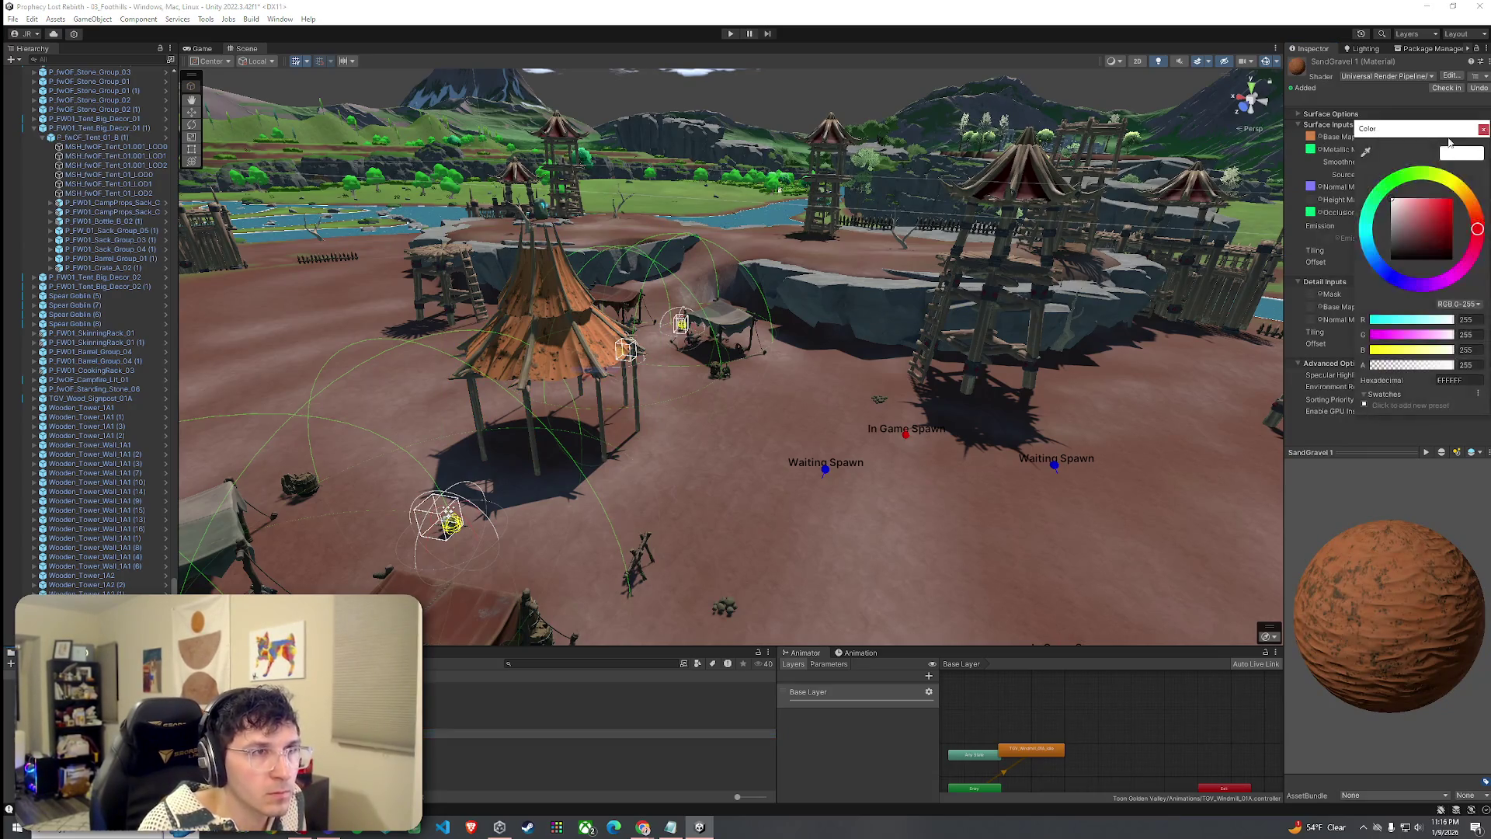
# Tint SandGravel 1's base colour to a greyish red, 857878.
pyautogui.moveTo(1417, 222); pyautogui.dragTo(1412, 226)
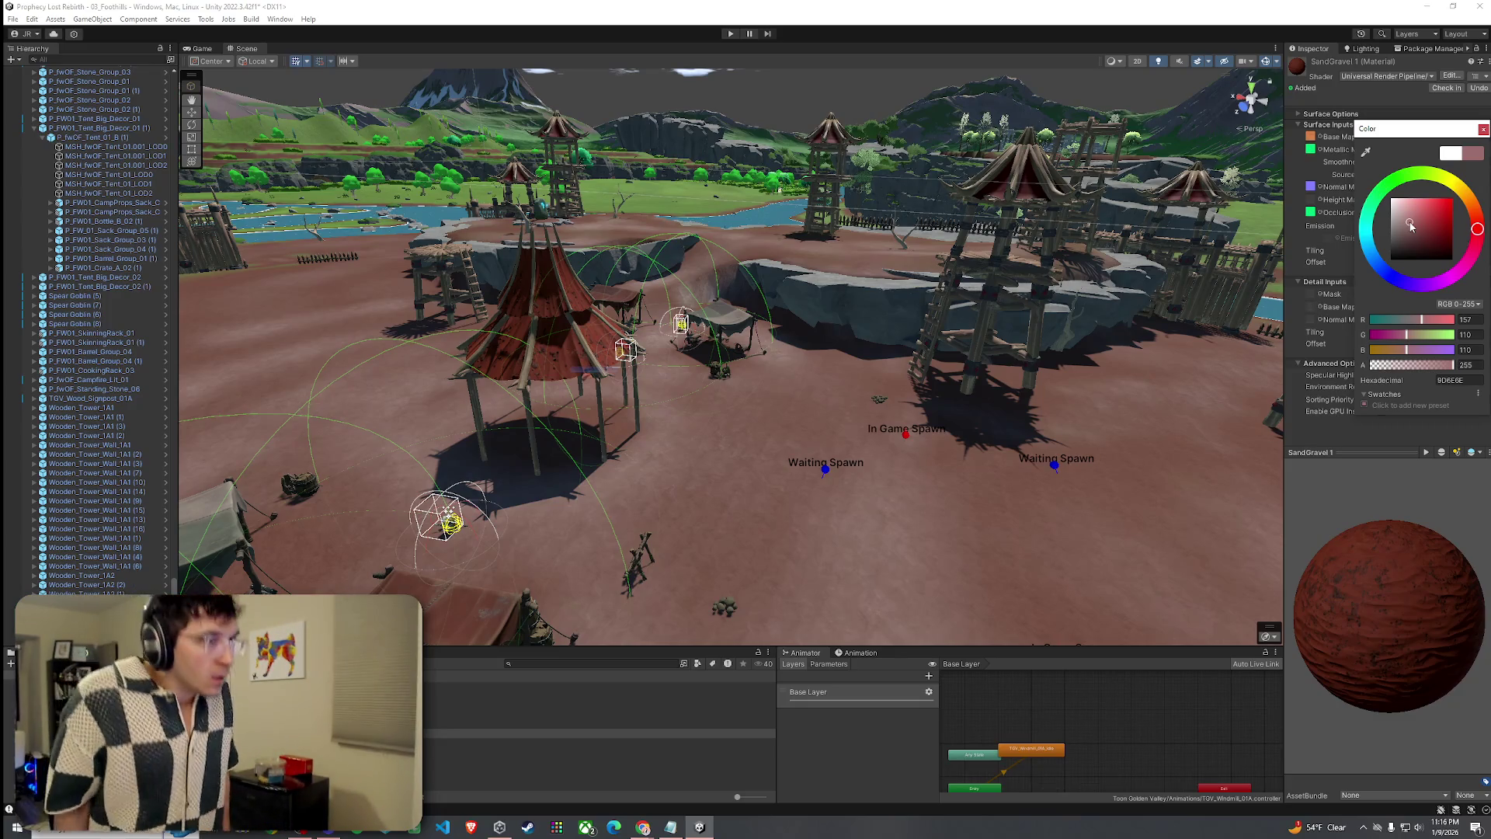
pyautogui.moveTo(590, 365)
pyautogui.mouseDown()
pyautogui.moveTo(596, 382)
pyautogui.moveTo(423, 366)
pyautogui.moveTo(437, 359)
pyautogui.mouseUp()
pyautogui.click(1422, 143)
pyautogui.moveTo(1433, 238)
pyautogui.mouseDown()
pyautogui.moveTo(1418, 243)
pyautogui.moveTo(1403, 220)
pyautogui.moveTo(1359, 233)
pyautogui.moveTo(1365, 211)
pyautogui.moveTo(1358, 233)
pyautogui.moveTo(1390, 239)
pyautogui.moveTo(1368, 221)
pyautogui.mouseUp()
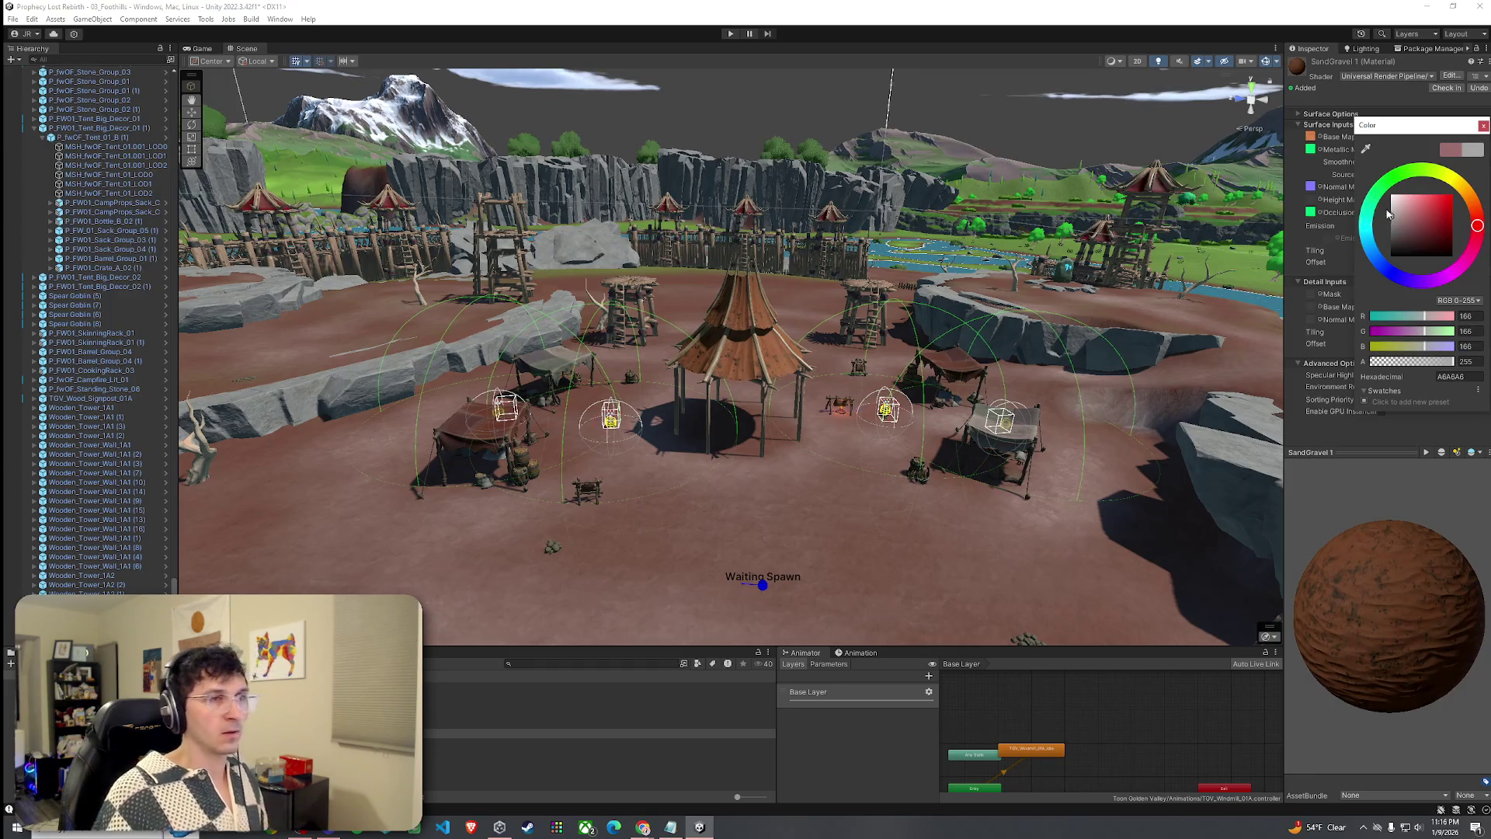
# Save the scene via File > Save.
pyautogui.moveTo(886, 346)
pyautogui.mouseDown()
pyautogui.moveTo(892, 323)
pyautogui.moveTo(848, 389)
pyautogui.moveTo(926, 174)
pyautogui.moveTo(901, 420)
pyautogui.moveTo(1002, 70)
pyautogui.moveTo(956, 376)
pyautogui.moveTo(971, 371)
pyautogui.moveTo(947, 381)
pyautogui.mouseUp()
pyautogui.click(13, 19)
pyautogui.click(47, 75)
pyautogui.moveTo(609, 319); pyautogui.dragTo(852, 549)
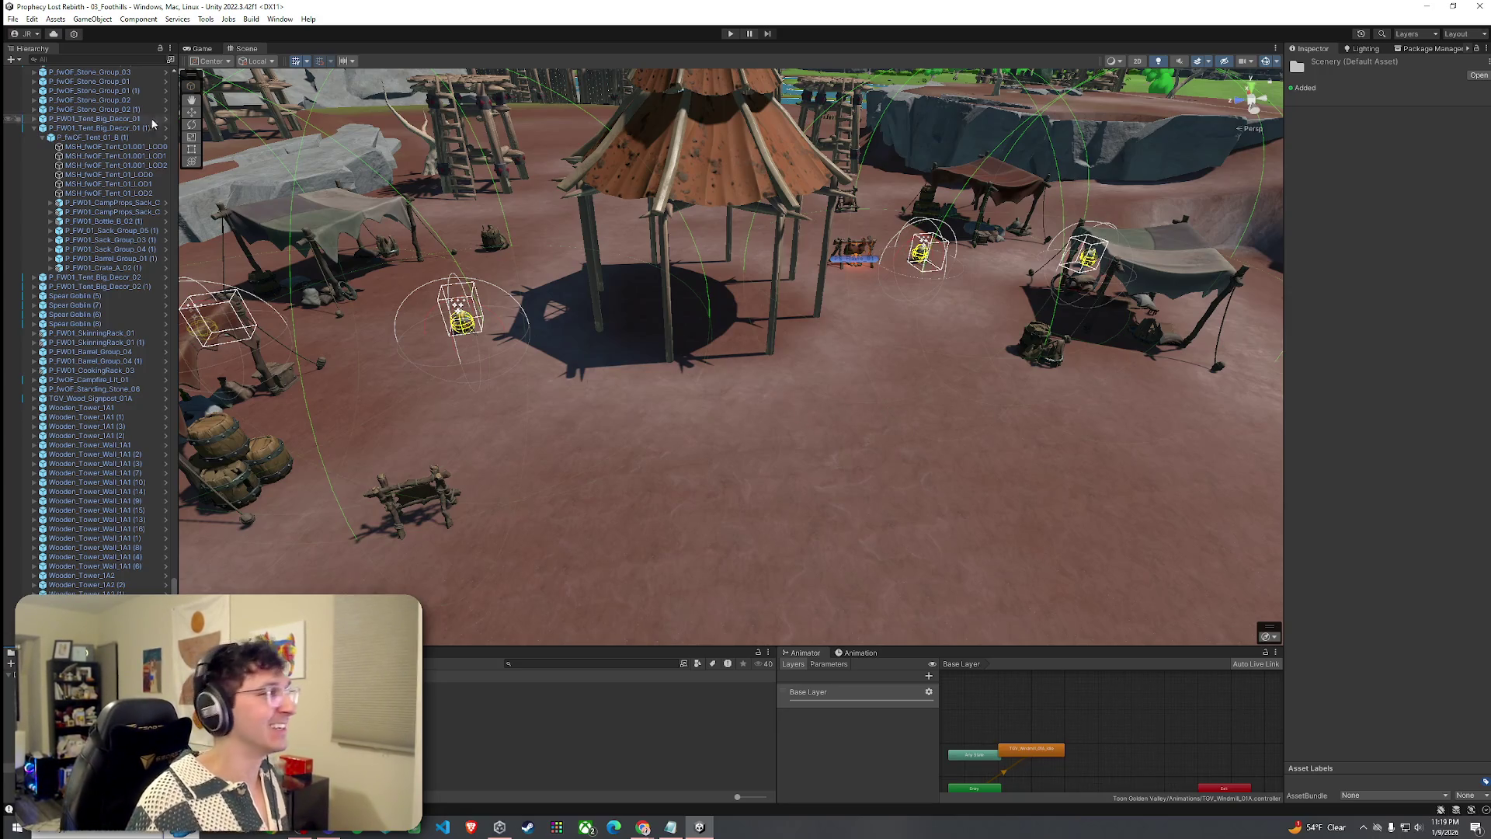
# Open the File menu with the orc camp still in view.
pyautogui.click(12, 19)
# Reframe the view over the camp and enter Play mode to show the Prophecy Lost title screen.
pyautogui.click(523, 402)
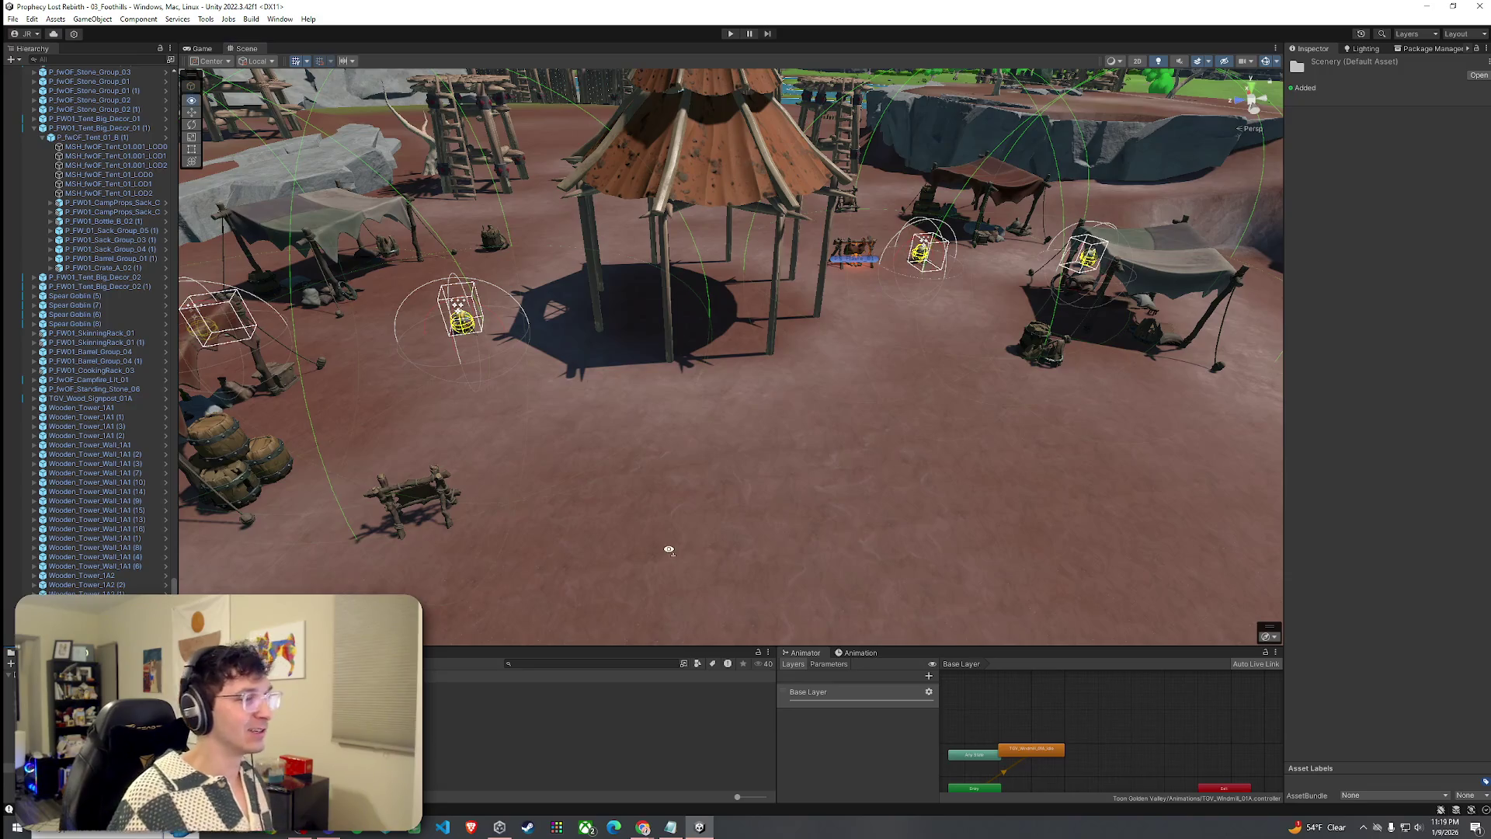
pyautogui.moveTo(666, 549); pyautogui.dragTo(810, 524)
pyautogui.scroll(-10, 809, 525)
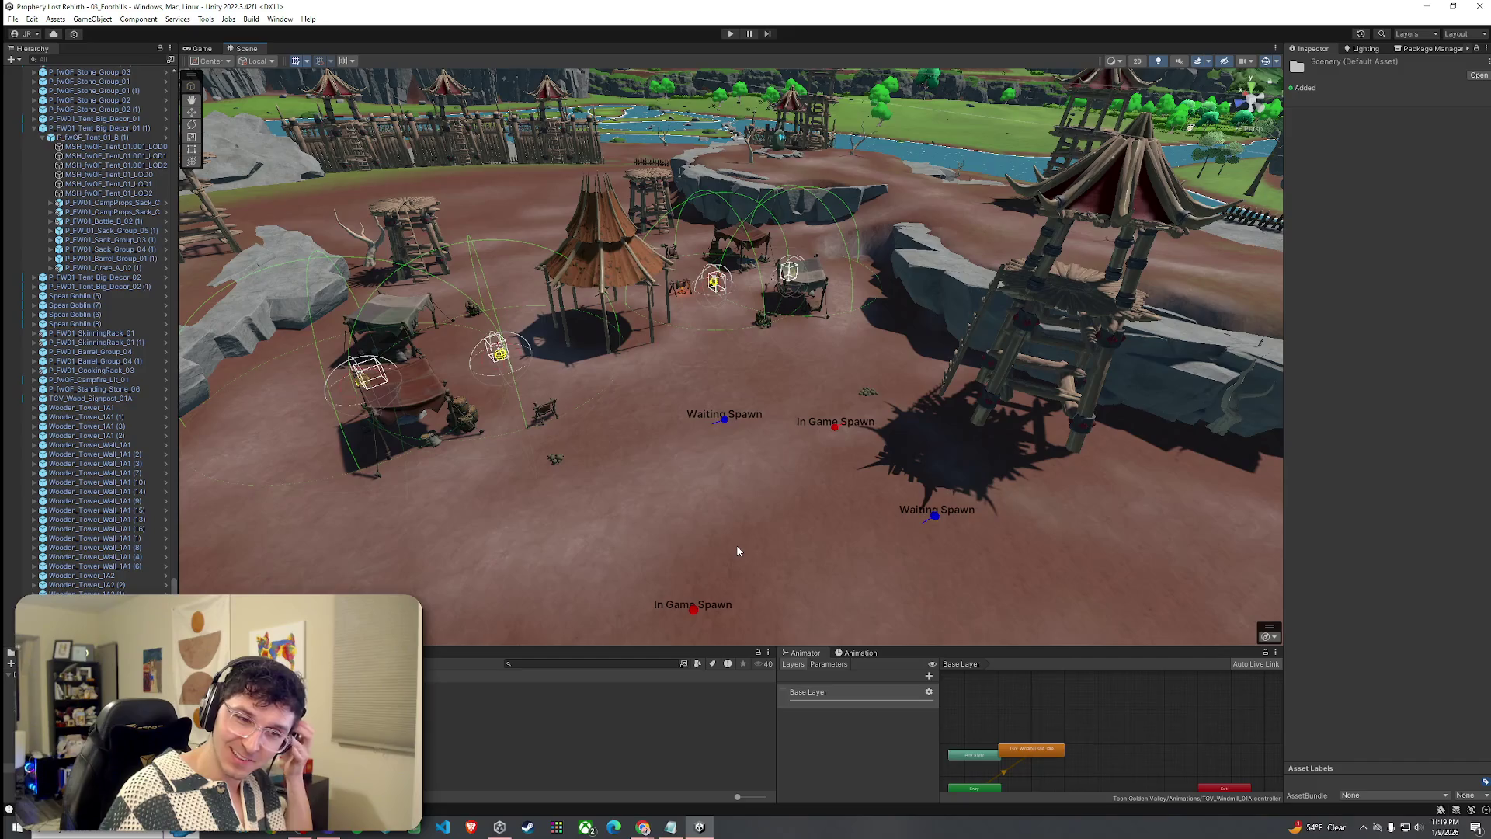
pyautogui.moveTo(789, 486)
pyautogui.mouseDown()
pyautogui.moveTo(753, 433)
pyautogui.moveTo(599, 433)
pyautogui.moveTo(682, 443)
pyautogui.moveTo(699, 423)
pyautogui.moveTo(699, 435)
pyautogui.mouseUp()
pyautogui.click(14, 21)
pyautogui.click(730, 34)
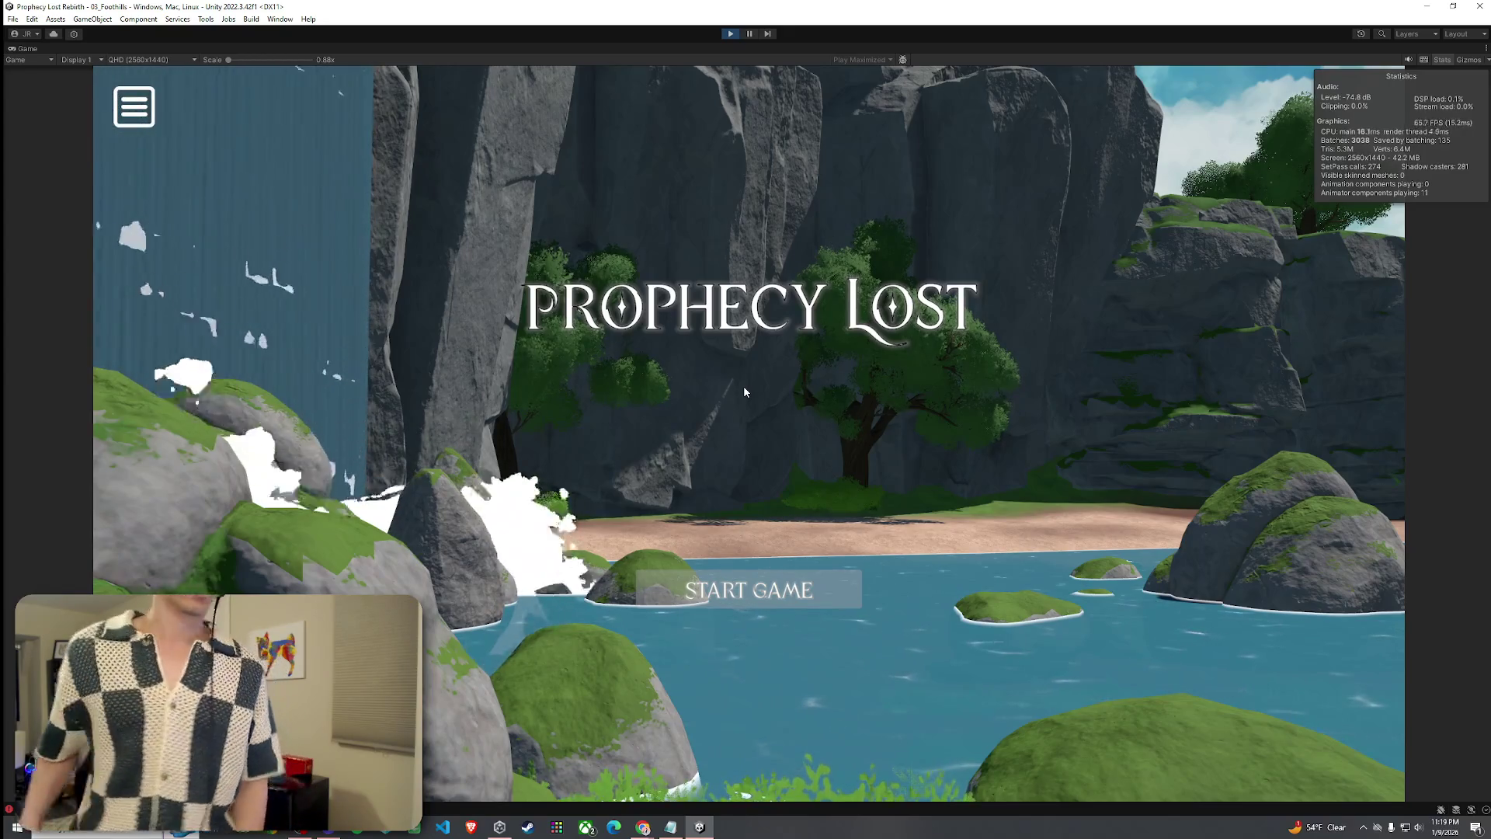
# Start the game and run the character back and forth under the pavilion.
pyautogui.click(724, 597)
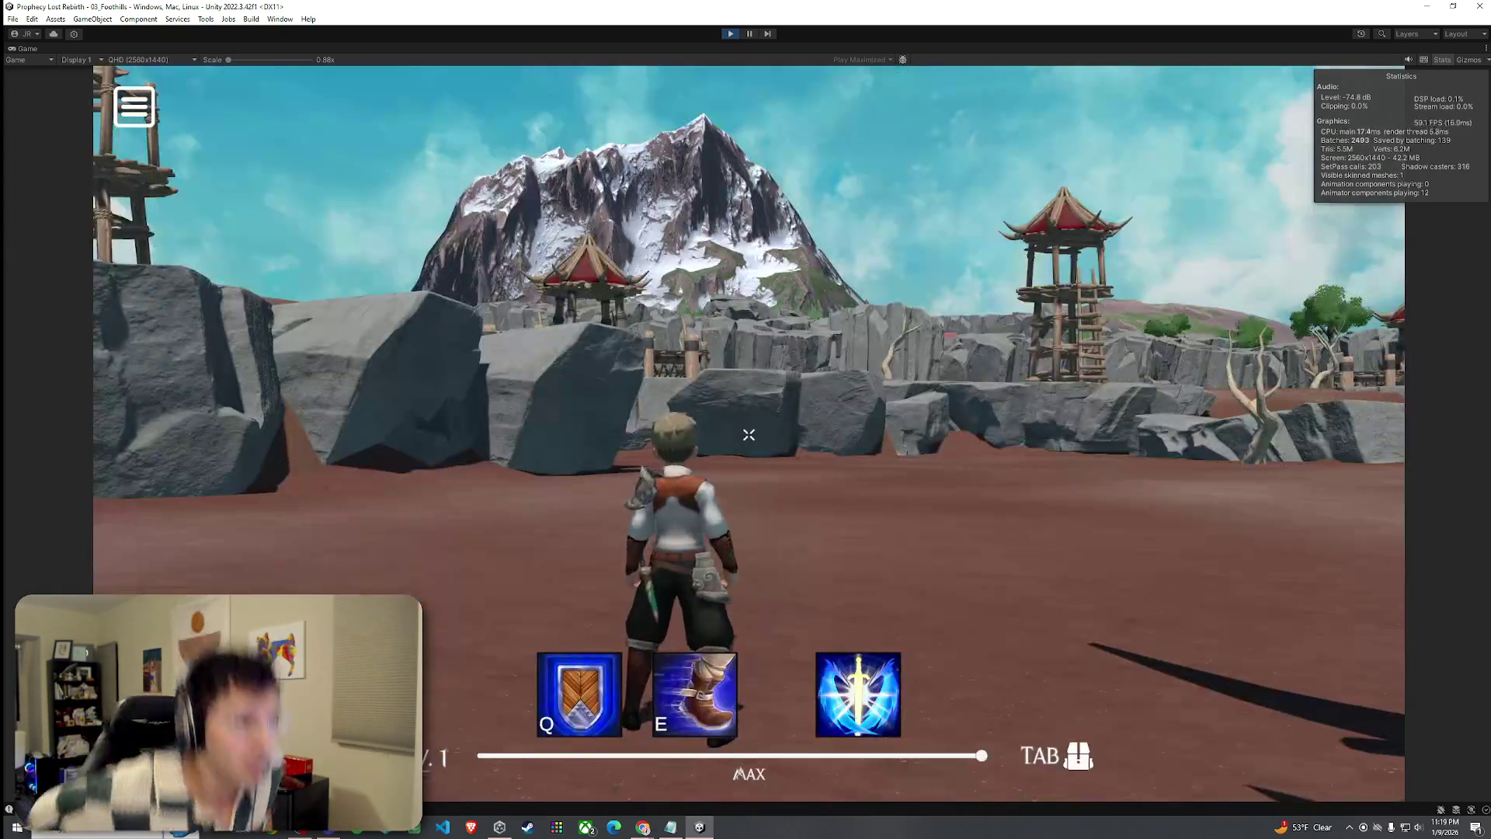
pyautogui.press('w')
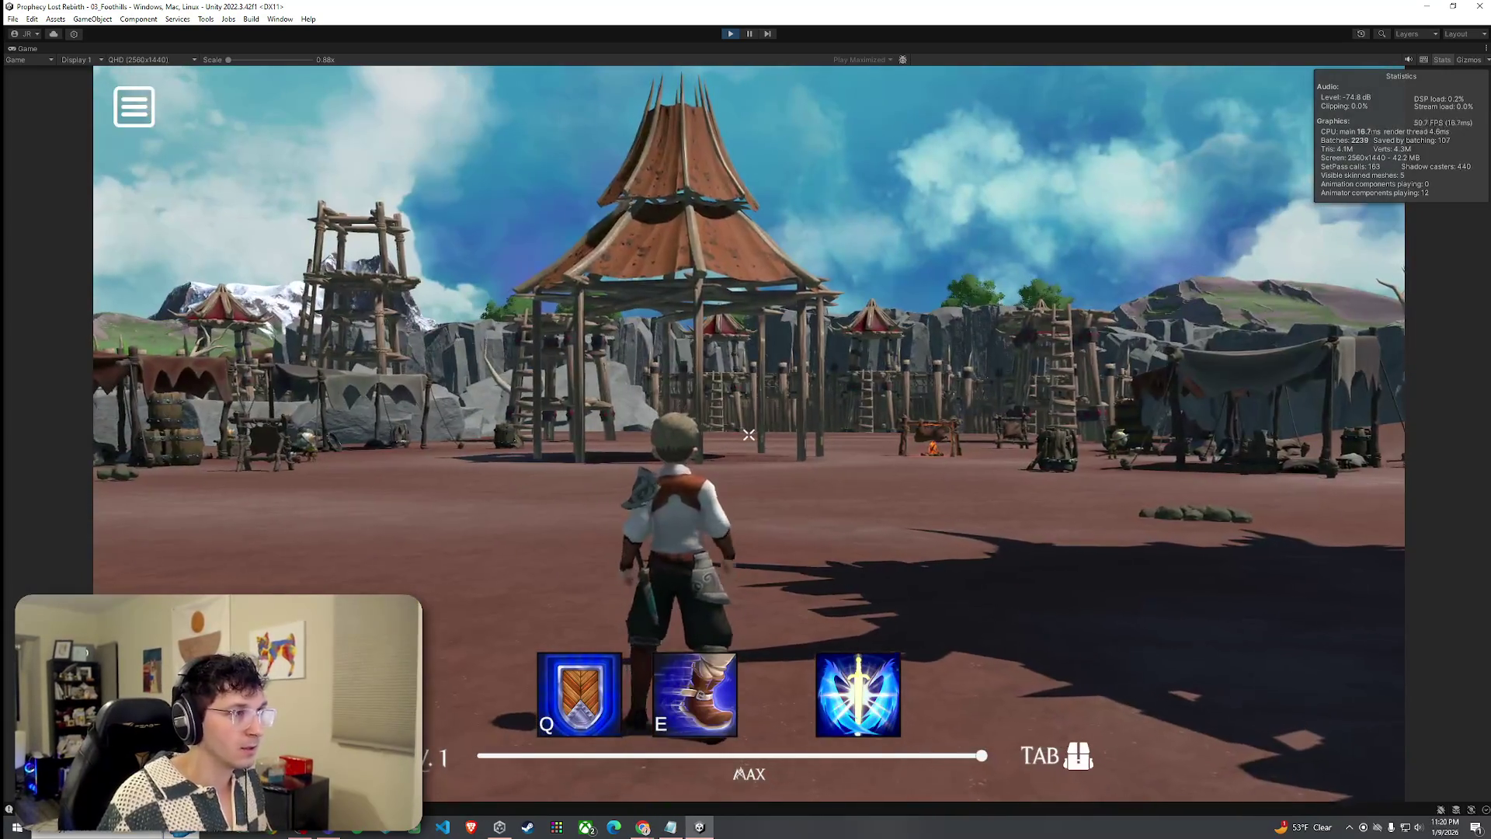
pyautogui.press('w')
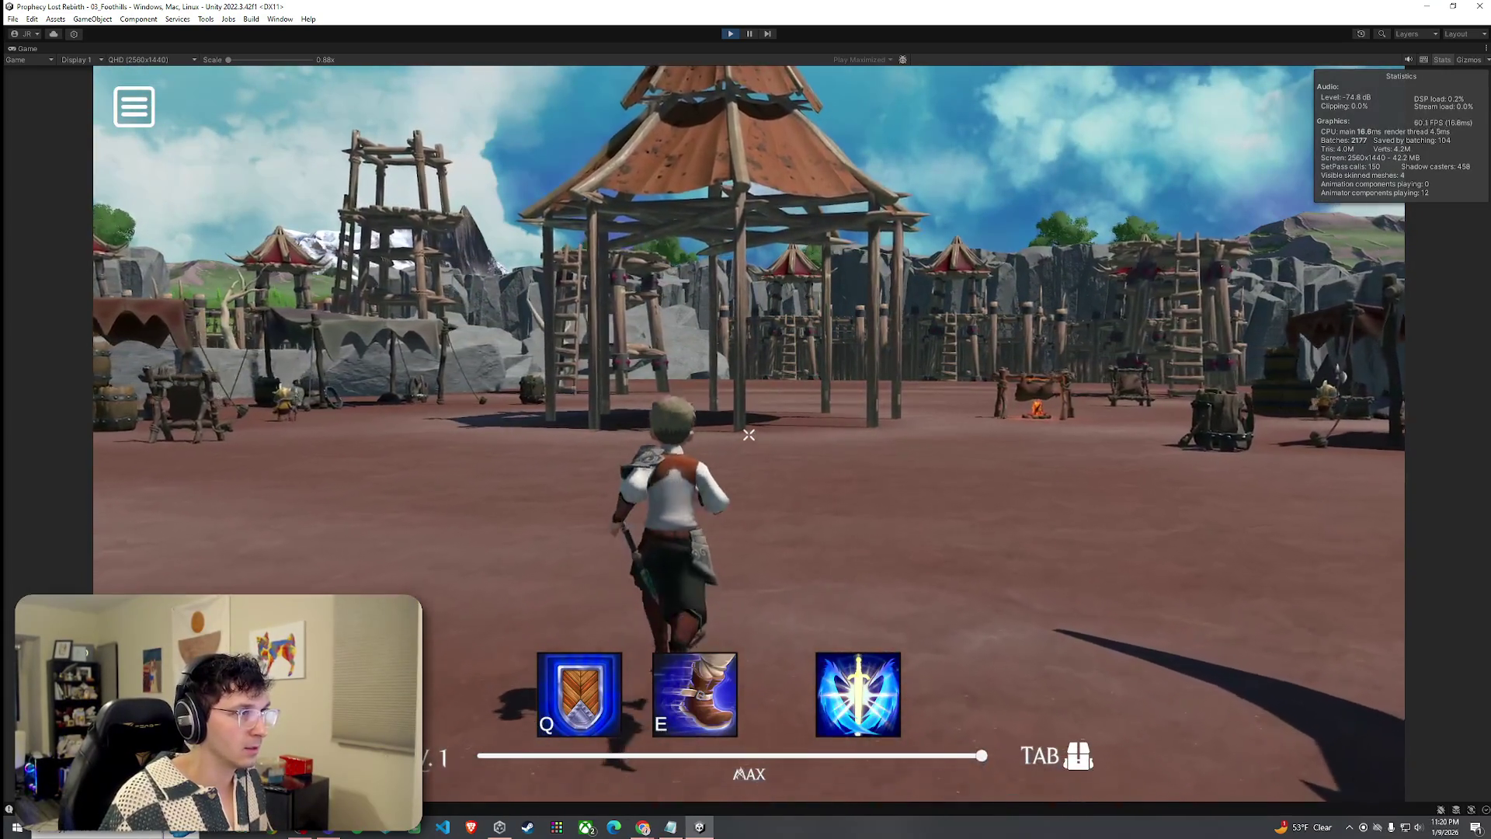
pyautogui.press('w')
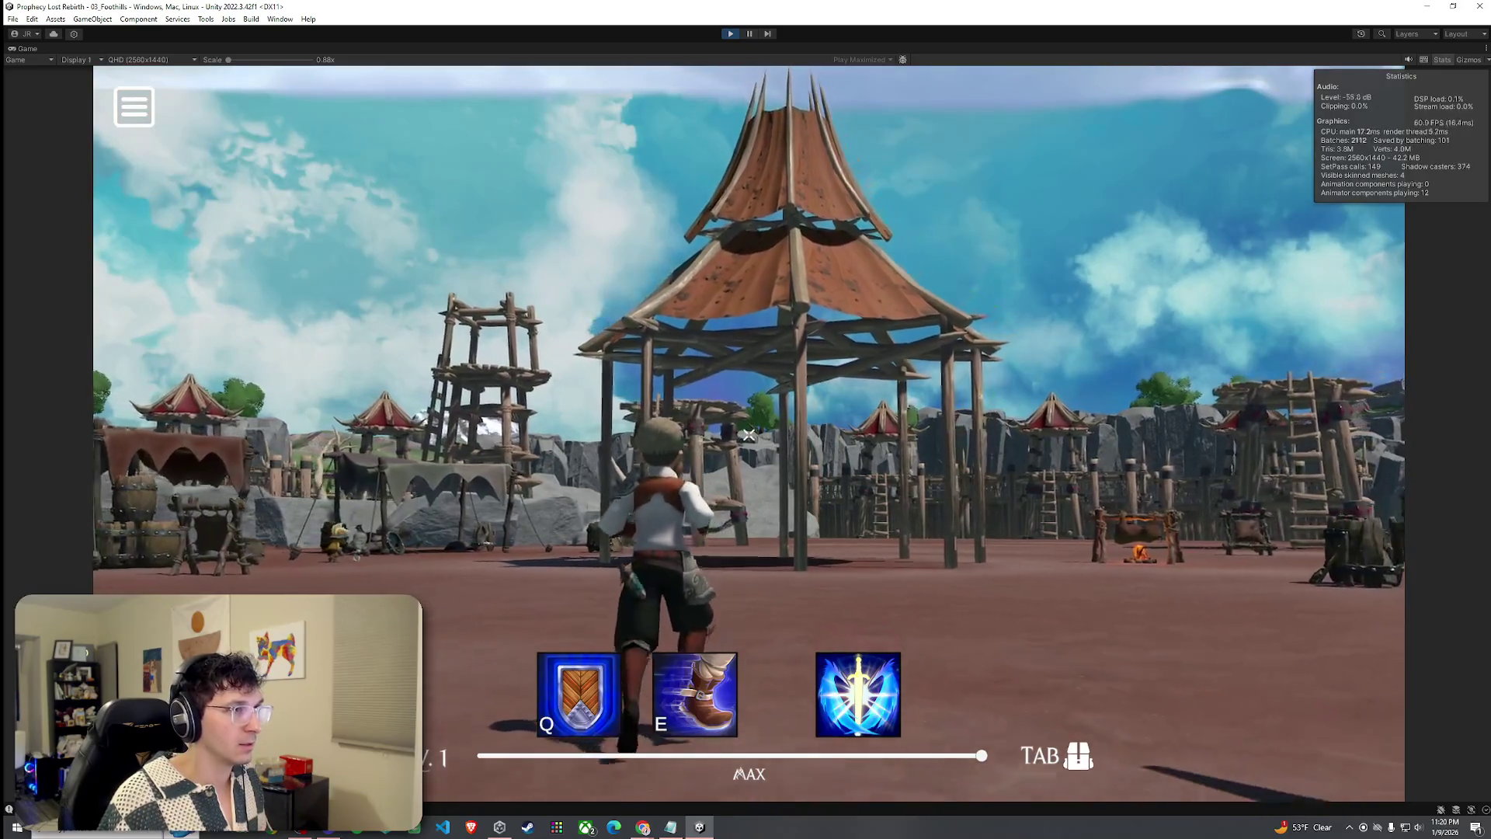
pyautogui.press('s')
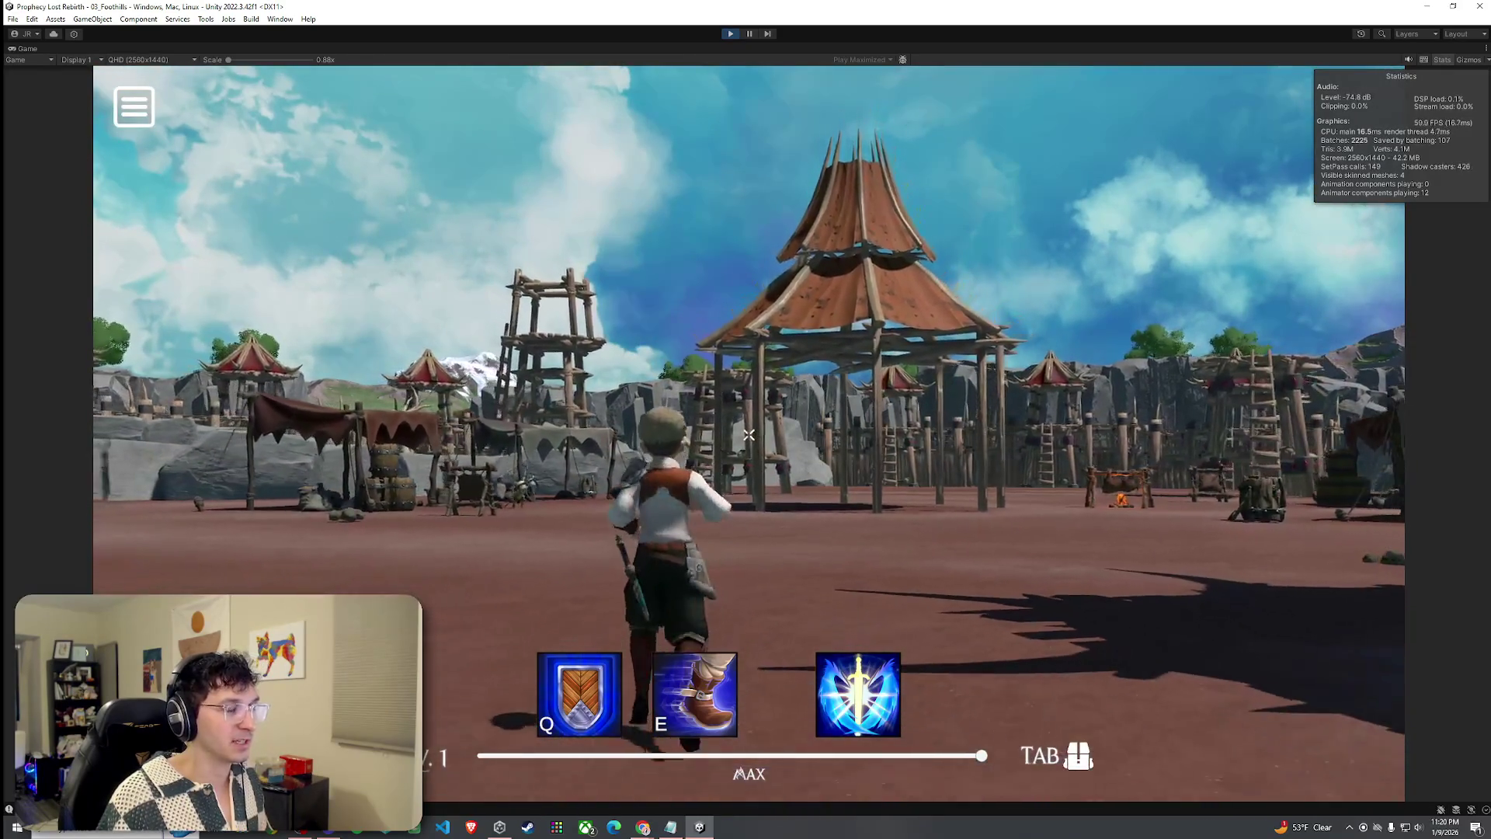
pyautogui.press('w')
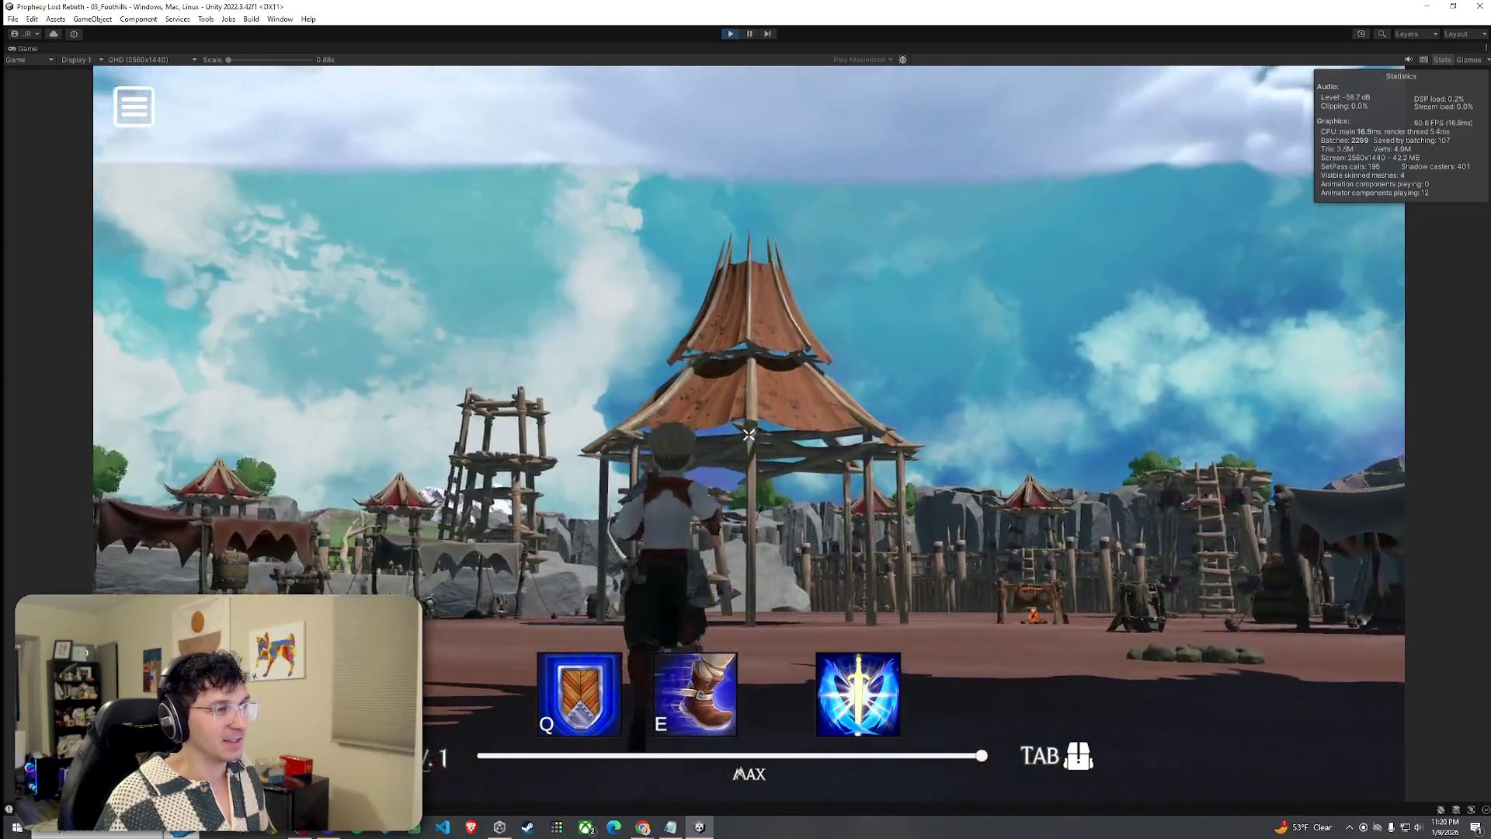
pyautogui.press('w')
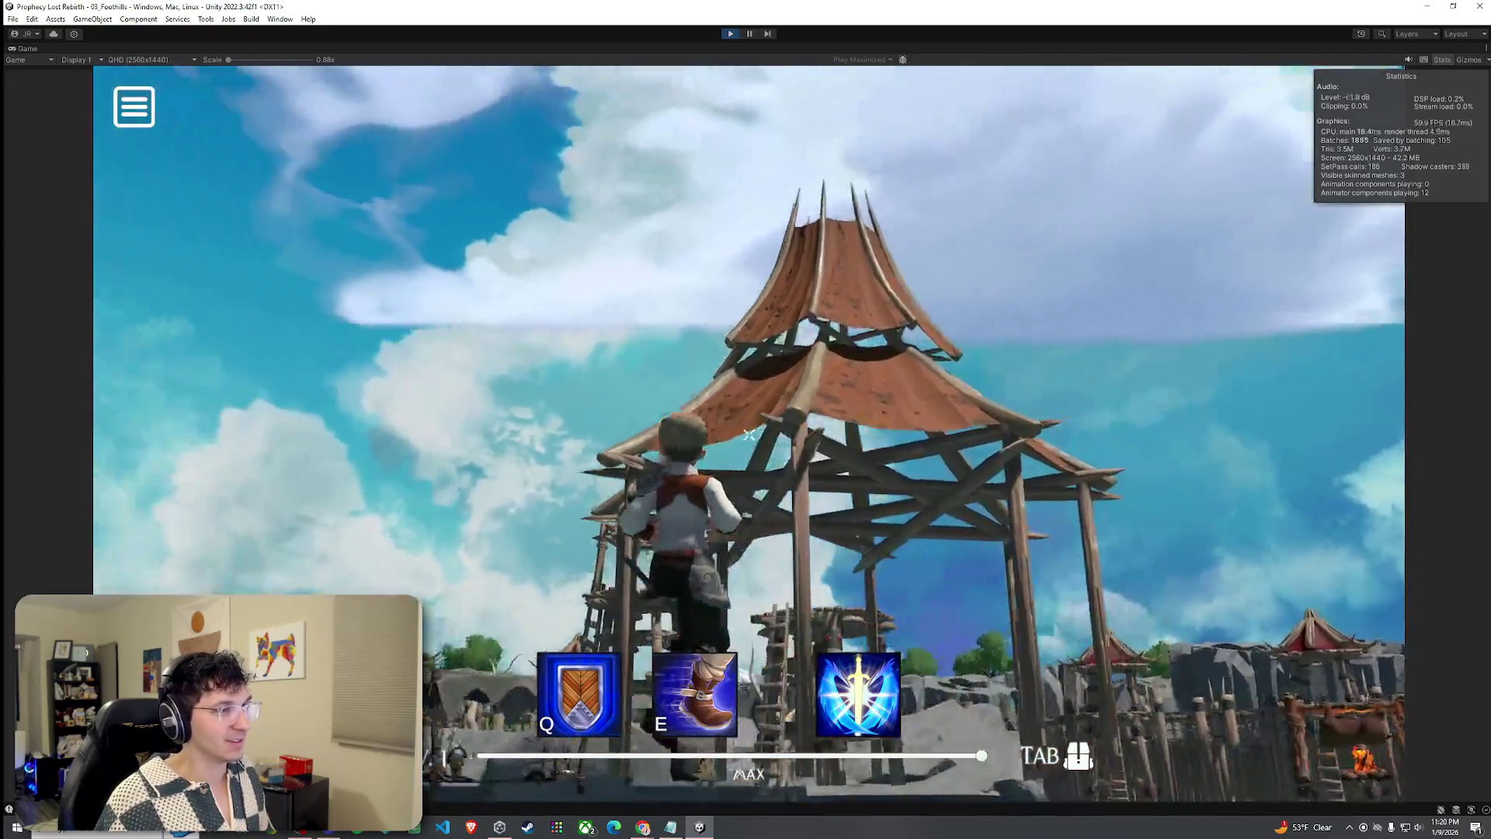
# Climb the pavilion's wooden frame, run under it toward the barrels, then exit Play mode.
pyautogui.press('space')
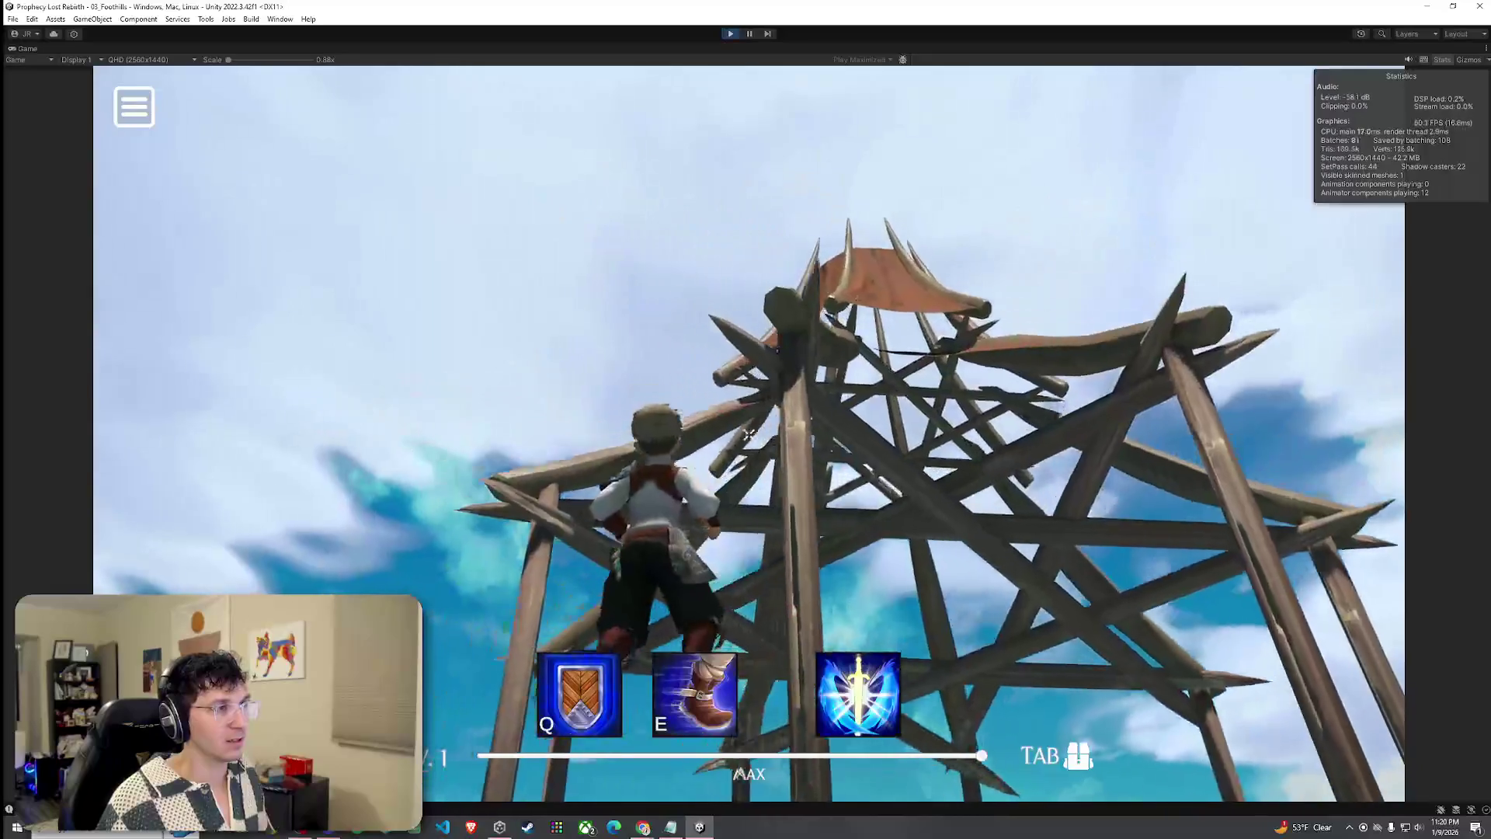
pyautogui.press('w')
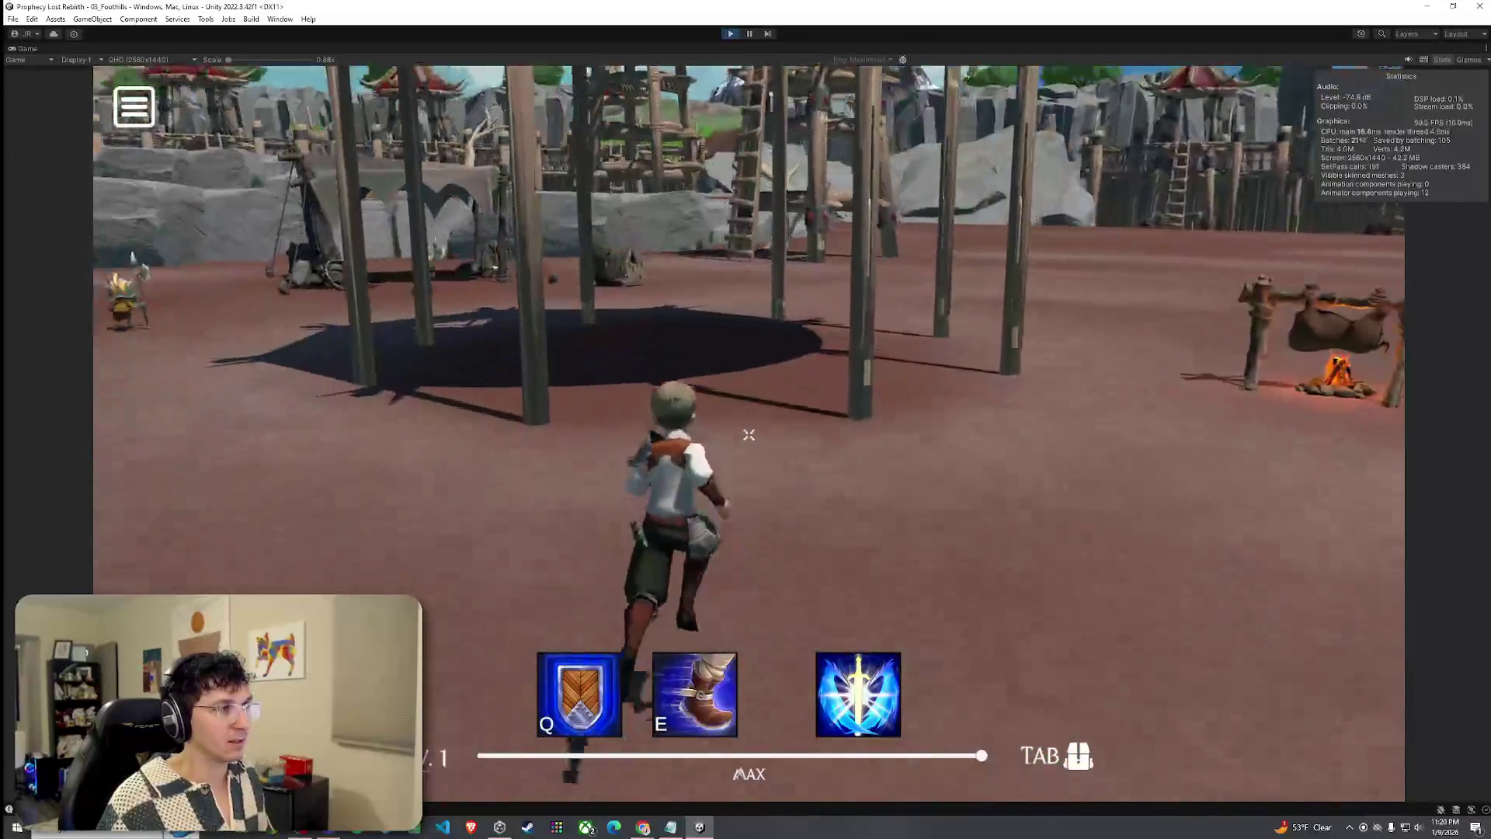
pyautogui.press('w')
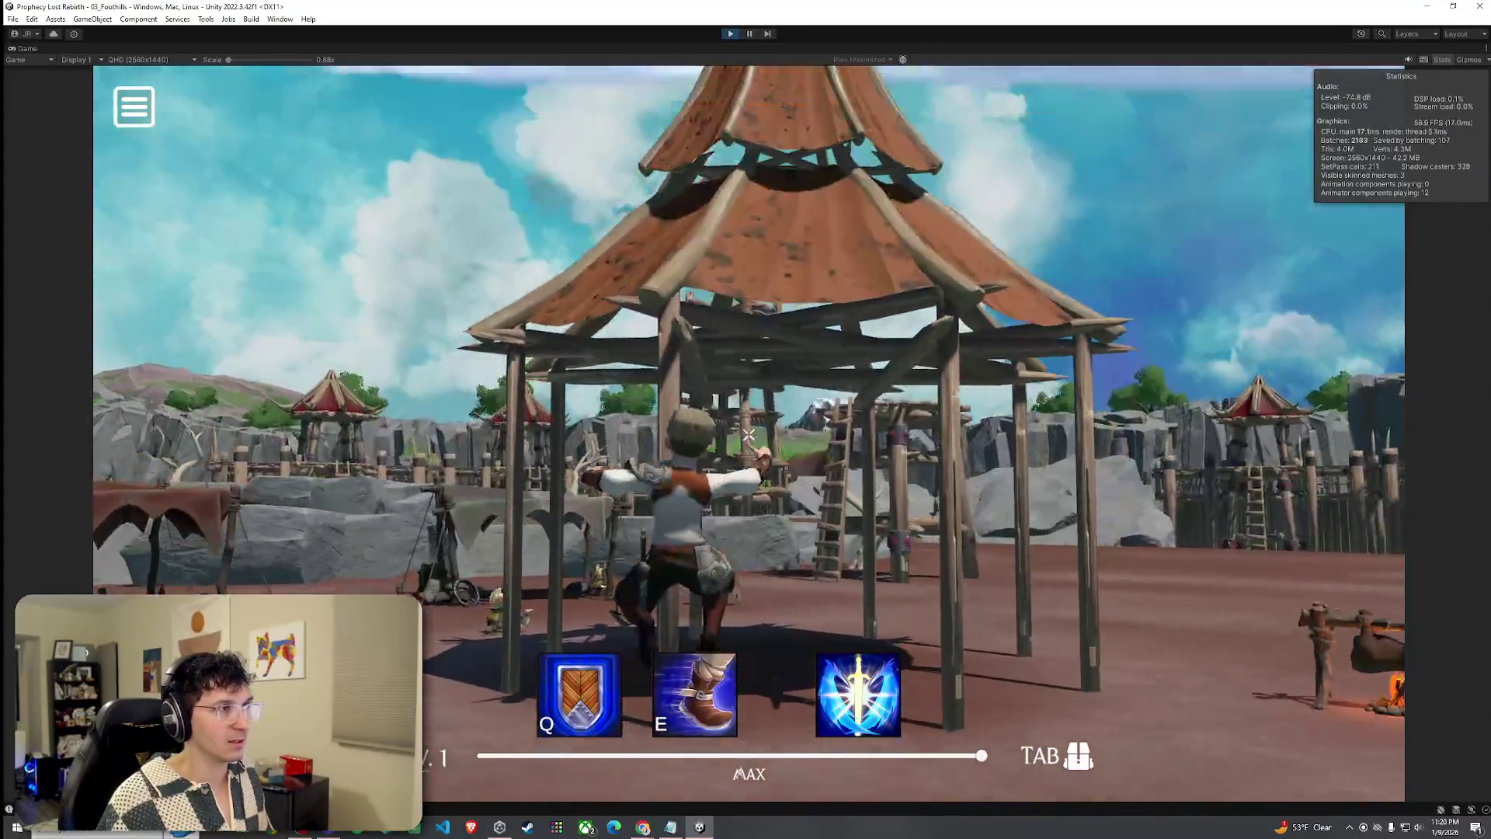
pyautogui.press('w')
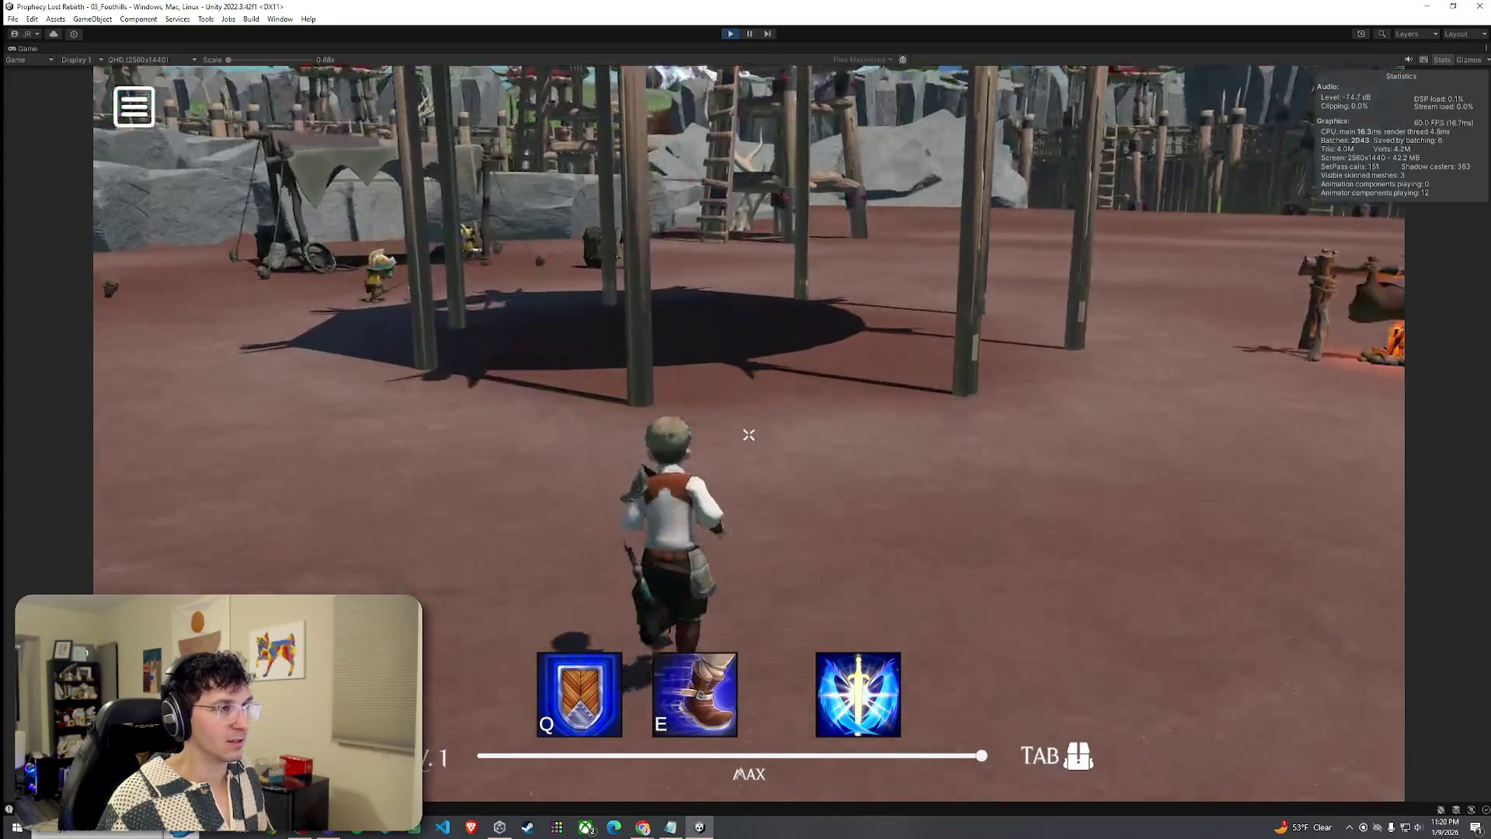
pyautogui.press('w')
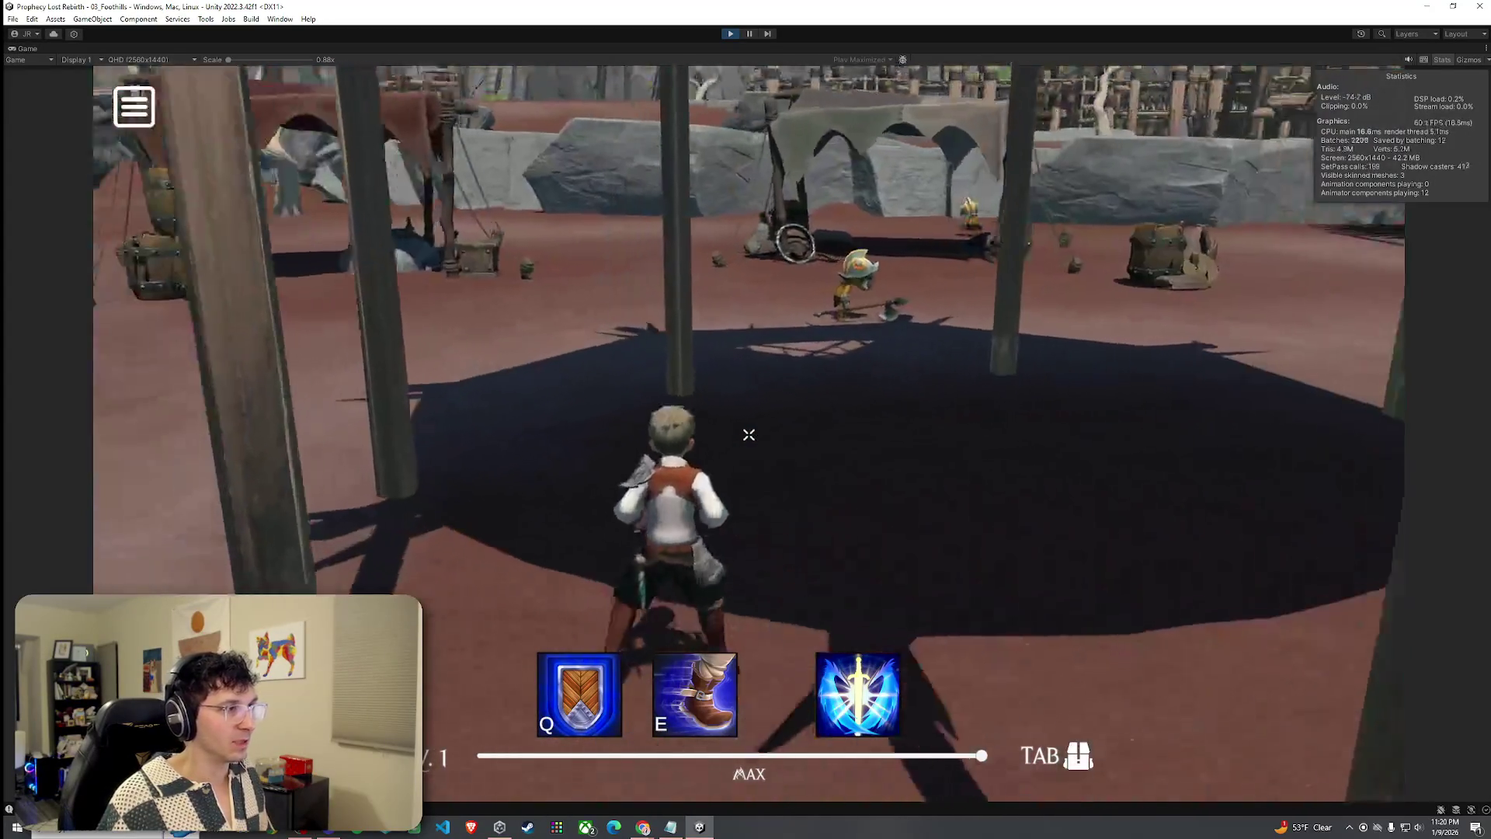
pyautogui.press('w')
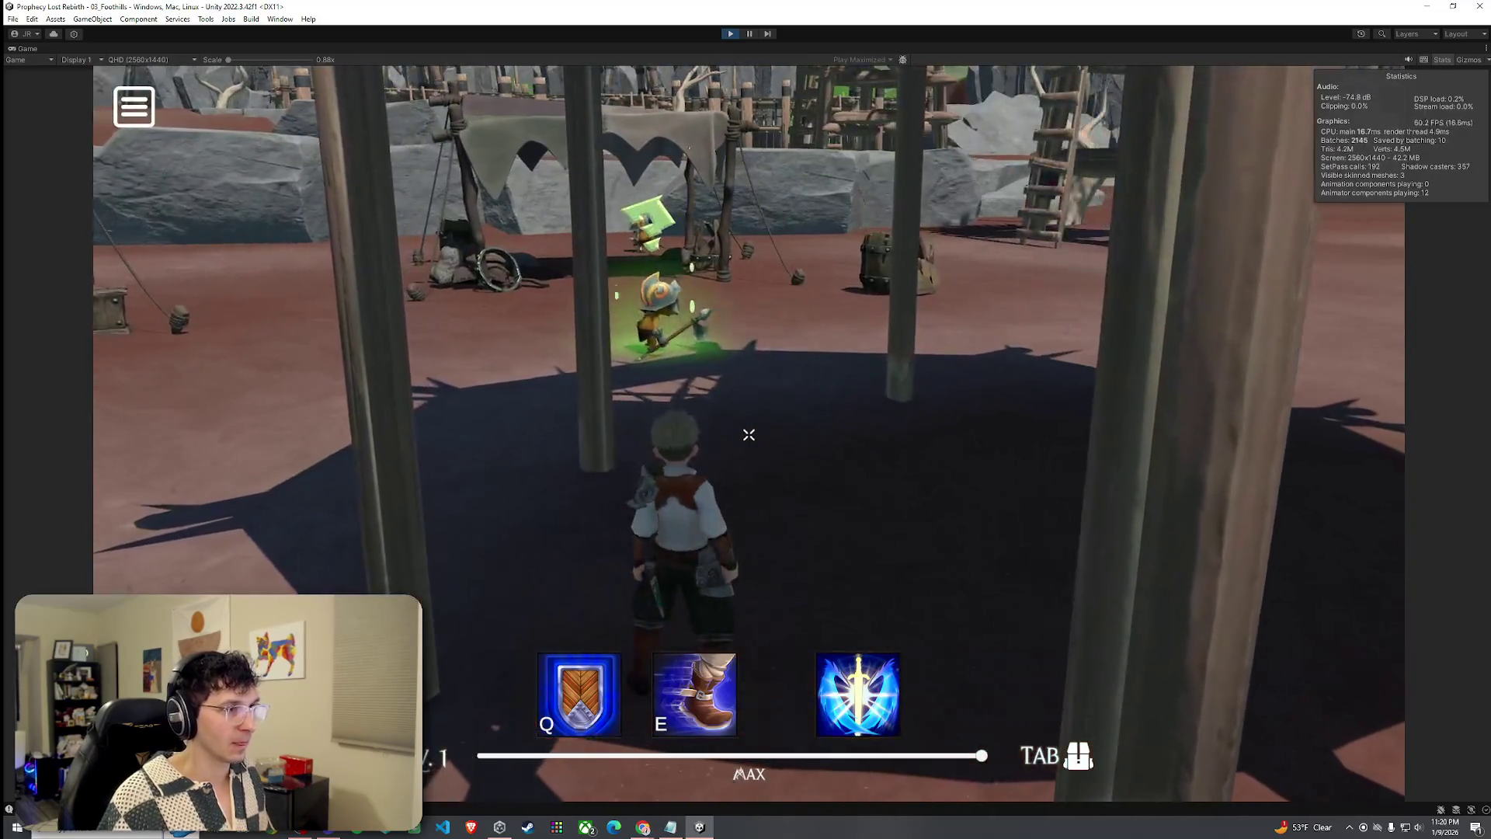
pyautogui.press('w')
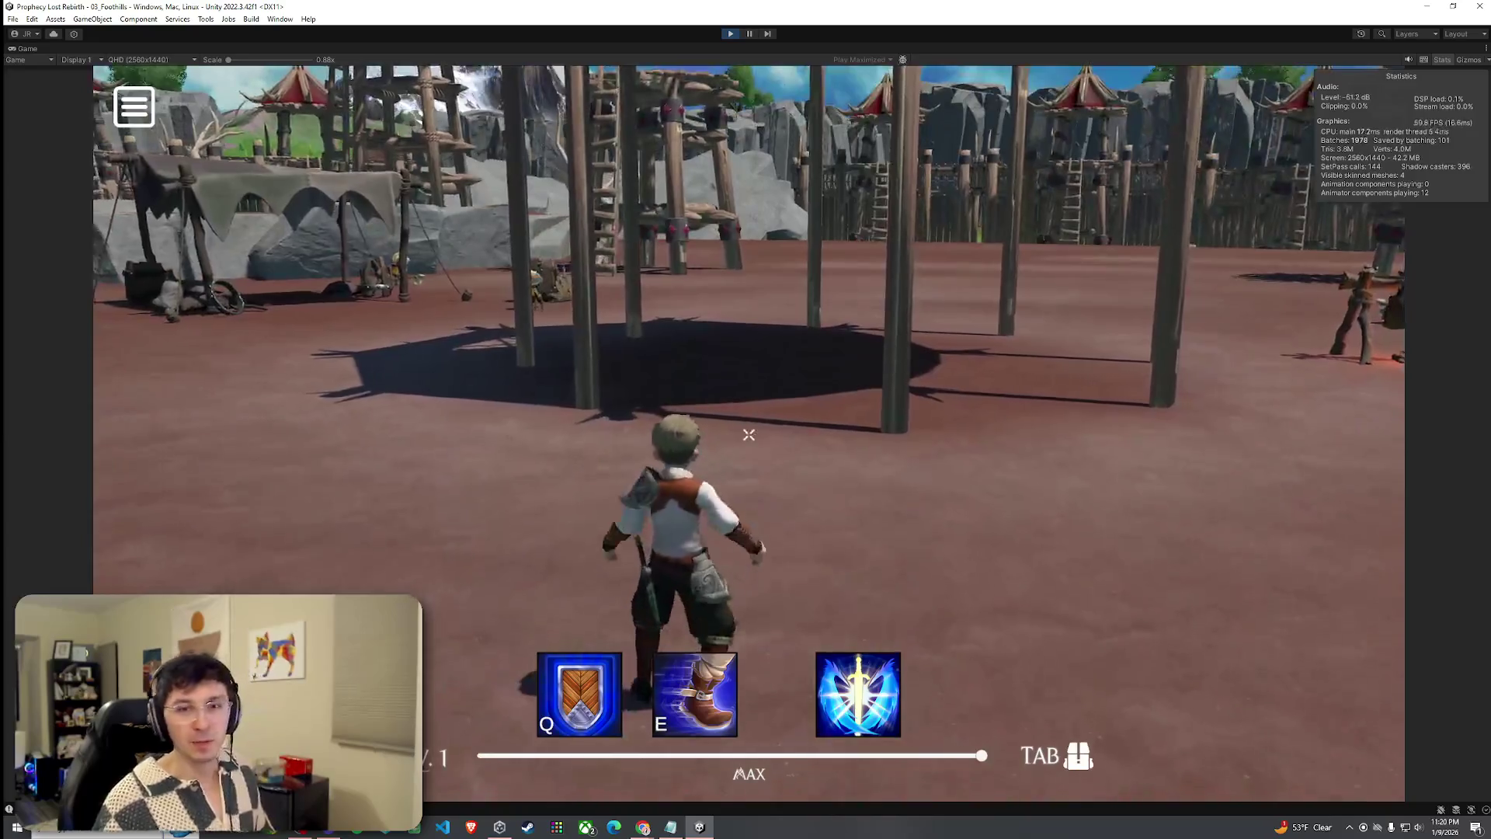
pyautogui.press('s')
pyautogui.press('super')
pyautogui.click(731, 34)
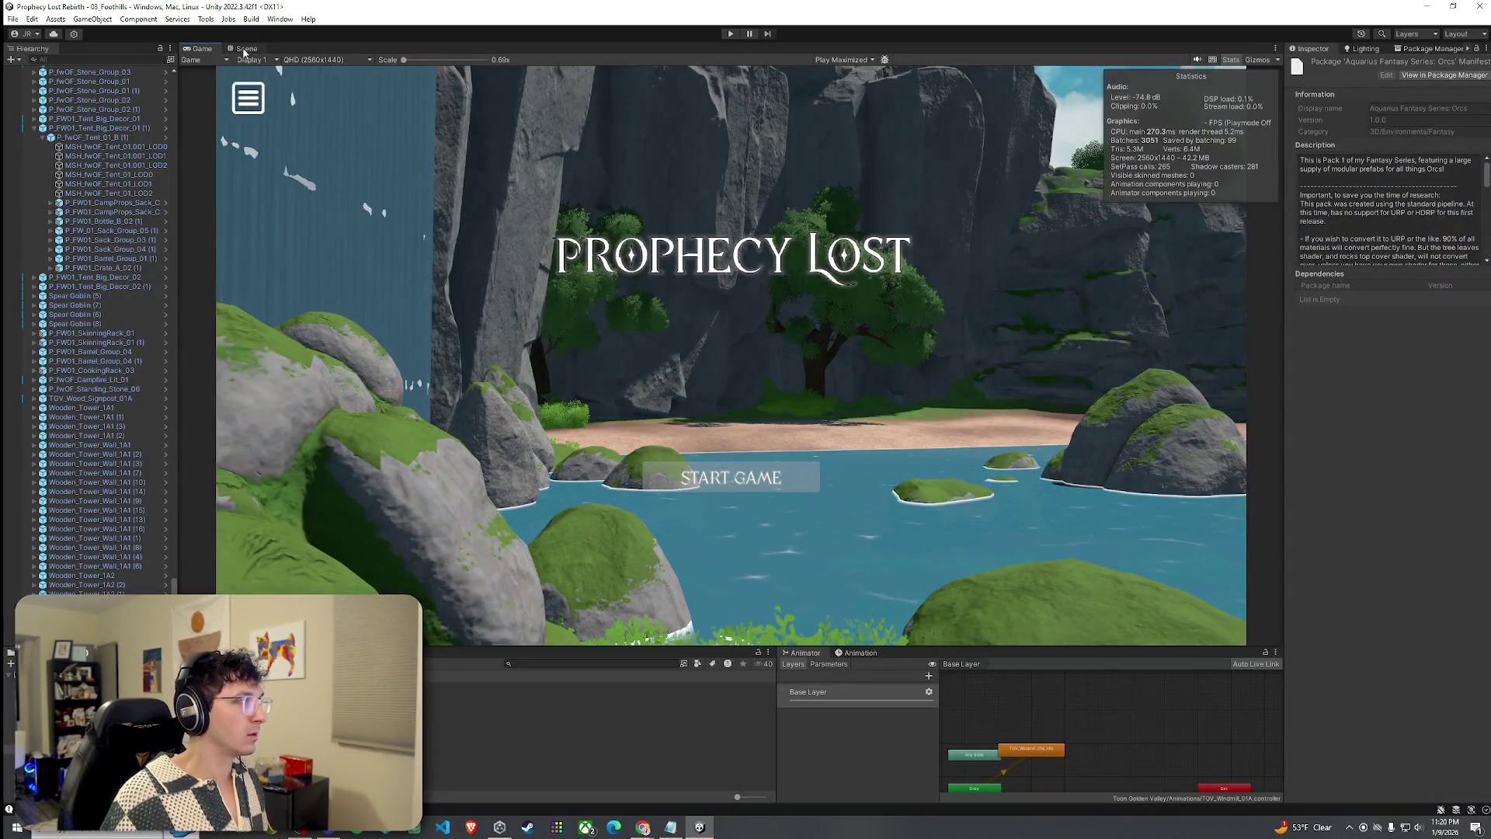
# Select and frame the central tent Hut_Structure_Piece_1A5, keeping Blend Probes as light probe mode.
pyautogui.click(245, 49)
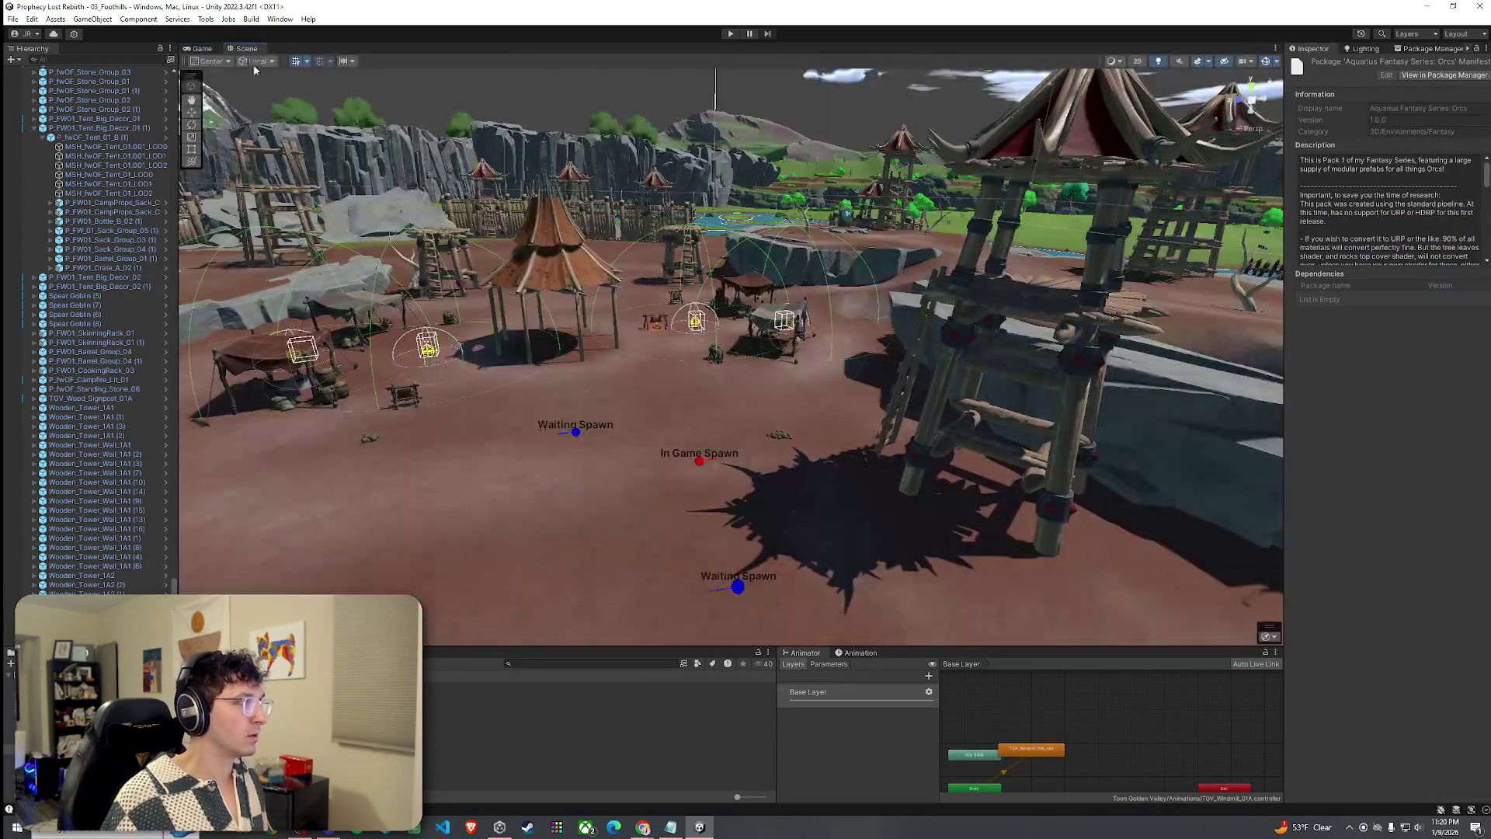
pyautogui.scroll(10, 730, 357)
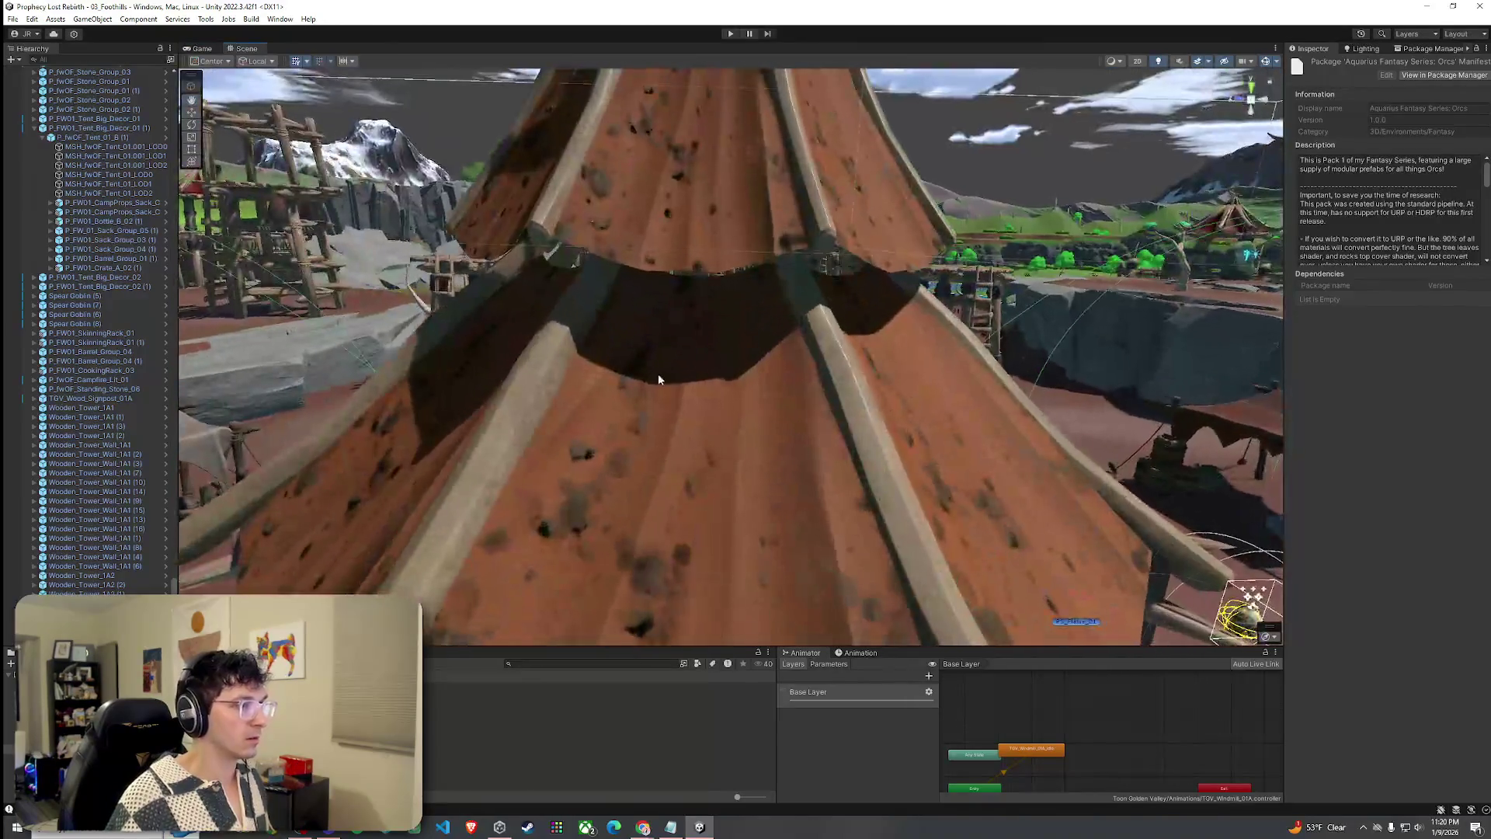
pyautogui.click(649, 361)
pyautogui.press('f')
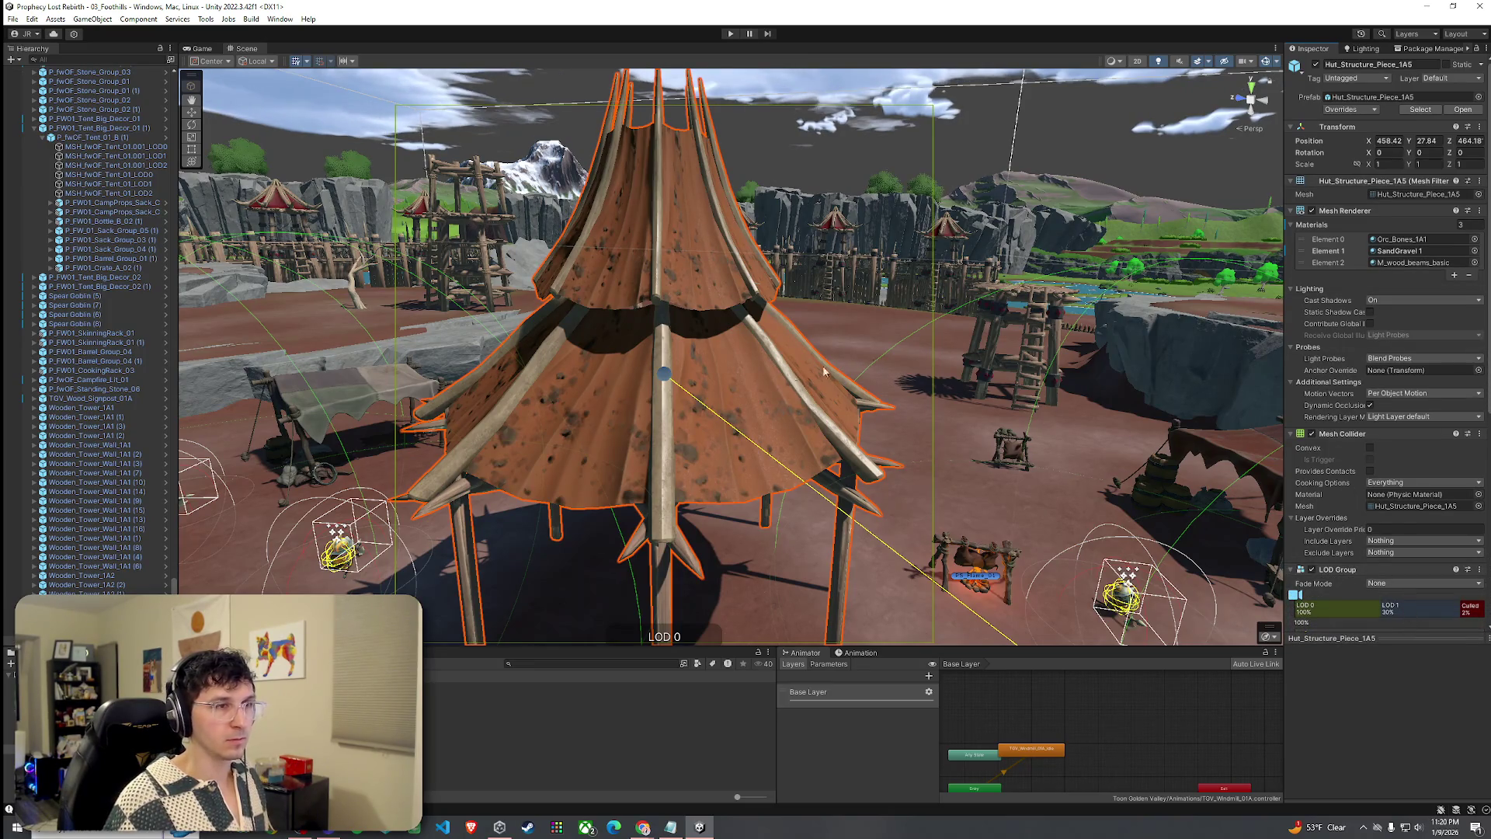
pyautogui.scroll(-5, 1192, 342)
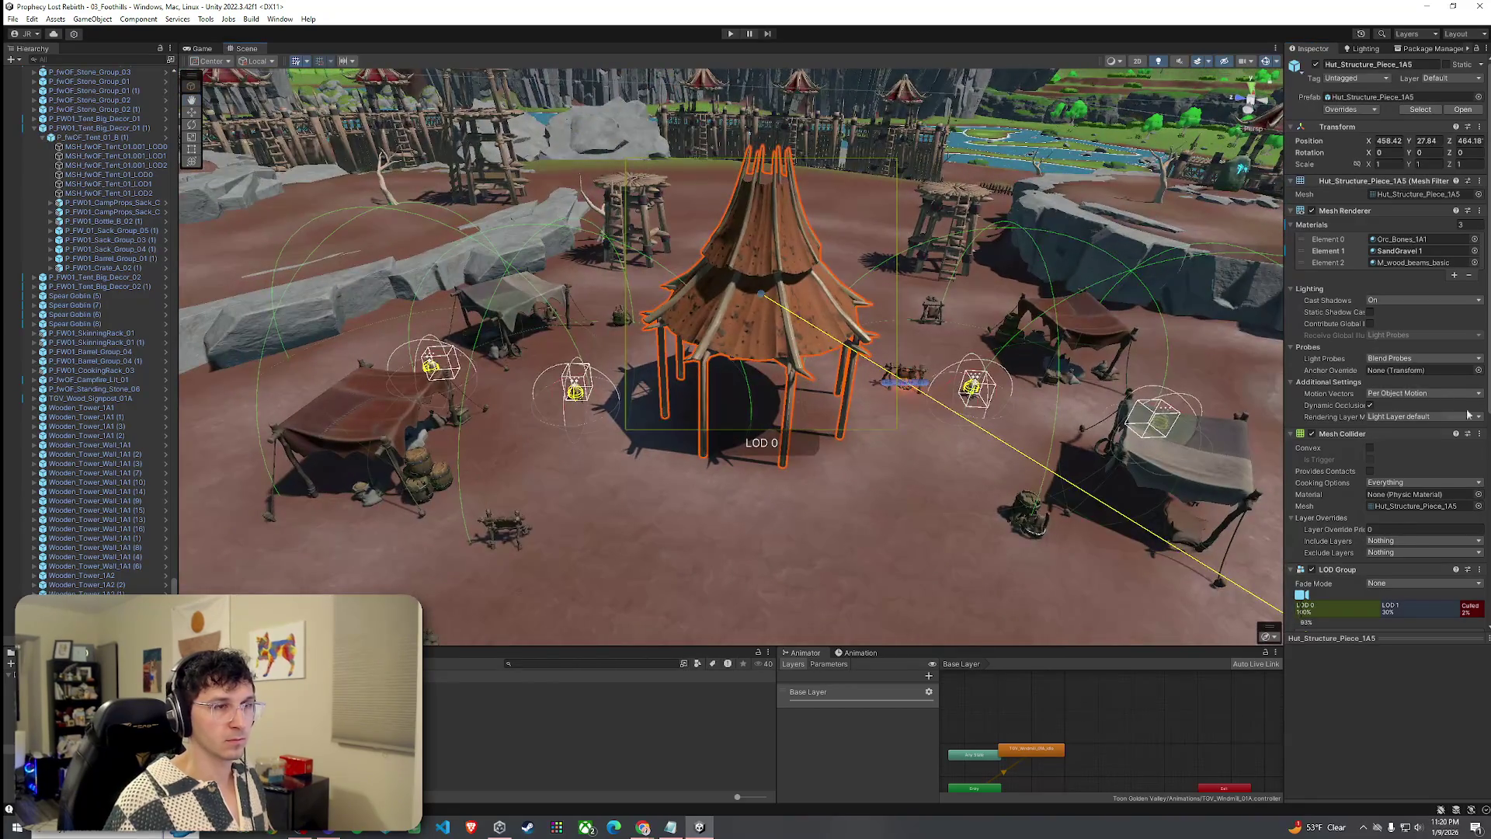
pyautogui.click(1403, 361)
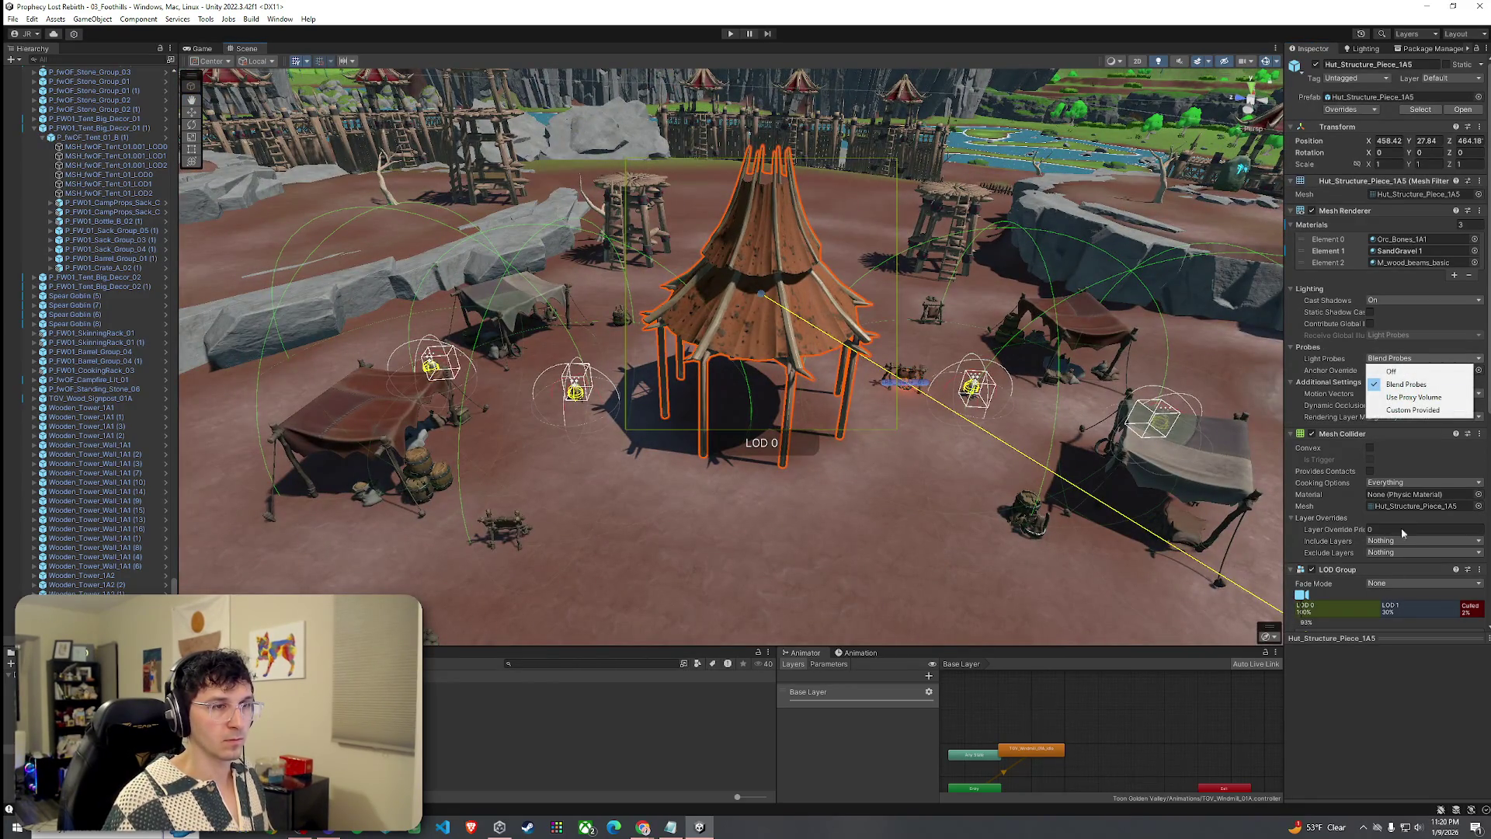
pyautogui.click(1392, 715)
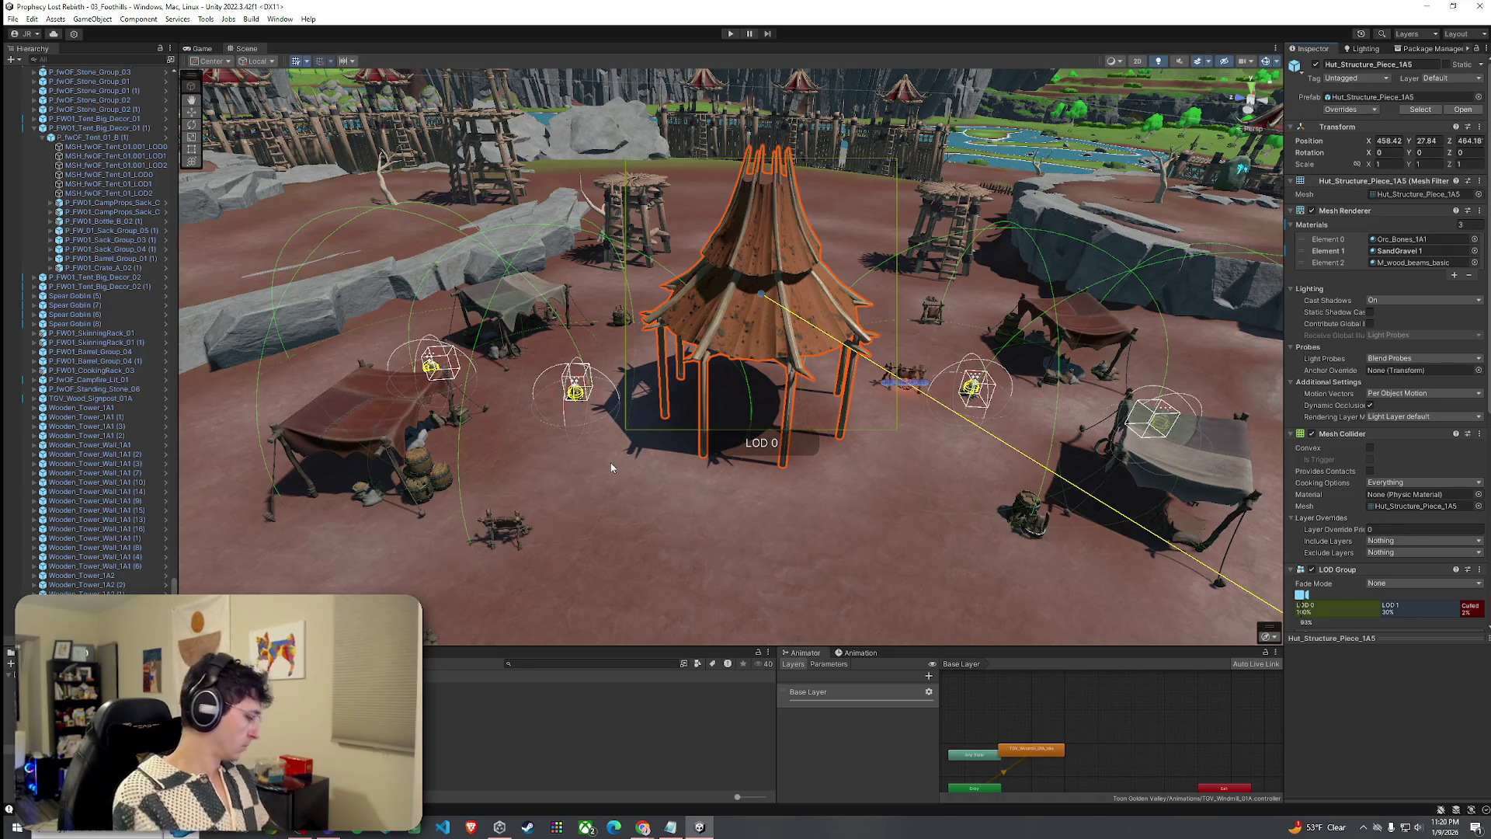
# Shrink the hut to about 0.77 scale, lower it to Y 27.69, and save the scene.
pyautogui.click(12, 18)
pyautogui.click(31, 72)
pyautogui.moveTo(640, 410)
pyautogui.mouseDown()
pyautogui.moveTo(651, 371)
pyautogui.moveTo(736, 320)
pyautogui.moveTo(734, 339)
pyautogui.moveTo(776, 383)
pyautogui.moveTo(727, 280)
pyautogui.mouseUp()
pyautogui.press('w')
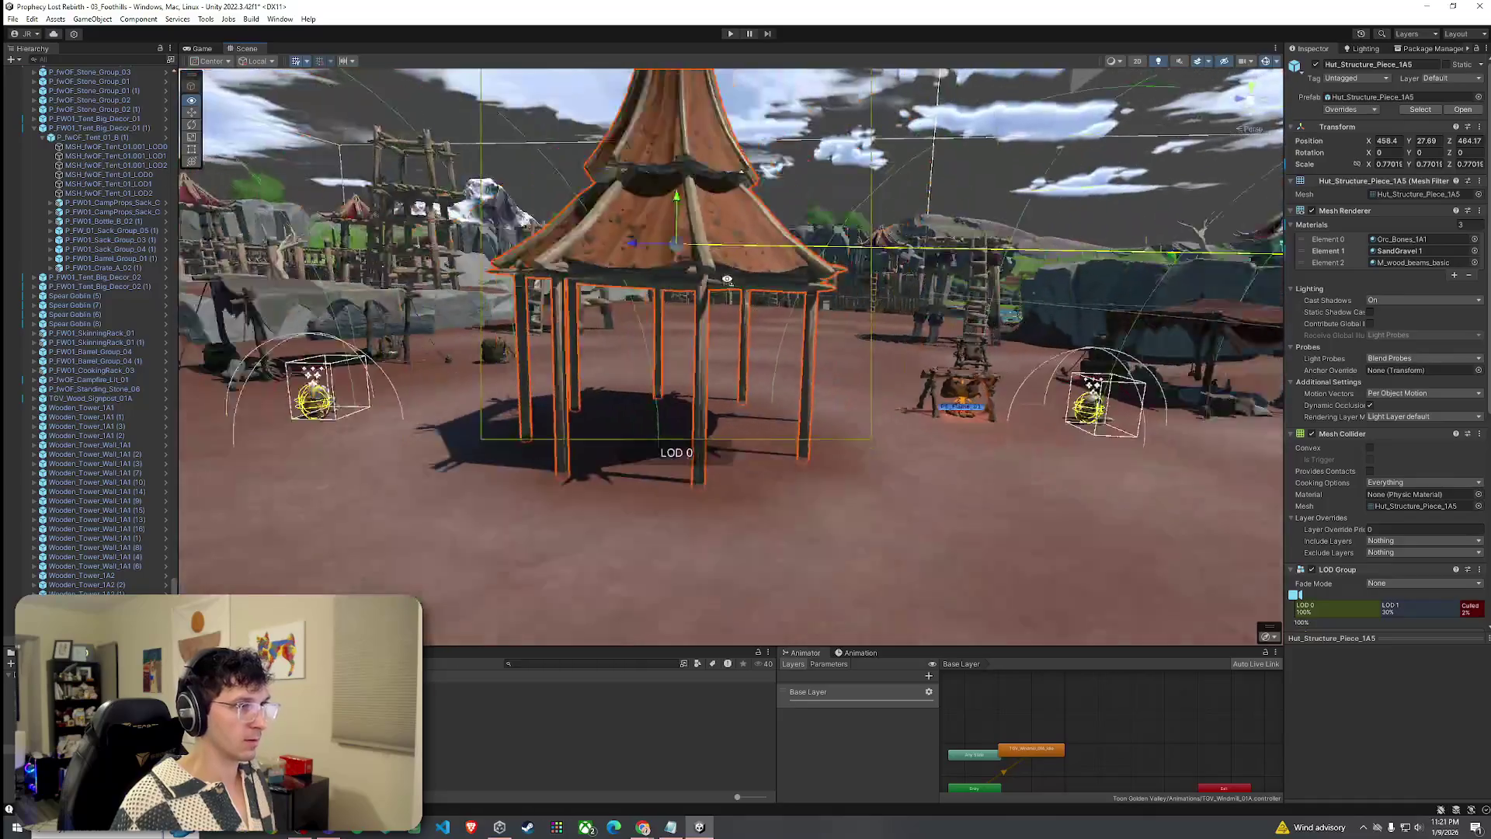
pyautogui.scroll(-5, 727, 279)
pyautogui.click(12, 19)
pyautogui.click(31, 75)
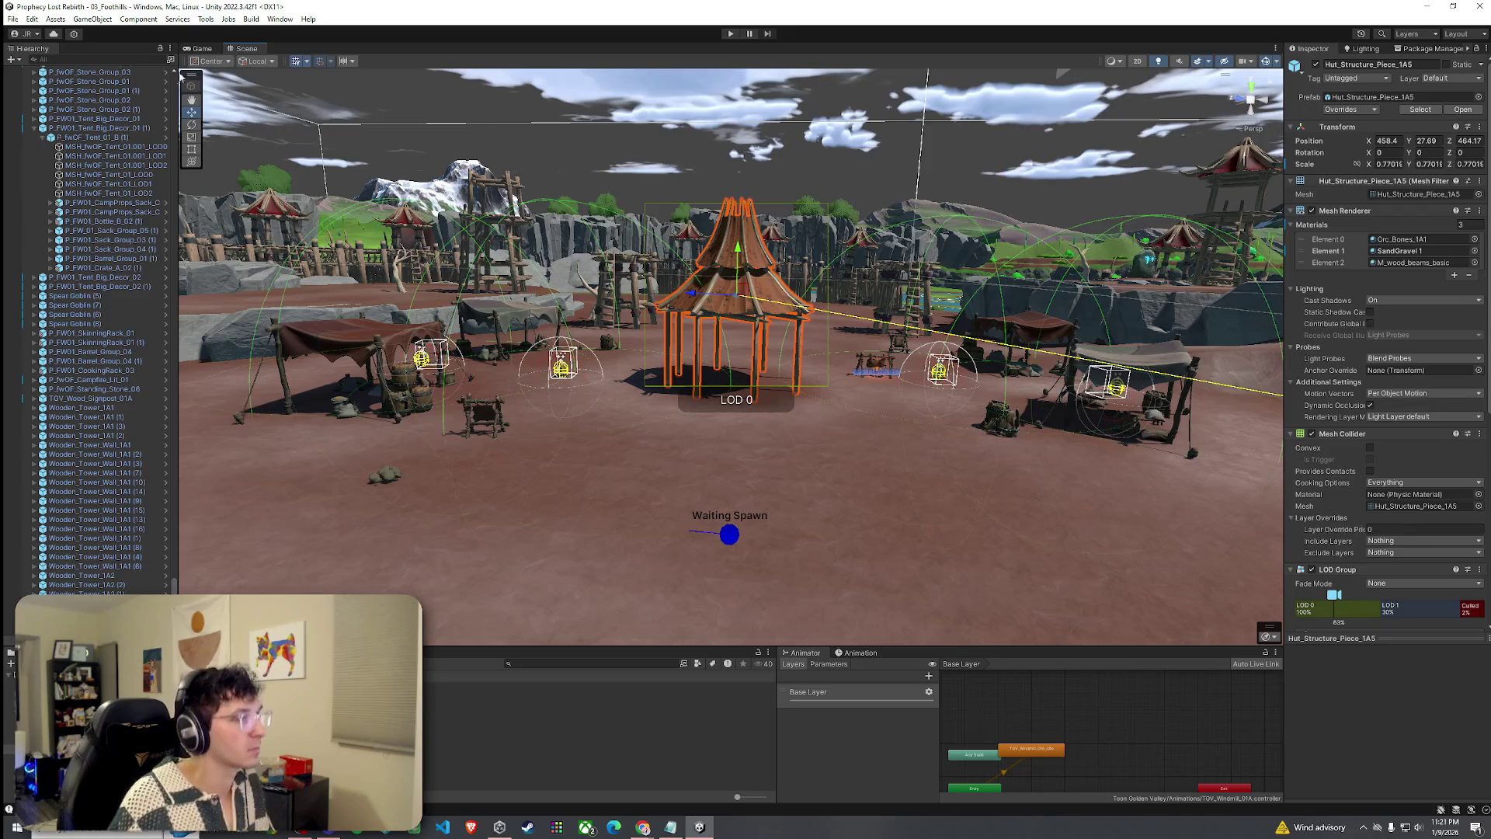
pyautogui.moveTo(466, 295); pyautogui.dragTo(483, 331)
pyautogui.click(233, 738)
# In Tents, Awnings, preview Hut_Structure_Piece_1A3, 1A4, 1A6 and Orc_Building_1A1 prefabs.
pyautogui.click(233, 747)
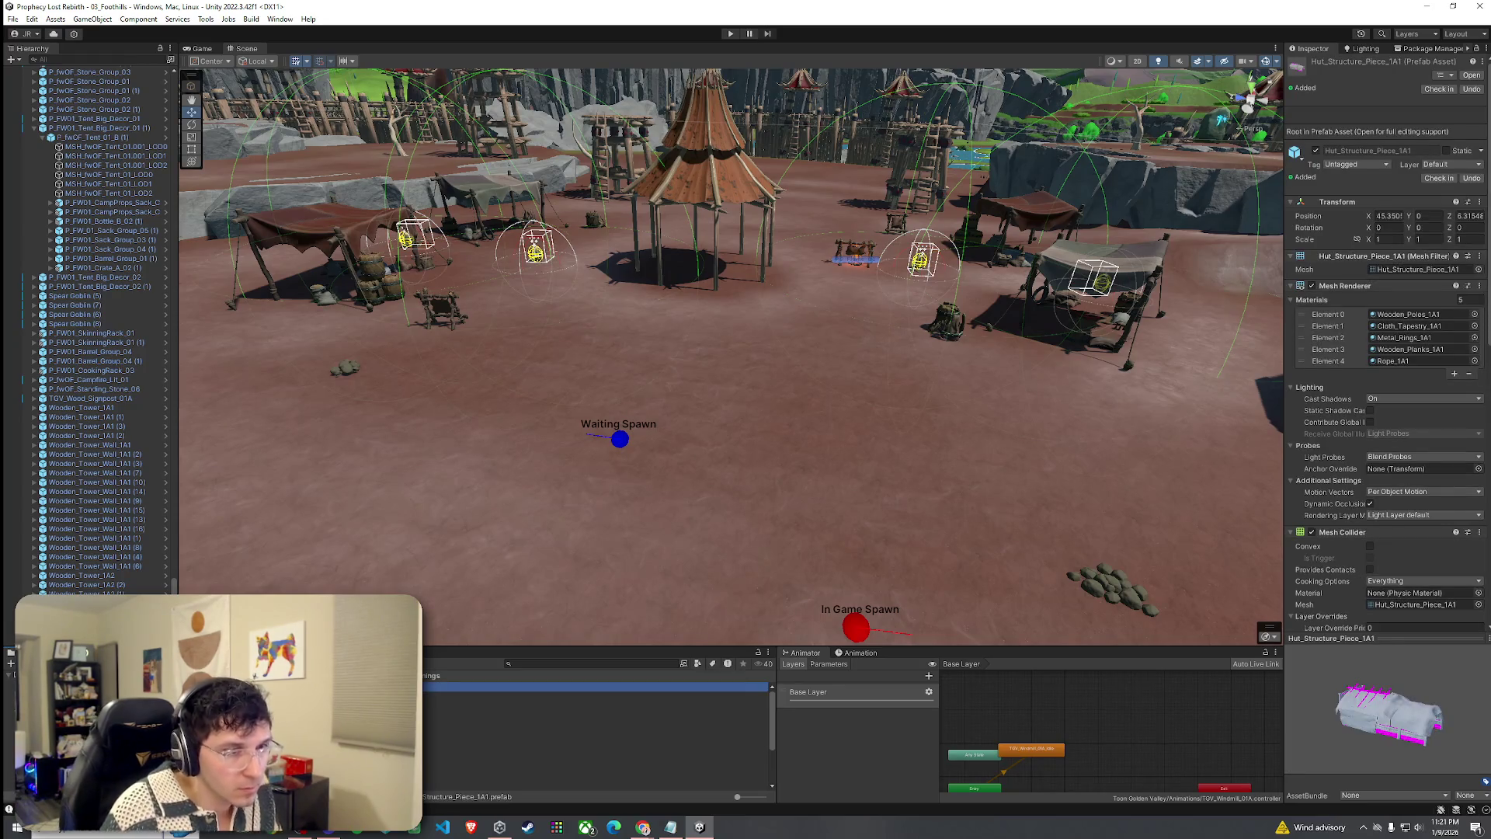
pyautogui.press('Down')
pyautogui.press('Down')
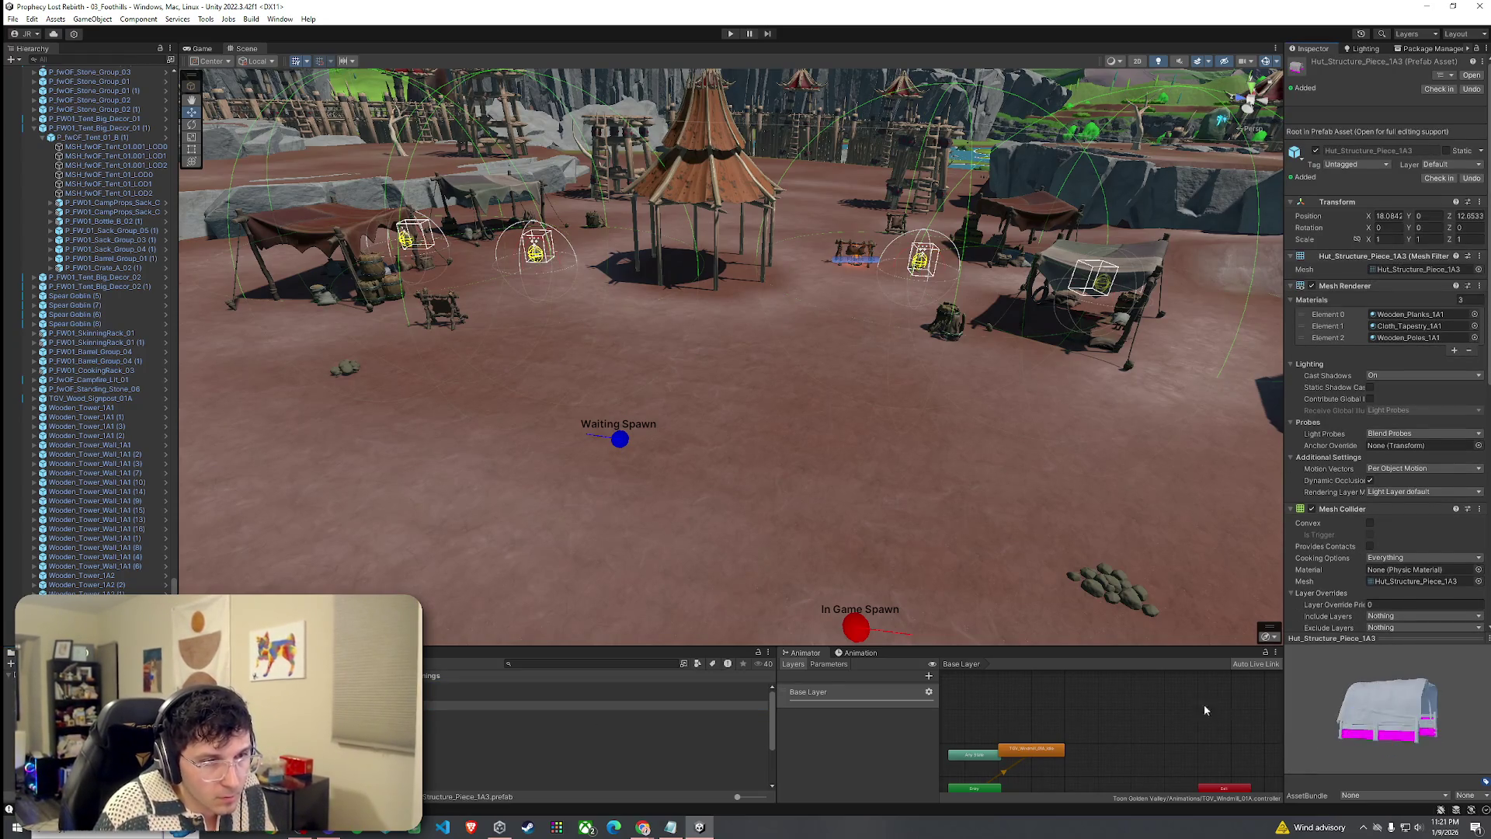
pyautogui.click(494, 714)
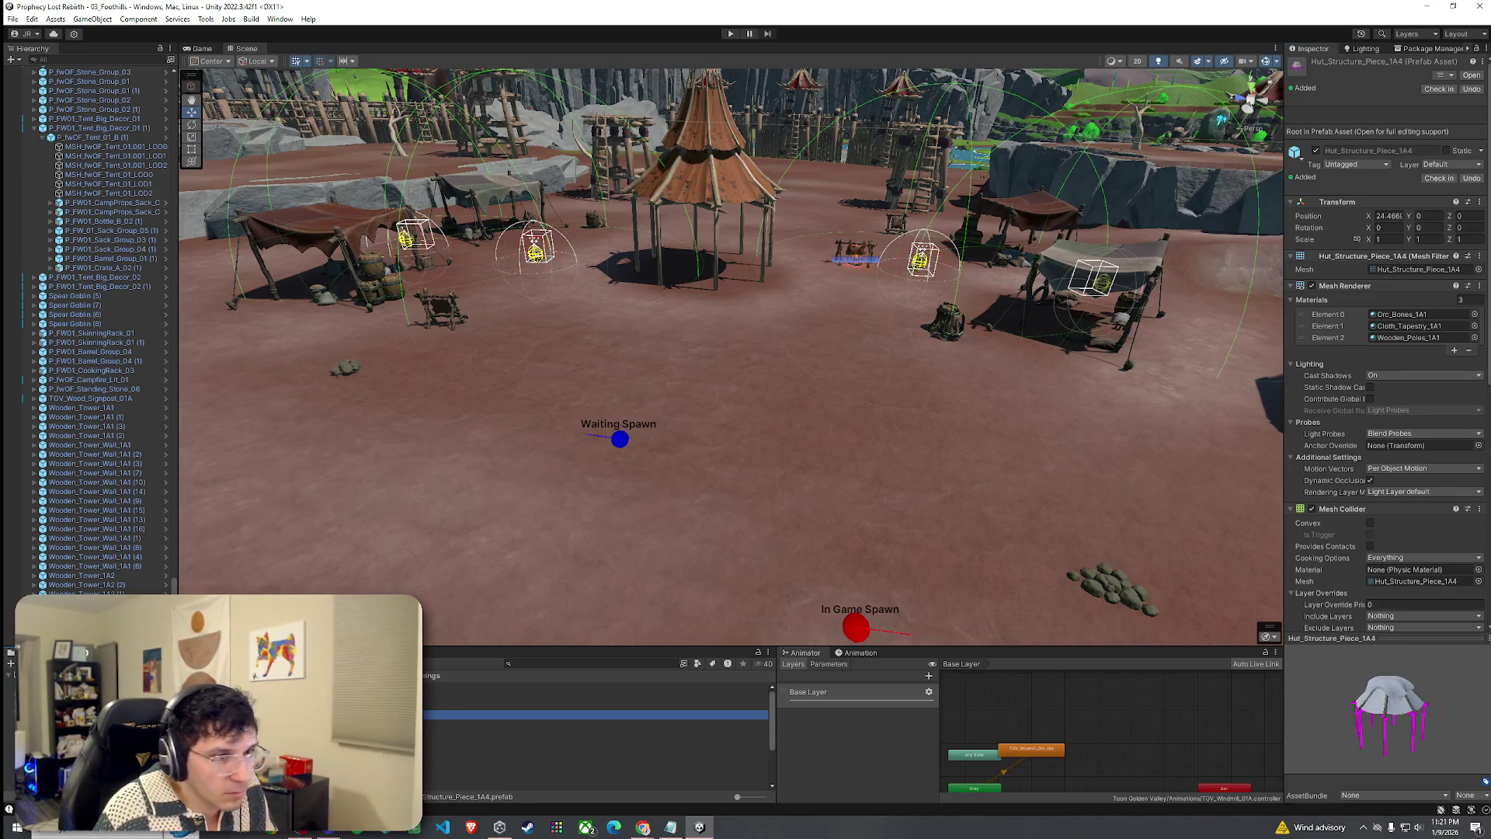
pyautogui.press('Down')
pyautogui.press('Down')
pyautogui.press('Down')
pyautogui.press('Down')
pyautogui.press('Down')
pyautogui.press('Down')
pyautogui.press('Down')
pyautogui.press('Down')
pyautogui.press('Down')
pyautogui.press('Down')
pyautogui.press('Down')
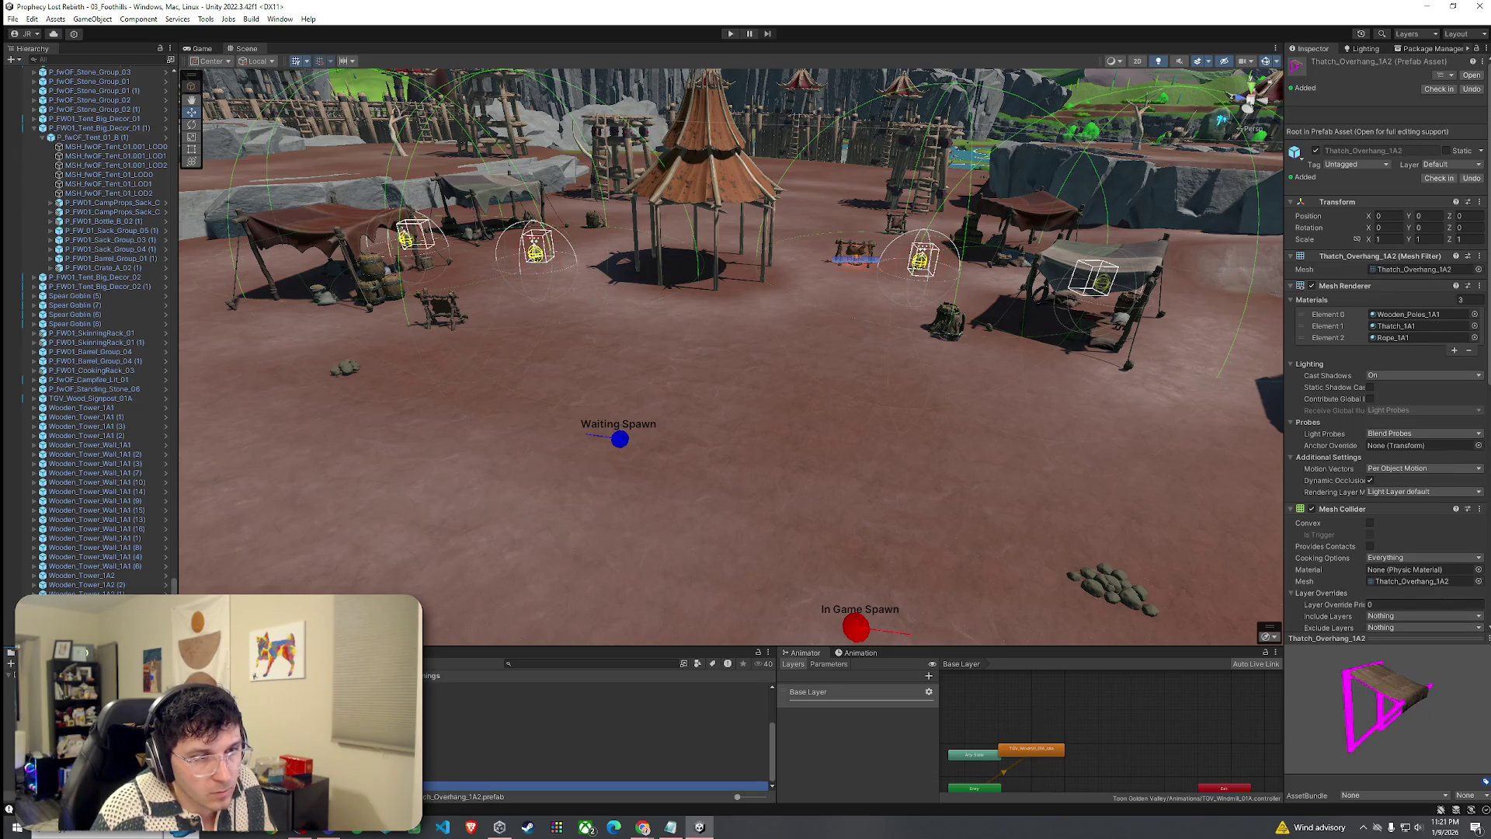
pyautogui.press('Down')
pyautogui.press('Down')
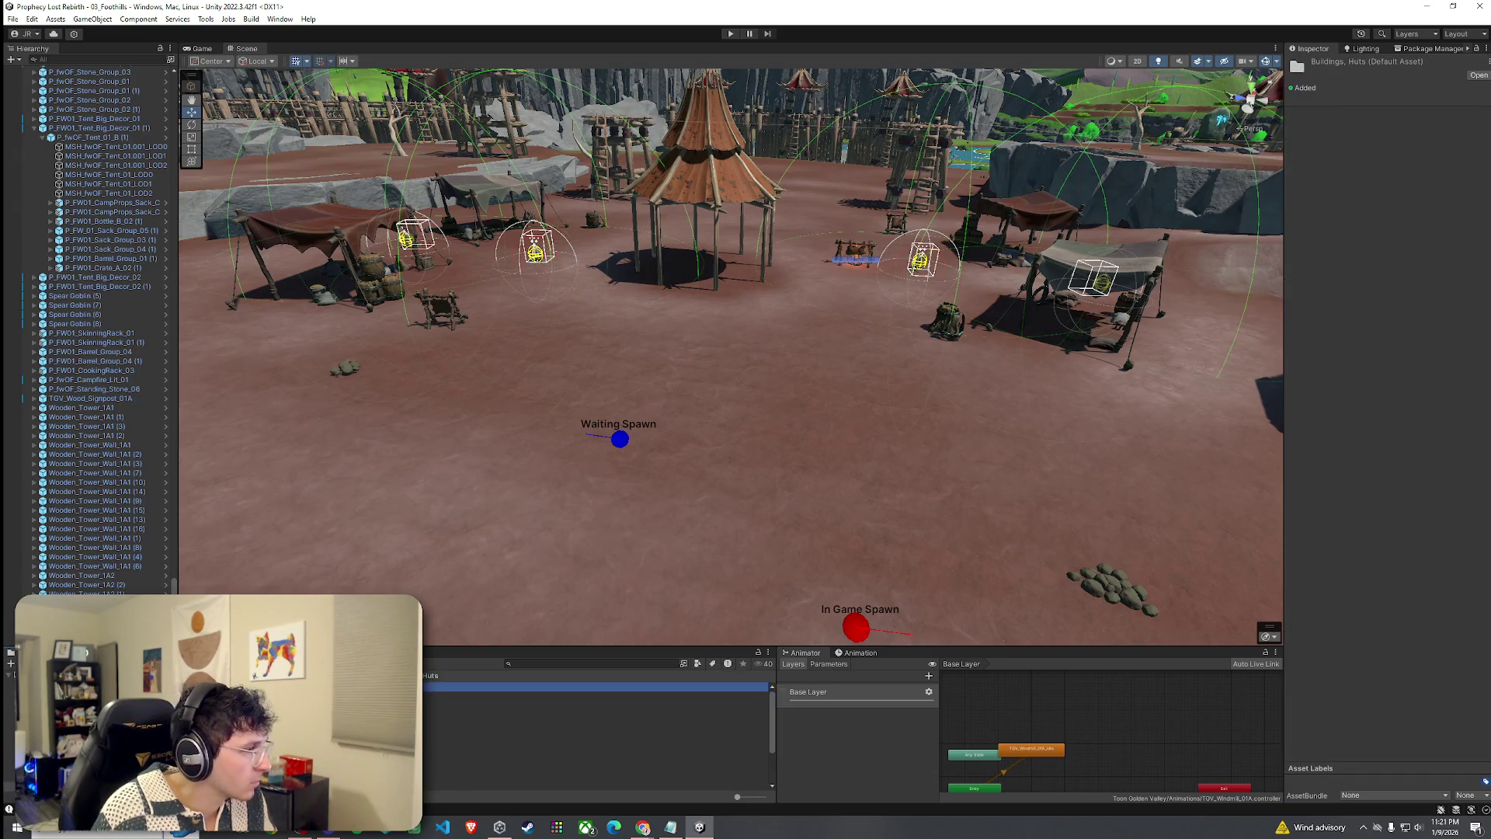
# Place an Orc_Building_1A1 tent in the scene and rotate it about 136 degrees.
pyautogui.moveTo(1378, 738)
pyautogui.mouseDown()
pyautogui.moveTo(1332, 715)
pyautogui.moveTo(1368, 724)
pyautogui.mouseUp()
pyautogui.moveTo(1047, 638)
pyautogui.mouseDown()
pyautogui.moveTo(612, 440)
pyautogui.moveTo(525, 456)
pyautogui.moveTo(525, 386)
pyautogui.moveTo(596, 466)
pyautogui.moveTo(575, 450)
pyautogui.mouseUp()
pyautogui.moveTo(543, 687)
pyautogui.mouseDown()
pyautogui.moveTo(591, 683)
pyautogui.moveTo(633, 334)
pyautogui.moveTo(677, 336)
pyautogui.mouseUp()
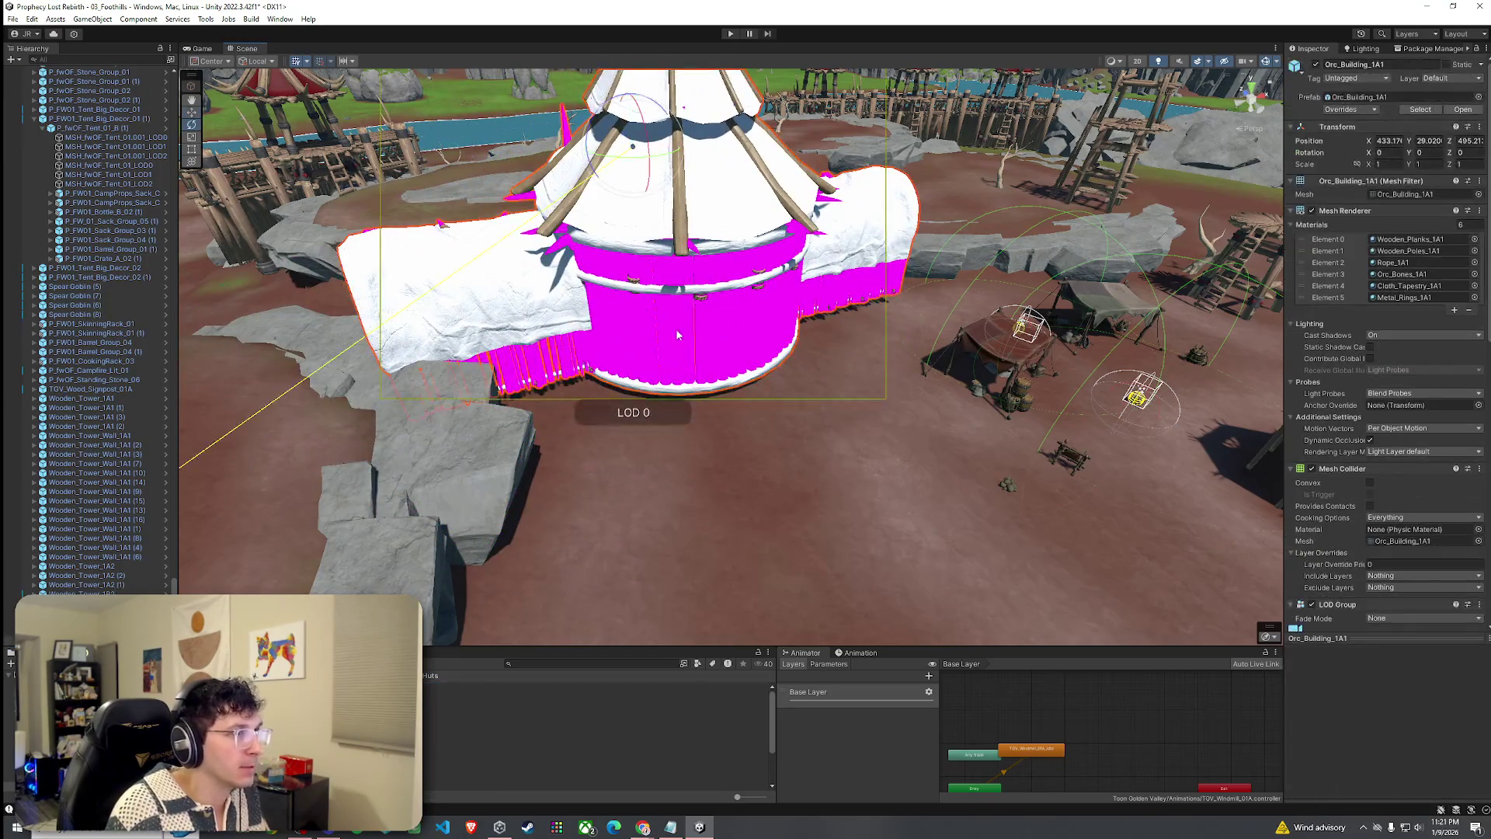
pyautogui.moveTo(625, 158); pyautogui.dragTo(633, 154)
pyautogui.press('r')
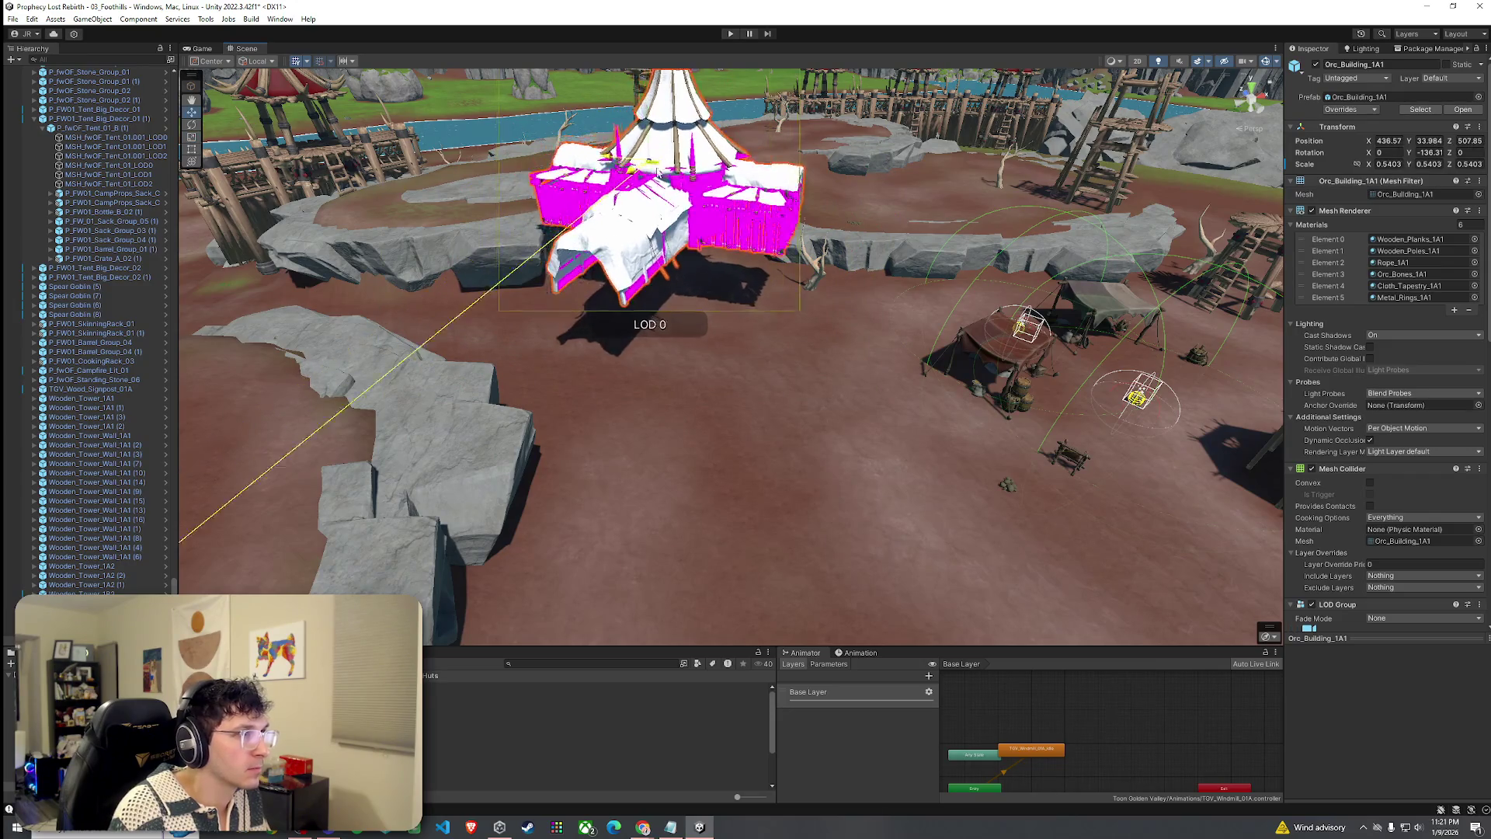
# Orbit the view back to the pink tent and select the Orc_Building_1A3 prefab asset.
pyautogui.moveTo(680, 218); pyautogui.dragTo(731, 299)
pyautogui.scroll(-10, 731, 299)
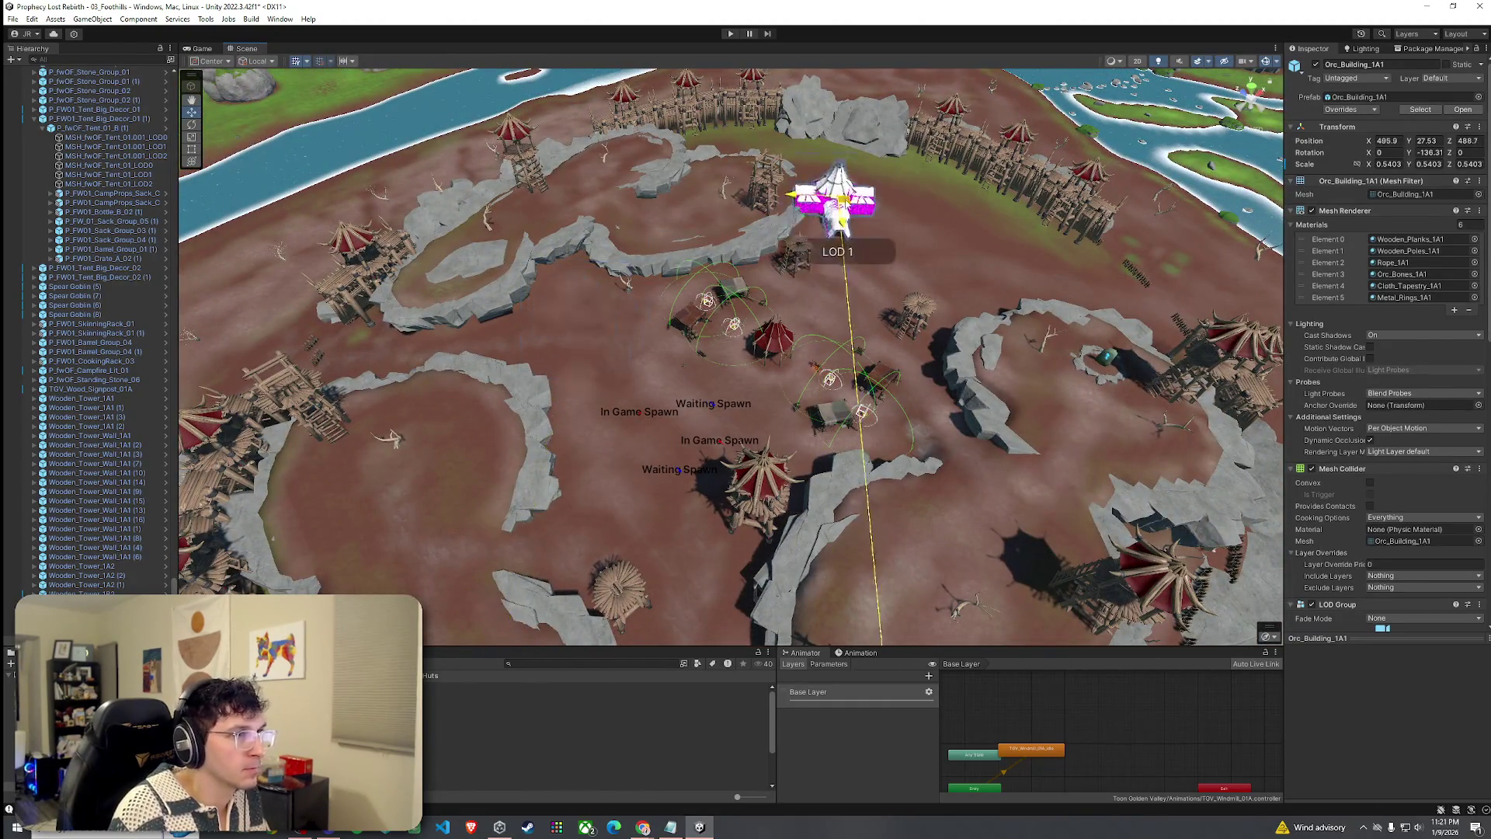
pyautogui.moveTo(868, 190)
pyautogui.mouseDown()
pyautogui.moveTo(862, 158)
pyautogui.moveTo(661, 154)
pyautogui.moveTo(832, 113)
pyautogui.mouseUp()
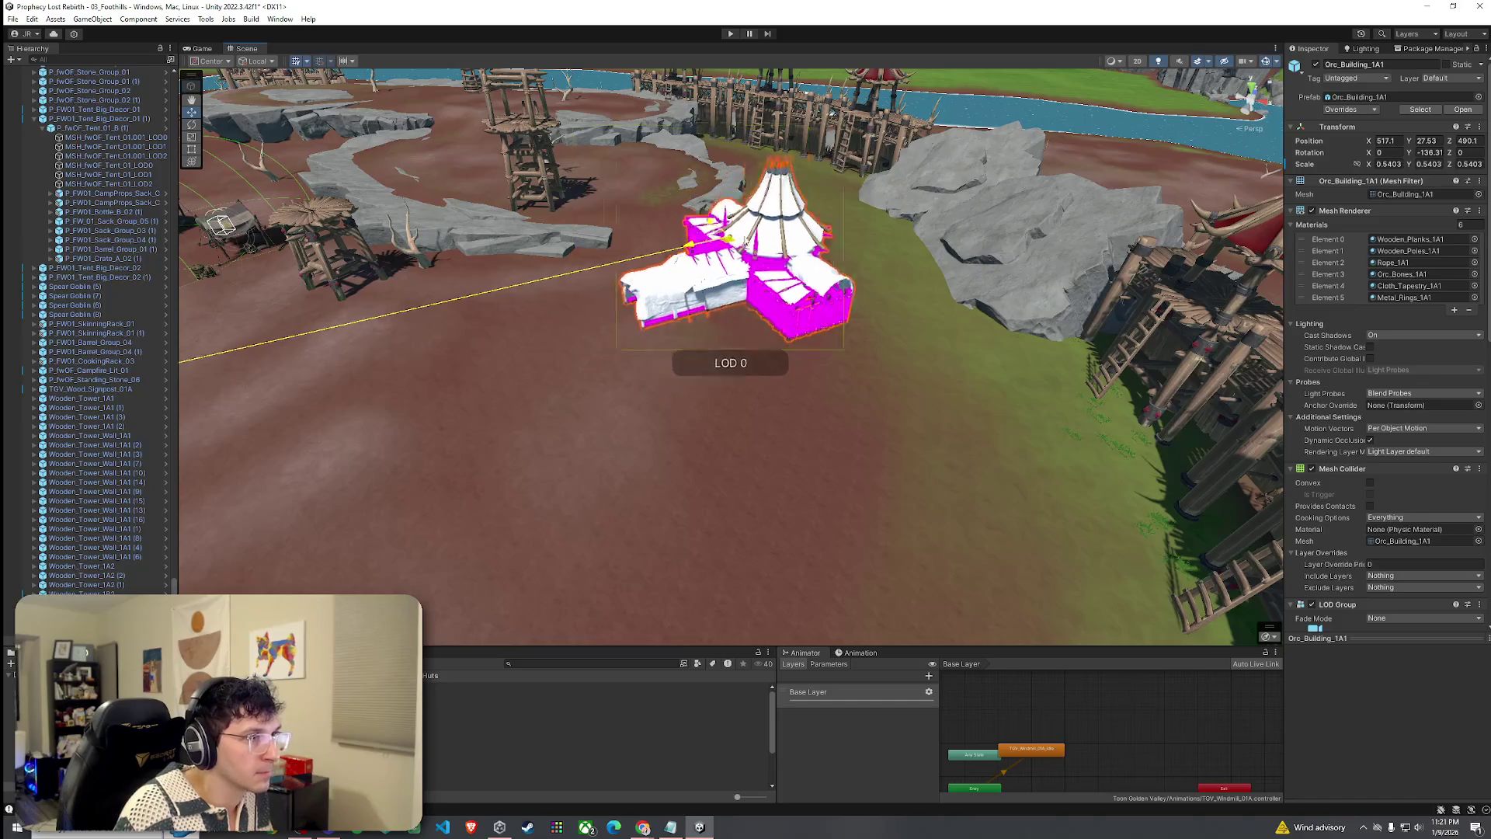
pyautogui.moveTo(829, 200)
pyautogui.mouseDown()
pyautogui.moveTo(898, 161)
pyautogui.moveTo(745, 109)
pyautogui.moveTo(898, 166)
pyautogui.moveTo(566, 379)
pyautogui.mouseUp()
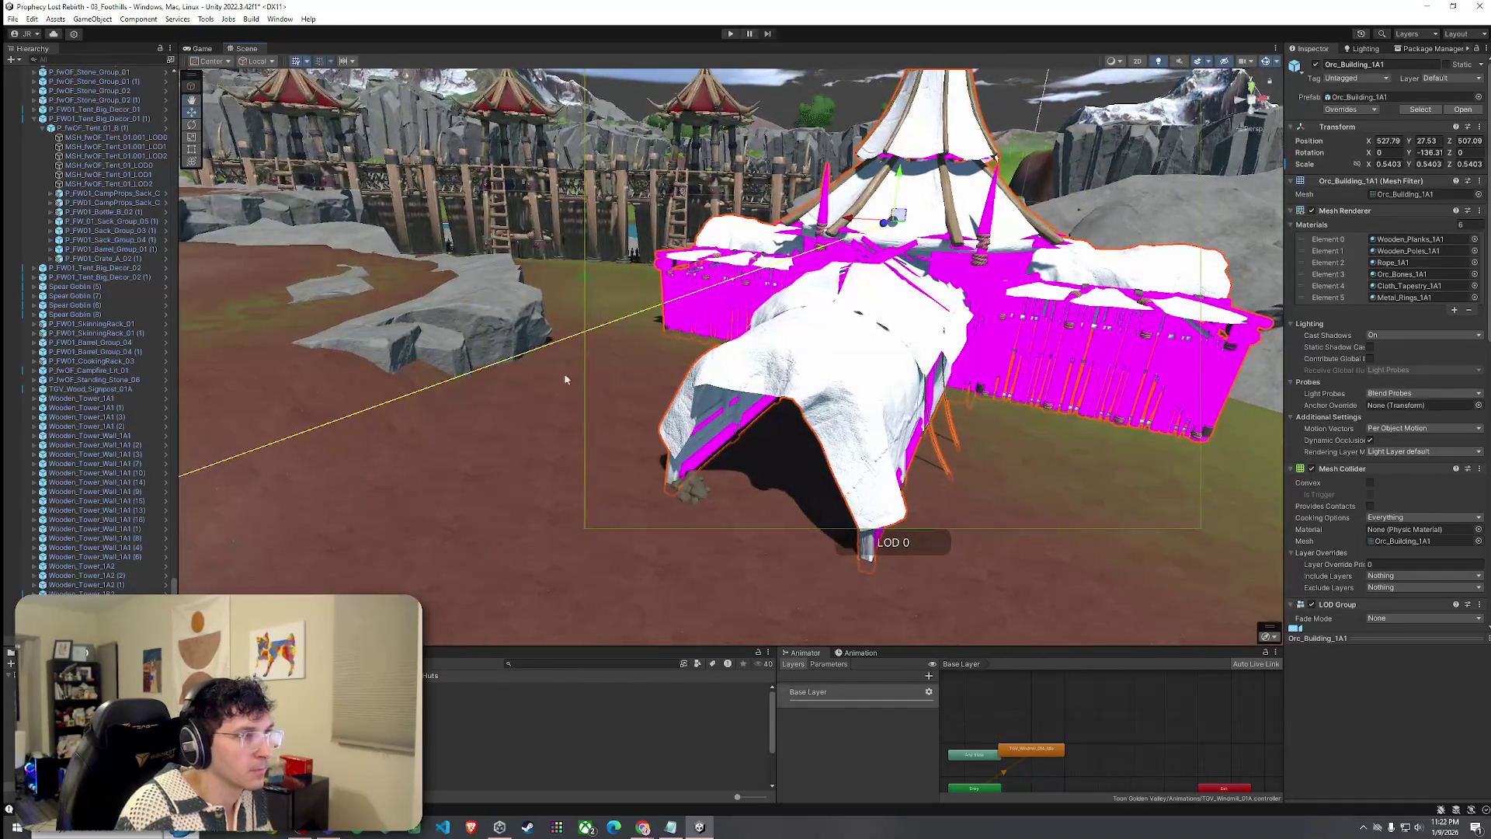
pyautogui.click(544, 686)
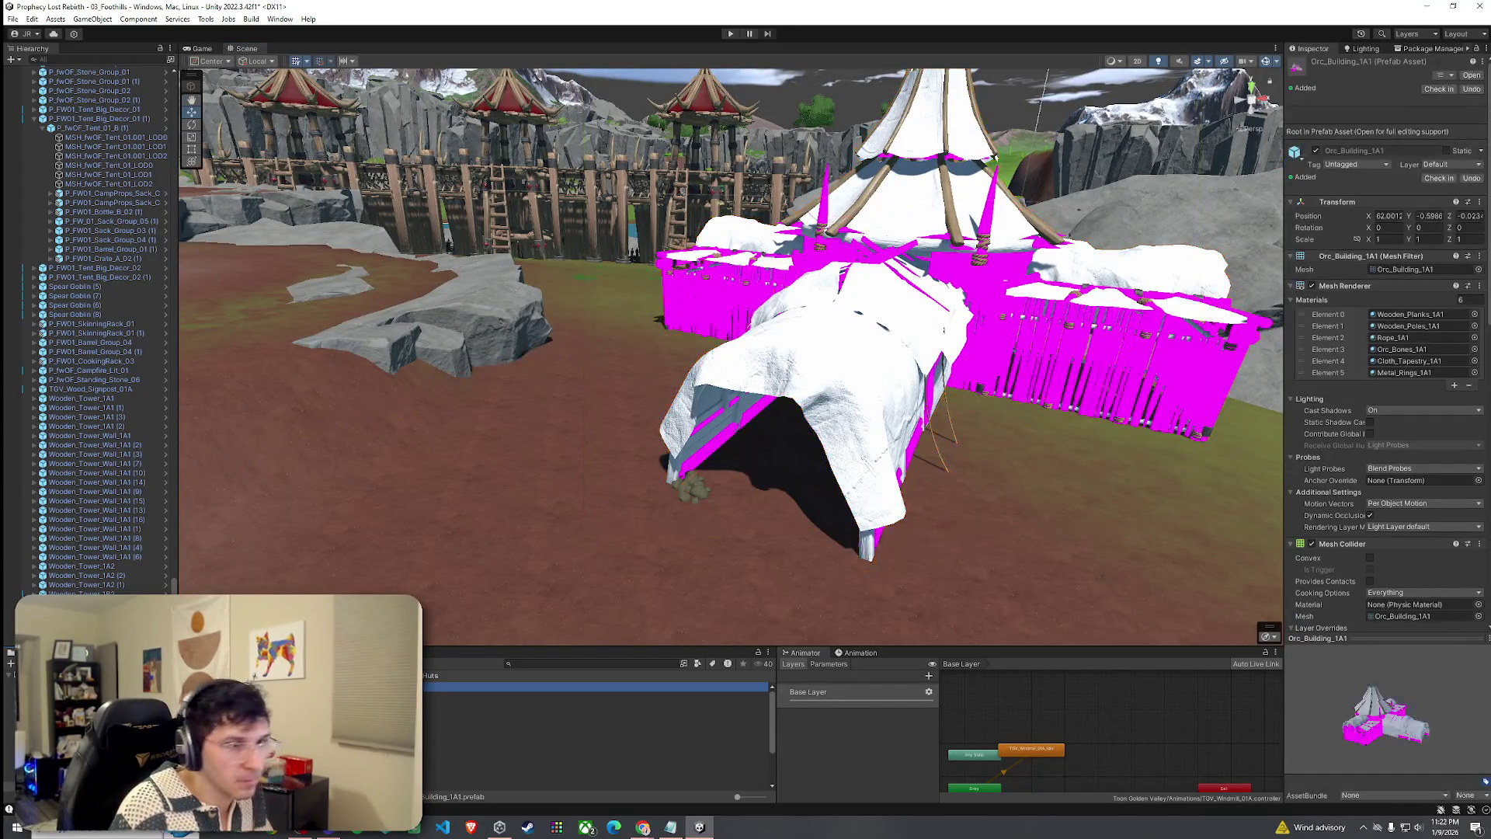
# Remove the placed Orc_Building_1A1 tent and reselect the Orc_Building_1A3 prefab.
pyautogui.press('Down')
pyautogui.press('Down')
pyautogui.press('Up')
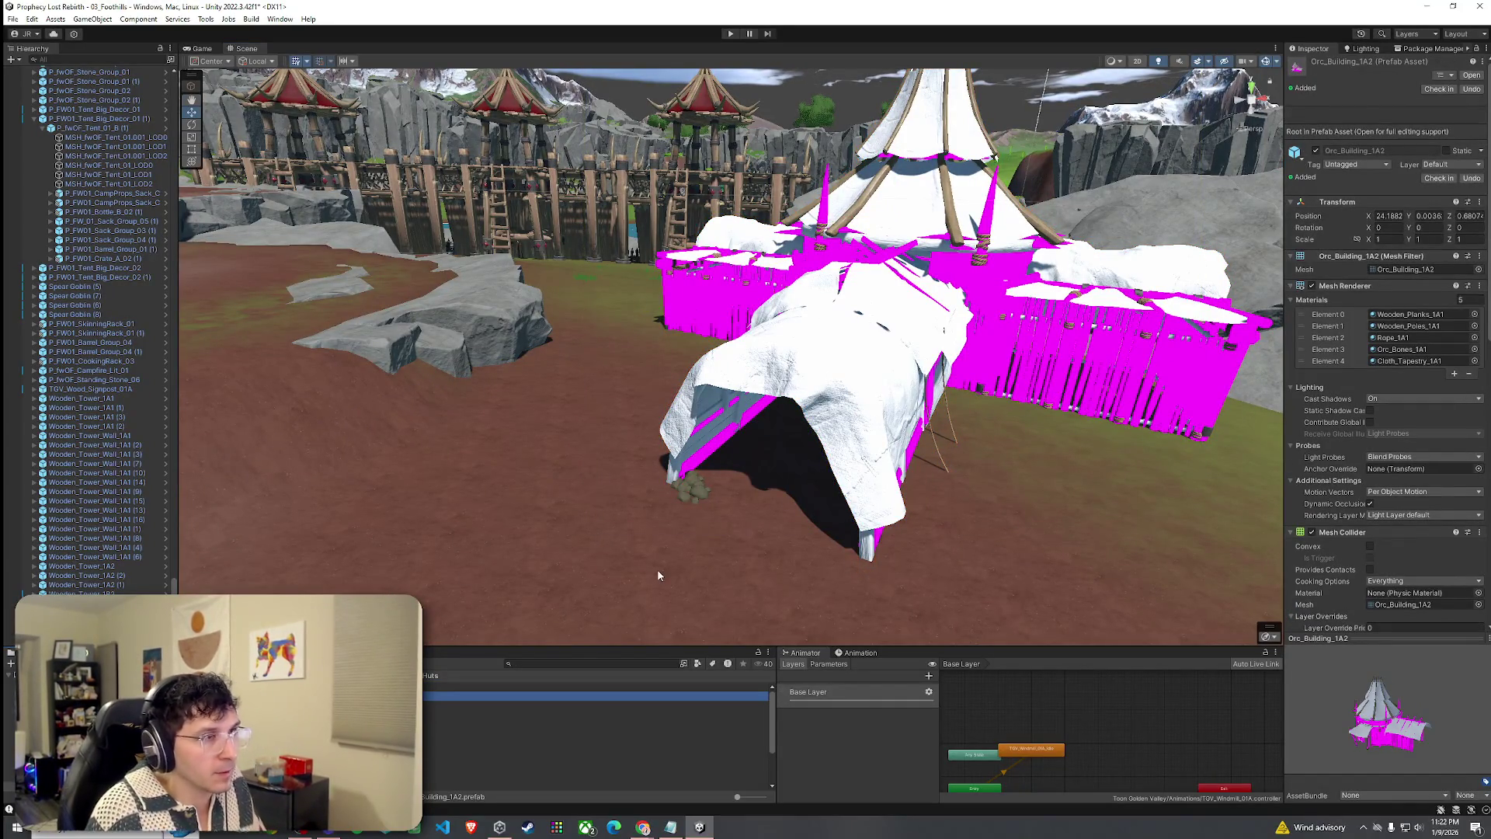
pyautogui.press('Up')
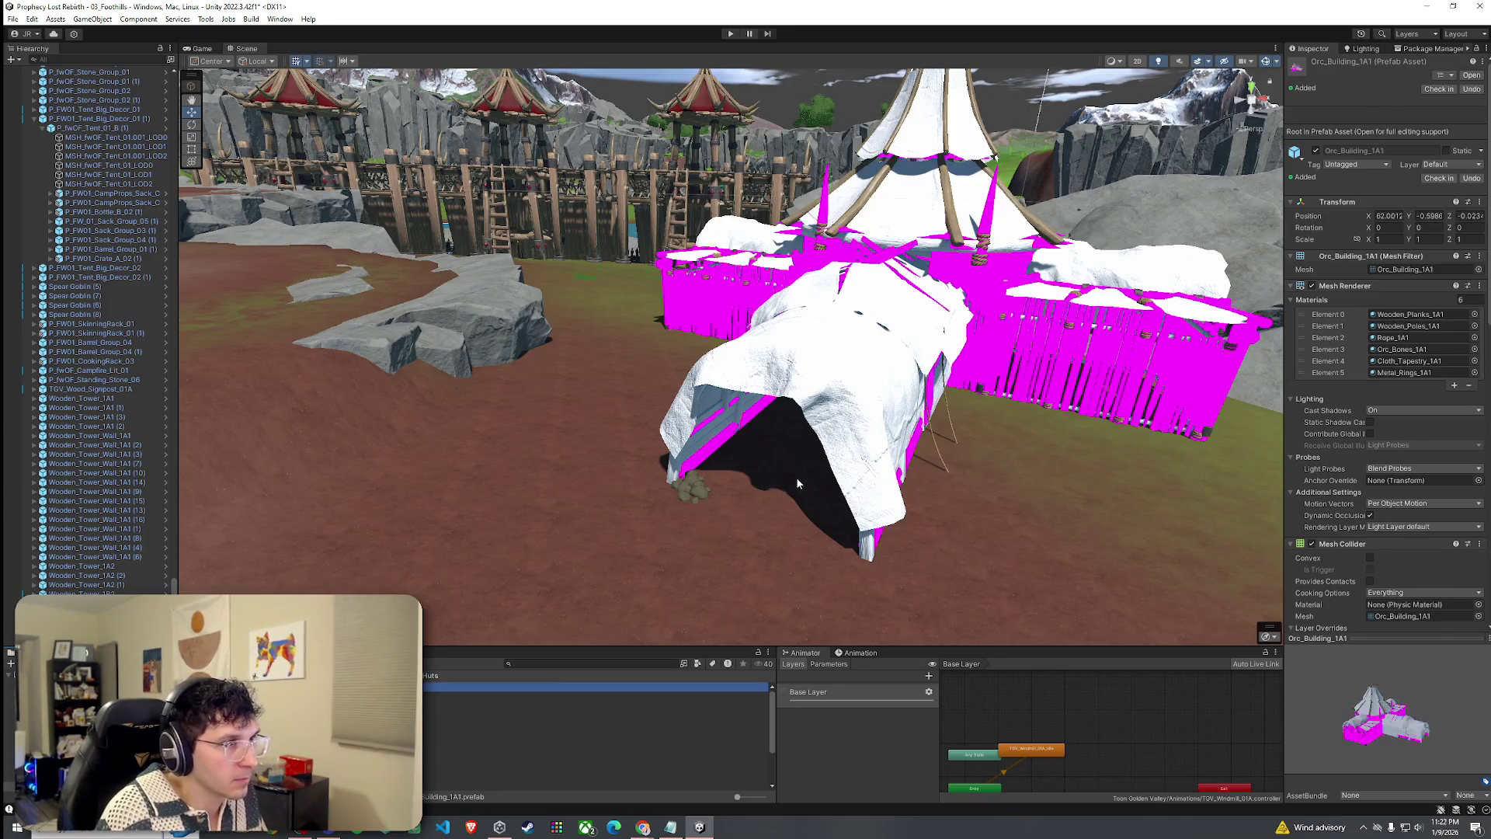
pyautogui.click(795, 477)
pyautogui.moveTo(795, 475)
pyautogui.mouseDown()
pyautogui.moveTo(598, 536)
pyautogui.moveTo(644, 465)
pyautogui.moveTo(666, 482)
pyautogui.moveTo(564, 599)
pyautogui.mouseUp()
pyautogui.hotkey('ctrl', 'z')
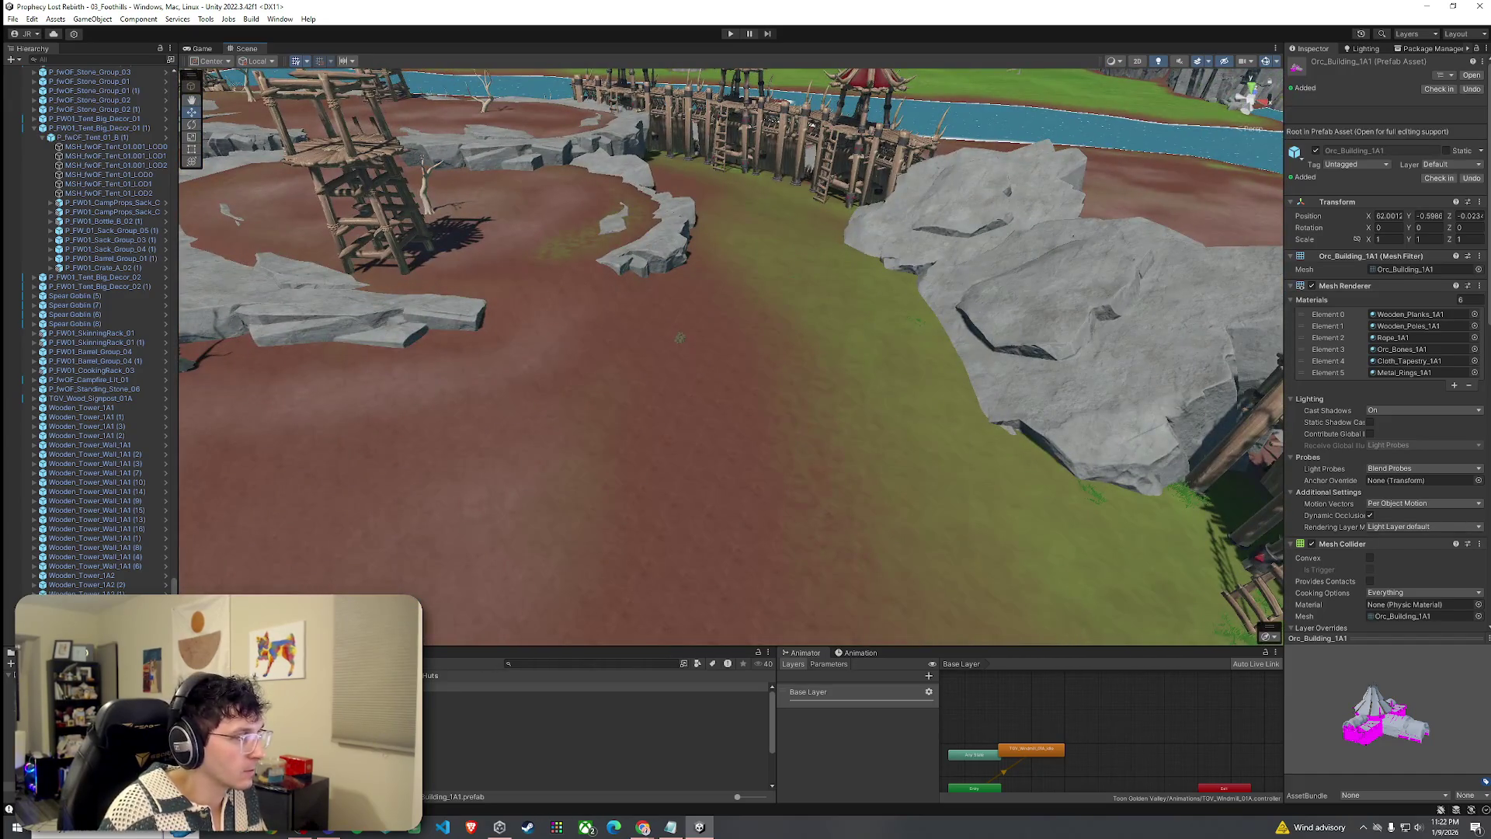
pyautogui.press('Down')
pyautogui.press('Down')
pyautogui.press('Down')
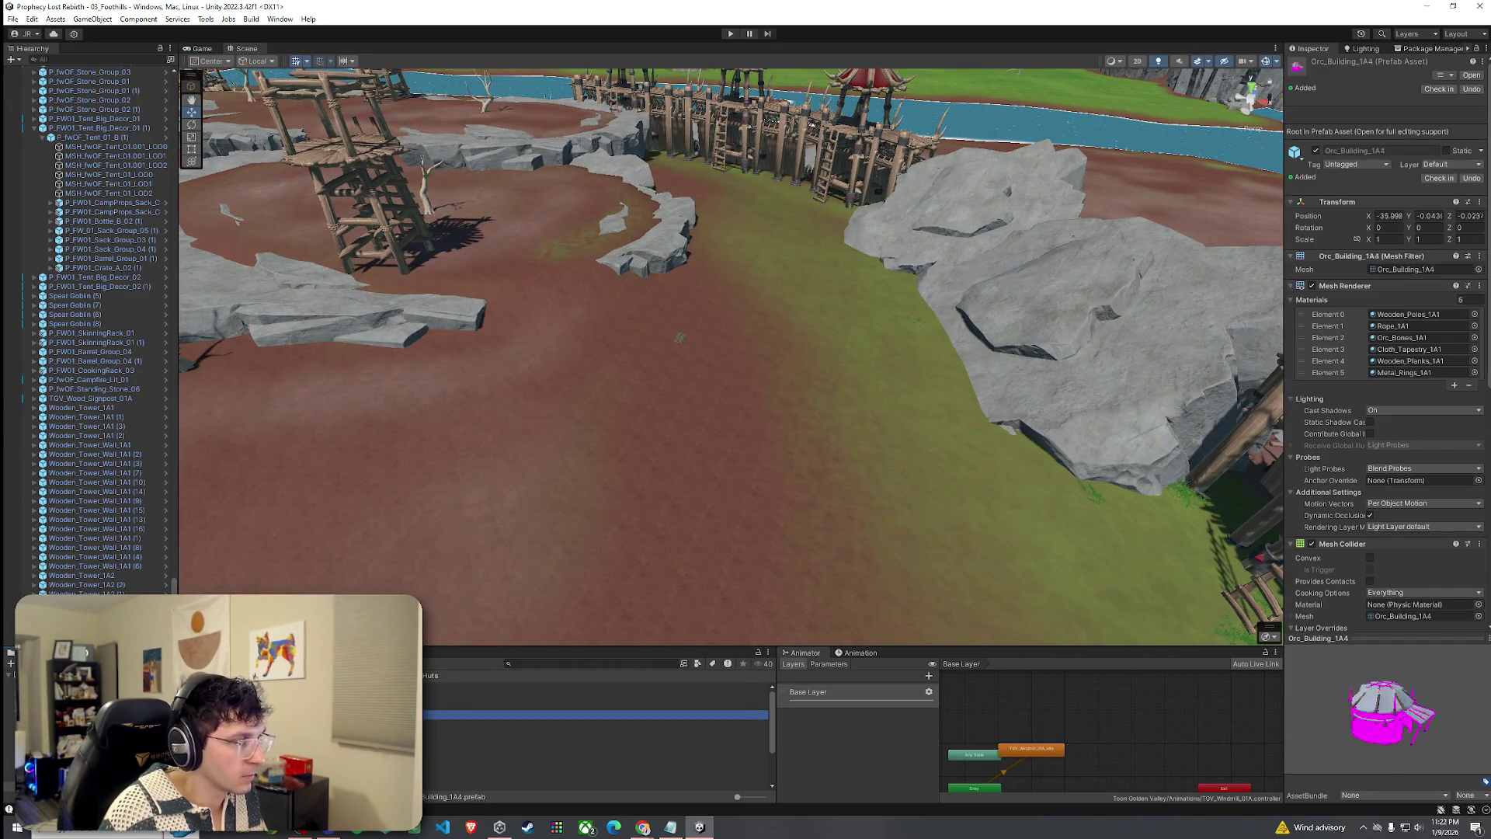
# Place an Orc_Building_1A3 tent, rotate it to -148.6, scale it to 0.558, and set it on the ground.
pyautogui.moveTo(466, 705)
pyautogui.mouseDown()
pyautogui.moveTo(440, 630)
pyautogui.moveTo(724, 410)
pyautogui.mouseUp()
pyautogui.moveTo(755, 237); pyautogui.dragTo(829, 214)
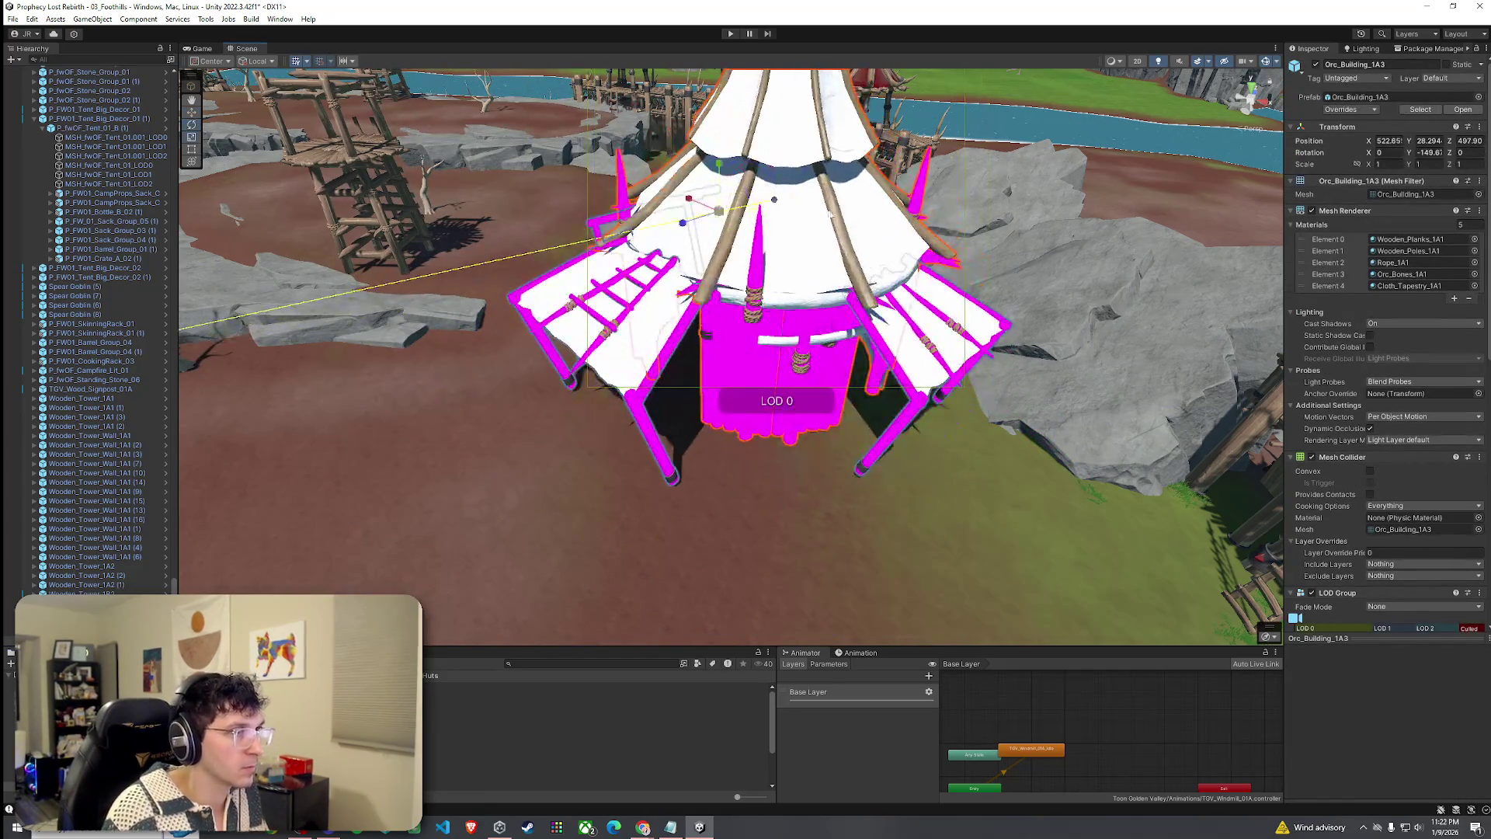
pyautogui.moveTo(717, 220)
pyautogui.mouseDown()
pyautogui.moveTo(717, 268)
pyautogui.moveTo(847, 360)
pyautogui.moveTo(1051, 339)
pyautogui.moveTo(922, 332)
pyautogui.moveTo(898, 352)
pyautogui.moveTo(916, 293)
pyautogui.moveTo(903, 362)
pyautogui.mouseUp()
pyautogui.press('w')
pyautogui.moveTo(812, 287)
pyautogui.mouseDown()
pyautogui.moveTo(792, 333)
pyautogui.moveTo(751, 235)
pyautogui.mouseUp()
pyautogui.moveTo(740, 180)
pyautogui.mouseDown()
pyautogui.moveTo(837, 102)
pyautogui.moveTo(773, 107)
pyautogui.moveTo(630, 53)
pyautogui.moveTo(669, 191)
pyautogui.moveTo(1013, 235)
pyautogui.moveTo(961, 362)
pyautogui.mouseUp()
pyautogui.click(961, 361)
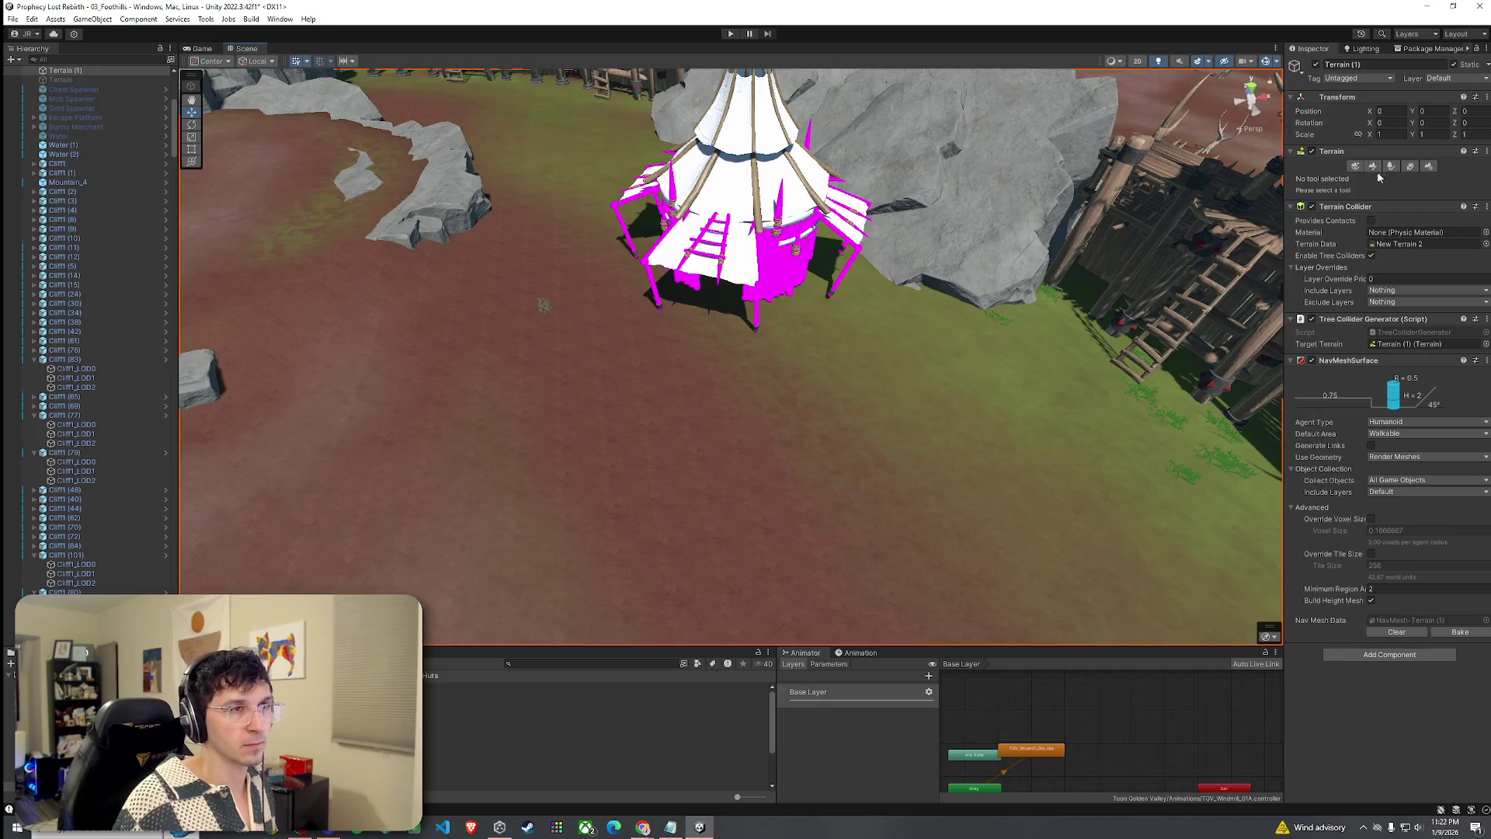
# Switch the terrain's Paint Terrain tool to Set Height and fly the view close to the tent front.
pyautogui.click(1369, 166)
pyautogui.click(1346, 184)
pyautogui.click(1332, 225)
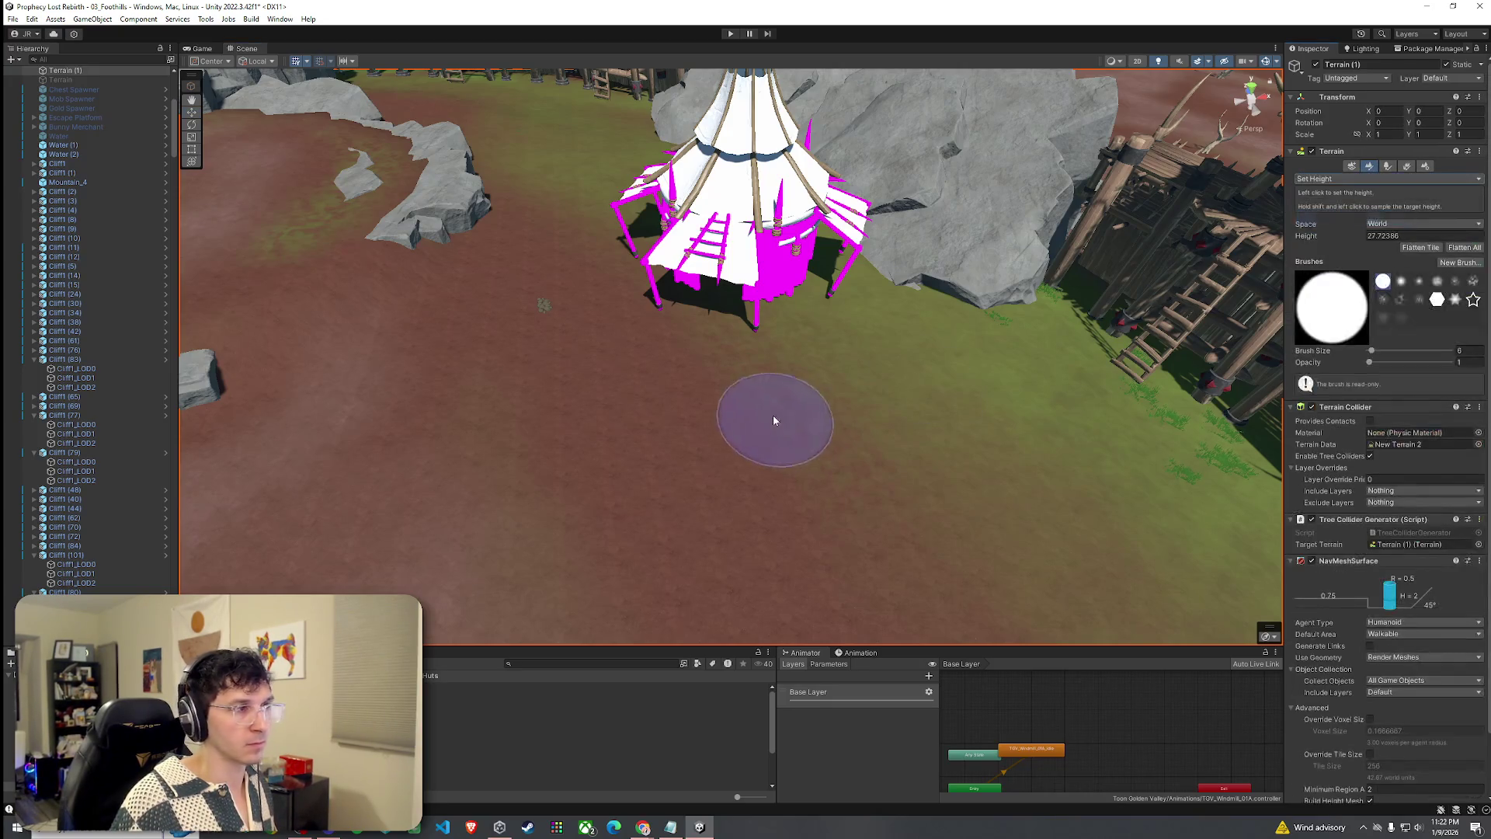
pyautogui.moveTo(789, 280)
pyautogui.mouseDown()
pyautogui.moveTo(818, 319)
pyautogui.moveTo(835, 243)
pyautogui.moveTo(881, 218)
pyautogui.moveTo(1075, 233)
pyautogui.moveTo(887, 348)
pyautogui.mouseUp()
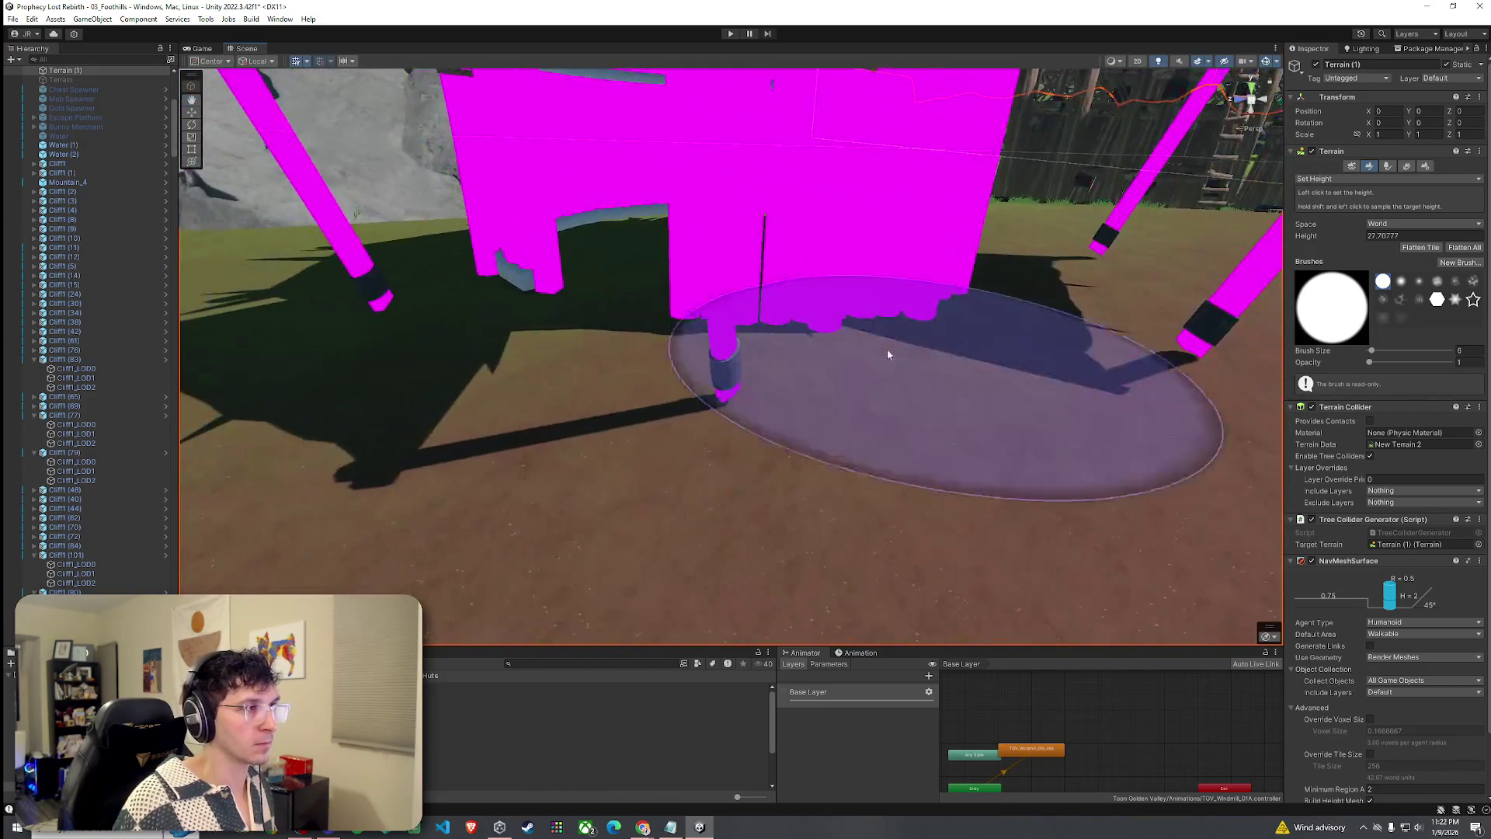
pyautogui.moveTo(638, 244)
pyautogui.mouseDown()
pyautogui.moveTo(779, 260)
pyautogui.moveTo(734, 209)
pyautogui.moveTo(812, 230)
pyautogui.moveTo(882, 206)
pyautogui.moveTo(603, 194)
pyautogui.moveTo(1115, 227)
pyautogui.mouseUp()
pyautogui.moveTo(829, 174); pyautogui.dragTo(889, 226)
pyautogui.moveTo(732, 210)
pyautogui.mouseDown()
pyautogui.moveTo(655, 190)
pyautogui.moveTo(697, 154)
pyautogui.moveTo(637, 326)
pyautogui.mouseUp()
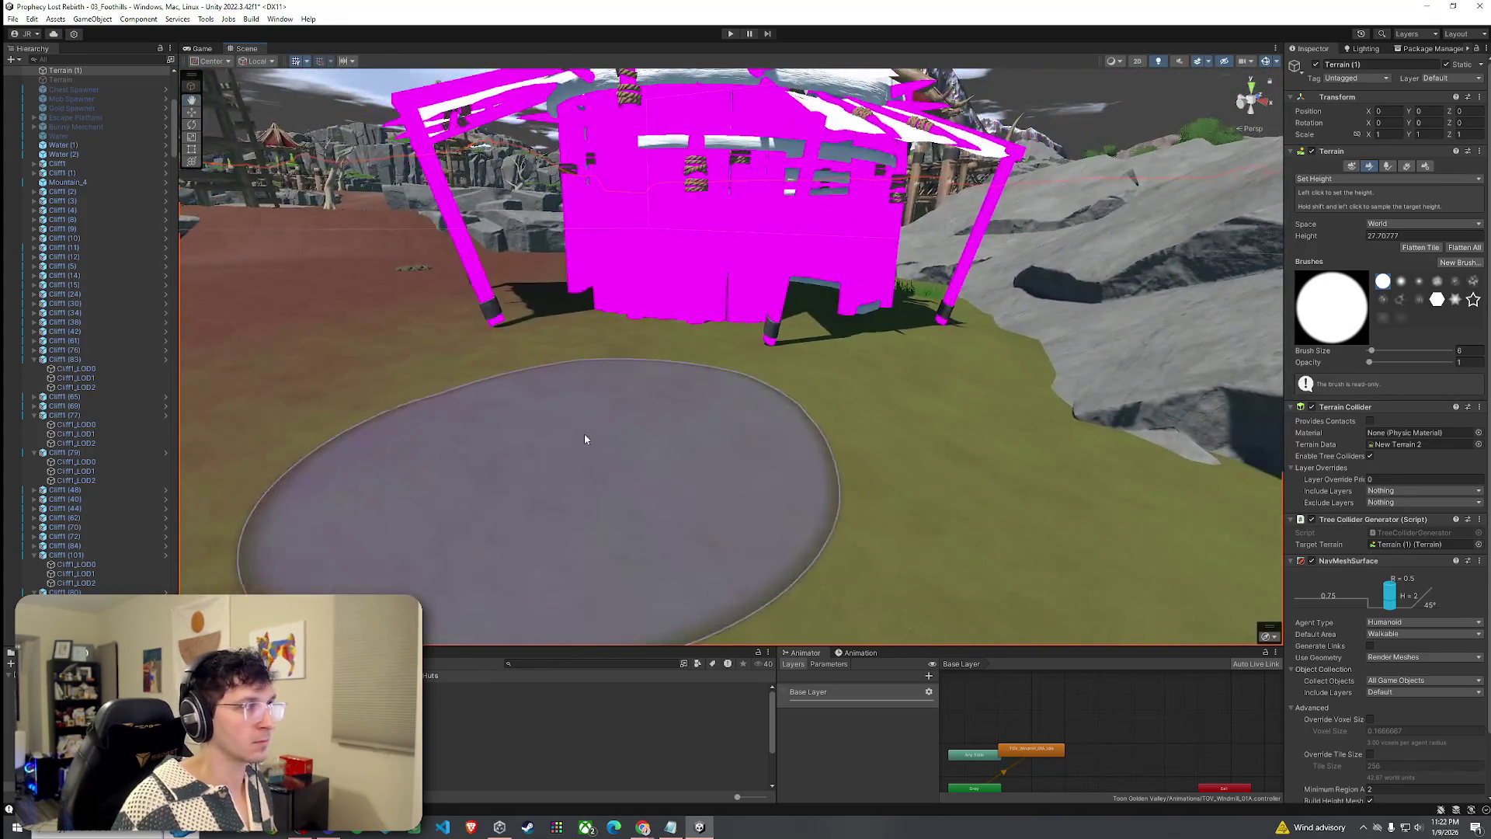
pyautogui.click(545, 332)
# Drag the pink tent slightly down along its Y axis into the ground.
pyautogui.click(712, 212)
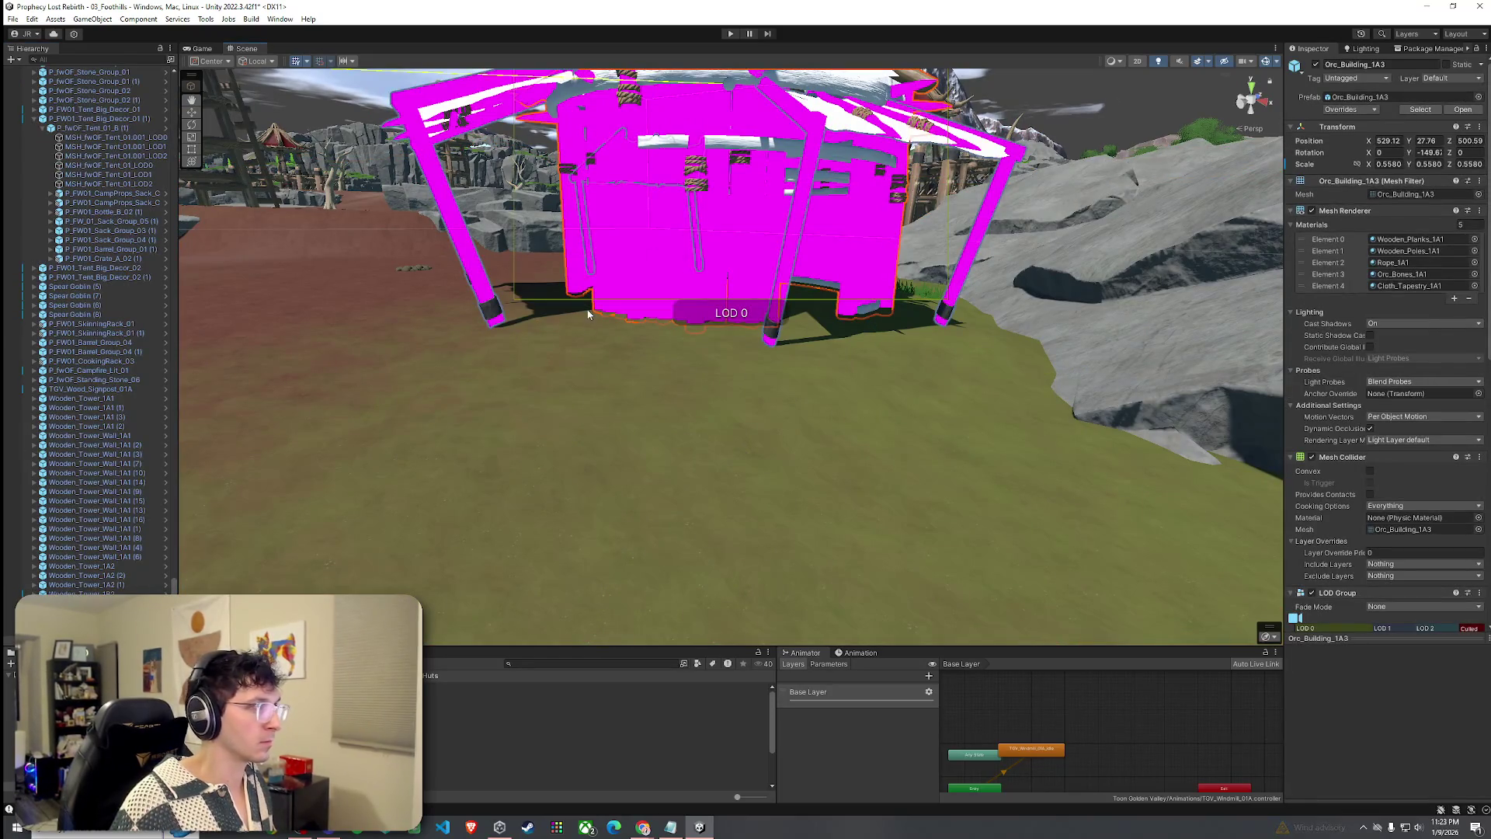
pyautogui.moveTo(625, 351); pyautogui.dragTo(626, 351)
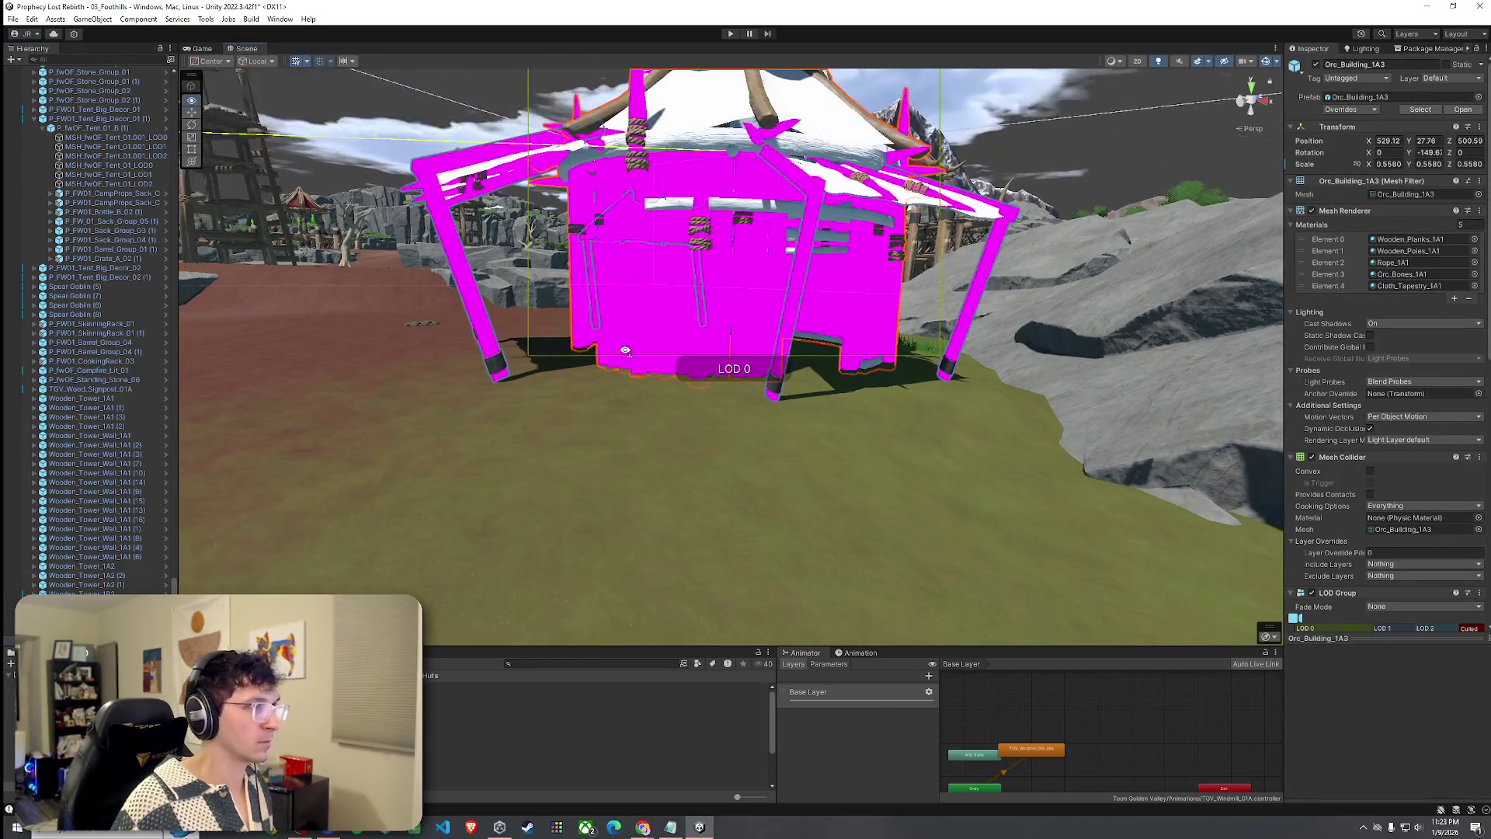
pyautogui.moveTo(664, 99); pyautogui.dragTo(663, 132)
pyautogui.scroll(-5, 662, 131)
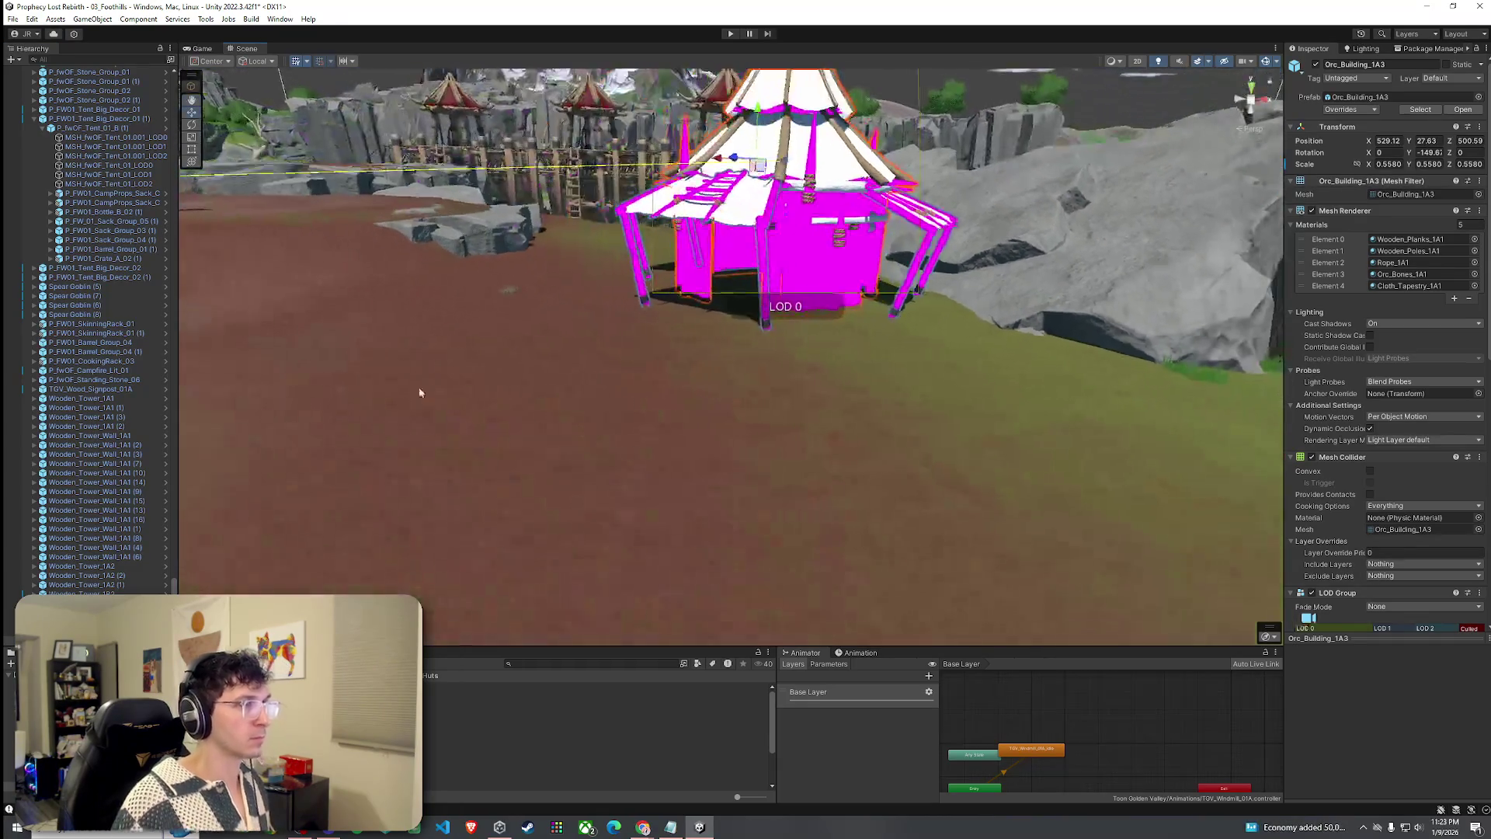
# Open the Orc_Building_1A3 prefab asset in prefab editing mode.
pyautogui.rightClick(145, 135)
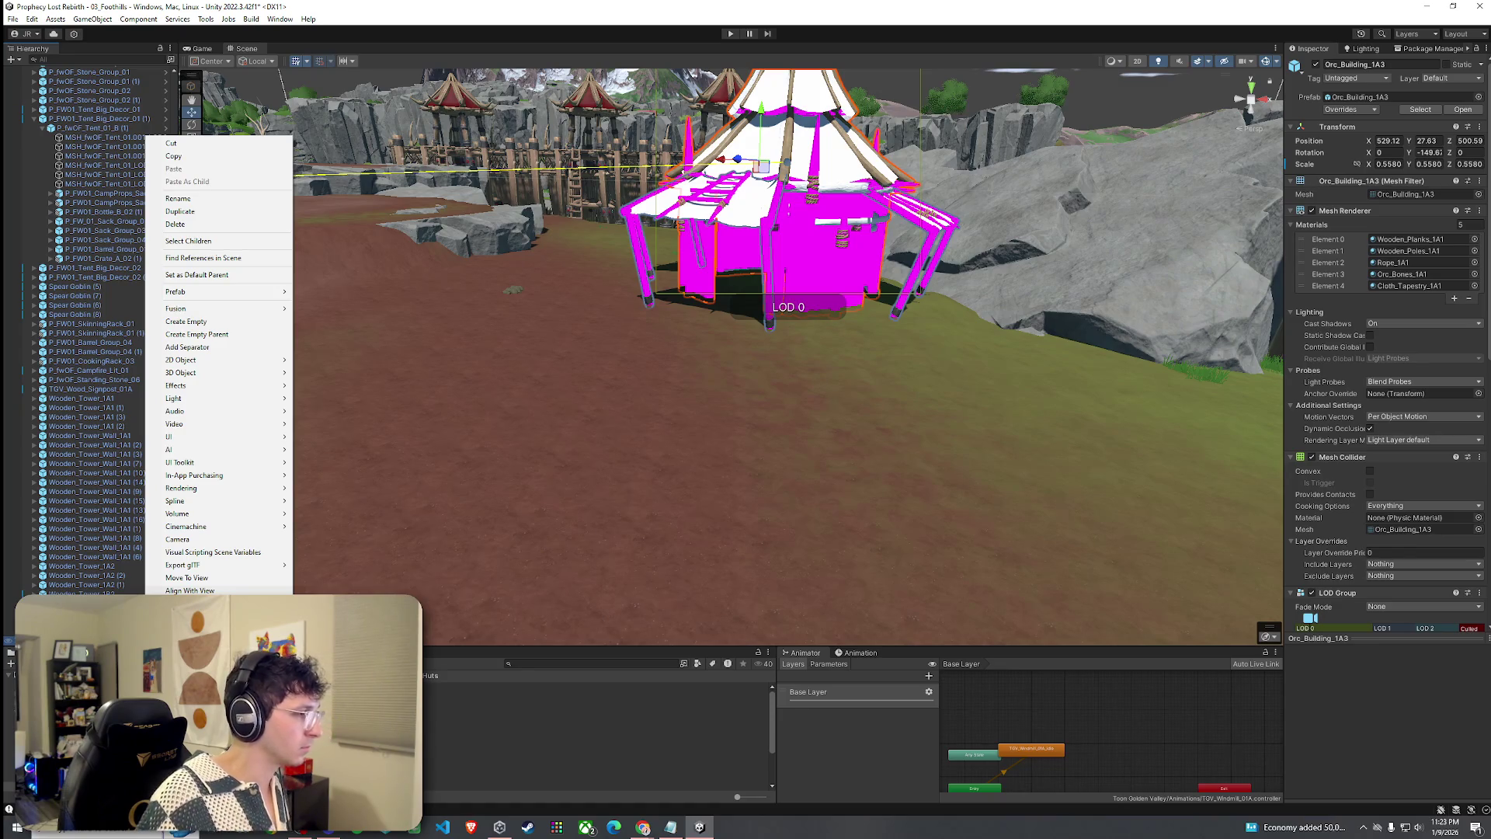
pyautogui.click(234, 704)
pyautogui.rightClick(235, 704)
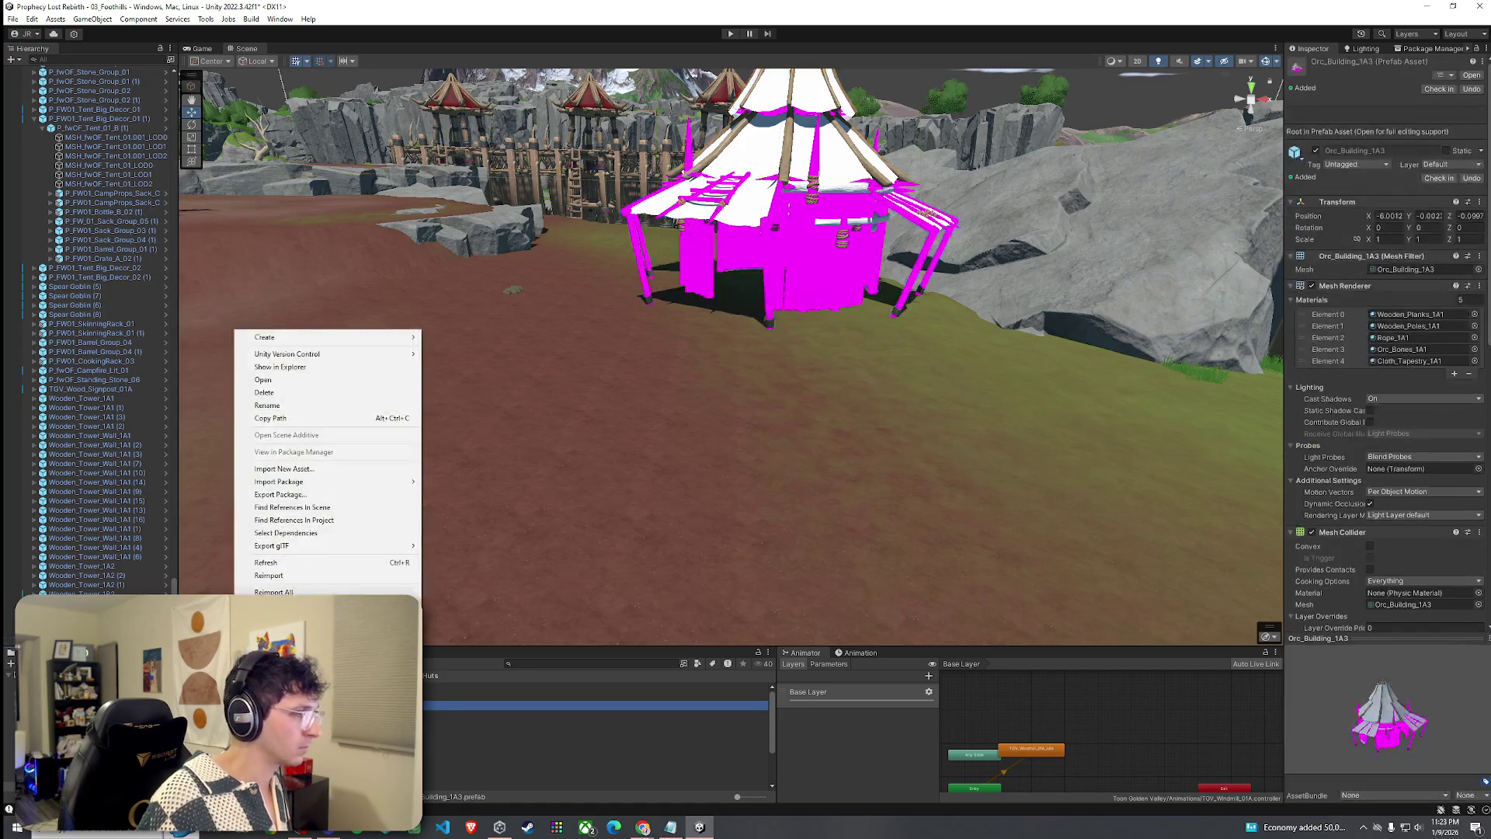
pyautogui.click(262, 380)
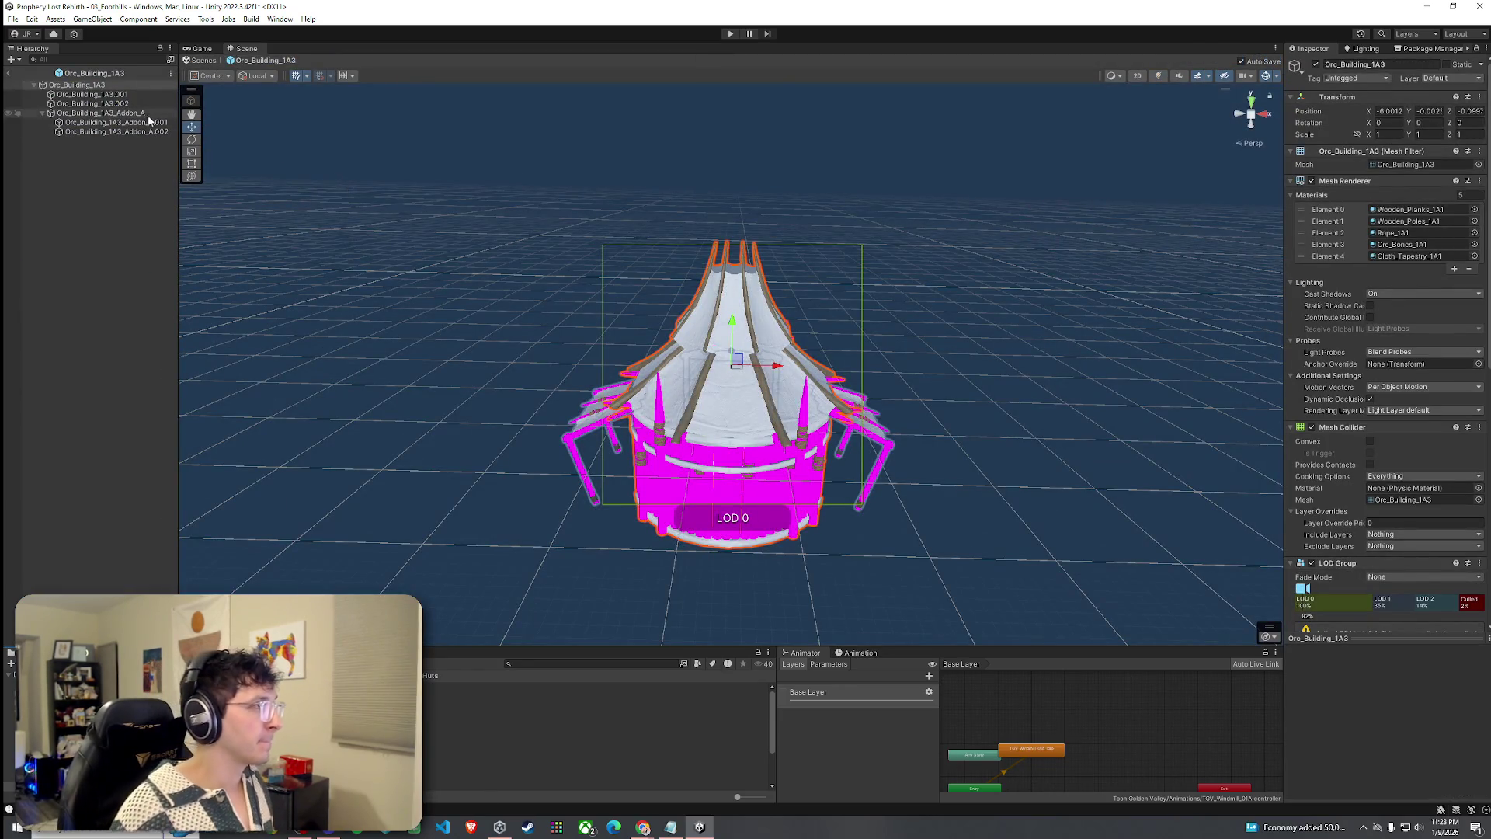
# Assign M_wood_beams_basic to the first two material slots of the main building part.
pyautogui.click(124, 86)
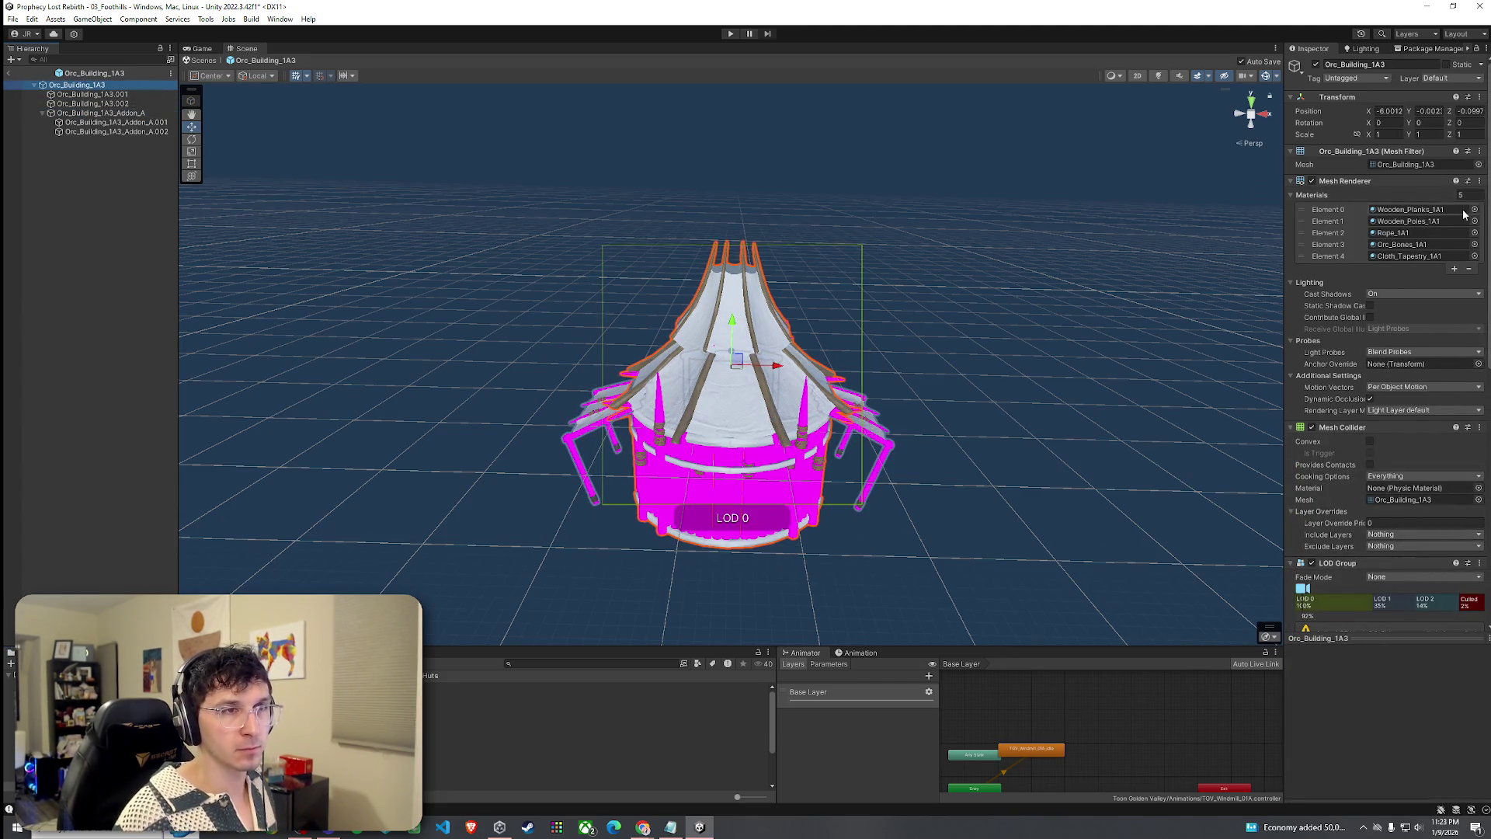
pyautogui.click(1473, 210)
pyautogui.write('ood')
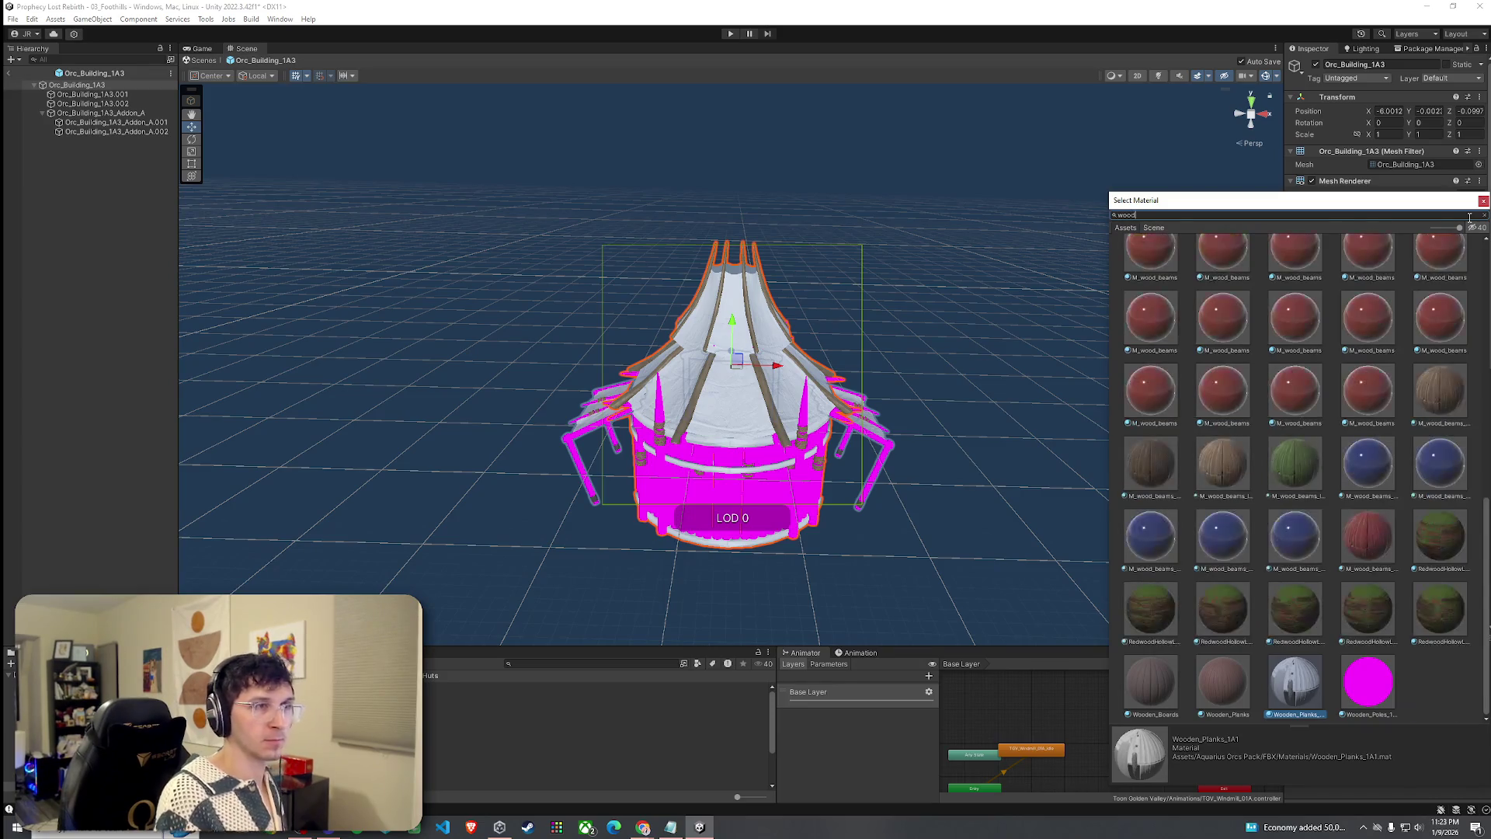
pyautogui.write('ams_bl')
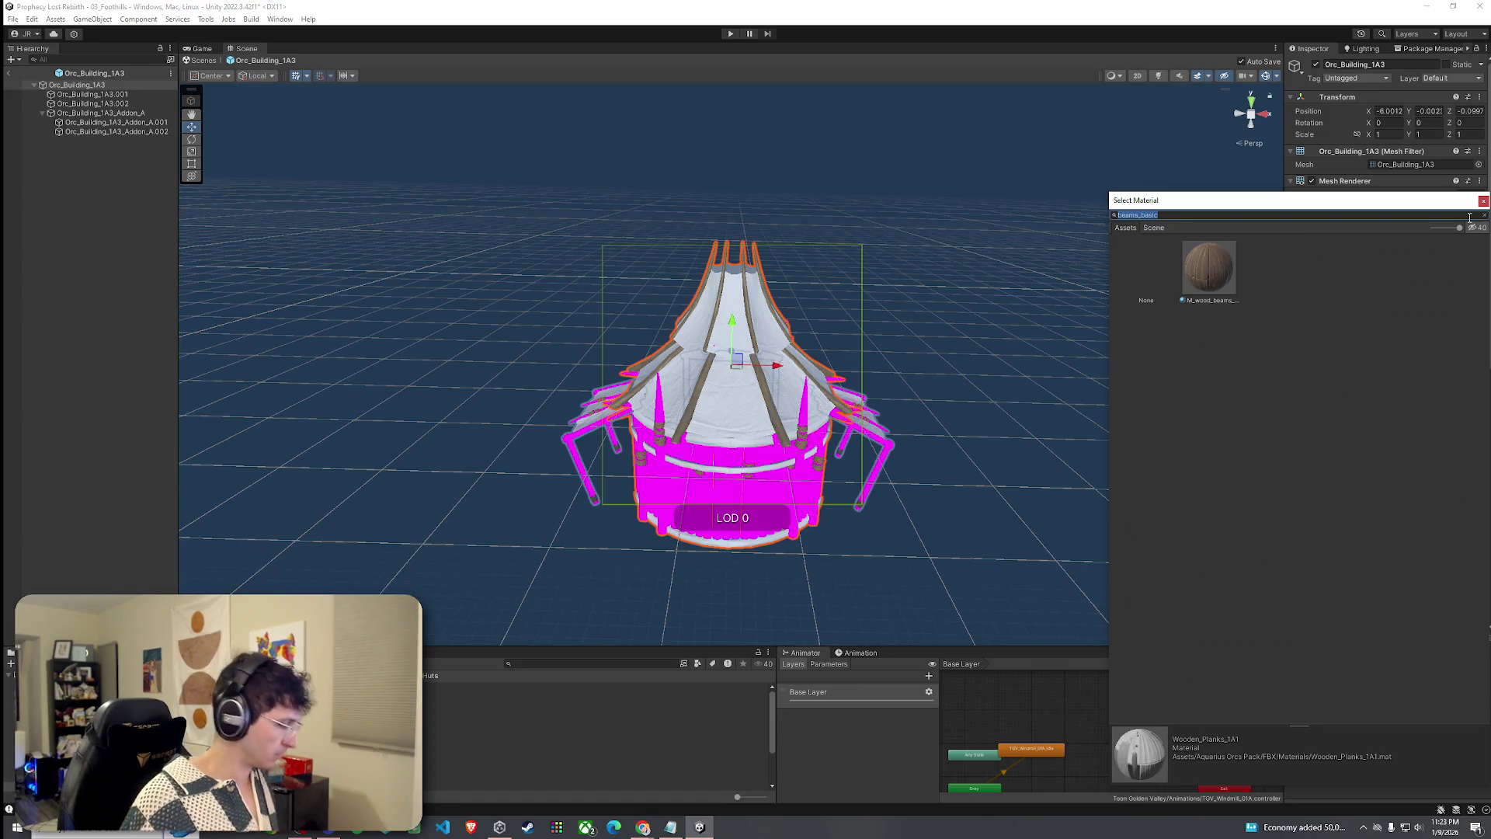
pyautogui.doubleClick(1218, 303)
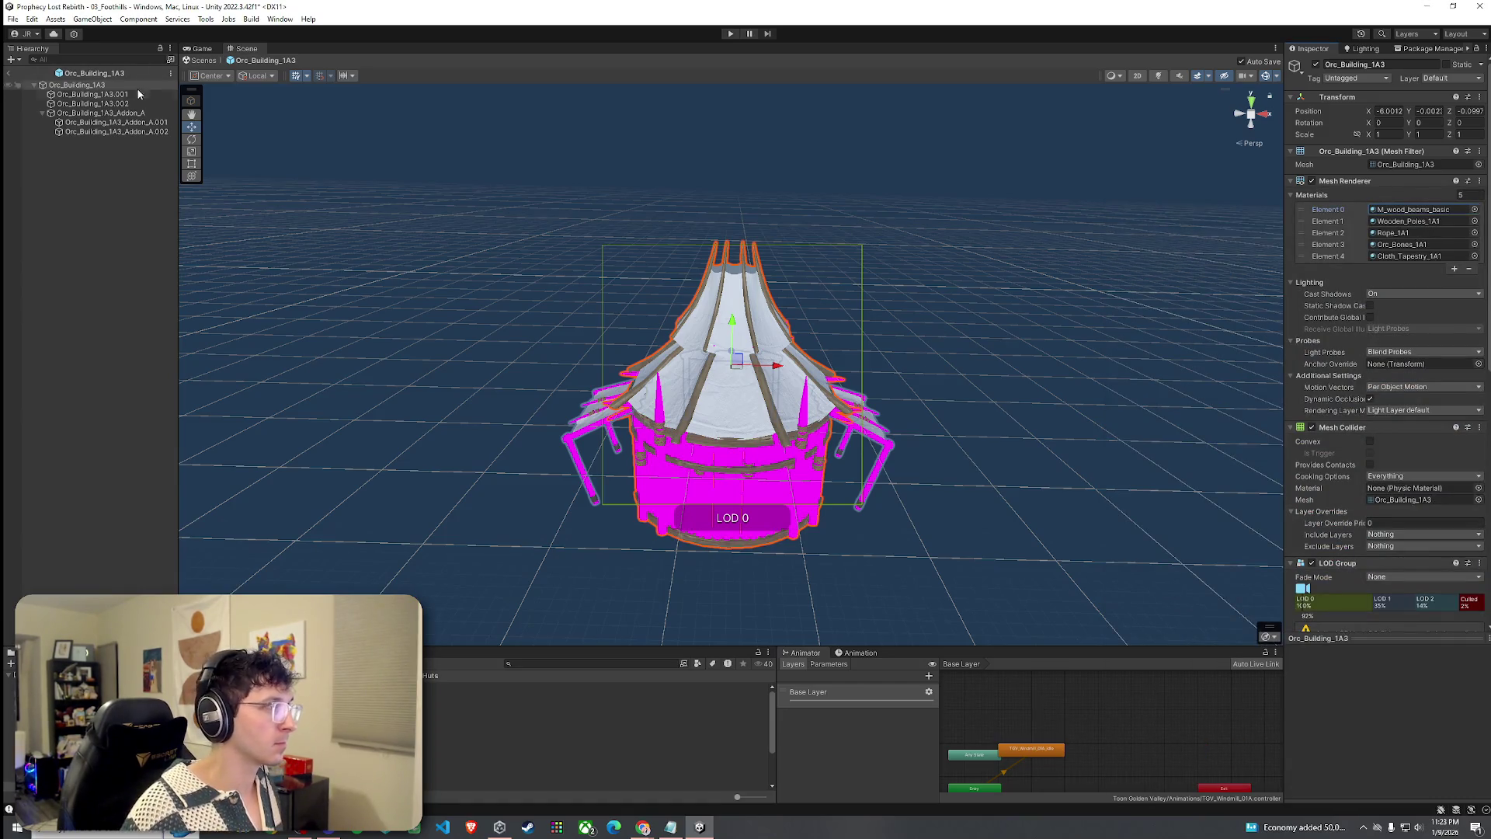
pyautogui.click(1474, 220)
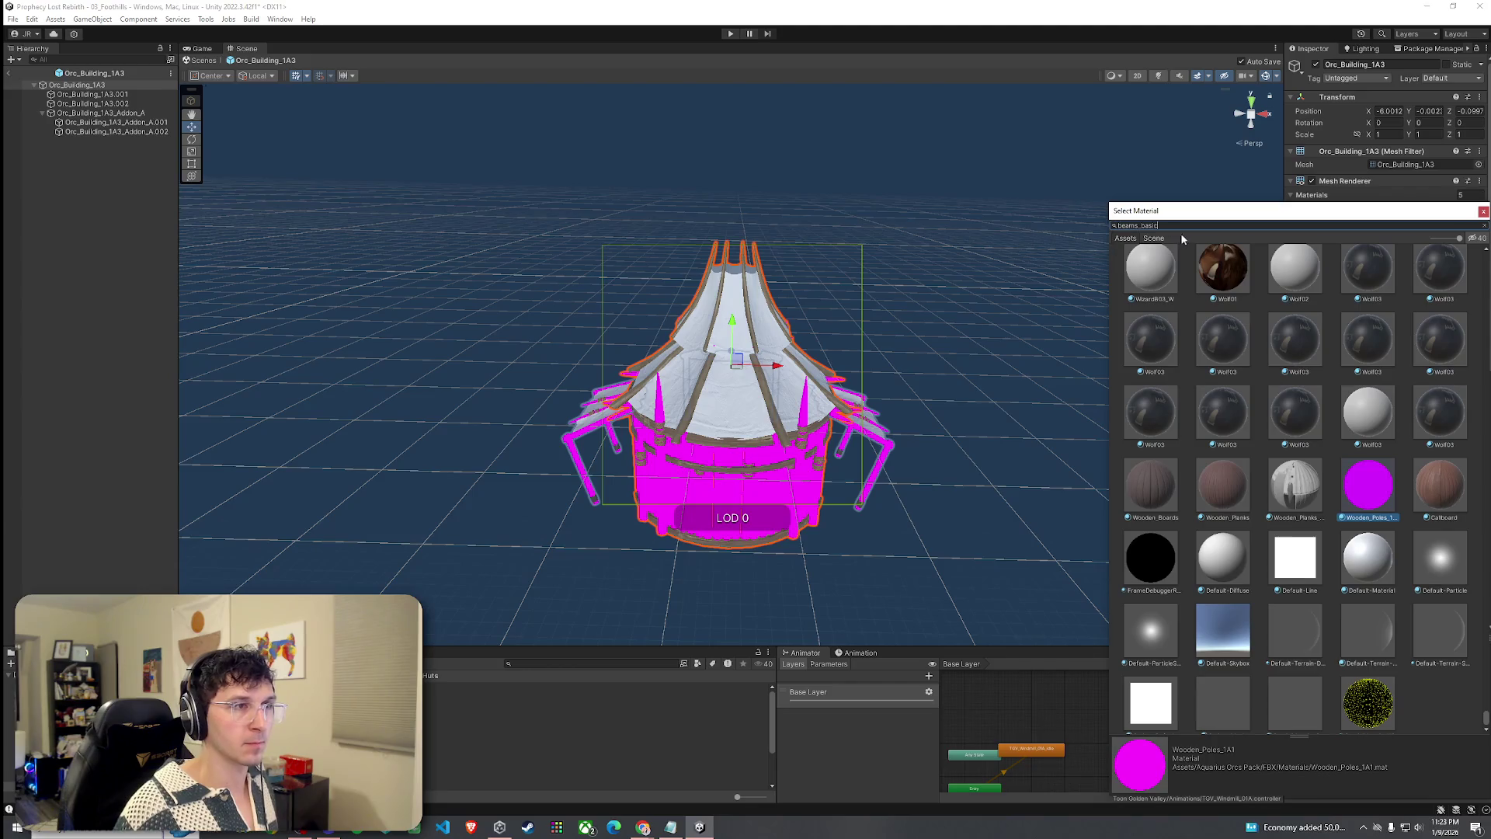
pyautogui.doubleClick(1216, 300)
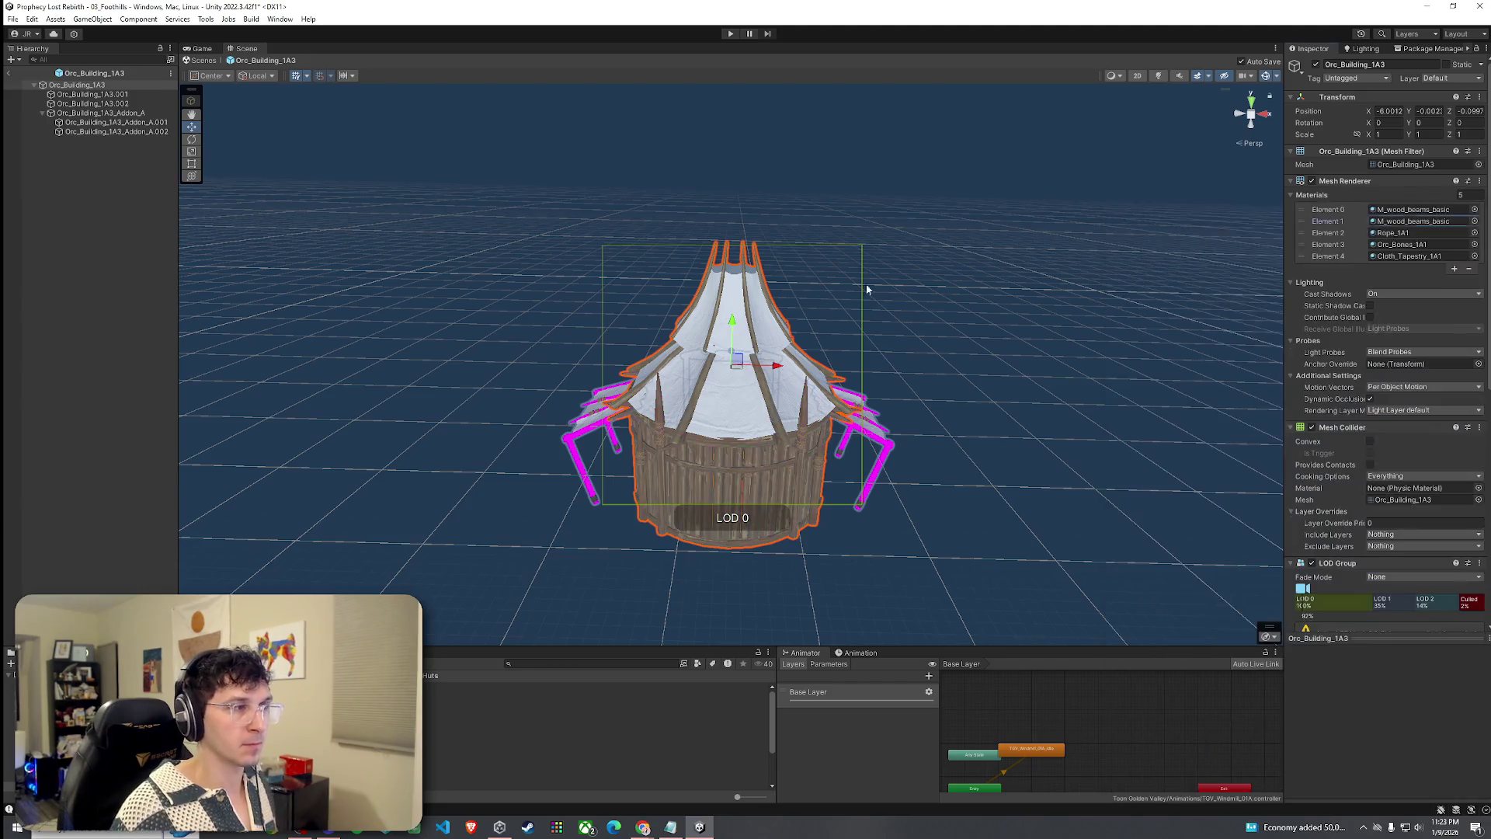
# Give Orc_Building_1A3.001's roof cloth slot the Cloth_Red_A material instead of SandGravel 1.
pyautogui.click(131, 95)
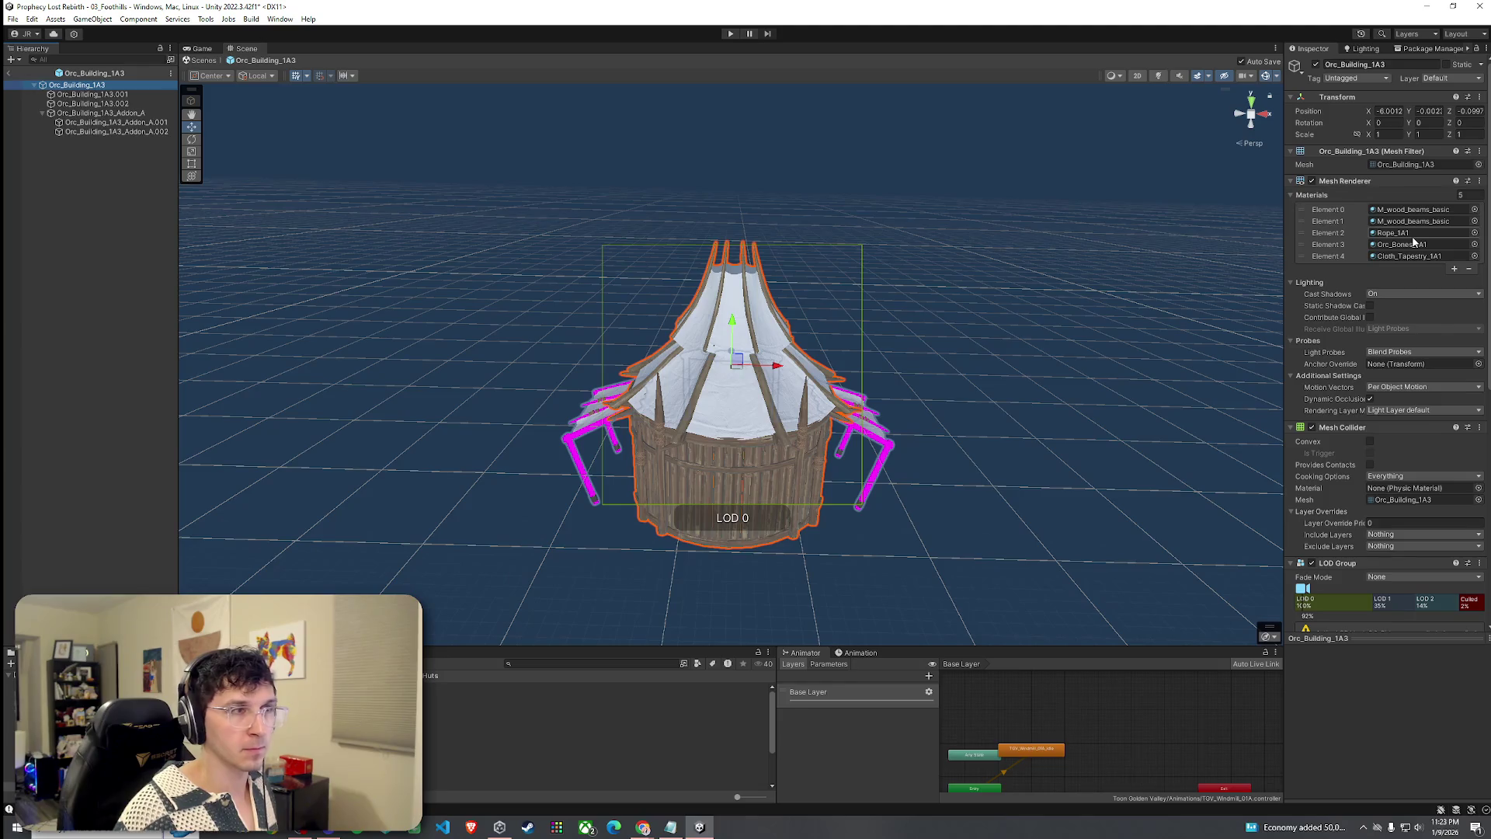
pyautogui.click(1474, 256)
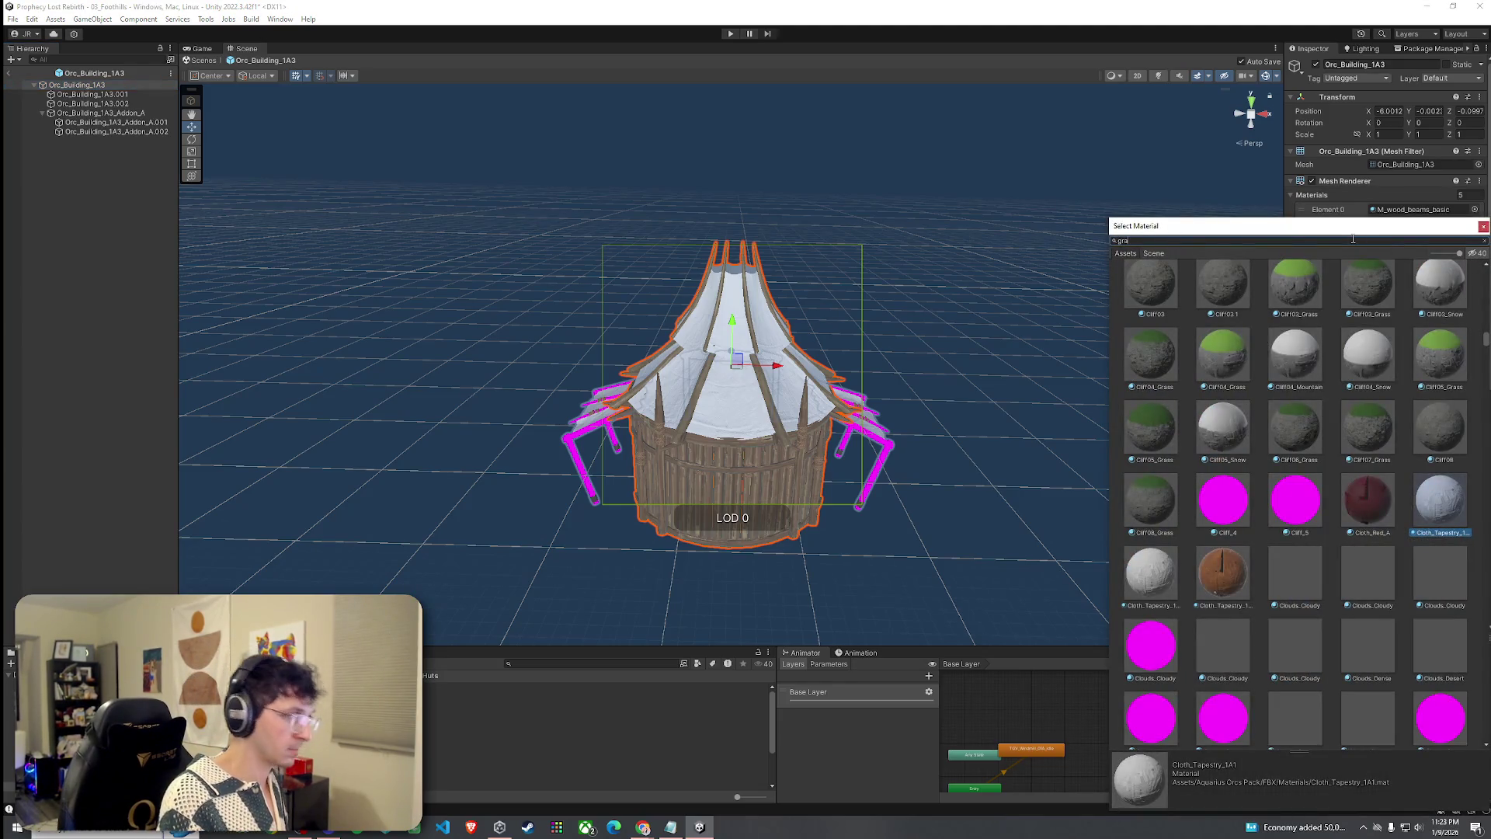
pyautogui.write('vel')
pyautogui.doubleClick(1275, 299)
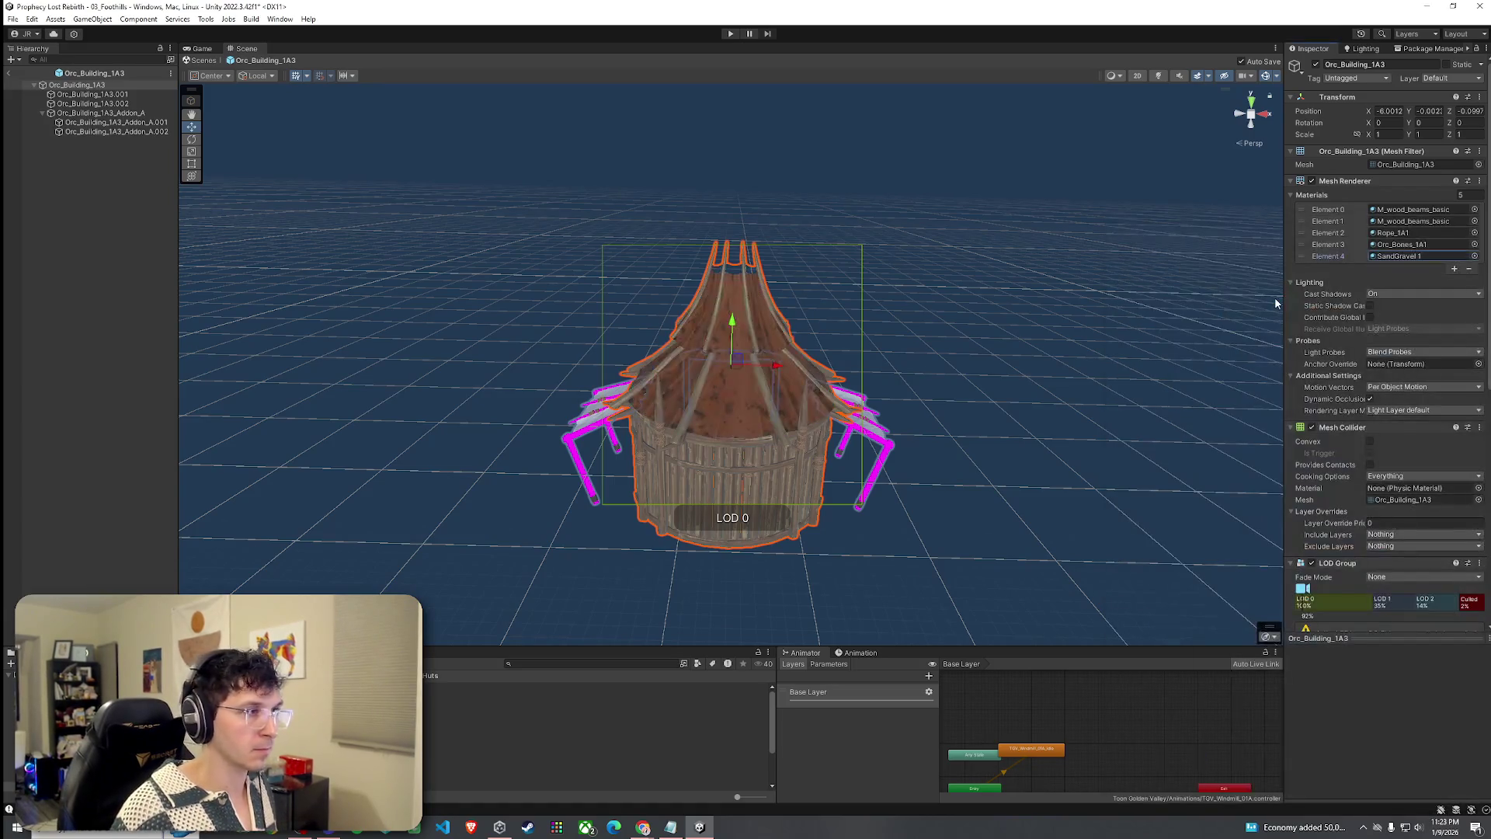
pyautogui.click(1475, 257)
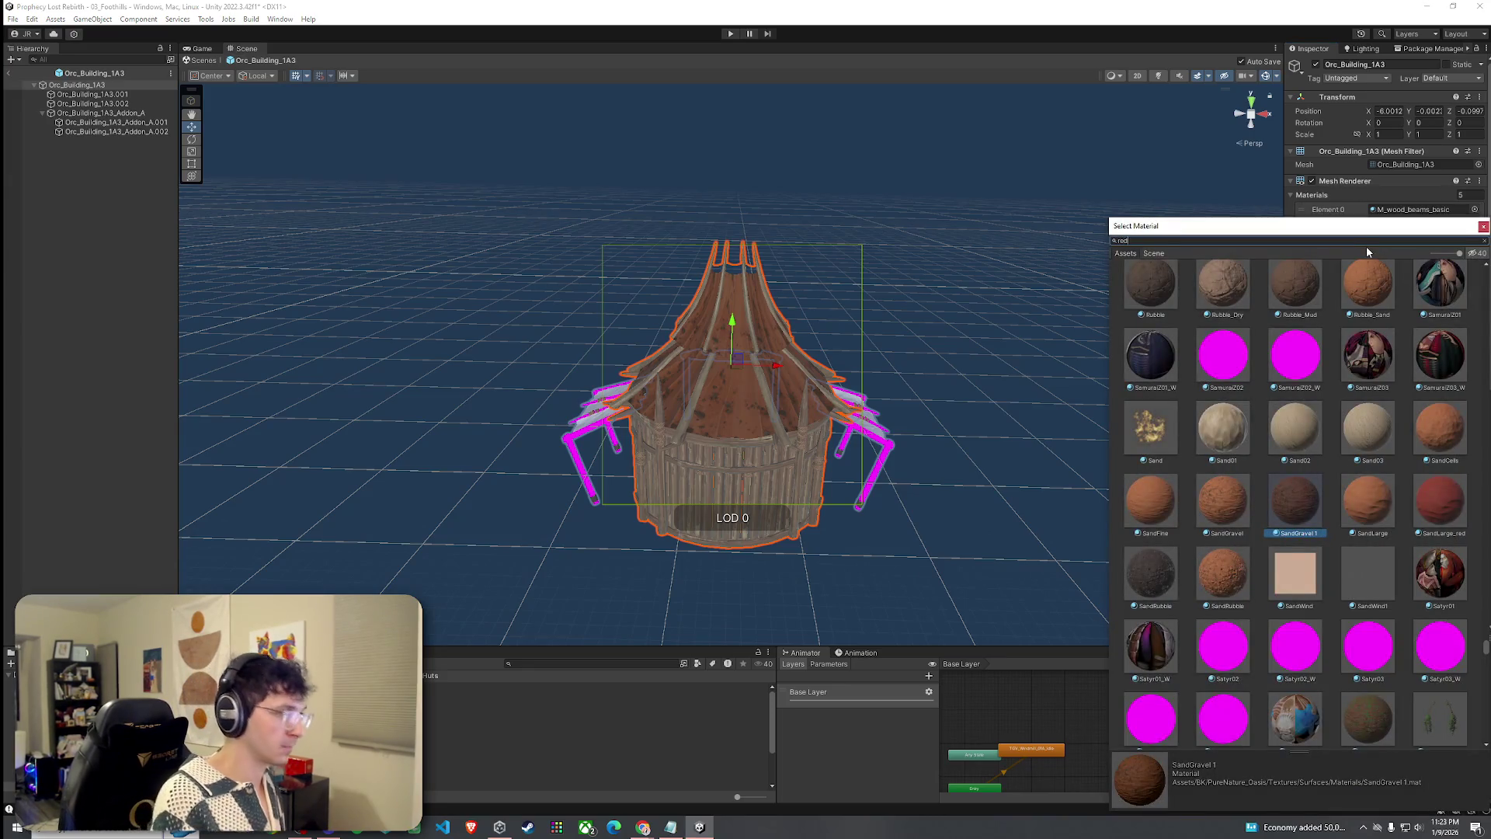
pyautogui.write('c')
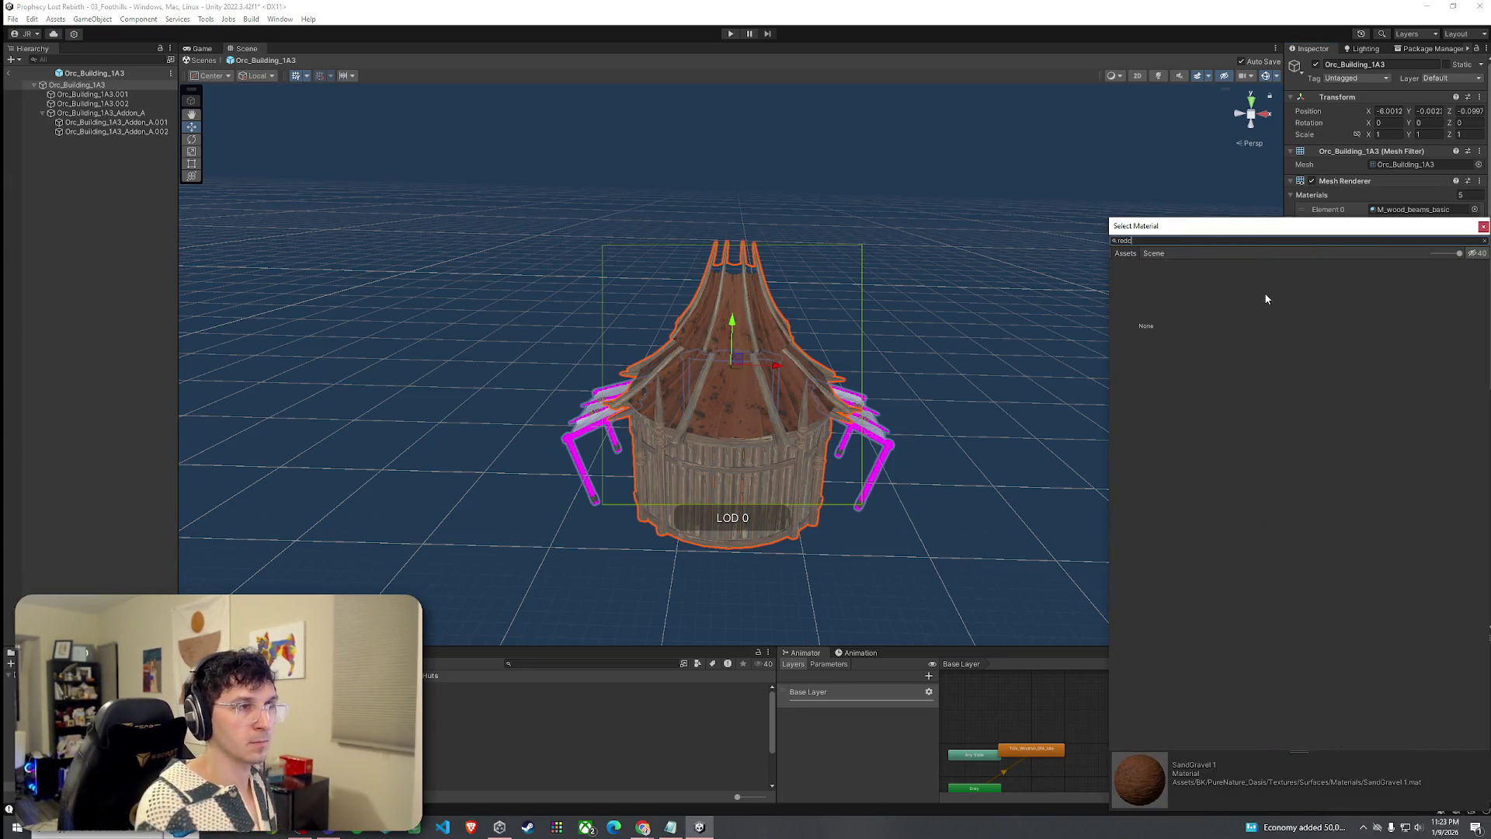
pyautogui.press('BackSpace')
pyautogui.doubleClick(1198, 293)
# Check which hut parts use Cloth_Red_A and the rope material, orbiting toward the ladder side.
pyautogui.moveTo(1142, 355)
pyautogui.mouseDown()
pyautogui.moveTo(1065, 405)
pyautogui.moveTo(1035, 380)
pyautogui.moveTo(901, 357)
pyautogui.moveTo(737, 295)
pyautogui.mouseUp()
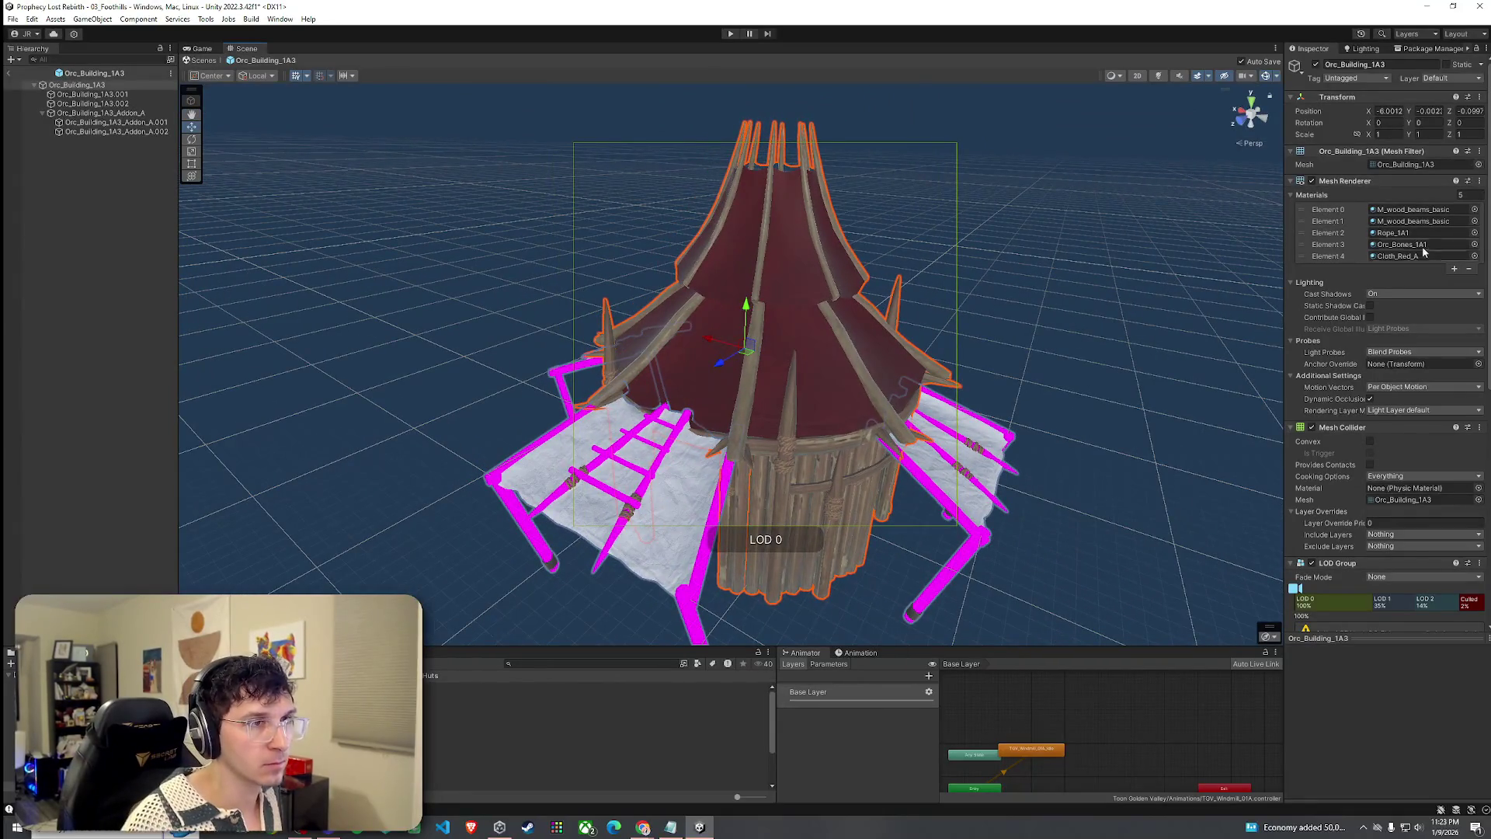
pyautogui.click(1474, 256)
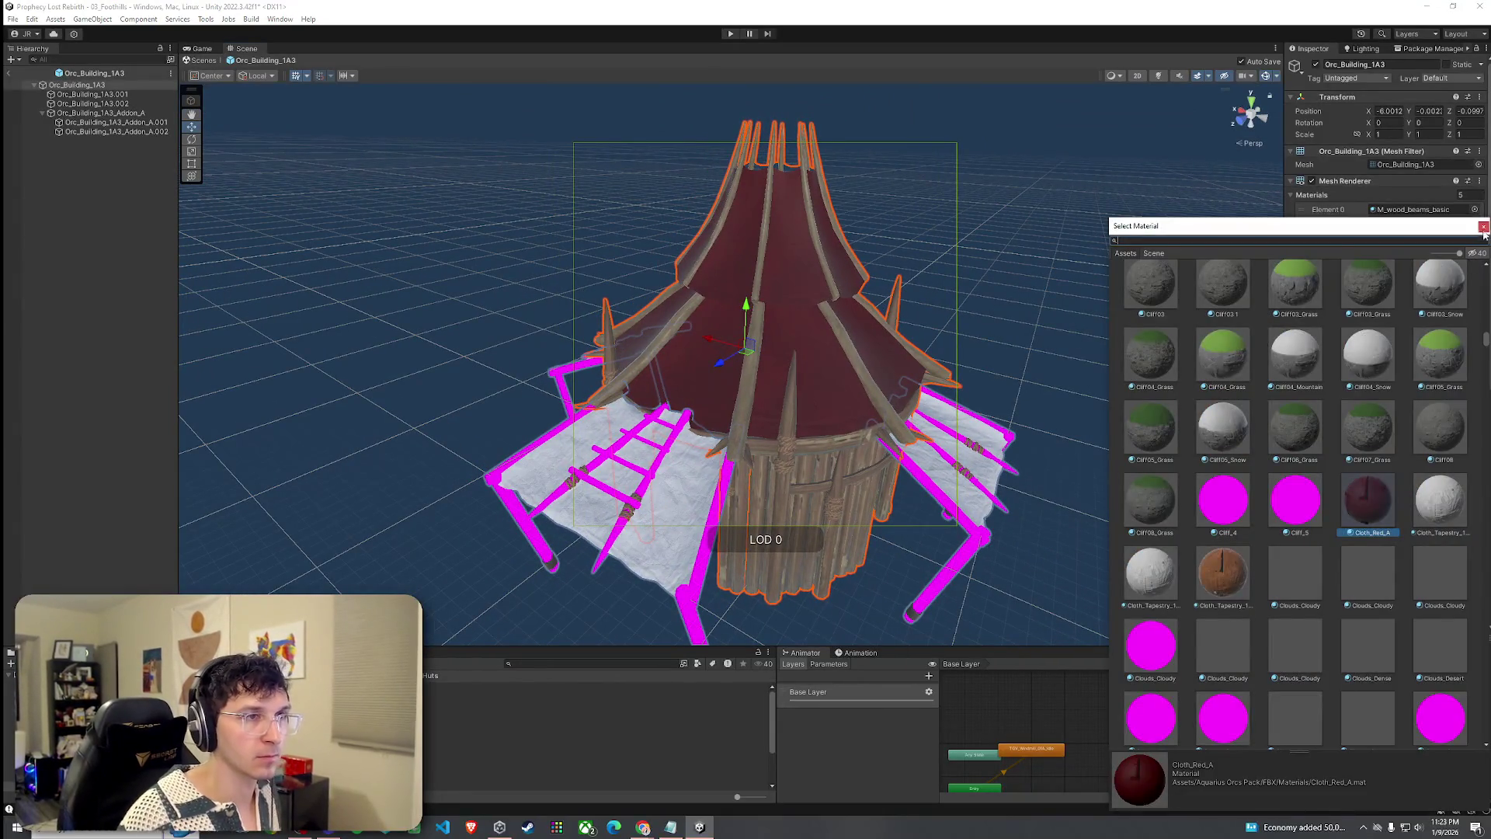
pyautogui.moveTo(1468, 231); pyautogui.dragTo(1262, 242)
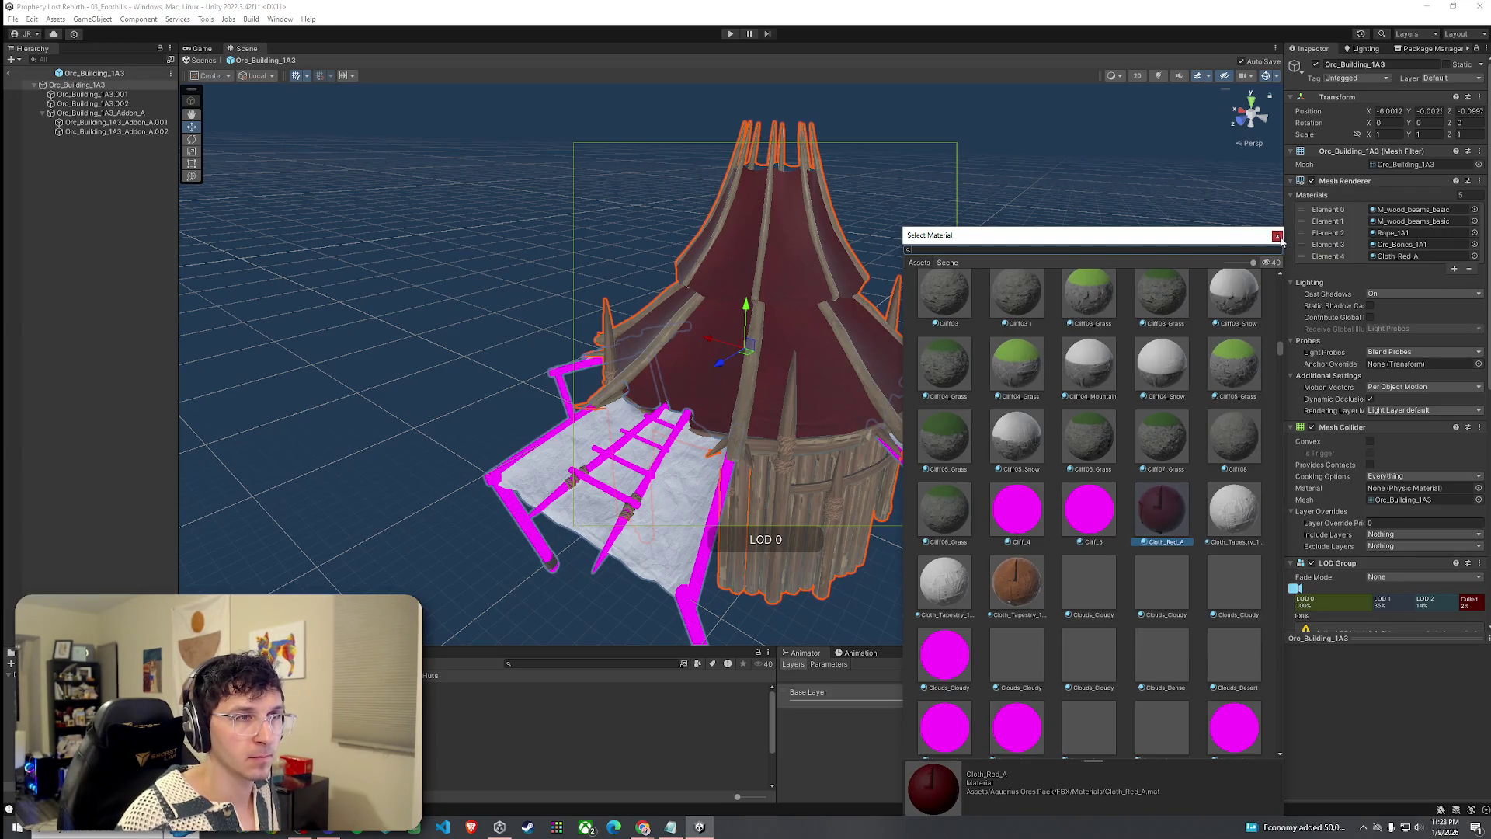
pyautogui.click(1278, 237)
pyautogui.click(1404, 256)
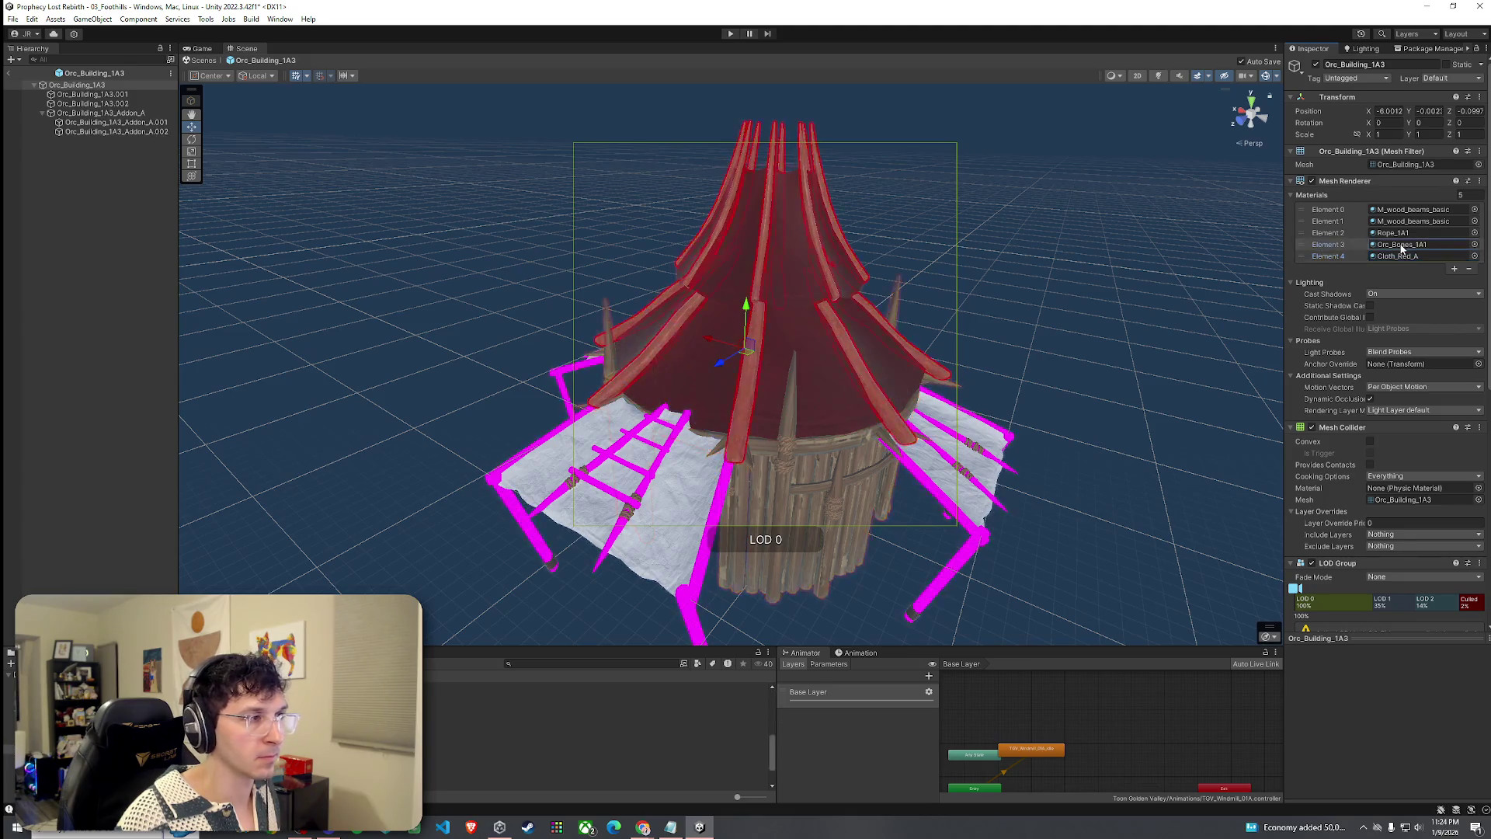
pyautogui.click(1400, 233)
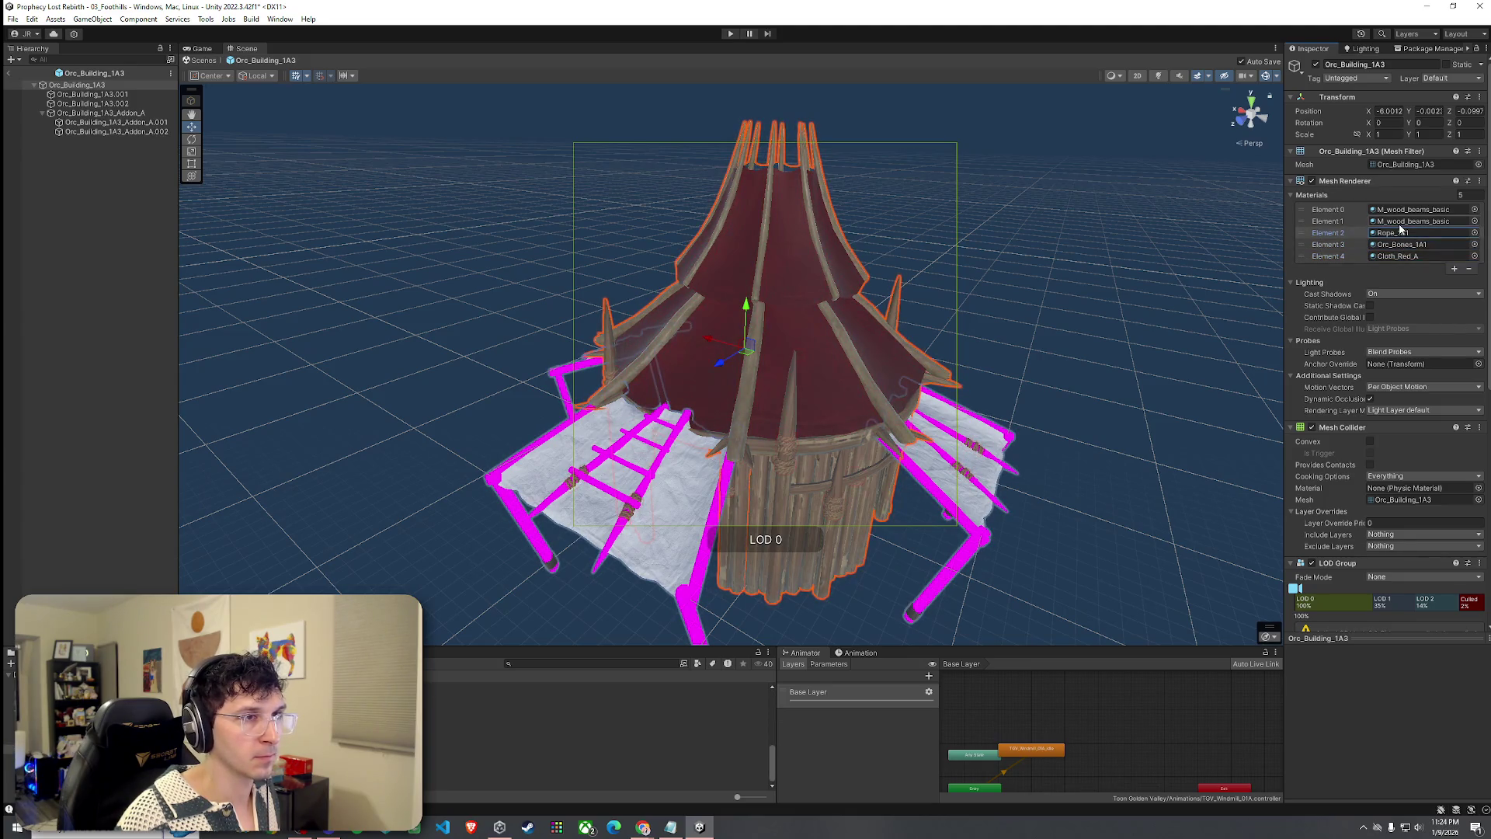
pyautogui.moveTo(893, 365)
pyautogui.mouseDown()
pyautogui.moveTo(957, 357)
pyautogui.moveTo(780, 311)
pyautogui.mouseUp()
pyautogui.click(125, 123)
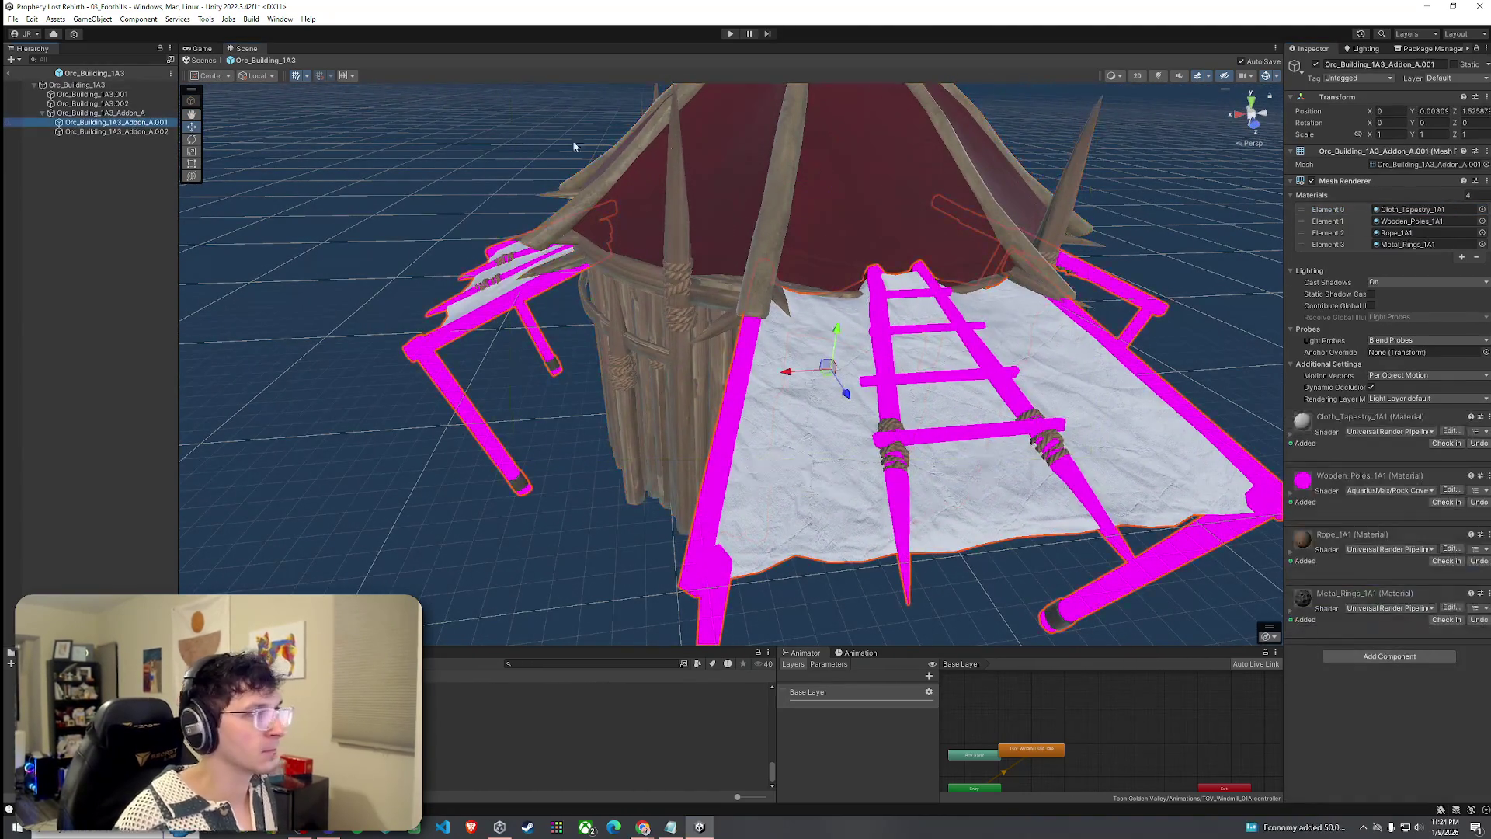
# Make Addon_A.001 and Addon_A.002 tarps Cloth_Red_A, and Addon_A.002's poles M_wood_beams_basic.
pyautogui.click(1482, 209)
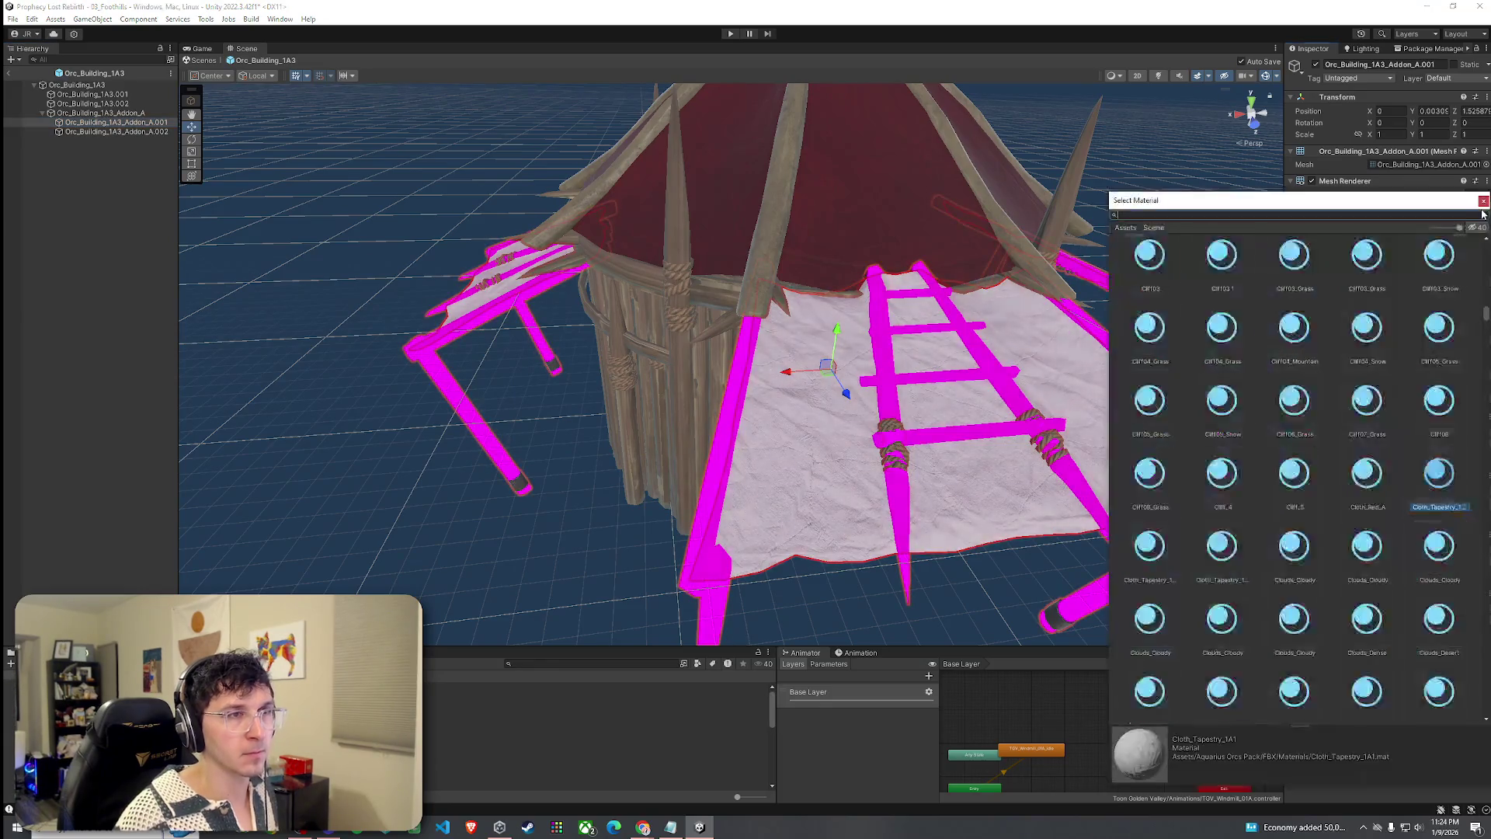
pyautogui.write('cloth red')
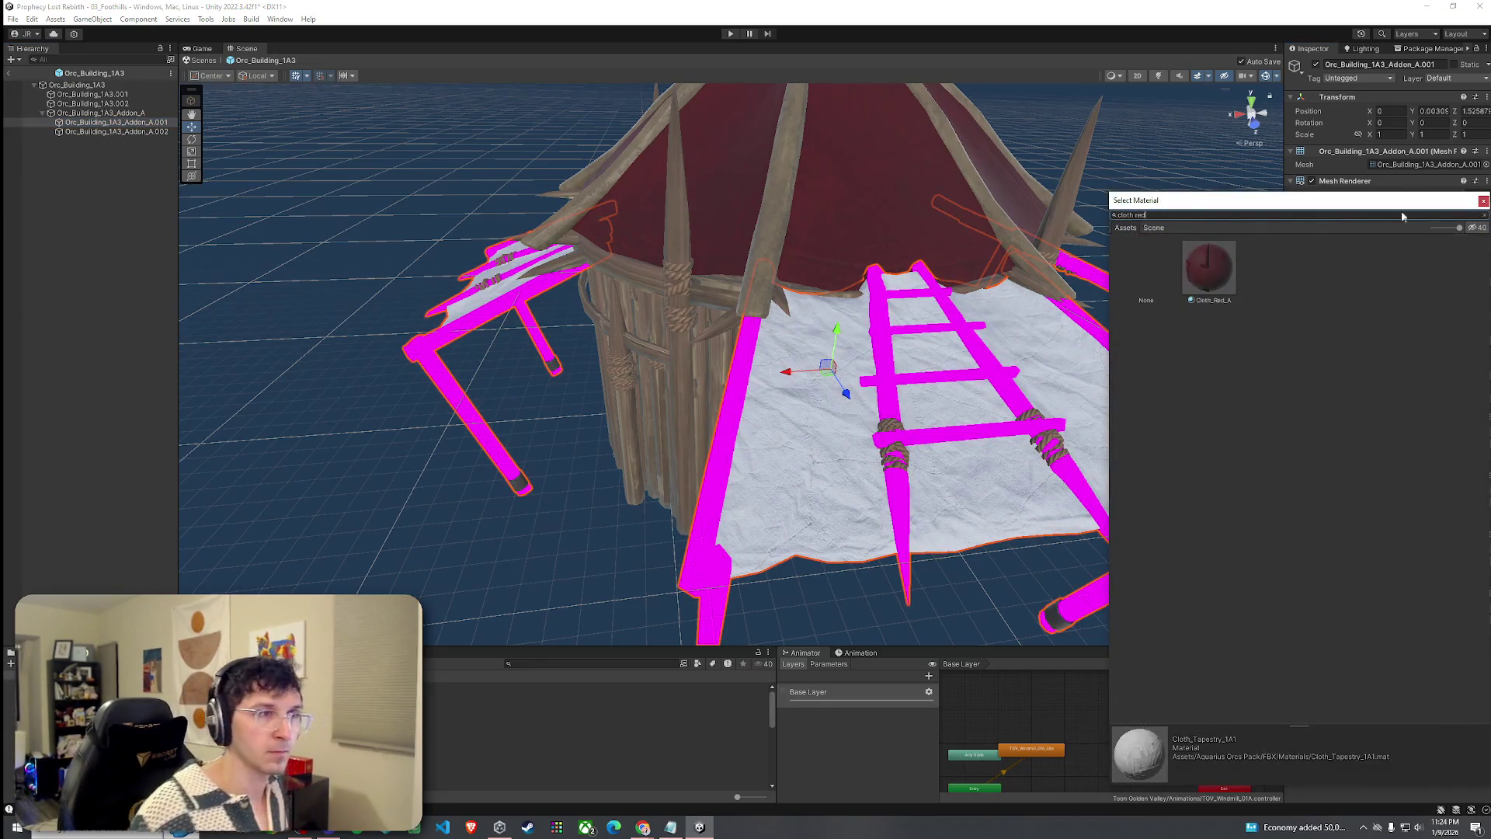
pyautogui.doubleClick(1215, 272)
pyautogui.click(146, 132)
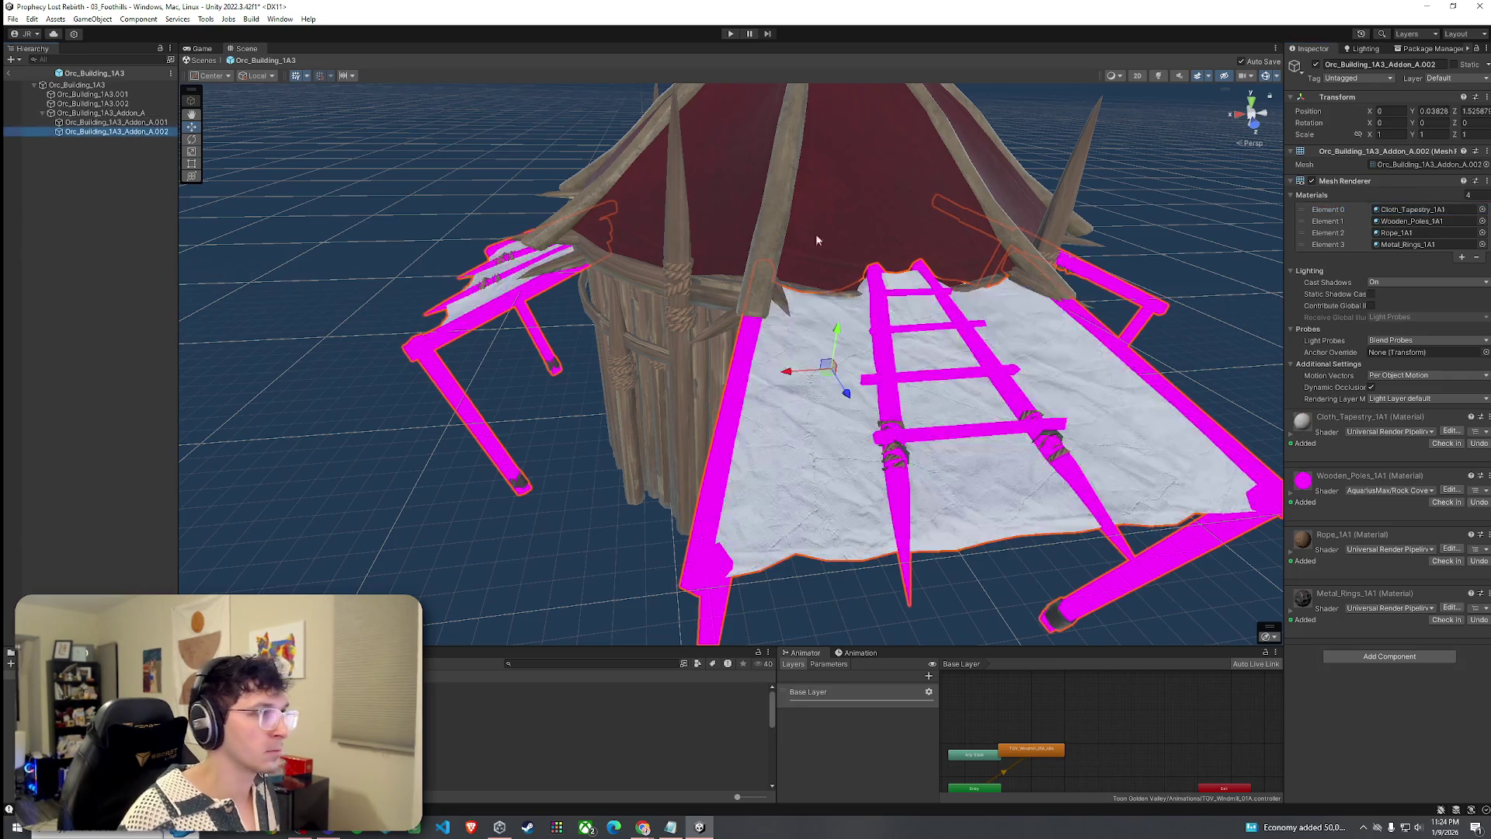
pyautogui.click(1482, 210)
pyautogui.write('red')
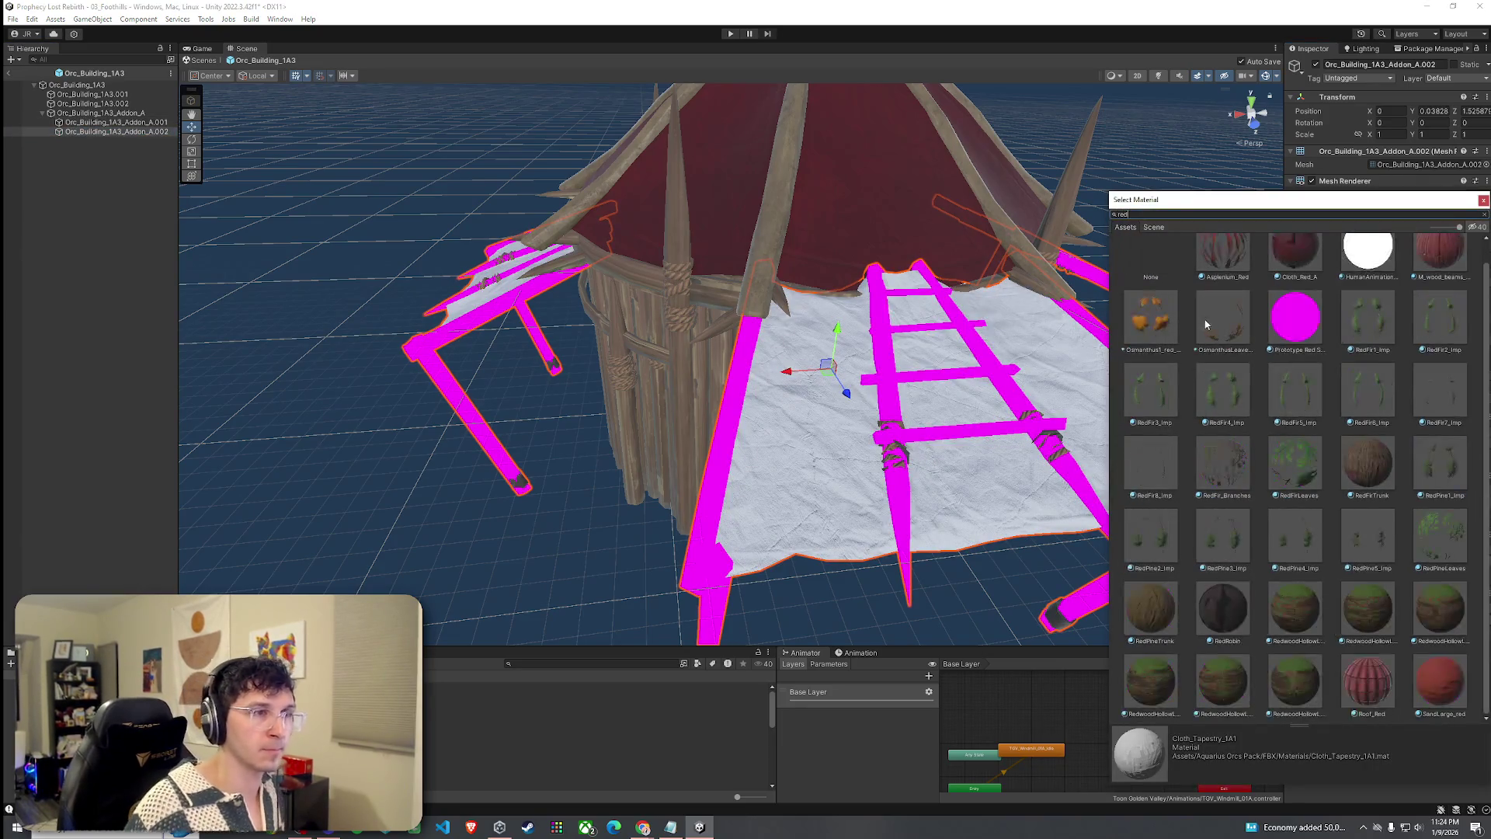
pyautogui.write('l')
pyautogui.doubleClick(1223, 250)
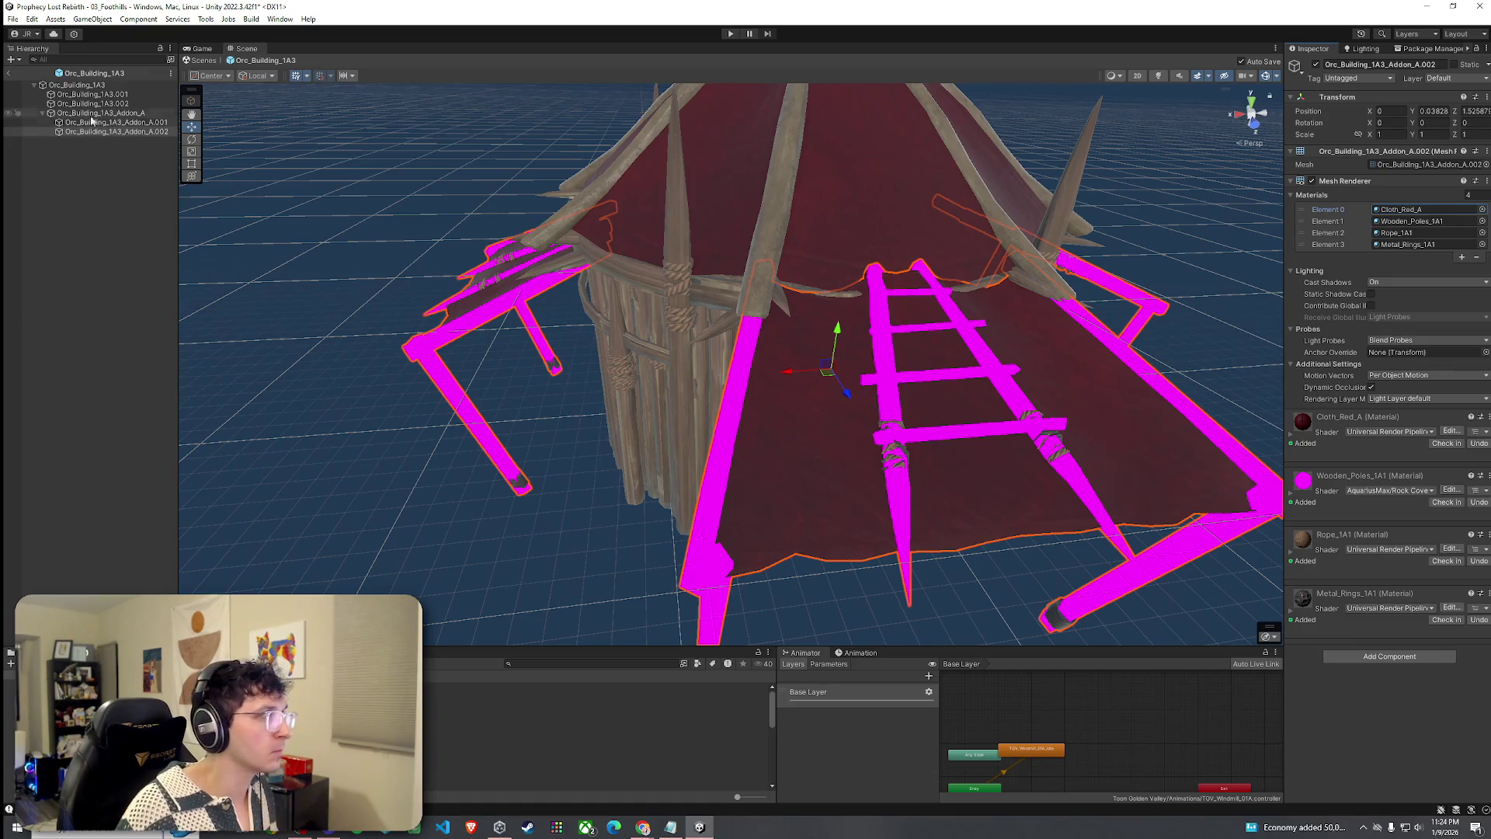
pyautogui.click(1481, 222)
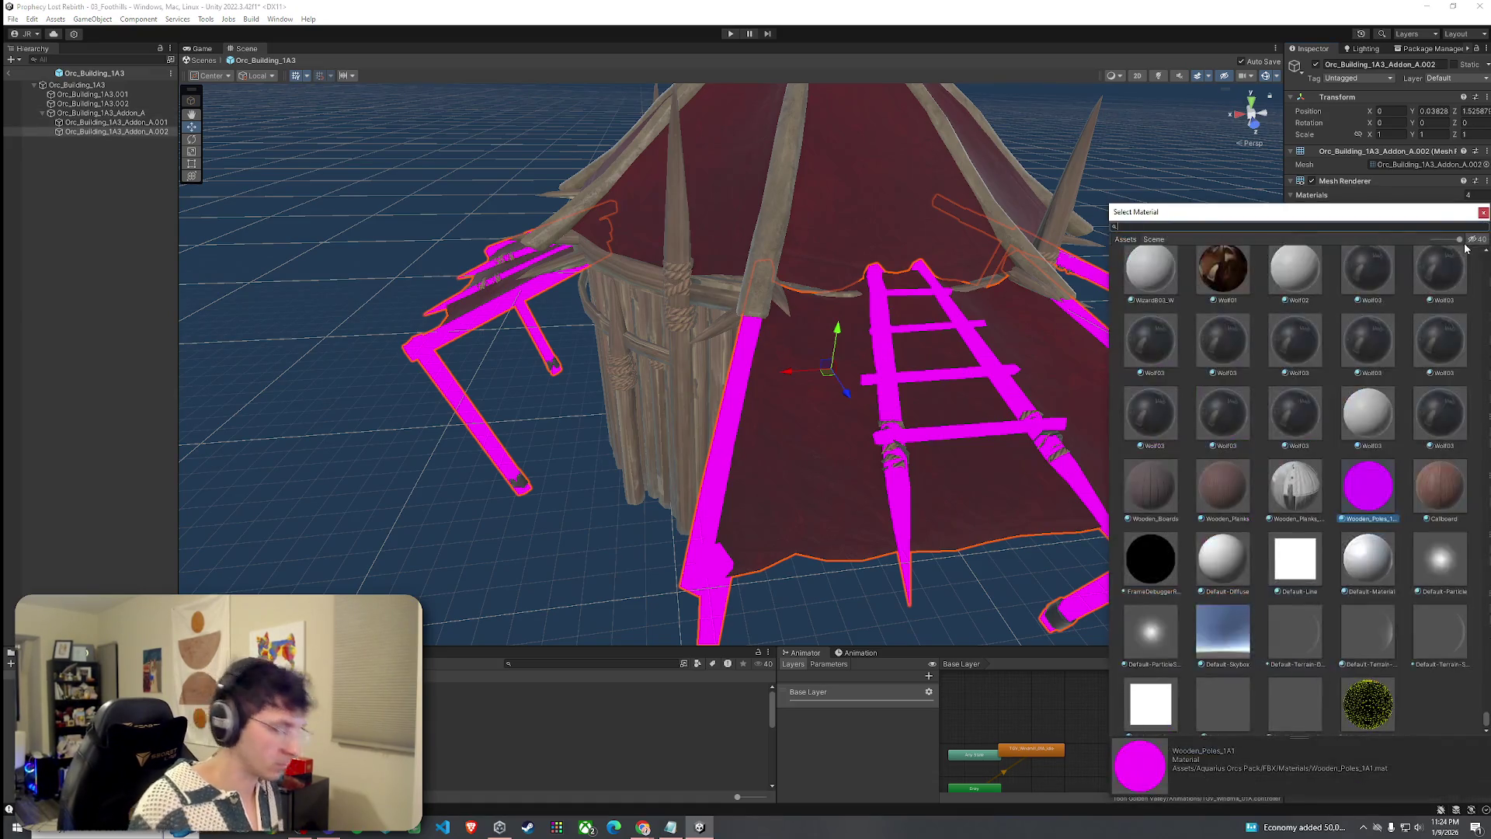
pyautogui.doubleClick(1149, 268)
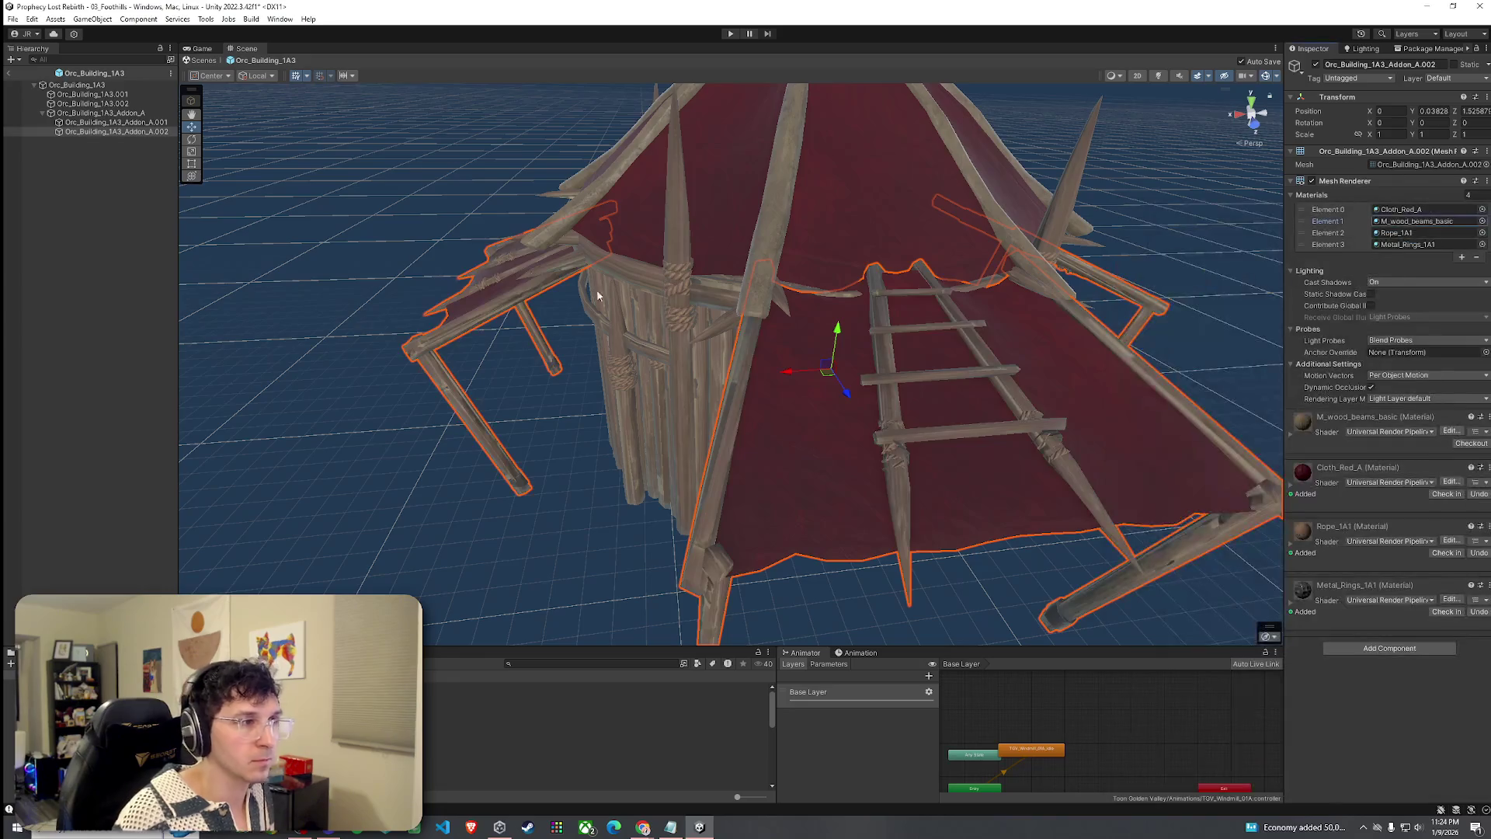
# Give Addon_A.001's poles M_wood_beams_basic and make the Addon_A tarp Cloth_Red_A.
pyautogui.click(147, 122)
pyautogui.click(1481, 221)
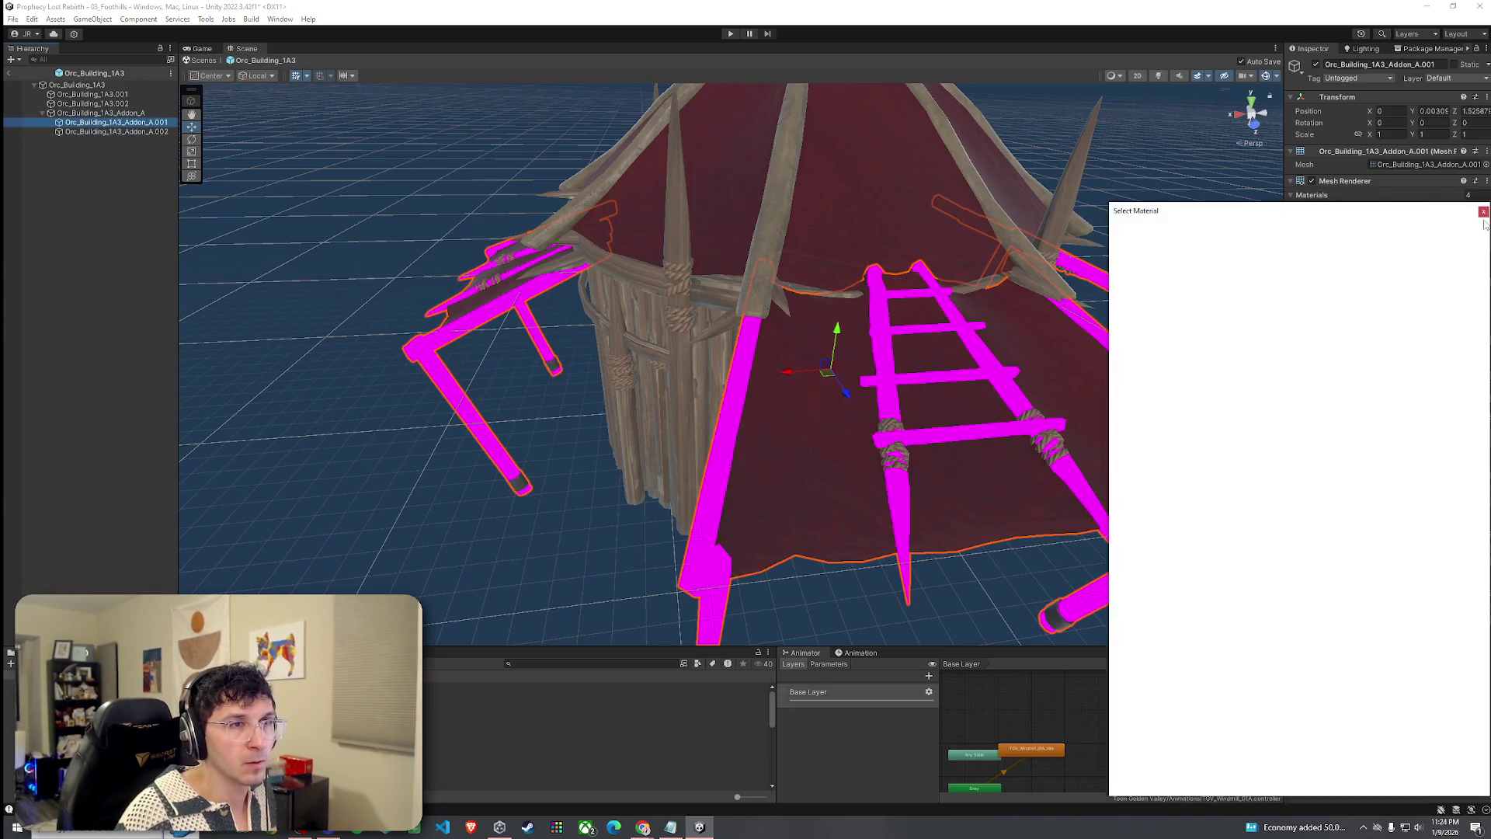
pyautogui.doubleClick(1204, 281)
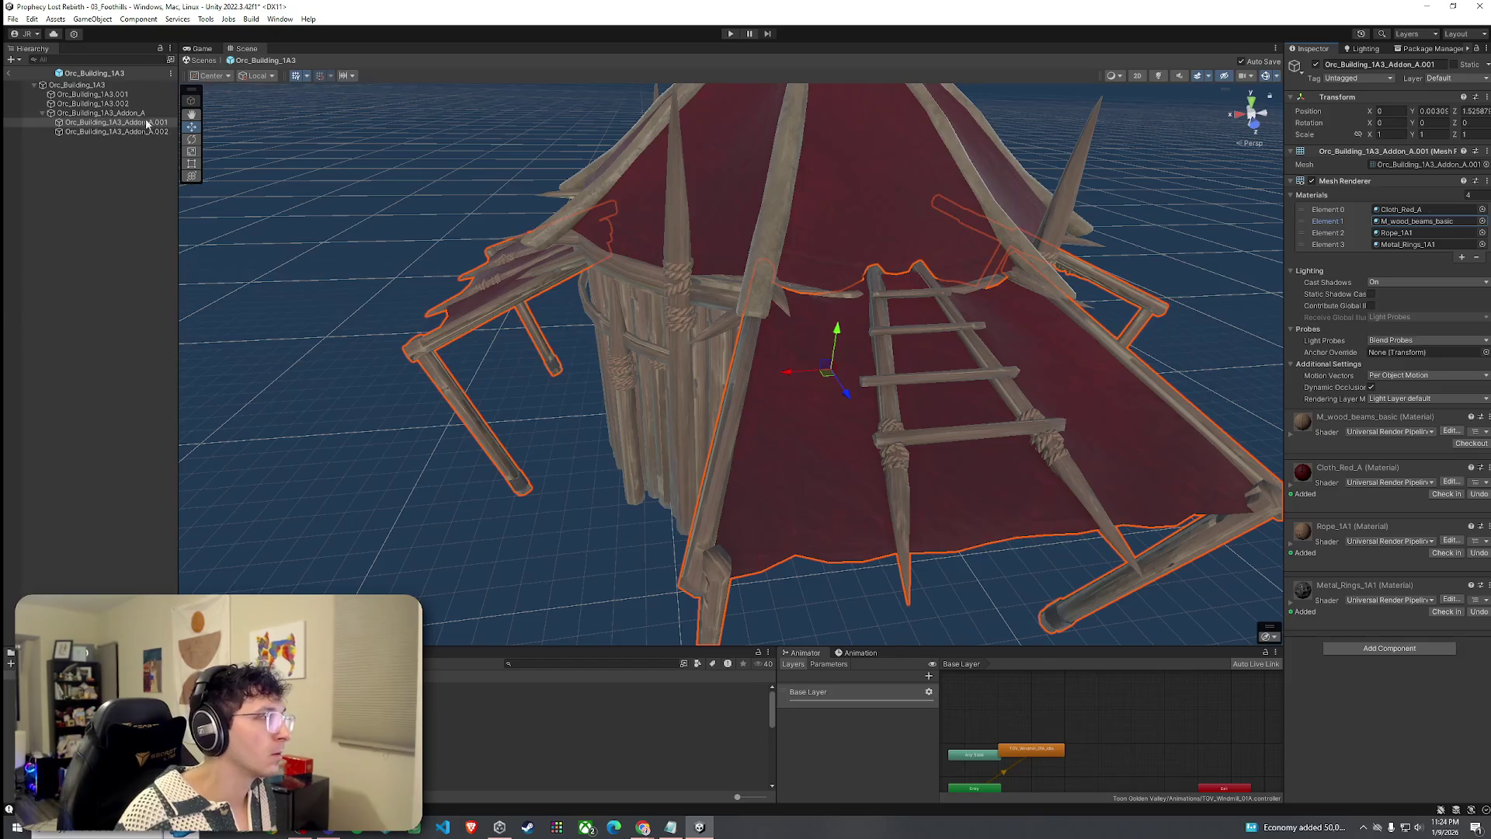
pyautogui.click(135, 113)
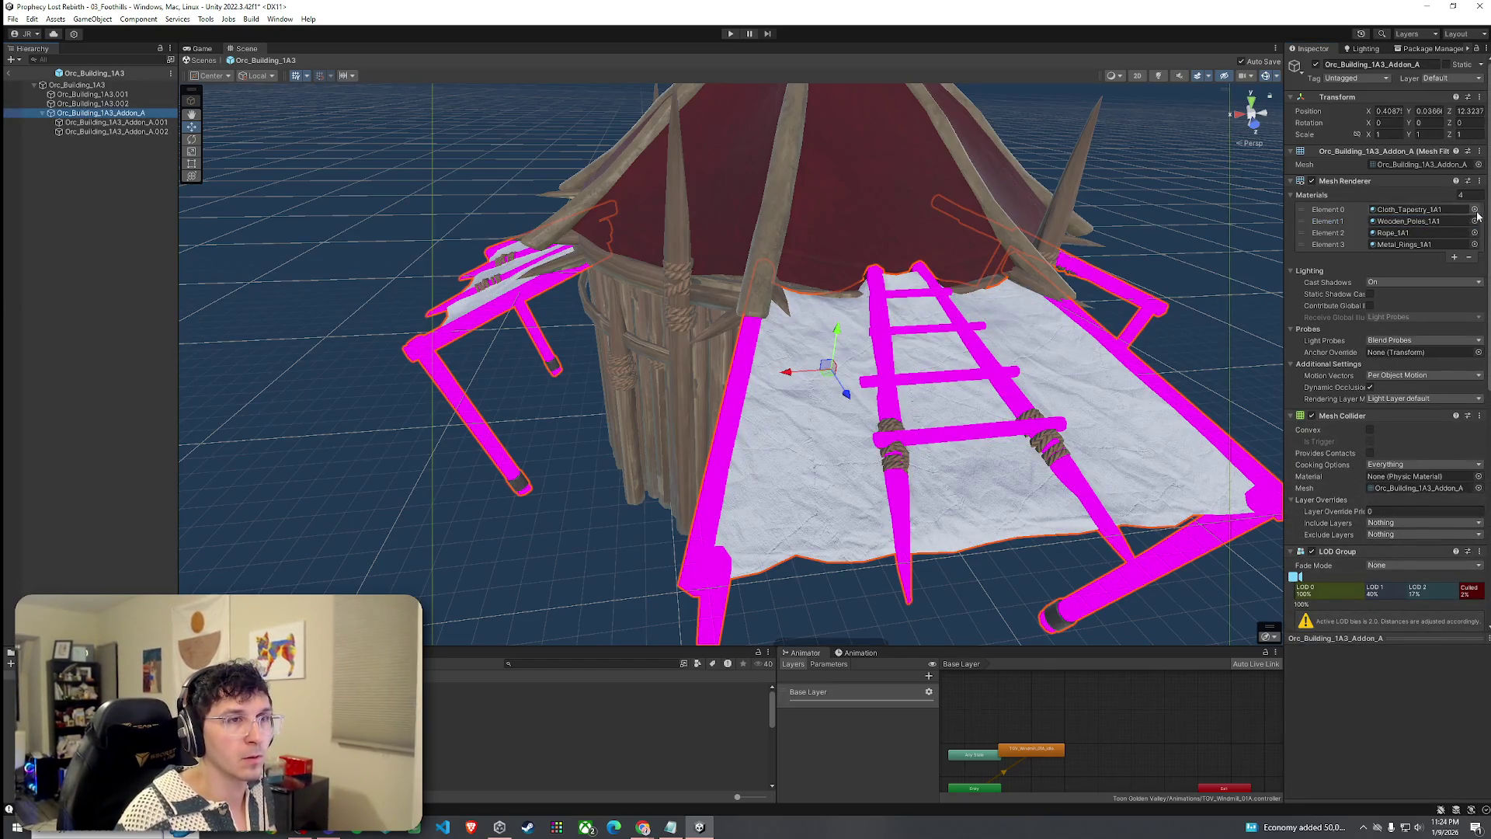
pyautogui.click(1475, 211)
pyautogui.write('red c')
pyautogui.click(1192, 294)
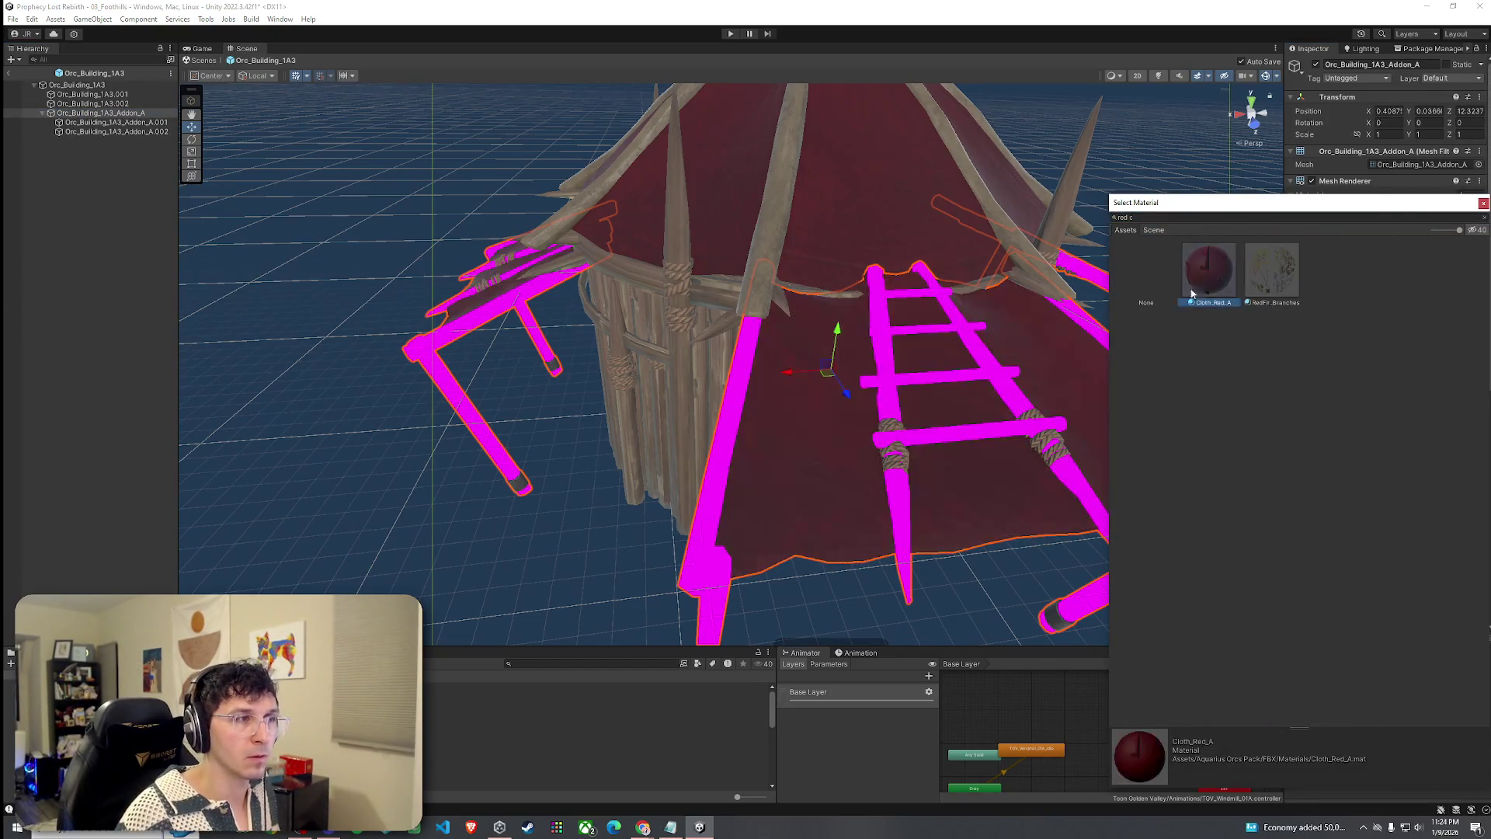
pyautogui.click(1192, 294)
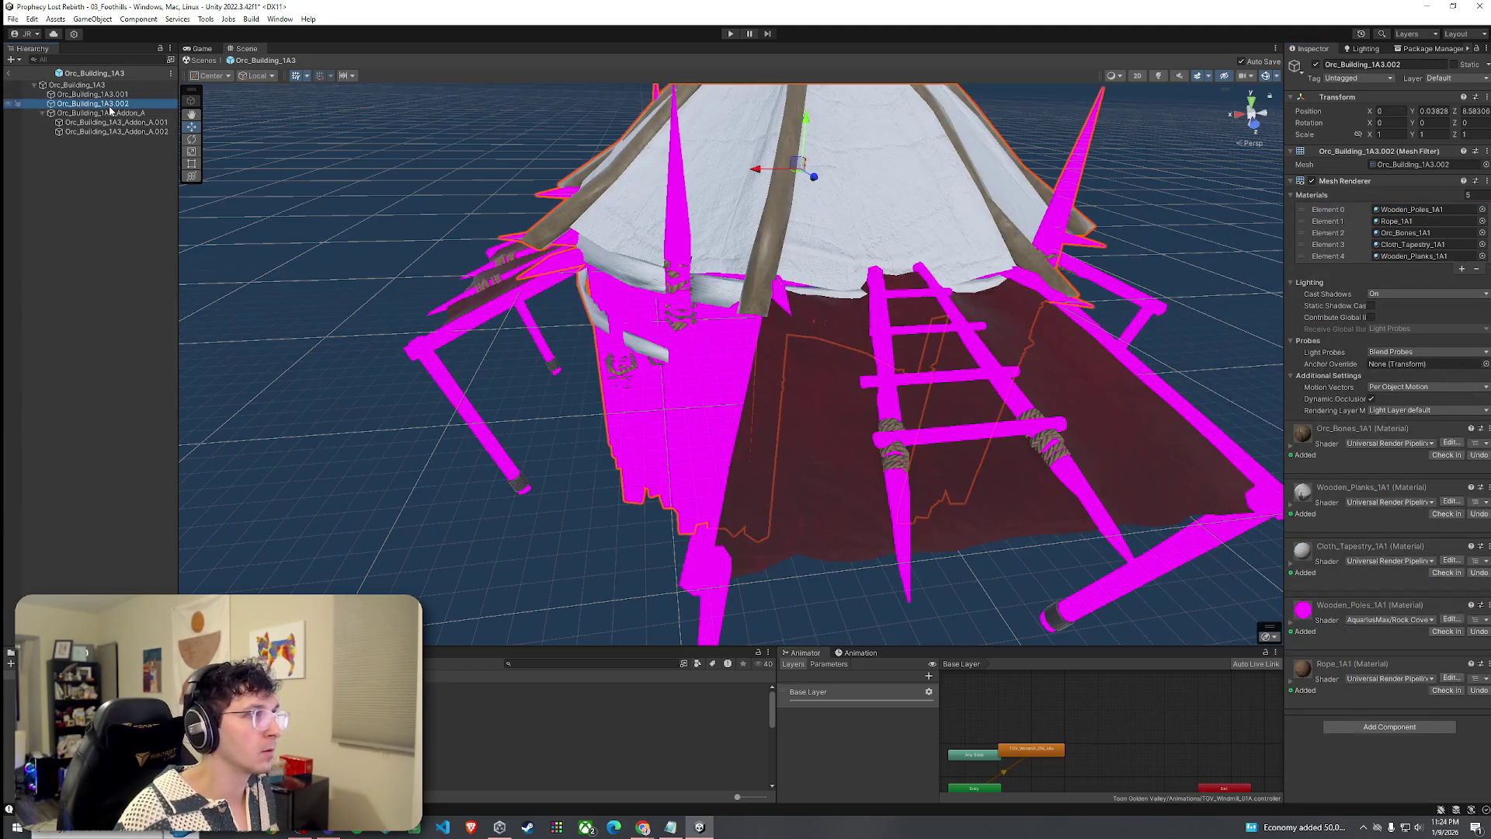
# Give the Orc_Building_1A3.002 and 1A3.001 roofs Cloth_Red_A in their Element 3 slot.
pyautogui.click(1481, 245)
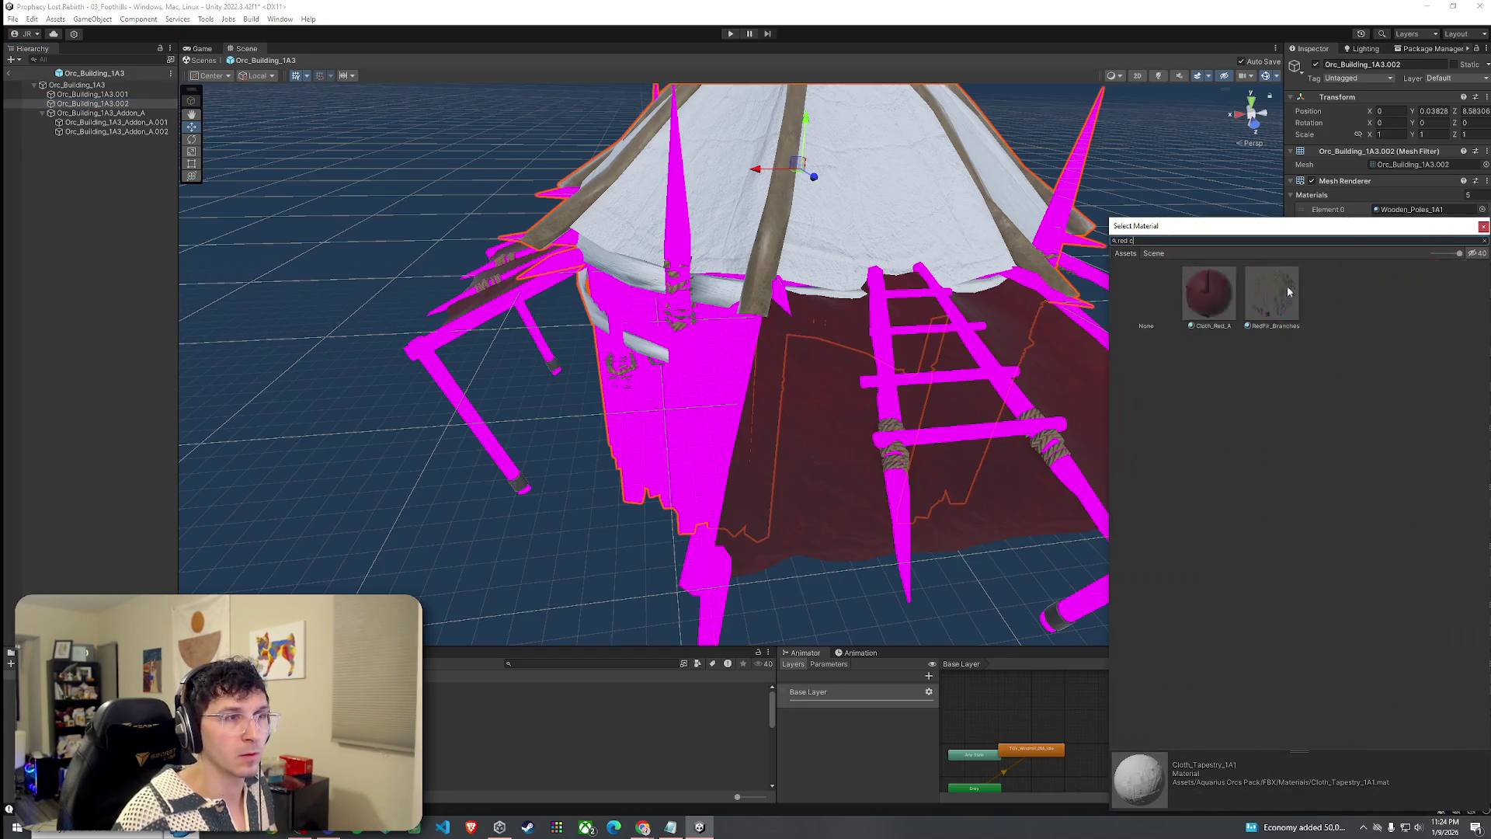
pyautogui.doubleClick(1157, 291)
pyautogui.hotkey('ctrl', 'z')
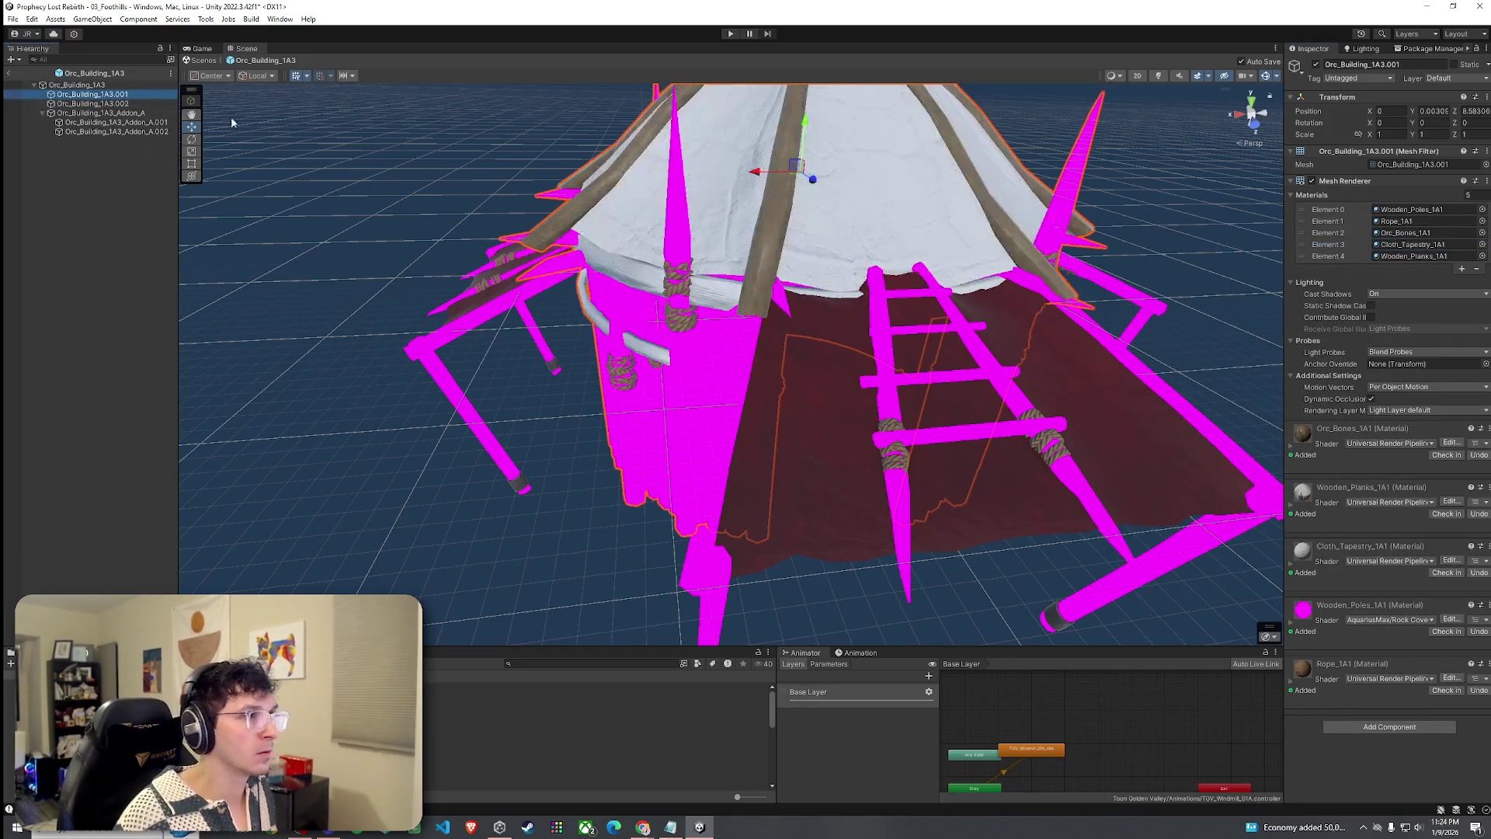
pyautogui.click(1482, 244)
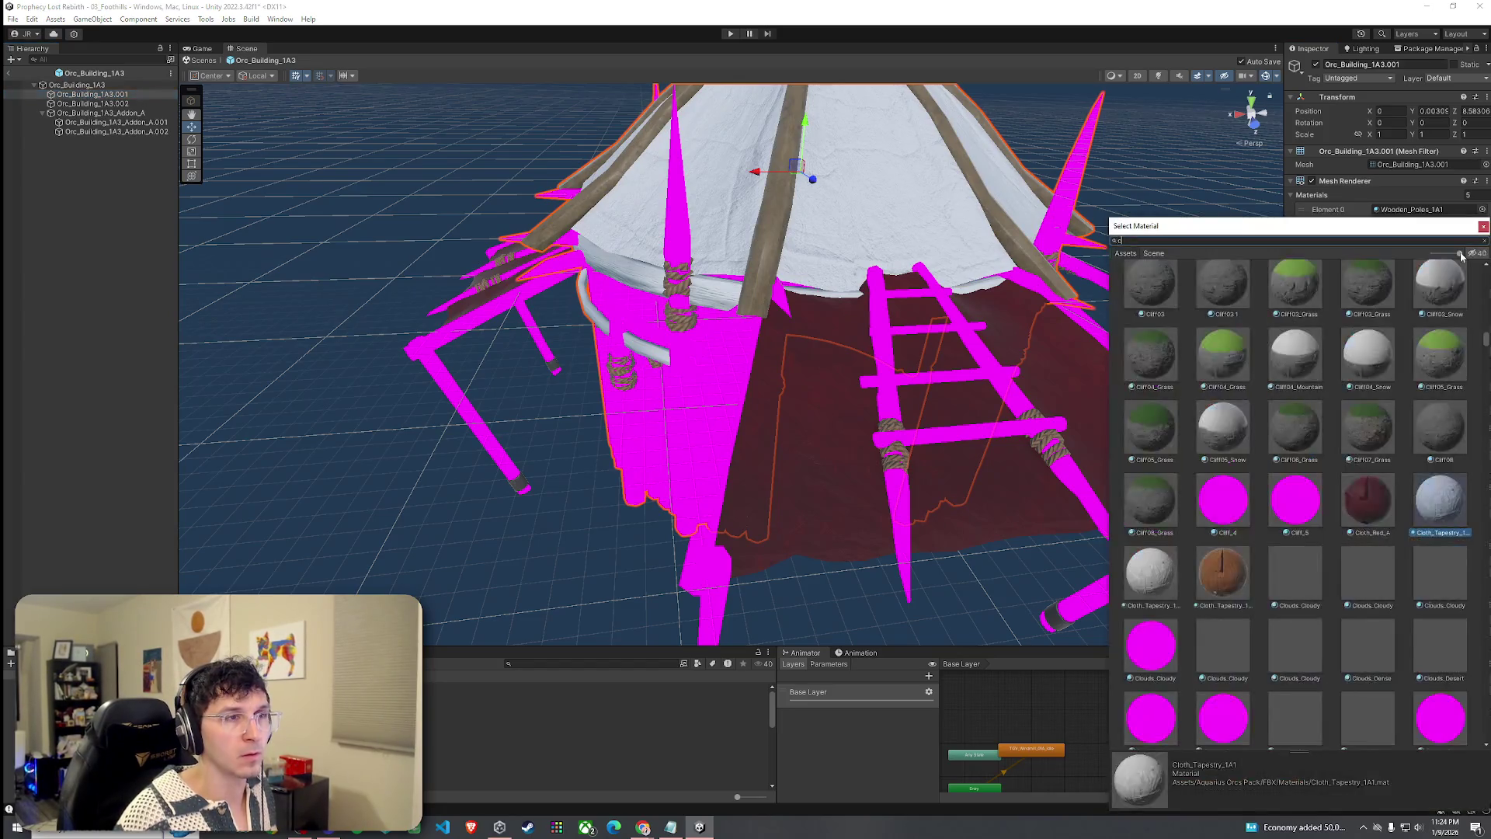
pyautogui.write('loth')
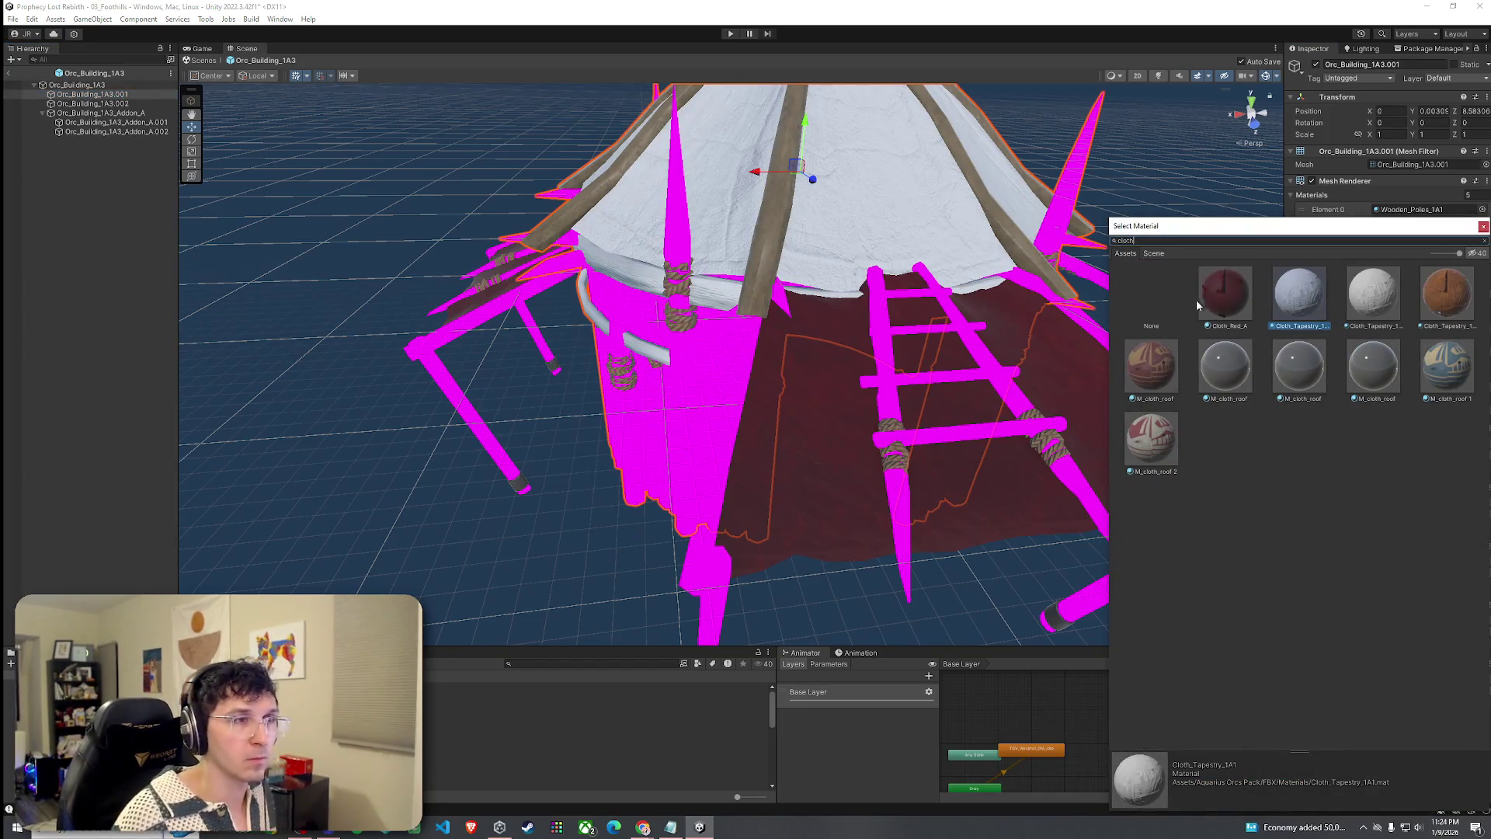
pyautogui.doubleClick(1224, 295)
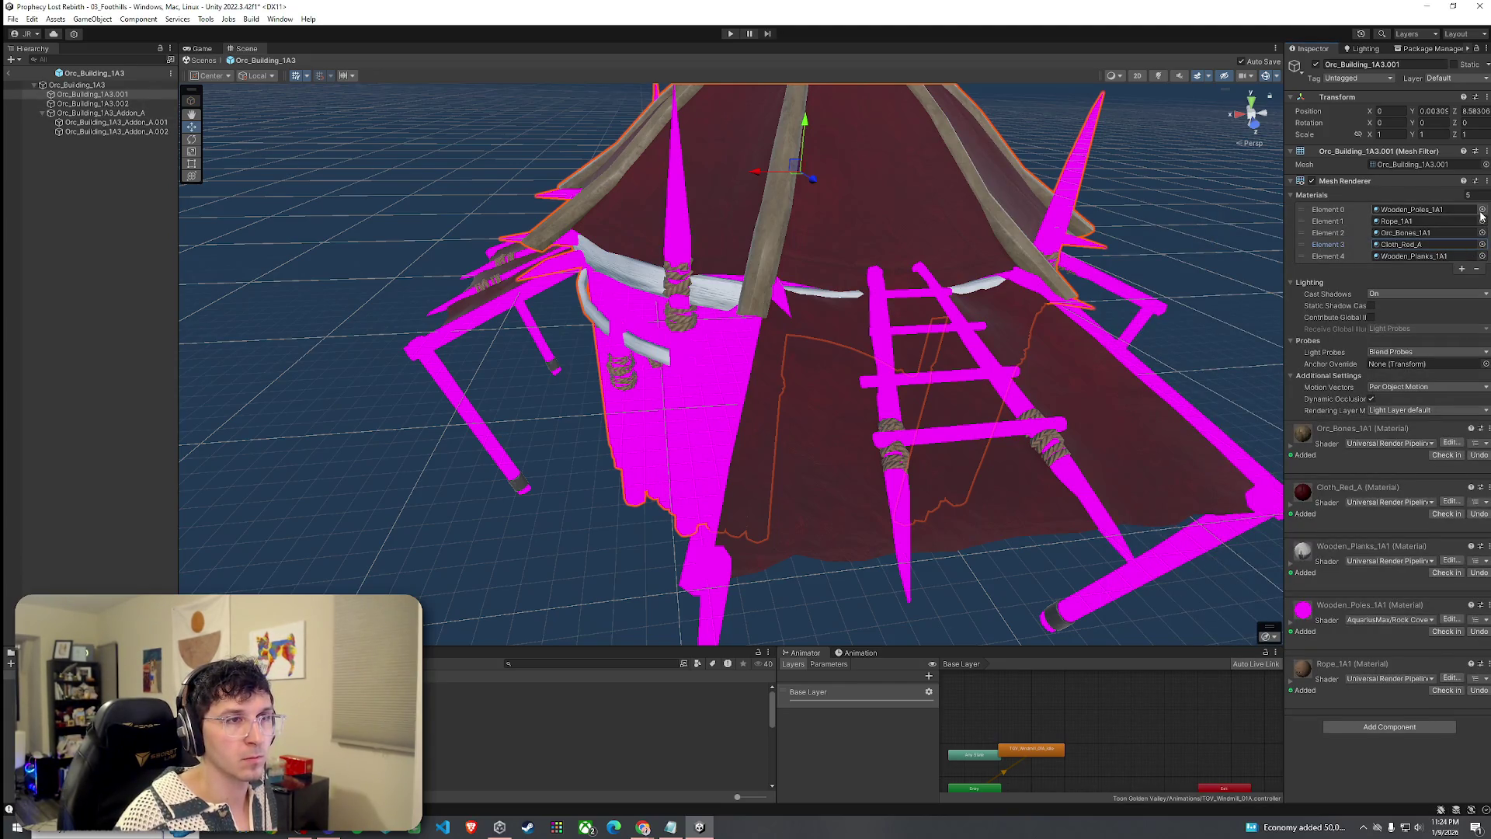
# Set 1A3.001's pole and plank slots, Elements 0 and 4, to M_wood_beams_basic.
pyautogui.click(1481, 210)
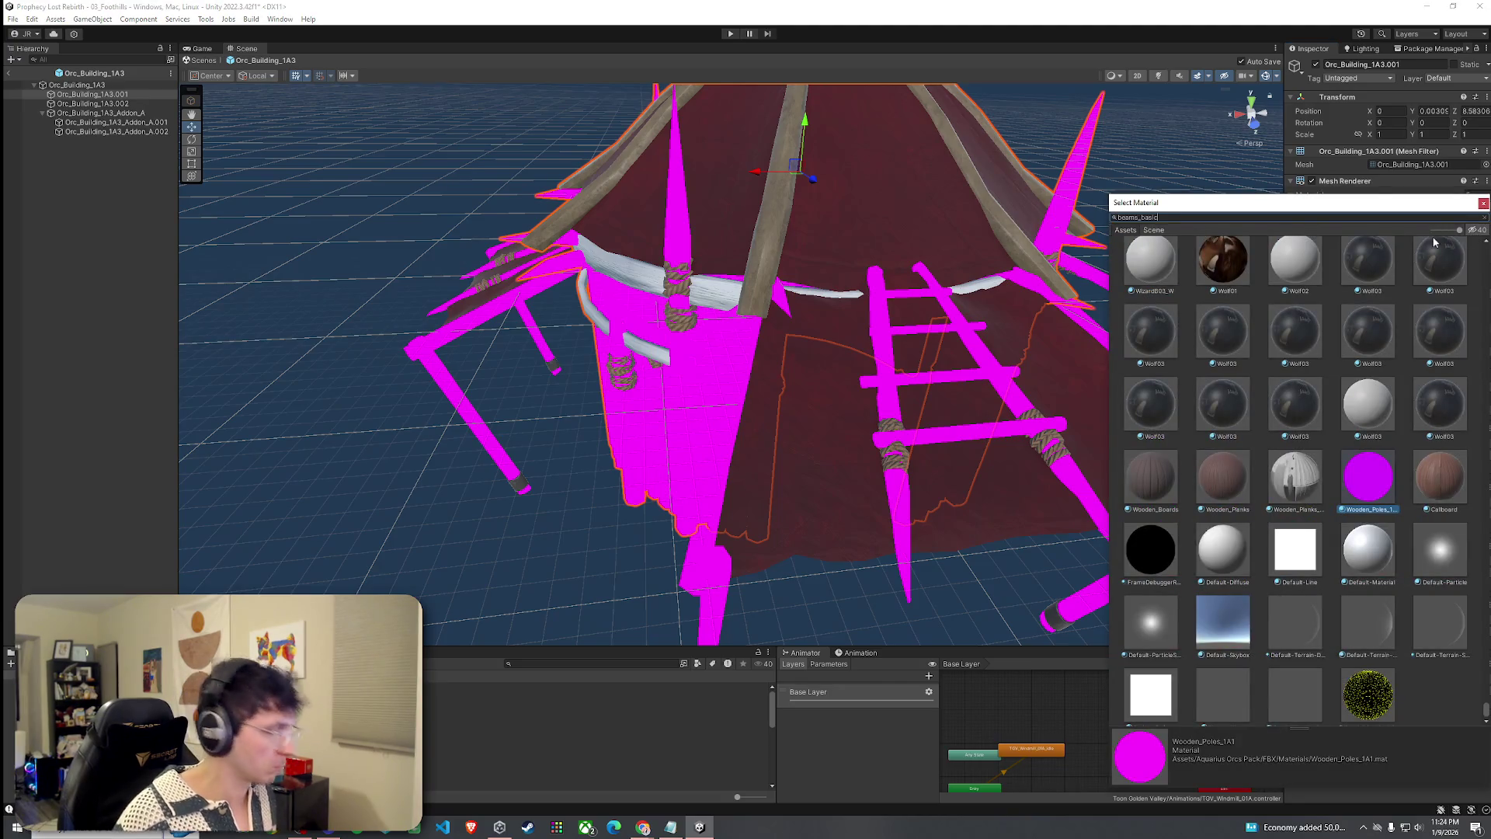
pyautogui.doubleClick(1223, 253)
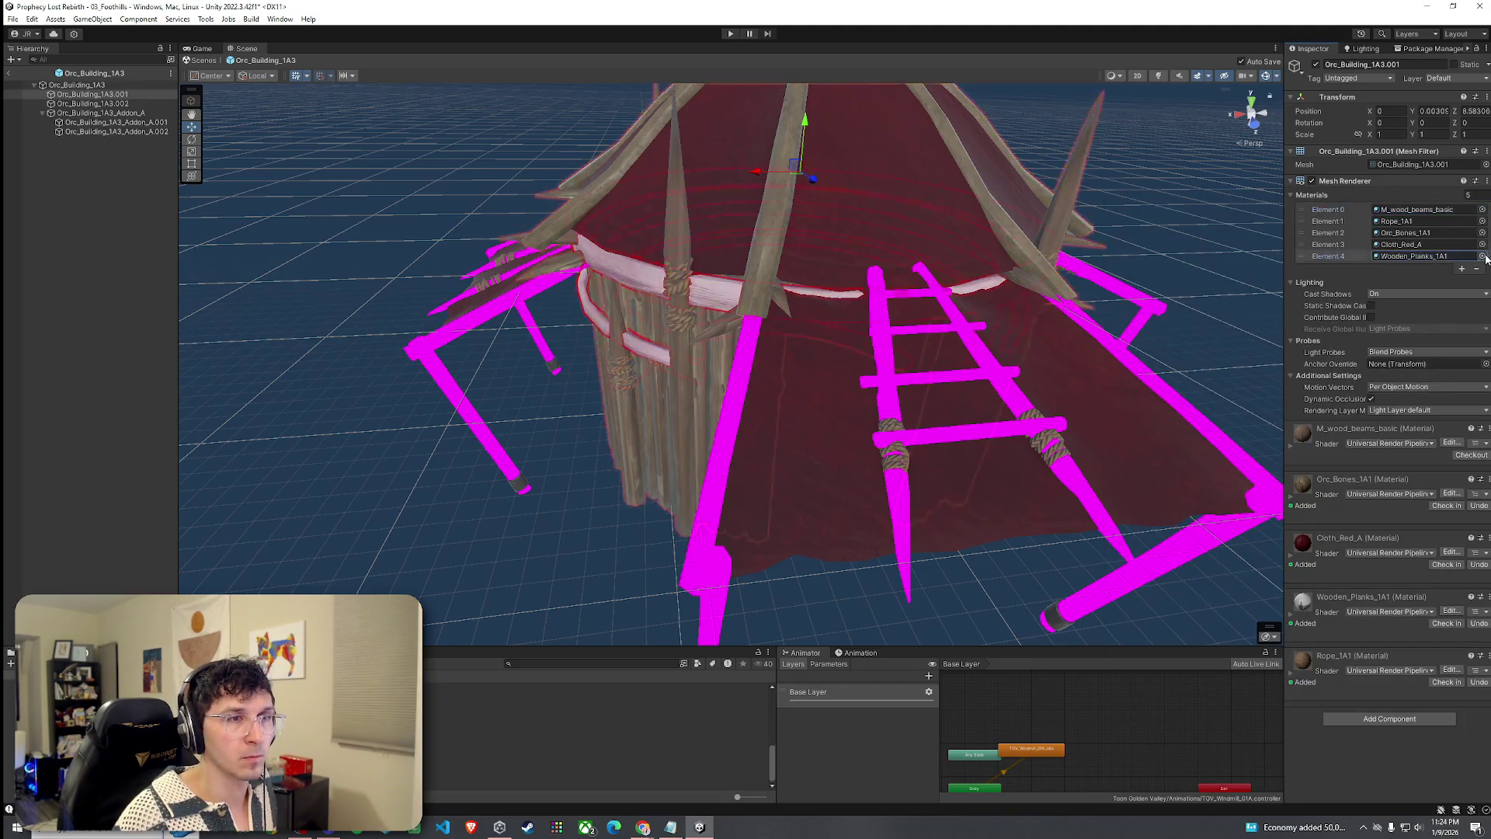
pyautogui.click(1482, 256)
pyautogui.doubleClick(1223, 284)
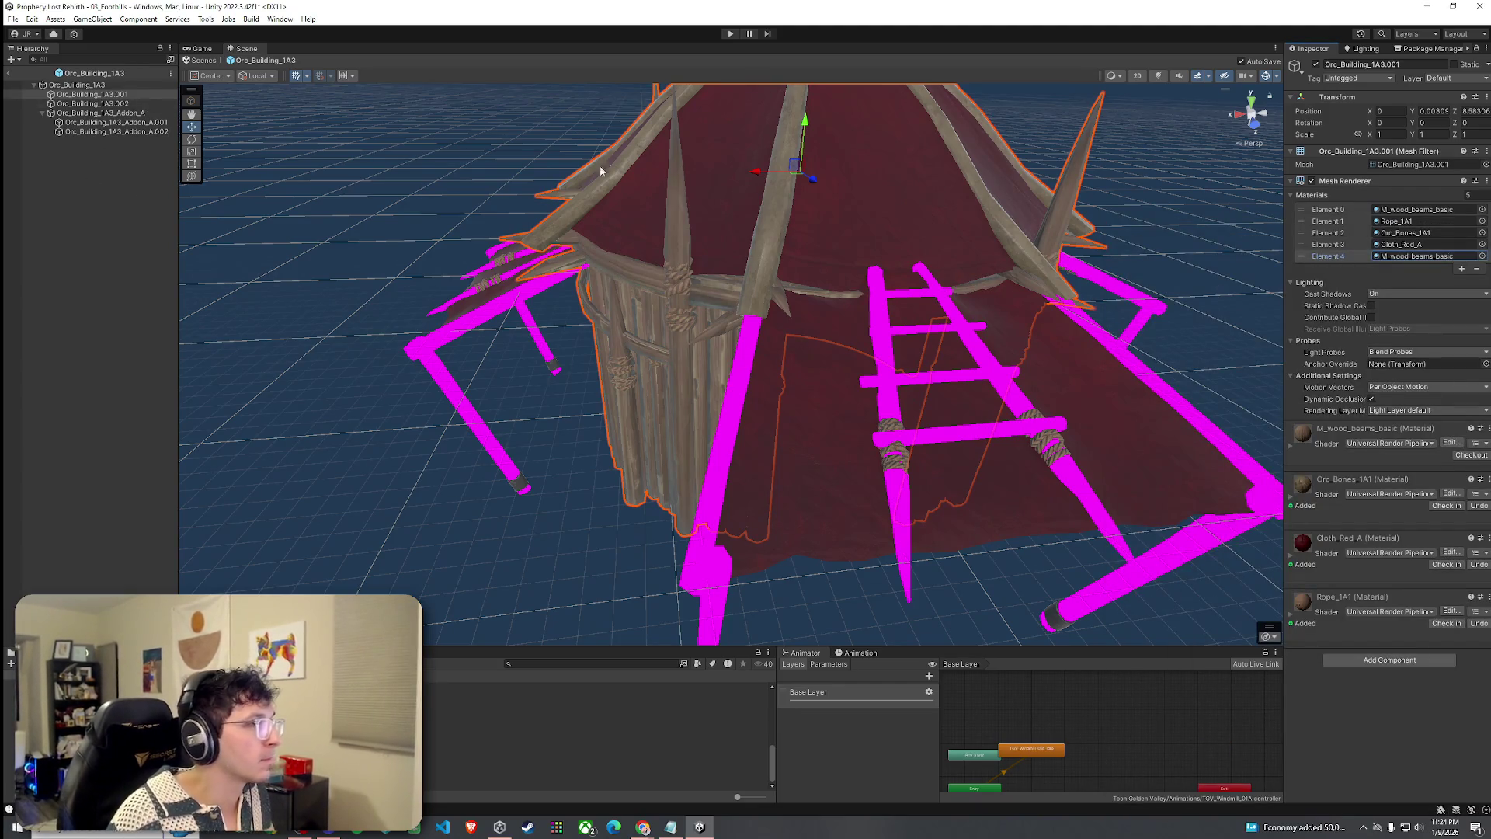
pyautogui.click(1435, 232)
pyautogui.click(1433, 245)
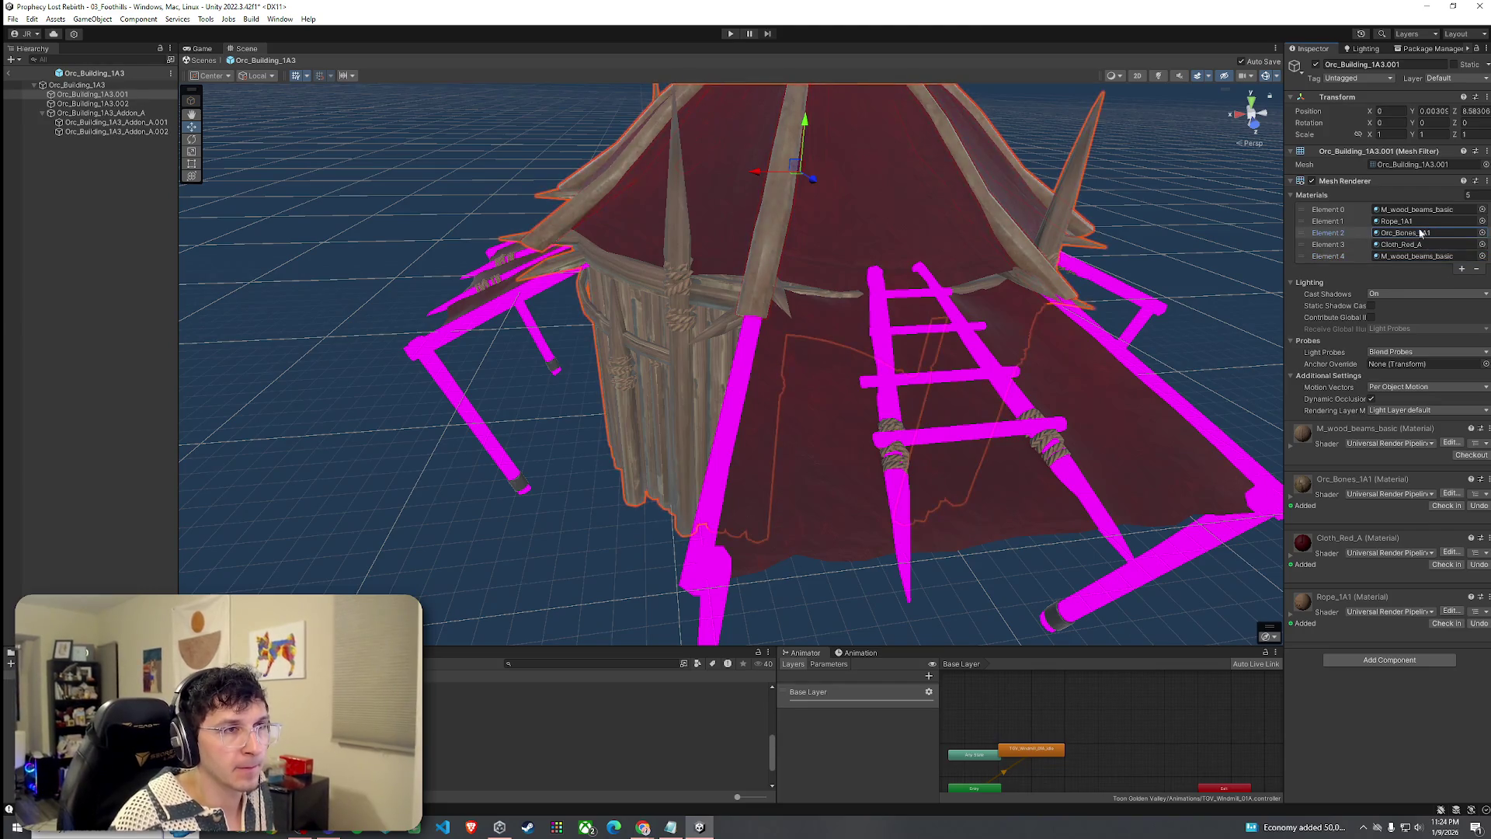
pyautogui.click(1420, 244)
pyautogui.click(1418, 232)
# Set Addon_A's Element 1 pole slot to M_wood_beams_basic.
pyautogui.click(117, 122)
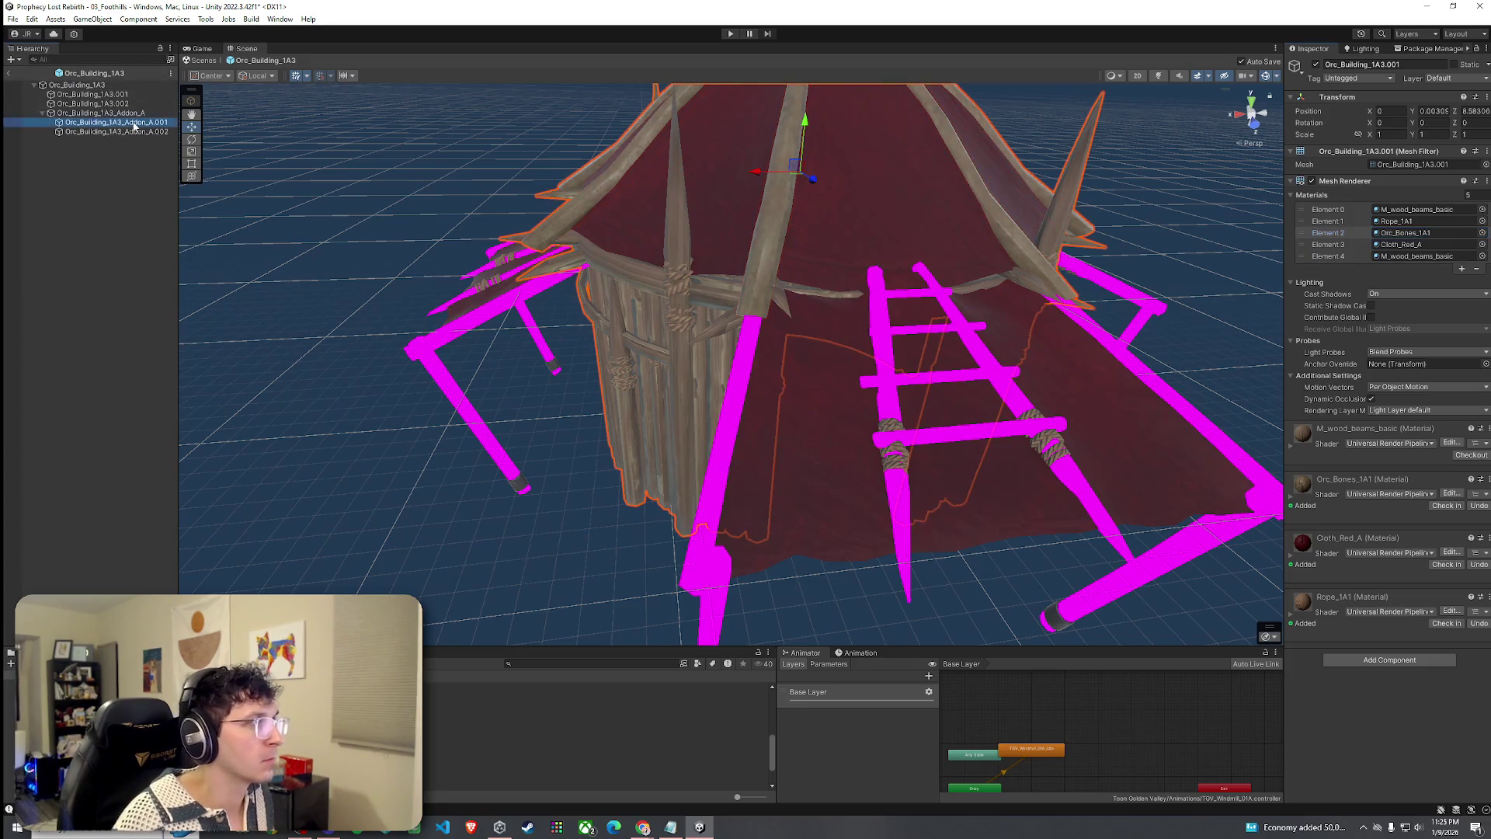
pyautogui.click(136, 132)
pyautogui.click(140, 123)
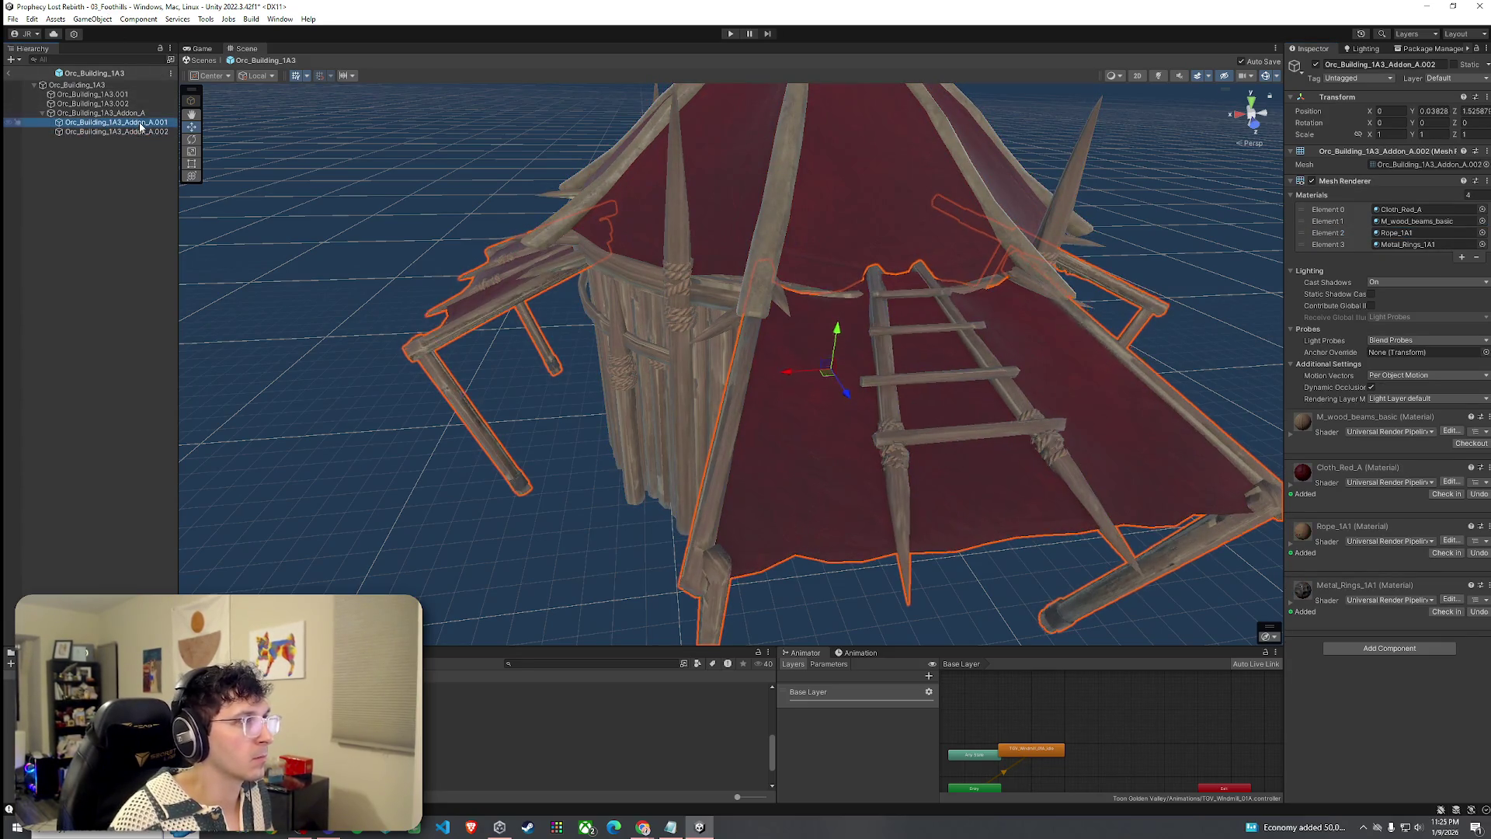
pyautogui.click(145, 114)
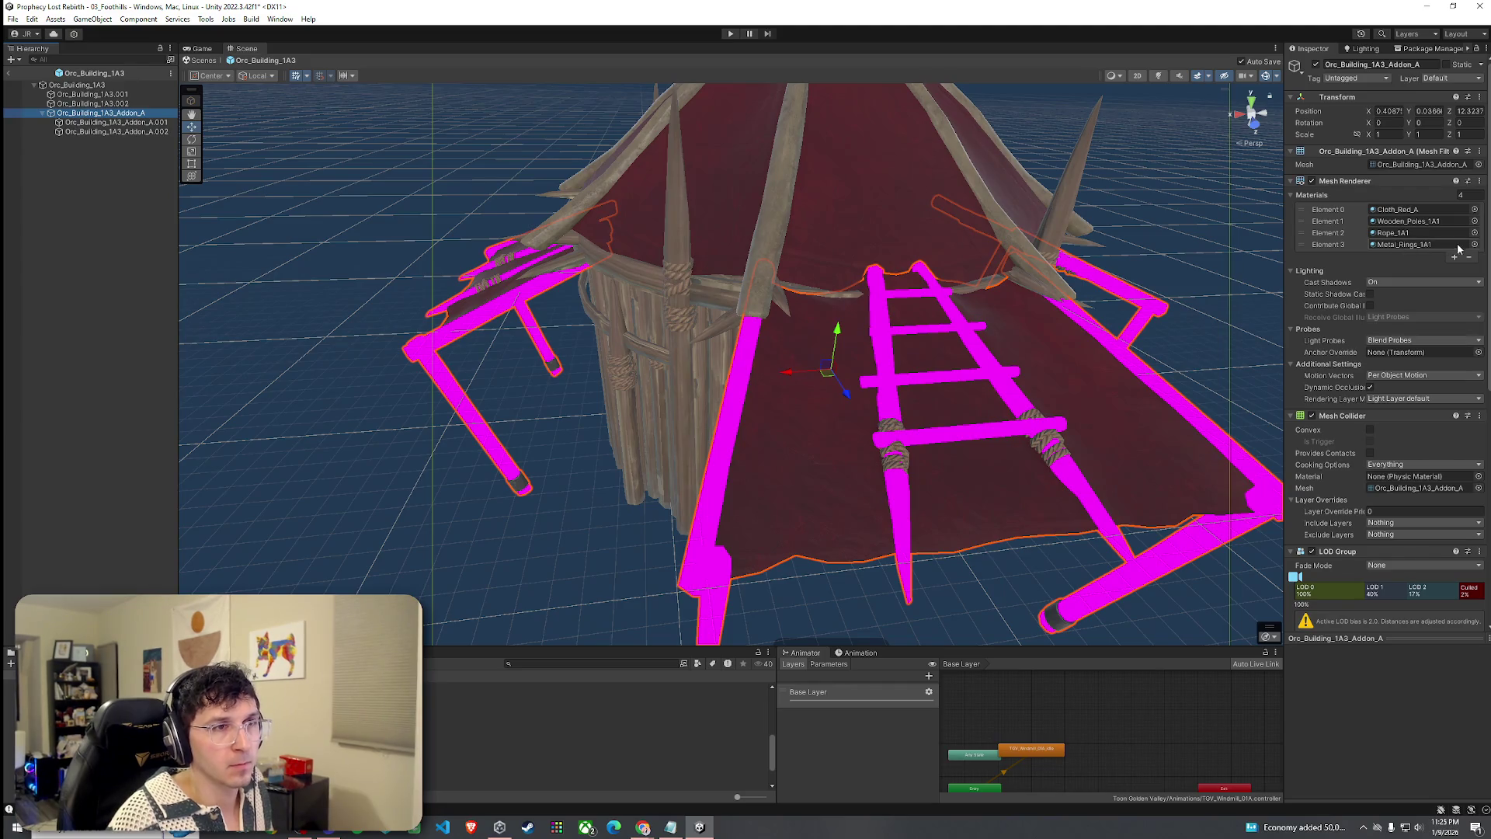
pyautogui.click(1474, 221)
pyautogui.write('beams_basic')
pyautogui.click(1199, 292)
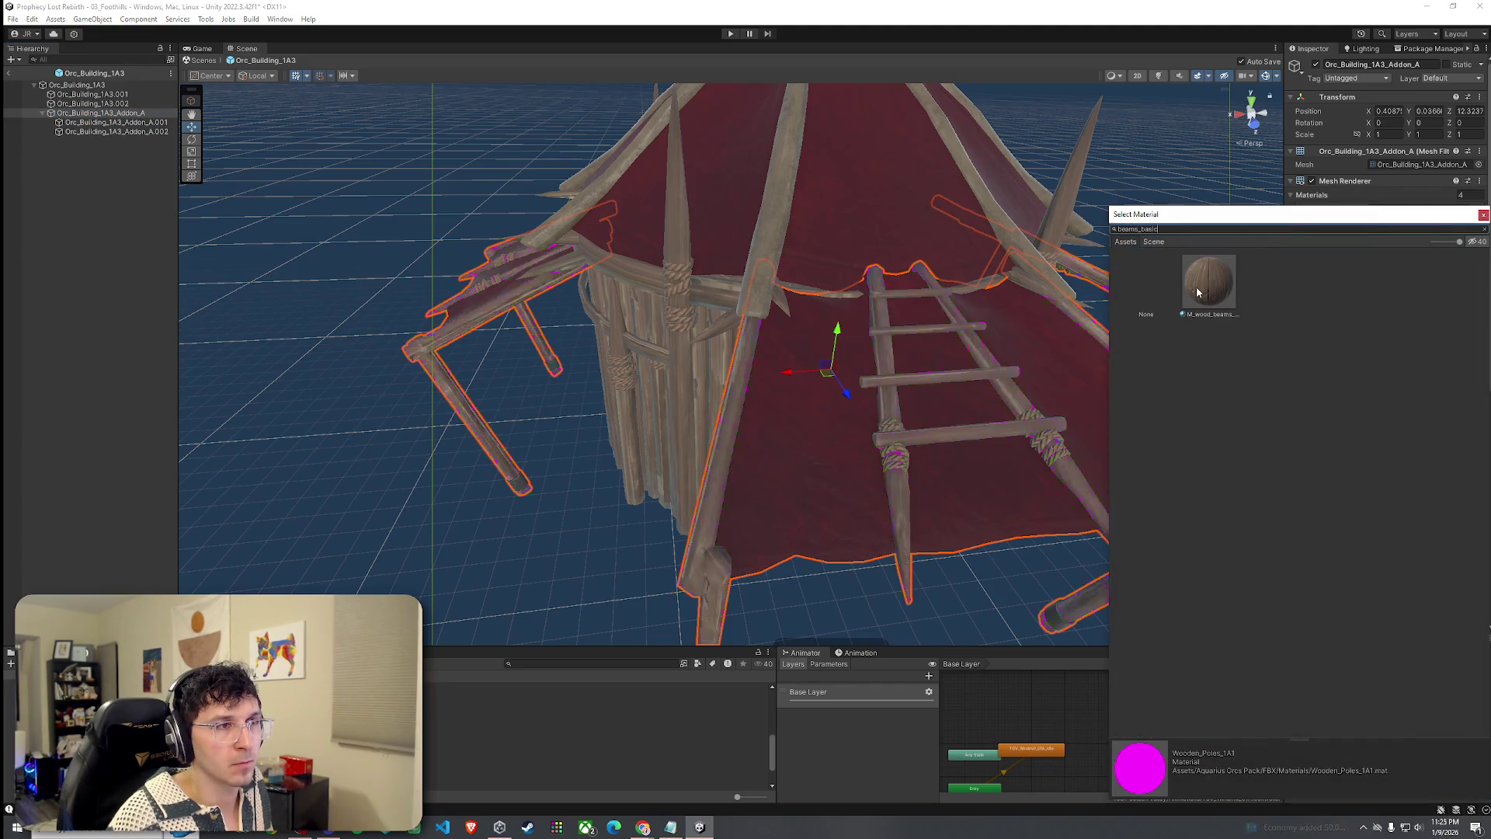
pyautogui.doubleClick(1199, 292)
pyautogui.click(140, 122)
pyautogui.click(141, 115)
pyautogui.click(101, 104)
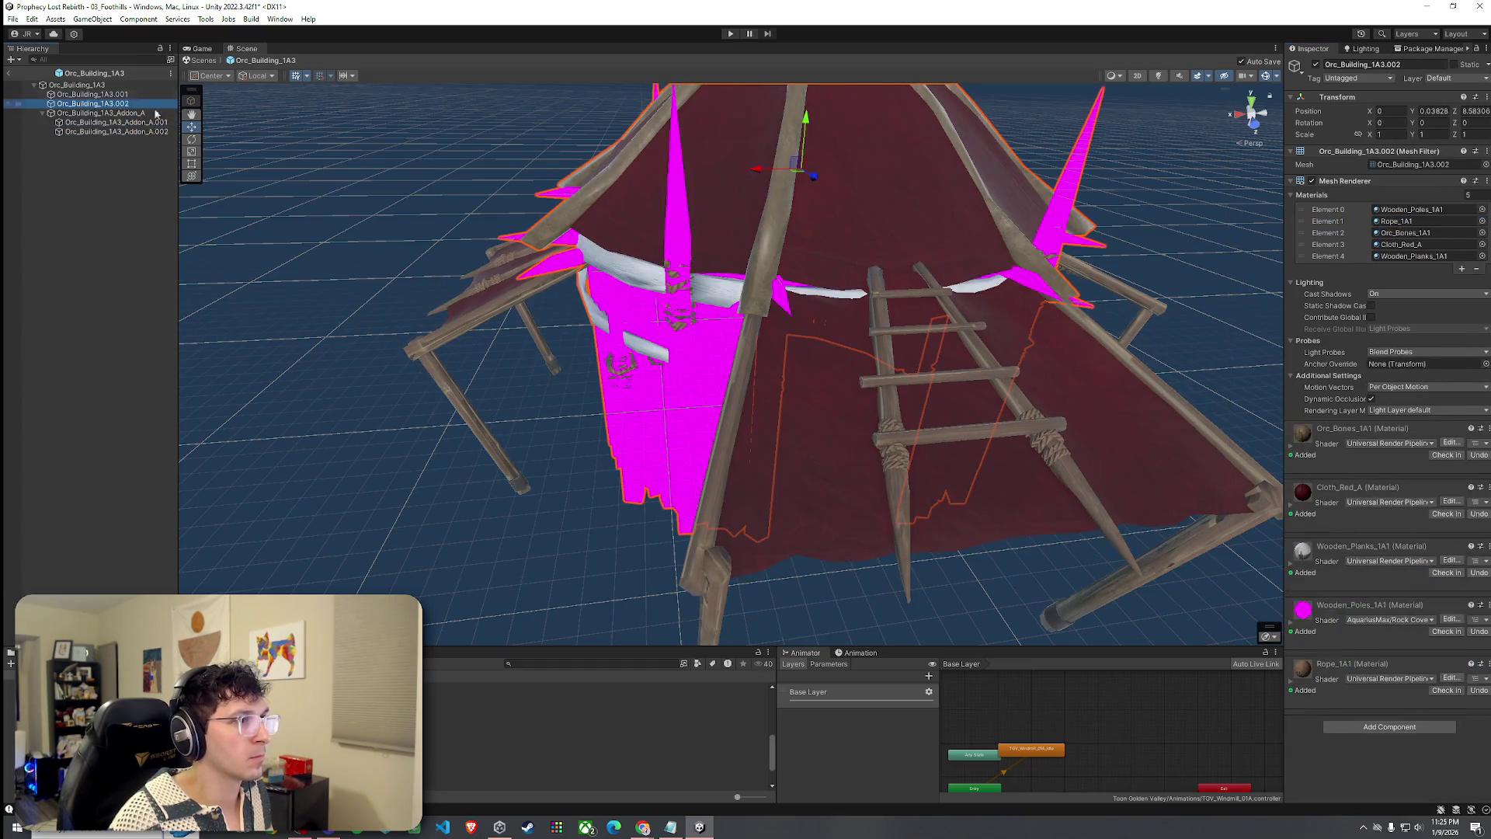